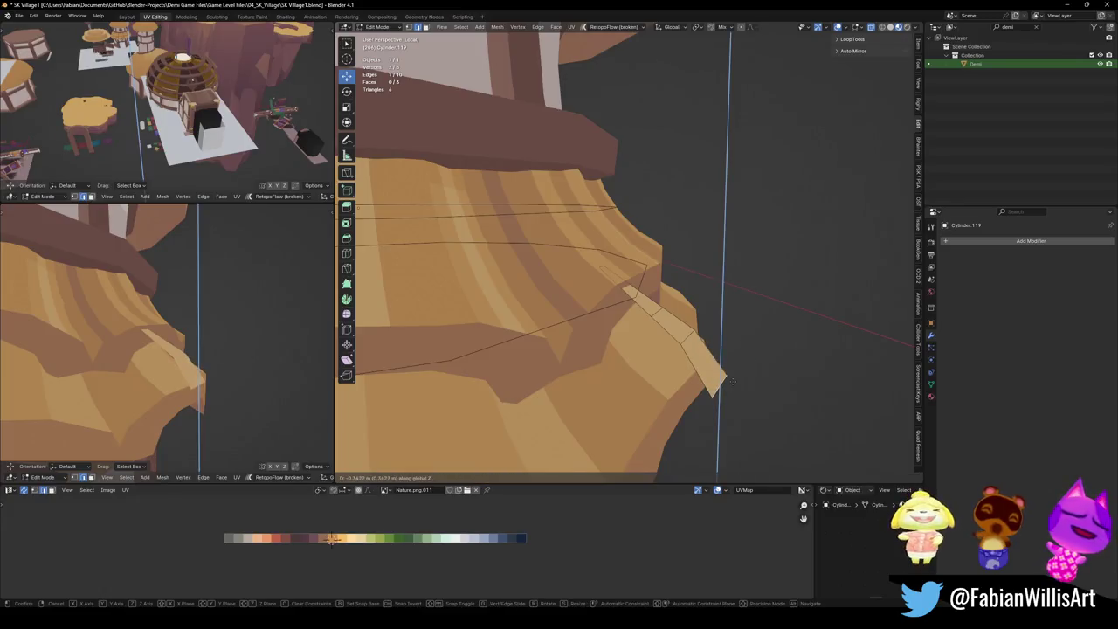
Lower the hanging straw strip and then its tip vertices along the Z axis.
{"action": "left_click", "coordinate": [701, 339]}
{"action": "middle_click_drag", "start_coordinate": [701, 339], "coordinate": [657, 355]}
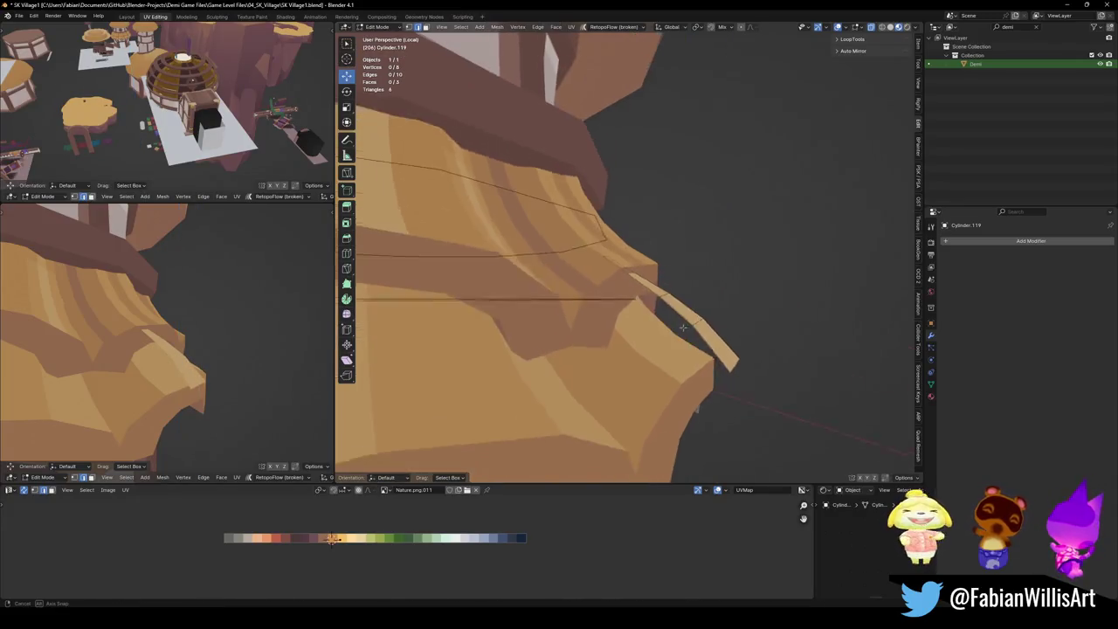
{"action": "left_click", "coordinate": [701, 386]}
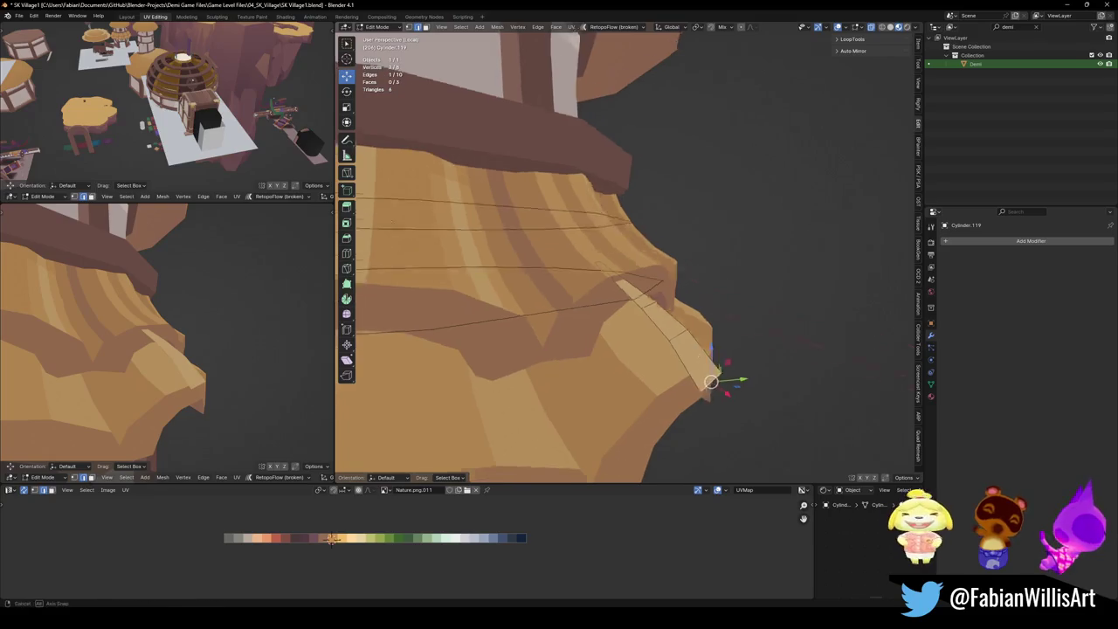
{"action": "middle_click_drag", "start_coordinate": [702, 386], "coordinate": [729, 360]}
{"action": "key", "text": "g"}
{"action": "key", "text": "z"}
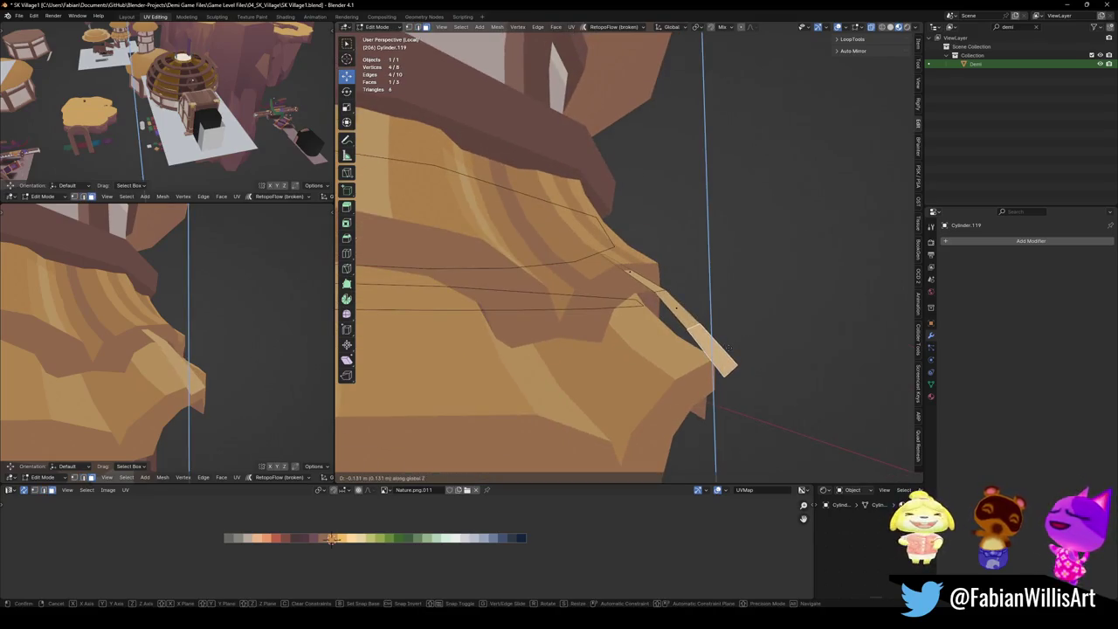
{"action": "left_click", "coordinate": [731, 345]}
{"action": "middle_click_drag", "start_coordinate": [732, 345], "coordinate": [699, 367]}
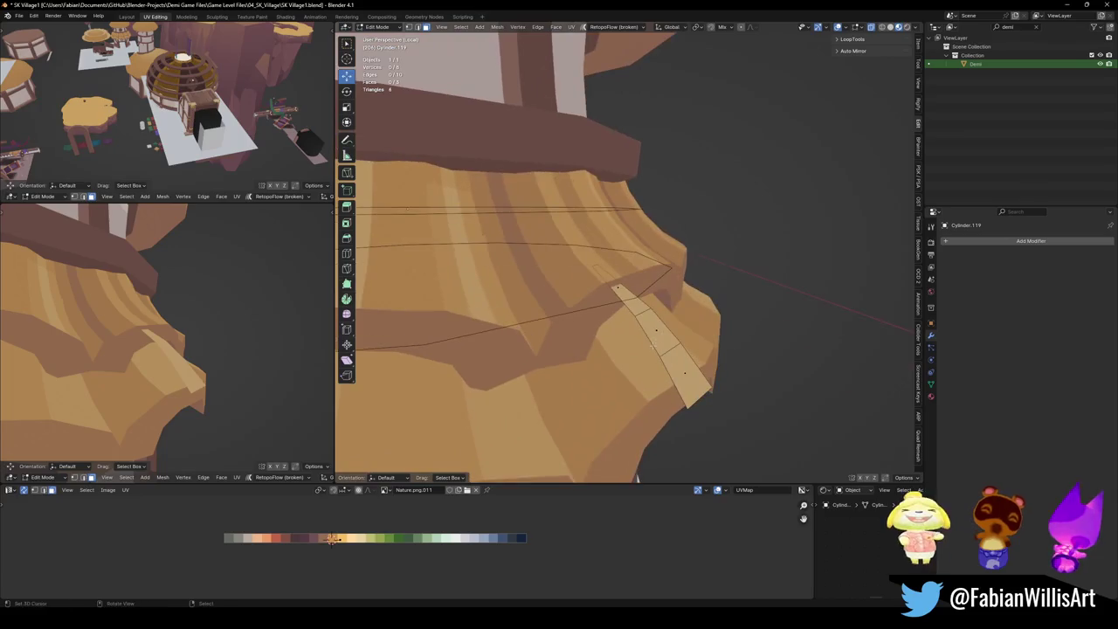
Pull the side view out to the whole tower and save the file.
{"action": "middle_click_drag", "start_coordinate": [146, 312], "coordinate": [227, 341]}
{"action": "scroll", "coordinate": [236, 345], "scroll_direction": "down", "scroll_amount": 5}
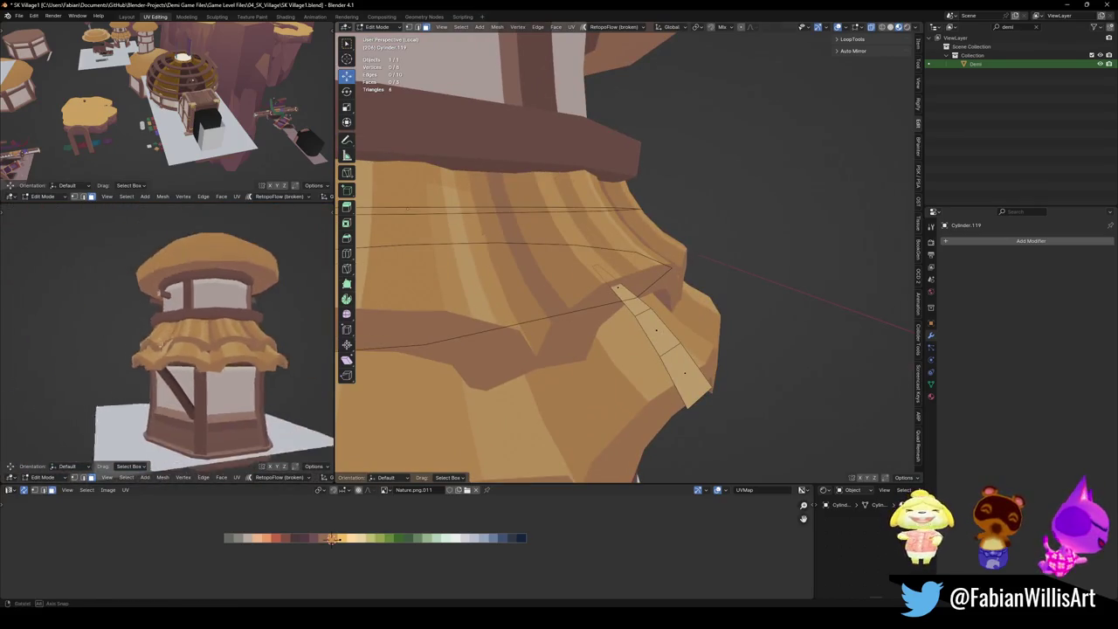
{"action": "scroll", "coordinate": [244, 349], "scroll_direction": "up", "scroll_amount": 2}
{"action": "key", "text": "ctrl+s"}
{"action": "scroll", "coordinate": [245, 349], "scroll_direction": "up", "scroll_amount": 3}
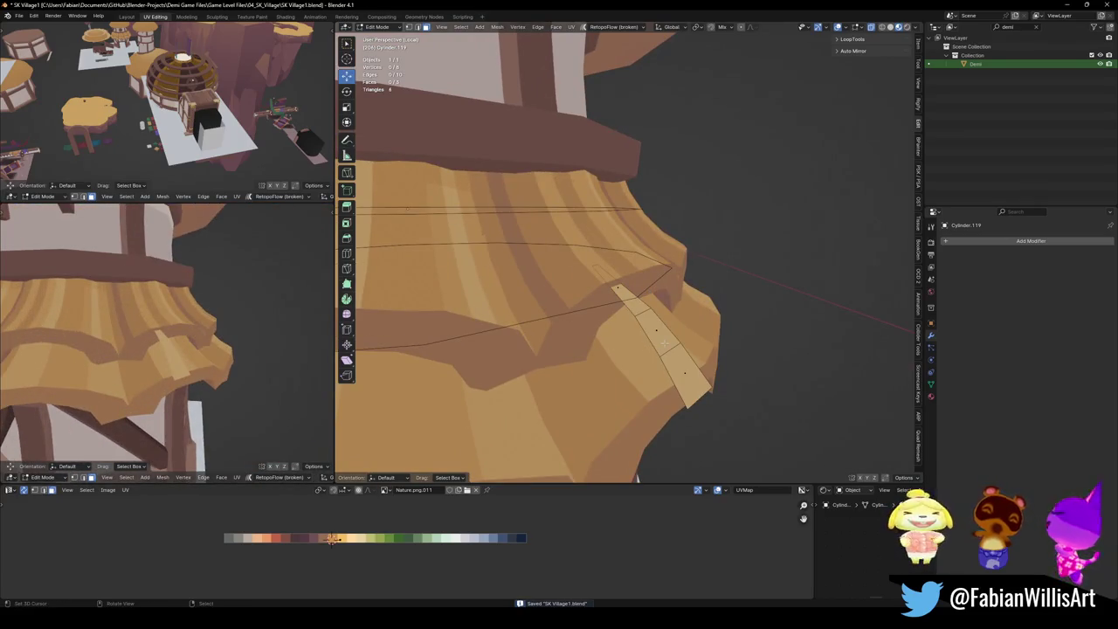
Duplicate the straw strip, tilt the copy about 24.8°, shrink it and place it beside the original.
{"action": "key", "text": "l"}
{"action": "middle_click_drag", "start_coordinate": [666, 340], "coordinate": [645, 401]}
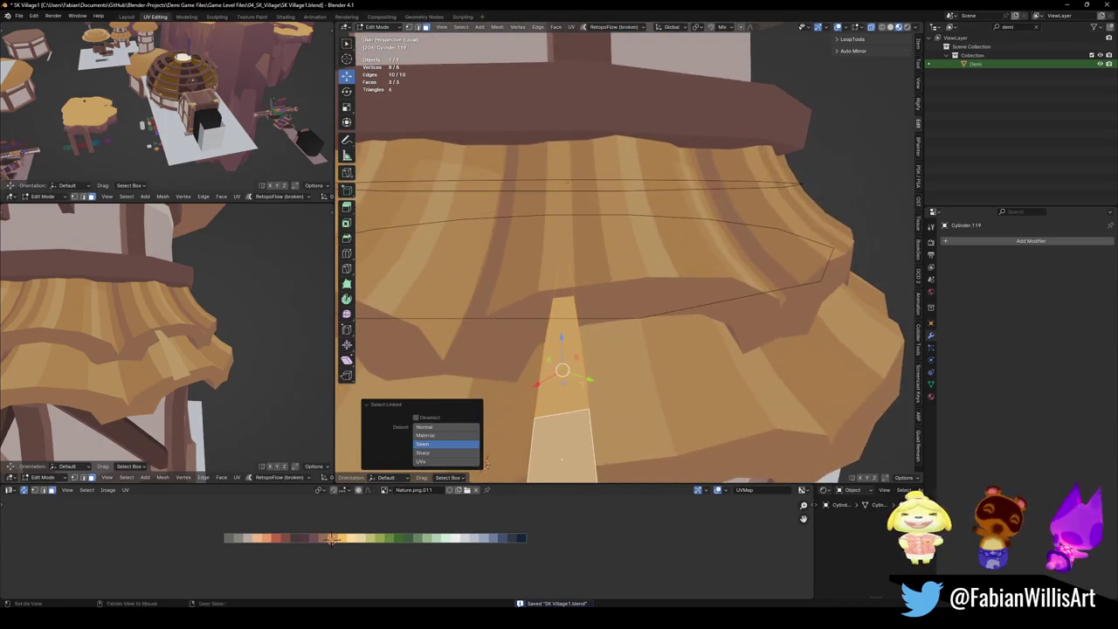
{"action": "key", "text": "shift+d"}
{"action": "left_click", "coordinate": [646, 401]}
{"action": "key", "text": "r"}
{"action": "left_click", "coordinate": [642, 400]}
{"action": "key", "text": "s"}
{"action": "left_click", "coordinate": [636, 399]}
{"action": "key", "text": "g"}
{"action": "left_click", "coordinate": [612, 376]}
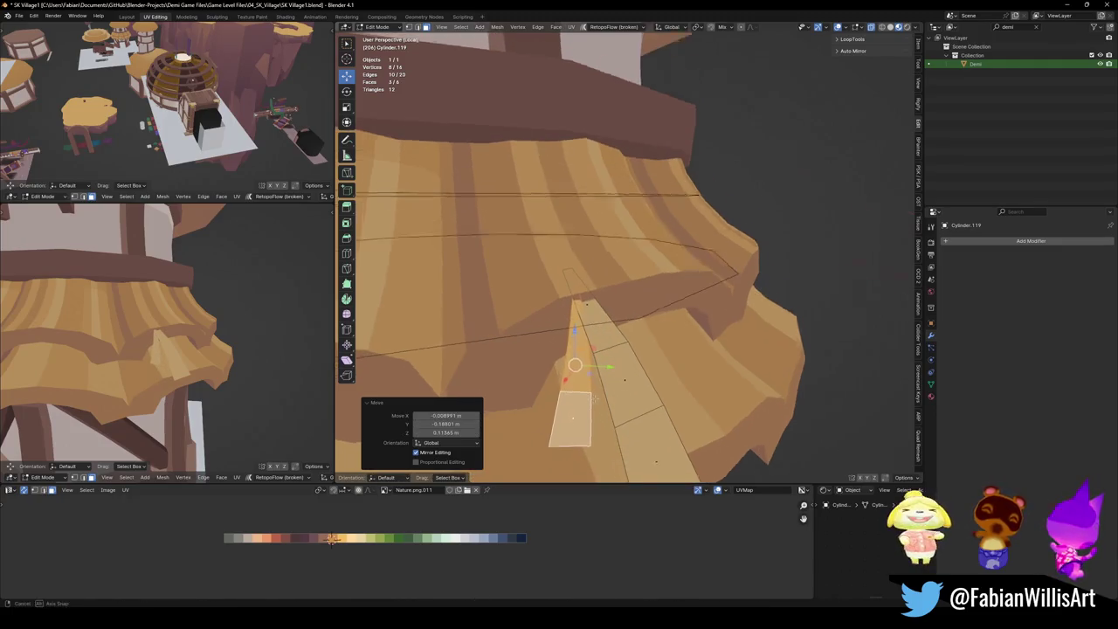
Raise the duplicate strip vertically to sit on the skirt.
{"action": "middle_click_drag", "start_coordinate": [612, 376], "coordinate": [594, 349]}
{"action": "middle_click_drag", "start_coordinate": [236, 350], "coordinate": [221, 365]}
{"action": "key", "text": "g"}
{"action": "key", "text": "z"}
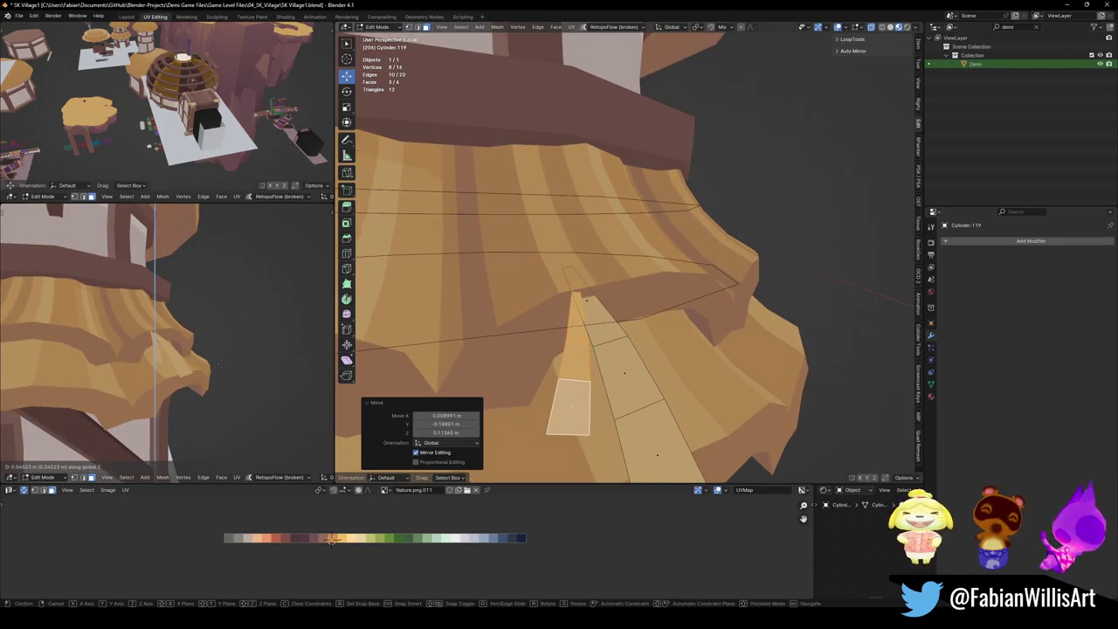
{"action": "left_click", "coordinate": [218, 372]}
{"action": "middle_click_drag", "start_coordinate": [628, 367], "coordinate": [666, 359]}
{"action": "key", "text": "g"}
{"action": "key", "text": "z"}
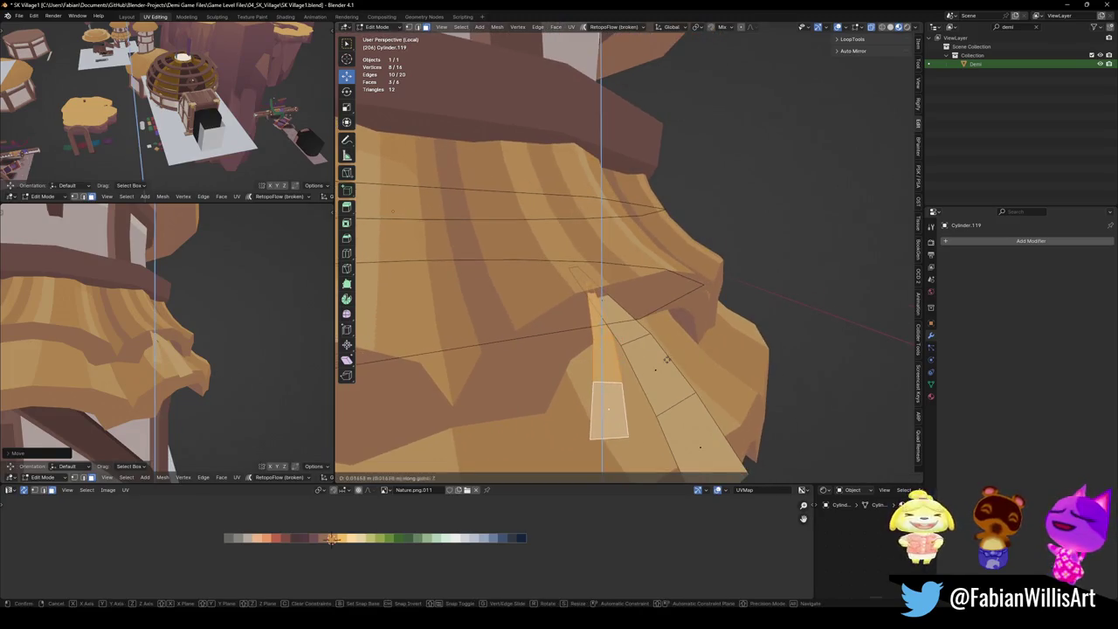
{"action": "right_click", "coordinate": [669, 356]}
Inspect the two strips from below and return to Object Mode.
{"action": "scroll", "coordinate": [175, 358], "scroll_direction": "down", "scroll_amount": 3}
{"action": "scroll", "coordinate": [175, 358], "scroll_direction": "down", "scroll_amount": 2}
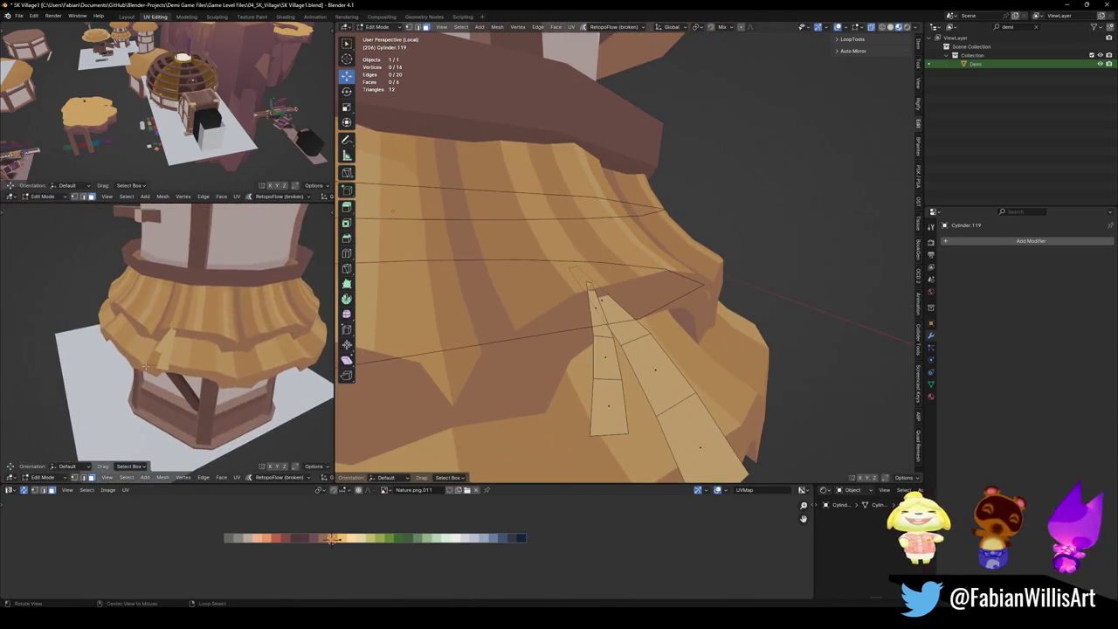
{"action": "scroll", "coordinate": [647, 348], "scroll_direction": "down", "scroll_amount": 3}
{"action": "scroll", "coordinate": [648, 348], "scroll_direction": "up", "scroll_amount": 4}
{"action": "mouse_move", "coordinate": [648, 348]}
{"action": "middle_mouse_down"}
{"action": "mouse_move", "coordinate": [576, 316]}
{"action": "mouse_move", "coordinate": [572, 328]}
{"action": "middle_mouse_up"}
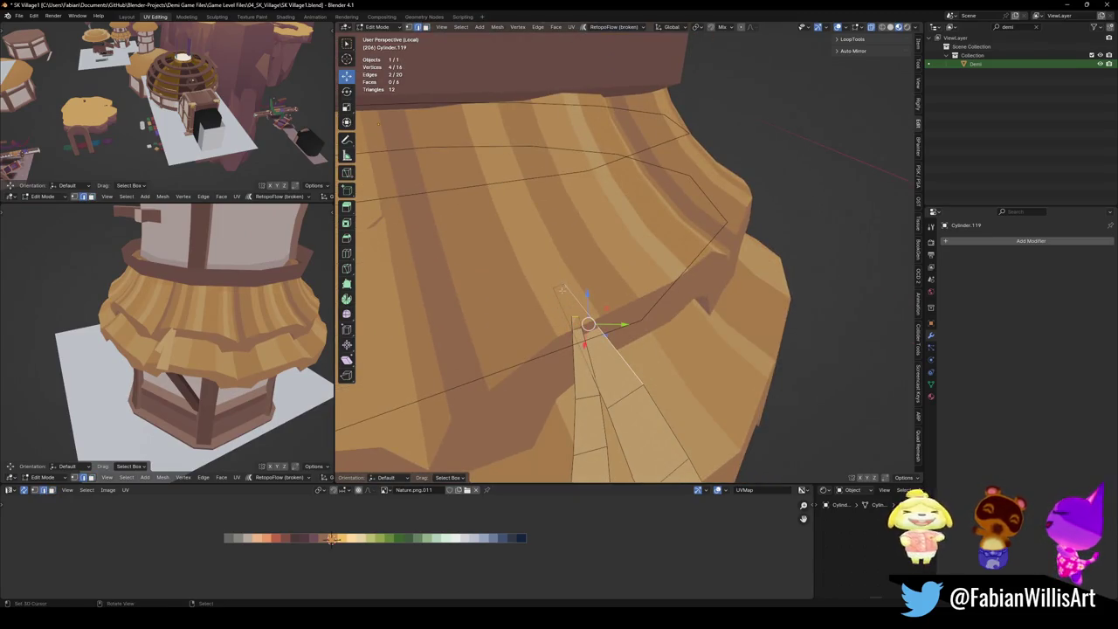
{"action": "key", "text": "Tab"}
Set the strands' origin to the 3D cursor and snap the object to the cursor.
{"action": "key", "text": "q"}
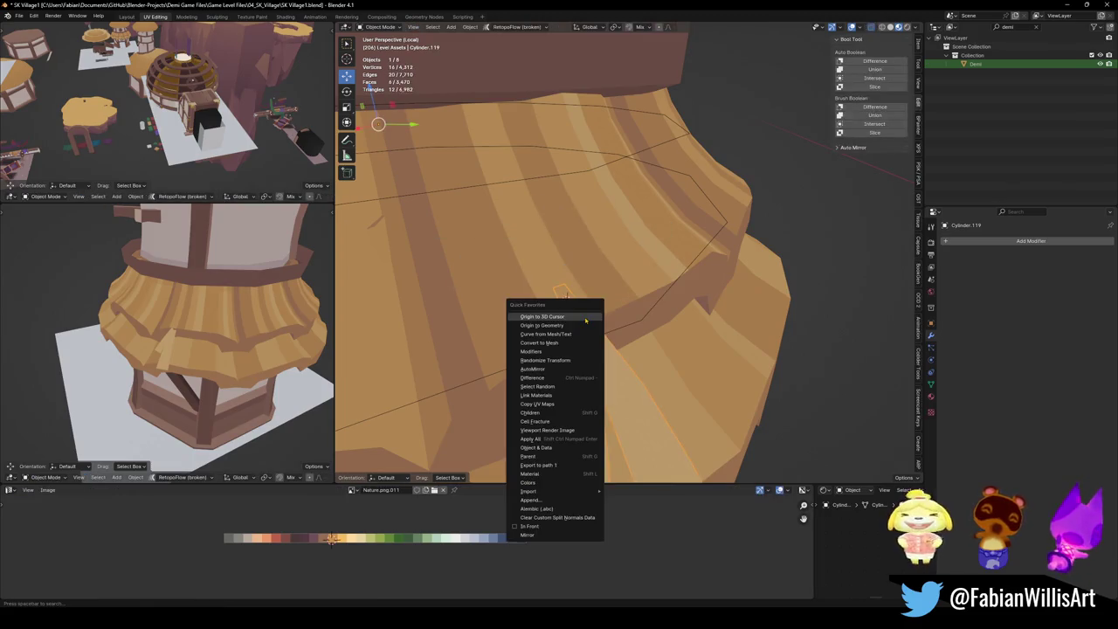
{"action": "left_click", "coordinate": [585, 321]}
{"action": "middle_click_drag", "start_coordinate": [585, 321], "coordinate": [624, 325]}
{"action": "key", "text": "shift+s"}
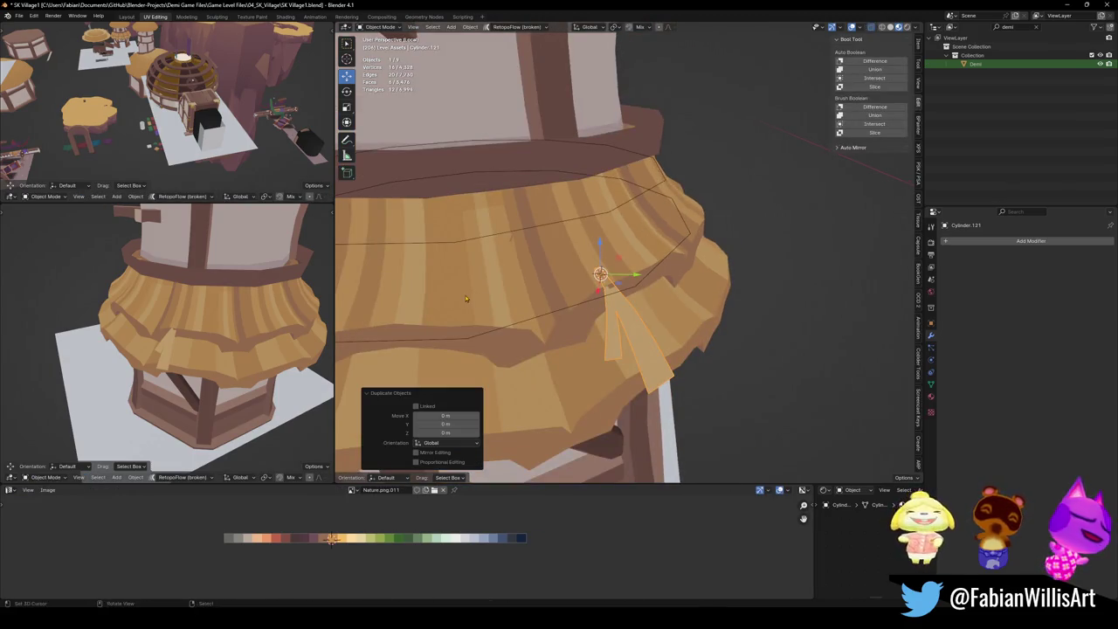
{"action": "scroll", "coordinate": [601, 273], "scroll_direction": "down", "scroll_amount": 4}
{"action": "scroll", "coordinate": [601, 273], "scroll_direction": "down", "scroll_amount": 2}
{"action": "middle_click_drag", "start_coordinate": [601, 273], "coordinate": [603, 278]}
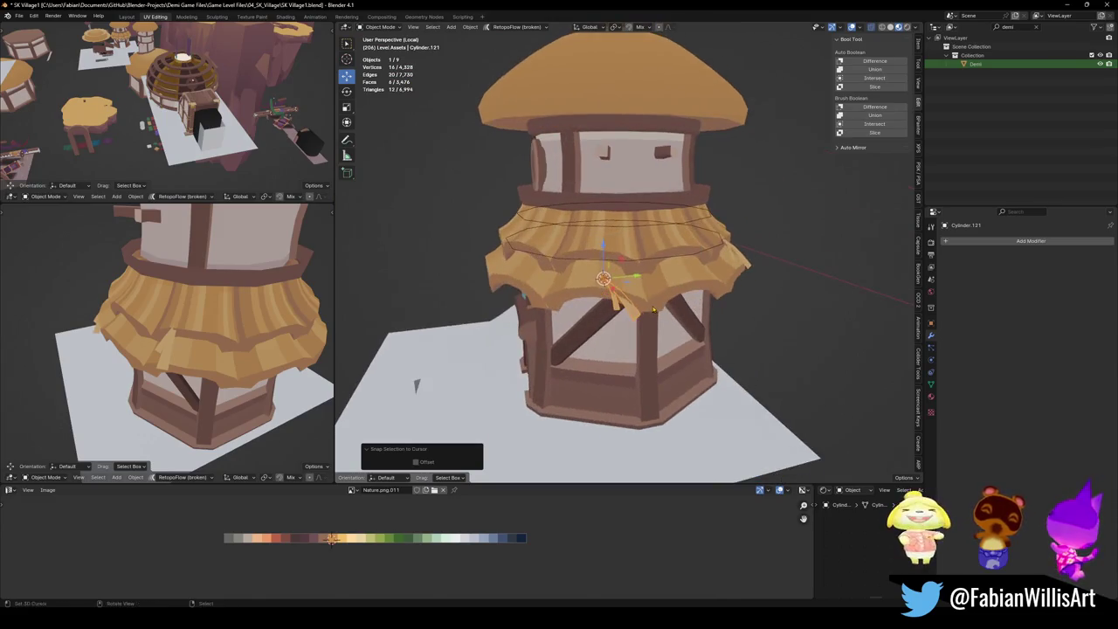
Scale the straw strands down to 0.787 on the lower thatch skirt.
{"action": "key", "text": "r"}
{"action": "key", "text": "r"}
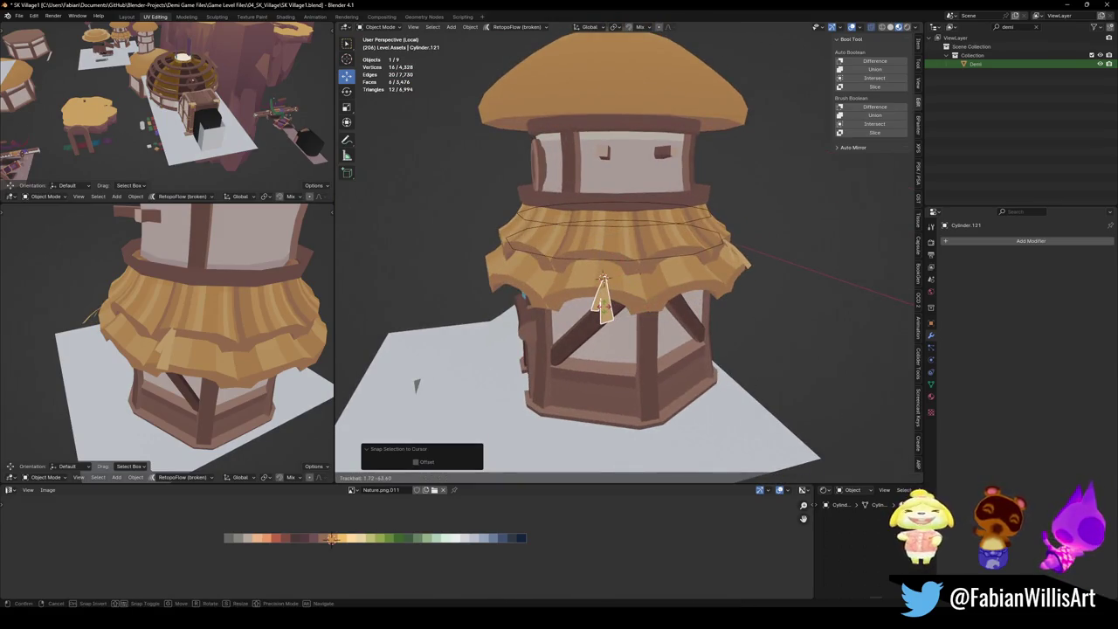
{"action": "key", "text": "Escape"}
{"action": "key", "text": "s"}
{"action": "left_click", "coordinate": [602, 289]}
{"action": "scroll", "coordinate": [174, 325], "scroll_direction": "down", "scroll_amount": 3}
{"action": "scroll", "coordinate": [174, 326], "scroll_direction": "down", "scroll_amount": 3}
{"action": "middle_click_drag", "start_coordinate": [175, 326], "coordinate": [288, 317]}
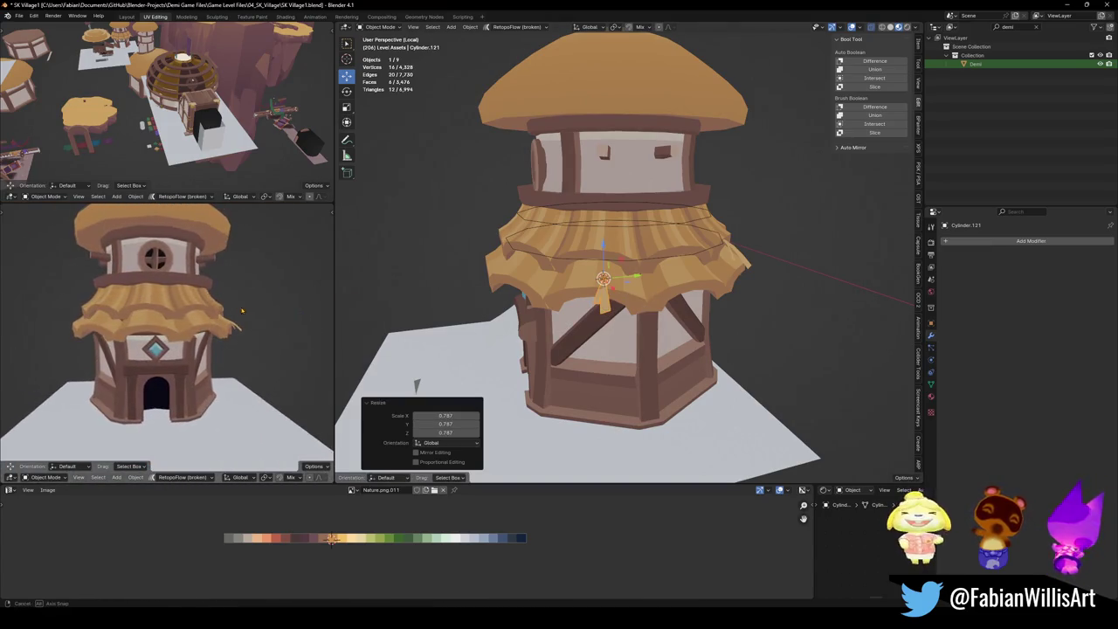
{"action": "scroll", "coordinate": [242, 312], "scroll_direction": "up", "scroll_amount": 2}
Duplicate the strands, snap the copy to the 3D cursor on the upper skirt, and rotate it.
{"action": "key", "text": "shift+d"}
{"action": "key", "text": "Escape"}
{"action": "middle_click_drag", "start_coordinate": [441, 287], "coordinate": [570, 298]}
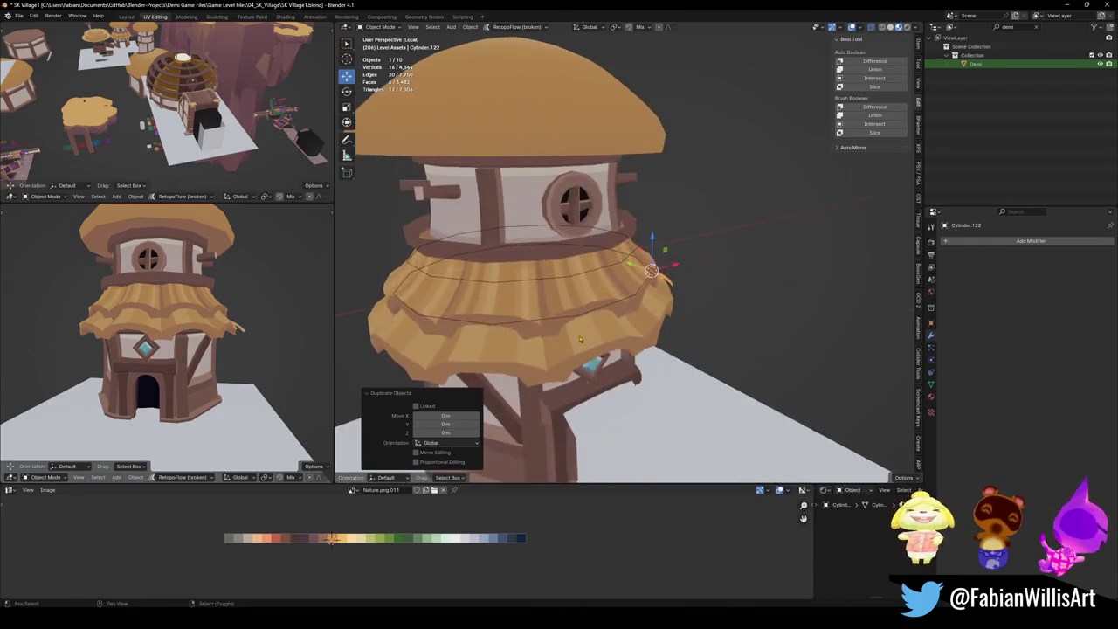
{"action": "scroll", "coordinate": [571, 297], "scroll_direction": "up", "scroll_amount": 2}
{"action": "key", "text": "shift+s"}
{"action": "left_click", "coordinate": [592, 303]}
{"action": "key", "text": "r"}
{"action": "key", "text": "r"}
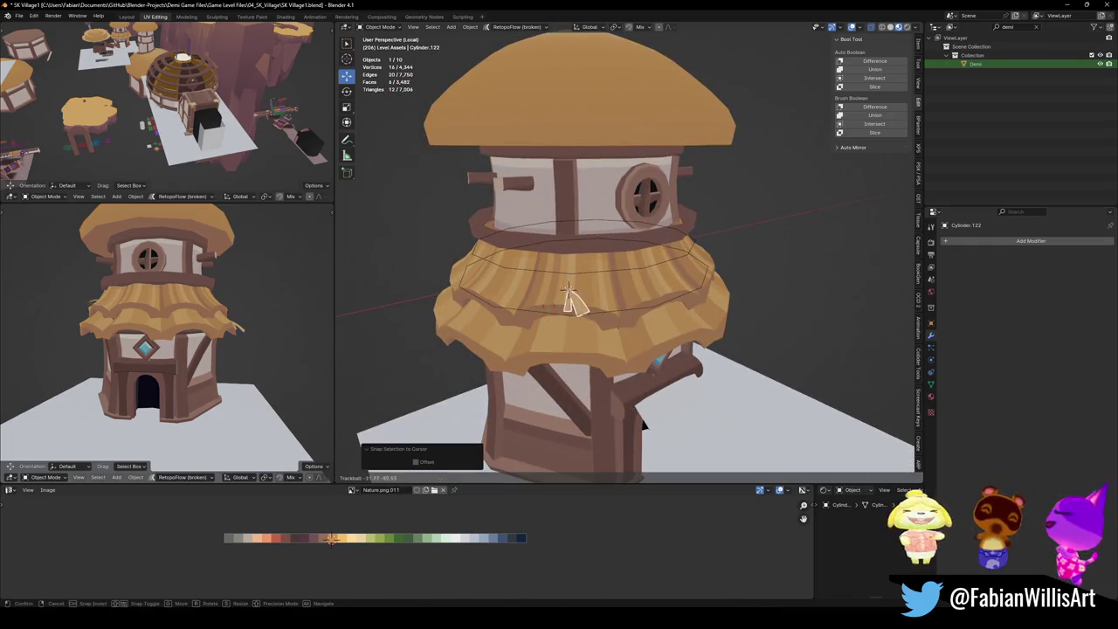
{"action": "left_click", "coordinate": [574, 308]}
Tilt the copy further, then enter Edit Mode with nothing selected.
{"action": "middle_click_drag", "start_coordinate": [156, 324], "coordinate": [227, 324]}
{"action": "key", "text": "r"}
{"action": "key", "text": "r"}
{"action": "key", "text": "r"}
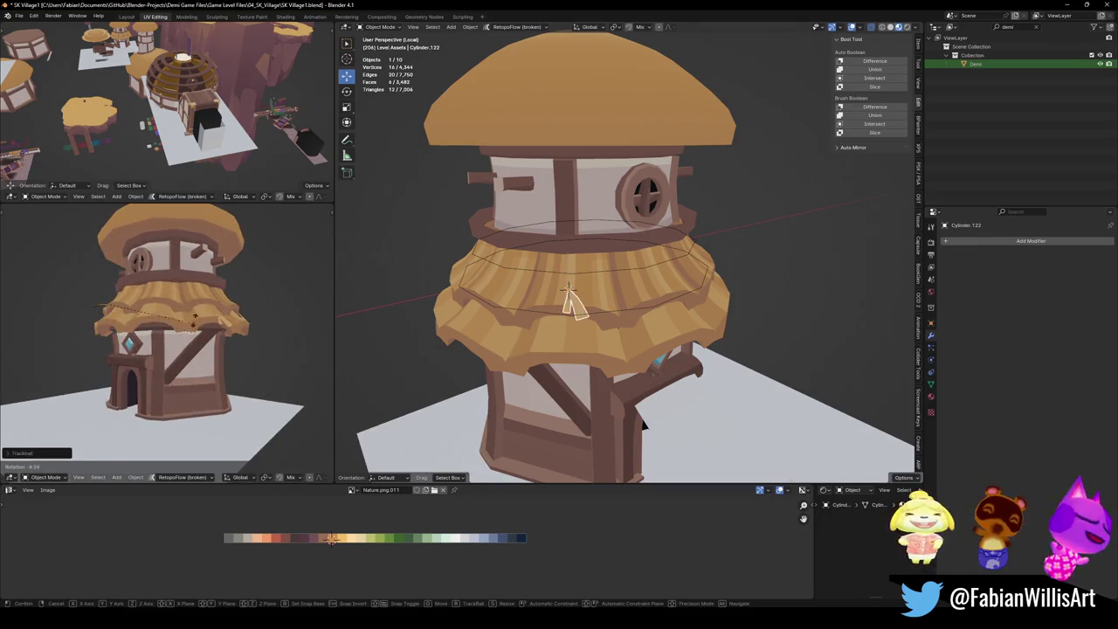
{"action": "left_click", "coordinate": [191, 330]}
{"action": "middle_click_drag", "start_coordinate": [190, 330], "coordinate": [148, 332]}
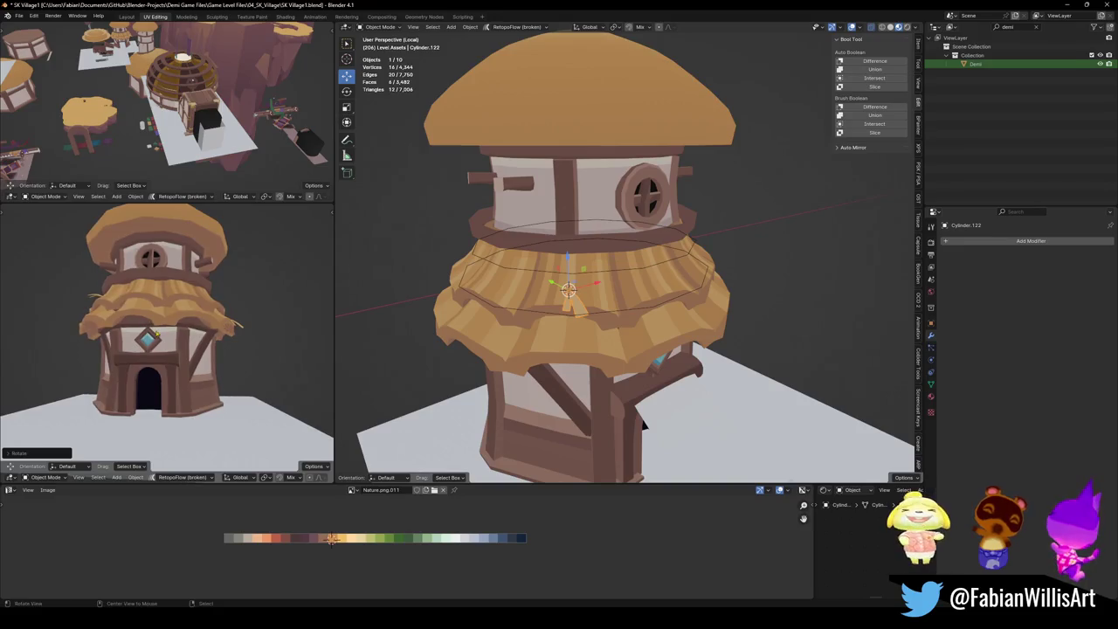
{"action": "key", "text": "Tab"}
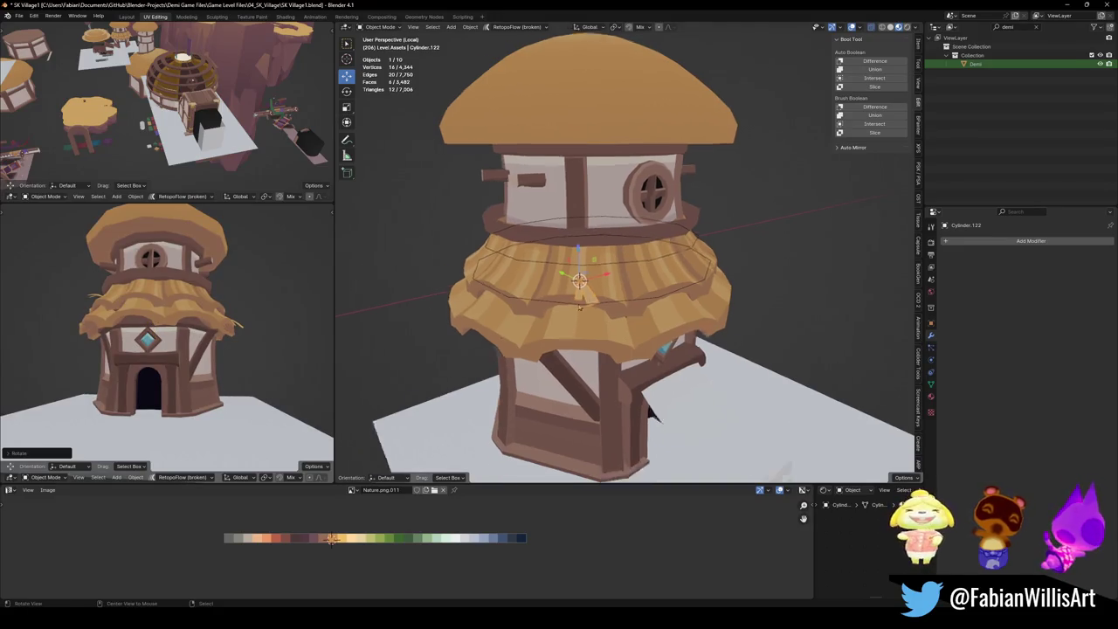
{"action": "scroll", "coordinate": [645, 295], "scroll_direction": "up", "scroll_amount": 2}
{"action": "scroll", "coordinate": [646, 295], "scroll_direction": "up", "scroll_amount": 2}
{"action": "scroll", "coordinate": [641, 305], "scroll_direction": "up", "scroll_amount": 2}
{"action": "scroll", "coordinate": [640, 304], "scroll_direction": "up", "scroll_amount": 2}
{"action": "key", "text": "alt+a"}
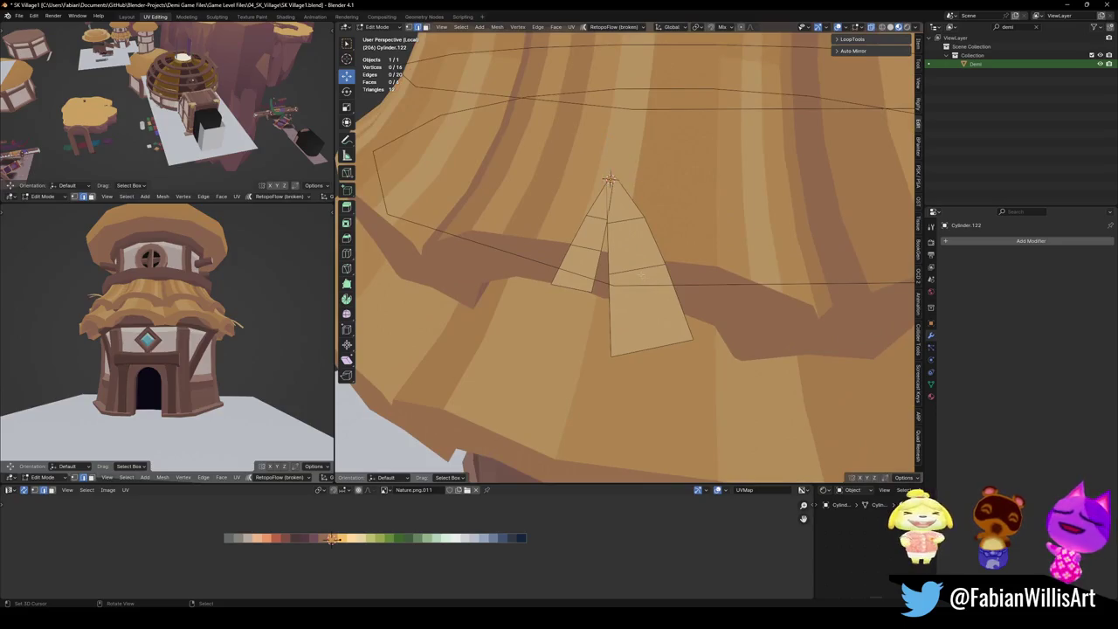
Add a loop cut across the strand and widen the selected part along its normals.
{"action": "left_click", "coordinate": [640, 273]}
{"action": "middle_click_drag", "start_coordinate": [640, 273], "coordinate": [571, 276]}
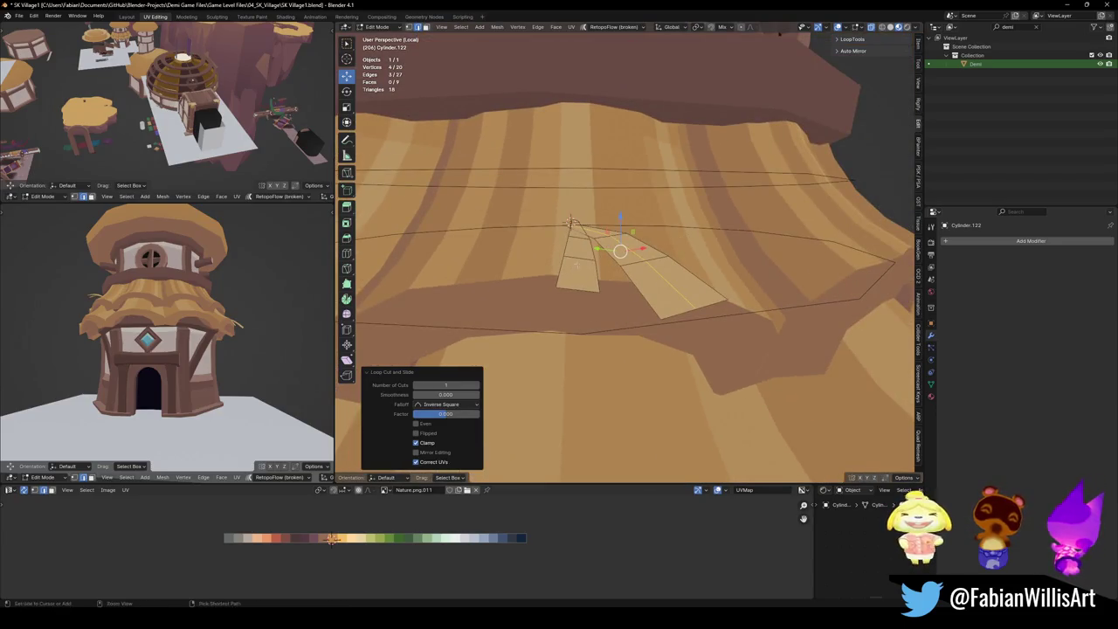
{"action": "mouse_move", "coordinate": [571, 218]}
{"action": "middle_mouse_down"}
{"action": "mouse_move", "coordinate": [731, 235]}
{"action": "mouse_move", "coordinate": [848, 443]}
{"action": "mouse_move", "coordinate": [799, 394]}
{"action": "mouse_move", "coordinate": [622, 358]}
{"action": "mouse_move", "coordinate": [769, 370]}
{"action": "mouse_move", "coordinate": [739, 279]}
{"action": "mouse_move", "coordinate": [682, 329]}
{"action": "middle_mouse_up"}
{"action": "key", "text": "alt+s"}
{"action": "left_click", "coordinate": [655, 207]}
{"action": "key", "text": "alt+a"}
Move the 3D cursor to the selection, set the strand's origin there, and snap it to the cursor.
{"action": "key", "text": "Tab"}
{"action": "key", "text": "Tab"}
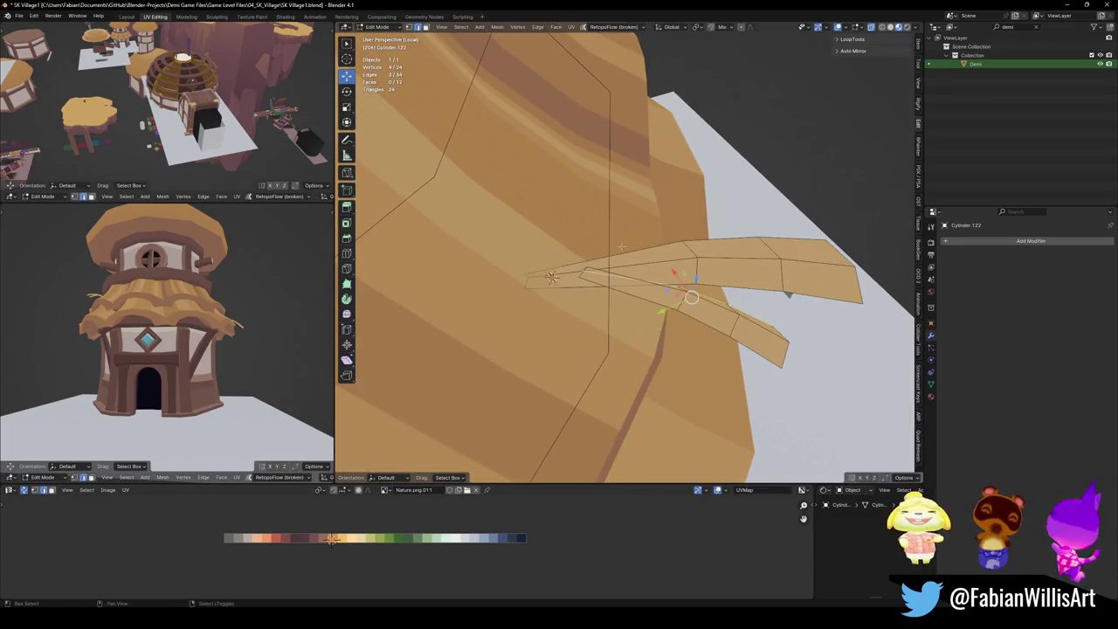
{"action": "key", "text": "shift+s"}
{"action": "left_click", "coordinate": [607, 289]}
{"action": "key", "text": "Tab"}
{"action": "right_click", "coordinate": [536, 276]}
{"action": "left_click", "coordinate": [579, 270]}
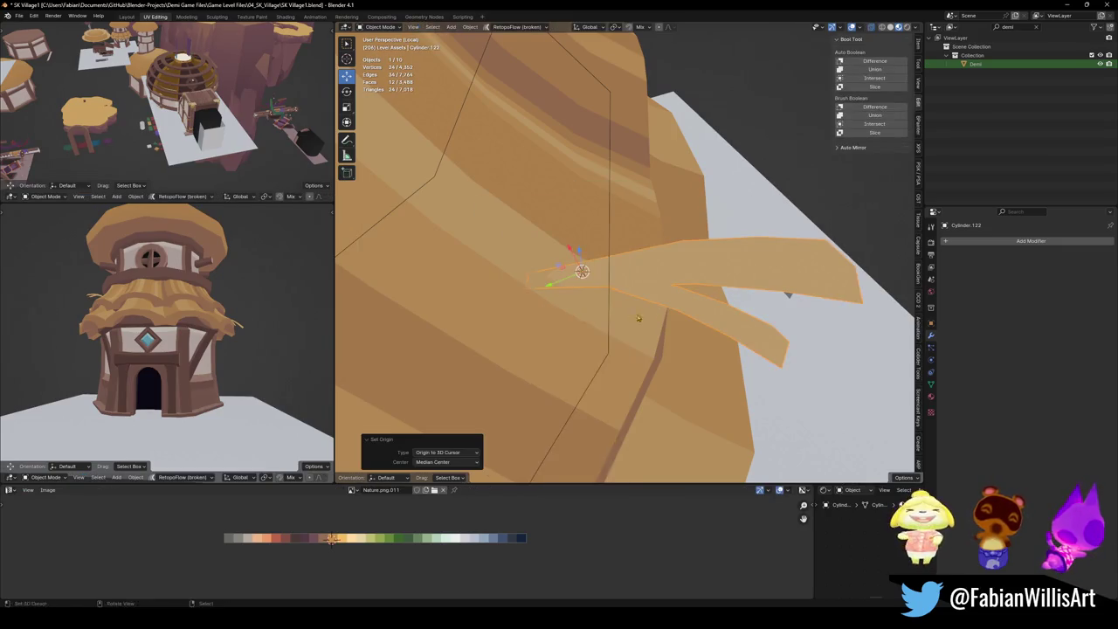
{"action": "key", "text": "shift+s"}
{"action": "left_click", "coordinate": [571, 257]}
Rotate the strand so it droops, then save the file.
{"action": "mouse_move", "coordinate": [633, 338]}
{"action": "middle_mouse_down"}
{"action": "mouse_move", "coordinate": [728, 356]}
{"action": "mouse_move", "coordinate": [736, 317]}
{"action": "middle_mouse_up"}
{"action": "key", "text": "r"}
{"action": "left_click", "coordinate": [741, 321]}
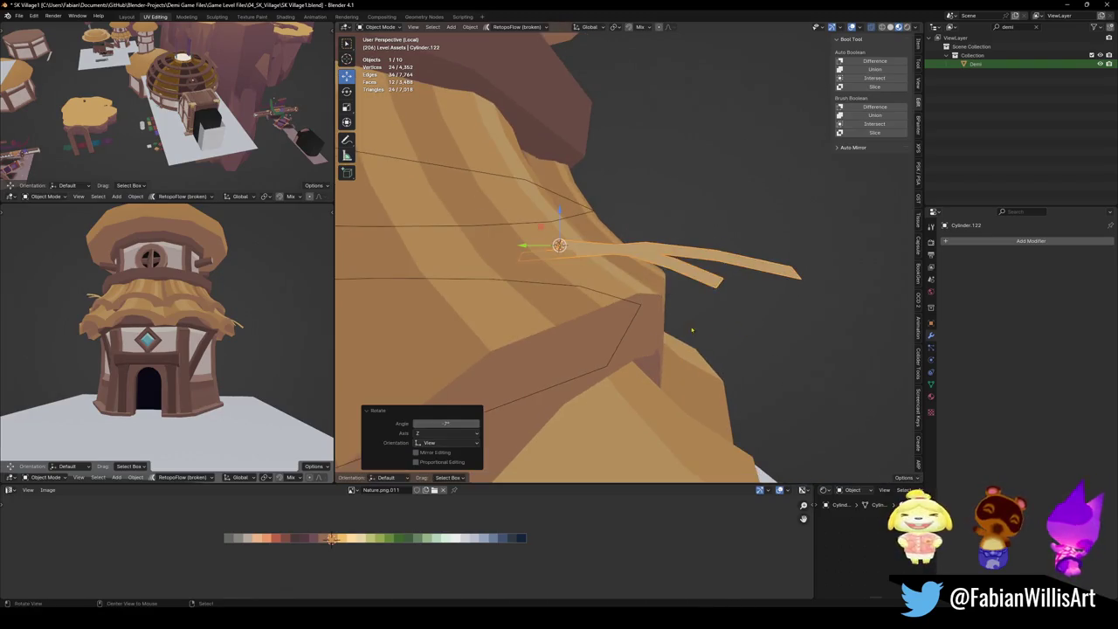
{"action": "key", "text": "ctrl+s"}
{"action": "mouse_move", "coordinate": [733, 316]}
{"action": "middle_mouse_down"}
{"action": "mouse_move", "coordinate": [689, 310]}
{"action": "mouse_move", "coordinate": [751, 320]}
{"action": "middle_mouse_up"}
Duplicate the strand, snap it to the cursor, and rotate and move it to hang from the upper ring.
{"action": "key", "text": "shift+d"}
{"action": "key", "text": "shift+s"}
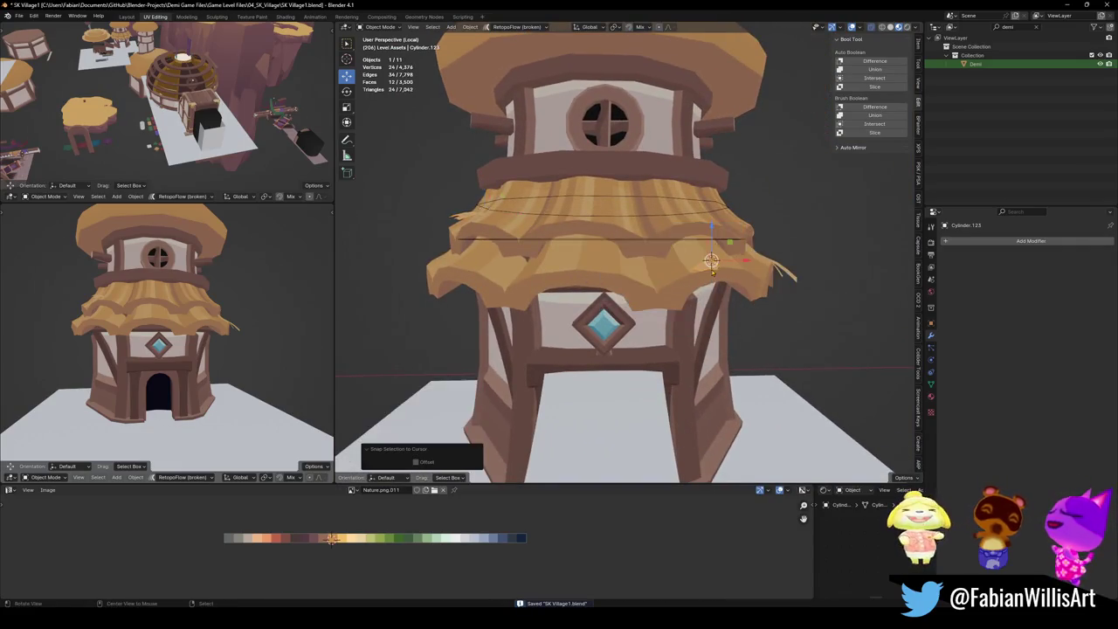
{"action": "key", "text": "r"}
{"action": "key", "text": "r"}
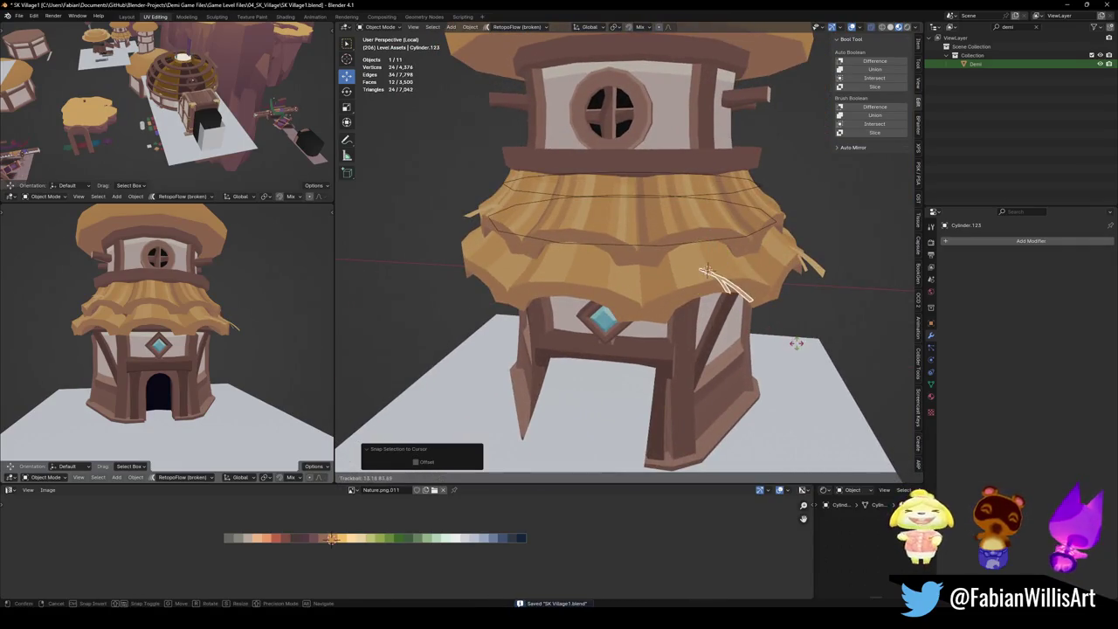
{"action": "left_click", "coordinate": [795, 389]}
{"action": "middle_click_drag", "start_coordinate": [796, 388], "coordinate": [723, 350]}
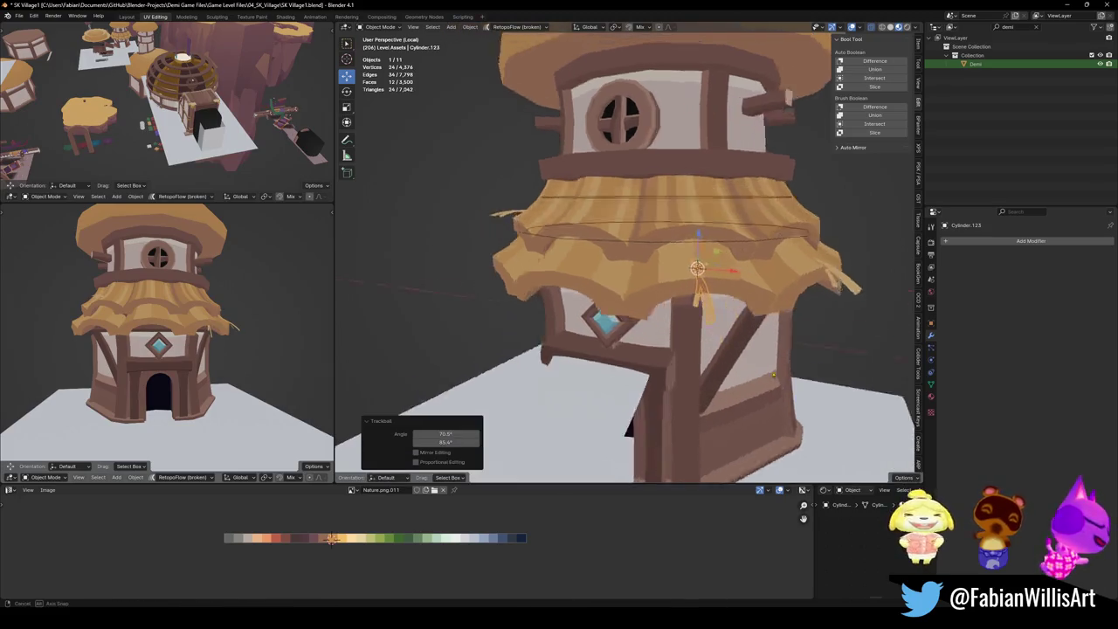
{"action": "key", "text": "g"}
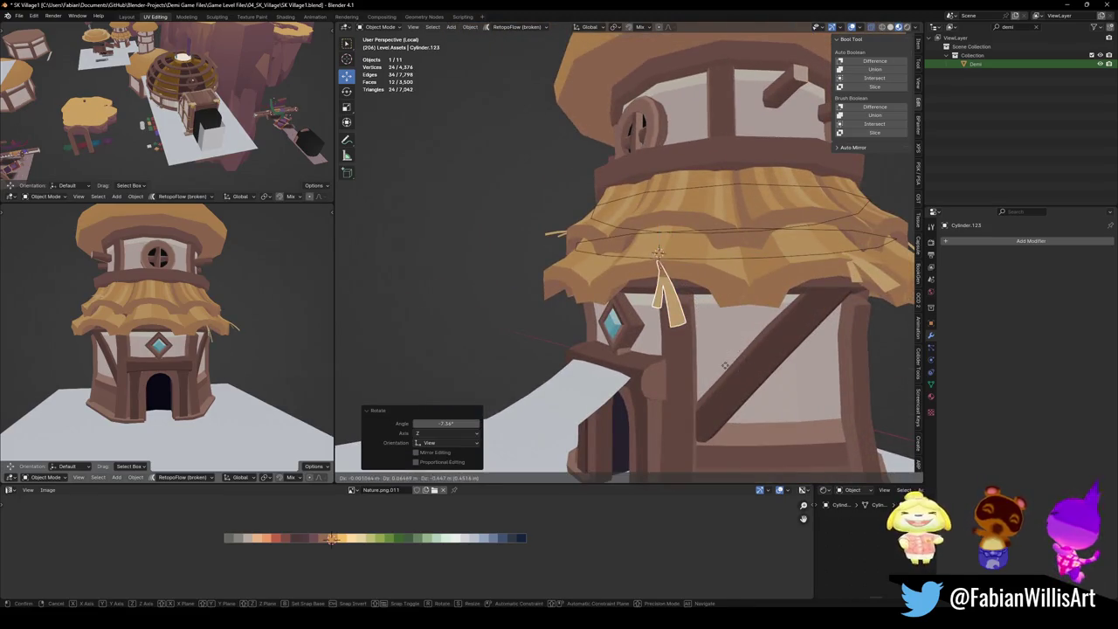
{"action": "left_click", "coordinate": [728, 349]}
{"action": "middle_click_drag", "start_coordinate": [728, 348], "coordinate": [734, 344]}
{"action": "key", "text": "r"}
{"action": "key", "text": "r"}
{"action": "left_click", "coordinate": [709, 247]}
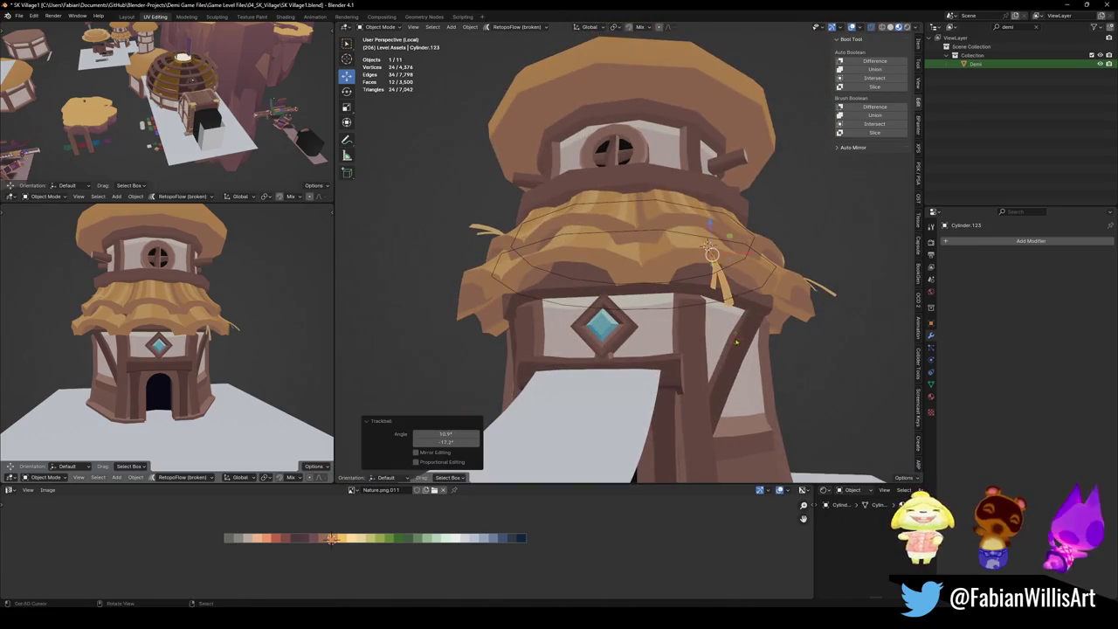
Orbit and zoom the lower-left view to see the whole tower from higher up.
{"action": "middle_click_drag", "start_coordinate": [175, 332], "coordinate": [227, 323]}
{"action": "mouse_move", "coordinate": [201, 284]}
{"action": "middle_mouse_down"}
{"action": "mouse_move", "coordinate": [242, 327]}
{"action": "mouse_move", "coordinate": [348, 284]}
{"action": "middle_mouse_up"}
{"action": "scroll", "coordinate": [230, 309], "scroll_direction": "down", "scroll_amount": 3}
{"action": "scroll", "coordinate": [238, 342], "scroll_direction": "up", "scroll_amount": 6}
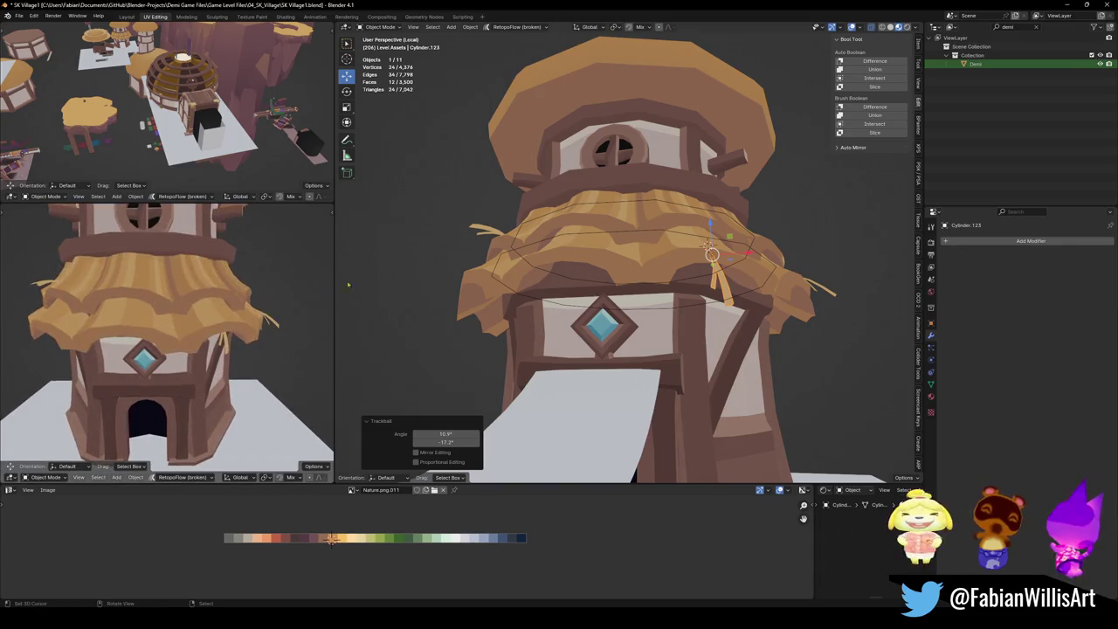
{"action": "scroll", "coordinate": [138, 311], "scroll_direction": "down", "scroll_amount": 4}
{"action": "middle_click_drag", "start_coordinate": [138, 311], "coordinate": [172, 303]}
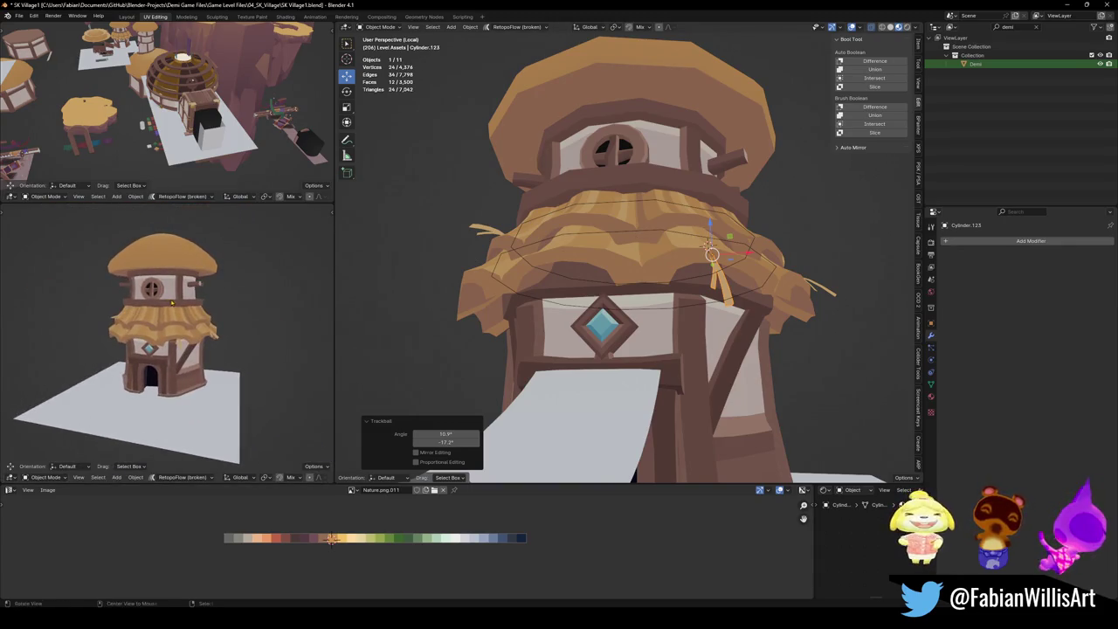
Select the lower thatch skirt Cylinder.120 in Edit Mode and split its rim face loop off.
{"action": "left_click", "coordinate": [616, 286]}
{"action": "key", "text": "Tab"}
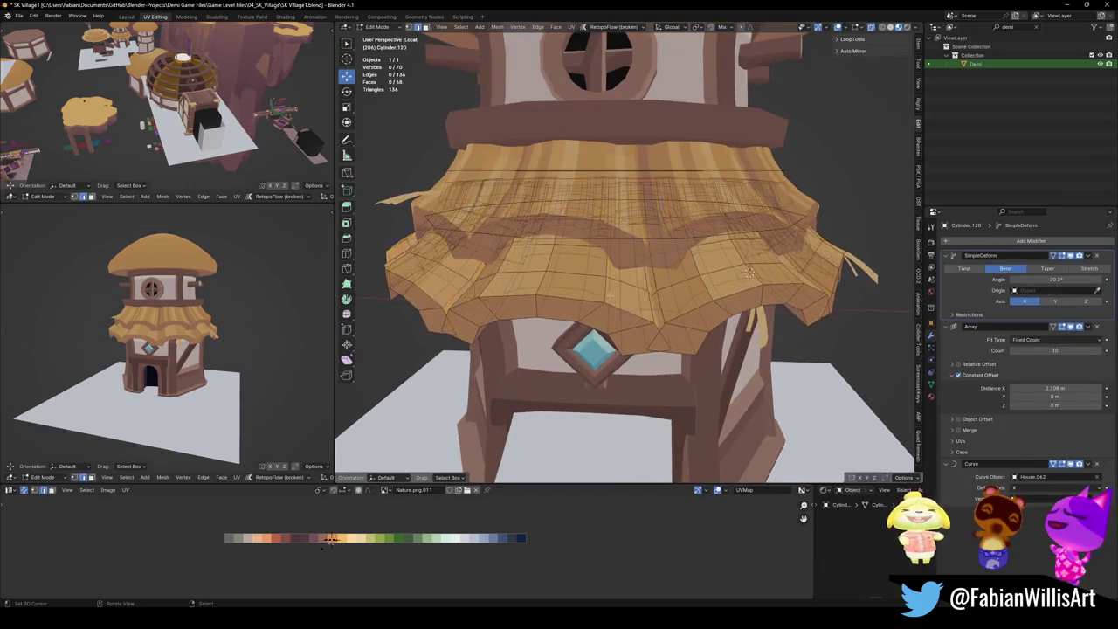
{"action": "left_click", "coordinate": [617, 312], "text": "alt"}
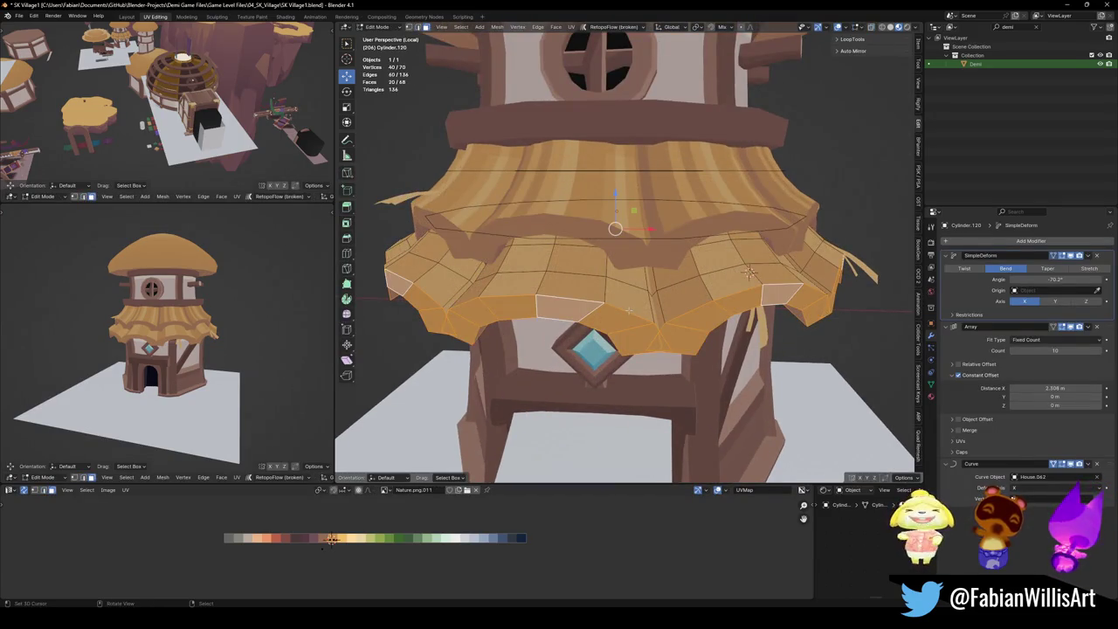
{"action": "key", "text": "y"}
{"action": "key", "text": "alt+a"}
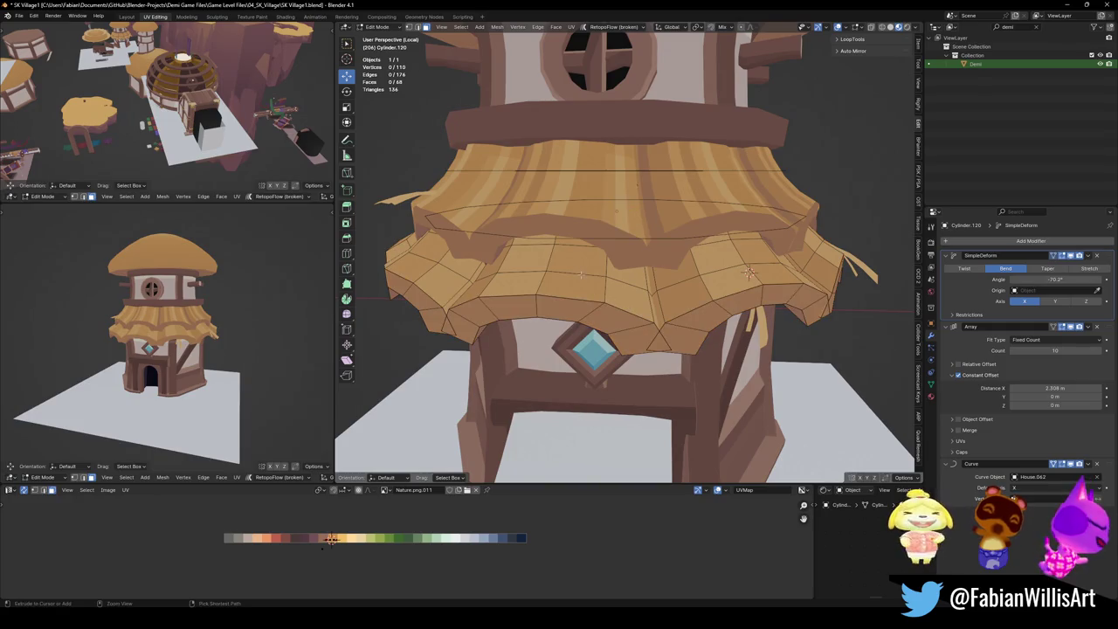
Add four loop cuts around the thatch skirt.
{"action": "middle_click_drag", "start_coordinate": [749, 272], "coordinate": [674, 313]}
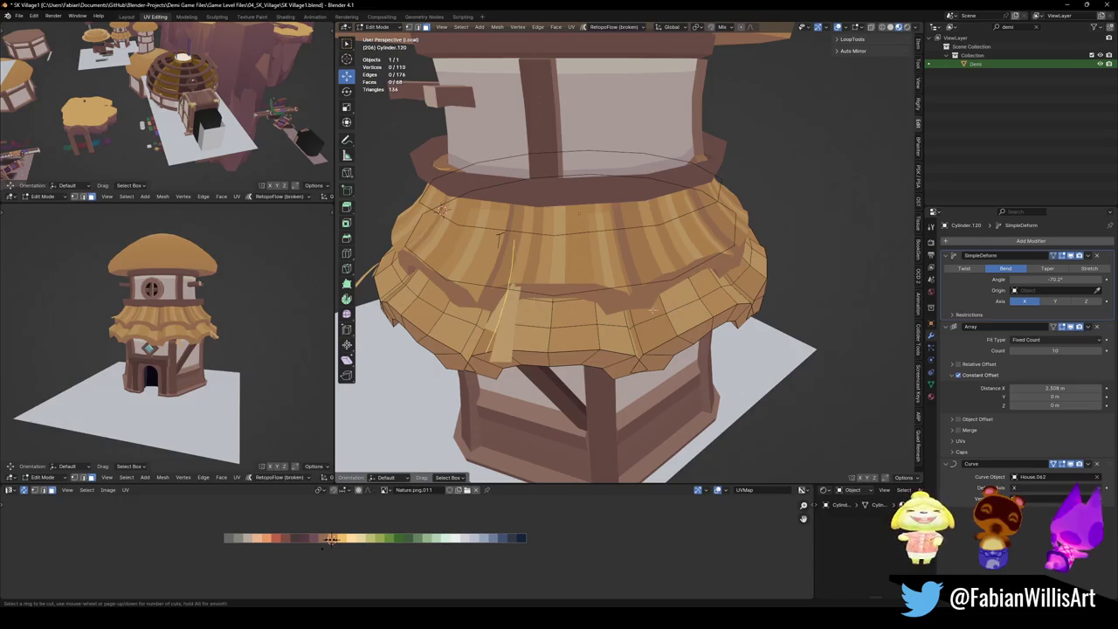
{"action": "left_click", "coordinate": [577, 322]}
{"action": "mouse_move", "coordinate": [577, 323]}
{"action": "middle_mouse_down"}
{"action": "mouse_move", "coordinate": [572, 184]}
{"action": "mouse_move", "coordinate": [609, 202]}
{"action": "mouse_move", "coordinate": [477, 192]}
{"action": "middle_mouse_up"}
{"action": "left_click", "coordinate": [572, 183]}
{"action": "left_click", "coordinate": [609, 202]}
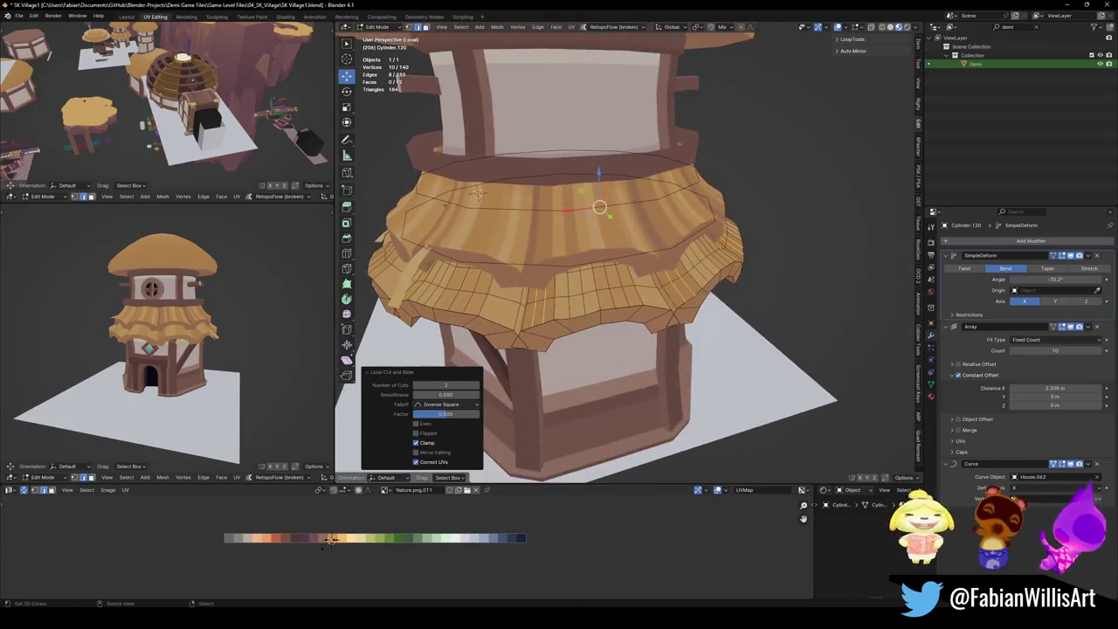
{"action": "left_click", "coordinate": [477, 191]}
{"action": "scroll", "coordinate": [477, 191], "scroll_direction": "down", "scroll_amount": 3}
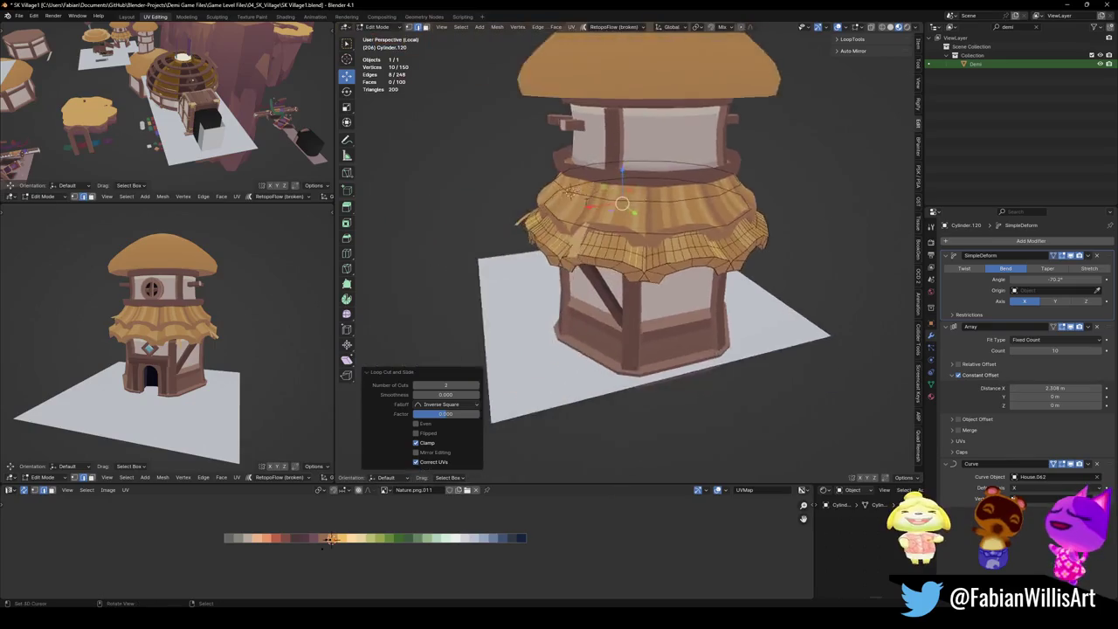
{"action": "scroll", "coordinate": [517, 136], "scroll_direction": "up", "scroll_amount": 5}
Select a four-face vertical thatch strip and slide its UVs along X.
{"action": "left_click", "coordinate": [645, 262], "text": "alt"}
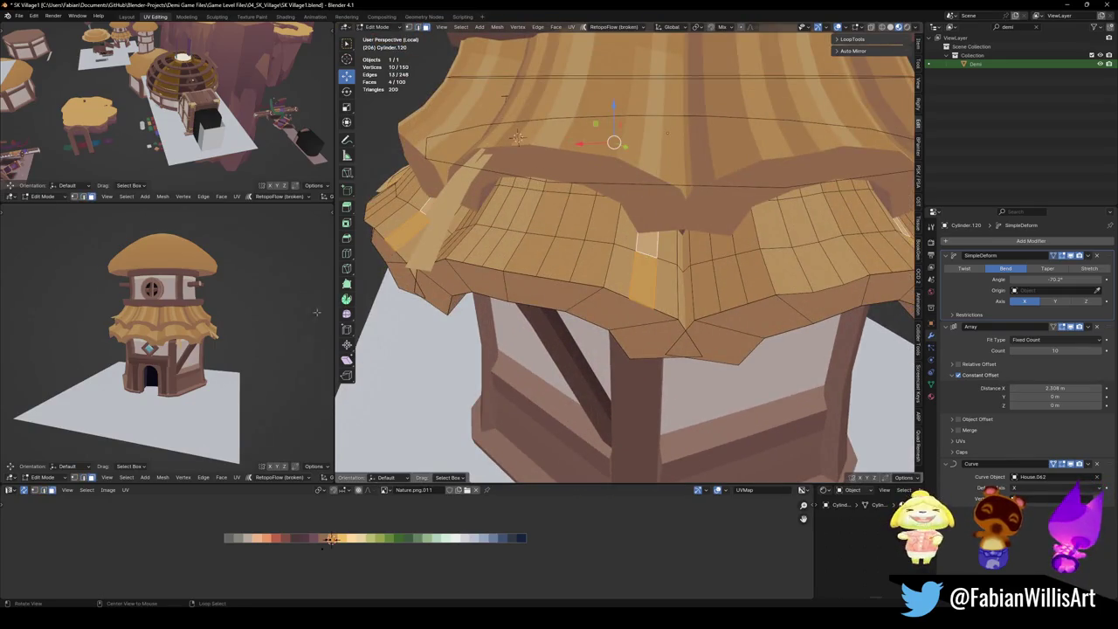
{"action": "scroll", "coordinate": [226, 349], "scroll_direction": "up", "scroll_amount": 4}
{"action": "key", "text": "x"}
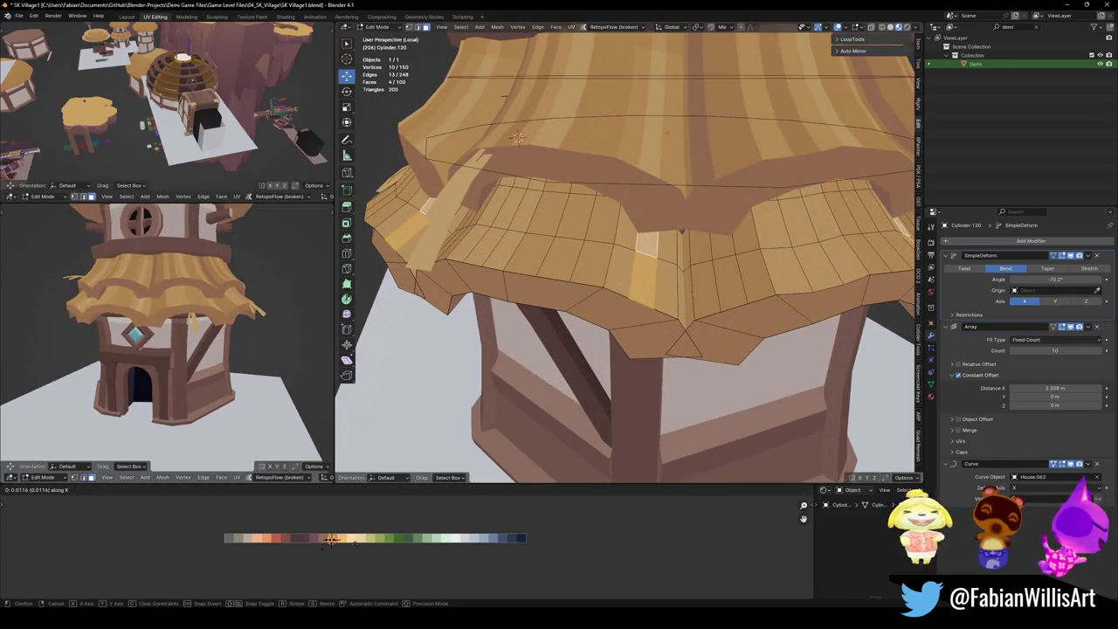
{"action": "left_click", "coordinate": [331, 539]}
{"action": "key", "text": "ctrl+z"}
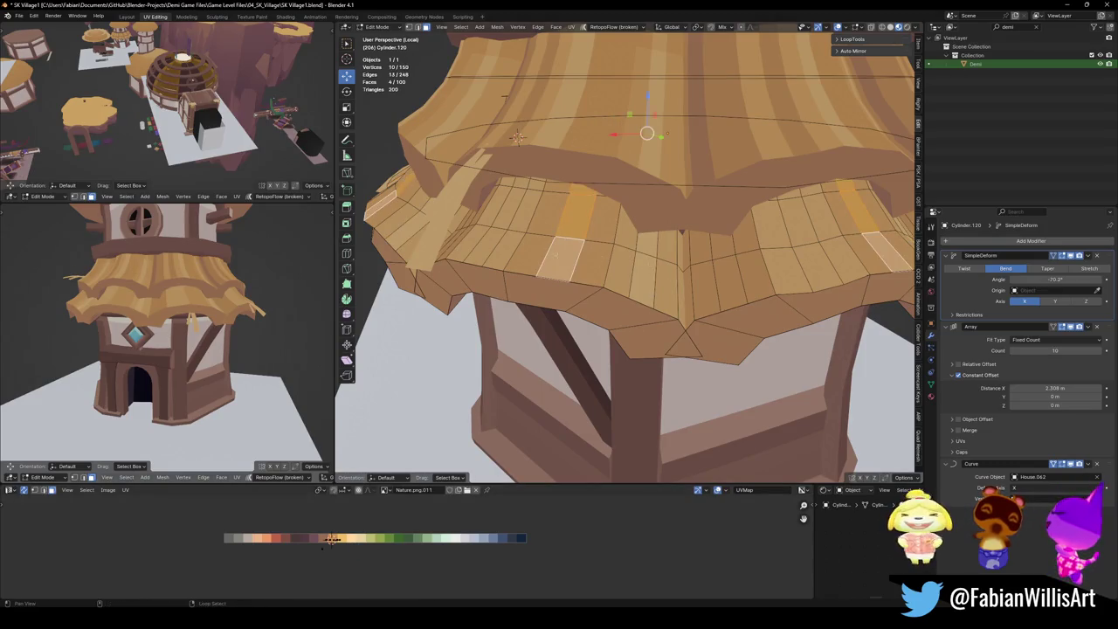
{"action": "key", "text": "g"}
{"action": "key", "text": "x"}
{"action": "left_click", "coordinate": [355, 533]}
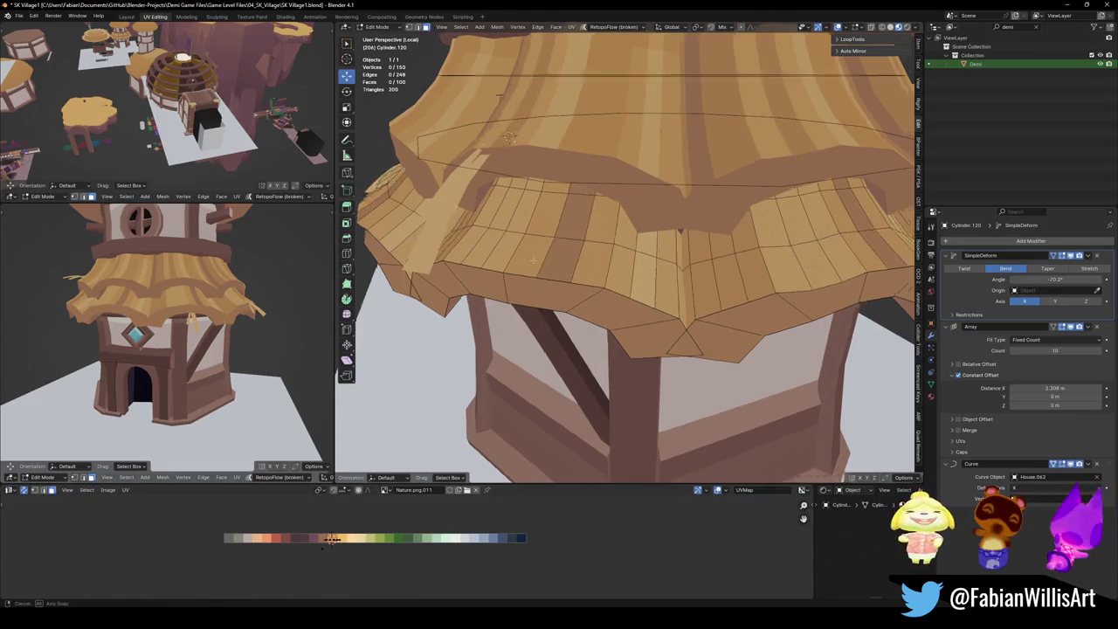
Slide a second thatch strip's UVs along X so its straw shade differs.
{"action": "middle_click_drag", "start_coordinate": [542, 262], "coordinate": [498, 267]}
{"action": "left_click", "coordinate": [470, 271], "text": "alt"}
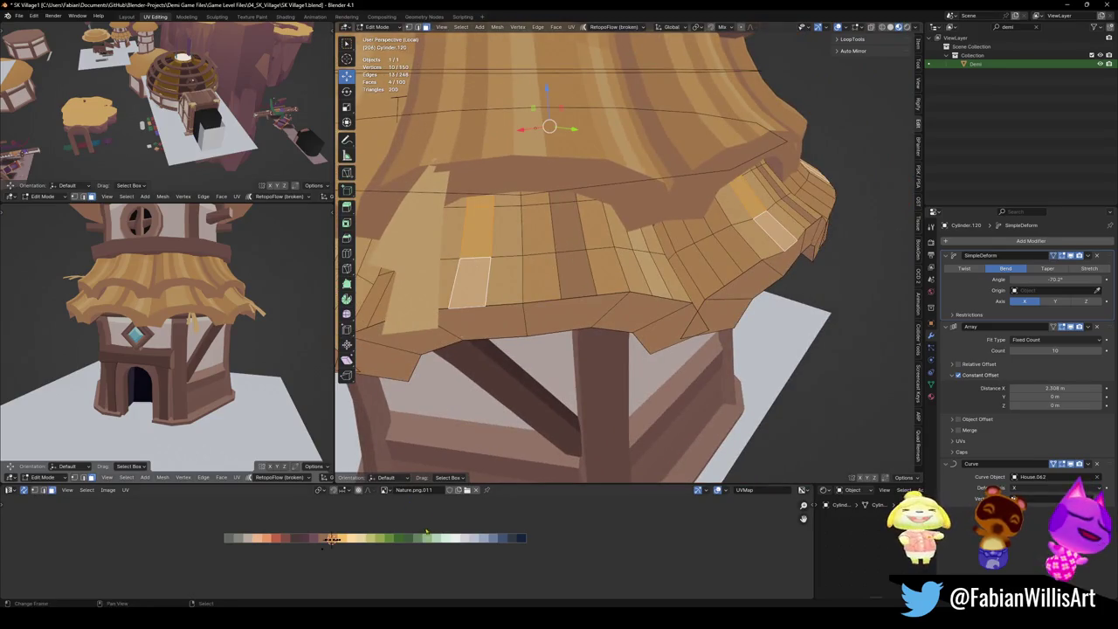
{"action": "key", "text": "g"}
{"action": "key", "text": "x"}
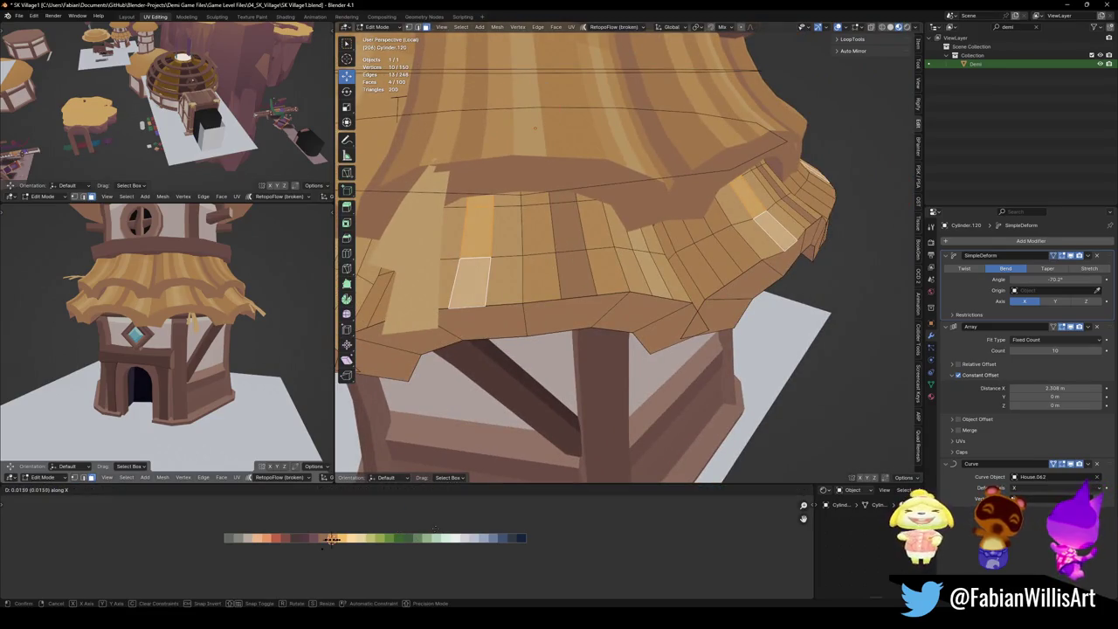
{"action": "left_click", "coordinate": [332, 539]}
{"action": "scroll", "coordinate": [272, 325], "scroll_direction": "down", "scroll_amount": 3}
{"action": "scroll", "coordinate": [272, 325], "scroll_direction": "up", "scroll_amount": 6}
{"action": "middle_click_drag", "start_coordinate": [272, 325], "coordinate": [261, 330]}
{"action": "scroll", "coordinate": [270, 327], "scroll_direction": "down", "scroll_amount": 4}
{"action": "scroll", "coordinate": [269, 327], "scroll_direction": "up", "scroll_amount": 1}
{"action": "scroll", "coordinate": [268, 328], "scroll_direction": "up", "scroll_amount": 4}
{"action": "scroll", "coordinate": [261, 330], "scroll_direction": "down", "scroll_amount": 2}
Shift another strip's UVs along X on a different side of the skirt.
{"action": "key", "text": "Tab"}
{"action": "scroll", "coordinate": [258, 331], "scroll_direction": "up", "scroll_amount": 2}
{"action": "mouse_move", "coordinate": [643, 280]}
{"action": "middle_mouse_down"}
{"action": "mouse_move", "coordinate": [539, 125]}
{"action": "mouse_move", "coordinate": [473, 313]}
{"action": "middle_mouse_up"}
{"action": "key", "text": "Tab"}
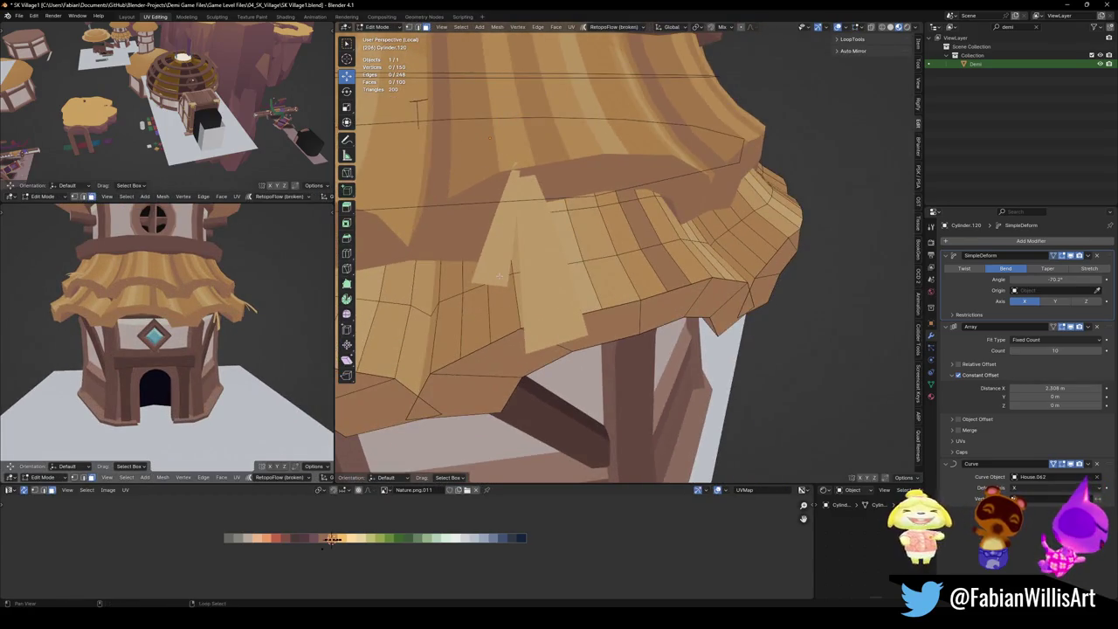
{"action": "left_click", "coordinate": [500, 277], "text": "alt"}
{"action": "key", "text": "g"}
{"action": "key", "text": "x"}
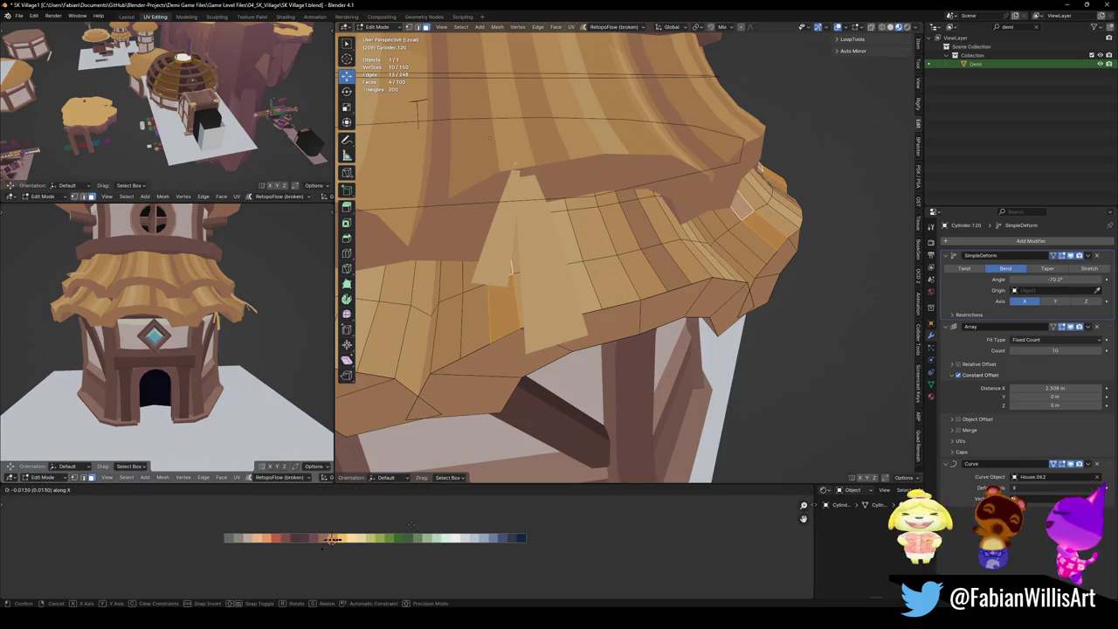
{"action": "left_click", "coordinate": [411, 524]}
Offset the neighbouring strip's UVs along X and save the file.
{"action": "middle_click_drag", "start_coordinate": [131, 349], "coordinate": [175, 337]}
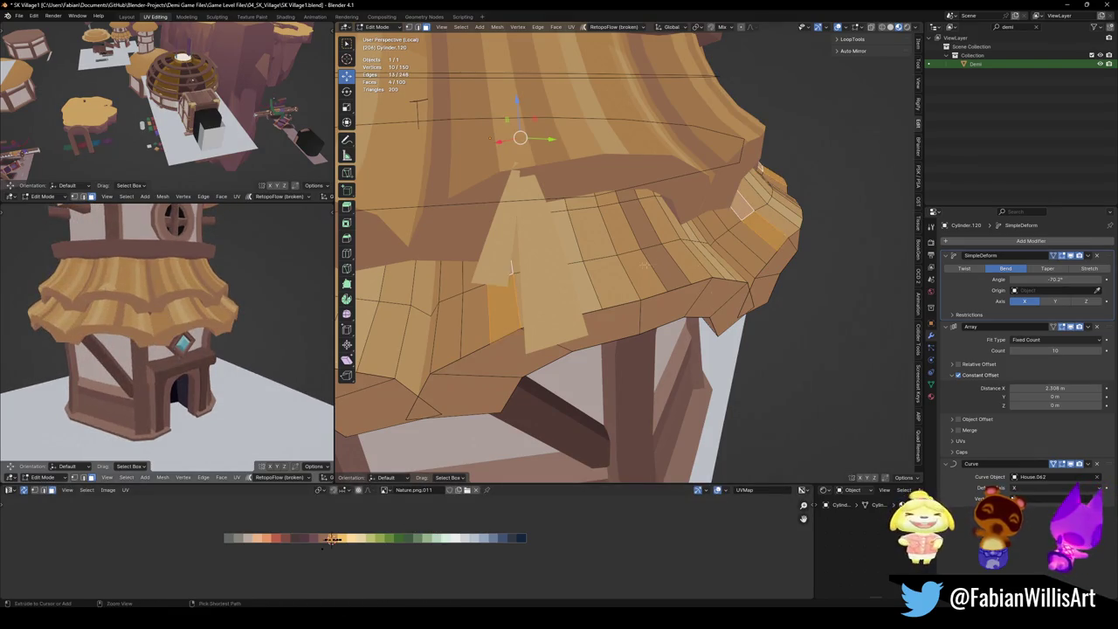
{"action": "left_click", "coordinate": [569, 290], "text": "alt"}
{"action": "key", "text": "g"}
{"action": "key", "text": "x"}
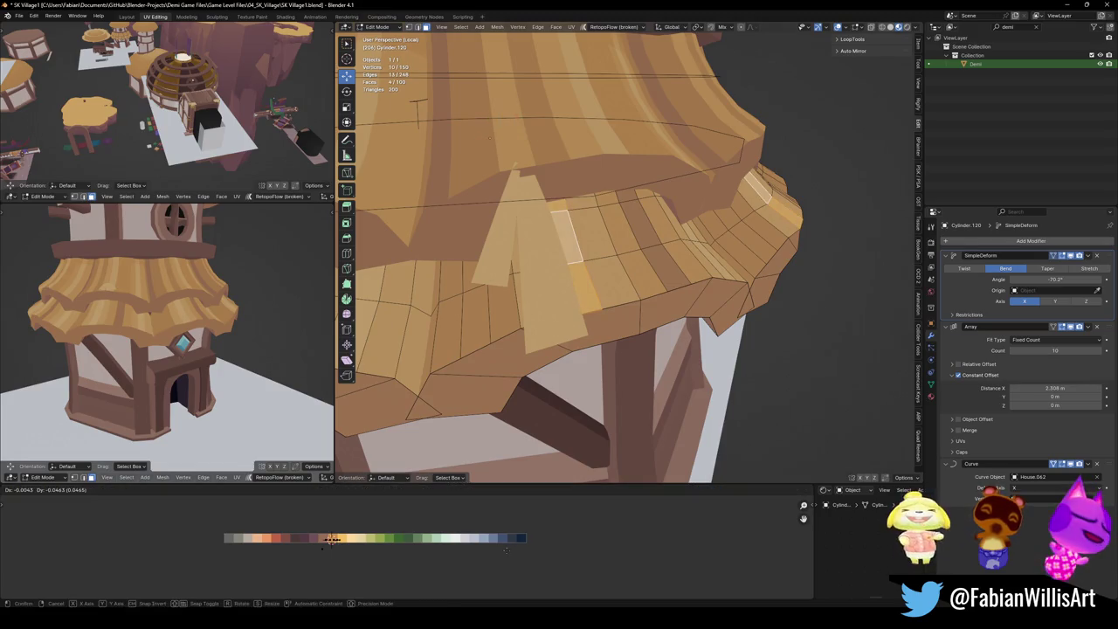
{"action": "key", "text": "Return"}
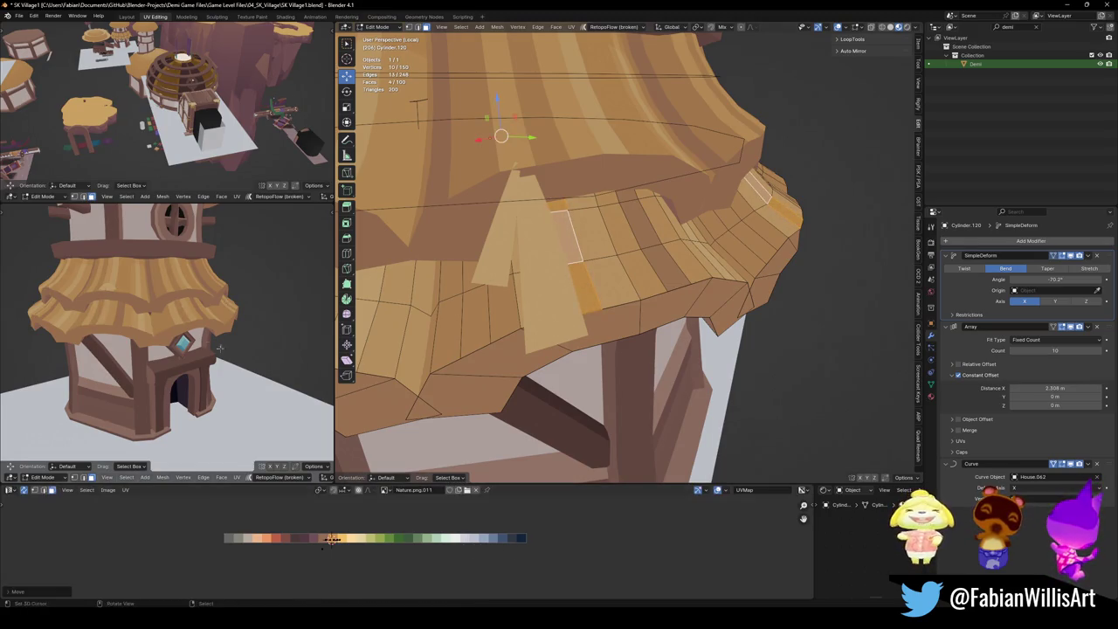
{"action": "scroll", "coordinate": [166, 341], "scroll_direction": "down", "scroll_amount": 3}
{"action": "key", "text": "ctrl+s"}
{"action": "scroll", "coordinate": [166, 341], "scroll_direction": "up", "scroll_amount": 4}
{"action": "scroll", "coordinate": [219, 337], "scroll_direction": "down", "scroll_amount": 1}
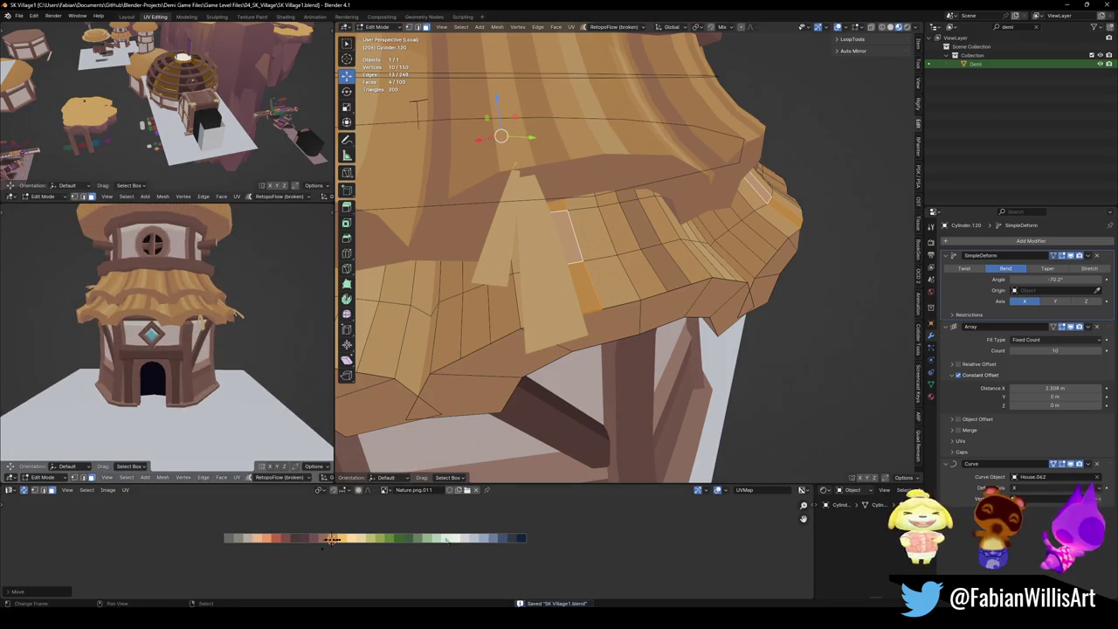
Push the current strip's UVs further along X, deselect, and save.
{"action": "key", "text": "g"}
{"action": "key", "text": "x"}
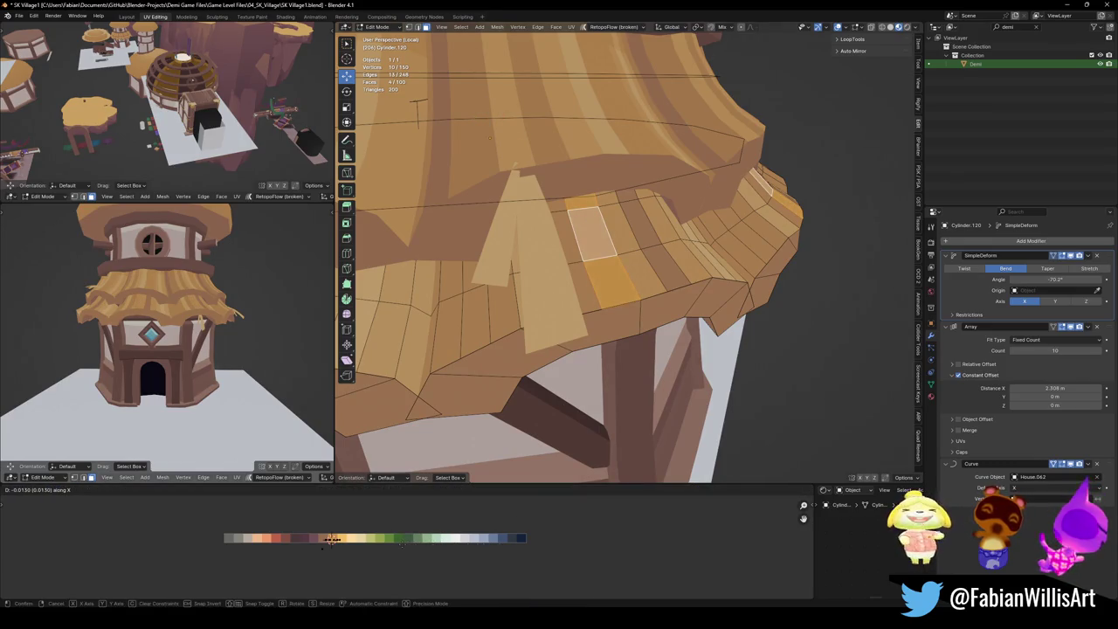
{"action": "key", "text": "Return"}
{"action": "key", "text": "alt+a"}
{"action": "scroll", "coordinate": [166, 337], "scroll_direction": "up", "scroll_amount": 3}
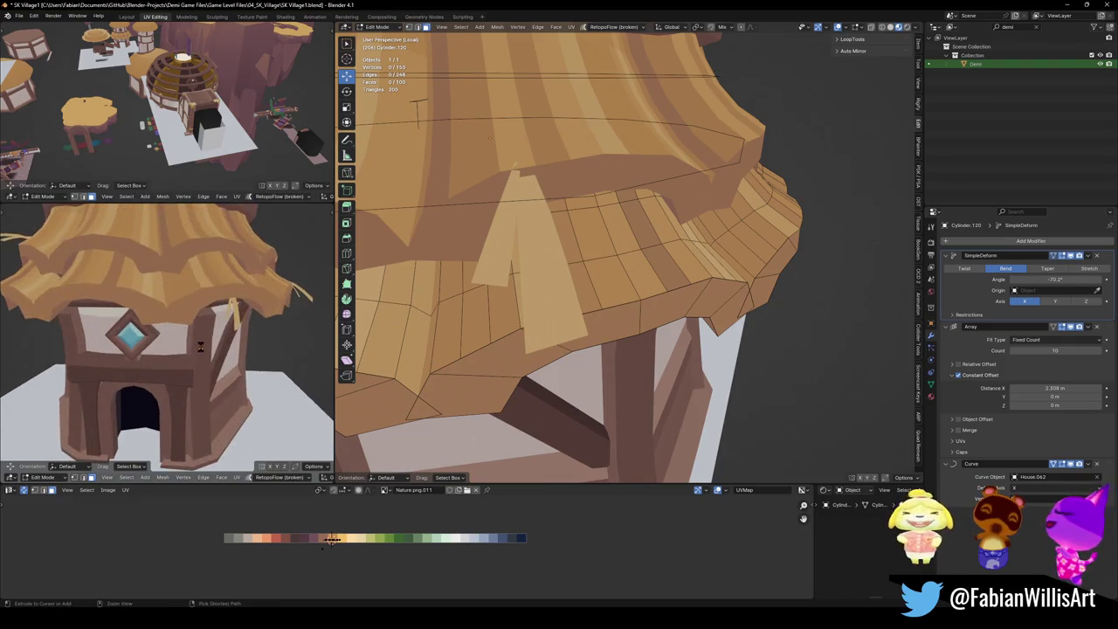
{"action": "middle_click_drag", "start_coordinate": [166, 337], "coordinate": [200, 332]}
{"action": "key", "text": "ctrl+s"}
Offset one more thatch strip's UVs along X near the roof, then save.
{"action": "middle_click_drag", "start_coordinate": [489, 137], "coordinate": [612, 218]}
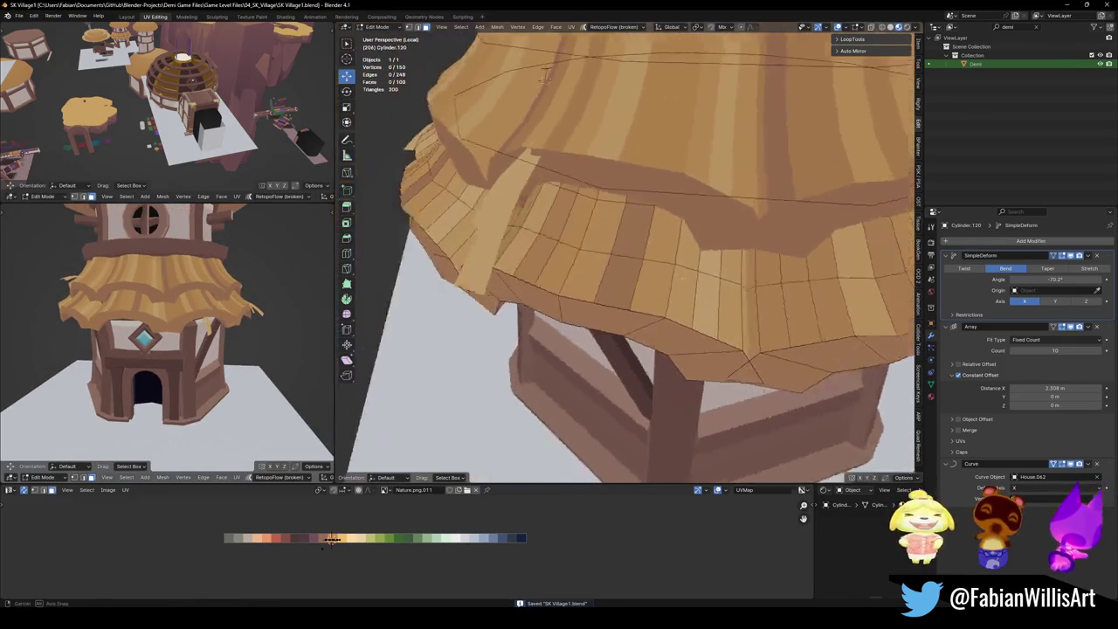
{"action": "left_click", "coordinate": [706, 271], "text": "alt"}
{"action": "key", "text": "g"}
{"action": "key", "text": "x"}
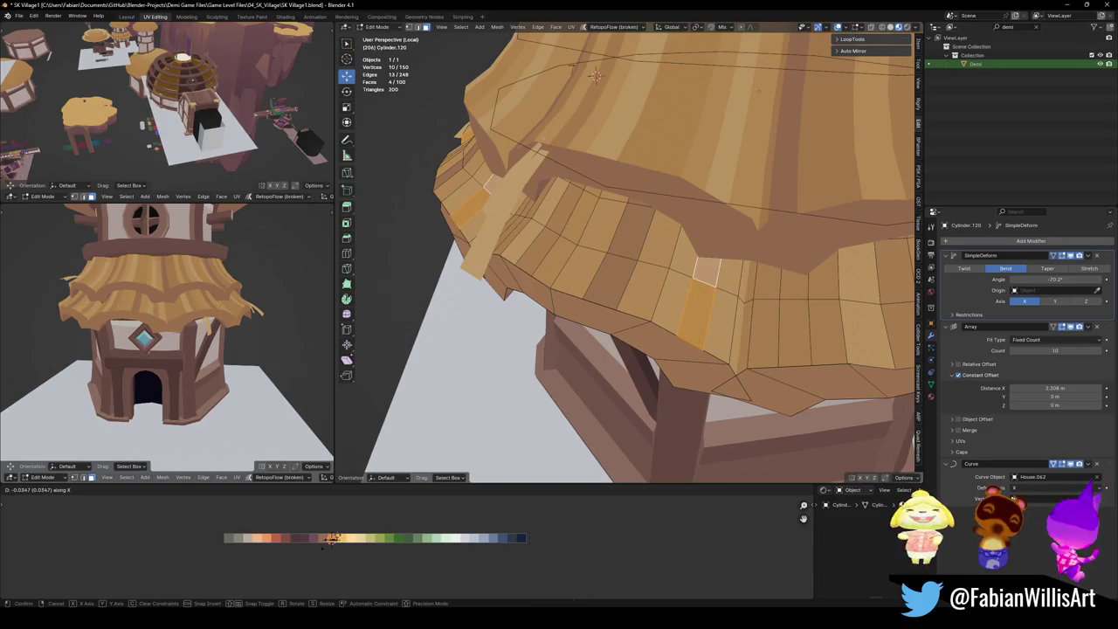
{"action": "key", "text": "Return"}
{"action": "key", "text": "alt+a"}
{"action": "scroll", "coordinate": [202, 327], "scroll_direction": "down", "scroll_amount": 3}
{"action": "middle_click_drag", "start_coordinate": [202, 327], "coordinate": [210, 327]}
{"action": "scroll", "coordinate": [202, 327], "scroll_direction": "up", "scroll_amount": 5}
{"action": "key", "text": "ctrl+s"}
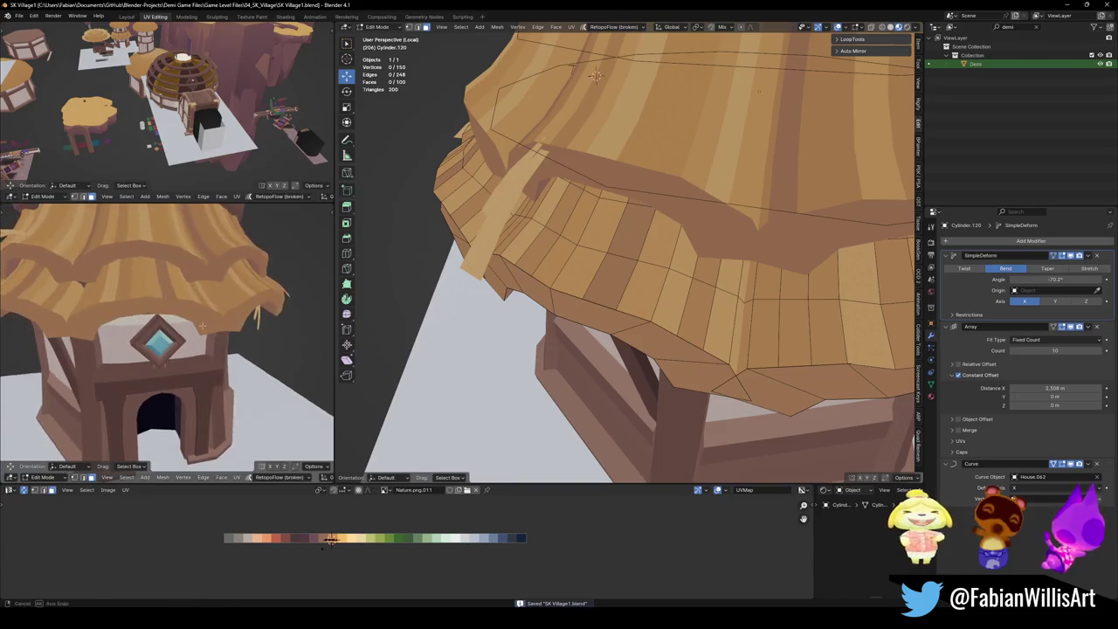
Shift four more thatch faces' UVs along X, save, and return to Object Mode.
{"action": "scroll", "coordinate": [205, 323], "scroll_direction": "down", "scroll_amount": 4}
{"action": "middle_click_drag", "start_coordinate": [598, 315], "coordinate": [489, 209]}
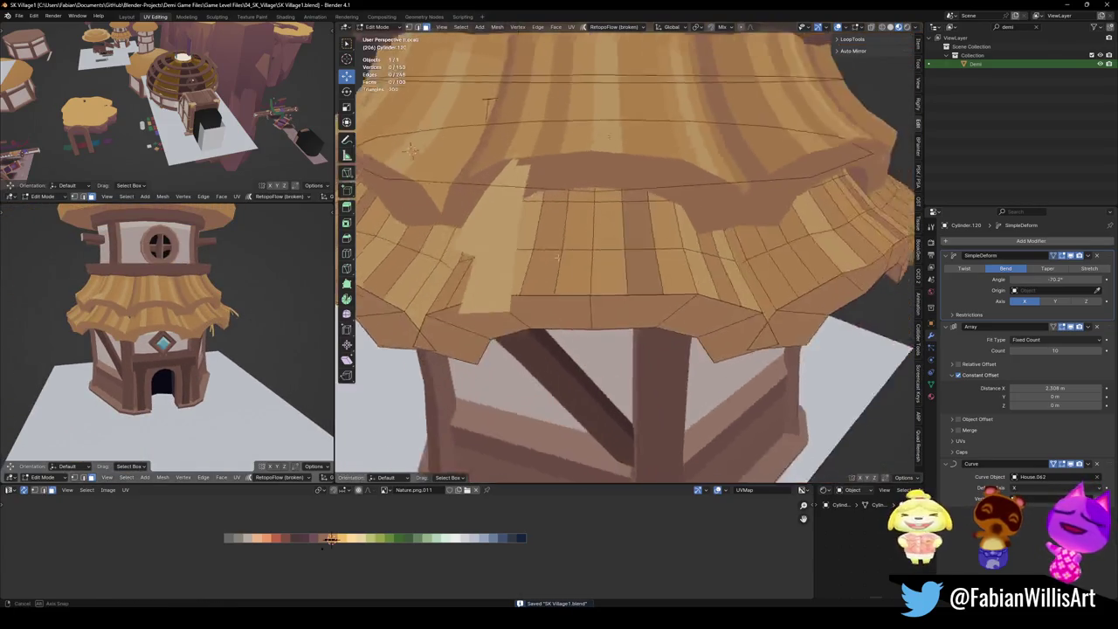
{"action": "left_click", "coordinate": [528, 270], "text": "alt"}
{"action": "key", "text": "g"}
{"action": "key", "text": "x"}
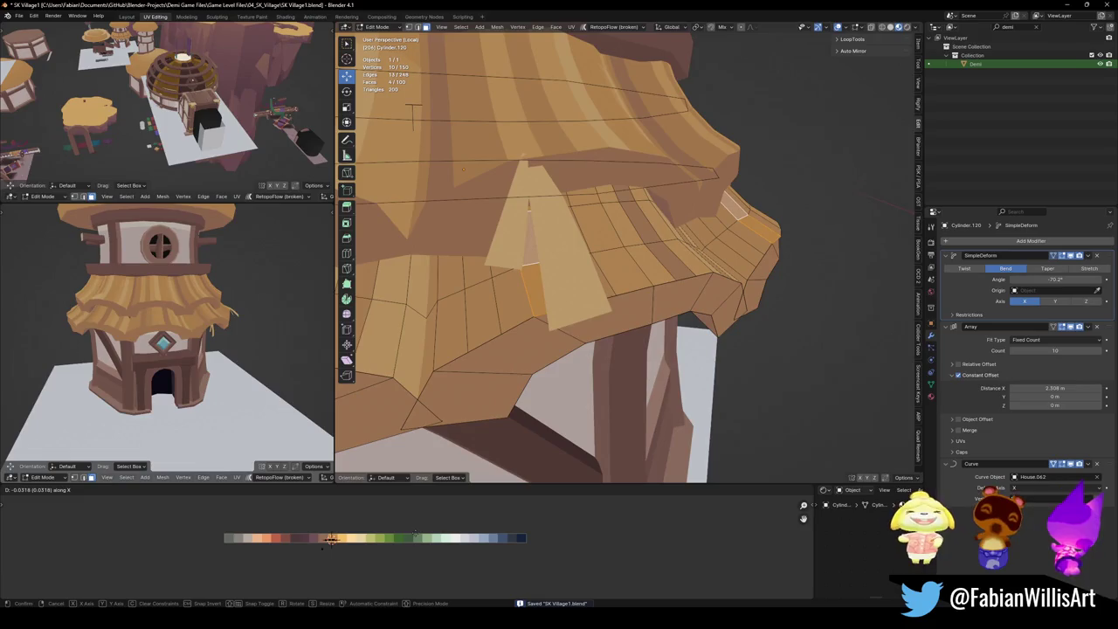
{"action": "key", "text": "Return"}
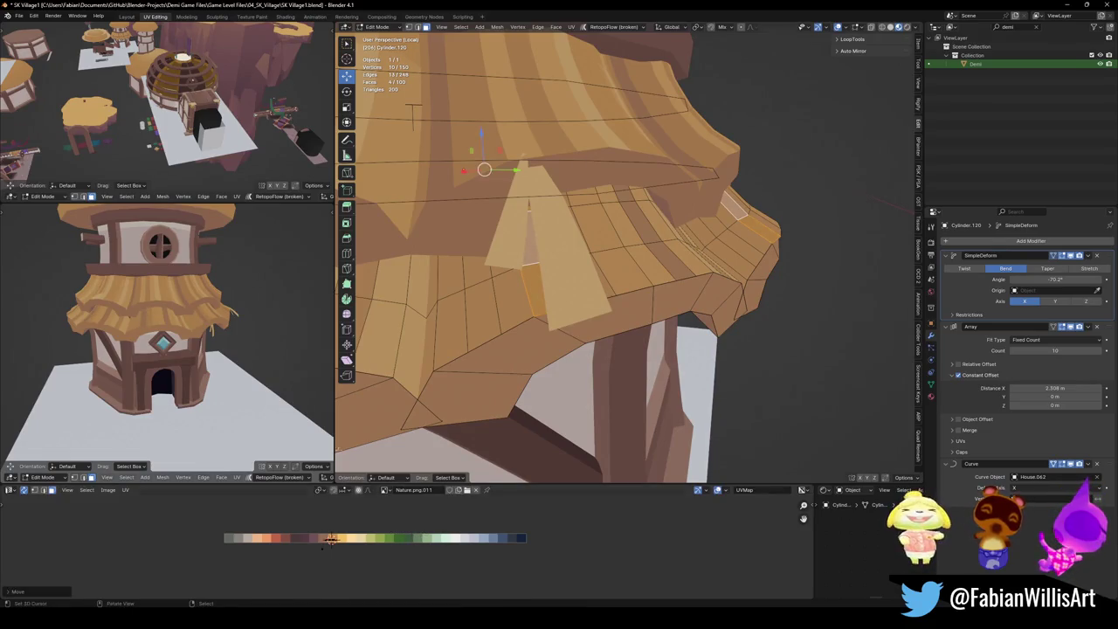
{"action": "key", "text": "alt+a"}
{"action": "scroll", "coordinate": [238, 346], "scroll_direction": "down", "scroll_amount": 3}
{"action": "scroll", "coordinate": [239, 346], "scroll_direction": "up", "scroll_amount": 2}
{"action": "key", "text": "ctrl+s"}
{"action": "scroll", "coordinate": [238, 347], "scroll_direction": "up", "scroll_amount": 2}
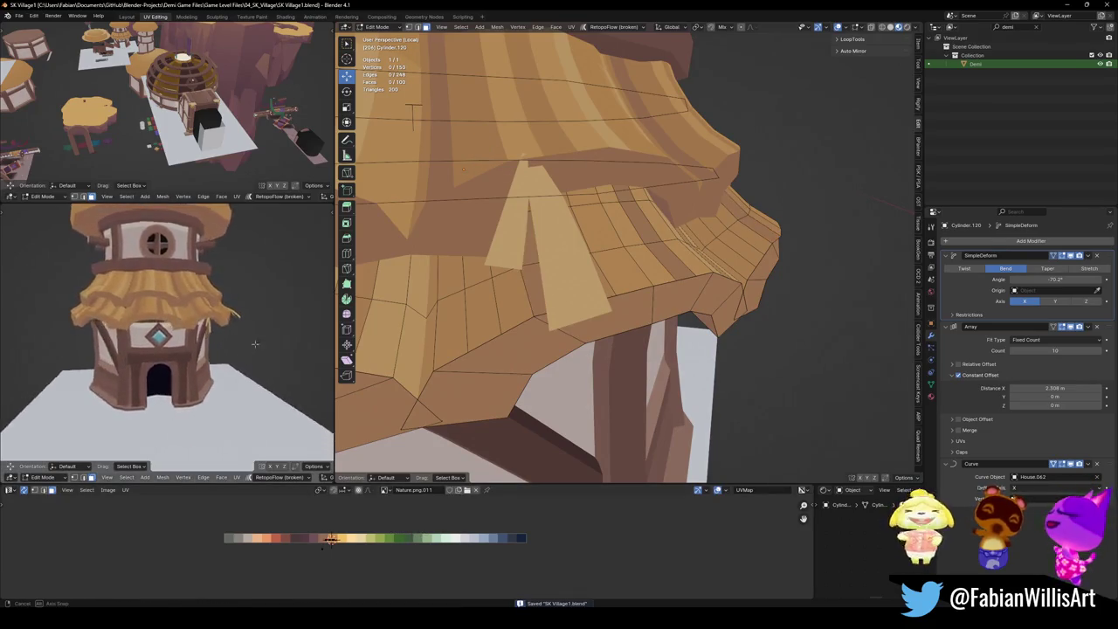
{"action": "scroll", "coordinate": [238, 346], "scroll_direction": "down", "scroll_amount": 3}
{"action": "middle_click_drag", "start_coordinate": [238, 346], "coordinate": [280, 328]}
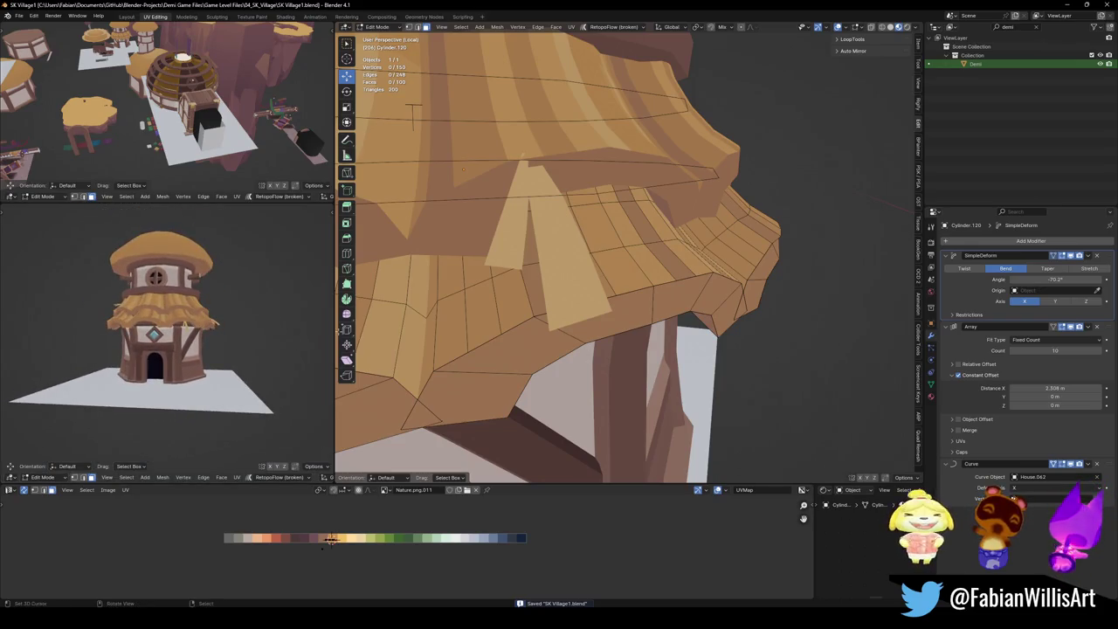
{"action": "scroll", "coordinate": [573, 210], "scroll_direction": "down", "scroll_amount": 5}
{"action": "key", "text": "Tab"}
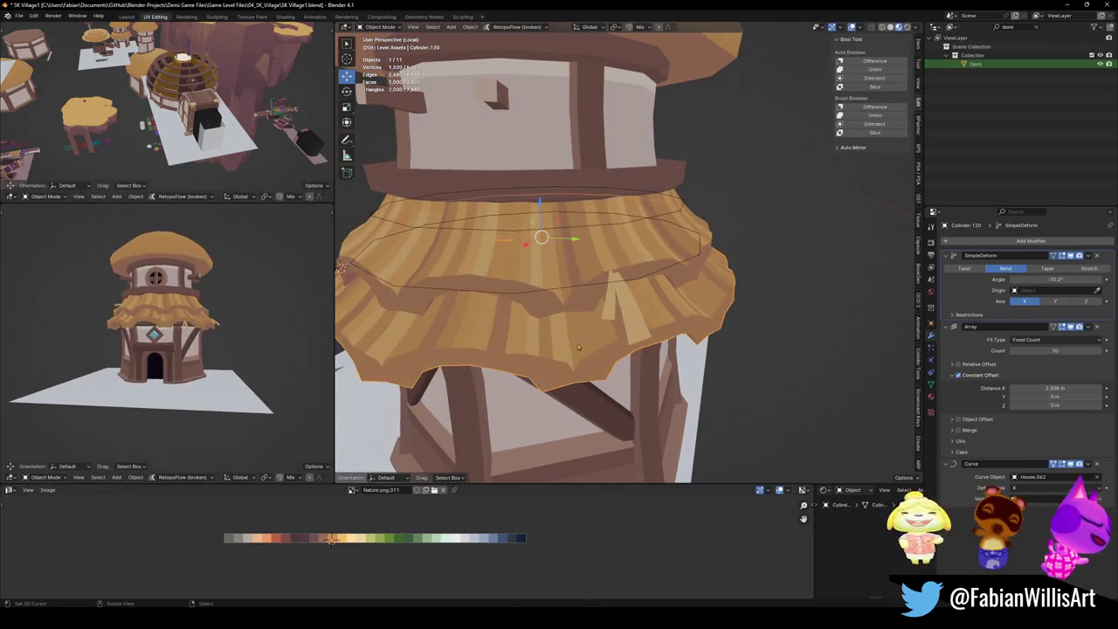
Duplicate the thatch skirts including Cylinder.116, convert the copies to mesh, and raise them along Z.
{"action": "left_click", "coordinate": [571, 281], "text": "shift"}
{"action": "key", "text": "shift+d"}
{"action": "right_click", "coordinate": [603, 329]}
{"action": "key", "text": "q"}
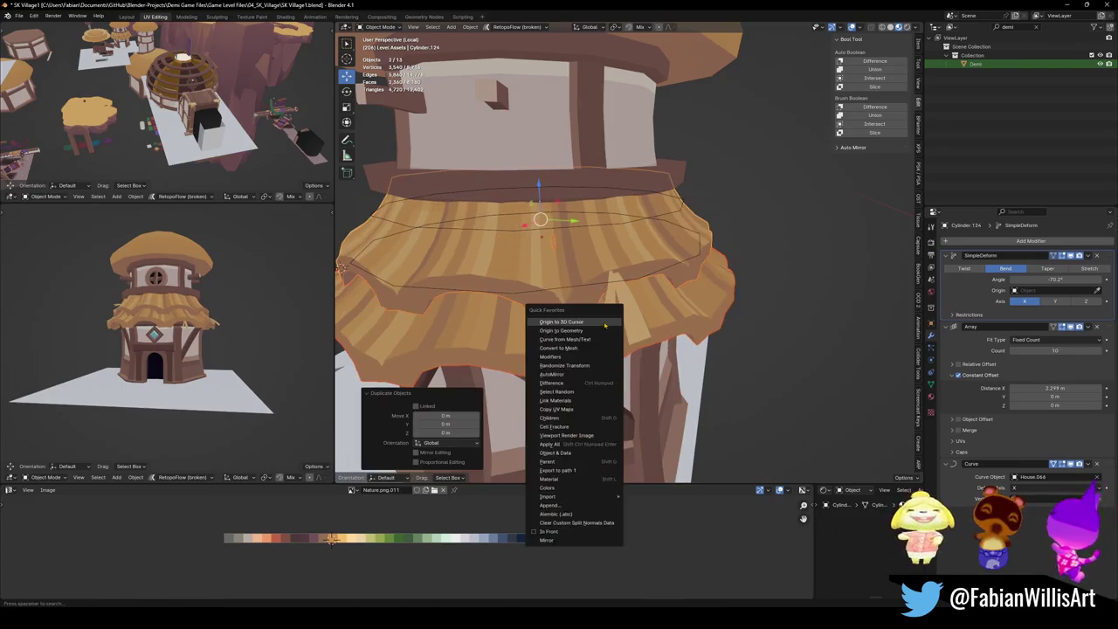
{"action": "left_click", "coordinate": [577, 348]}
{"action": "scroll", "coordinate": [577, 262], "scroll_direction": "down", "scroll_amount": 4}
{"action": "key", "text": "g"}
{"action": "key", "text": "z"}
{"action": "left_click", "coordinate": [594, 101]}
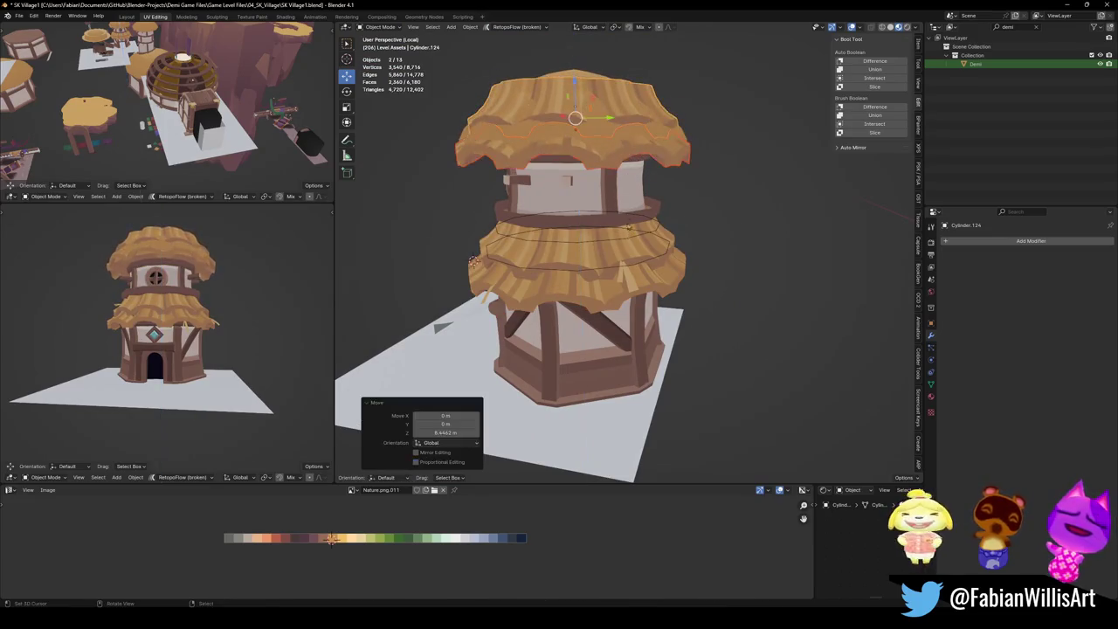
Separate the connected roof part of the house mesh into its own object.
{"action": "key", "text": "alt+a"}
{"action": "left_click", "coordinate": [585, 77]}
{"action": "key", "text": "Tab"}
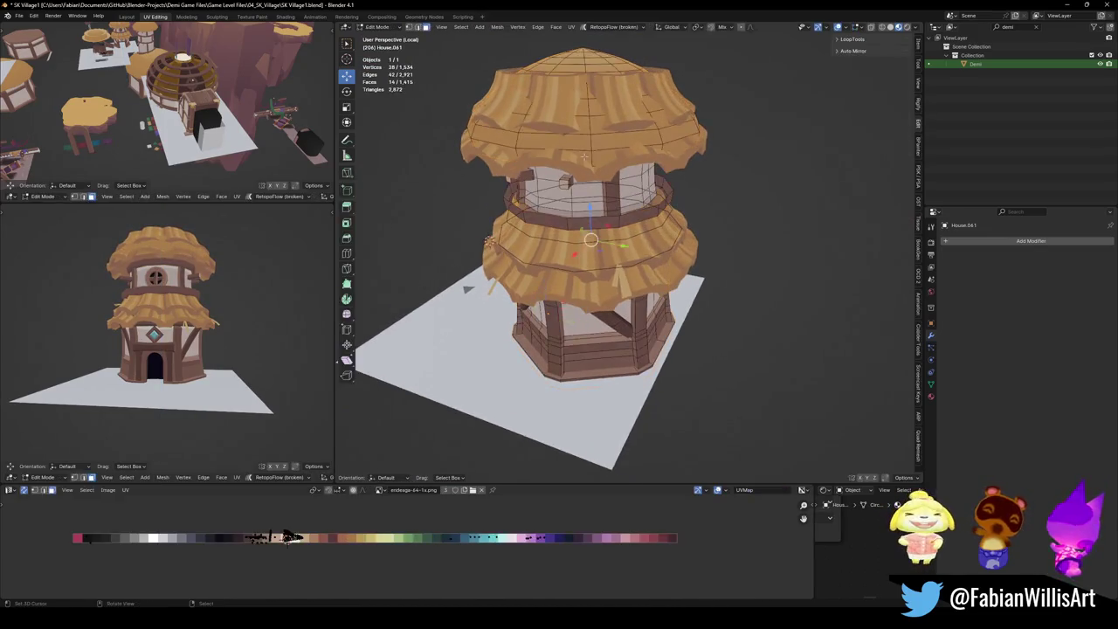
{"action": "key", "text": "l"}
{"action": "key", "text": "p"}
{"action": "left_click", "coordinate": [594, 173]}
{"action": "key", "text": "Tab"}
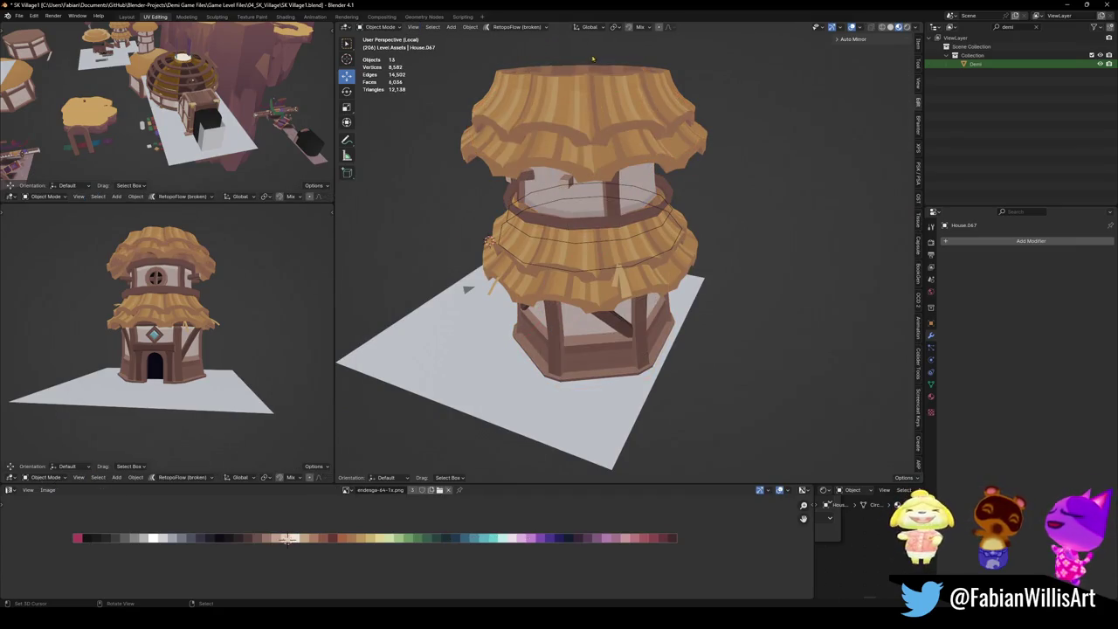
Scale the top roof piece to 0.758 and lower it 0.794 m along Z.
{"action": "left_click", "coordinate": [599, 120]}
{"action": "key", "text": "s"}
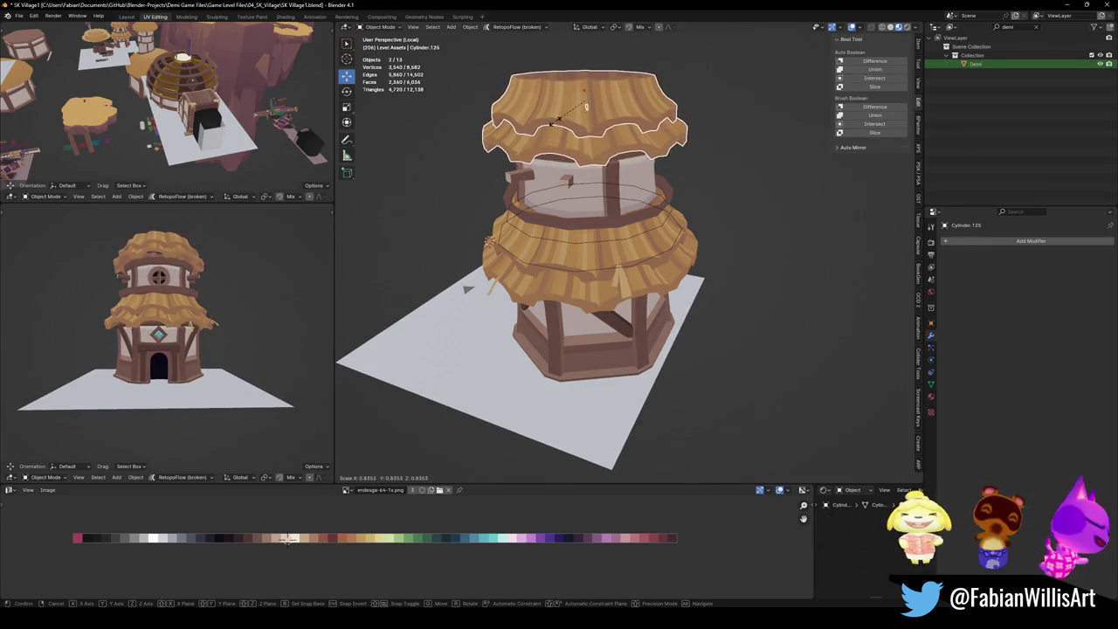
{"action": "left_click", "coordinate": [584, 108]}
{"action": "key", "text": "g"}
{"action": "key", "text": "z"}
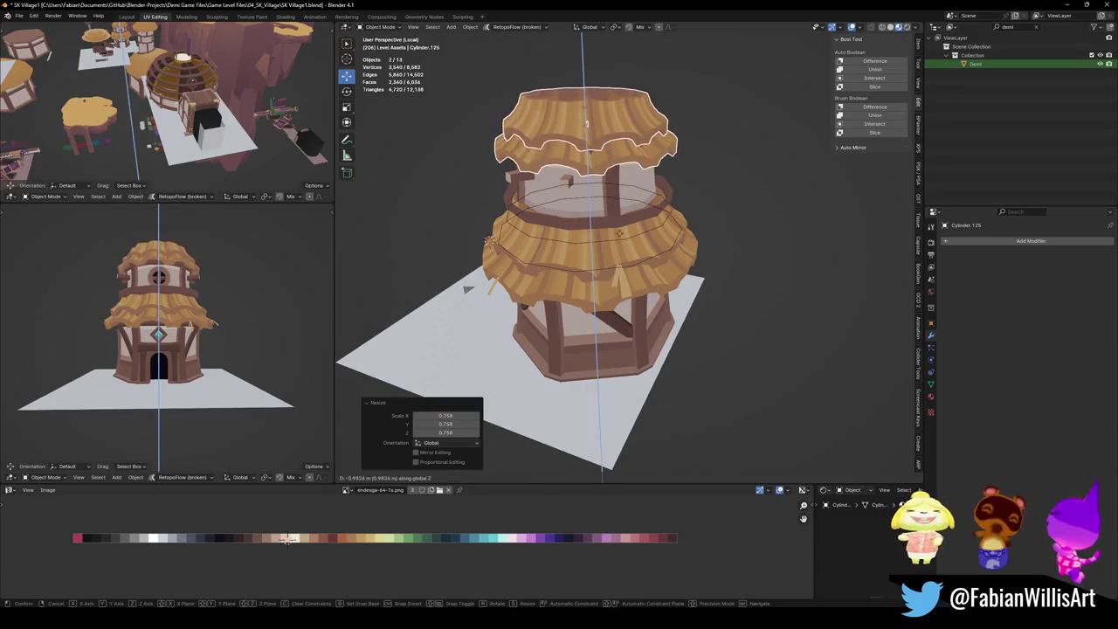
{"action": "left_click", "coordinate": [586, 123]}
Inspect the layered roof from the side and save the file.
{"action": "scroll", "coordinate": [175, 348], "scroll_direction": "up", "scroll_amount": 5}
{"action": "scroll", "coordinate": [175, 348], "scroll_direction": "up", "scroll_amount": 2}
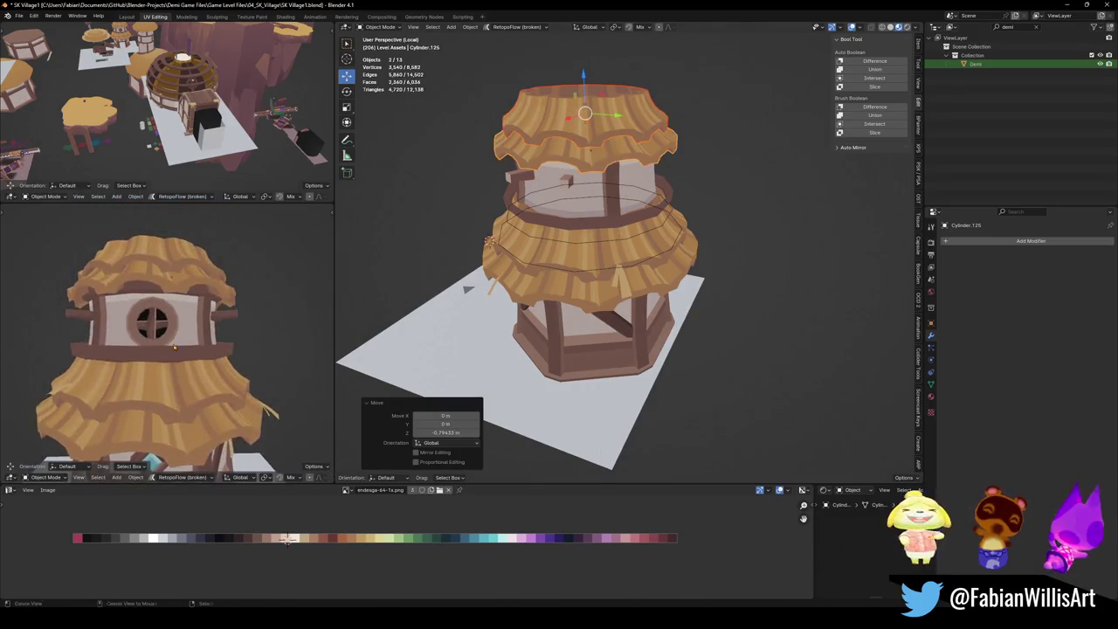
{"action": "middle_click_drag", "start_coordinate": [174, 347], "coordinate": [291, 355]}
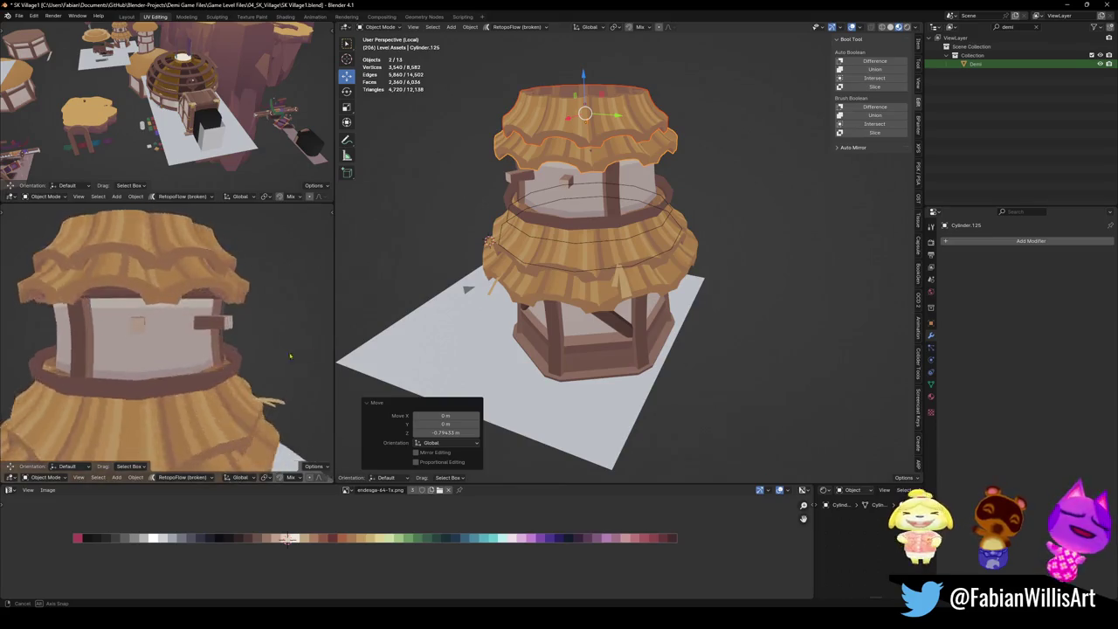
{"action": "scroll", "coordinate": [291, 355], "scroll_direction": "down", "scroll_amount": 3}
{"action": "scroll", "coordinate": [263, 341], "scroll_direction": "down", "scroll_amount": 4}
{"action": "key", "text": "ctrl+s"}
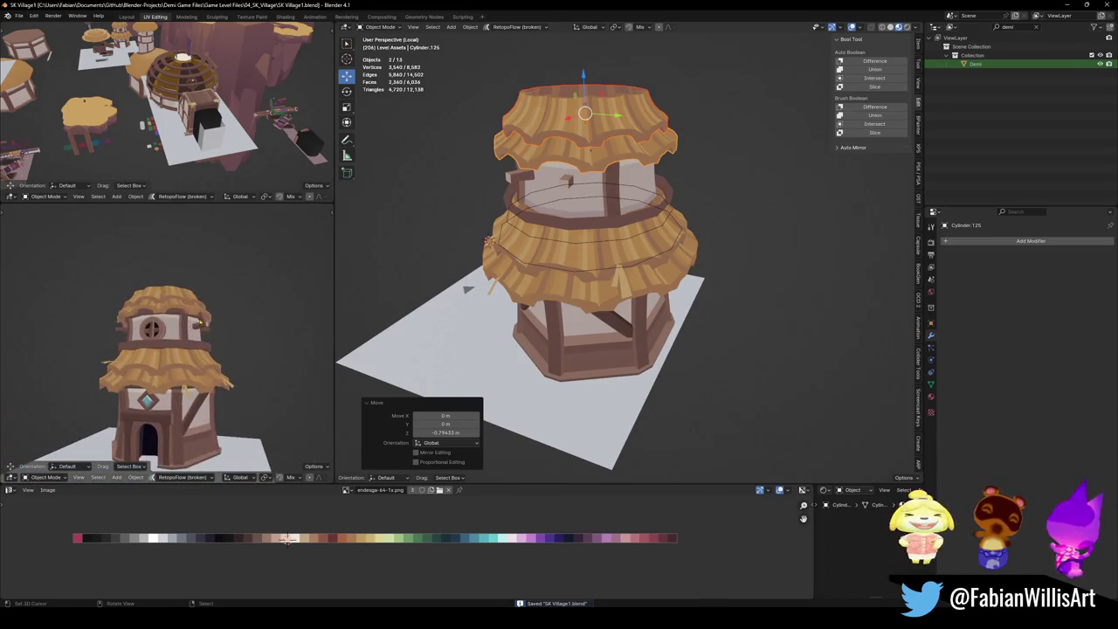
{"action": "scroll", "coordinate": [201, 323], "scroll_direction": "down", "scroll_amount": 3}
{"action": "scroll", "coordinate": [242, 361], "scroll_direction": "down", "scroll_amount": 2}
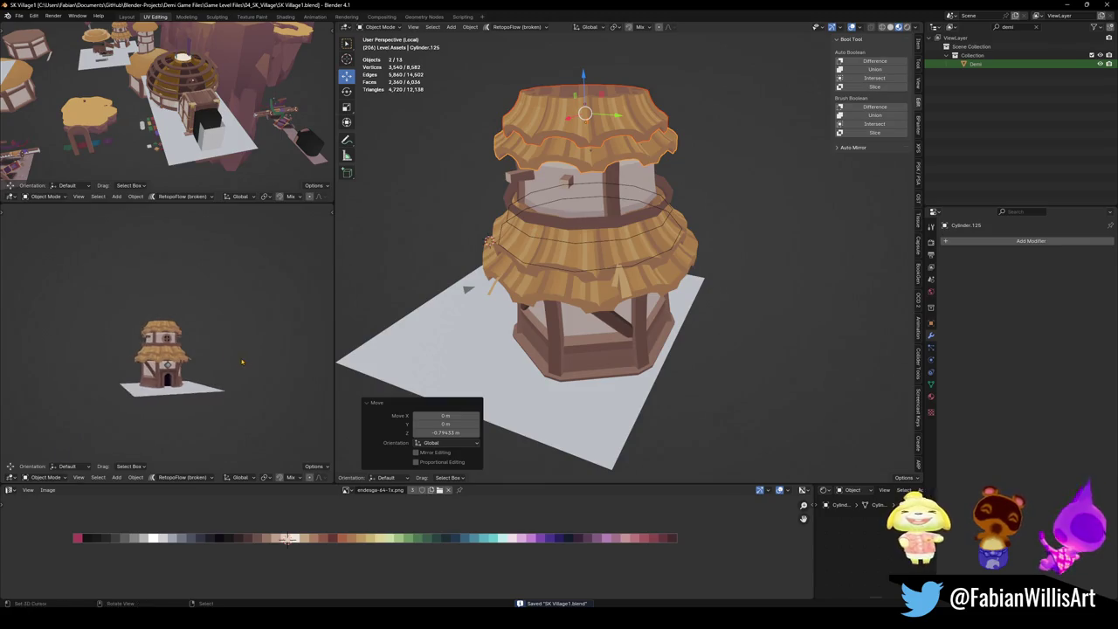
{"action": "scroll", "coordinate": [242, 362], "scroll_direction": "up", "scroll_amount": 6}
{"action": "middle_click_drag", "start_coordinate": [242, 362], "coordinate": [162, 373]}
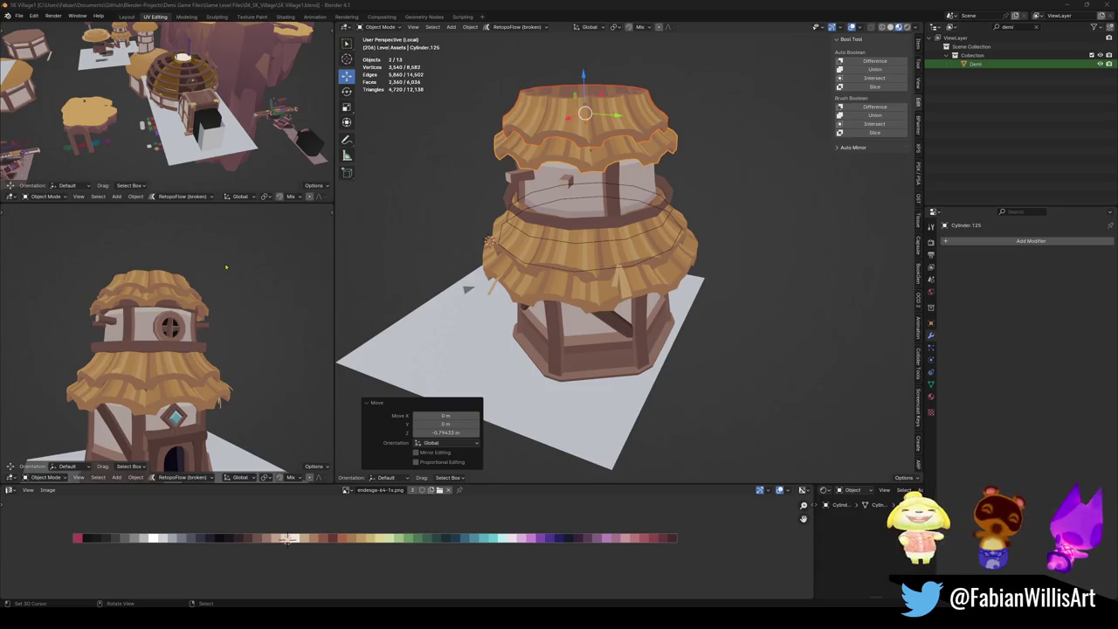
{"action": "scroll", "coordinate": [226, 266], "scroll_direction": "down", "scroll_amount": 3}
{"action": "scroll", "coordinate": [210, 297], "scroll_direction": "up", "scroll_amount": 3}
{"action": "mouse_move", "coordinate": [209, 297]}
{"action": "middle_mouse_down"}
{"action": "mouse_move", "coordinate": [187, 338]}
{"action": "mouse_move", "coordinate": [227, 330]}
{"action": "middle_mouse_up"}
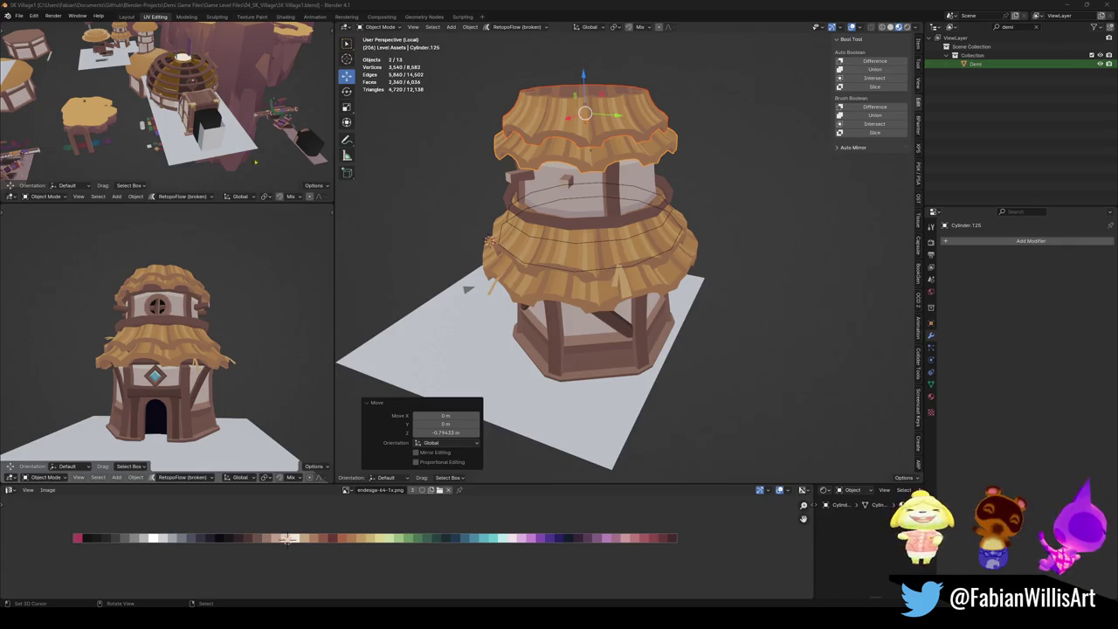
{"action": "left_click", "coordinate": [631, 230]}
Duplicate the top thatch roof, raise the copy, scale it to 0.719 and stretch its height to 1.516.
{"action": "key", "text": "KP_Decimal"}
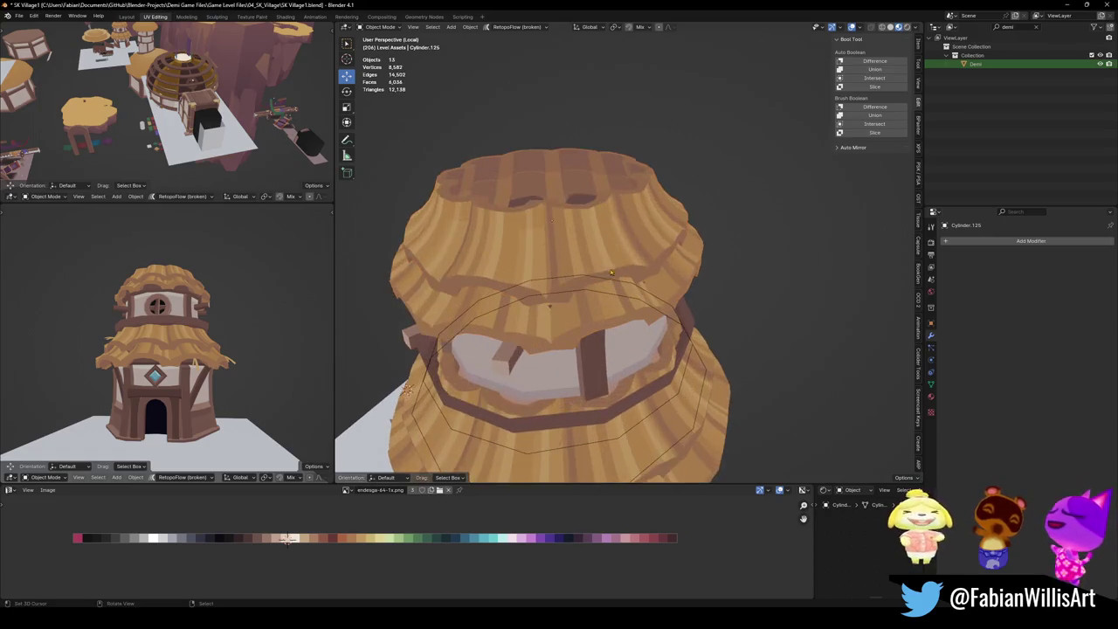
{"action": "left_click", "coordinate": [590, 256]}
{"action": "key", "text": "shift+d"}
{"action": "key", "text": "z"}
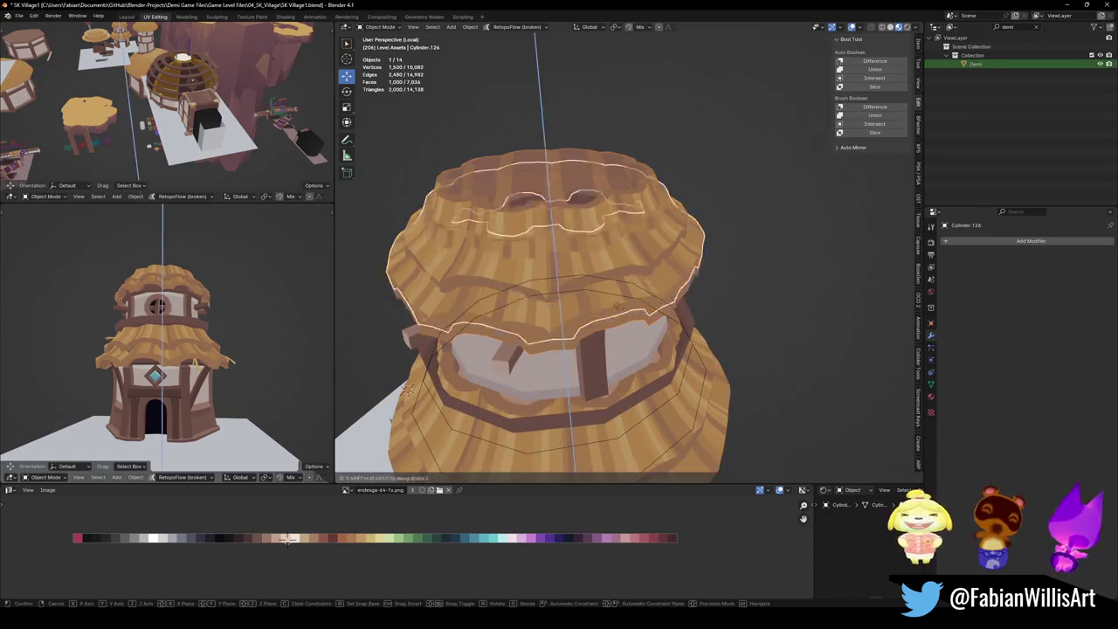
{"action": "left_click", "coordinate": [603, 268]}
{"action": "key", "text": "s"}
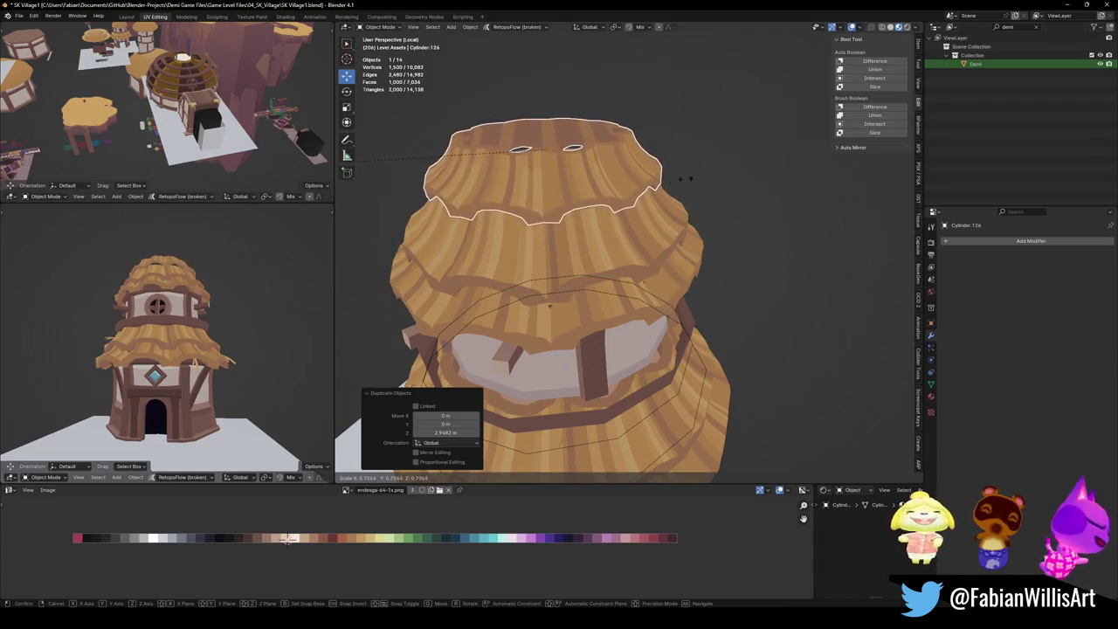
{"action": "left_click", "coordinate": [696, 190]}
{"action": "key", "text": "s"}
{"action": "key", "text": "z"}
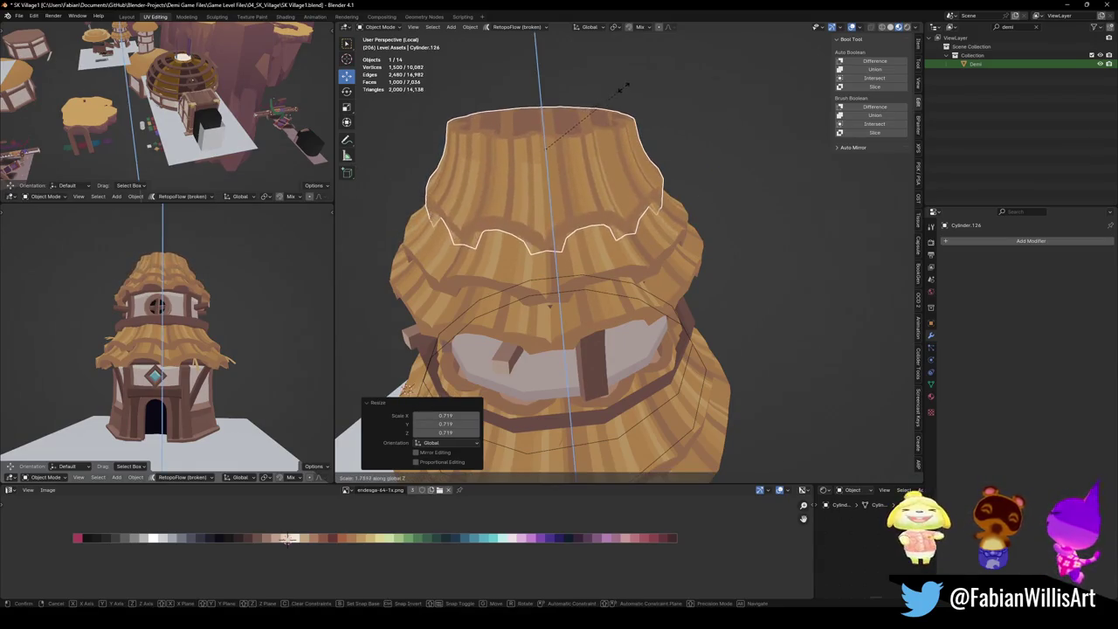
{"action": "left_click", "coordinate": [623, 105]}
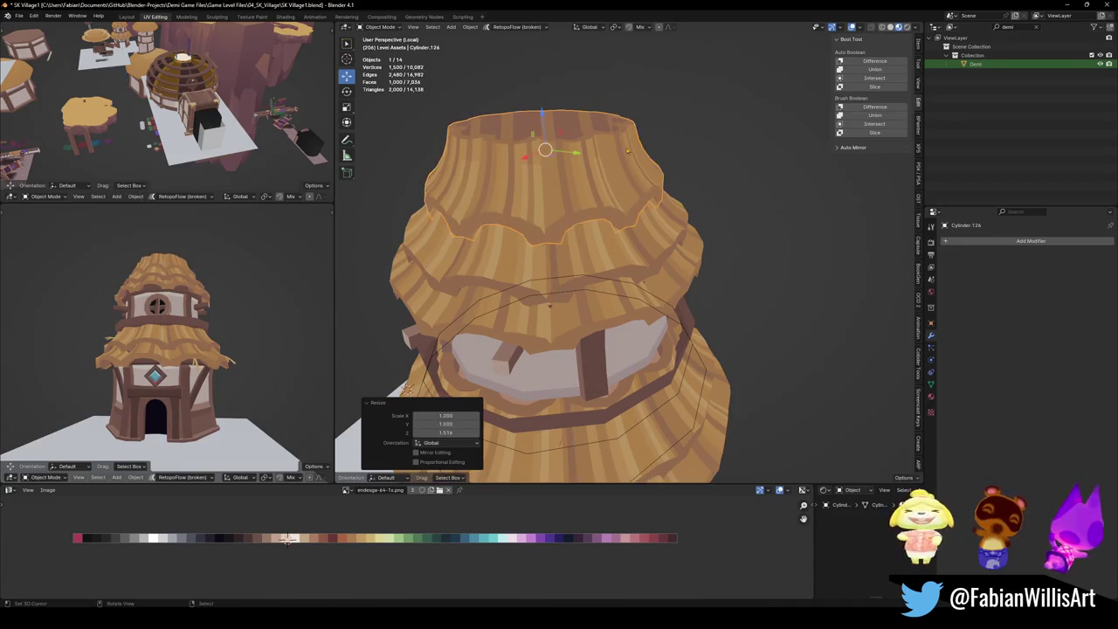
Cancel an extra height scale, deselect everything and save the village file.
{"action": "key", "text": "s"}
{"action": "key", "text": "z"}
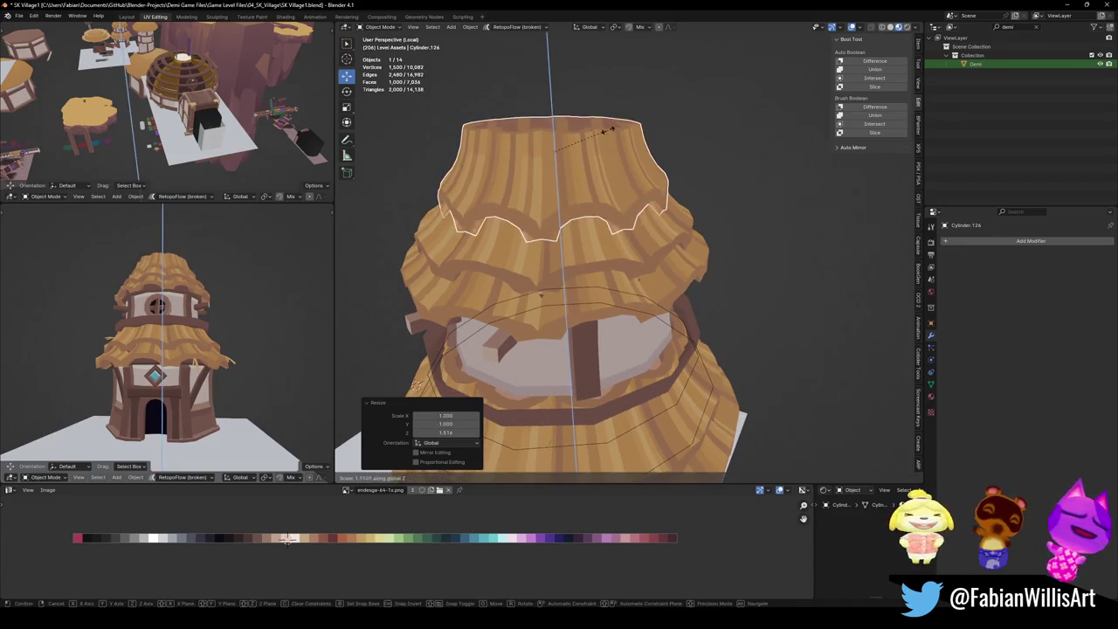
{"action": "key", "text": "Escape"}
{"action": "key", "text": "alt+a"}
{"action": "mouse_move", "coordinate": [590, 188]}
{"action": "middle_mouse_down"}
{"action": "mouse_move", "coordinate": [658, 162]}
{"action": "mouse_move", "coordinate": [612, 192]}
{"action": "middle_mouse_up"}
{"action": "scroll", "coordinate": [658, 163], "scroll_direction": "down", "scroll_amount": 5}
{"action": "scroll", "coordinate": [612, 192], "scroll_direction": "up", "scroll_amount": 6}
{"action": "key", "text": "ctrl+s"}
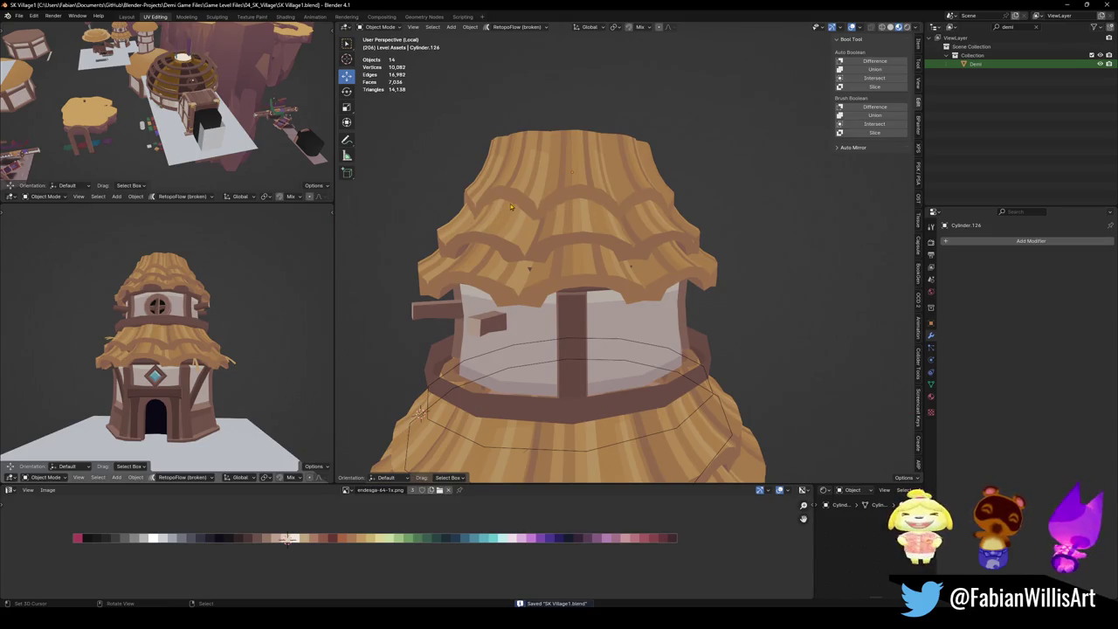
Select the house wall mesh and enter Edit Mode with nothing selected.
{"action": "scroll", "coordinate": [511, 206], "scroll_direction": "down", "scroll_amount": 3}
{"action": "middle_click_drag", "start_coordinate": [511, 206], "coordinate": [591, 208]}
{"action": "left_click", "coordinate": [591, 208]}
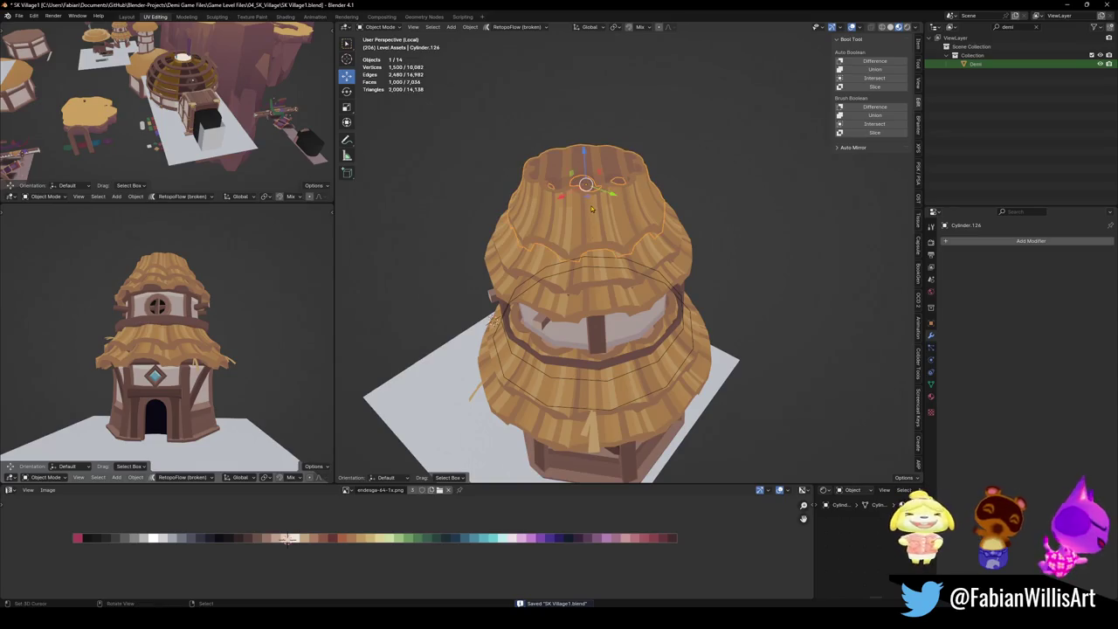
{"action": "right_click", "coordinate": [591, 208]}
{"action": "middle_click_drag", "start_coordinate": [611, 262], "coordinate": [621, 283]}
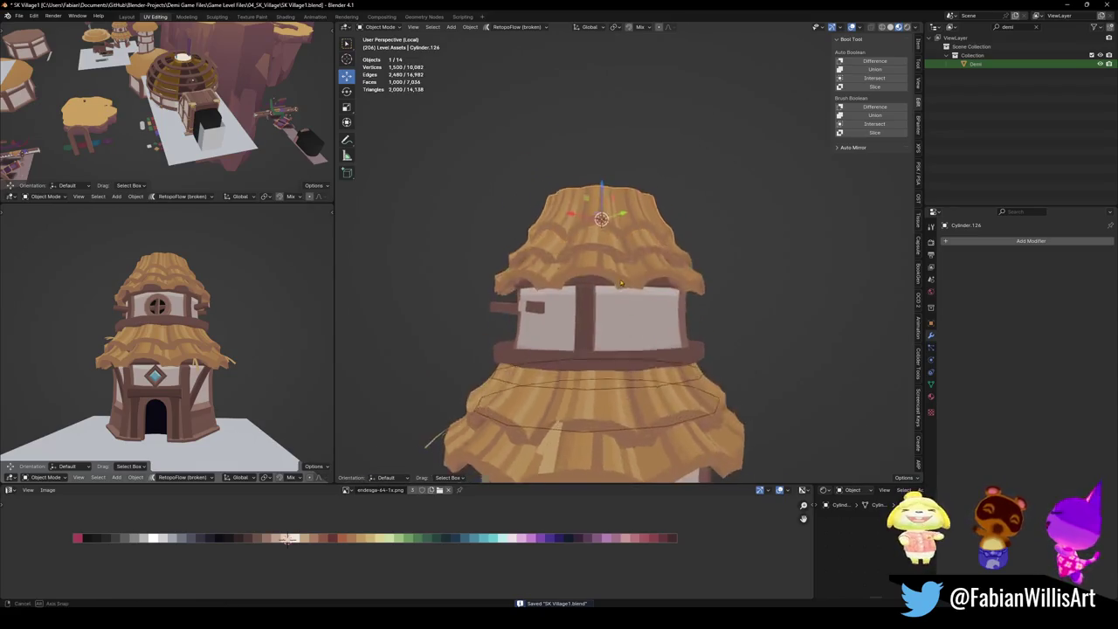
{"action": "scroll", "coordinate": [621, 283], "scroll_direction": "up", "scroll_amount": 3}
{"action": "left_click", "coordinate": [544, 291]}
{"action": "key", "text": "Tab"}
{"action": "key", "text": "alt+a"}
Duplicate the wall-top wooden band, scale the copy to 0.760 and raise it onto the roof top.
{"action": "left_click", "coordinate": [544, 291], "text": "alt"}
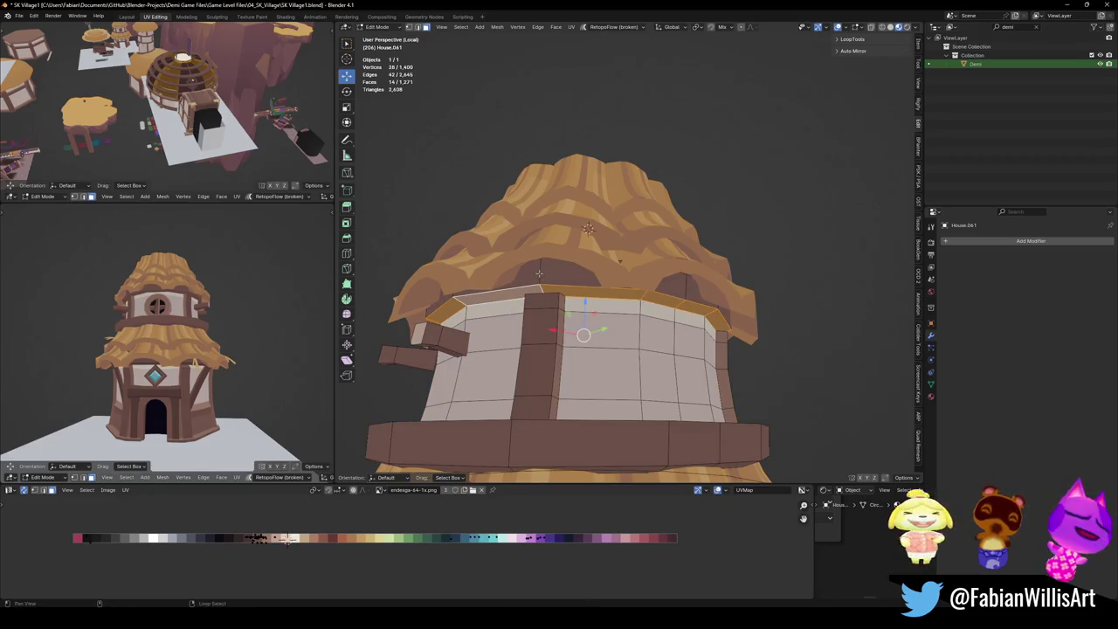
{"action": "key", "text": "shift+d"}
{"action": "key", "text": "z"}
{"action": "left_click", "coordinate": [587, 194]}
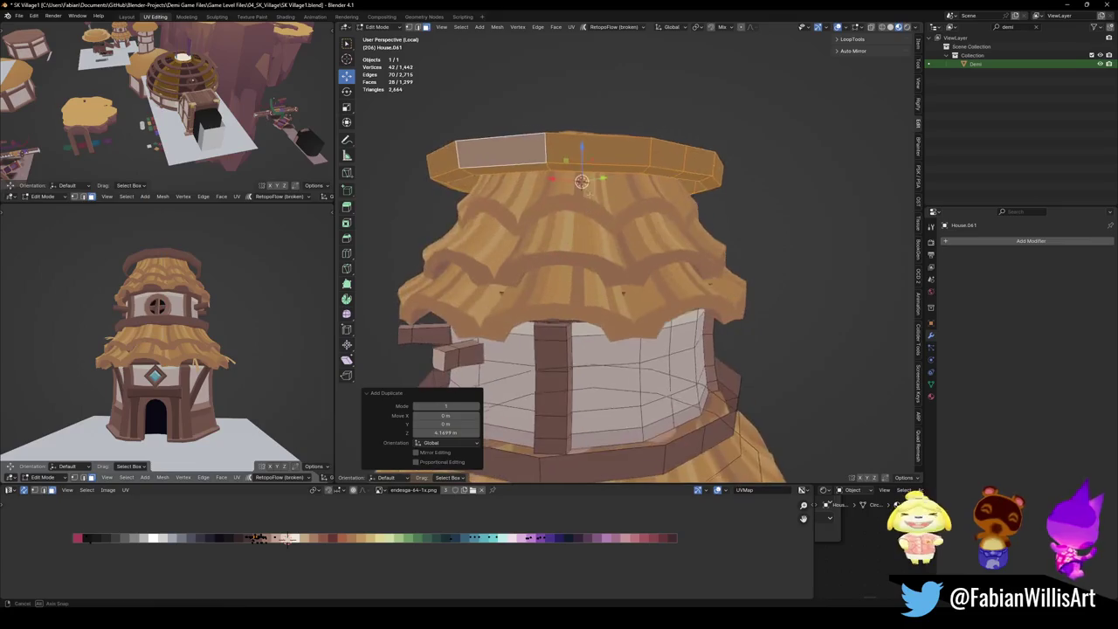
{"action": "middle_click_drag", "start_coordinate": [583, 192], "coordinate": [559, 210]}
{"action": "key", "text": "s"}
{"action": "left_click", "coordinate": [559, 263]}
{"action": "key", "text": "g"}
{"action": "key", "text": "z"}
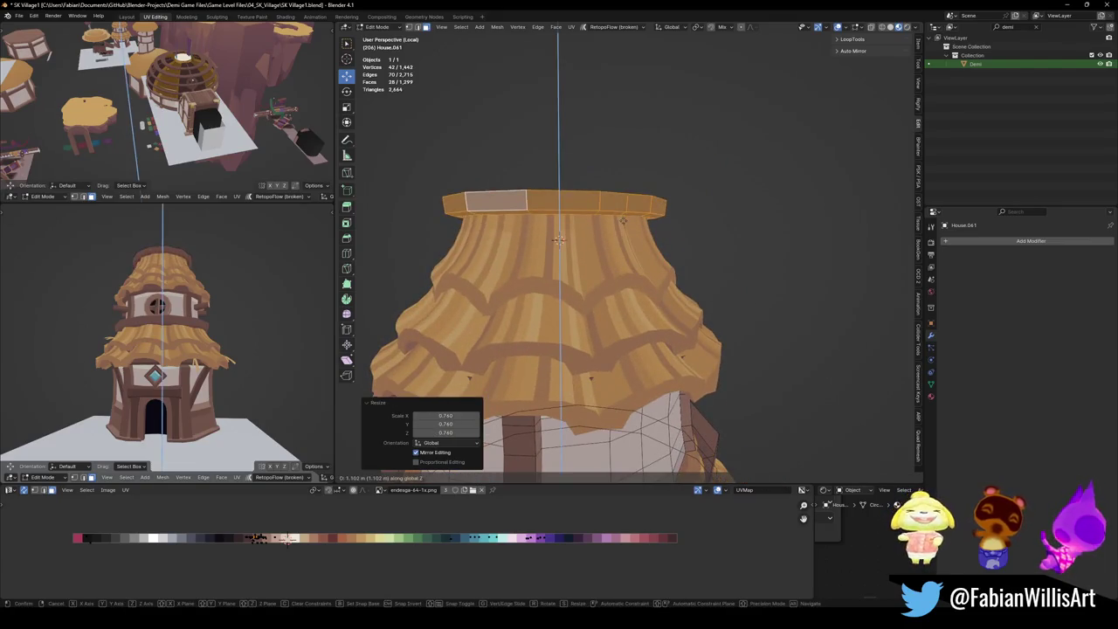
{"action": "left_click", "coordinate": [614, 221]}
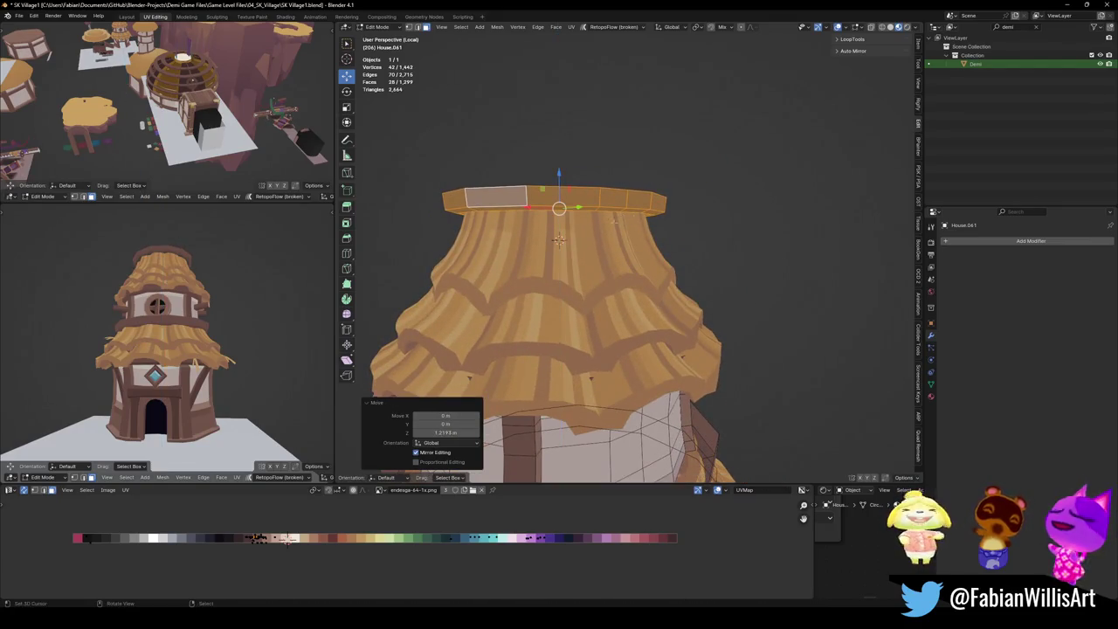
{"action": "key", "text": "alt+a"}
Fill the band's open edge loop with a face and widen the band horizontally.
{"action": "scroll", "coordinate": [629, 226], "scroll_direction": "up", "scroll_amount": 5}
{"action": "left_click", "coordinate": [649, 228], "text": "alt"}
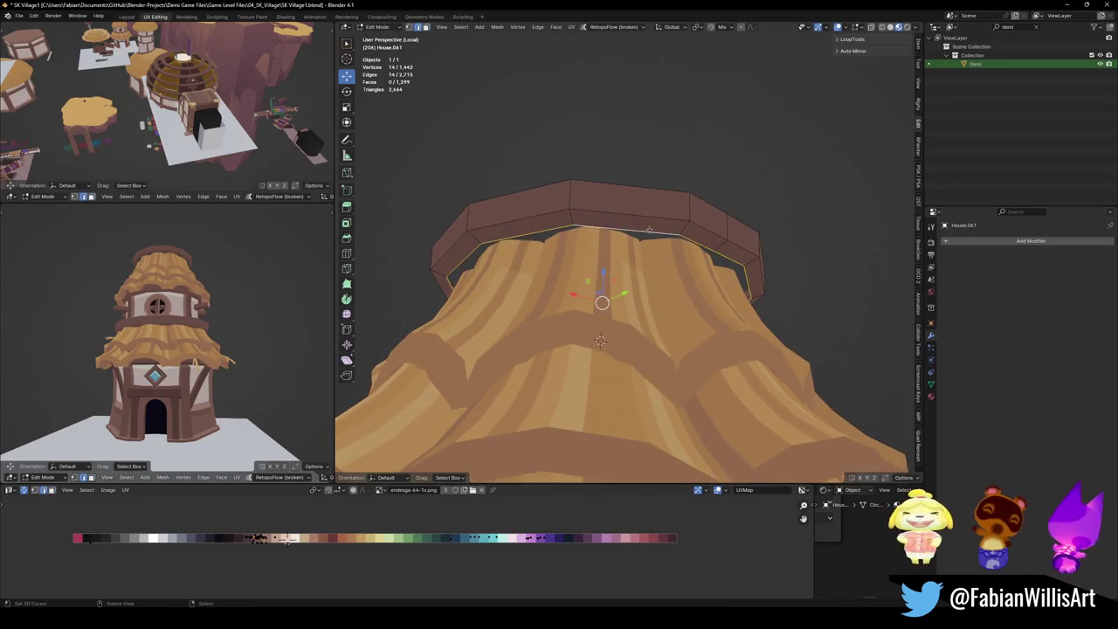
{"action": "key", "text": "f"}
{"action": "key", "text": "alt+a"}
{"action": "key", "text": "3"}
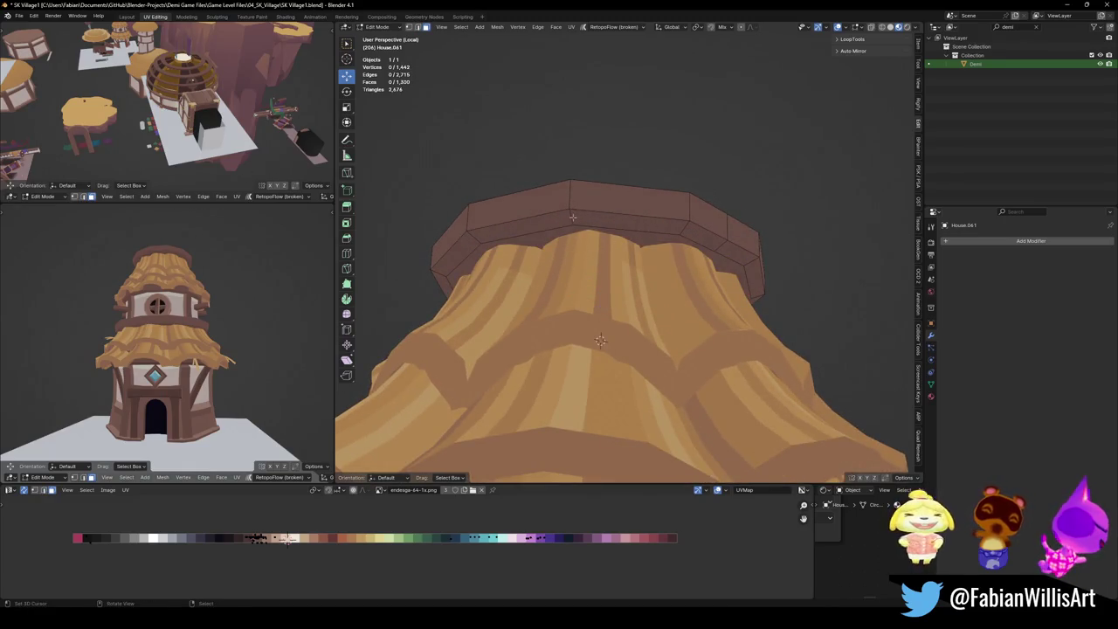
{"action": "left_click", "coordinate": [573, 216], "text": "alt"}
{"action": "key", "text": "s"}
{"action": "key", "text": "shift+z"}
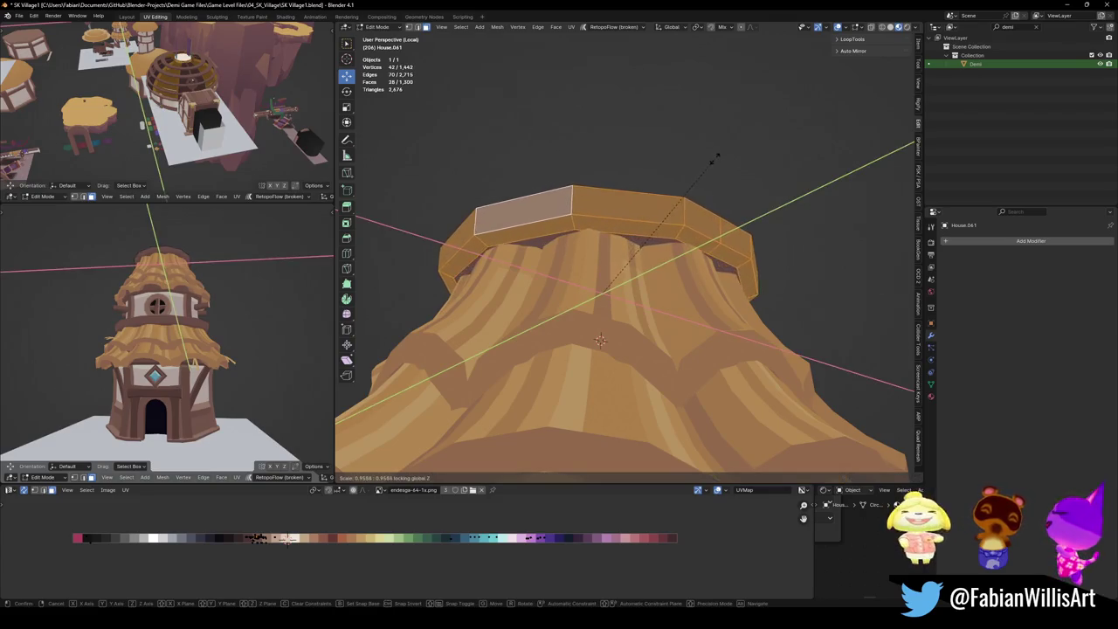
{"action": "left_click", "coordinate": [714, 159]}
Extrude the band's top rim upward and shrink it almost to a point.
{"action": "mouse_move", "coordinate": [713, 159]}
{"action": "middle_mouse_down"}
{"action": "mouse_move", "coordinate": [615, 218]}
{"action": "mouse_move", "coordinate": [621, 229]}
{"action": "middle_mouse_up"}
{"action": "left_click", "coordinate": [615, 214], "text": "alt"}
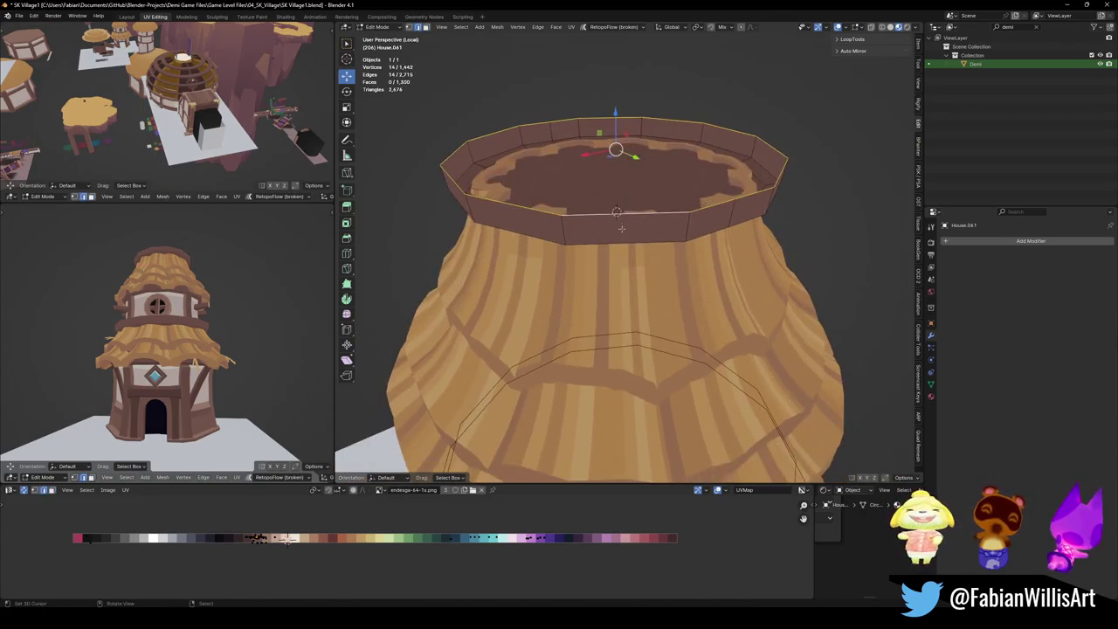
{"action": "key", "text": "e"}
{"action": "key", "text": "z"}
{"action": "left_click", "coordinate": [621, 188]}
{"action": "scroll", "coordinate": [621, 188], "scroll_direction": "down", "scroll_amount": 3}
{"action": "key", "text": "s"}
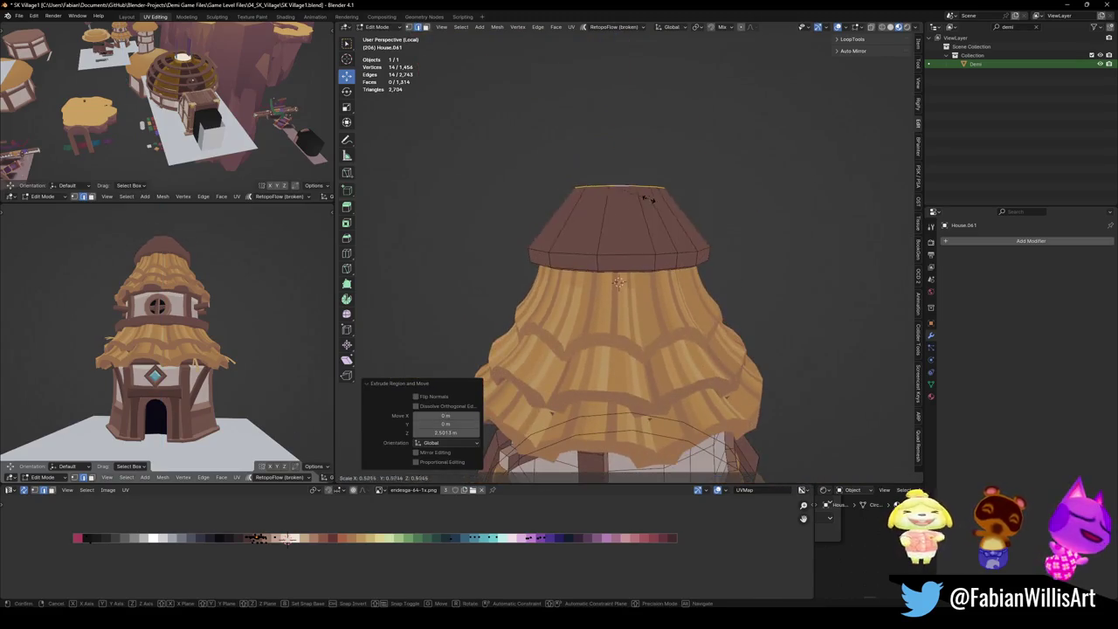
{"action": "left_click", "coordinate": [627, 190]}
Raise the cone tip, resize it to 0.812 and close it with a face.
{"action": "key", "text": "g"}
{"action": "key", "text": "z"}
{"action": "left_click", "coordinate": [651, 201]}
{"action": "key", "text": "s"}
{"action": "left_click", "coordinate": [656, 201]}
{"action": "key", "text": "f"}
{"action": "scroll", "coordinate": [602, 230], "scroll_direction": "up", "scroll_amount": 3}
{"action": "key", "text": "alt+a"}
Save the file and orbit around the tower to inspect the new cone cap.
{"action": "mouse_move", "coordinate": [612, 236]}
{"action": "middle_mouse_down"}
{"action": "mouse_move", "coordinate": [650, 242]}
{"action": "mouse_move", "coordinate": [647, 262]}
{"action": "middle_mouse_up"}
{"action": "scroll", "coordinate": [646, 262], "scroll_direction": "down", "scroll_amount": 3}
{"action": "key", "text": "ctrl+s"}
{"action": "scroll", "coordinate": [218, 297], "scroll_direction": "down", "scroll_amount": 3}
{"action": "mouse_move", "coordinate": [218, 297]}
{"action": "middle_mouse_down"}
{"action": "mouse_move", "coordinate": [240, 320]}
{"action": "mouse_move", "coordinate": [229, 297]}
{"action": "mouse_move", "coordinate": [236, 284]}
{"action": "mouse_move", "coordinate": [244, 293]}
{"action": "middle_mouse_up"}
{"action": "scroll", "coordinate": [225, 308], "scroll_direction": "up", "scroll_amount": 3}
{"action": "scroll", "coordinate": [229, 312], "scroll_direction": "down", "scroll_amount": 2}
{"action": "scroll", "coordinate": [232, 315], "scroll_direction": "up", "scroll_amount": 1}
{"action": "scroll", "coordinate": [237, 285], "scroll_direction": "down", "scroll_amount": 2}
{"action": "middle_click_drag", "start_coordinate": [145, 308], "coordinate": [229, 314]}
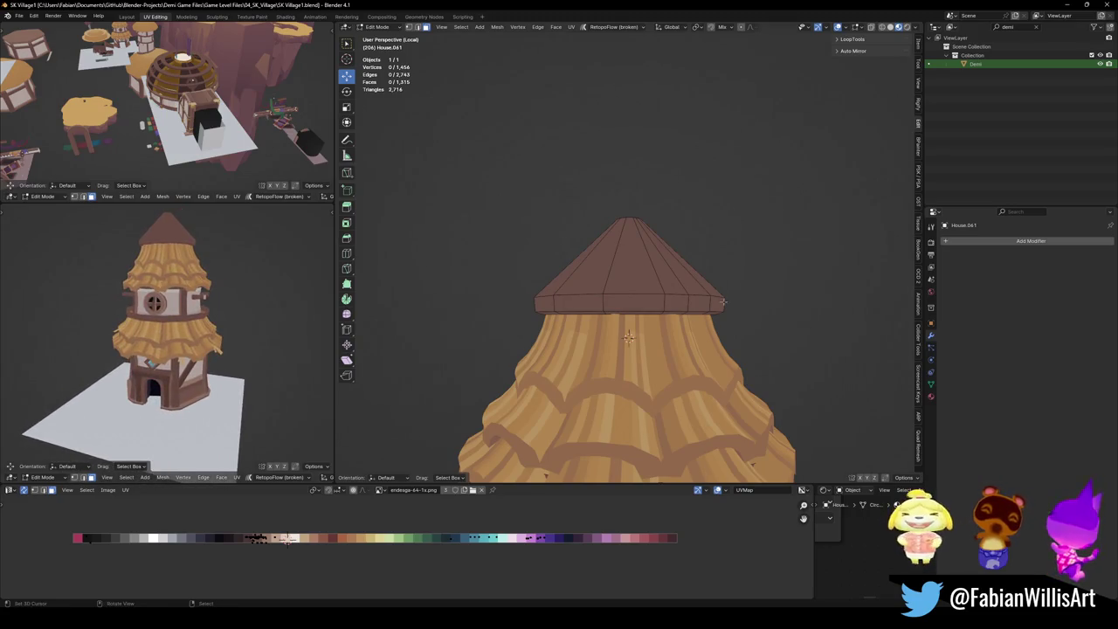
In Object Mode, squash the top thatch layer's height and lower it about 0.3 m.
{"action": "key", "text": "Tab"}
{"action": "scroll", "coordinate": [722, 302], "scroll_direction": "up", "scroll_amount": 3}
{"action": "left_click", "coordinate": [679, 259]}
{"action": "key", "text": "s"}
{"action": "key", "text": "z"}
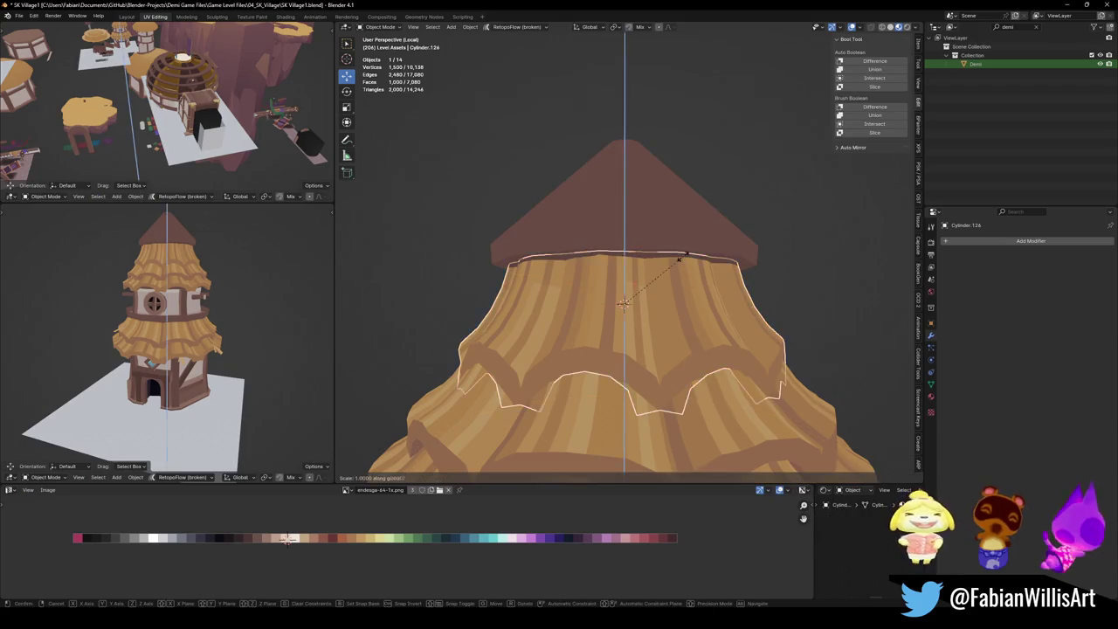
{"action": "left_click", "coordinate": [661, 272]}
{"action": "key", "text": "g"}
{"action": "key", "text": "z"}
{"action": "left_click", "coordinate": [664, 293]}
Flatten the top thatch layer to 0.788 height and move it down.
{"action": "key", "text": "s"}
{"action": "key", "text": "z"}
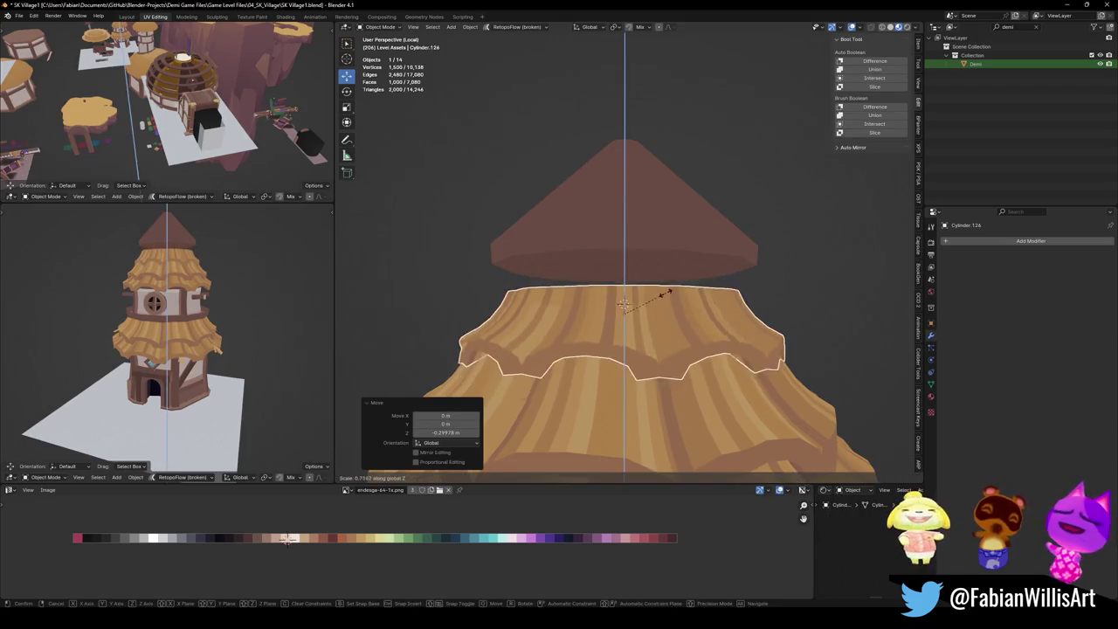
{"action": "left_click", "coordinate": [668, 292]}
{"action": "key", "text": "g"}
{"action": "key", "text": "z"}
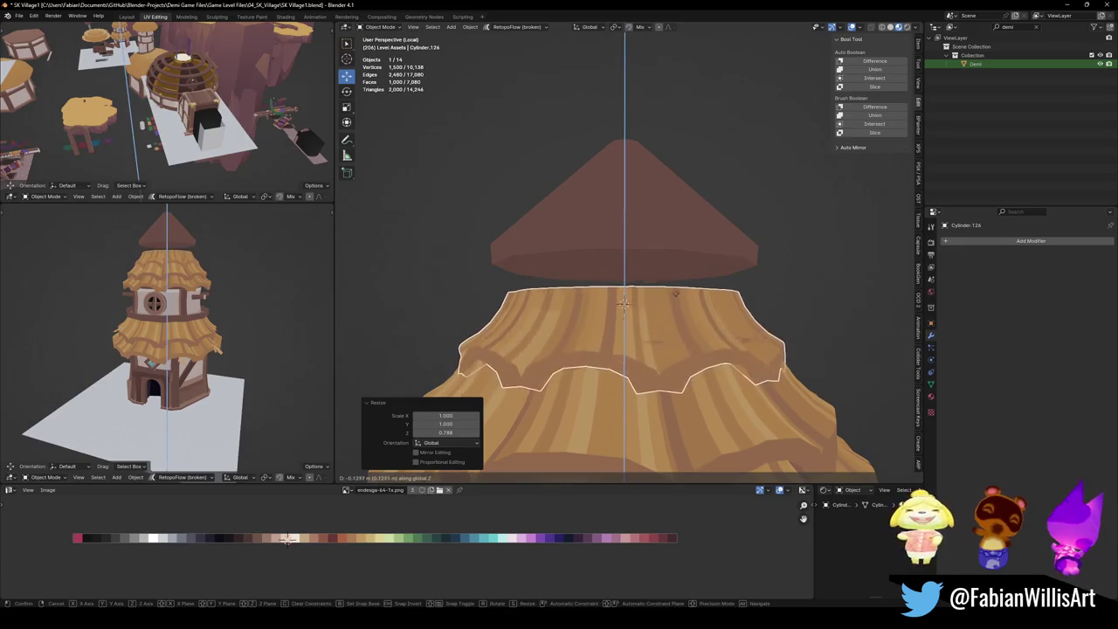
{"action": "left_click", "coordinate": [675, 293]}
Lower the brown roof cone's connected mesh about 1.22 m onto the thatch.
{"action": "left_click", "coordinate": [664, 245]}
{"action": "key", "text": "Tab"}
{"action": "key", "text": "l"}
{"action": "key", "text": "alt+a"}
{"action": "key", "text": "l"}
{"action": "key", "text": "g"}
{"action": "key", "text": "z"}
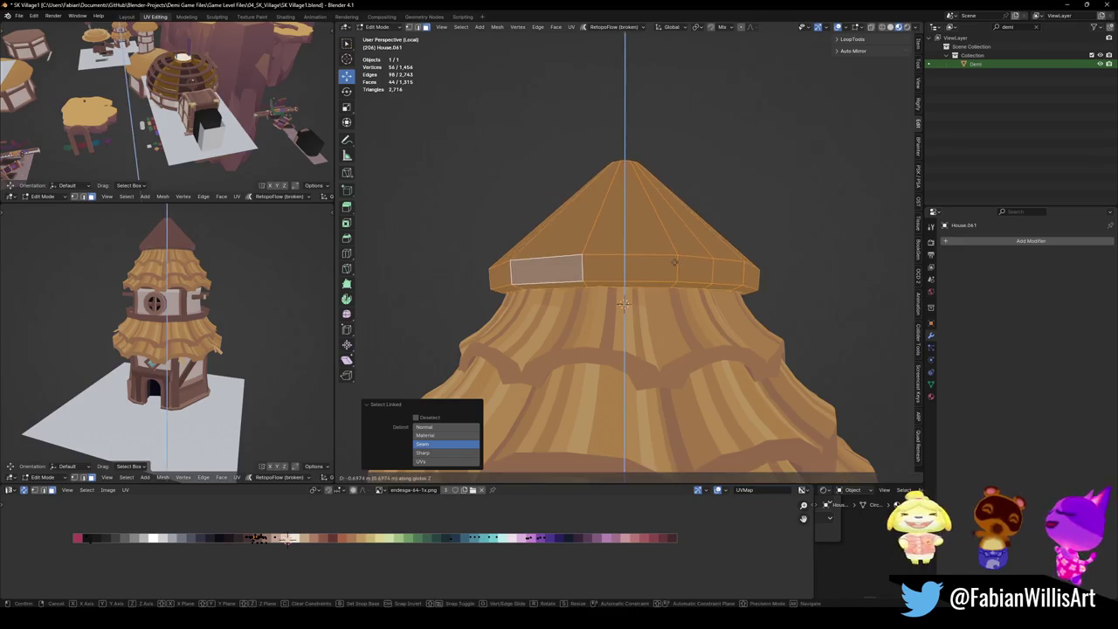
{"action": "left_click", "coordinate": [672, 279]}
Select the entire roof cone mesh and resize it.
{"action": "scroll", "coordinate": [207, 250], "scroll_direction": "up", "scroll_amount": 3}
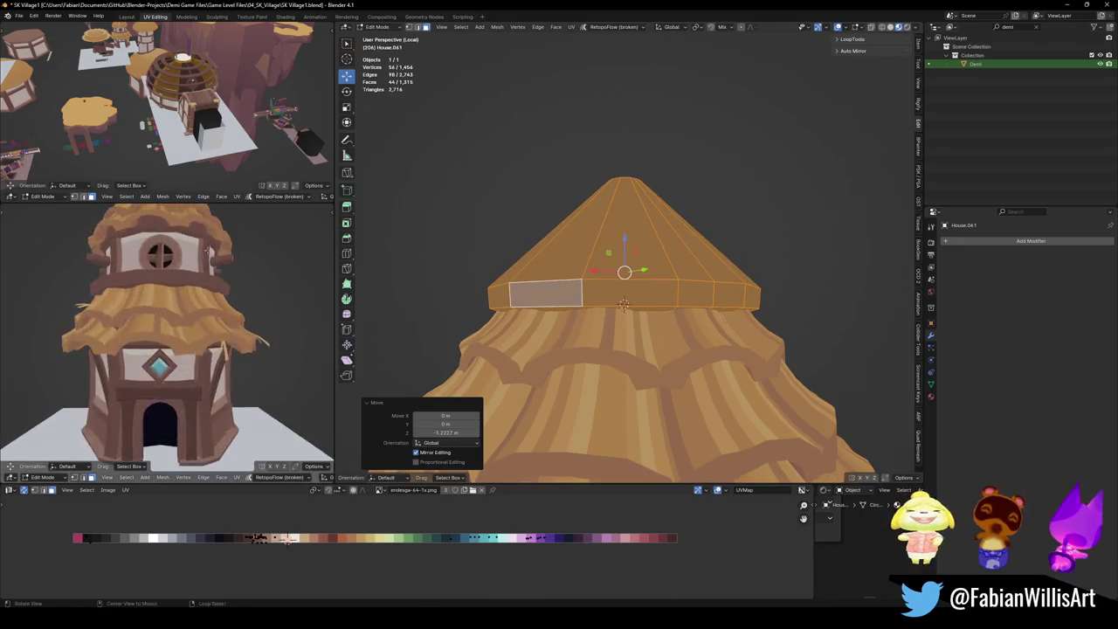
{"action": "scroll", "coordinate": [207, 249], "scroll_direction": "down", "scroll_amount": 2}
{"action": "key", "text": "alt+a"}
{"action": "scroll", "coordinate": [175, 321], "scroll_direction": "up", "scroll_amount": 5}
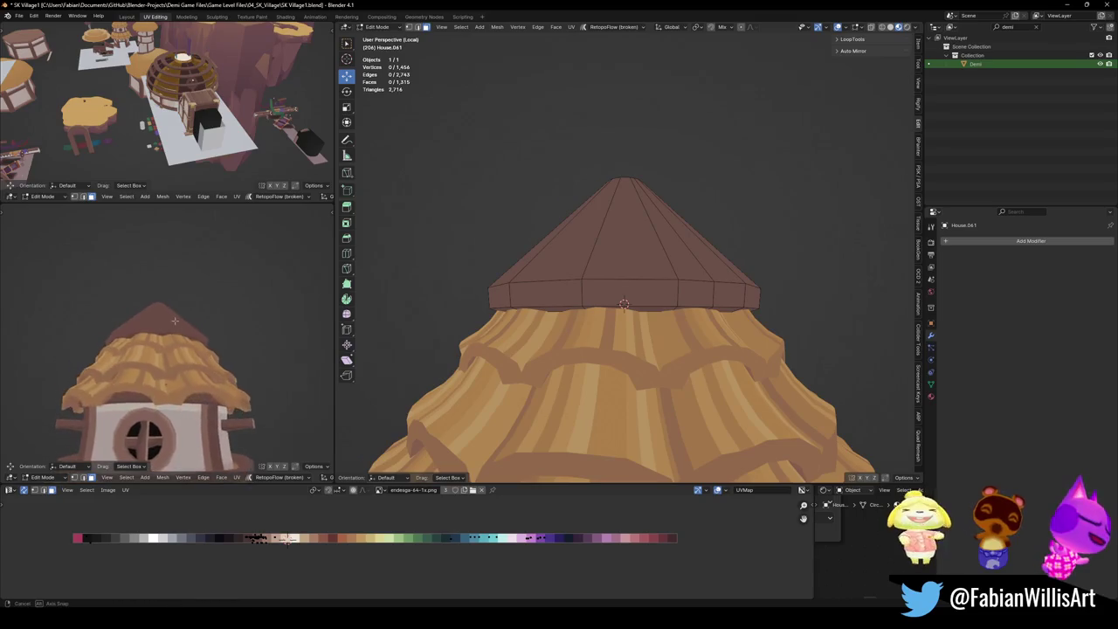
{"action": "scroll", "coordinate": [175, 321], "scroll_direction": "up", "scroll_amount": 2}
{"action": "scroll", "coordinate": [175, 320], "scroll_direction": "up", "scroll_amount": 2}
{"action": "key", "text": "a"}
{"action": "key", "text": "s"}
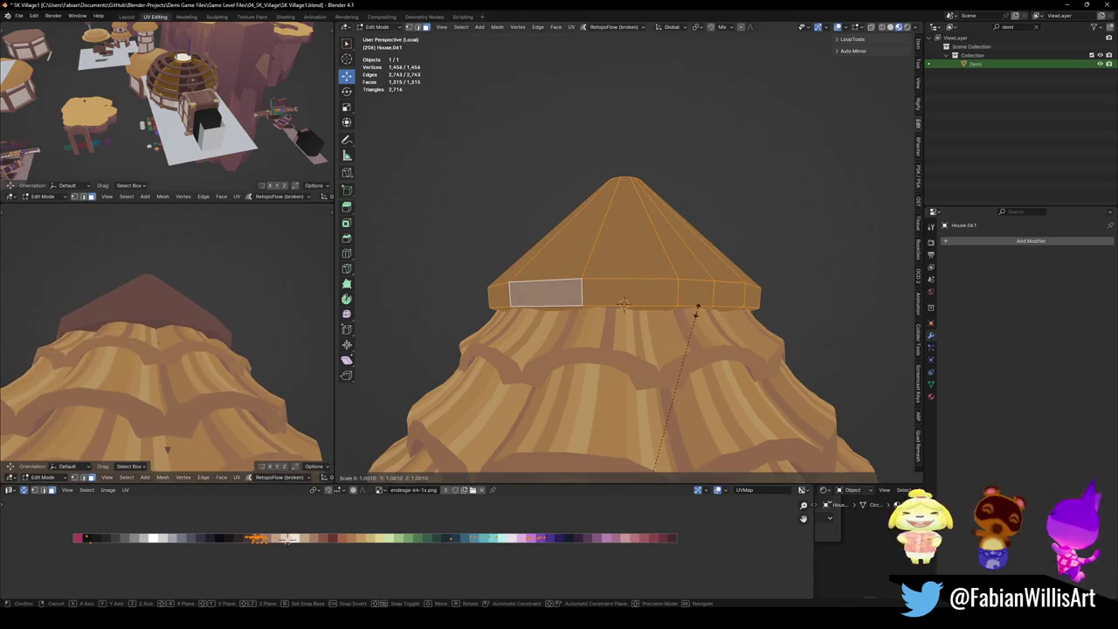
{"action": "left_click", "coordinate": [690, 313]}
Widen the roof's top cap horizontally to 1.036 scale, keeping its height.
{"action": "key", "text": "Tab"}
{"action": "scroll", "coordinate": [681, 317], "scroll_direction": "down", "scroll_amount": 3}
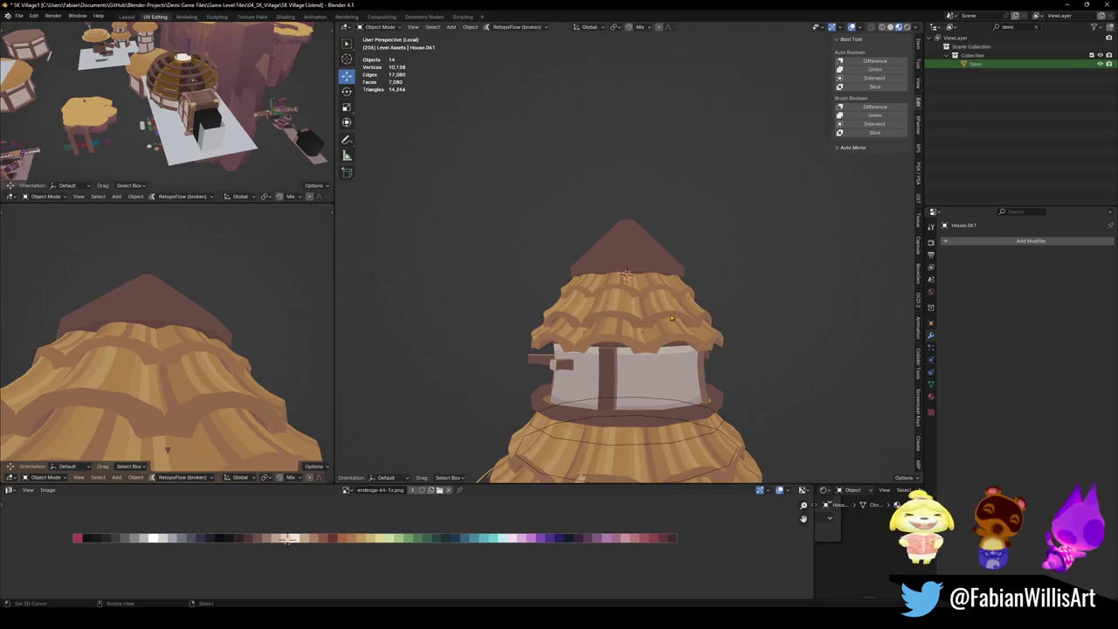
{"action": "scroll", "coordinate": [672, 318], "scroll_direction": "down", "scroll_amount": 2}
{"action": "key", "text": "Tab"}
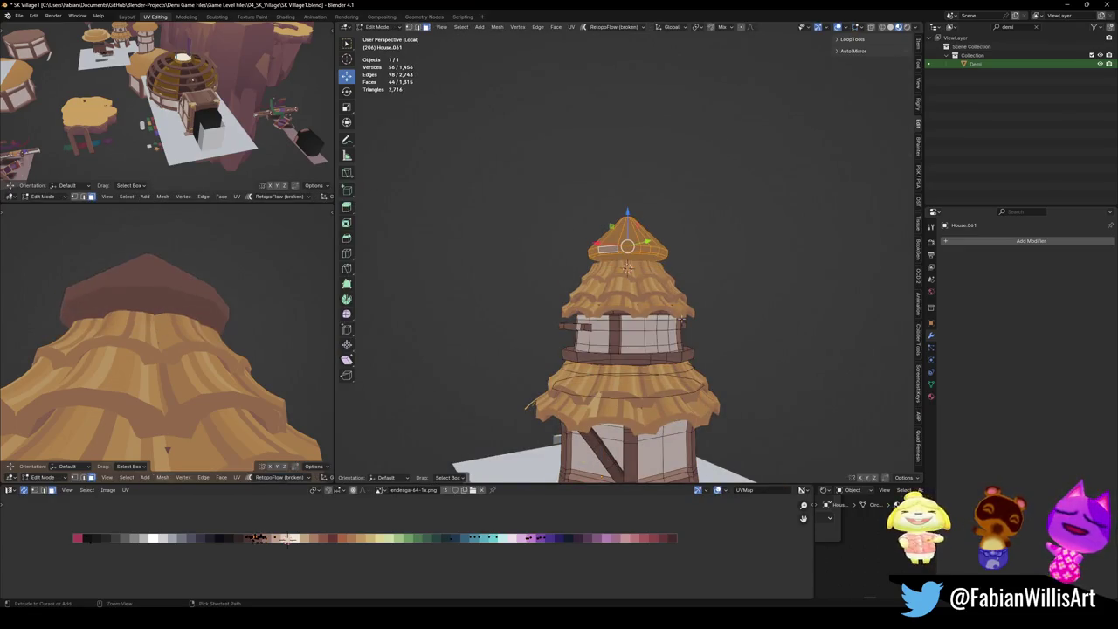
{"action": "scroll", "coordinate": [681, 320], "scroll_direction": "up", "scroll_amount": 3}
{"action": "key", "text": "s"}
{"action": "key", "text": "shift+z"}
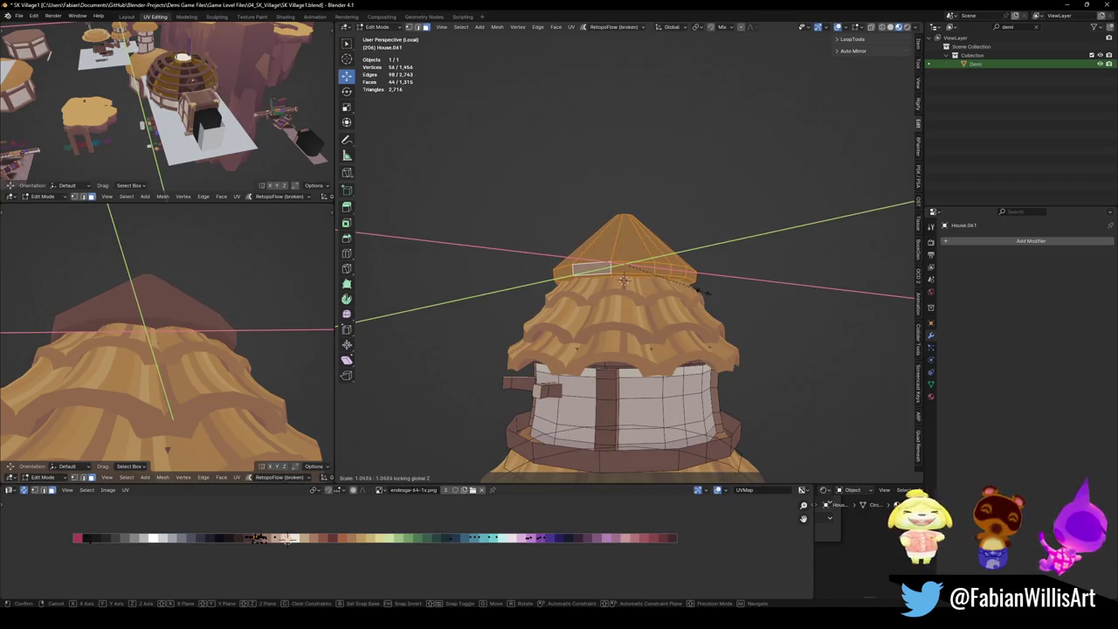
{"action": "left_click", "coordinate": [704, 292]}
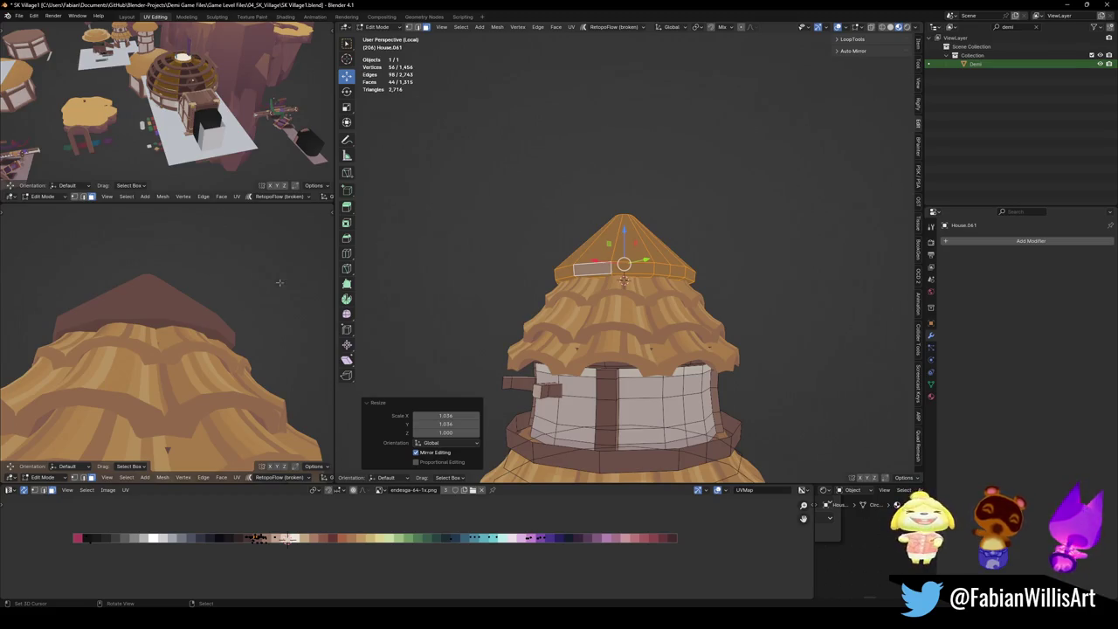
View the tower from higher up and select the roof's top cap face.
{"action": "scroll", "coordinate": [279, 283], "scroll_direction": "down", "scroll_amount": 3}
{"action": "mouse_move", "coordinate": [280, 282]}
{"action": "middle_mouse_down"}
{"action": "mouse_move", "coordinate": [186, 339]}
{"action": "mouse_move", "coordinate": [201, 349]}
{"action": "middle_mouse_up"}
{"action": "scroll", "coordinate": [186, 339], "scroll_direction": "down", "scroll_amount": 2}
{"action": "scroll", "coordinate": [621, 262], "scroll_direction": "up", "scroll_amount": 3}
{"action": "mouse_move", "coordinate": [621, 262]}
{"action": "middle_mouse_down"}
{"action": "mouse_move", "coordinate": [624, 175]}
{"action": "mouse_move", "coordinate": [622, 264]}
{"action": "middle_mouse_up"}
{"action": "left_click", "coordinate": [625, 153]}
Raise the cone tip vertically and bevel a new loop cut near the top into a band.
{"action": "key", "text": "g"}
{"action": "key", "text": "z"}
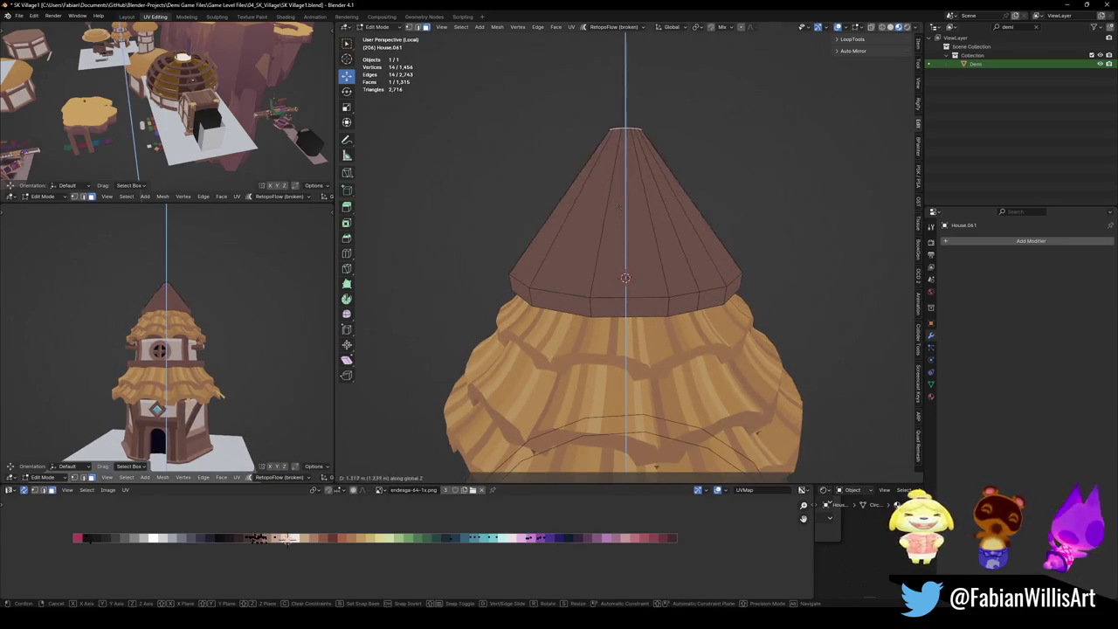
{"action": "left_click", "coordinate": [622, 140]}
{"action": "key", "text": "ctrl+r"}
{"action": "left_click", "coordinate": [664, 201]}
{"action": "key", "text": "ctrl+b"}
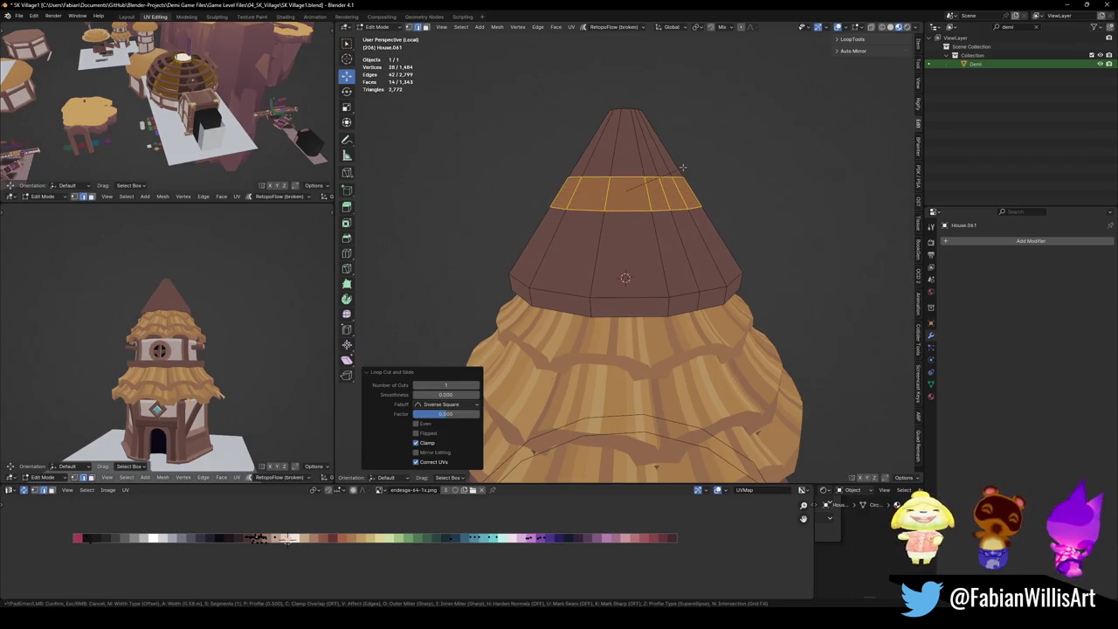
{"action": "left_click", "coordinate": [682, 167]}
Redo the bevel as a wider band and push it outward with Alt+S.
{"action": "key", "text": "ctrl+z"}
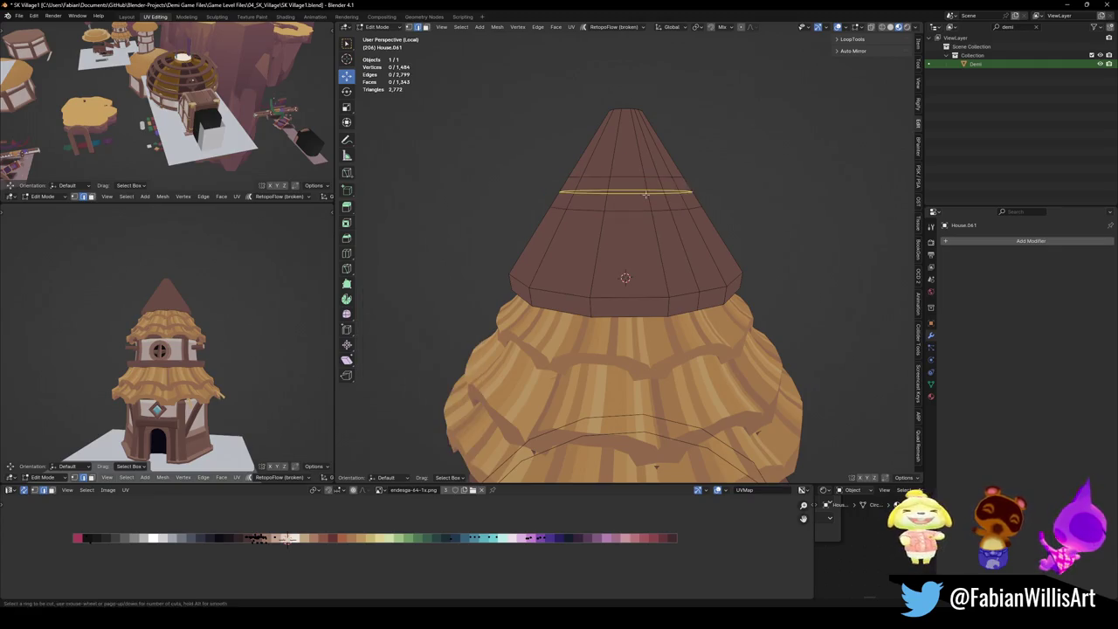
{"action": "key", "text": "ctrl+b"}
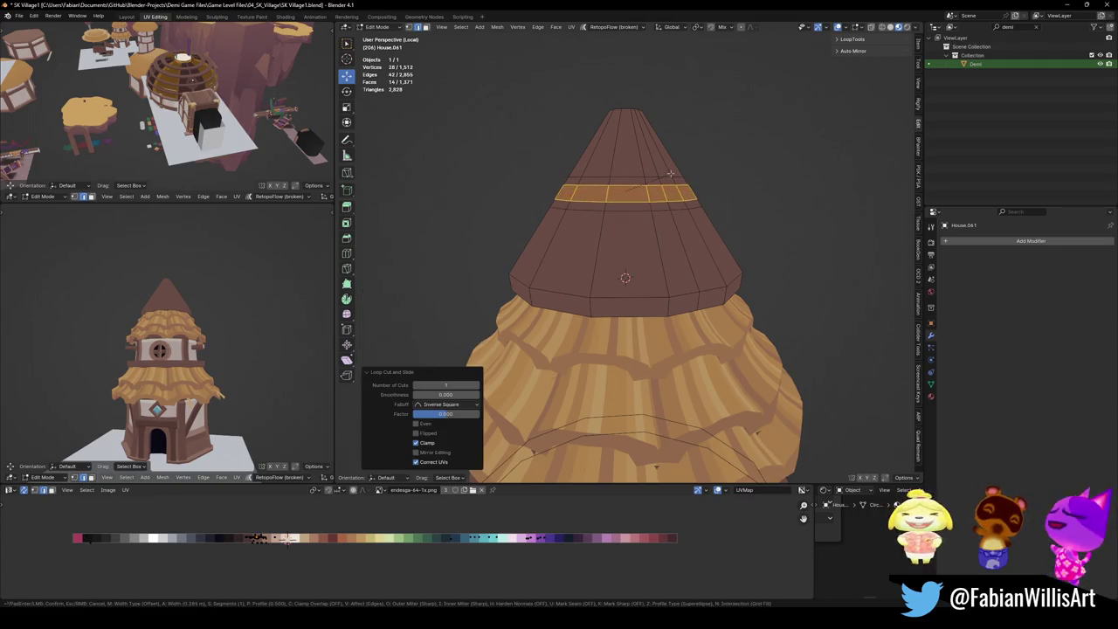
{"action": "left_click", "coordinate": [695, 154]}
{"action": "key", "text": "alt+s"}
{"action": "left_click", "coordinate": [710, 144]}
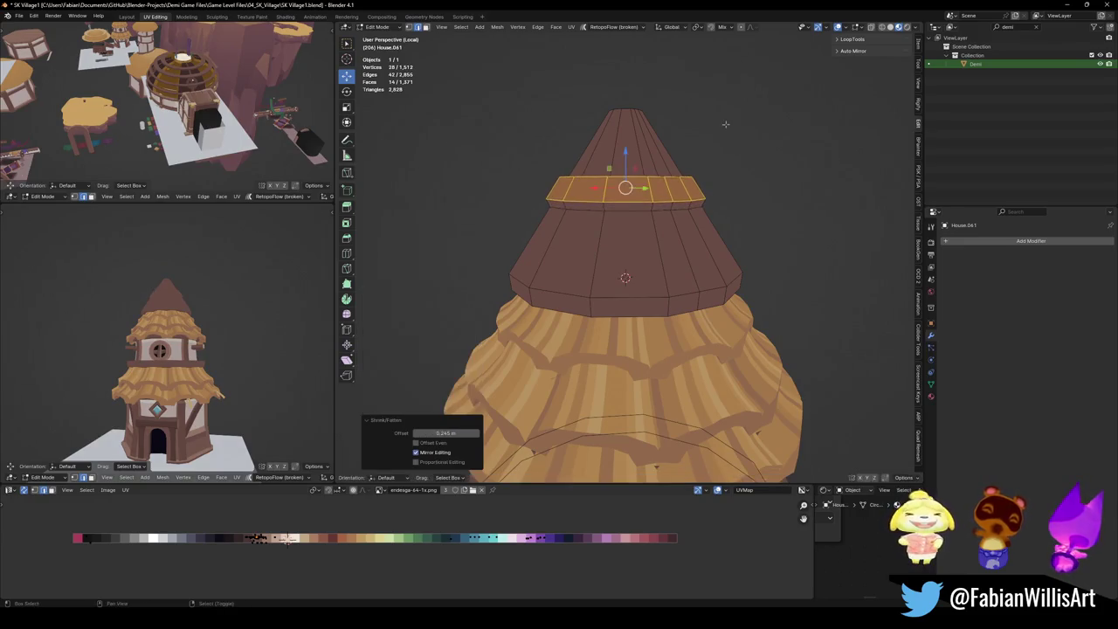
Slide an upper edge loop of the cone along its surface.
{"action": "mouse_move", "coordinate": [710, 144]}
{"action": "middle_mouse_down"}
{"action": "mouse_move", "coordinate": [664, 240]}
{"action": "mouse_move", "coordinate": [673, 210]}
{"action": "middle_mouse_up"}
{"action": "scroll", "coordinate": [664, 240], "scroll_direction": "up", "scroll_amount": 2}
{"action": "key", "text": "alt+a"}
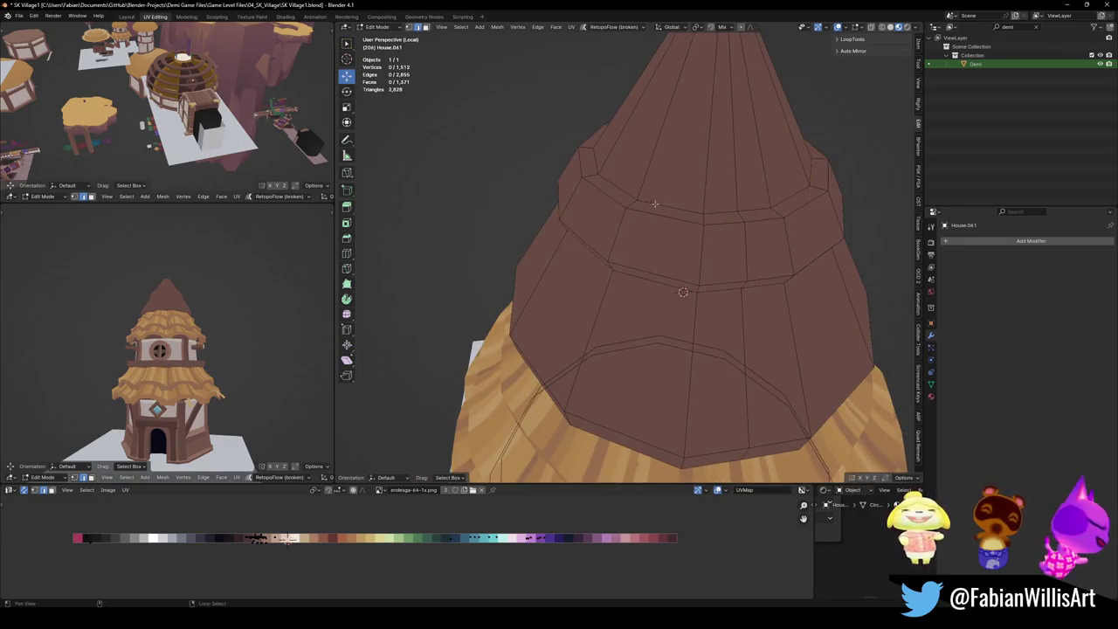
{"action": "left_click", "coordinate": [677, 208], "text": "alt"}
{"action": "scroll", "coordinate": [677, 208], "scroll_direction": "down", "scroll_amount": 2}
{"action": "key", "text": "g"}
{"action": "key", "text": "g"}
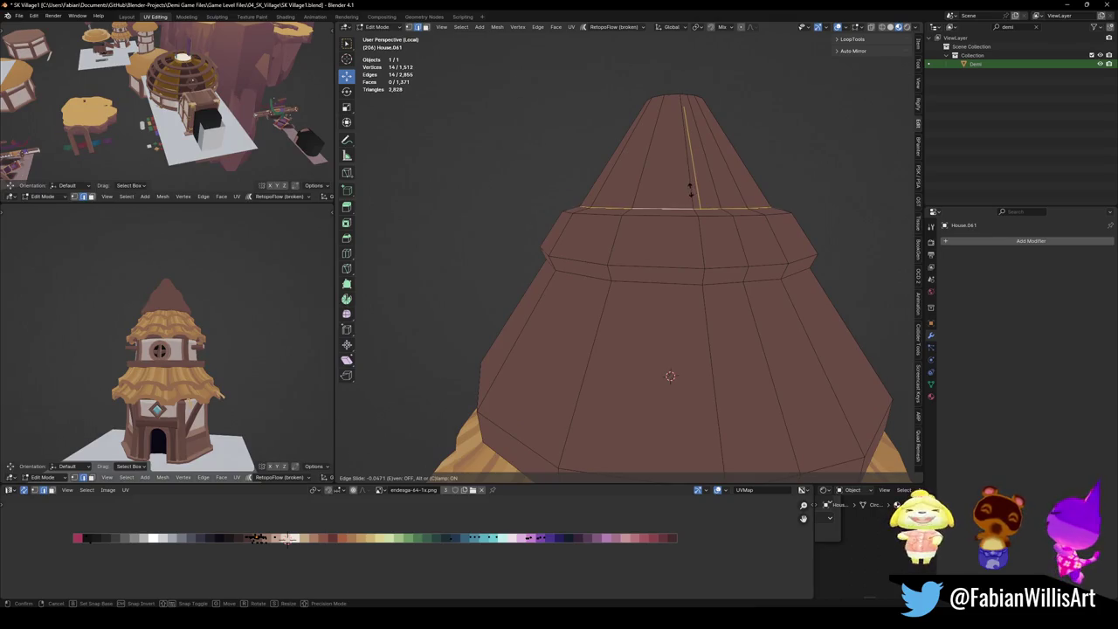
{"action": "left_click", "coordinate": [692, 192]}
Select three face loops around the roof and try an X-axis move, then cancel it.
{"action": "key", "text": "3"}
{"action": "left_click", "coordinate": [695, 213], "text": "alt"}
{"action": "left_click", "coordinate": [695, 210], "text": "alt+shift"}
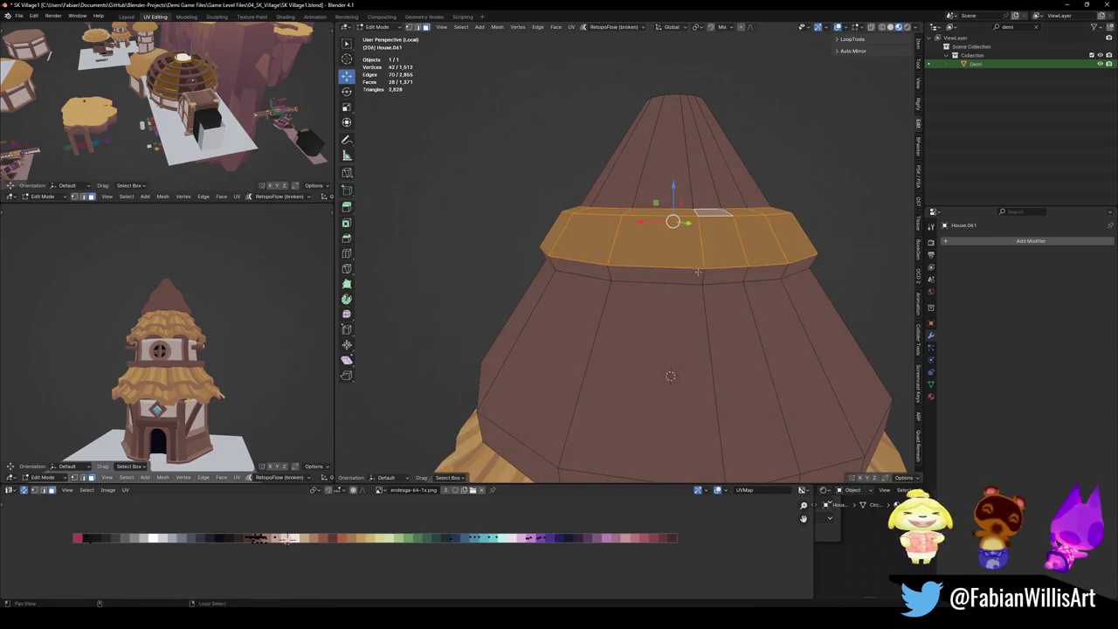
{"action": "left_click", "coordinate": [707, 275], "text": "alt+shift"}
{"action": "key", "text": "g"}
{"action": "key", "text": "x"}
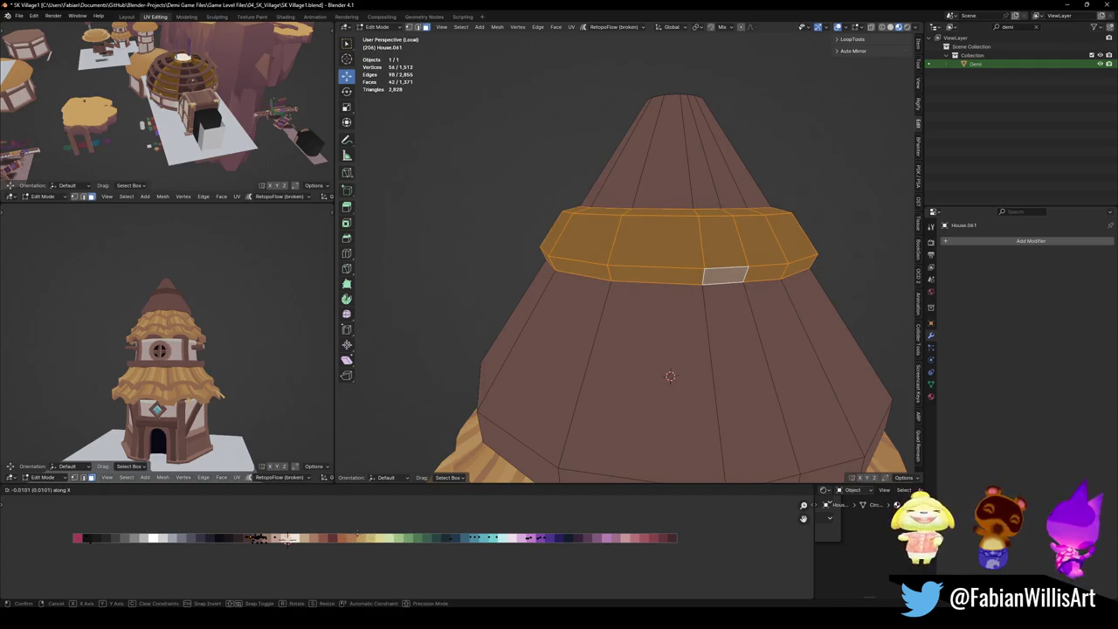
{"action": "right_click", "coordinate": [670, 376]}
Nudge a single face loop of the band along the X axis.
{"action": "middle_click_drag", "start_coordinate": [670, 377], "coordinate": [577, 349]}
{"action": "left_click", "coordinate": [564, 287], "text": "alt"}
{"action": "key", "text": "g"}
{"action": "key", "text": "x"}
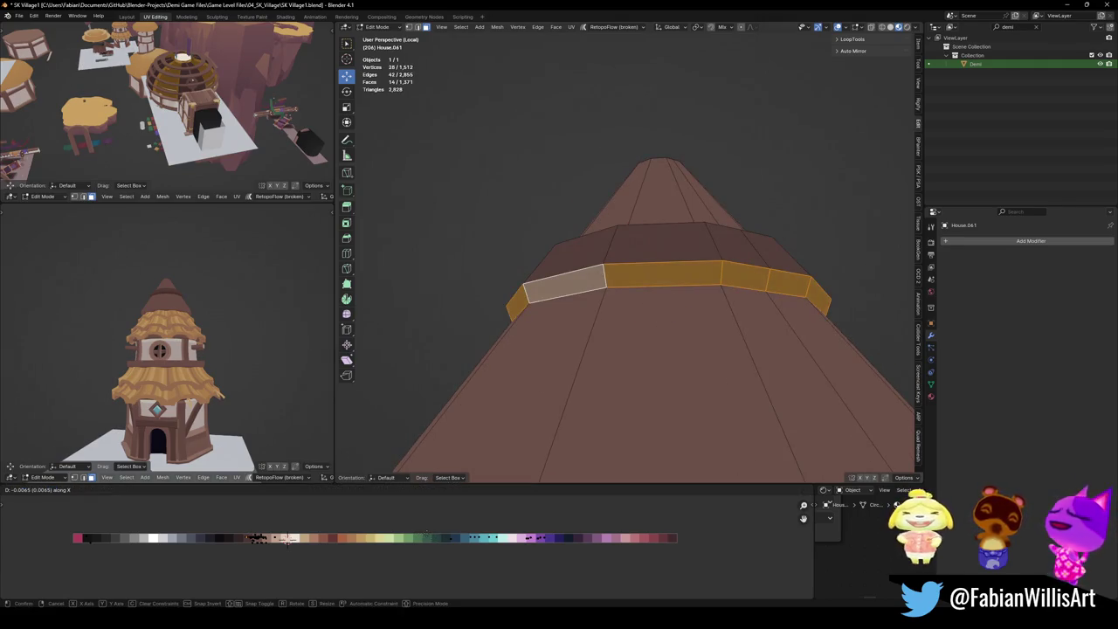
{"action": "key", "text": "Return"}
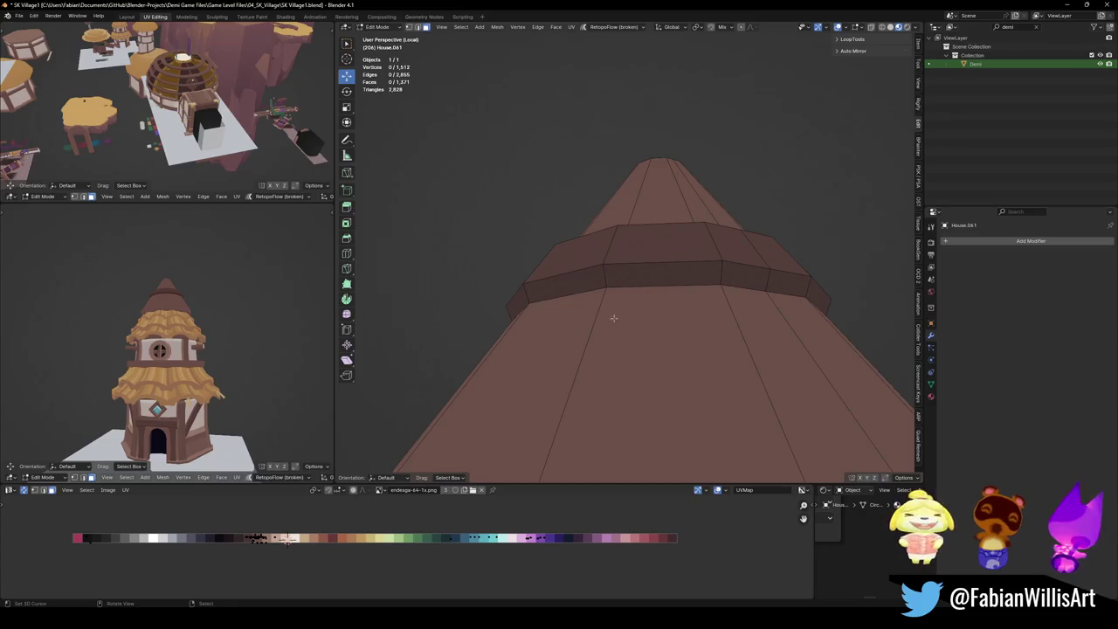
Reselect the face ring around the cone, try an X move, then cancel and deselect.
{"action": "middle_click_drag", "start_coordinate": [649, 250], "coordinate": [636, 195]}
{"action": "left_click", "coordinate": [627, 184], "text": "alt"}
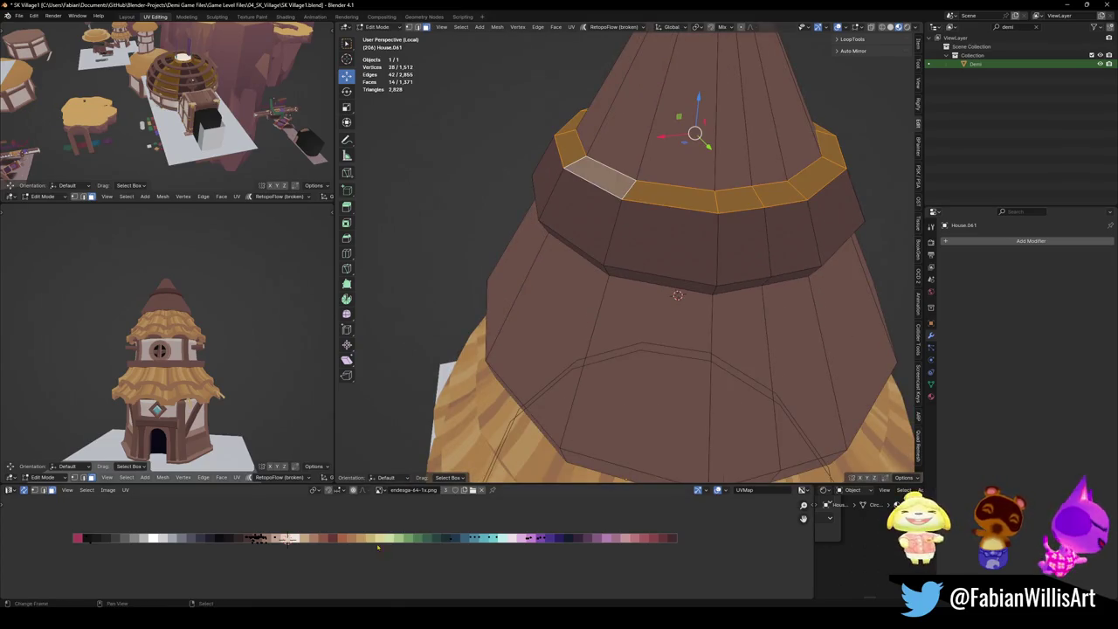
{"action": "key", "text": "alt+a"}
{"action": "mouse_move", "coordinate": [210, 297]}
{"action": "middle_mouse_down"}
{"action": "mouse_move", "coordinate": [233, 336]}
{"action": "mouse_move", "coordinate": [253, 305]}
{"action": "middle_mouse_up"}
{"action": "key", "text": "ctrl+z"}
{"action": "key", "text": "g"}
{"action": "key", "text": "x"}
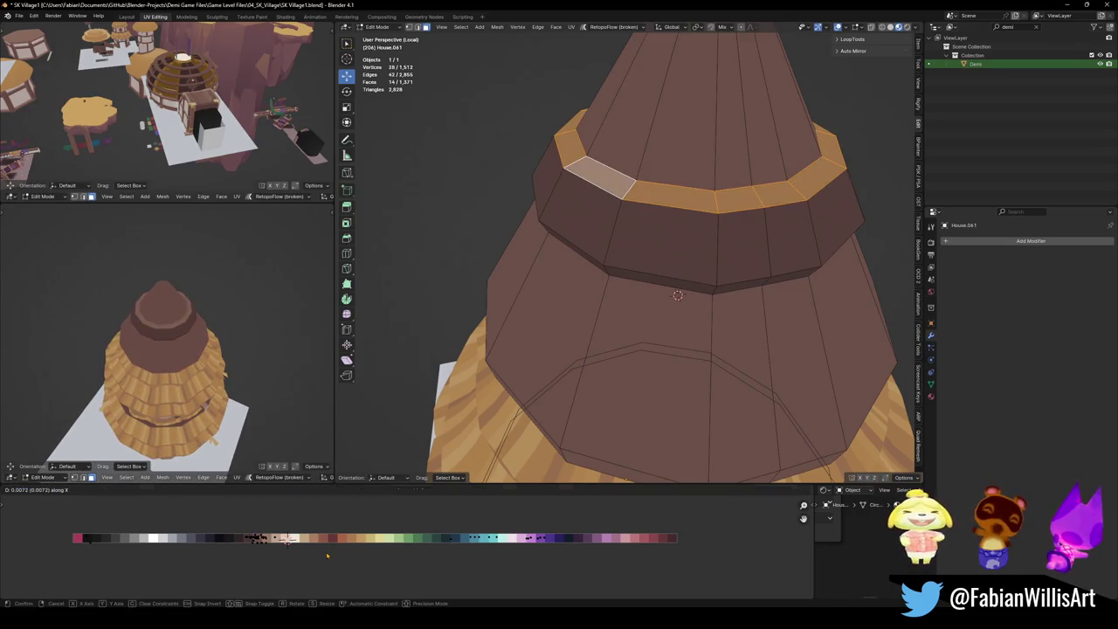
{"action": "key", "text": "Escape"}
{"action": "key", "text": "alt+a"}
{"action": "scroll", "coordinate": [675, 328], "scroll_direction": "down", "scroll_amount": 3}
{"action": "middle_click_drag", "start_coordinate": [675, 385], "coordinate": [675, 328]}
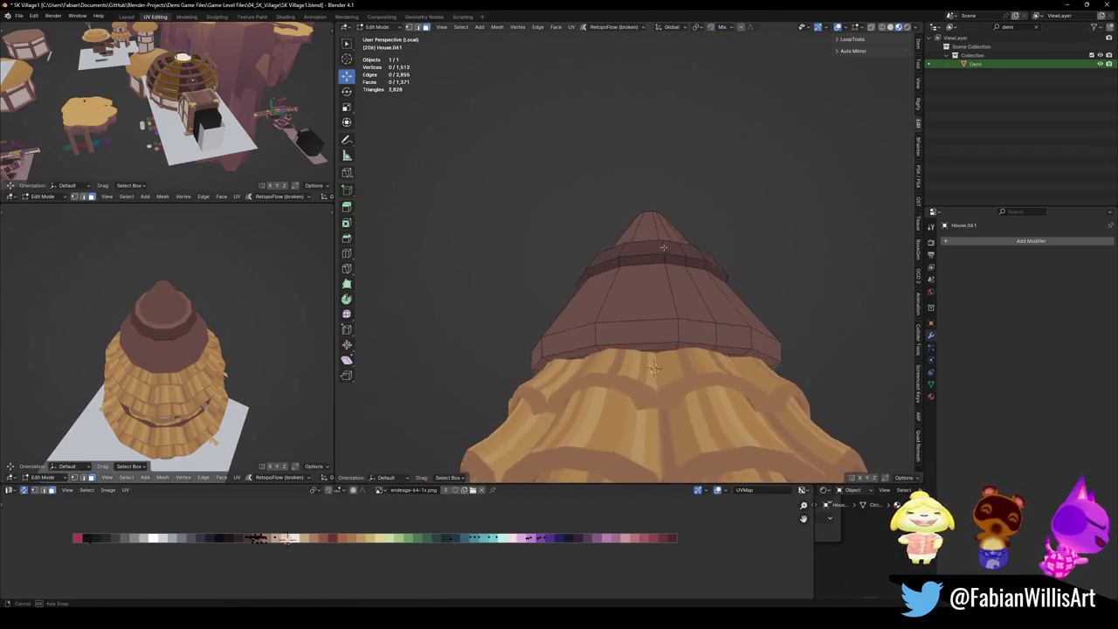
Nudge a roof face loop along the X axis.
{"action": "left_click", "coordinate": [694, 328], "text": "alt"}
{"action": "middle_click_drag", "start_coordinate": [189, 367], "coordinate": [189, 329]}
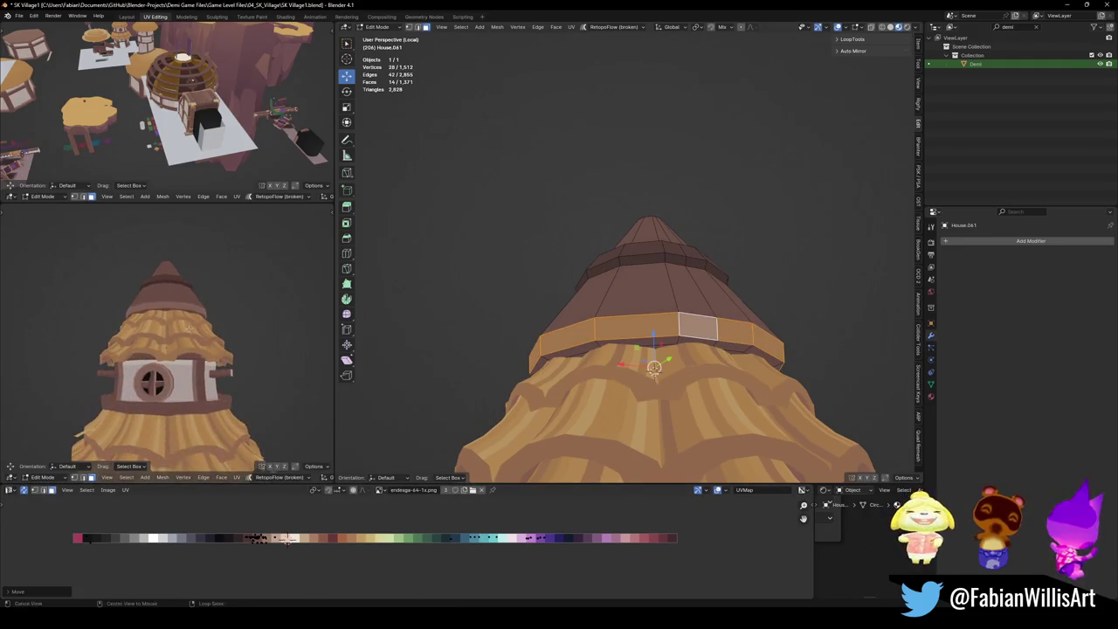
{"action": "key", "text": "g"}
{"action": "key", "text": "x"}
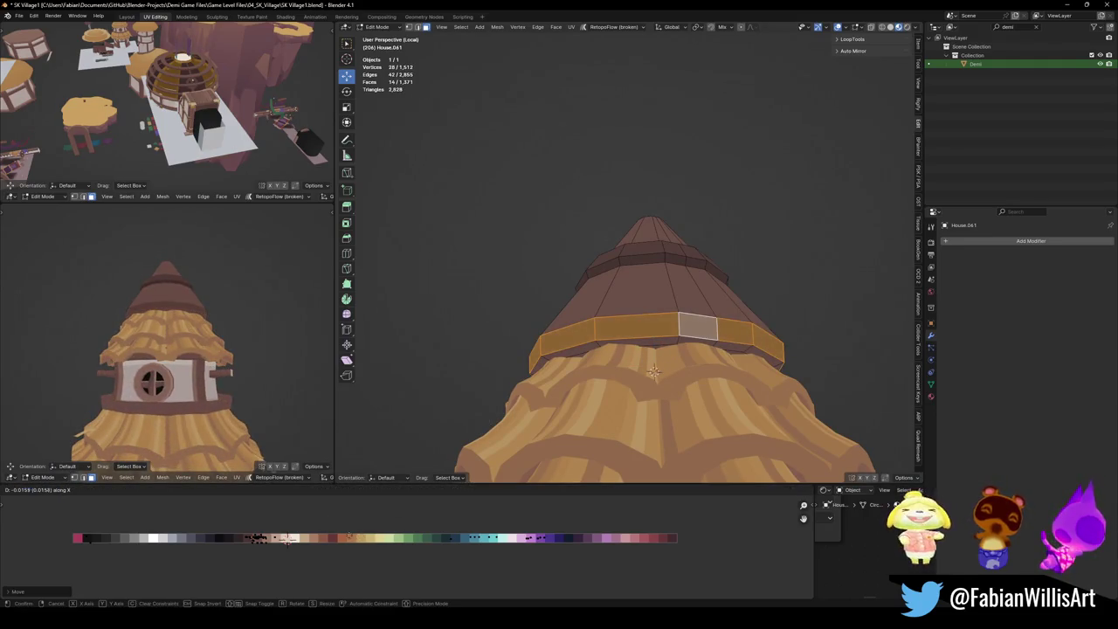
{"action": "key", "text": "Return"}
Deselect everything, check the roof from several angles, and save SK Village1.blend.
{"action": "scroll", "coordinate": [229, 346], "scroll_direction": "down", "scroll_amount": 3}
{"action": "mouse_move", "coordinate": [229, 367]}
{"action": "middle_mouse_down"}
{"action": "mouse_move", "coordinate": [229, 346]}
{"action": "mouse_move", "coordinate": [213, 343]}
{"action": "middle_mouse_up"}
{"action": "key", "text": "alt+a"}
{"action": "scroll", "coordinate": [228, 346], "scroll_direction": "up", "scroll_amount": 4}
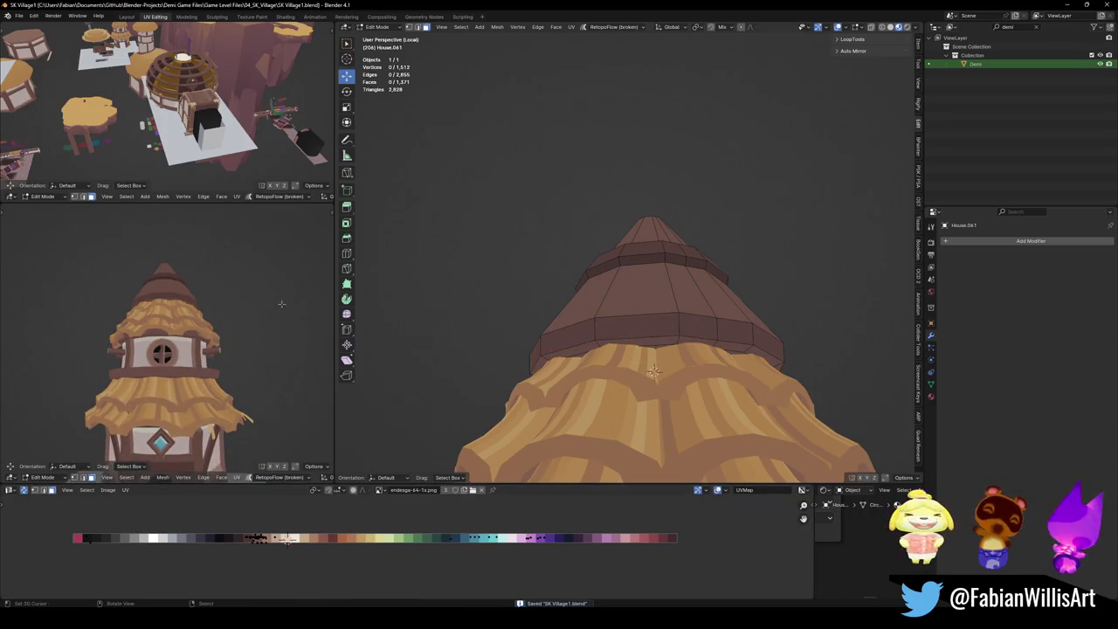
{"action": "scroll", "coordinate": [223, 332], "scroll_direction": "down", "scroll_amount": 1}
{"action": "middle_click_drag", "start_coordinate": [223, 334], "coordinate": [223, 320], "text": "shift"}
{"action": "scroll", "coordinate": [223, 320], "scroll_direction": "up", "scroll_amount": 1}
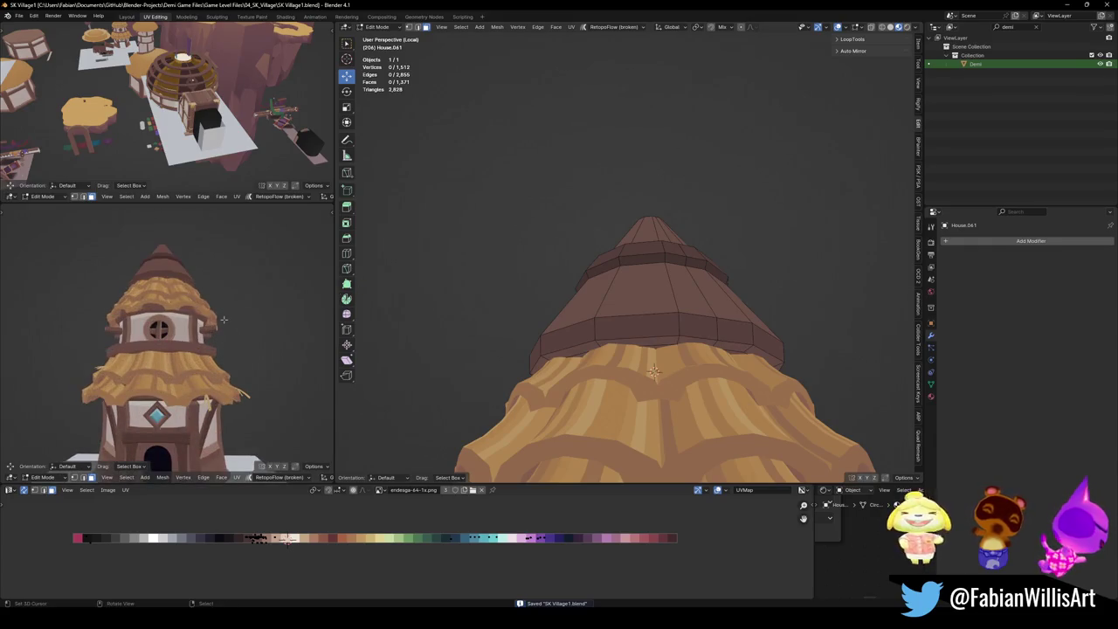
{"action": "middle_click_drag", "start_coordinate": [631, 327], "coordinate": [635, 356]}
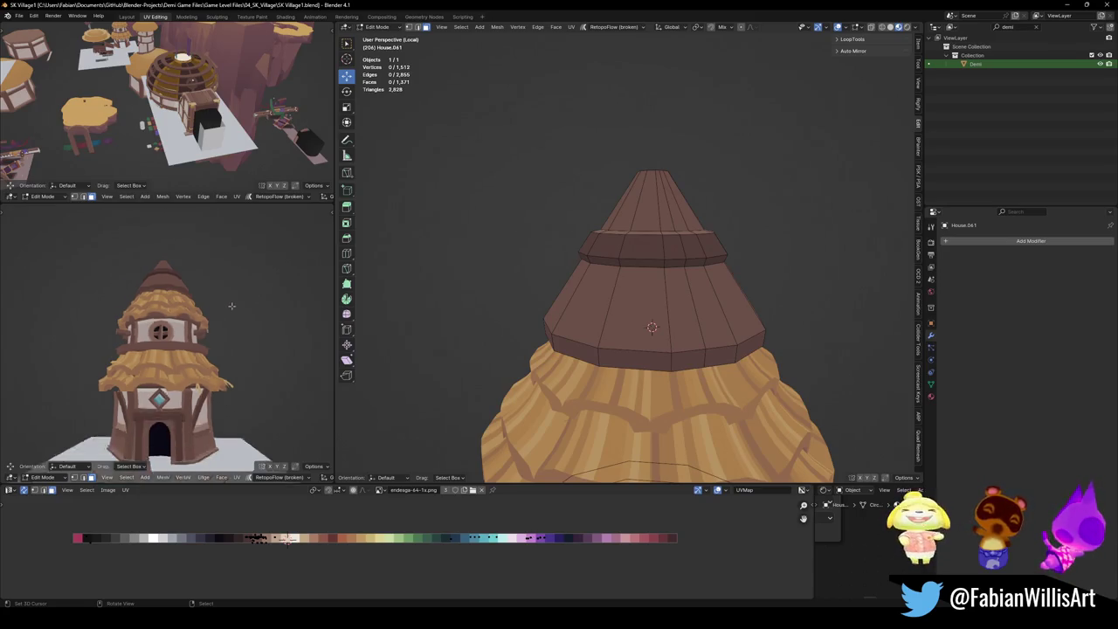
{"action": "mouse_move", "coordinate": [229, 304]}
{"action": "middle_mouse_down"}
{"action": "mouse_move", "coordinate": [240, 313]}
{"action": "mouse_move", "coordinate": [250, 302]}
{"action": "mouse_move", "coordinate": [203, 347]}
{"action": "middle_mouse_up"}
{"action": "key", "text": "ctrl+s"}
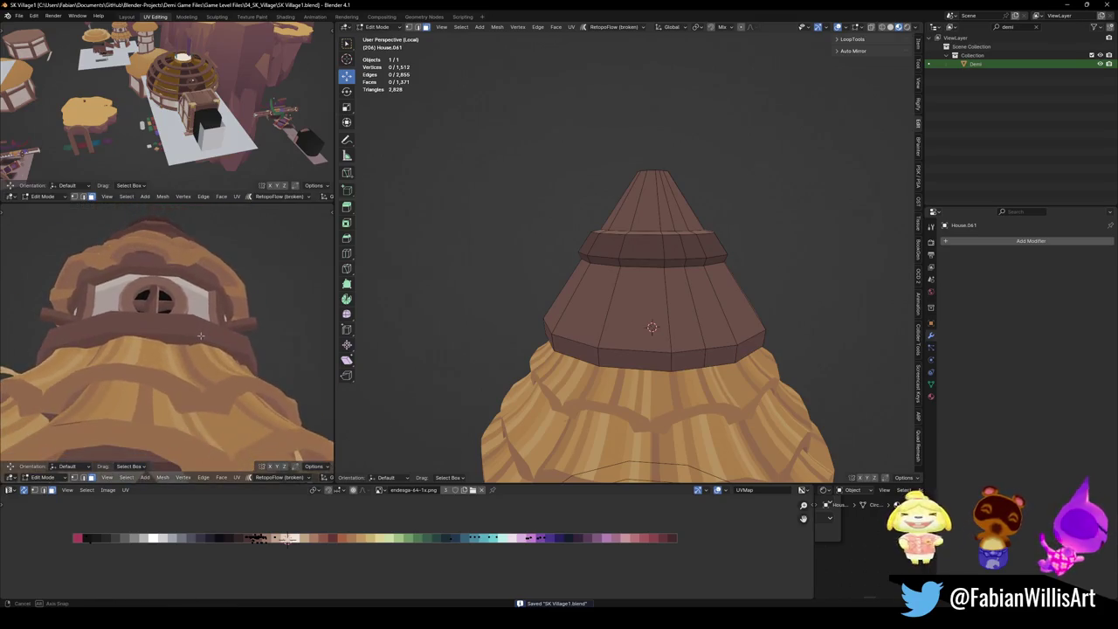
Frame the whole tower and return to Object Mode.
{"action": "mouse_move", "coordinate": [203, 345]}
{"action": "middle_mouse_down"}
{"action": "mouse_move", "coordinate": [190, 324]}
{"action": "mouse_move", "coordinate": [201, 297]}
{"action": "middle_mouse_up"}
{"action": "scroll", "coordinate": [192, 320], "scroll_direction": "up", "scroll_amount": 2}
{"action": "scroll", "coordinate": [193, 320], "scroll_direction": "up", "scroll_amount": 3}
{"action": "scroll", "coordinate": [192, 321], "scroll_direction": "down", "scroll_amount": 4}
{"action": "scroll", "coordinate": [612, 332], "scroll_direction": "down", "scroll_amount": 3}
{"action": "mouse_move", "coordinate": [611, 332]}
{"action": "middle_mouse_down"}
{"action": "mouse_move", "coordinate": [616, 317]}
{"action": "mouse_move", "coordinate": [629, 332]}
{"action": "middle_mouse_up"}
{"action": "key", "text": "Tab"}
{"action": "scroll", "coordinate": [622, 343], "scroll_direction": "up", "scroll_amount": 3}
{"action": "scroll", "coordinate": [622, 343], "scroll_direction": "up", "scroll_amount": 3}
{"action": "scroll", "coordinate": [622, 343], "scroll_direction": "down", "scroll_amount": 4}
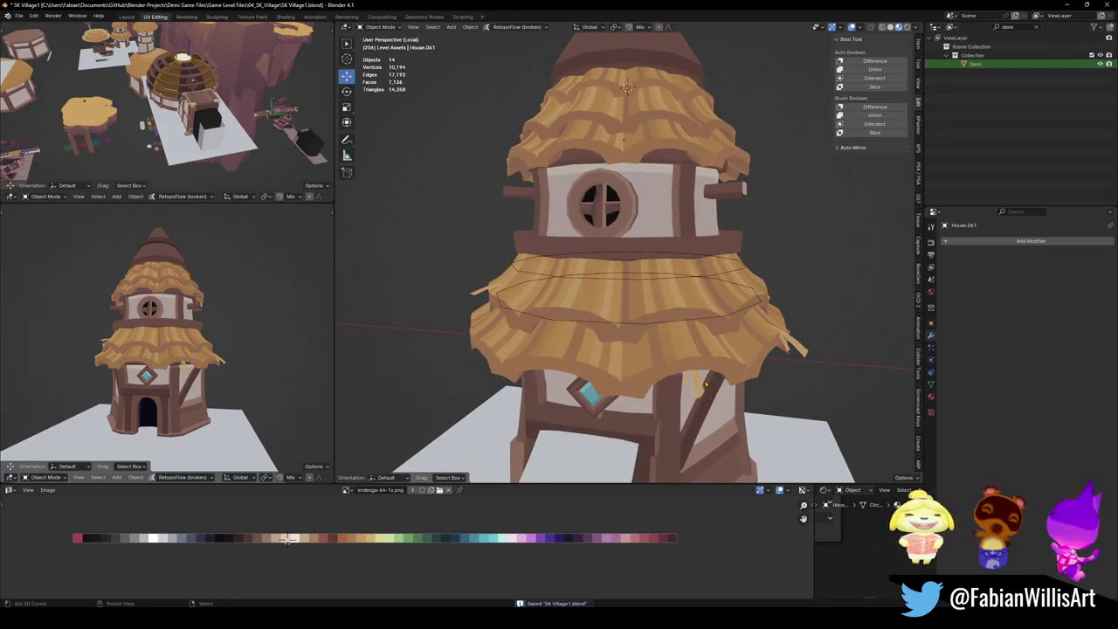
Duplicate the piece in place, snap the copy to the 3D cursor, and tilt it.
{"action": "left_click", "coordinate": [698, 387]}
{"action": "scroll", "coordinate": [664, 262], "scroll_direction": "up", "scroll_amount": 2}
{"action": "scroll", "coordinate": [664, 262], "scroll_direction": "down", "scroll_amount": 2}
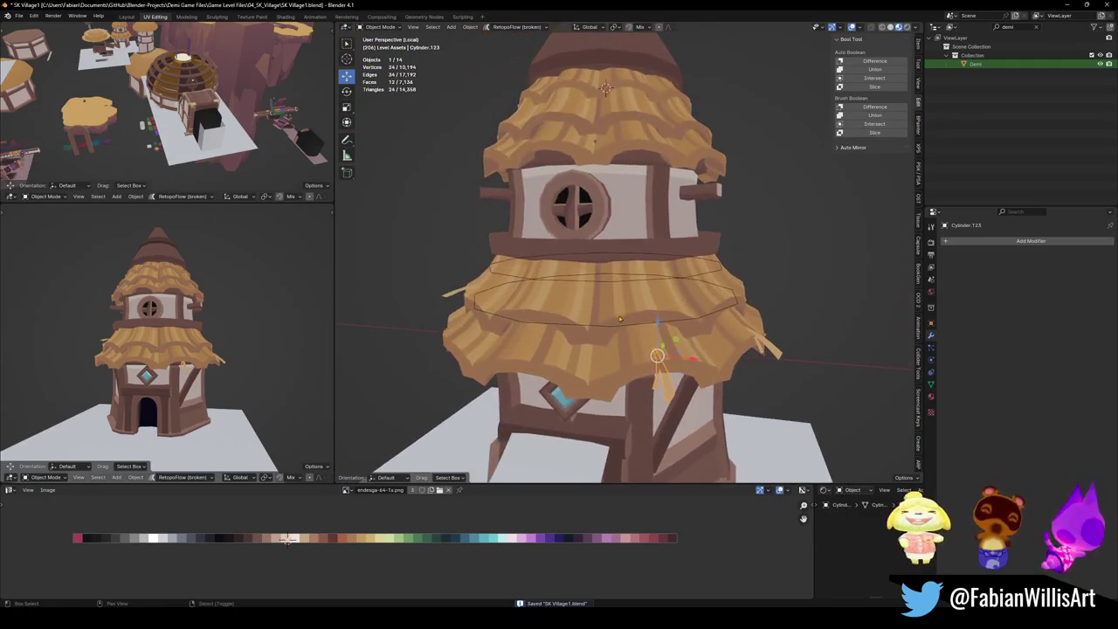
{"action": "key", "text": "shift+d"}
{"action": "key", "text": "Escape"}
{"action": "key", "text": "shift+s"}
{"action": "left_click", "coordinate": [654, 131]}
{"action": "middle_click_drag", "start_coordinate": [653, 155], "coordinate": [653, 245]}
{"action": "key", "text": "r"}
{"action": "key", "text": "r"}
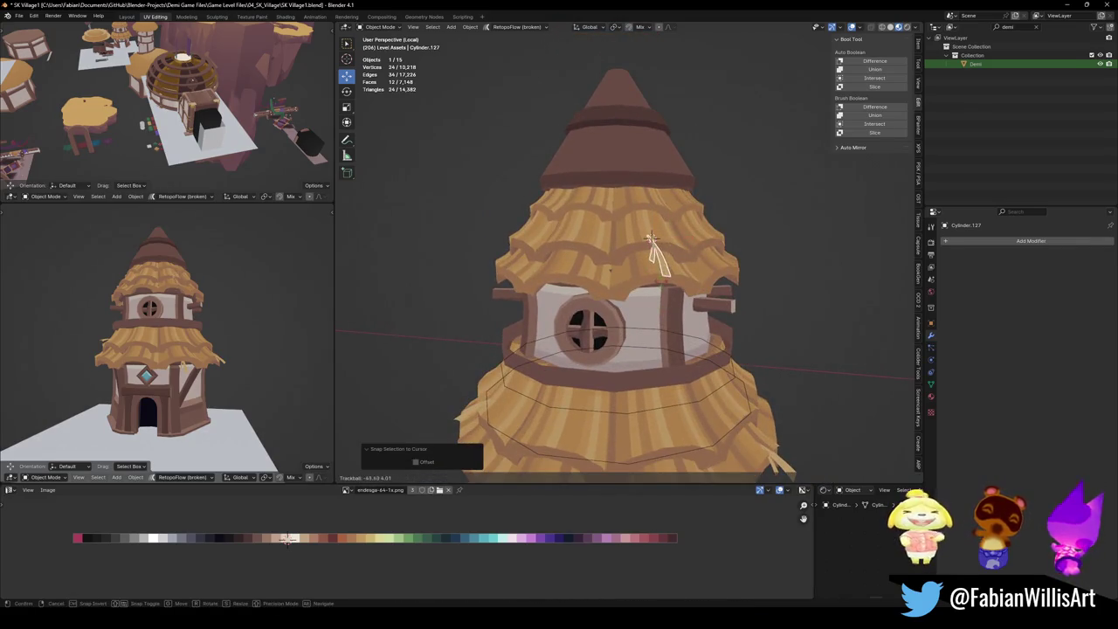
{"action": "left_click", "coordinate": [651, 241]}
Snap the straw stick to the 3D cursor again and adjust its tilt twice.
{"action": "middle_click_drag", "start_coordinate": [654, 249], "coordinate": [648, 270]}
{"action": "key", "text": "shift+s"}
{"action": "left_click", "coordinate": [643, 219]}
{"action": "key", "text": "r"}
{"action": "key", "text": "r"}
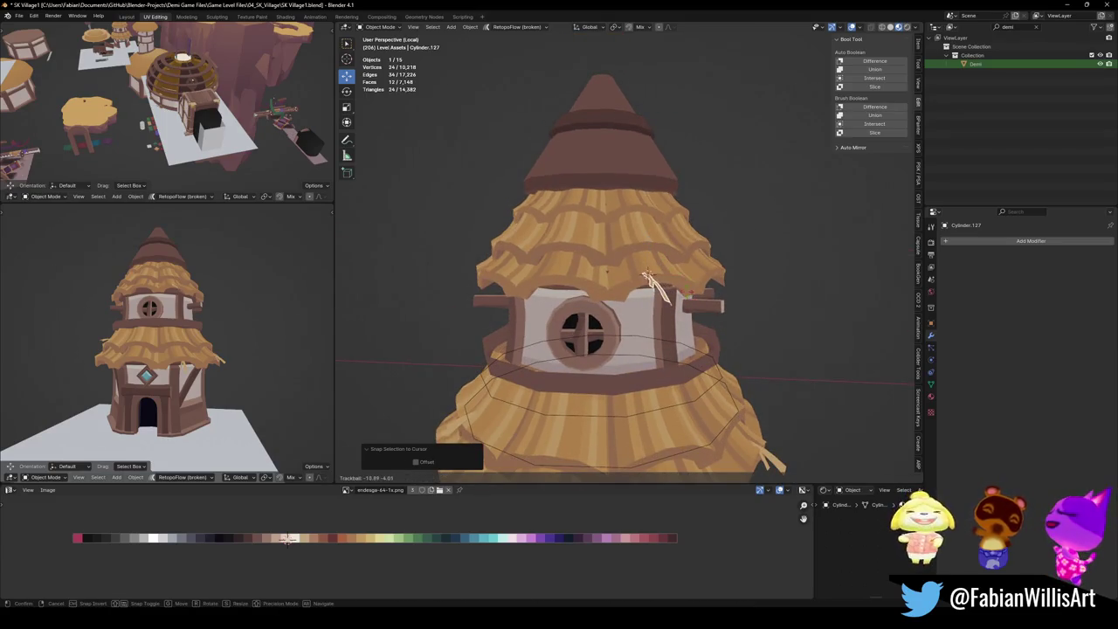
{"action": "left_click", "coordinate": [647, 276]}
{"action": "key", "text": "r"}
{"action": "key", "text": "r"}
{"action": "left_click", "coordinate": [646, 271]}
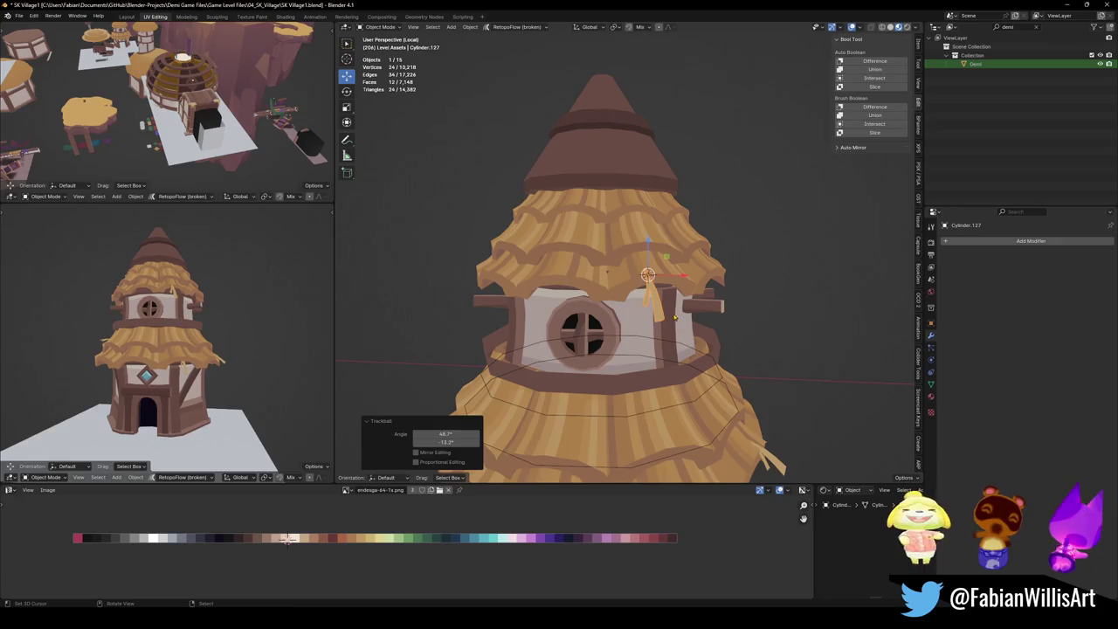
Snap the straw stick to a new 3D cursor spot on the thatch and tilt it.
{"action": "middle_click_drag", "start_coordinate": [497, 302], "coordinate": [611, 299]}
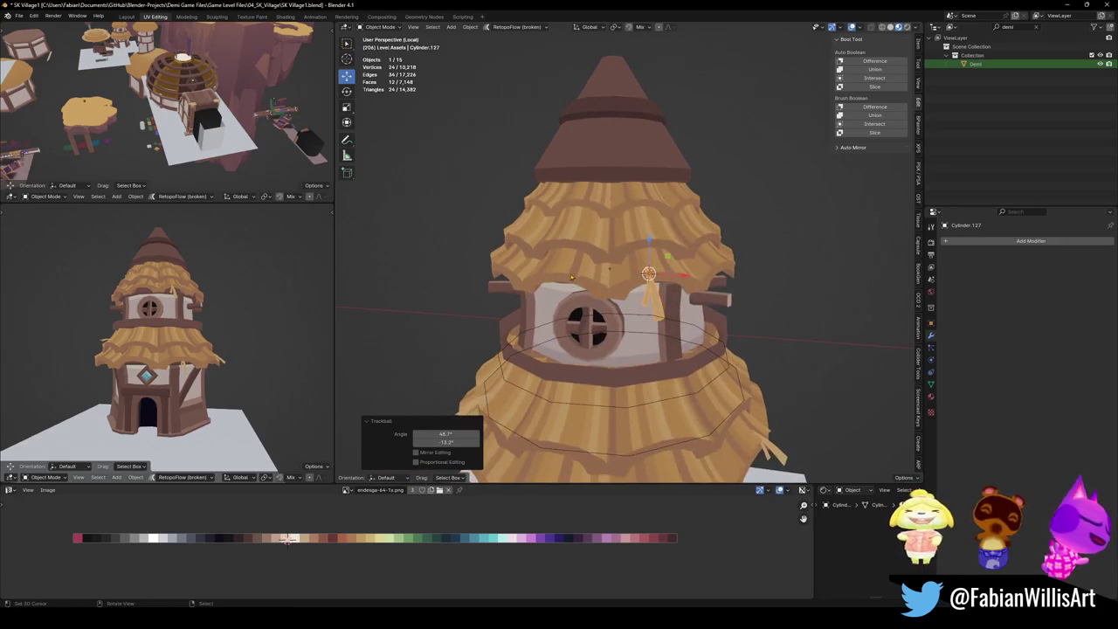
{"action": "key", "text": "shift+s"}
{"action": "left_click", "coordinate": [614, 299]}
{"action": "key", "text": "r"}
{"action": "key", "text": "r"}
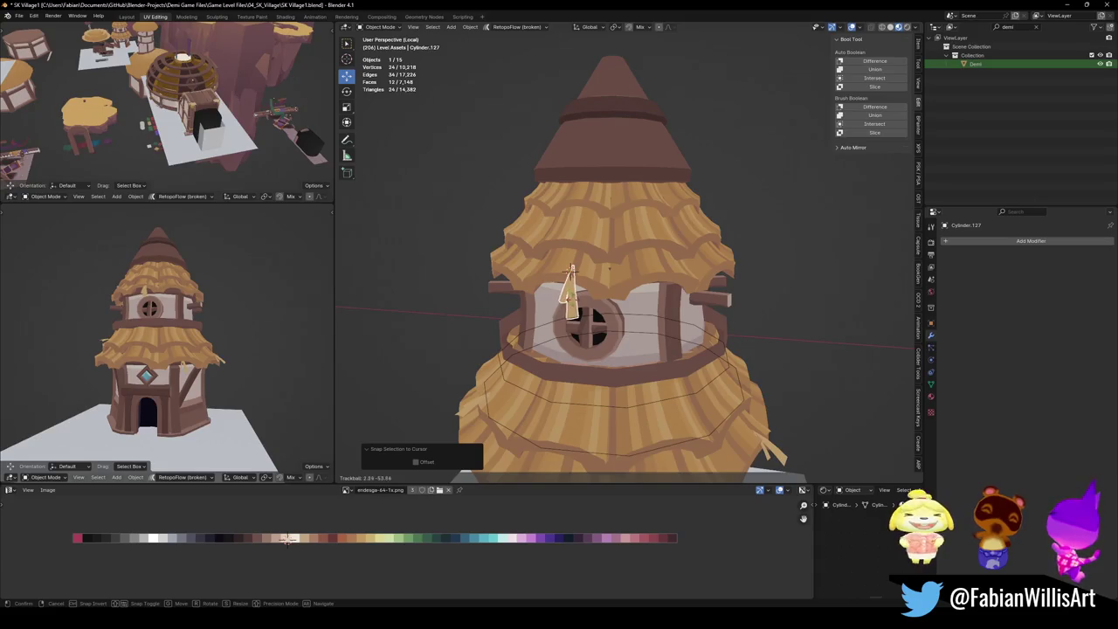
{"action": "left_click", "coordinate": [542, 308]}
{"action": "middle_click_drag", "start_coordinate": [636, 337], "coordinate": [646, 346]}
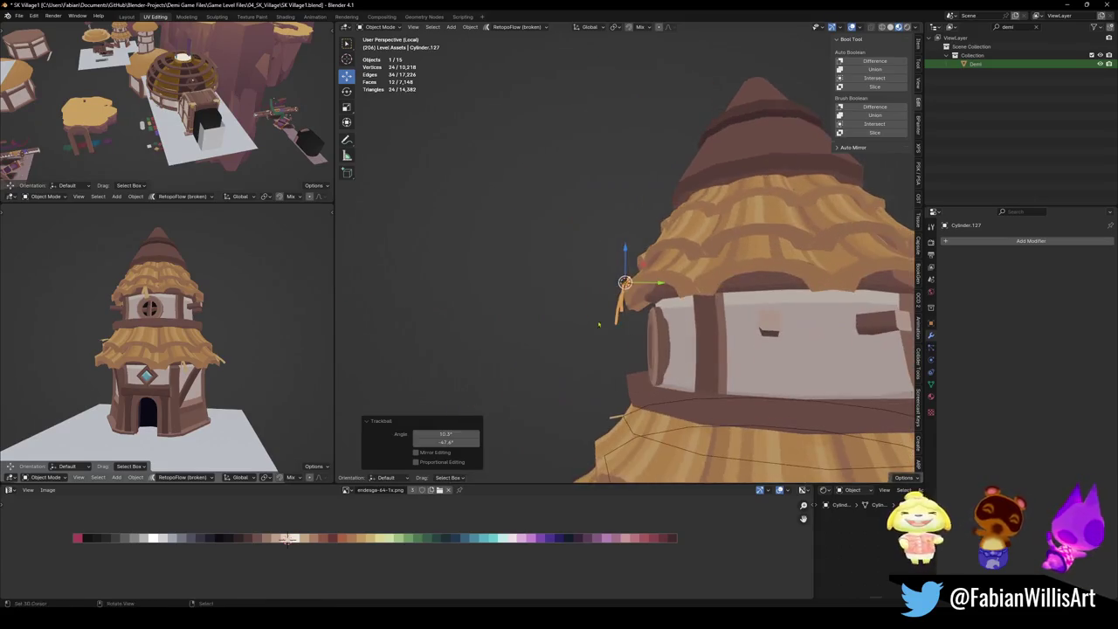
Turn, reposition and re-rotate the straw stick so it sits in the upper thatch.
{"action": "key", "text": "r"}
{"action": "left_click", "coordinate": [650, 351]}
{"action": "key", "text": "g"}
{"action": "left_click", "coordinate": [650, 345]}
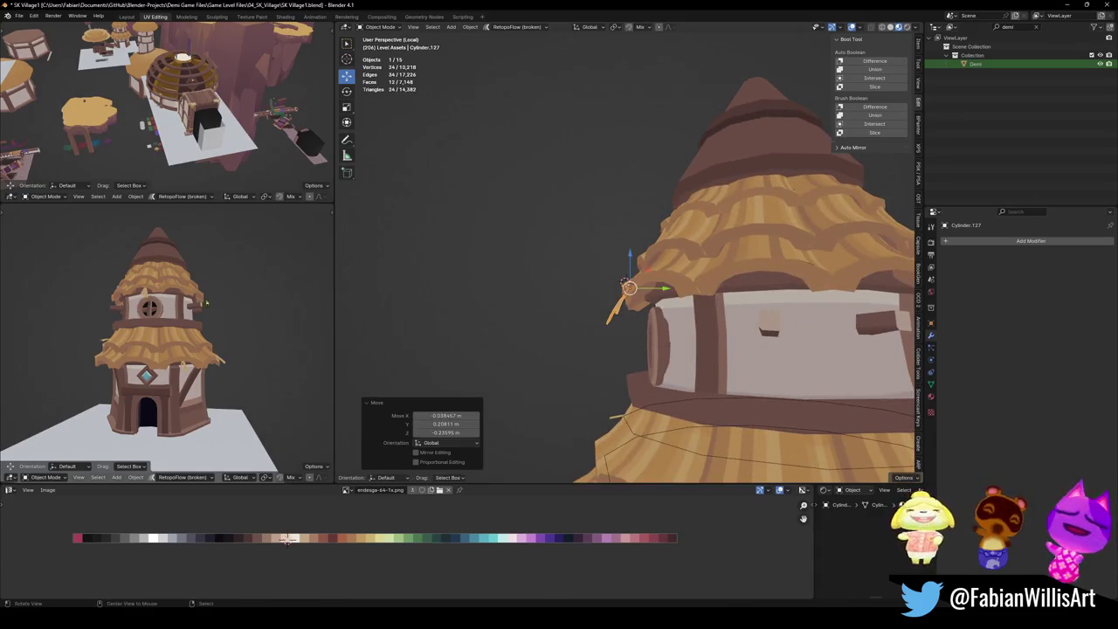
{"action": "scroll", "coordinate": [225, 307], "scroll_direction": "up", "scroll_amount": 3}
{"action": "scroll", "coordinate": [225, 307], "scroll_direction": "up", "scroll_amount": 2}
{"action": "key", "text": "s"}
{"action": "key", "text": "r"}
{"action": "left_click", "coordinate": [234, 302]}
{"action": "middle_click_drag", "start_coordinate": [234, 301], "coordinate": [190, 282]}
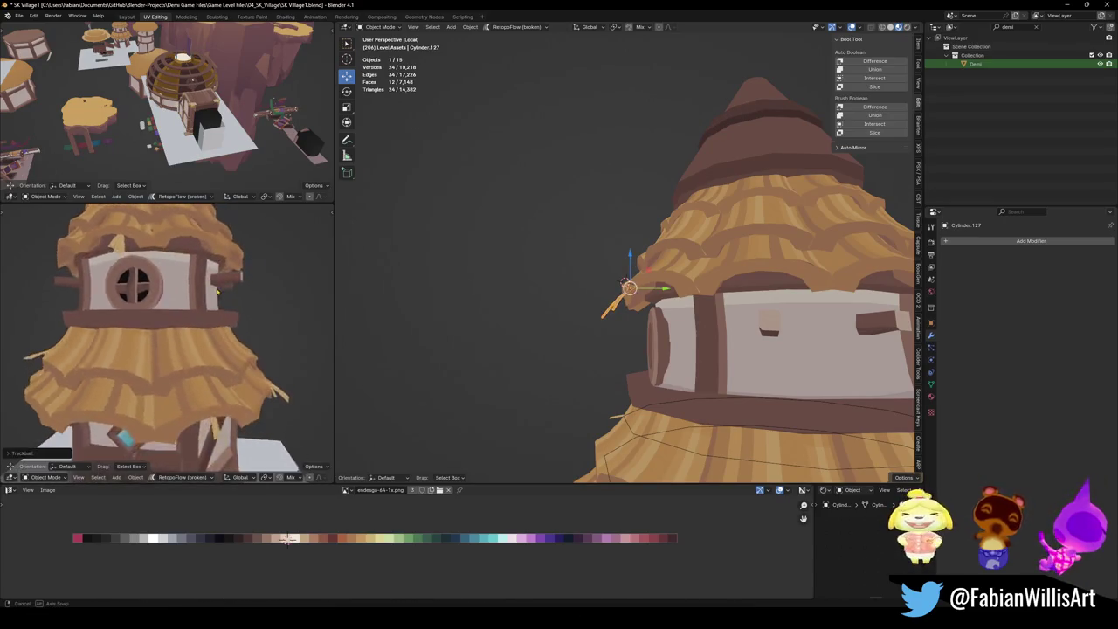
Duplicate the straw stick at a newly marked thatch spot and give the copy a different tilt.
{"action": "left_click", "coordinate": [134, 259]}
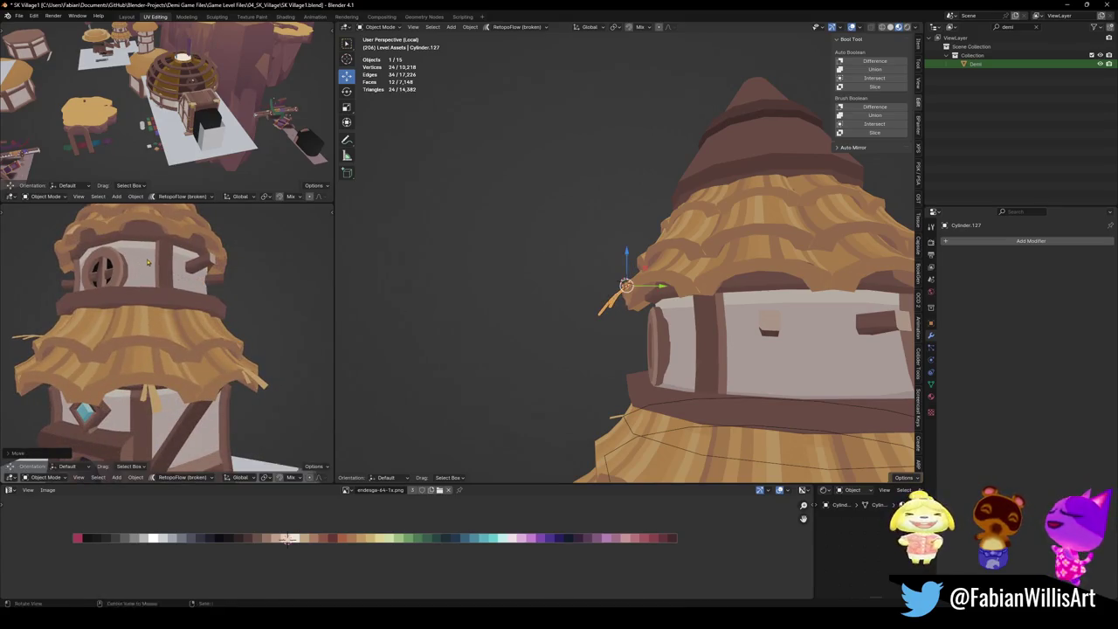
{"action": "middle_click_drag", "start_coordinate": [135, 260], "coordinate": [200, 288]}
{"action": "key", "text": "shift+d"}
{"action": "left_click", "coordinate": [284, 385]}
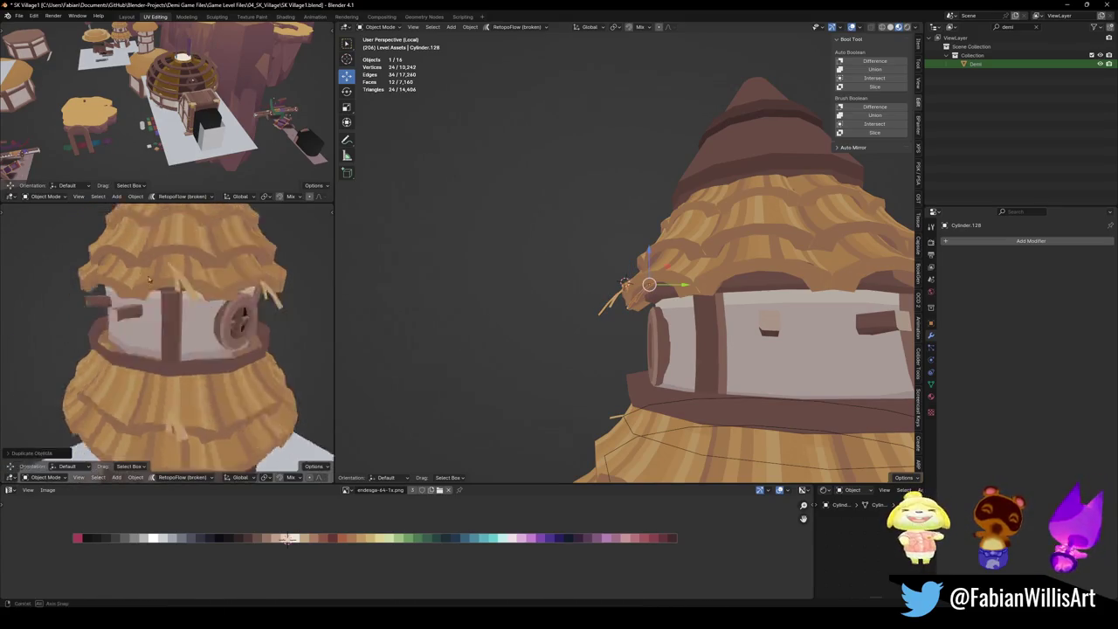
{"action": "middle_click_drag", "start_coordinate": [284, 385], "coordinate": [234, 295]}
{"action": "key", "text": "shift+s"}
{"action": "key", "text": "r"}
{"action": "key", "text": "r"}
{"action": "mouse_move", "coordinate": [234, 315]}
{"action": "middle_mouse_down"}
{"action": "mouse_move", "coordinate": [189, 292]}
{"action": "mouse_move", "coordinate": [211, 285]}
{"action": "mouse_move", "coordinate": [190, 339]}
{"action": "middle_mouse_up"}
{"action": "key", "text": "r"}
{"action": "scroll", "coordinate": [188, 291], "scroll_direction": "down", "scroll_amount": 3}
{"action": "left_click", "coordinate": [196, 288]}
{"action": "scroll", "coordinate": [211, 285], "scroll_direction": "down", "scroll_amount": 2}
Save SK Village1.blend and view the whole hut.
{"action": "key", "text": "ctrl+s"}
{"action": "scroll", "coordinate": [191, 339], "scroll_direction": "up", "scroll_amount": 2}
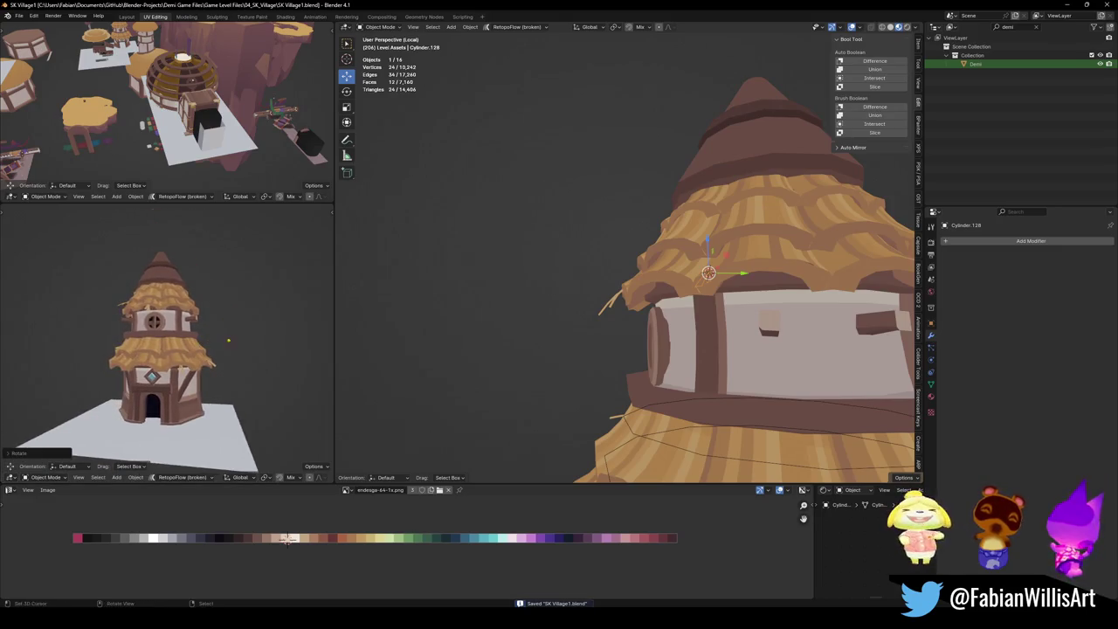
{"action": "scroll", "coordinate": [191, 339], "scroll_direction": "up", "scroll_amount": 2}
{"action": "scroll", "coordinate": [642, 301], "scroll_direction": "down", "scroll_amount": 4}
{"action": "middle_click_drag", "start_coordinate": [642, 301], "coordinate": [690, 267]}
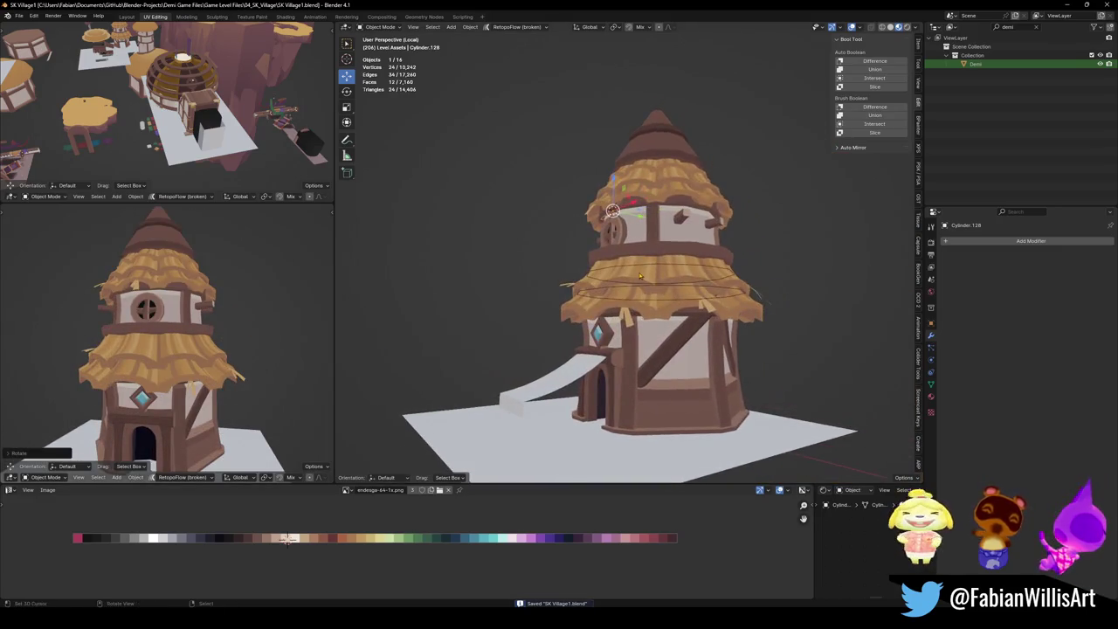
Squash the middle thatch ring along its local Z axis and save the file.
{"action": "left_click", "coordinate": [699, 262]}
{"action": "key", "text": "s"}
{"action": "key", "text": "z"}
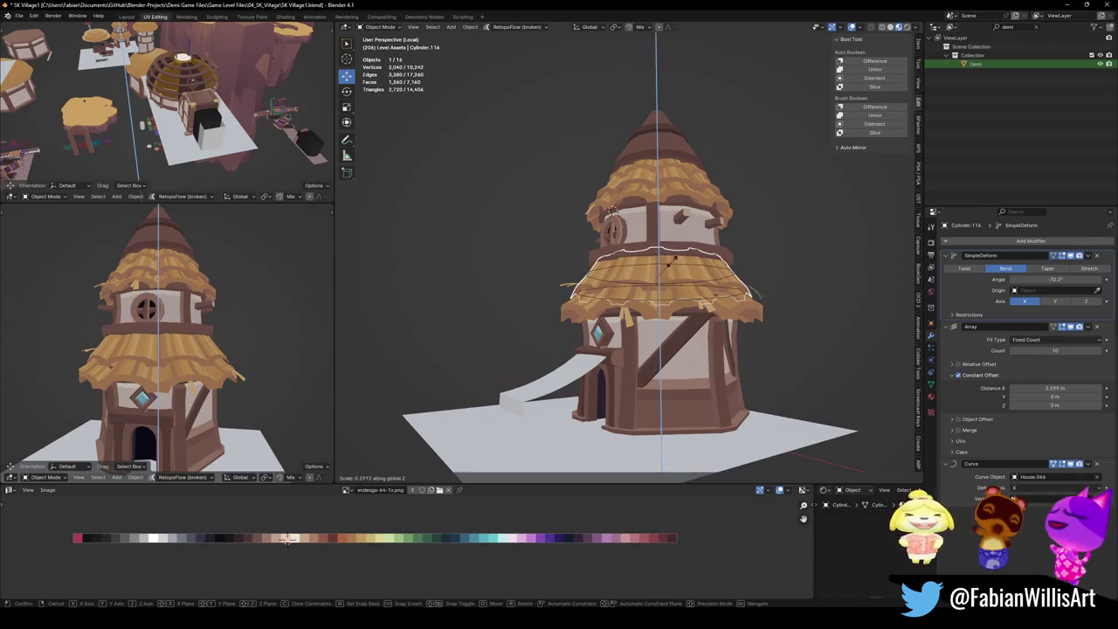
{"action": "key", "text": "z"}
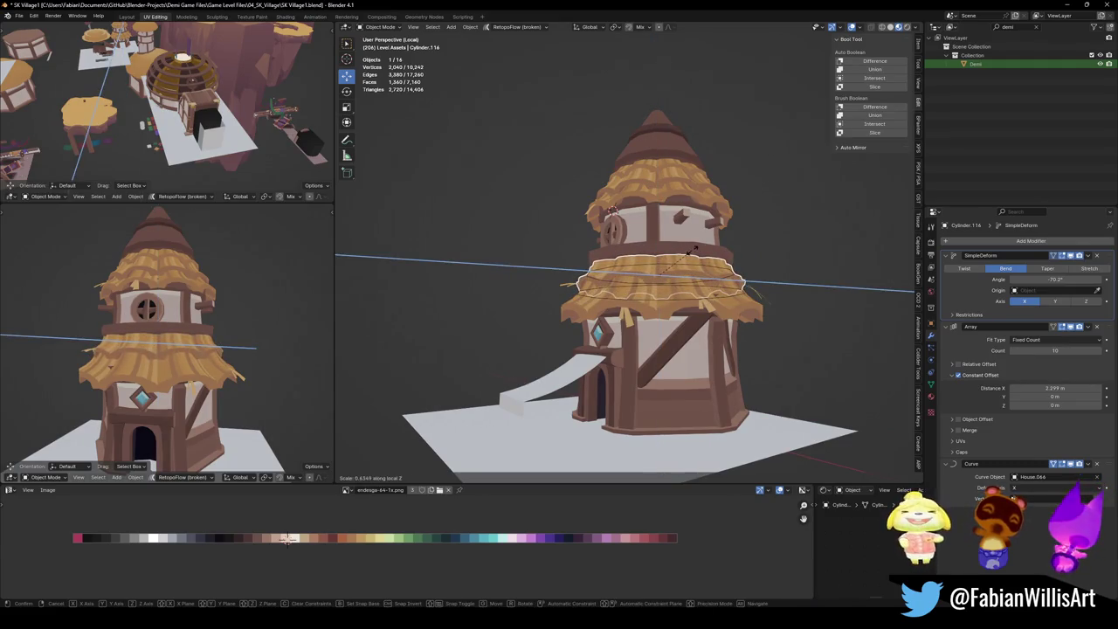
{"action": "left_click", "coordinate": [690, 251]}
{"action": "mouse_move", "coordinate": [175, 349]}
{"action": "middle_mouse_down"}
{"action": "mouse_move", "coordinate": [240, 335]}
{"action": "mouse_move", "coordinate": [98, 359]}
{"action": "mouse_move", "coordinate": [157, 367]}
{"action": "middle_mouse_up"}
{"action": "key", "text": "ctrl+s"}
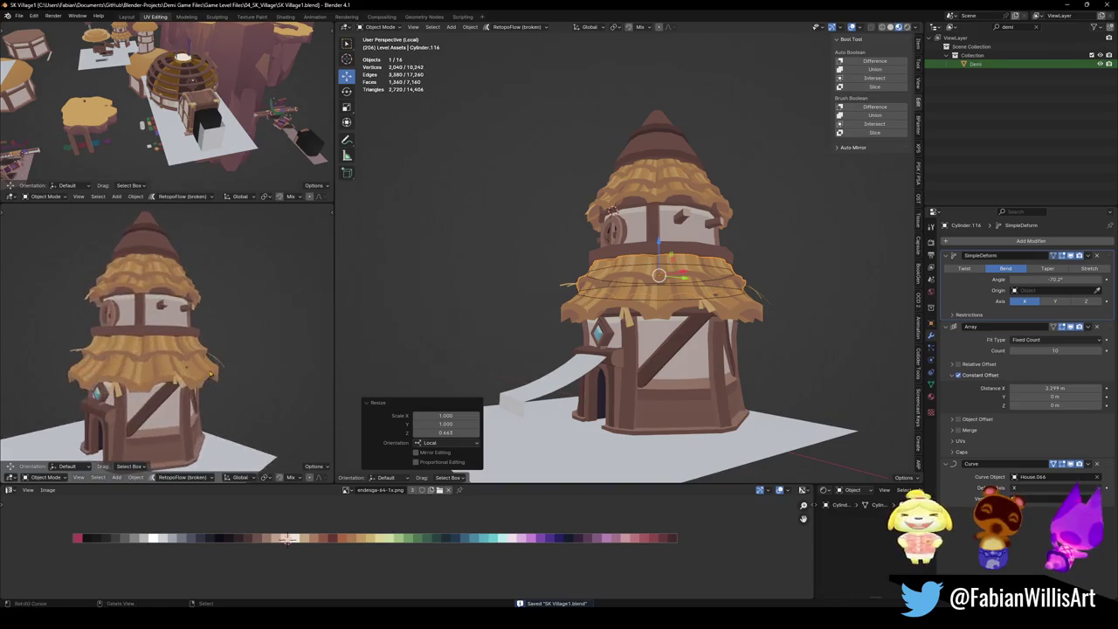
Reduce the lower thatch ring's Simple Deform bend from -140° to -118°, then enter Edit Mode.
{"action": "scroll", "coordinate": [157, 367], "scroll_direction": "down", "scroll_amount": 4}
{"action": "left_click", "coordinate": [699, 310]}
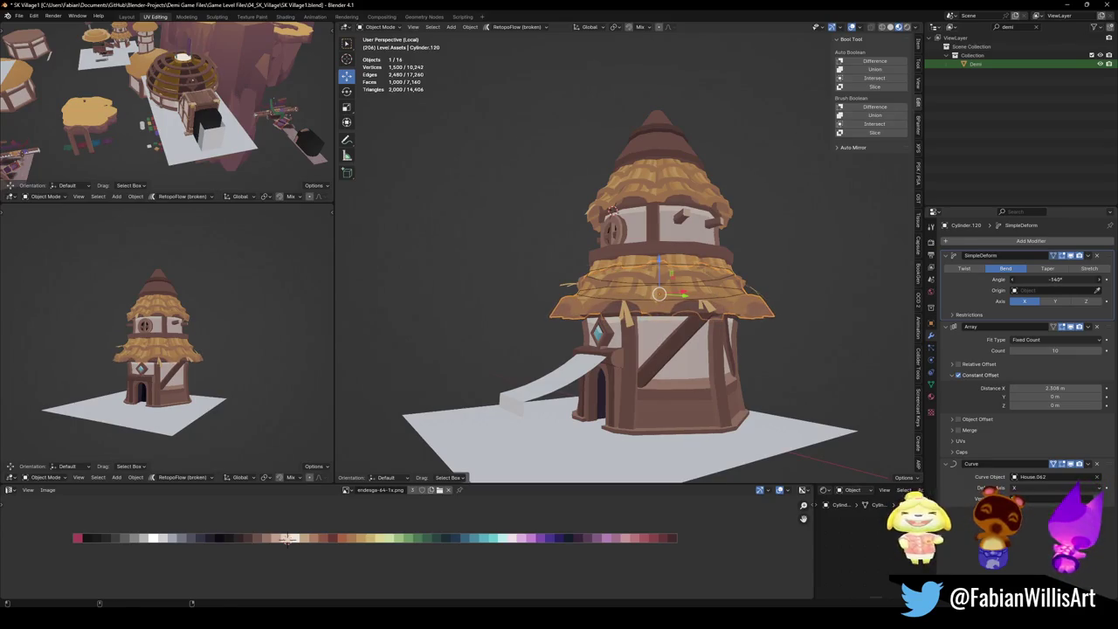
{"action": "left_click_drag", "start_coordinate": [1055, 280], "coordinate": [1076, 280]}
{"action": "scroll", "coordinate": [148, 341], "scroll_direction": "up", "scroll_amount": 5}
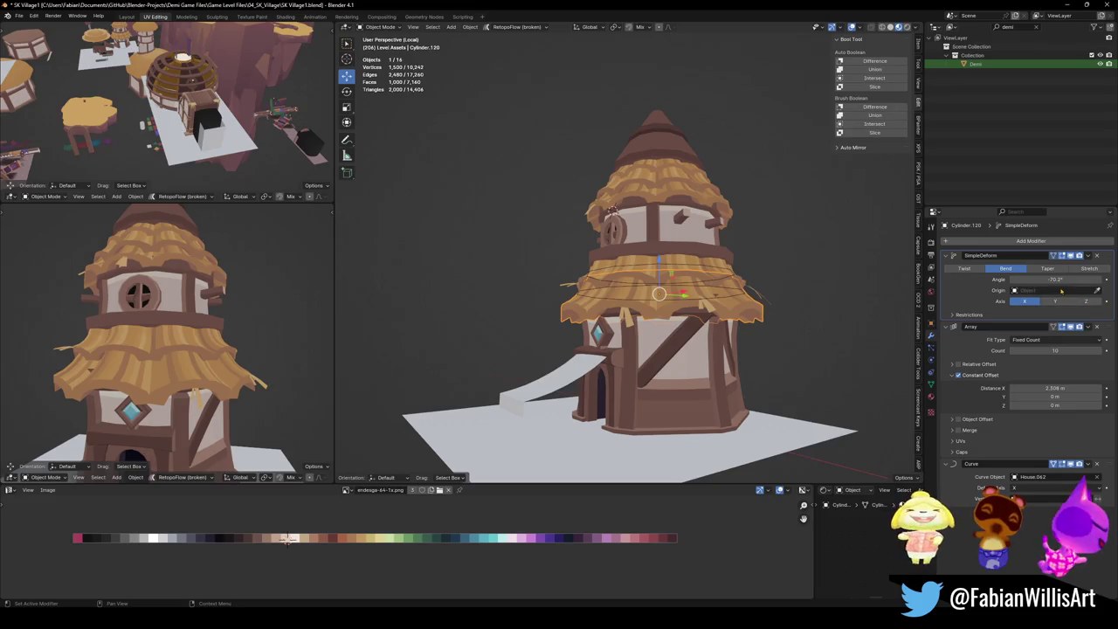
{"action": "mouse_move", "coordinate": [1055, 279]}
{"action": "left_mouse_down"}
{"action": "mouse_move", "coordinate": [1075, 280]}
{"action": "mouse_move", "coordinate": [1036, 280]}
{"action": "left_mouse_up"}
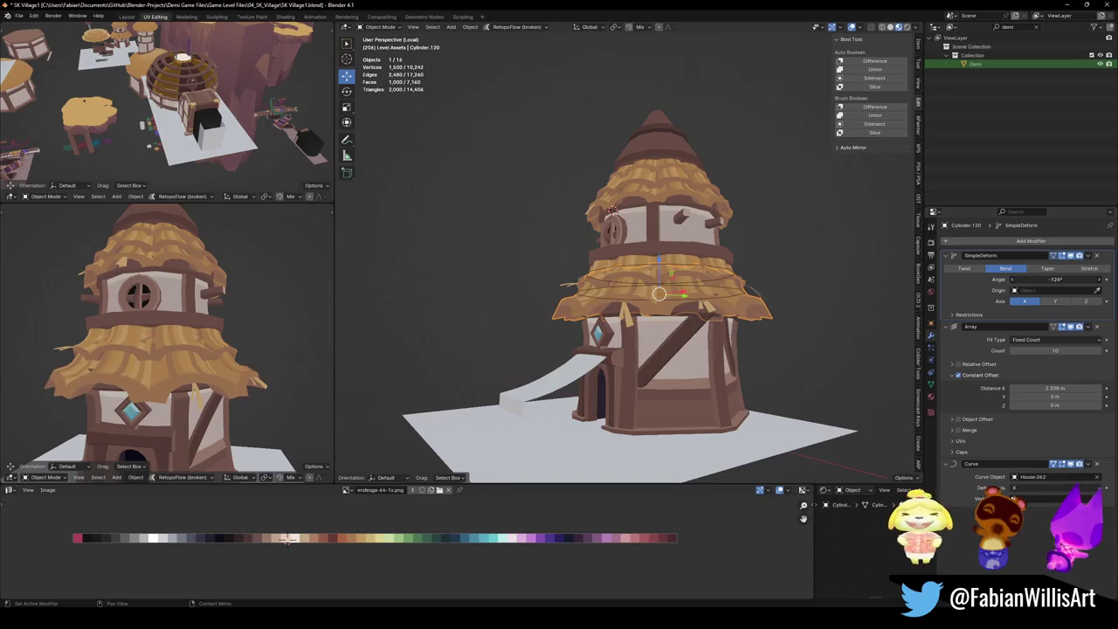
{"action": "mouse_move", "coordinate": [207, 347]}
{"action": "middle_mouse_down"}
{"action": "mouse_move", "coordinate": [262, 317]}
{"action": "mouse_move", "coordinate": [226, 322]}
{"action": "middle_mouse_up"}
{"action": "scroll", "coordinate": [219, 343], "scroll_direction": "down", "scroll_amount": 3}
{"action": "scroll", "coordinate": [262, 317], "scroll_direction": "up", "scroll_amount": 3}
{"action": "scroll", "coordinate": [267, 320], "scroll_direction": "down", "scroll_amount": 1}
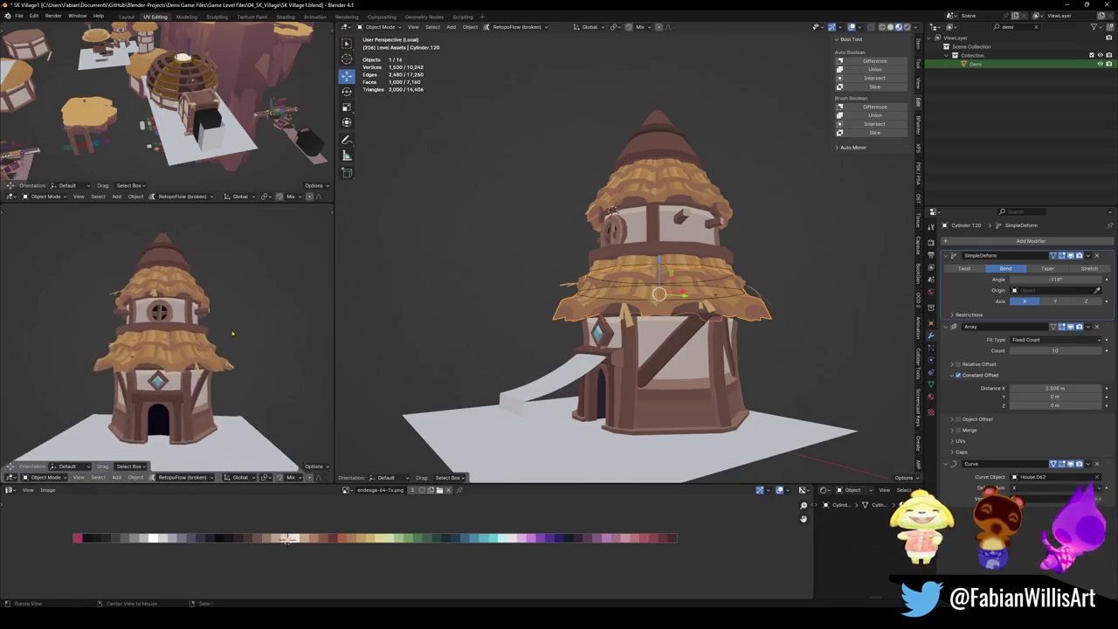
{"action": "scroll", "coordinate": [226, 321], "scroll_direction": "up", "scroll_amount": 4}
{"action": "scroll", "coordinate": [666, 296], "scroll_direction": "up", "scroll_amount": 3}
{"action": "middle_click_drag", "start_coordinate": [667, 296], "coordinate": [661, 295]}
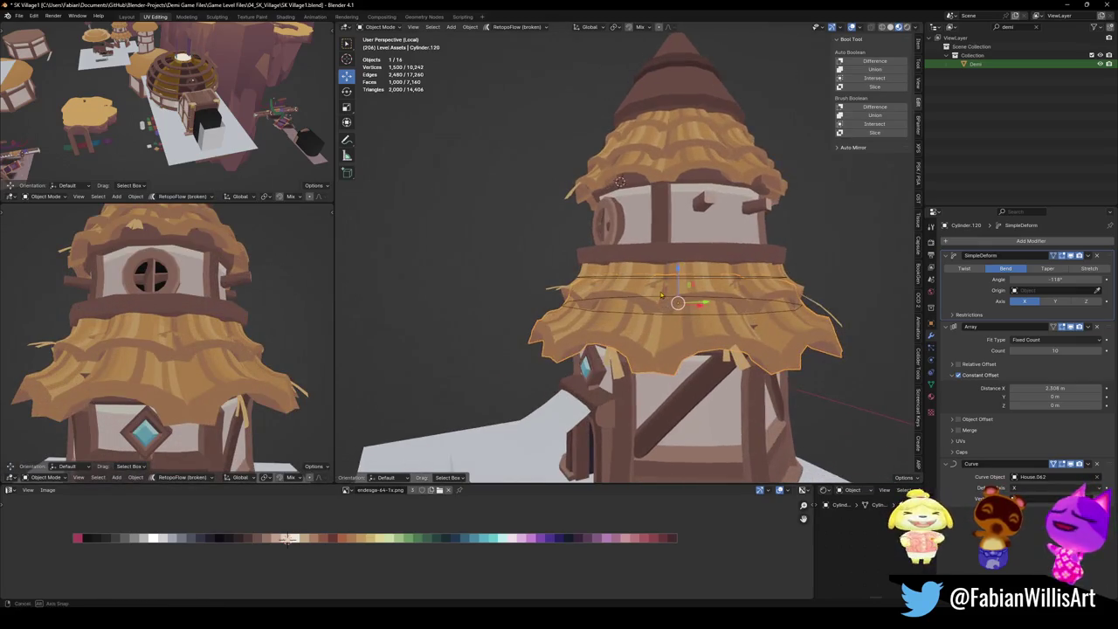
{"action": "key", "text": "Tab"}
Tilt the whole lower thatch skirt ring -32.9° about the X axis.
{"action": "key", "text": "a"}
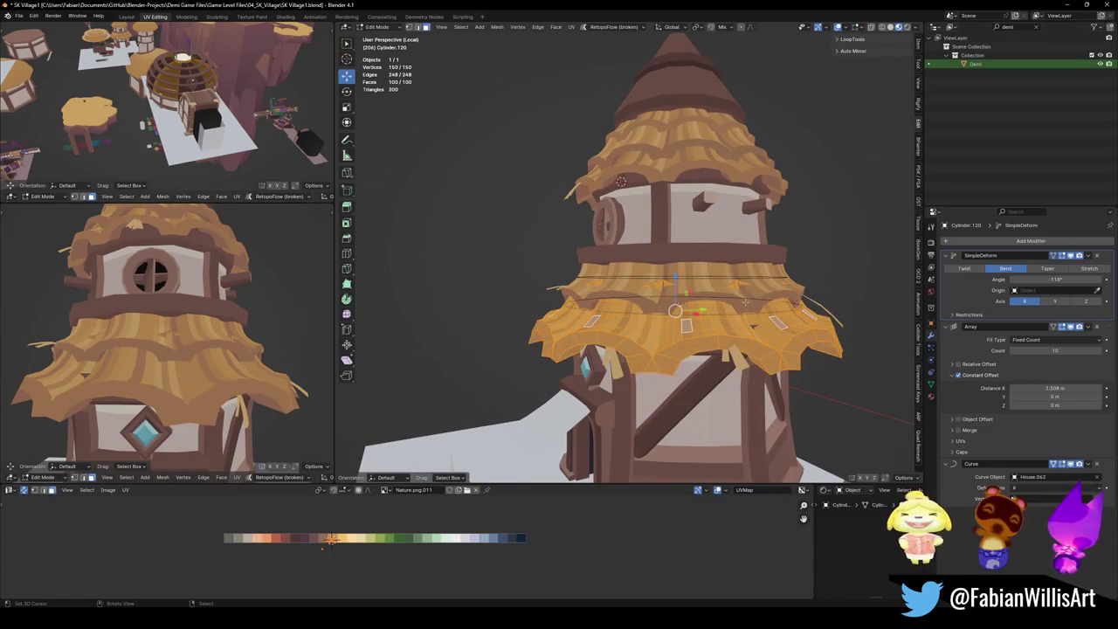
{"action": "key", "text": "r"}
{"action": "key", "text": "r"}
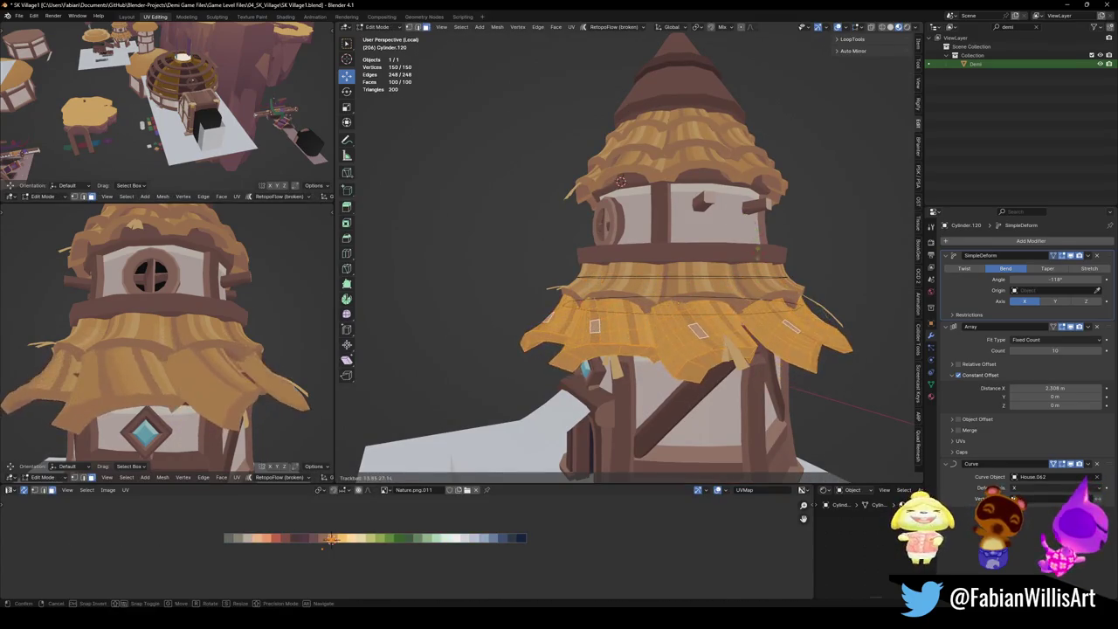
{"action": "key", "text": "x"}
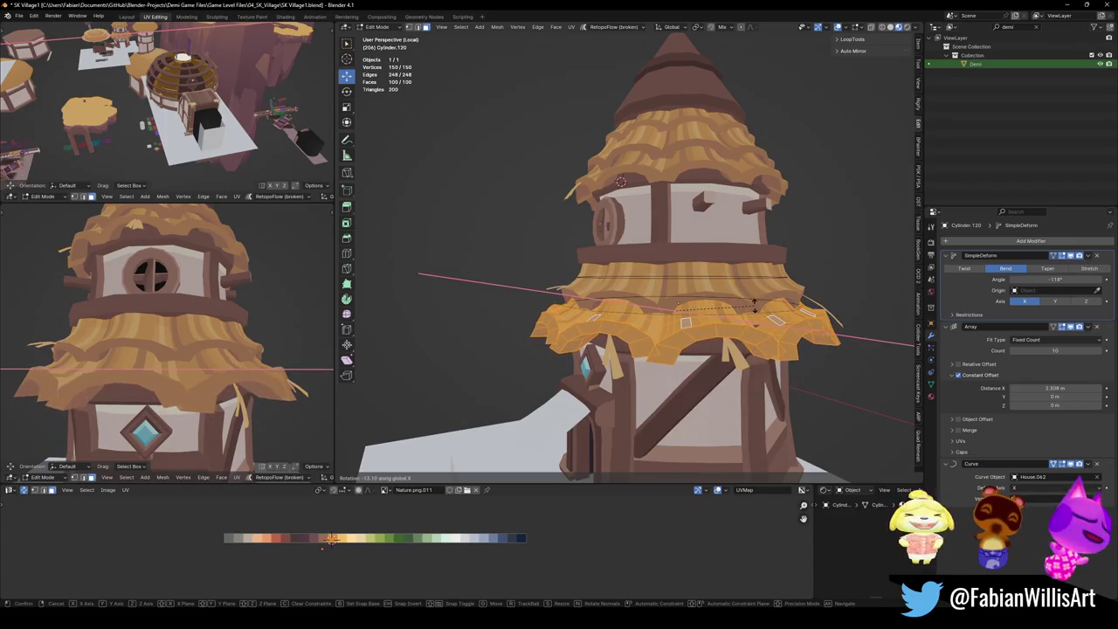
{"action": "left_click", "coordinate": [754, 301]}
Shift the skirt ring 0.044 m along its local Z axis, then switch to editing tower body House.041.
{"action": "key", "text": "g"}
{"action": "key", "text": "z"}
{"action": "key", "text": "z"}
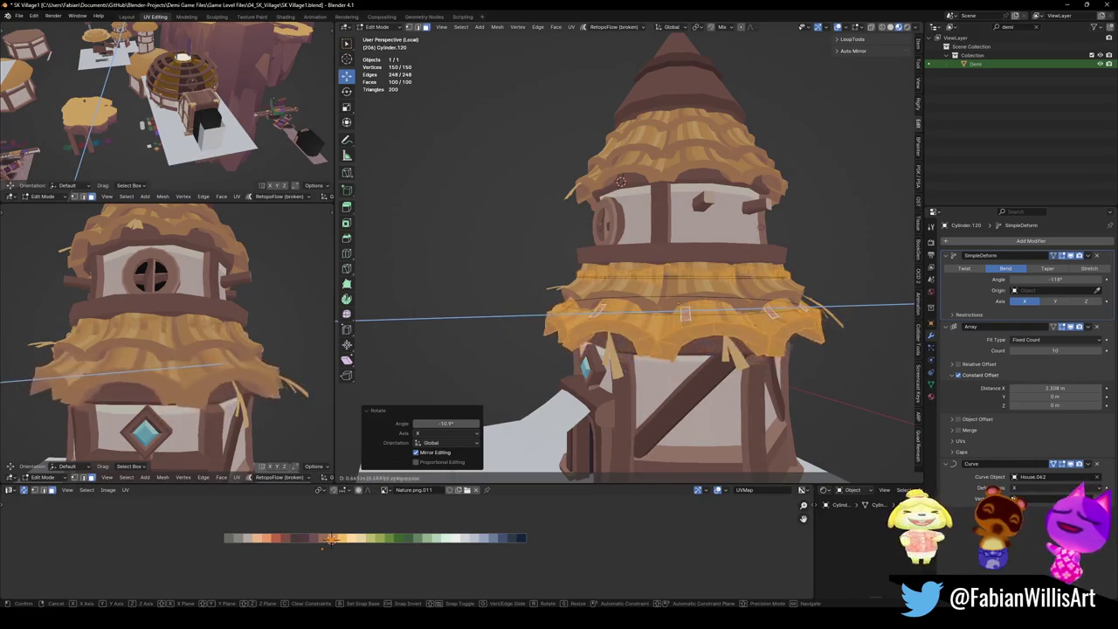
{"action": "left_click", "coordinate": [749, 231]}
{"action": "scroll", "coordinate": [254, 347], "scroll_direction": "down", "scroll_amount": 3}
{"action": "scroll", "coordinate": [254, 347], "scroll_direction": "down", "scroll_amount": 1}
{"action": "scroll", "coordinate": [254, 347], "scroll_direction": "down", "scroll_amount": 3}
{"action": "mouse_move", "coordinate": [255, 347]}
{"action": "middle_mouse_down"}
{"action": "mouse_move", "coordinate": [270, 356]}
{"action": "mouse_move", "coordinate": [229, 340]}
{"action": "middle_mouse_up"}
{"action": "scroll", "coordinate": [258, 350], "scroll_direction": "up", "scroll_amount": 4}
{"action": "scroll", "coordinate": [257, 349], "scroll_direction": "down", "scroll_amount": 1}
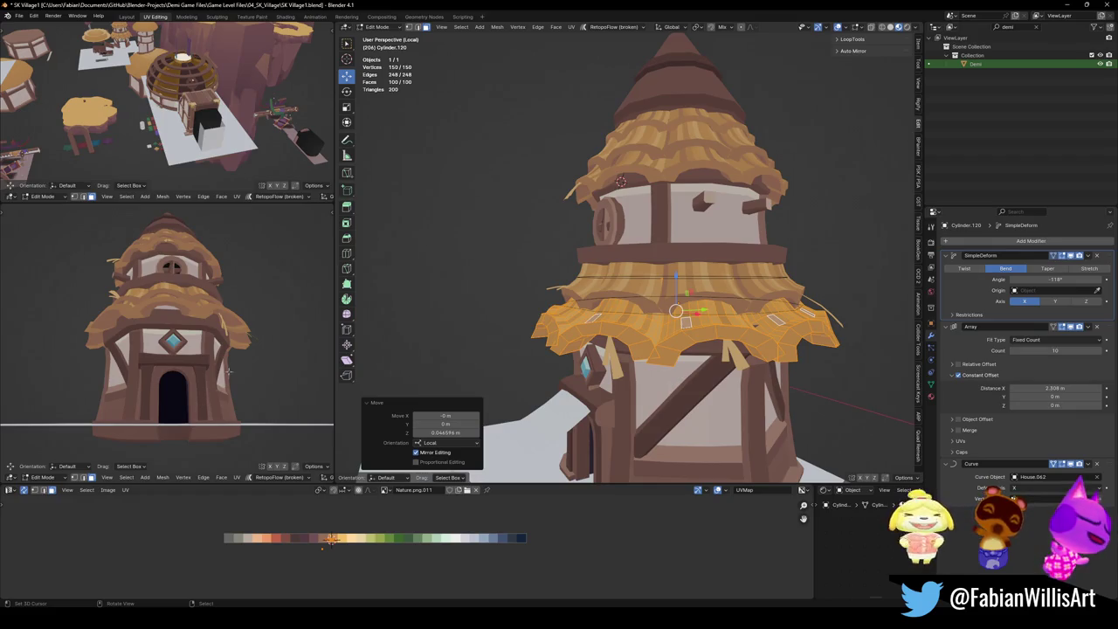
{"action": "scroll", "coordinate": [229, 372], "scroll_direction": "up", "scroll_amount": 3}
{"action": "middle_click_drag", "start_coordinate": [229, 372], "coordinate": [218, 367]}
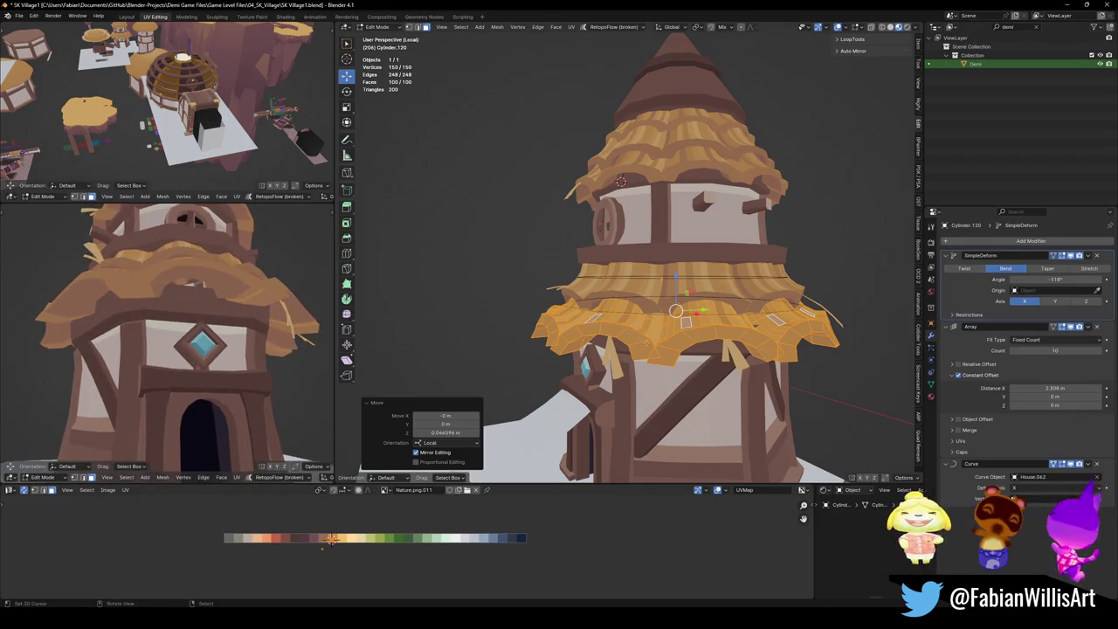
{"action": "middle_click_drag", "start_coordinate": [699, 315], "coordinate": [716, 323]}
{"action": "key", "text": "alt+q"}
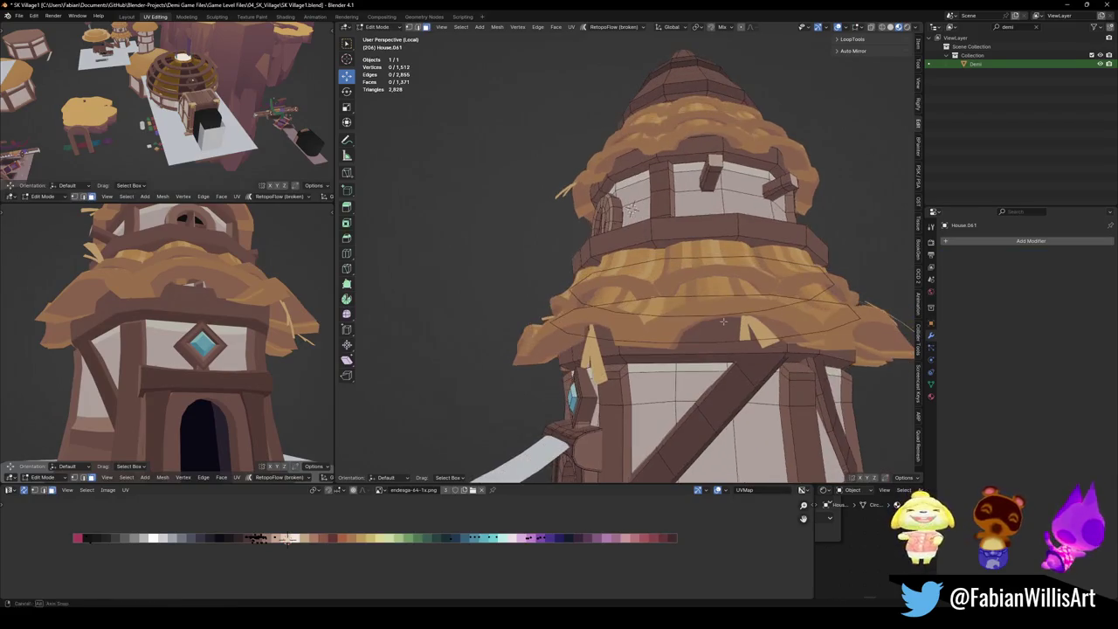
Raise the edge loop under the thatch, shrink it, then raise it again.
{"action": "middle_click_drag", "start_coordinate": [723, 322], "coordinate": [717, 277]}
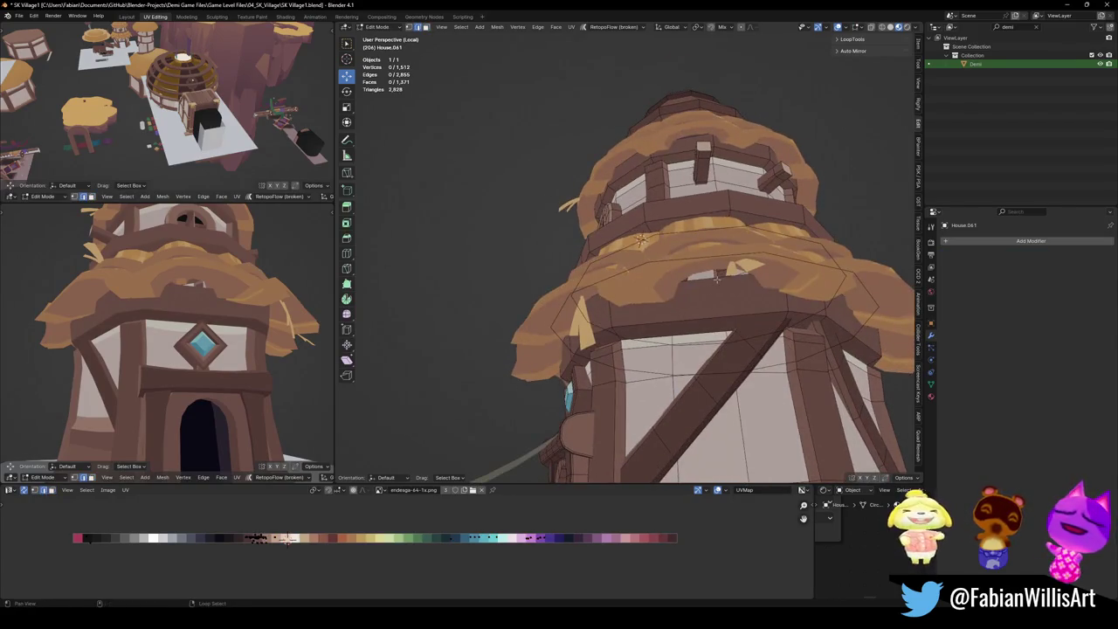
{"action": "left_click", "coordinate": [716, 278], "text": "alt"}
{"action": "key", "text": "g"}
{"action": "key", "text": "z"}
{"action": "left_click", "coordinate": [735, 283]}
{"action": "mouse_move", "coordinate": [706, 324]}
{"action": "middle_mouse_down"}
{"action": "mouse_move", "coordinate": [723, 321]}
{"action": "mouse_move", "coordinate": [632, 332]}
{"action": "middle_mouse_up"}
{"action": "key", "text": "s"}
{"action": "left_click", "coordinate": [701, 308]}
{"action": "key", "text": "g"}
{"action": "key", "text": "z"}
{"action": "left_click", "coordinate": [724, 322]}
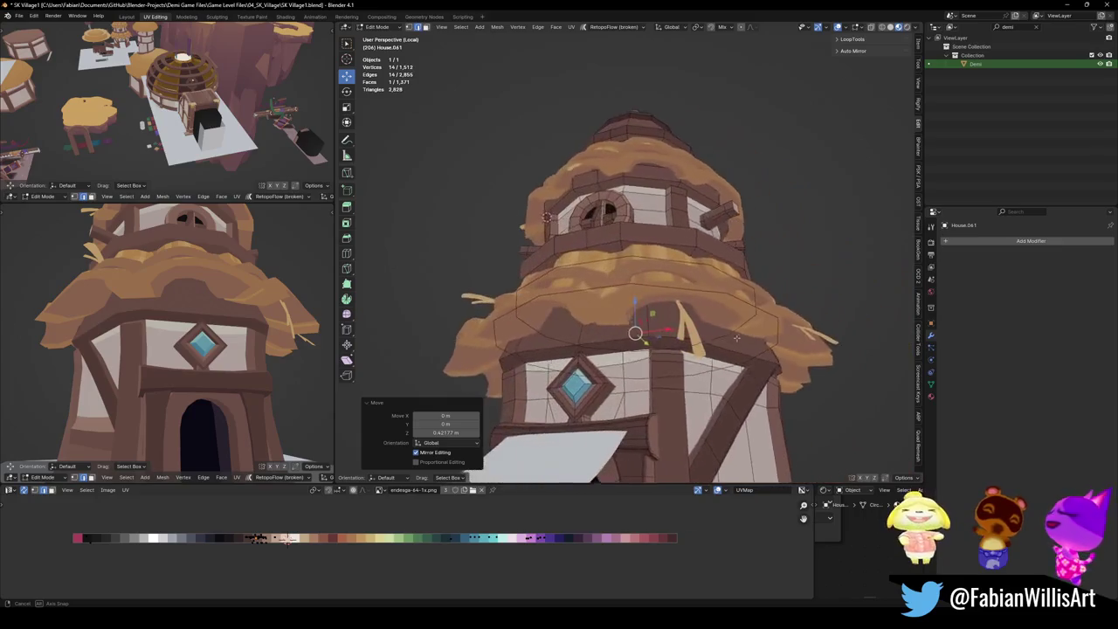
Move the wall ring vertically once more, then undo that last move.
{"action": "mouse_move", "coordinate": [175, 331]}
{"action": "middle_mouse_down"}
{"action": "mouse_move", "coordinate": [144, 323]}
{"action": "mouse_move", "coordinate": [223, 343]}
{"action": "mouse_move", "coordinate": [242, 332]}
{"action": "mouse_move", "coordinate": [227, 325]}
{"action": "middle_mouse_up"}
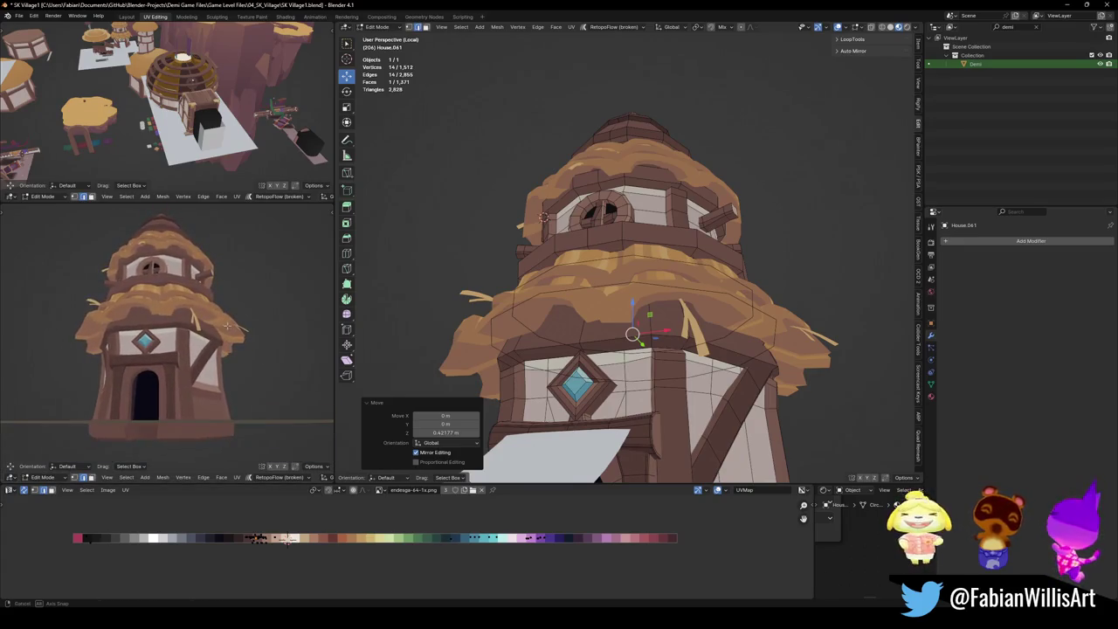
{"action": "scroll", "coordinate": [236, 326], "scroll_direction": "up", "scroll_amount": 2}
{"action": "scroll", "coordinate": [236, 326], "scroll_direction": "up", "scroll_amount": 2}
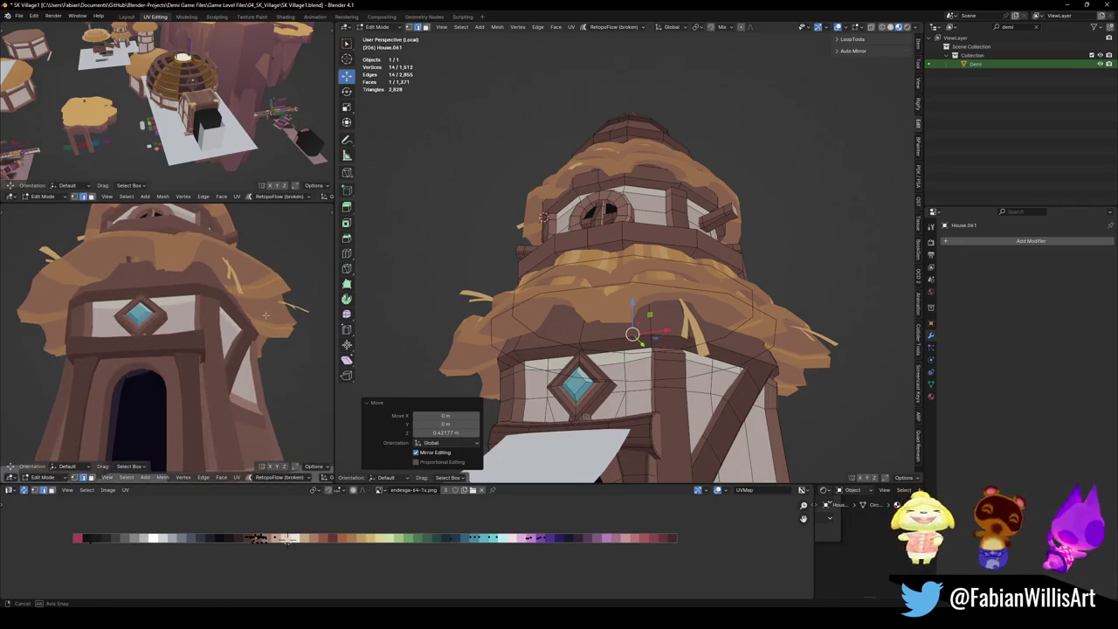
{"action": "scroll", "coordinate": [262, 323], "scroll_direction": "up", "scroll_amount": 3}
{"action": "middle_click_drag", "start_coordinate": [269, 321], "coordinate": [267, 317]}
{"action": "key", "text": "z"}
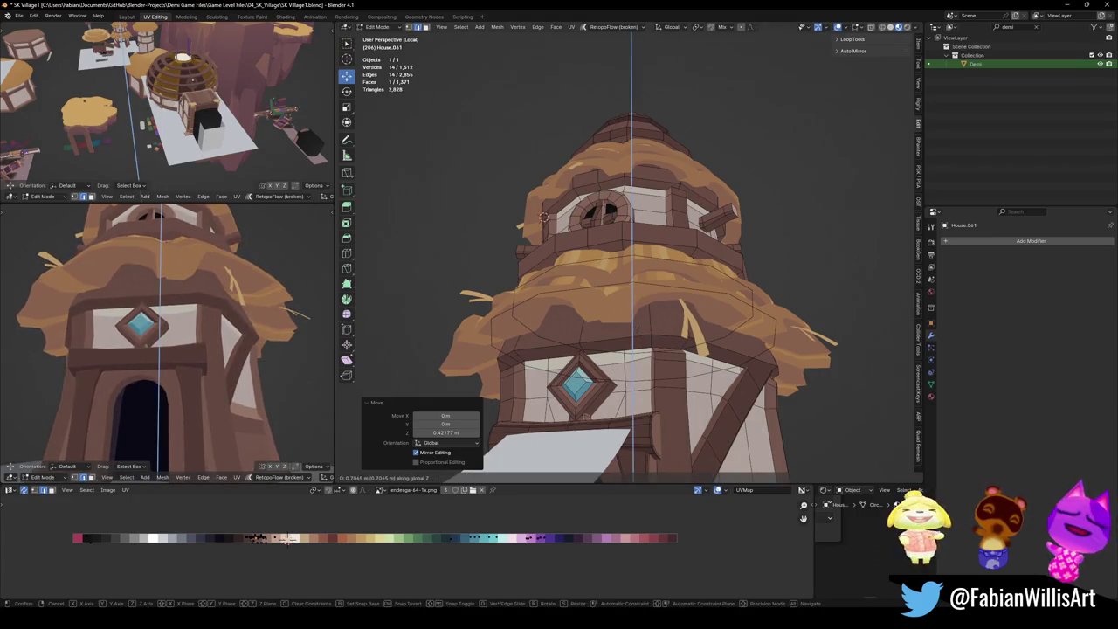
{"action": "left_click", "coordinate": [227, 328]}
{"action": "scroll", "coordinate": [228, 327], "scroll_direction": "down", "scroll_amount": 4}
{"action": "middle_click_drag", "start_coordinate": [229, 336], "coordinate": [248, 352]}
{"action": "scroll", "coordinate": [248, 352], "scroll_direction": "down", "scroll_amount": 3}
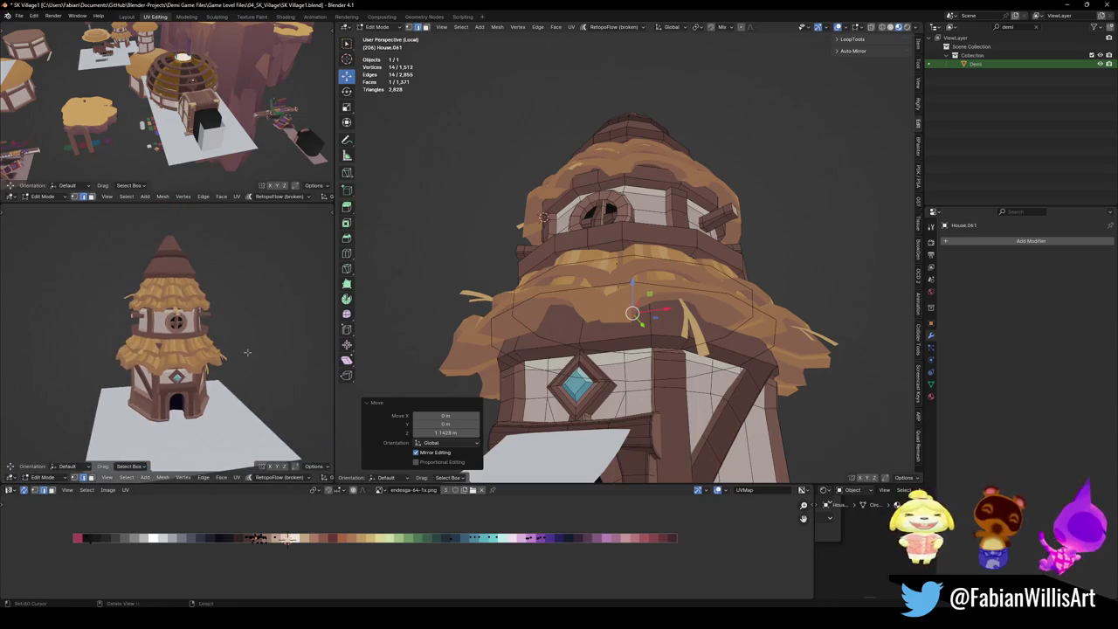
{"action": "key", "text": "ctrl+z"}
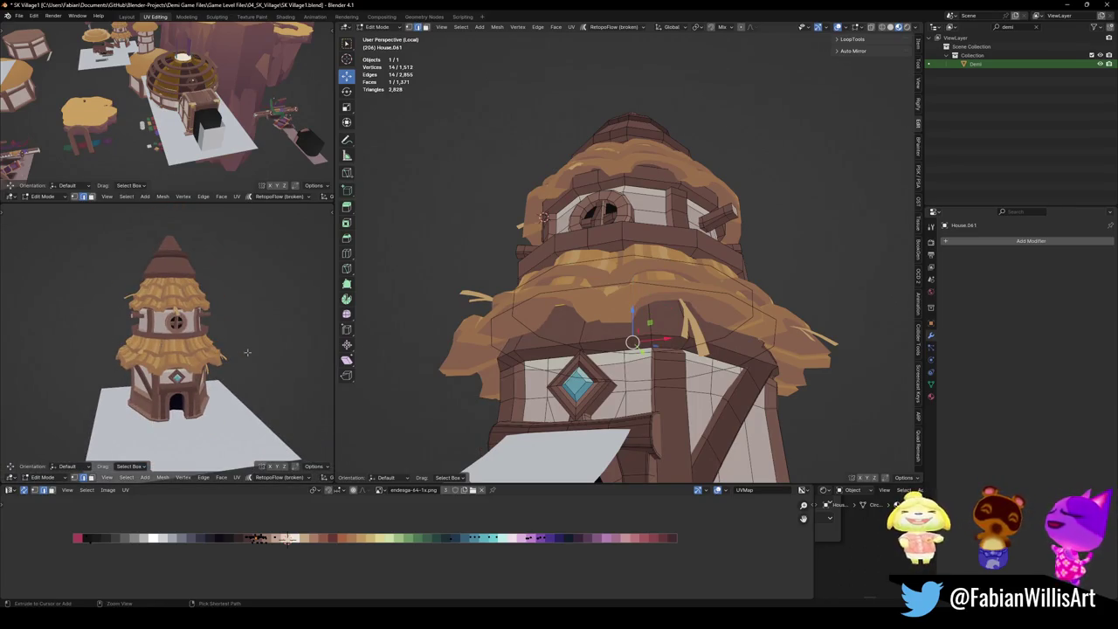
Return to Object Mode and select the lower thatch skirt Cylinder.116.
{"action": "scroll", "coordinate": [248, 352], "scroll_direction": "up", "scroll_amount": 3}
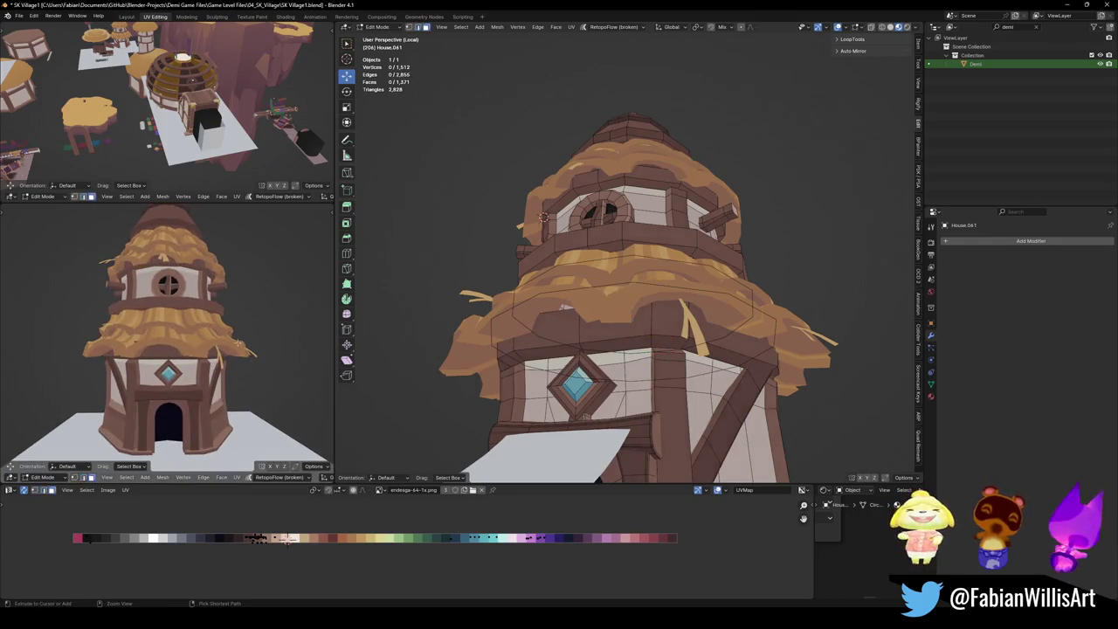
{"action": "key", "text": "alt+q"}
{"action": "key", "text": "Tab"}
{"action": "left_click", "coordinate": [757, 312]}
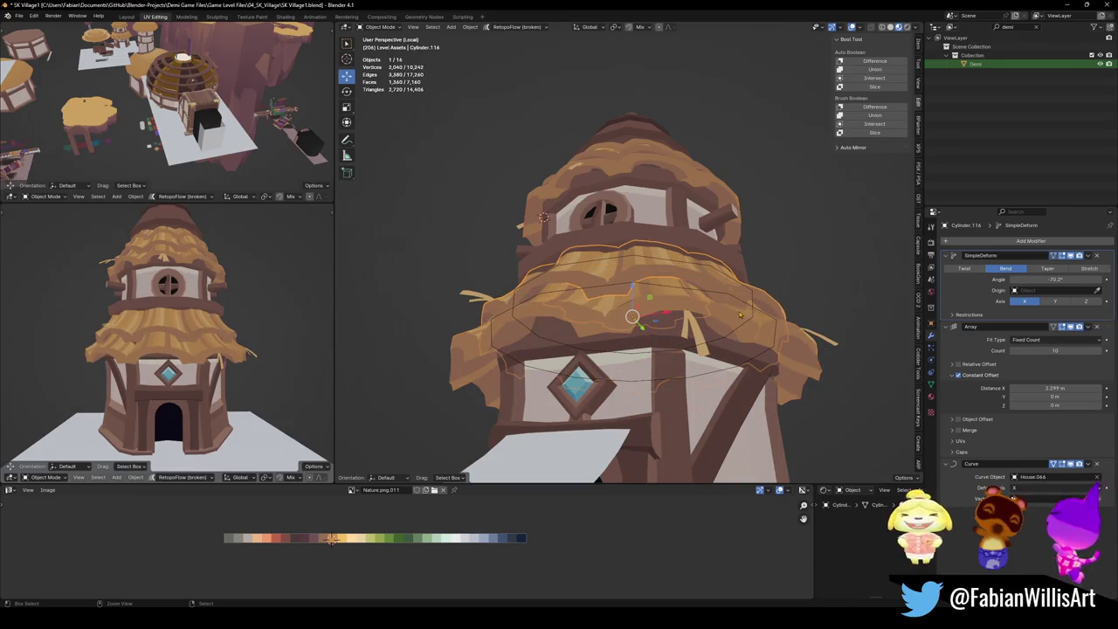
Select house body House.041, enter its Edit Mode and save the village file.
{"action": "left_click", "coordinate": [743, 315], "text": "shift"}
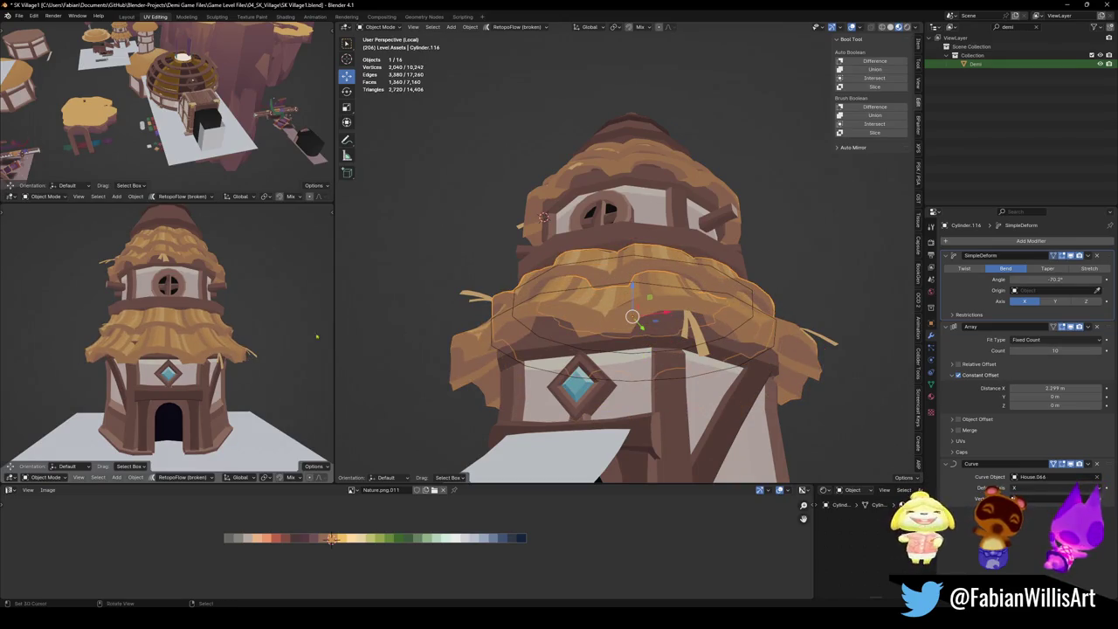
{"action": "middle_click_drag", "start_coordinate": [317, 336], "coordinate": [262, 340]}
{"action": "key", "text": "alt+a"}
{"action": "mouse_move", "coordinate": [629, 323]}
{"action": "middle_mouse_down"}
{"action": "mouse_move", "coordinate": [574, 322]}
{"action": "mouse_move", "coordinate": [629, 297]}
{"action": "middle_mouse_up"}
{"action": "left_click", "coordinate": [574, 323]}
{"action": "key", "text": "Tab"}
{"action": "key", "text": "ctrl+s"}
Scale the ring under the thatch, raise it 1.2229 m, and shrink it to 0.903.
{"action": "left_click", "coordinate": [601, 371]}
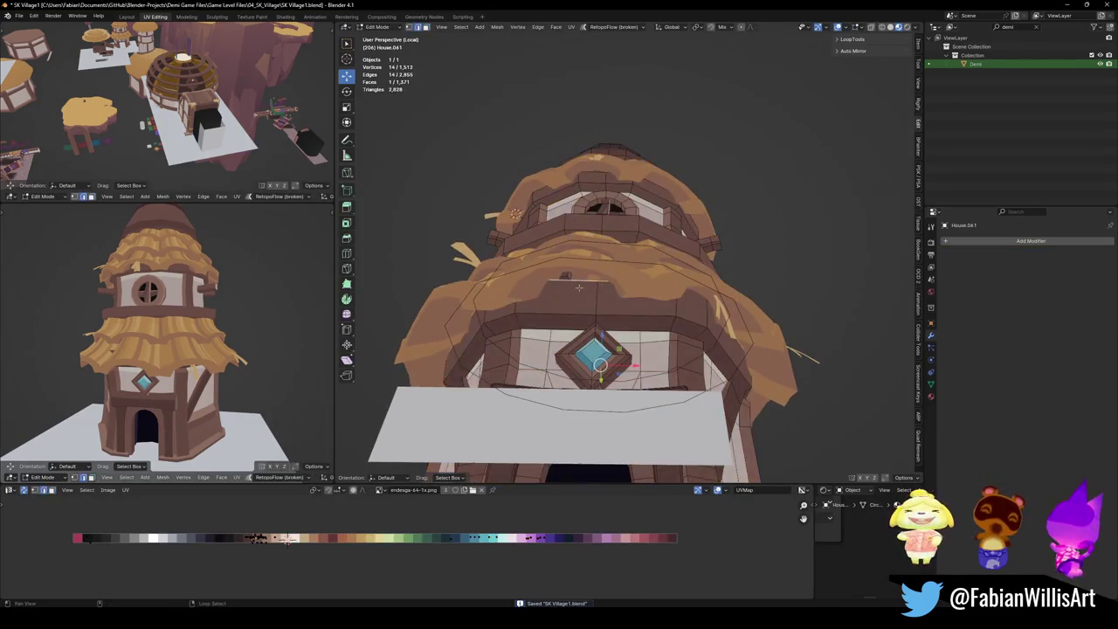
{"action": "key", "text": "s"}
{"action": "left_click", "coordinate": [647, 287]}
{"action": "key", "text": "g"}
{"action": "key", "text": "z"}
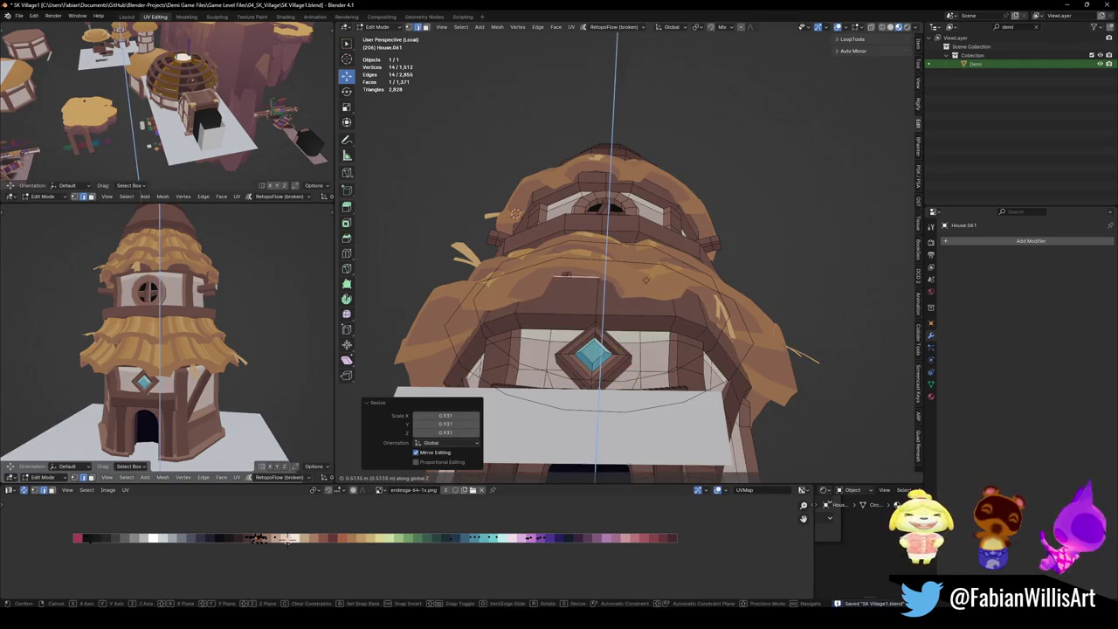
{"action": "left_click", "coordinate": [641, 269]}
{"action": "key", "text": "s"}
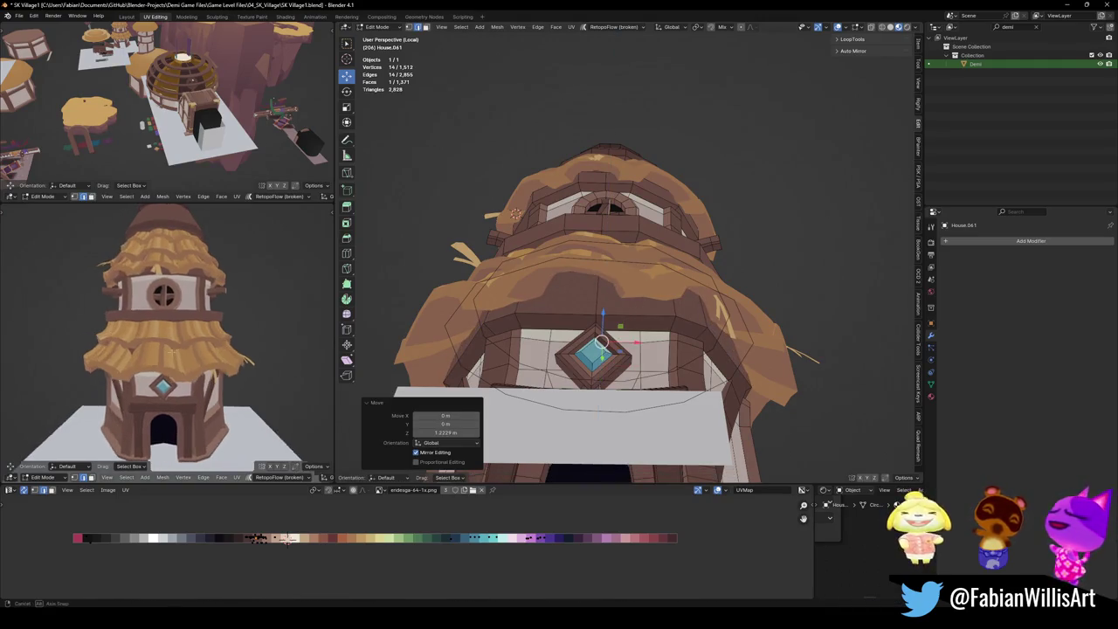
{"action": "left_click", "coordinate": [605, 310]}
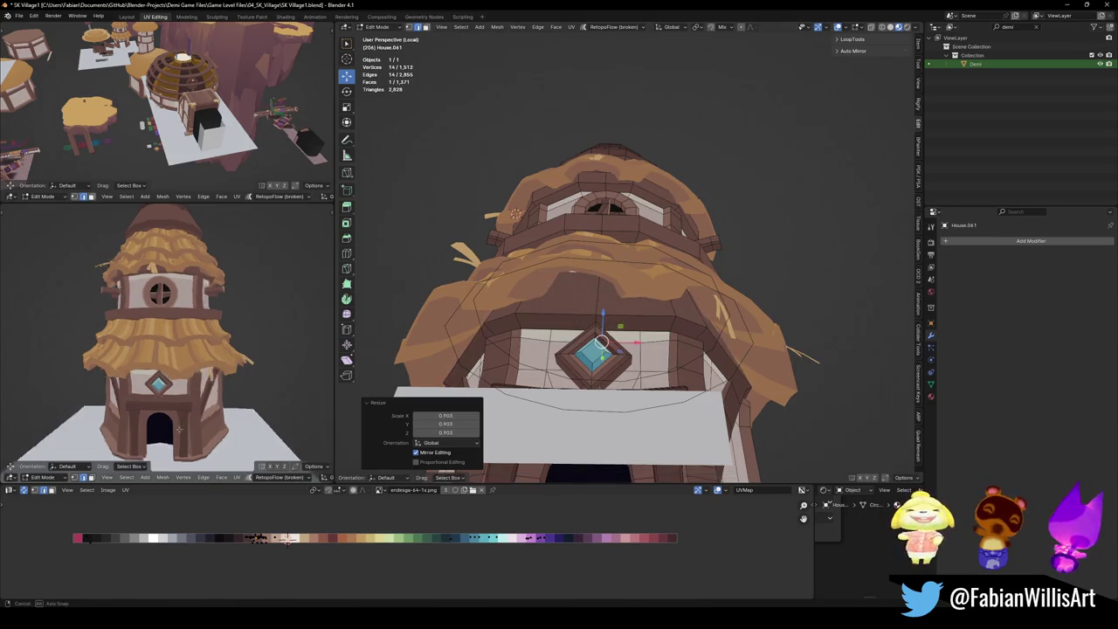
Raise the ring again along Z and shrink it to 0.854 scale.
{"action": "mouse_move", "coordinate": [174, 332]}
{"action": "middle_mouse_down"}
{"action": "mouse_move", "coordinate": [201, 371]}
{"action": "mouse_move", "coordinate": [223, 297]}
{"action": "middle_mouse_up"}
{"action": "scroll", "coordinate": [201, 372], "scroll_direction": "up", "scroll_amount": 3}
{"action": "key", "text": "g"}
{"action": "key", "text": "z"}
{"action": "left_click", "coordinate": [218, 348]}
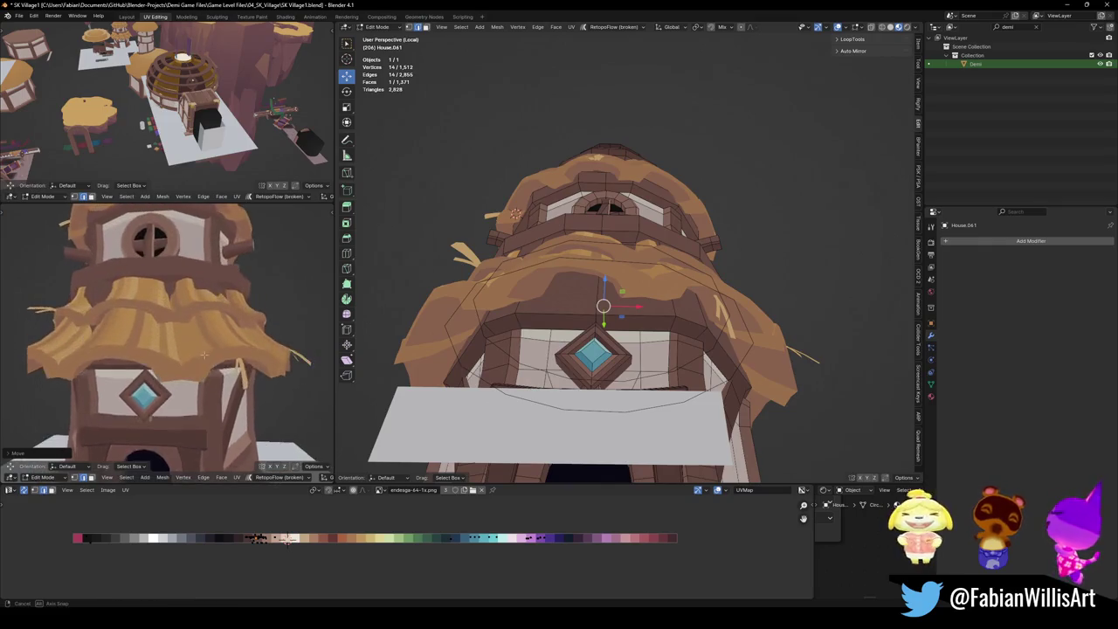
{"action": "key", "text": "s"}
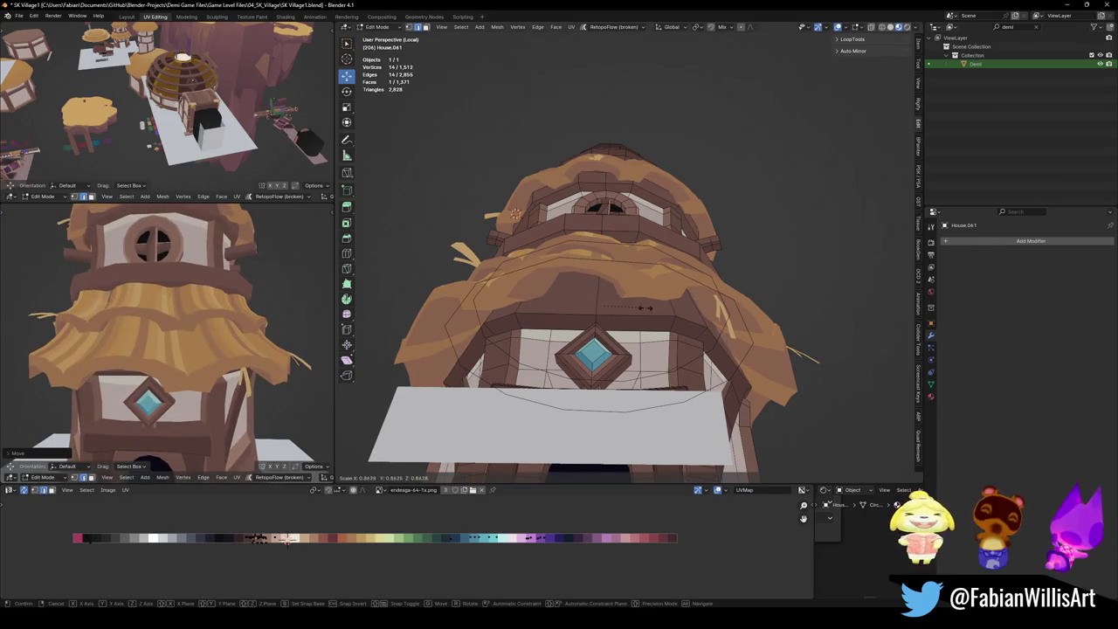
{"action": "left_click", "coordinate": [644, 308]}
Check the tower from the side view, then return to Object Mode and deselect everything.
{"action": "mouse_move", "coordinate": [157, 306]}
{"action": "middle_mouse_down"}
{"action": "mouse_move", "coordinate": [154, 348]}
{"action": "mouse_move", "coordinate": [166, 332]}
{"action": "mouse_move", "coordinate": [232, 348]}
{"action": "middle_mouse_up"}
{"action": "scroll", "coordinate": [166, 332], "scroll_direction": "down", "scroll_amount": 3}
{"action": "scroll", "coordinate": [187, 365], "scroll_direction": "down", "scroll_amount": 3}
{"action": "mouse_move", "coordinate": [175, 354]}
{"action": "middle_mouse_down"}
{"action": "mouse_move", "coordinate": [194, 352]}
{"action": "mouse_move", "coordinate": [214, 374]}
{"action": "middle_mouse_up"}
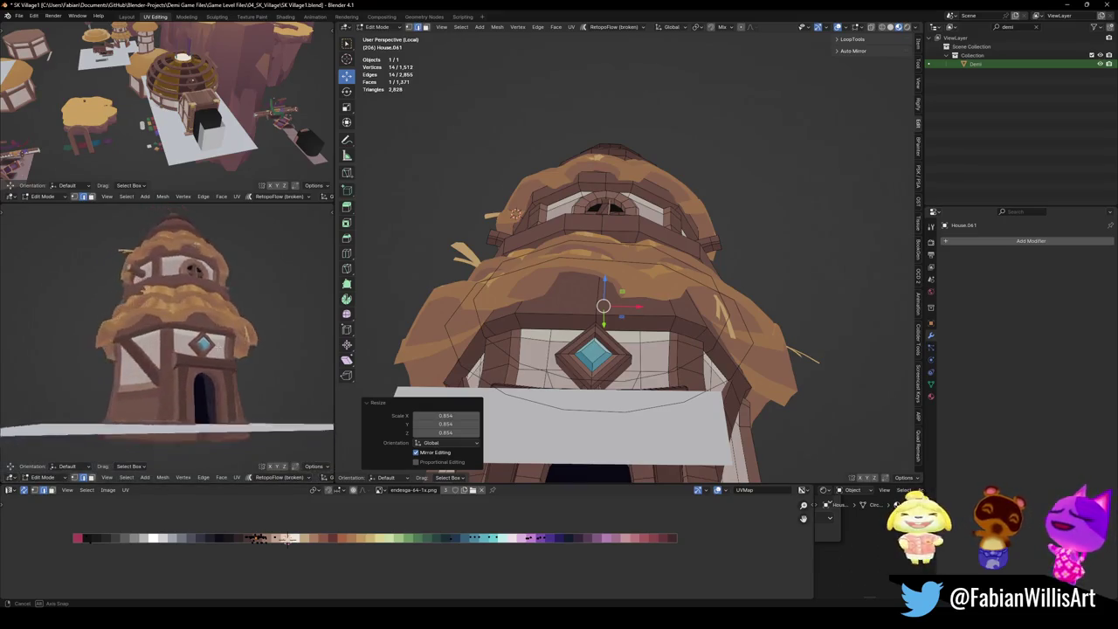
{"action": "key", "text": "Tab"}
{"action": "key", "text": "alt+a"}
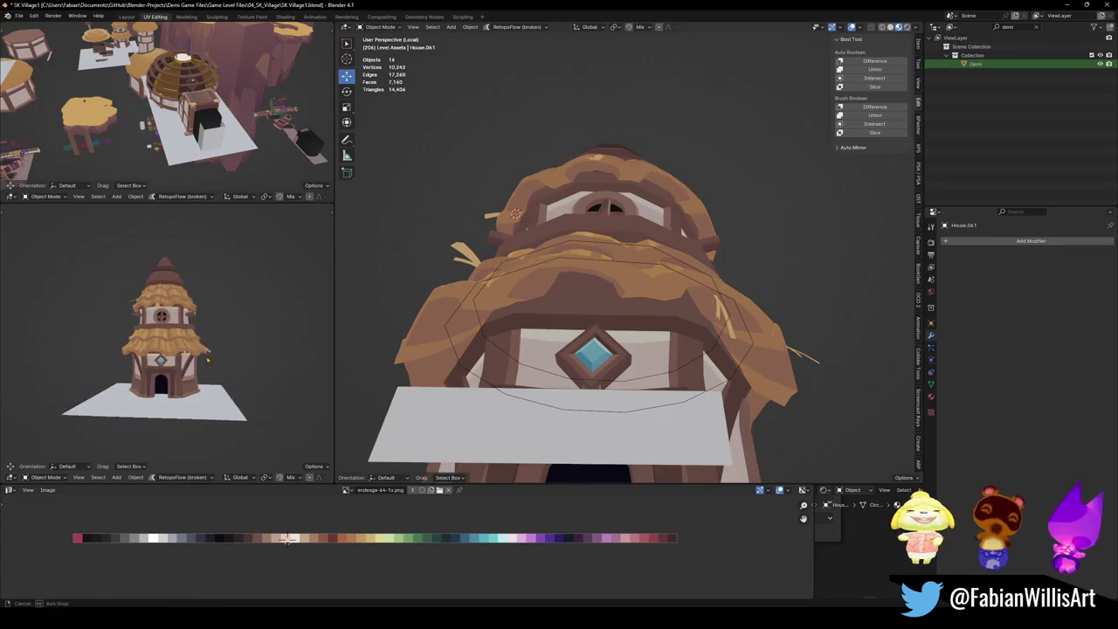
Save the village file and orbit the side and main views to inspect the tower.
{"action": "key", "text": "ctrl+s"}
{"action": "scroll", "coordinate": [220, 378], "scroll_direction": "up", "scroll_amount": 2}
{"action": "middle_click_drag", "start_coordinate": [220, 378], "coordinate": [220, 377]}
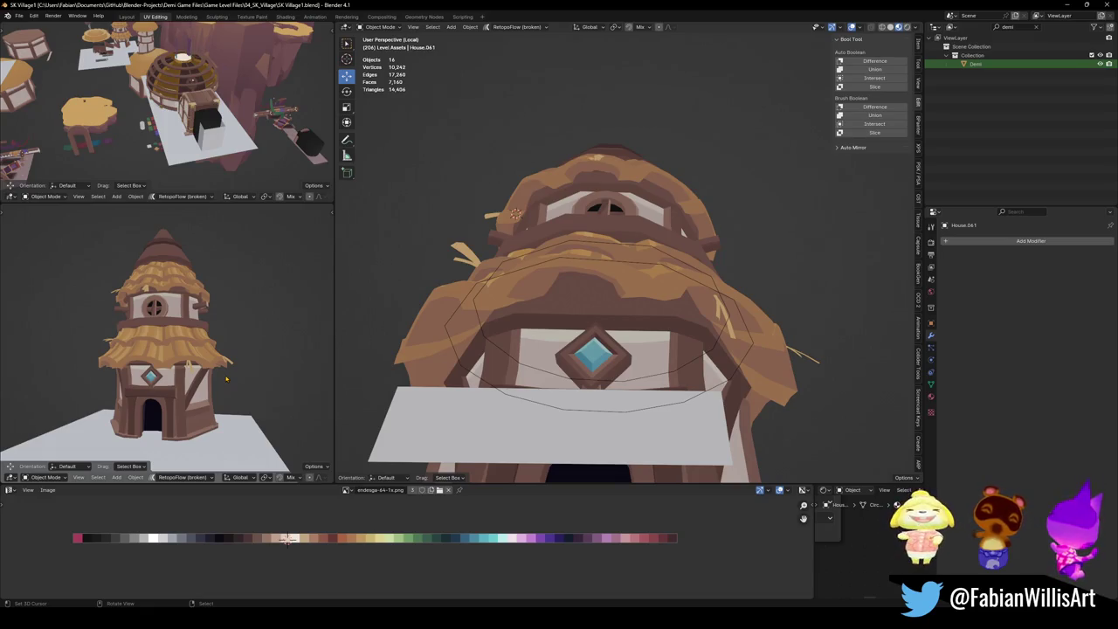
{"action": "mouse_move", "coordinate": [214, 312]}
{"action": "middle_mouse_down"}
{"action": "mouse_move", "coordinate": [242, 328]}
{"action": "mouse_move", "coordinate": [245, 319]}
{"action": "middle_mouse_up"}
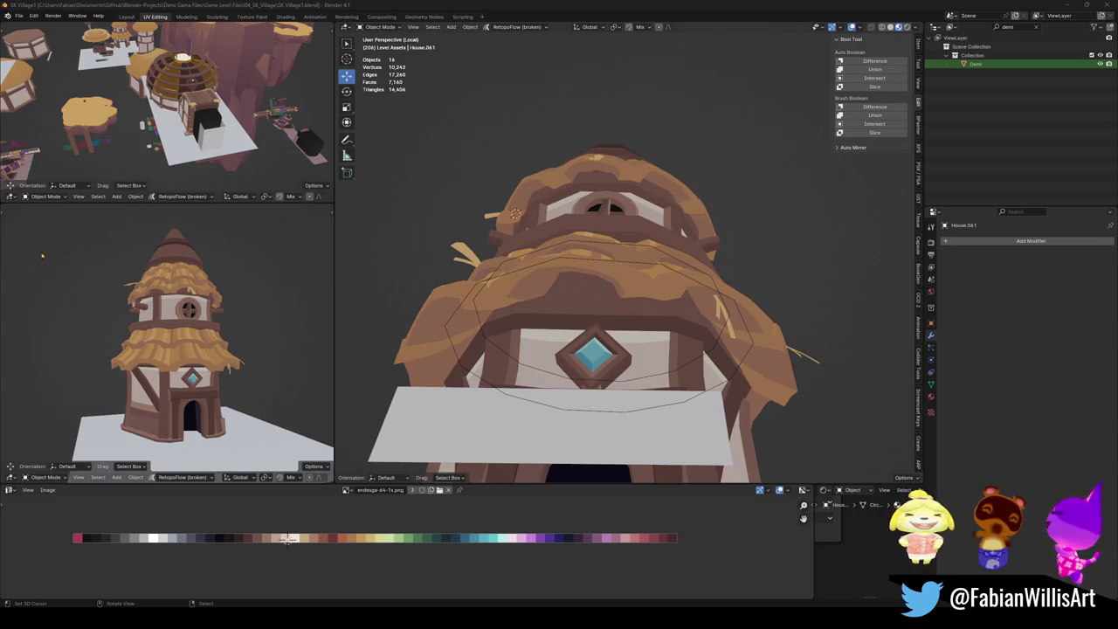
{"action": "scroll", "coordinate": [136, 256], "scroll_direction": "down", "scroll_amount": 3}
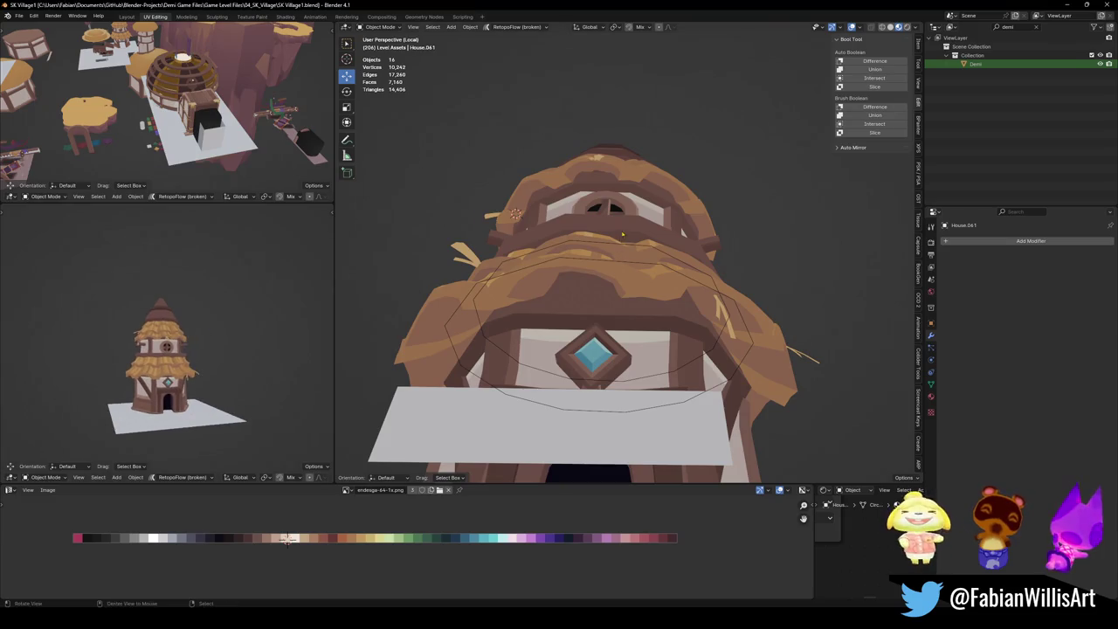
{"action": "middle_click_drag", "start_coordinate": [611, 262], "coordinate": [611, 228]}
Shrink the roof cone to 0.414 scale and raise it above the thatch.
{"action": "key", "text": "Tab"}
{"action": "scroll", "coordinate": [640, 163], "scroll_direction": "up", "scroll_amount": 3}
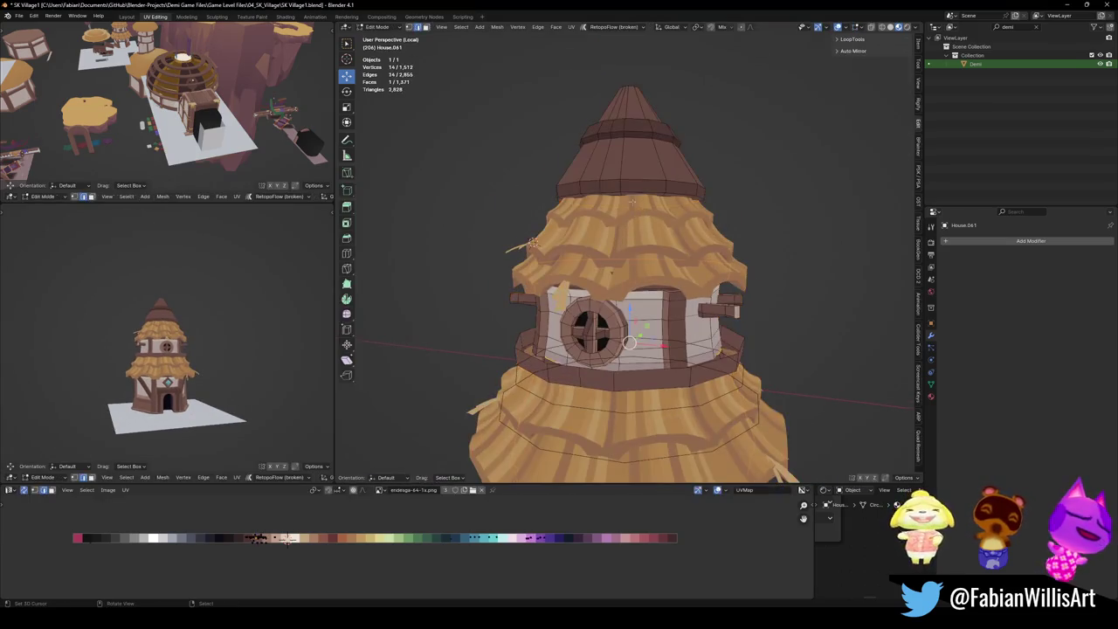
{"action": "key", "text": "l"}
{"action": "key", "text": "s"}
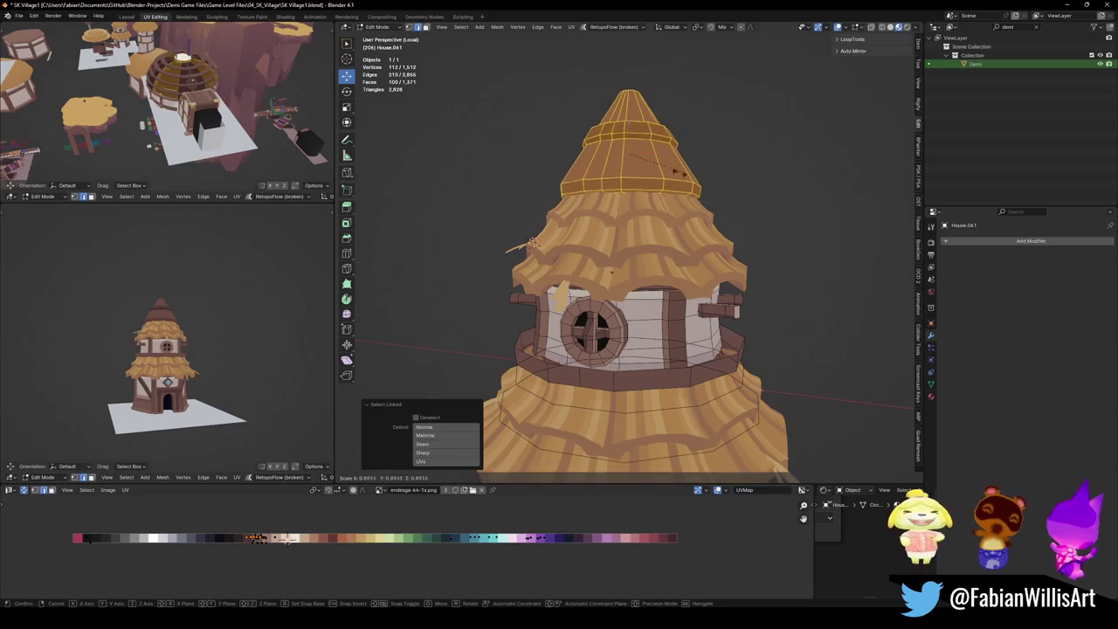
{"action": "left_click", "coordinate": [645, 166]}
{"action": "key", "text": "g"}
{"action": "key", "text": "z"}
{"action": "left_click", "coordinate": [633, 131]}
Shift the cone's bottom-face texture along X, save the file, and open Cylinder.126 for editing.
{"action": "left_click", "coordinate": [206, 300]}
{"action": "scroll", "coordinate": [206, 300], "scroll_direction": "up", "scroll_amount": 5}
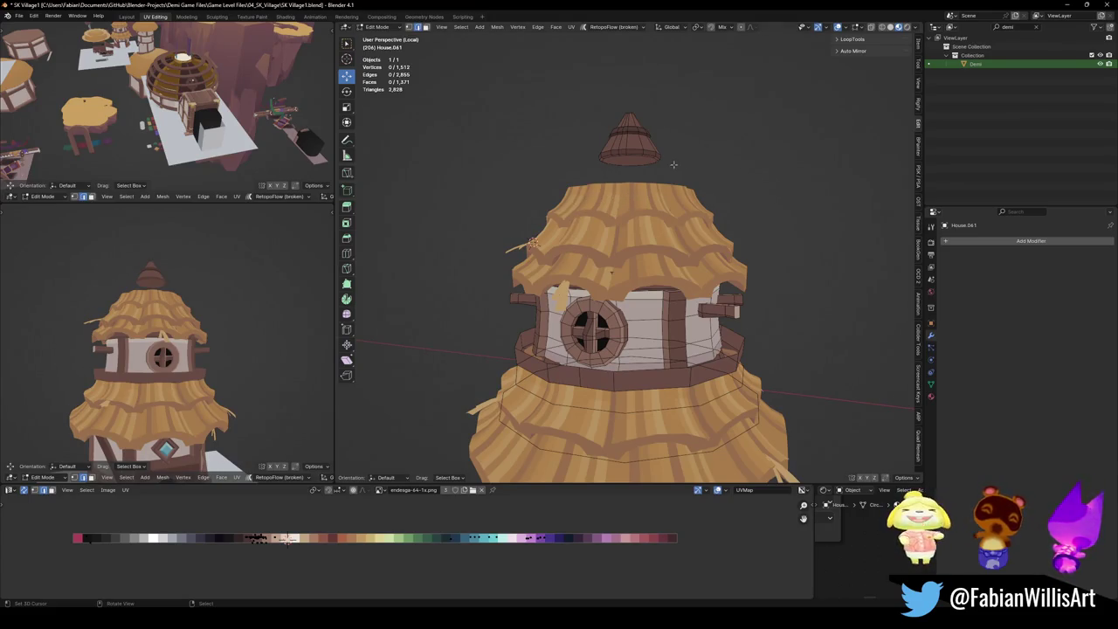
{"action": "left_click", "coordinate": [633, 159]}
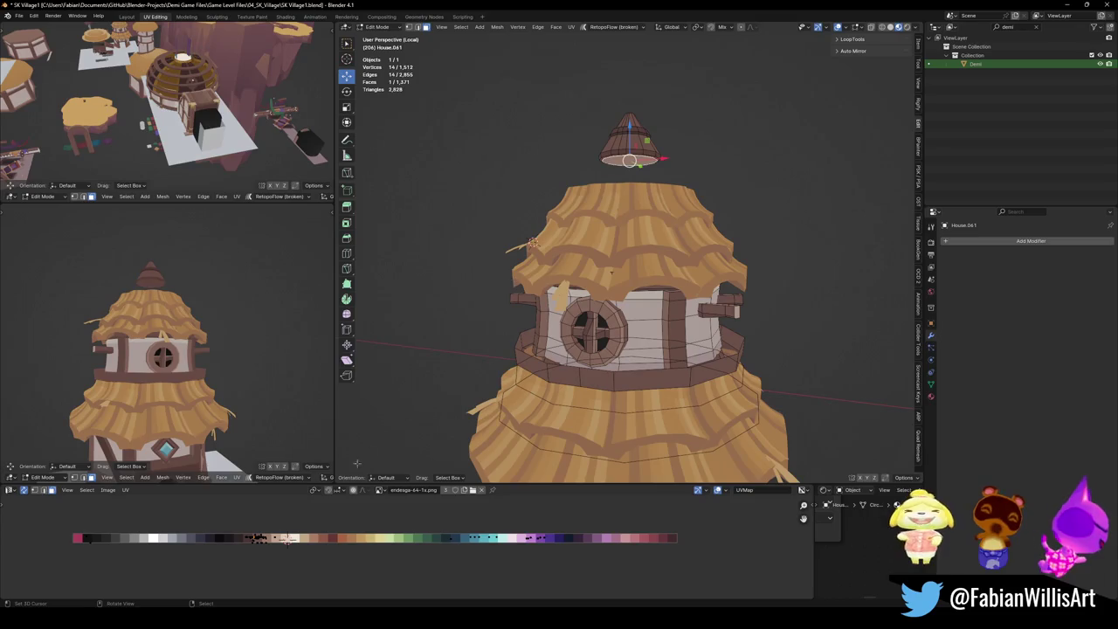
{"action": "key", "text": "g"}
{"action": "key", "text": "x"}
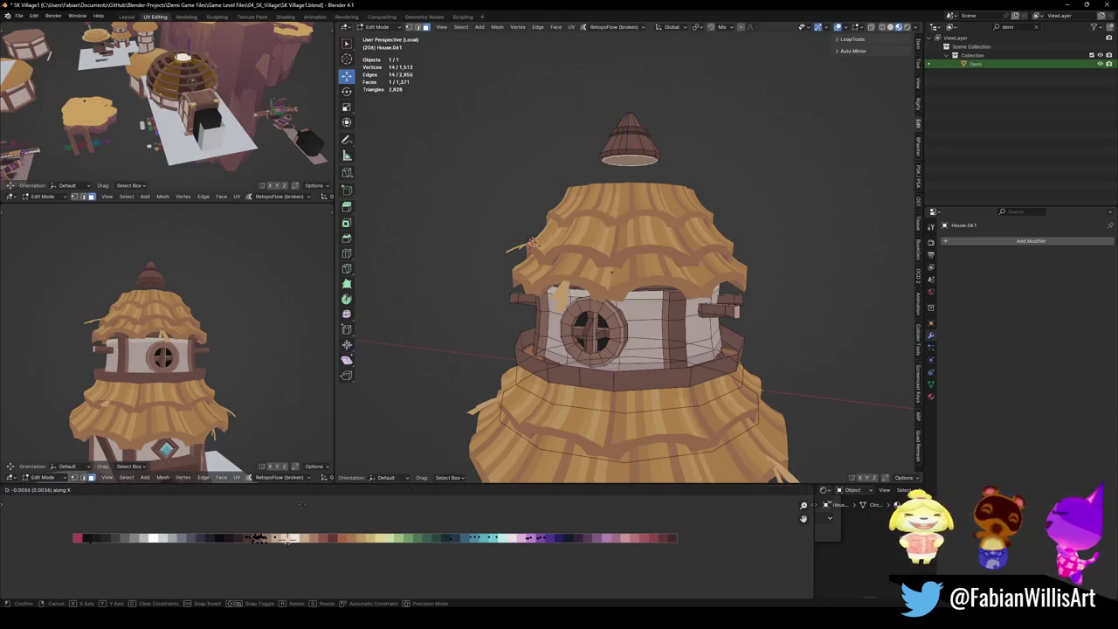
{"action": "key", "text": "Escape"}
{"action": "key", "text": "ctrl+s"}
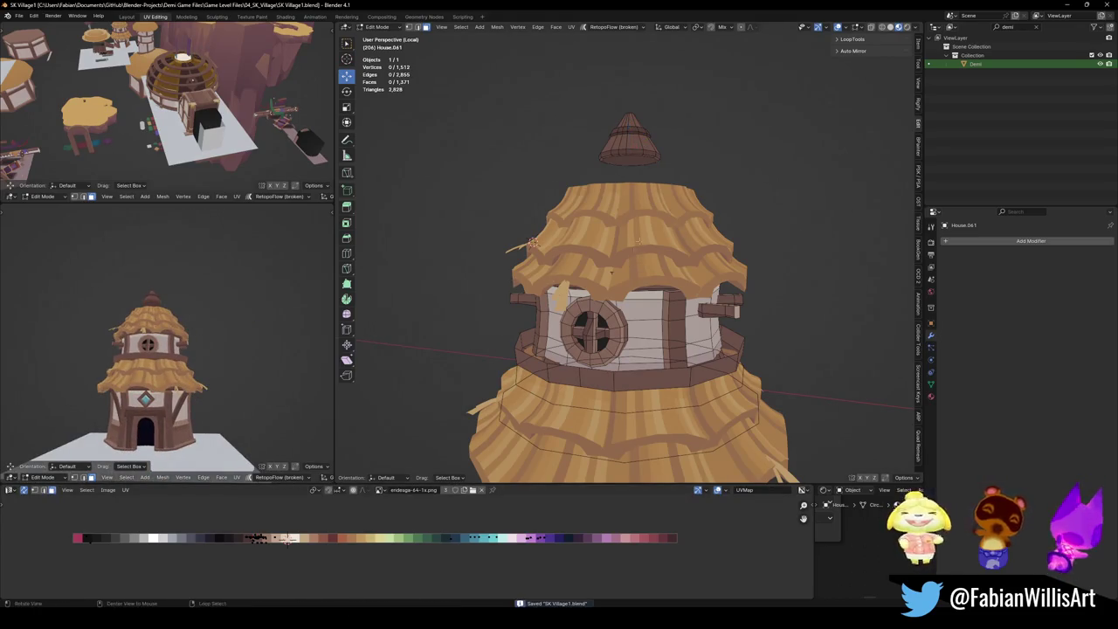
{"action": "key", "text": "Tab"}
{"action": "left_click", "coordinate": [650, 191]}
{"action": "key", "text": "Tab"}
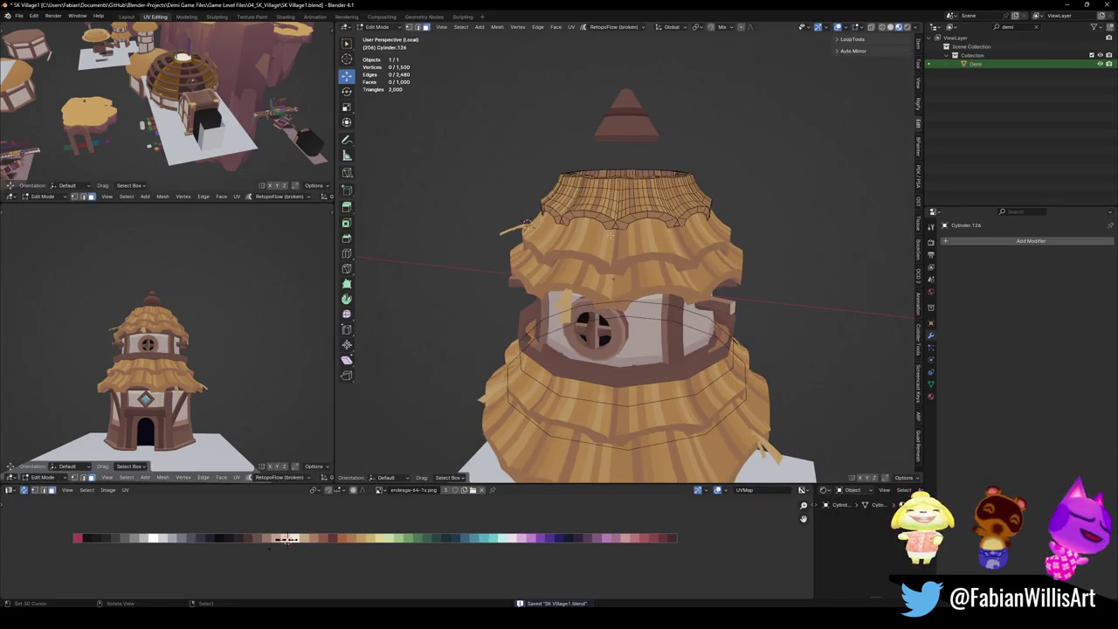
Duplicate the top thatch layer, lift the copy 1.34 m and scale it to 0.811.
{"action": "middle_click_drag", "start_coordinate": [527, 224], "coordinate": [608, 281]}
{"action": "key", "text": "Tab"}
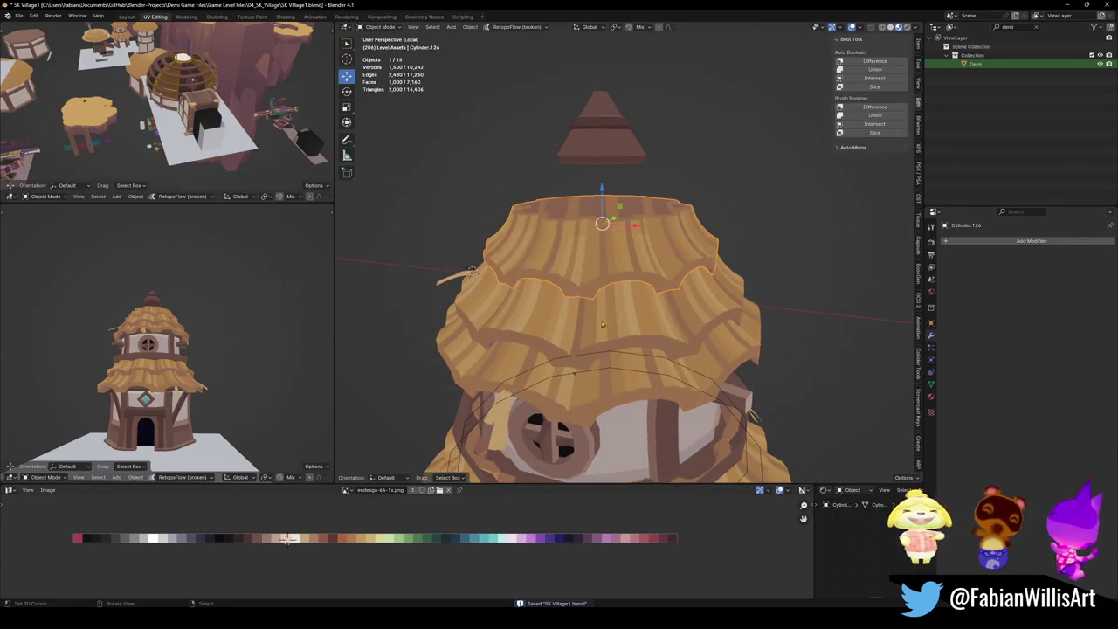
{"action": "key", "text": "shift+d"}
{"action": "key", "text": "z"}
{"action": "left_click", "coordinate": [599, 187]}
{"action": "key", "text": "s"}
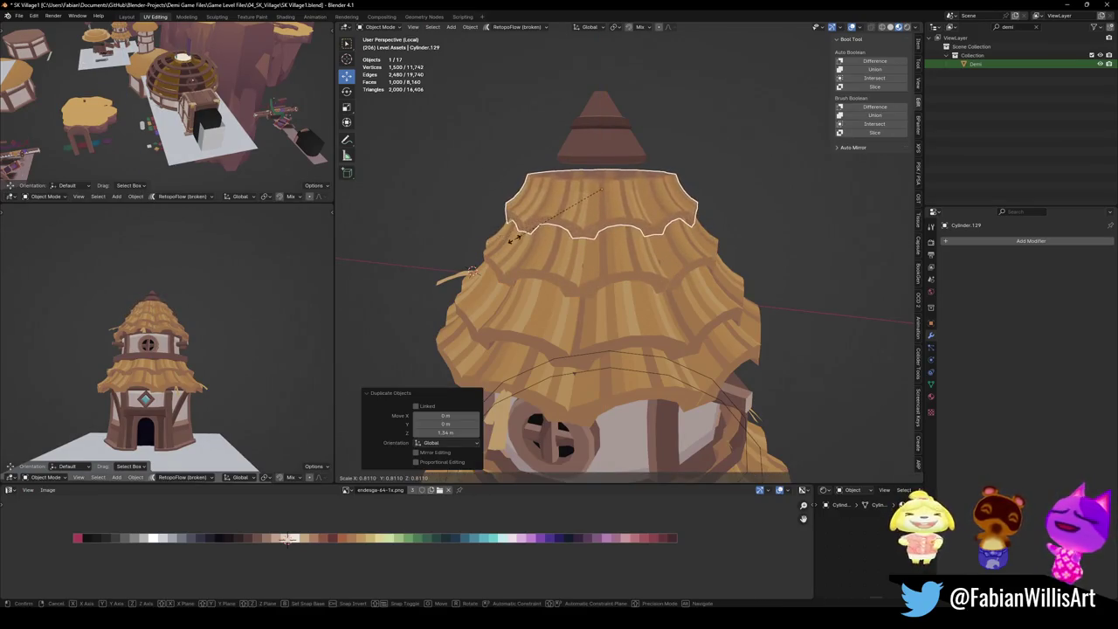
{"action": "left_click", "coordinate": [469, 239]}
{"action": "scroll", "coordinate": [180, 335], "scroll_direction": "up", "scroll_amount": 2}
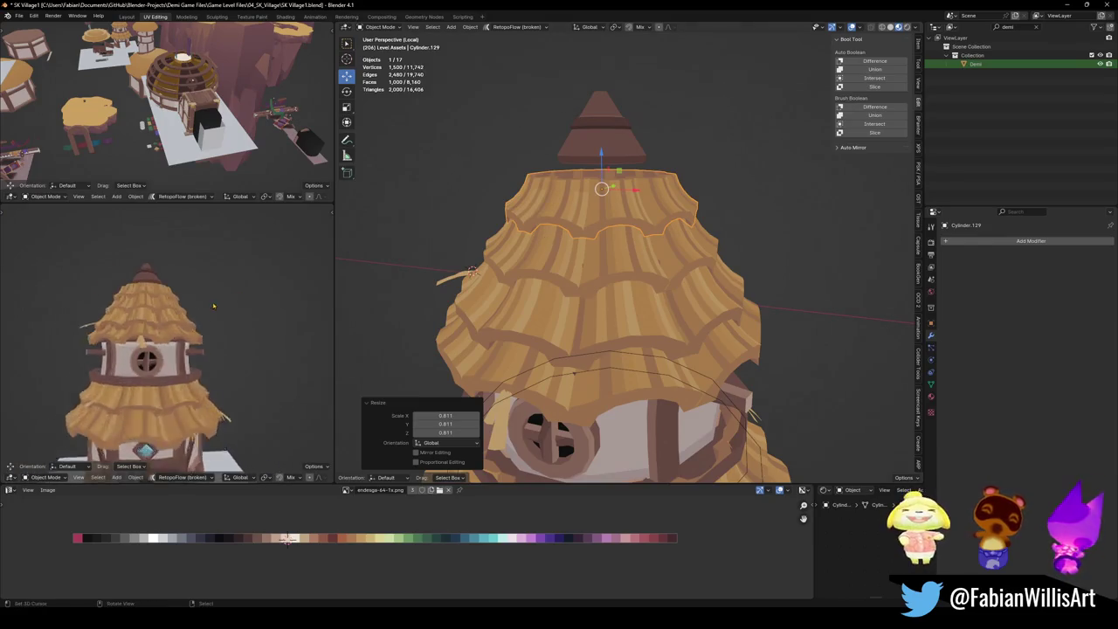
{"action": "scroll", "coordinate": [180, 334], "scroll_direction": "up", "scroll_amount": 3}
Rotate the new top thatch tier 22.3° around the vertical axis and rescale it.
{"action": "middle_click_drag", "start_coordinate": [180, 334], "coordinate": [189, 316]}
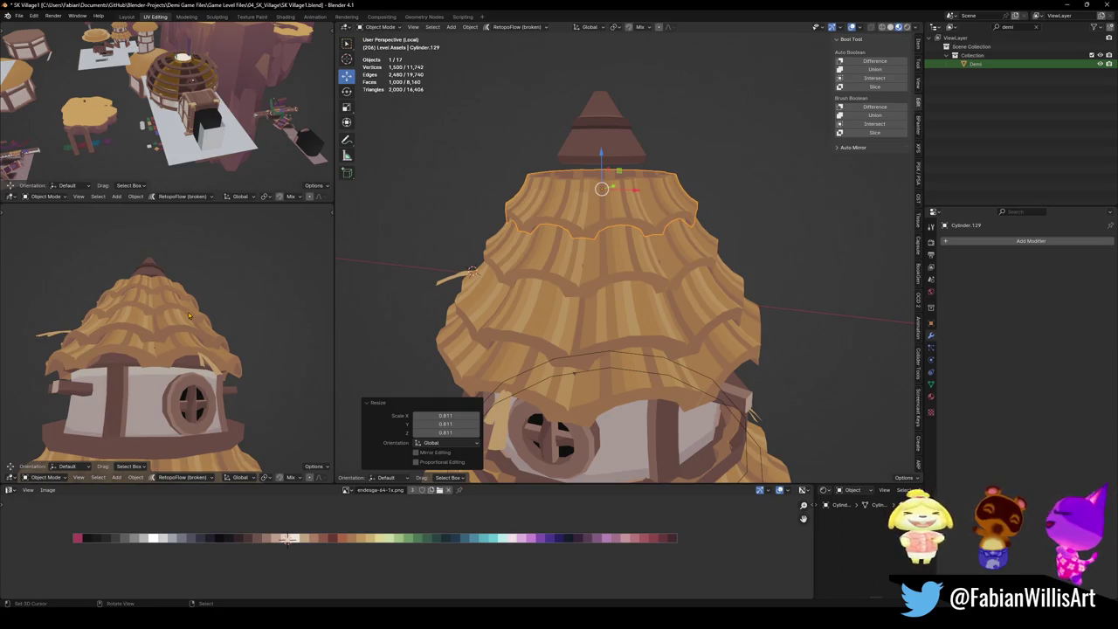
{"action": "key", "text": "r"}
{"action": "key", "text": "z"}
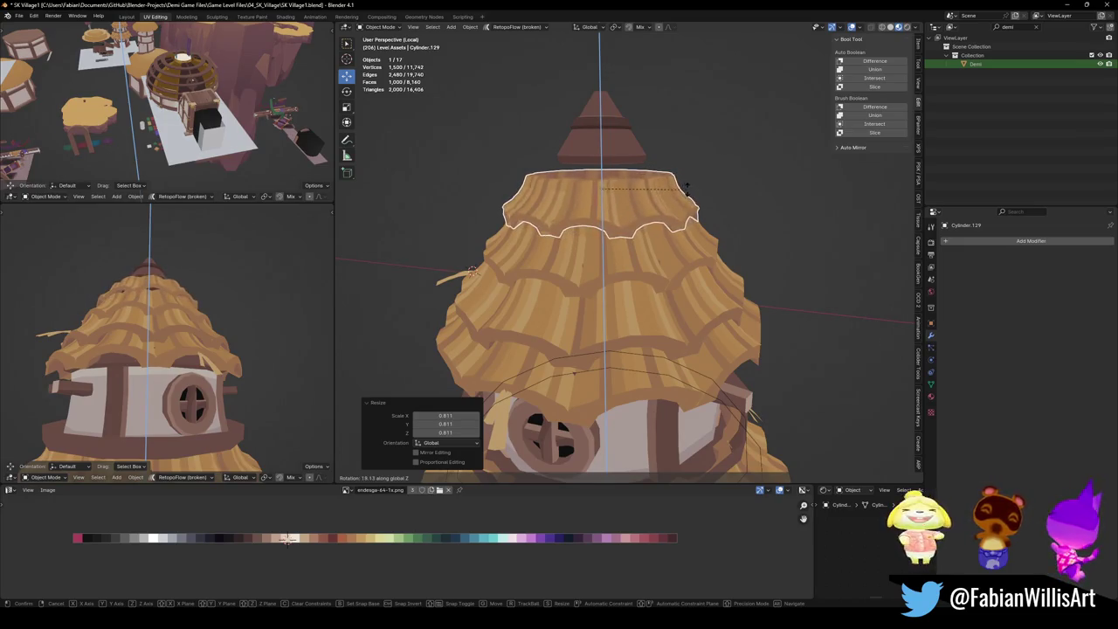
{"action": "left_click", "coordinate": [686, 183]}
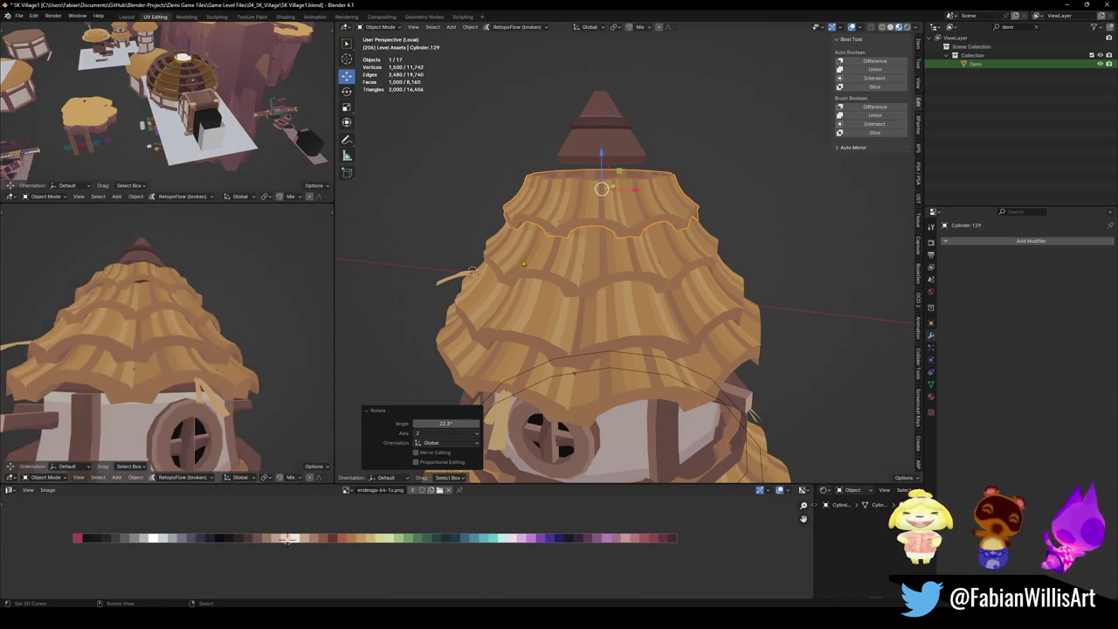
{"action": "key", "text": "s"}
{"action": "left_click", "coordinate": [726, 254]}
Fine-tune the top tier: enlarge it slightly, lower it 0.0836 m and set its final size.
{"action": "key", "text": "g"}
{"action": "key", "text": "z"}
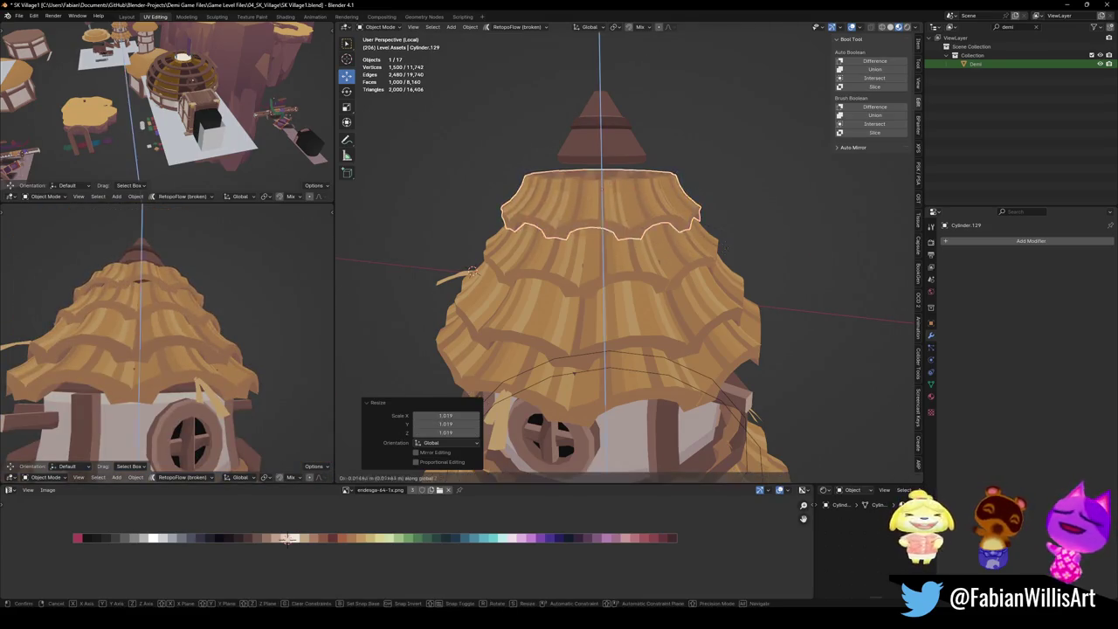
{"action": "key", "text": "s"}
{"action": "left_click", "coordinate": [734, 254]}
{"action": "key", "text": "g"}
{"action": "key", "text": "z"}
{"action": "left_click", "coordinate": [746, 254]}
{"action": "key", "text": "s"}
{"action": "mouse_move", "coordinate": [174, 349]}
{"action": "middle_mouse_down"}
{"action": "mouse_move", "coordinate": [236, 317]}
{"action": "mouse_move", "coordinate": [181, 312]}
{"action": "mouse_move", "coordinate": [223, 316]}
{"action": "middle_mouse_up"}
{"action": "left_click", "coordinate": [236, 317]}
{"action": "scroll", "coordinate": [201, 332], "scroll_direction": "down", "scroll_amount": 3}
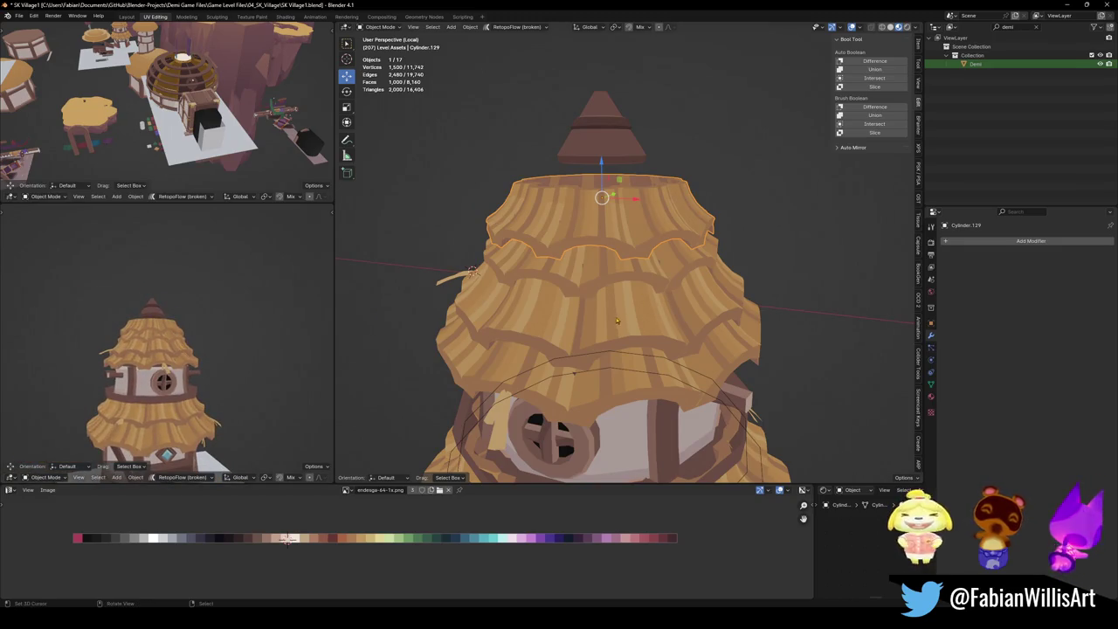
Rotate the tier below, Cylinder.126, 22.5° around Z with rz22.5.
{"action": "left_click", "coordinate": [616, 275]}
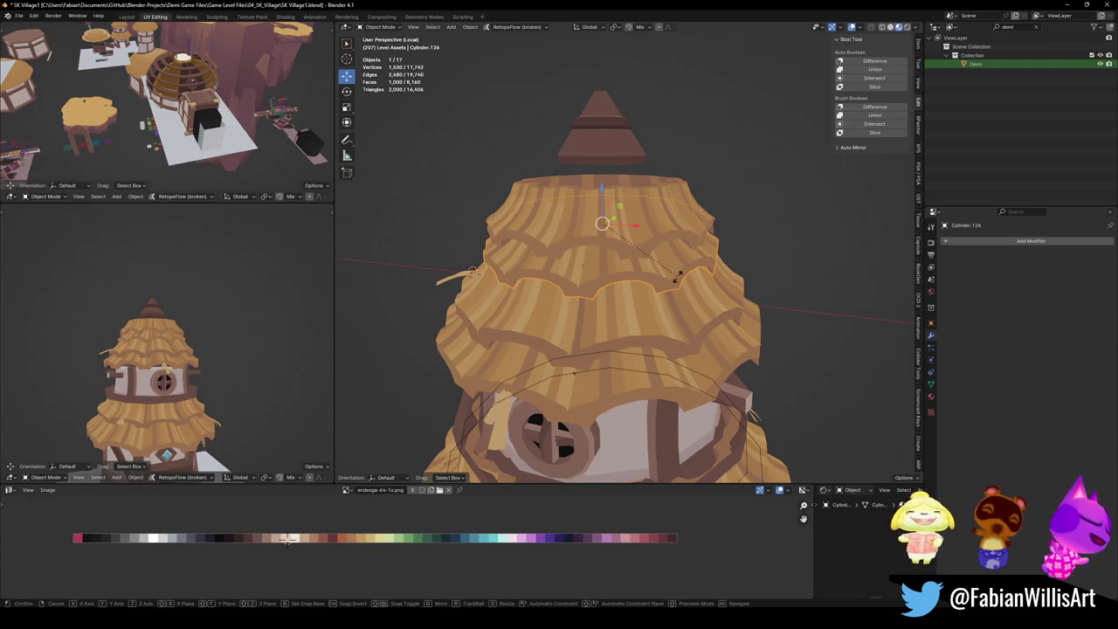
{"action": "type", "text": "rz22.5"}
{"action": "key", "text": "Return"}
{"action": "key", "text": "s"}
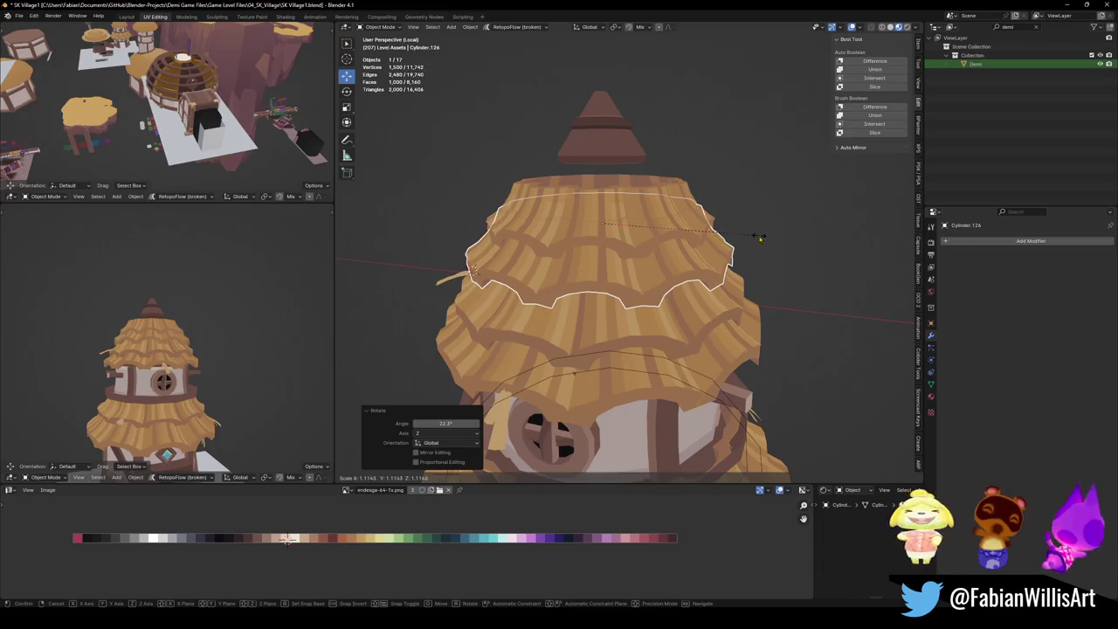
{"action": "key", "text": "Escape"}
Rotate both upper thatch tiers together -18.7° around the vertical axis.
{"action": "left_click", "coordinate": [664, 201], "text": "shift"}
{"action": "key", "text": "r"}
{"action": "key", "text": "z"}
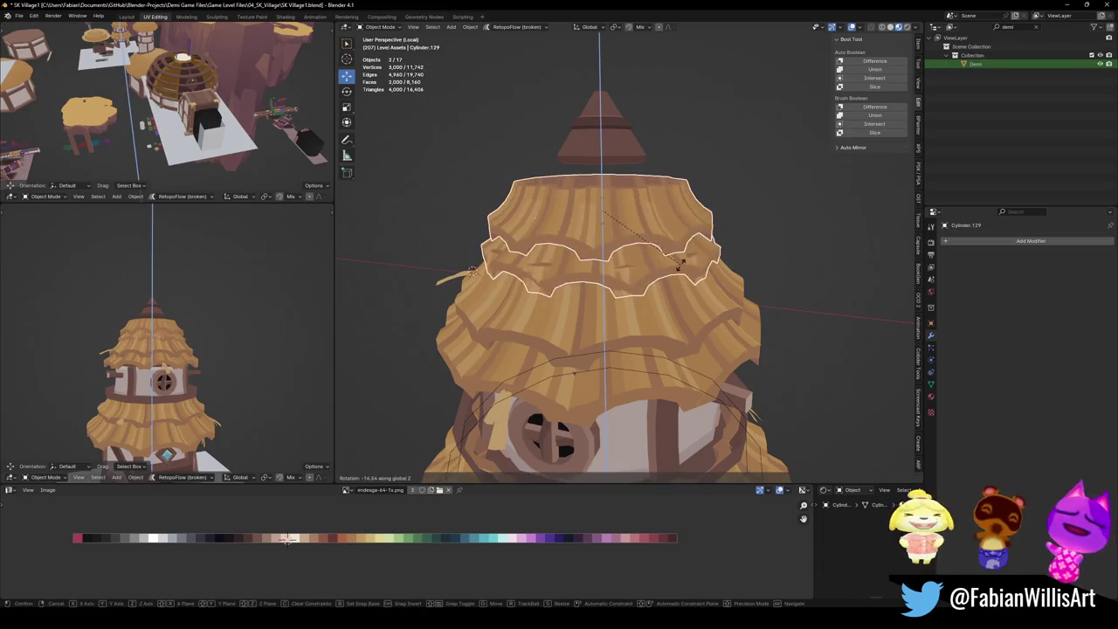
{"action": "left_click", "coordinate": [673, 273]}
{"action": "key", "text": "s"}
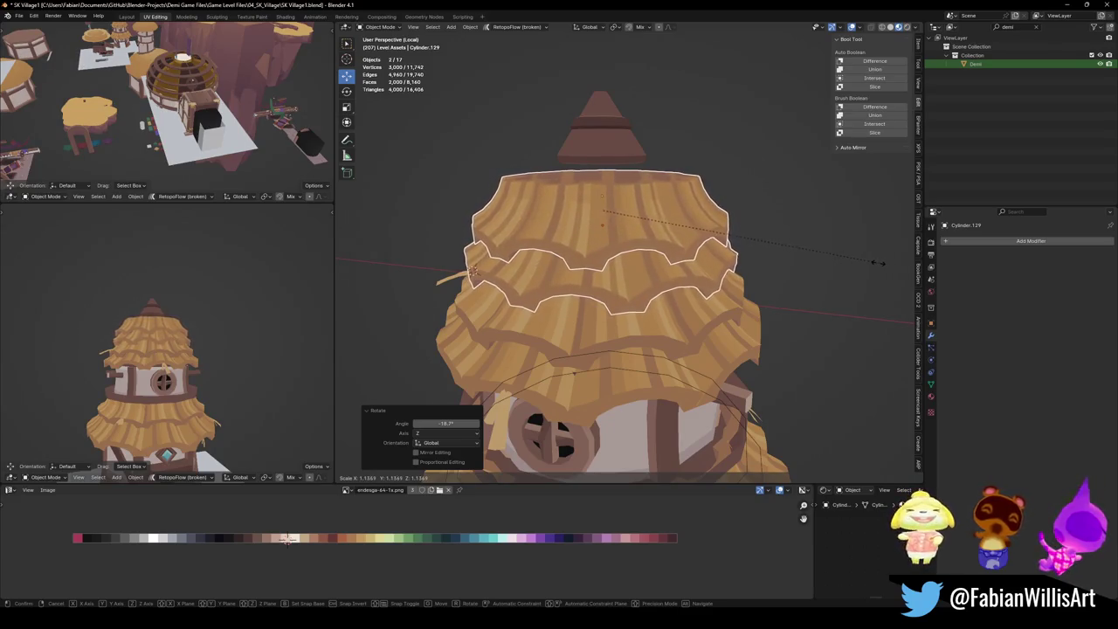
{"action": "key", "text": "Escape"}
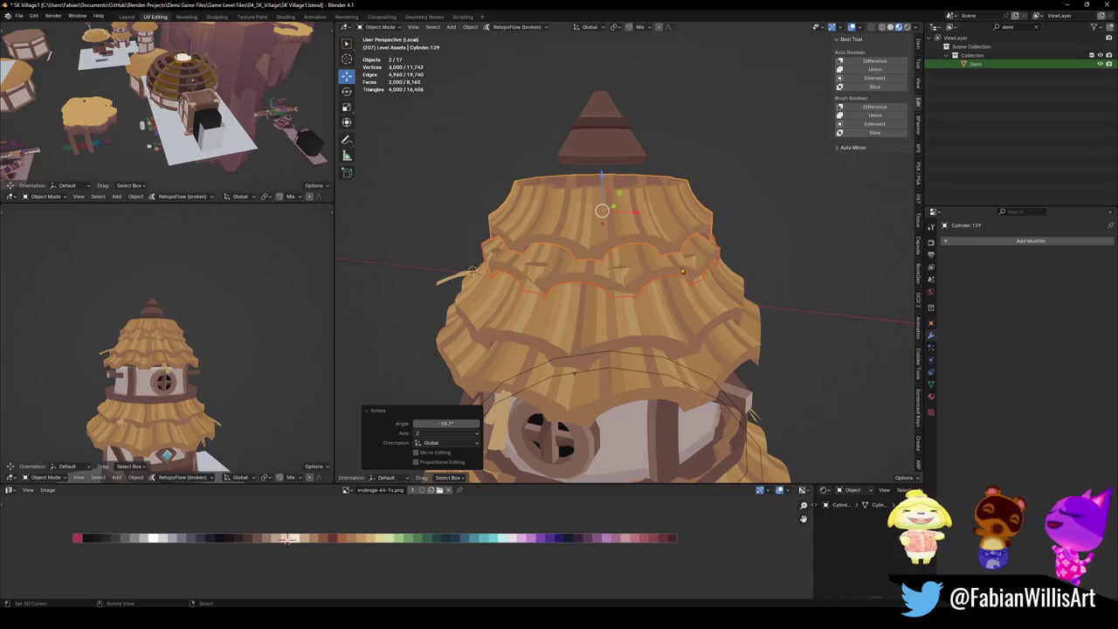
{"action": "key", "text": "g"}
{"action": "key", "text": "z"}
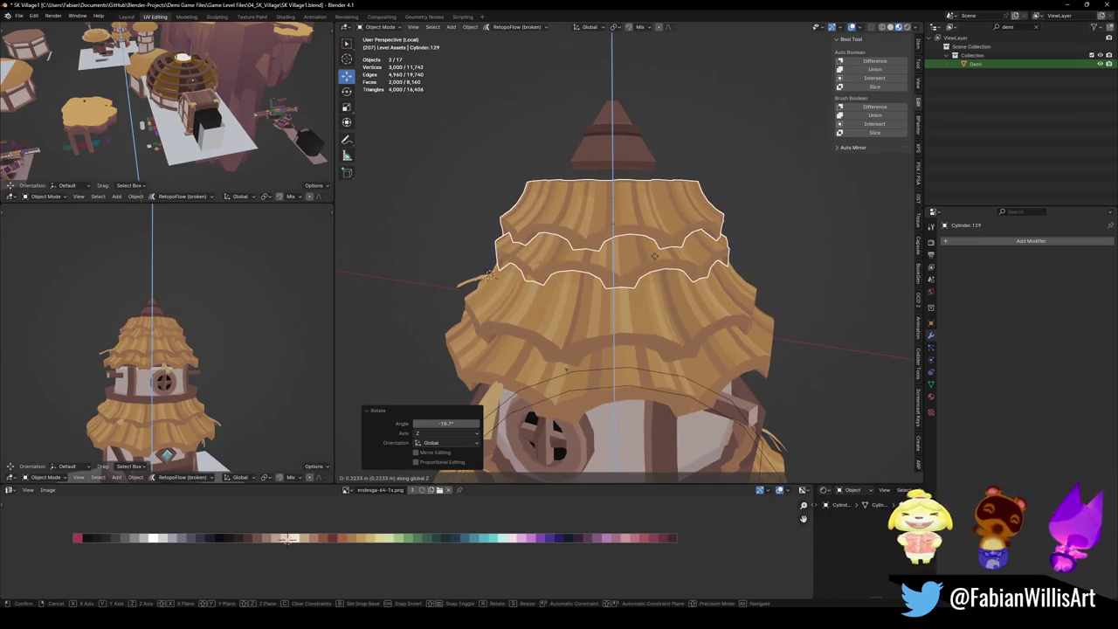
{"action": "key", "text": "Escape"}
Raise only the topmost tier along Z, shrink it slightly, then deselect everything.
{"action": "left_click", "coordinate": [619, 212]}
{"action": "key", "text": "g"}
{"action": "key", "text": "z"}
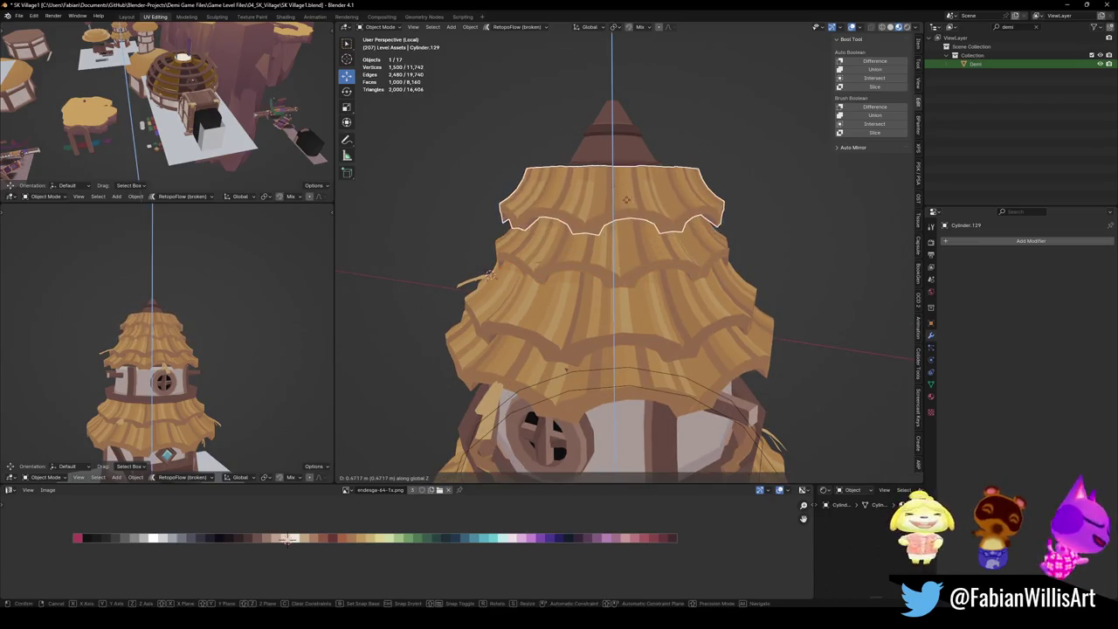
{"action": "left_click", "coordinate": [628, 204]}
{"action": "key", "text": "s"}
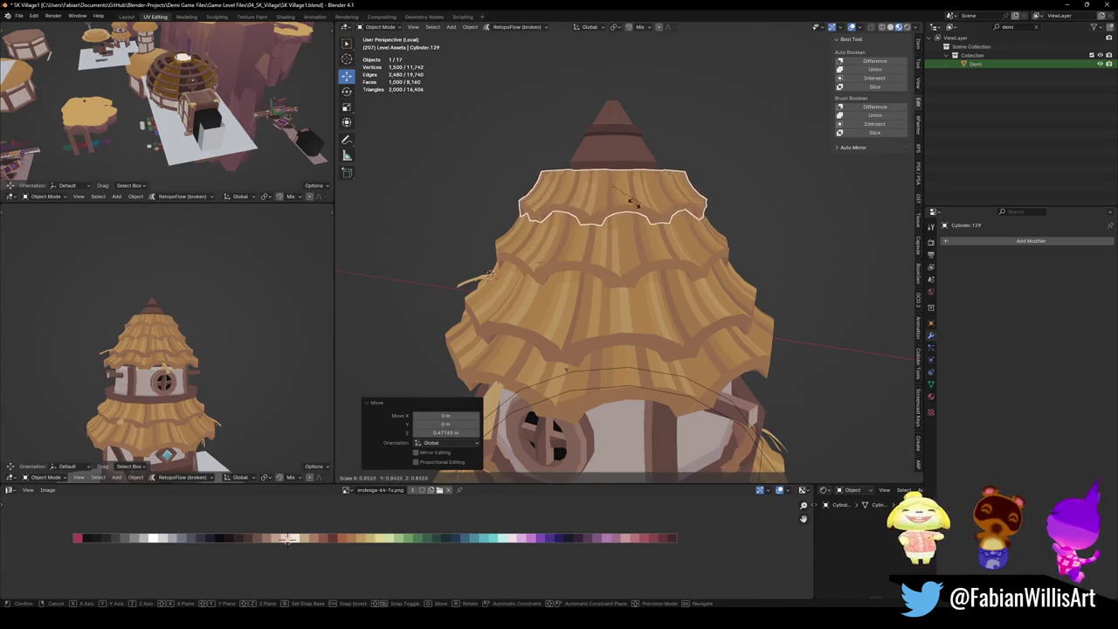
{"action": "key", "text": "Escape"}
{"action": "key", "text": "alt+a"}
{"action": "mouse_move", "coordinate": [616, 229]}
{"action": "middle_mouse_down"}
{"action": "mouse_move", "coordinate": [675, 213]}
{"action": "mouse_move", "coordinate": [650, 205]}
{"action": "middle_mouse_up"}
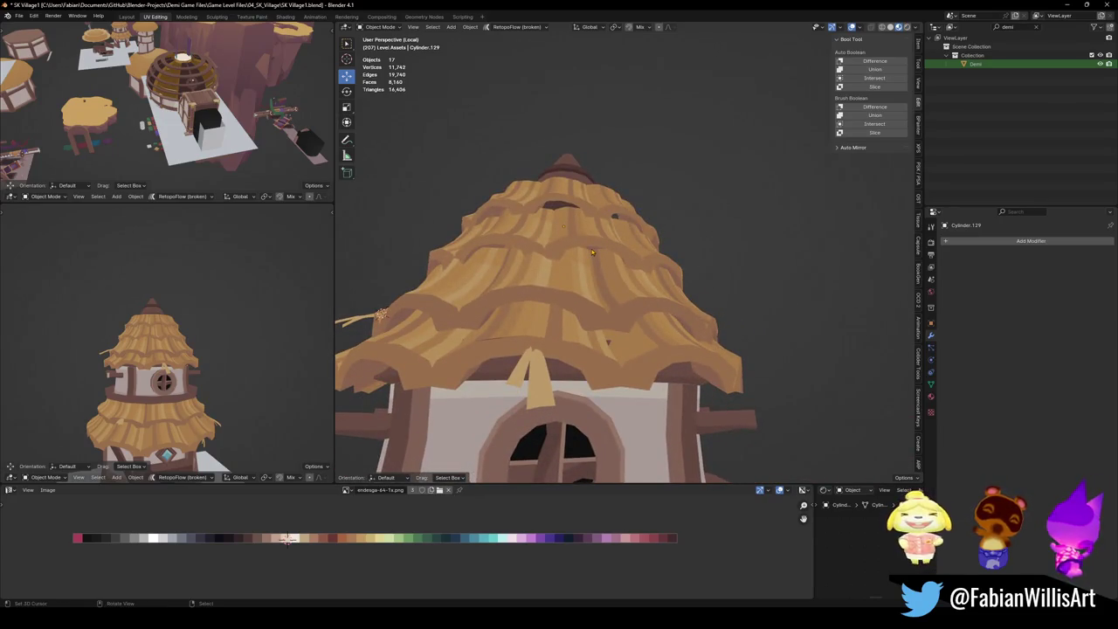
Cycle through the overlapping roof layers in the small view until the inner layer is selected.
{"action": "mouse_move", "coordinate": [205, 327]}
{"action": "middle_mouse_down"}
{"action": "mouse_move", "coordinate": [207, 318]}
{"action": "mouse_move", "coordinate": [255, 328]}
{"action": "middle_mouse_up"}
{"action": "scroll", "coordinate": [255, 328], "scroll_direction": "down", "scroll_amount": 2}
{"action": "scroll", "coordinate": [255, 328], "scroll_direction": "up", "scroll_amount": 2}
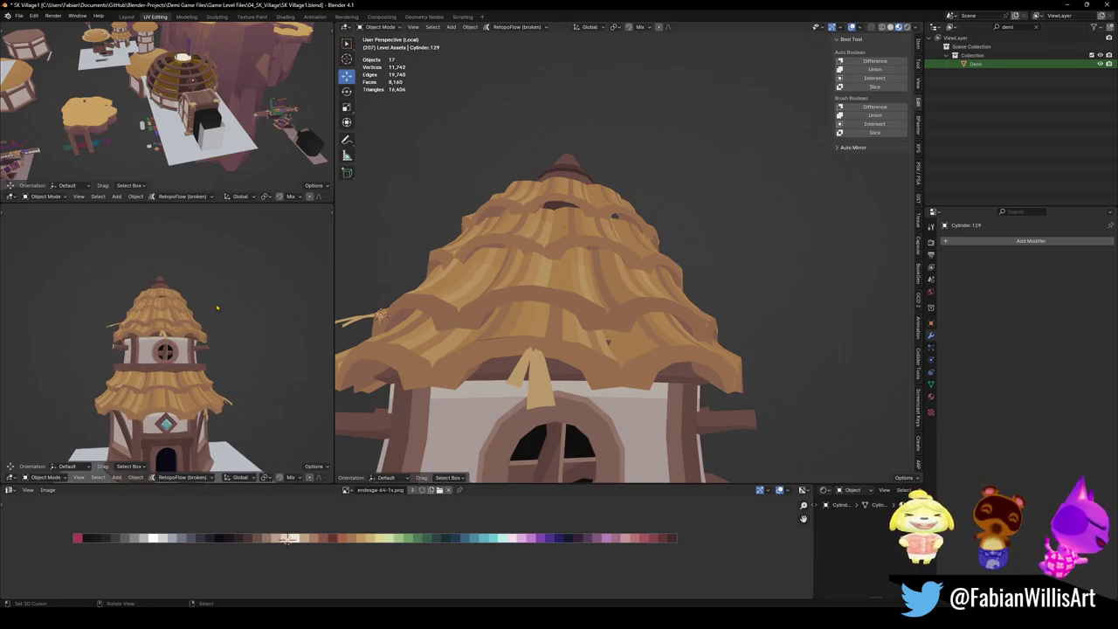
{"action": "scroll", "coordinate": [217, 308], "scroll_direction": "down", "scroll_amount": 2}
{"action": "scroll", "coordinate": [223, 315], "scroll_direction": "down", "scroll_amount": 1}
{"action": "scroll", "coordinate": [234, 330], "scroll_direction": "up", "scroll_amount": 3}
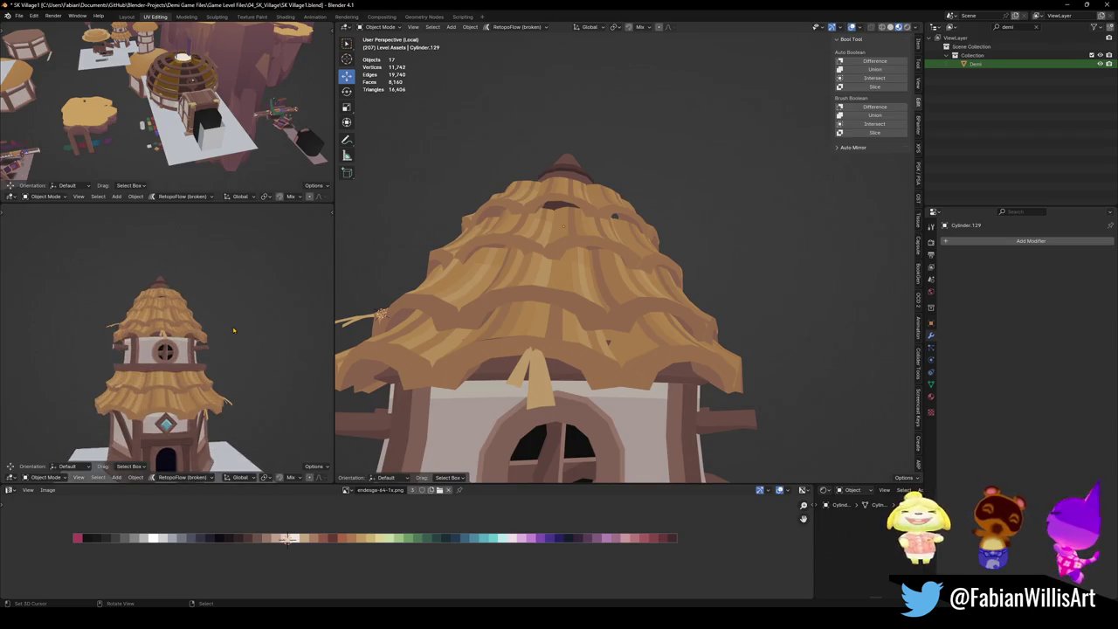
{"action": "left_click", "coordinate": [203, 364]}
{"action": "left_click", "coordinate": [202, 363]}
{"action": "left_click", "coordinate": [201, 363]}
{"action": "left_click", "coordinate": [199, 363]}
{"action": "left_click", "coordinate": [198, 363]}
{"action": "left_click", "coordinate": [196, 362]}
{"action": "left_click", "coordinate": [196, 363]}
{"action": "left_click", "coordinate": [196, 362]}
{"action": "left_click", "coordinate": [196, 362]}
{"action": "left_click", "coordinate": [195, 363]}
{"action": "left_click", "coordinate": [196, 363]}
{"action": "left_click", "coordinate": [196, 362]}
{"action": "left_click", "coordinate": [196, 362]}
Inspect another overlapping roof layer in Edit Mode, then save SK Village1.blend.
{"action": "key", "text": "Tab"}
{"action": "key", "text": "Tab"}
{"action": "left_click", "coordinate": [608, 255]}
{"action": "left_click", "coordinate": [608, 254]}
{"action": "left_click", "coordinate": [608, 255]}
{"action": "key", "text": "alt+a"}
{"action": "middle_click_drag", "start_coordinate": [608, 255], "coordinate": [601, 261]}
{"action": "key", "text": "ctrl+s"}
{"action": "left_click", "coordinate": [576, 180]}
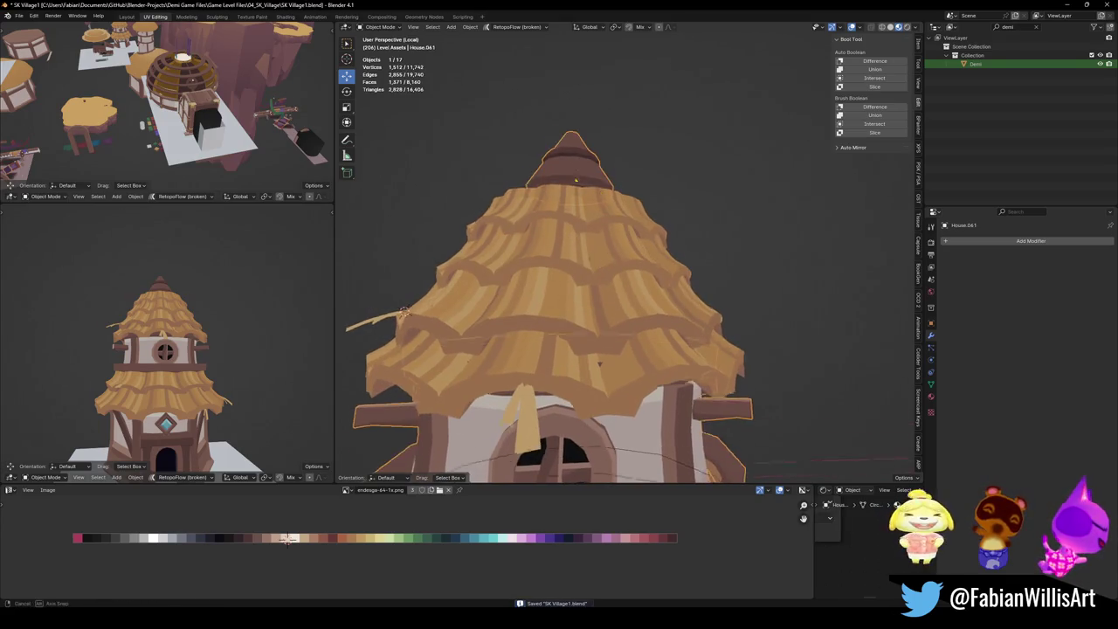
Enter Edit Mode on the house and get a lower, closer view of the roof ring.
{"action": "scroll", "coordinate": [575, 192], "scroll_direction": "up", "scroll_amount": 2}
{"action": "key", "text": "Tab"}
{"action": "scroll", "coordinate": [576, 198], "scroll_direction": "down", "scroll_amount": 2}
{"action": "scroll", "coordinate": [576, 199], "scroll_direction": "up", "scroll_amount": 2}
{"action": "scroll", "coordinate": [576, 198], "scroll_direction": "down", "scroll_amount": 1}
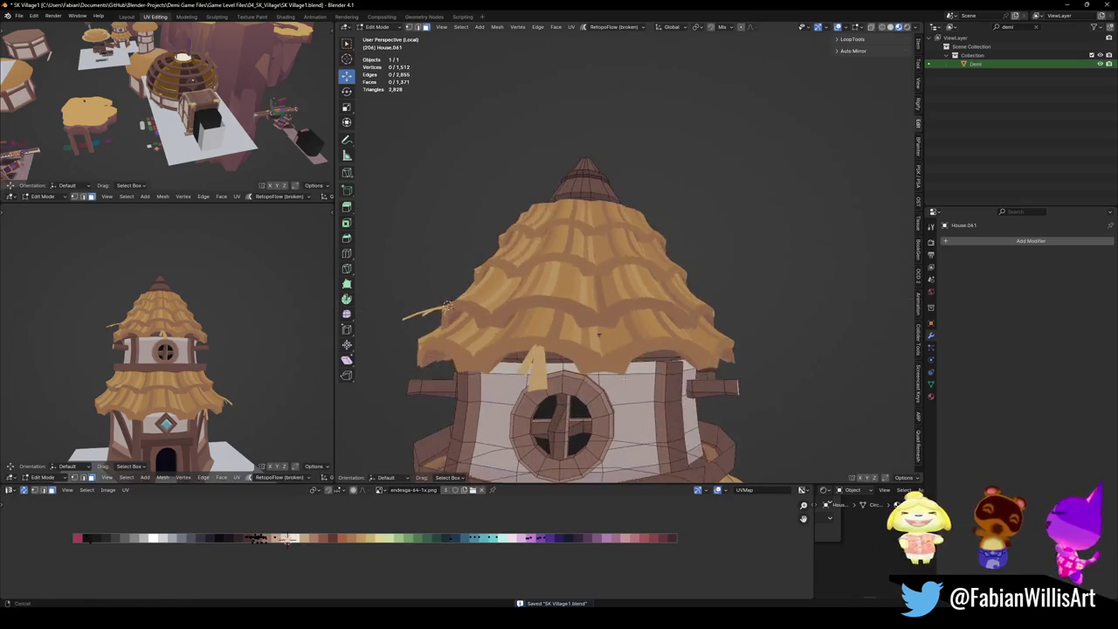
{"action": "middle_click_drag", "start_coordinate": [598, 334], "coordinate": [607, 379]}
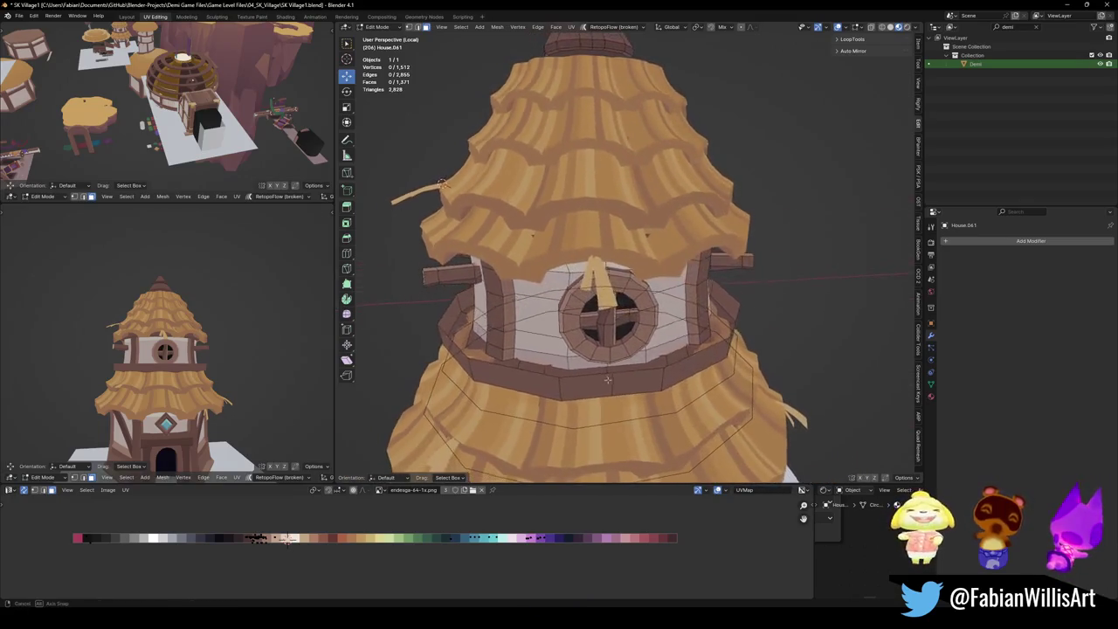
{"action": "scroll", "coordinate": [596, 384], "scroll_direction": "down", "scroll_amount": 3}
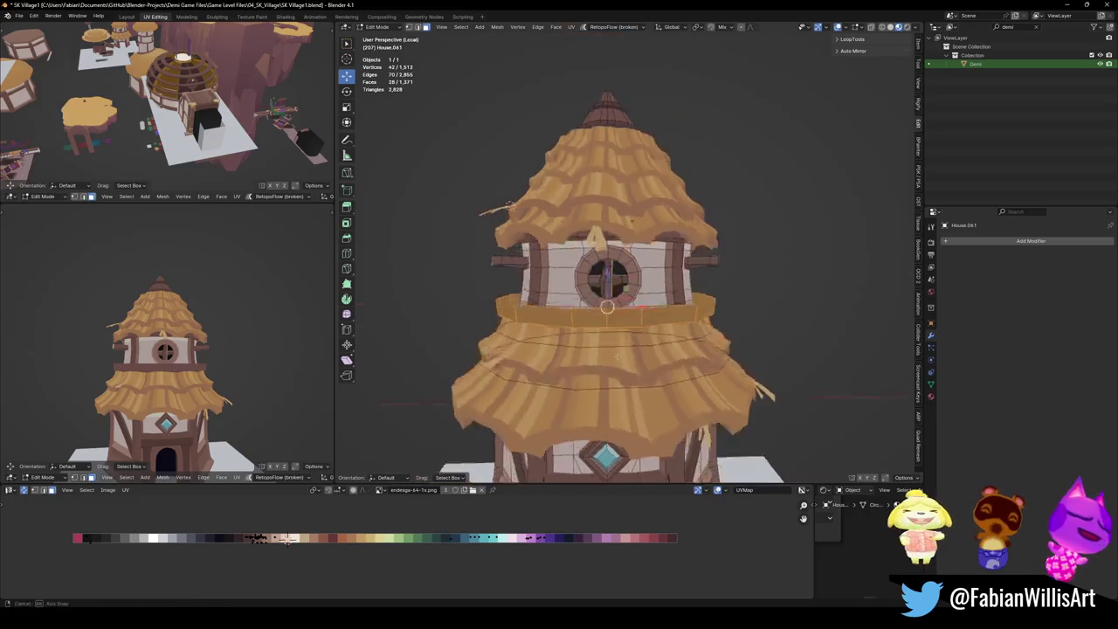
{"action": "key", "text": "g"}
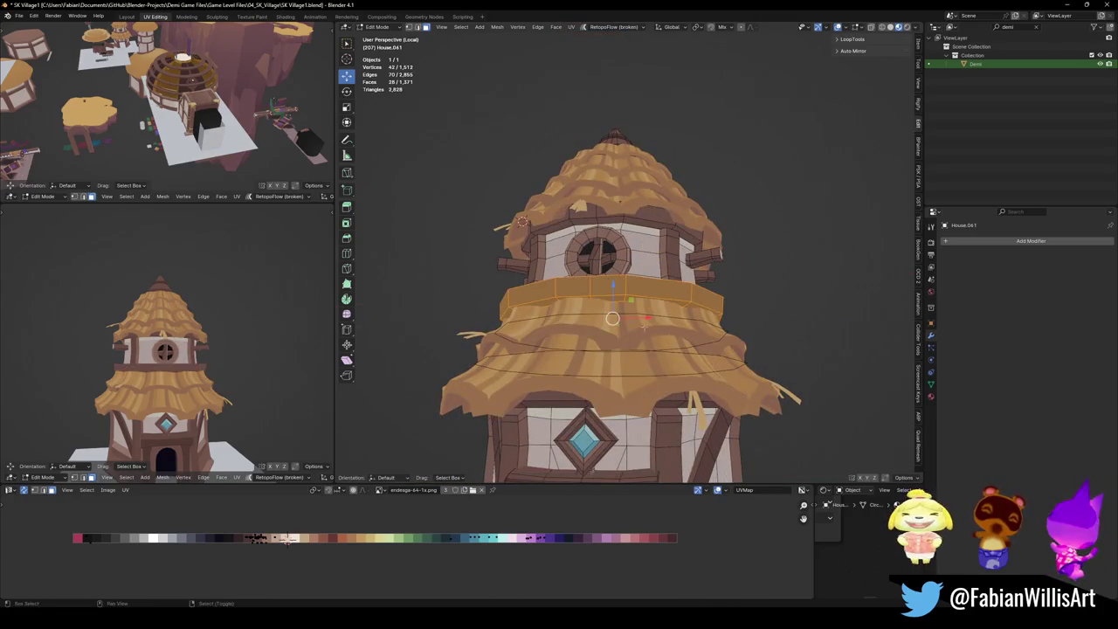
{"action": "middle_click_drag", "start_coordinate": [612, 350], "coordinate": [629, 324]}
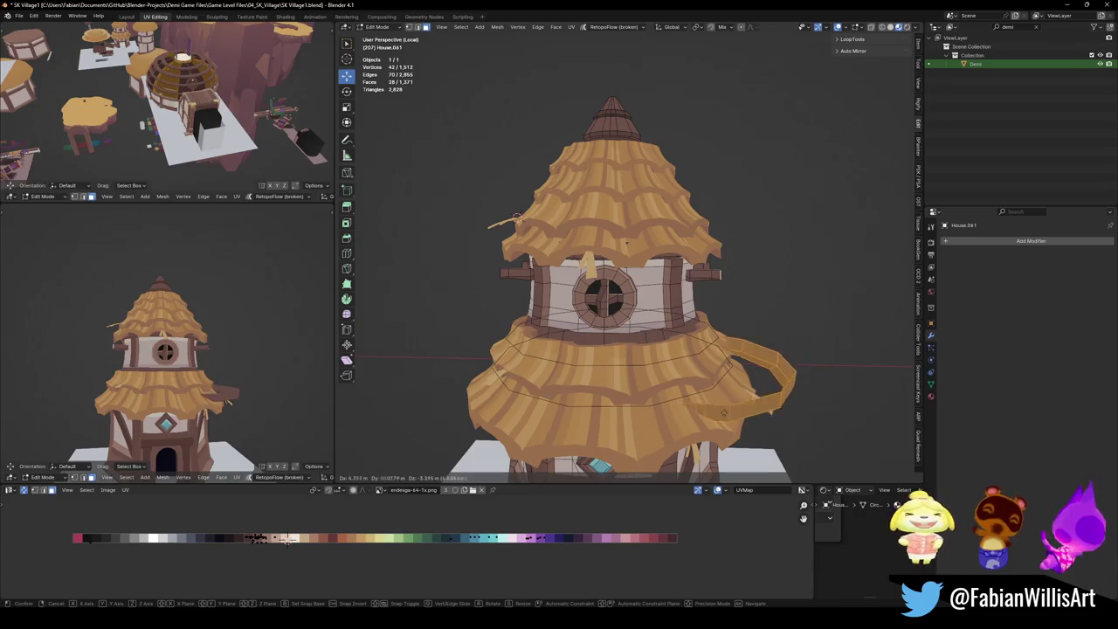
{"action": "key", "text": "Escape"}
Enlarge the selected roof ring slightly, then deselect all vertices.
{"action": "scroll", "coordinate": [658, 342], "scroll_direction": "up", "scroll_amount": 5}
{"action": "mouse_move", "coordinate": [658, 342]}
{"action": "middle_mouse_down"}
{"action": "mouse_move", "coordinate": [663, 358]}
{"action": "mouse_move", "coordinate": [629, 230]}
{"action": "middle_mouse_up"}
{"action": "key", "text": "g"}
{"action": "key", "text": "Escape"}
{"action": "key", "text": "s"}
{"action": "left_click", "coordinate": [715, 297]}
{"action": "mouse_move", "coordinate": [715, 297]}
{"action": "middle_mouse_down"}
{"action": "mouse_move", "coordinate": [599, 314]}
{"action": "mouse_move", "coordinate": [622, 277]}
{"action": "mouse_move", "coordinate": [605, 99]}
{"action": "middle_mouse_up"}
{"action": "scroll", "coordinate": [622, 277], "scroll_direction": "down", "scroll_amount": 3}
{"action": "scroll", "coordinate": [622, 278], "scroll_direction": "up", "scroll_amount": 3}
{"action": "key", "text": "alt+a"}
Bevel the wooden trim ring beneath the window and shift its colour along the palette.
{"action": "mouse_move", "coordinate": [659, 250]}
{"action": "middle_mouse_down"}
{"action": "mouse_move", "coordinate": [667, 189]}
{"action": "mouse_move", "coordinate": [673, 224]}
{"action": "mouse_move", "coordinate": [643, 234]}
{"action": "mouse_move", "coordinate": [646, 207]}
{"action": "middle_mouse_up"}
{"action": "scroll", "coordinate": [222, 372], "scroll_direction": "up", "scroll_amount": 3}
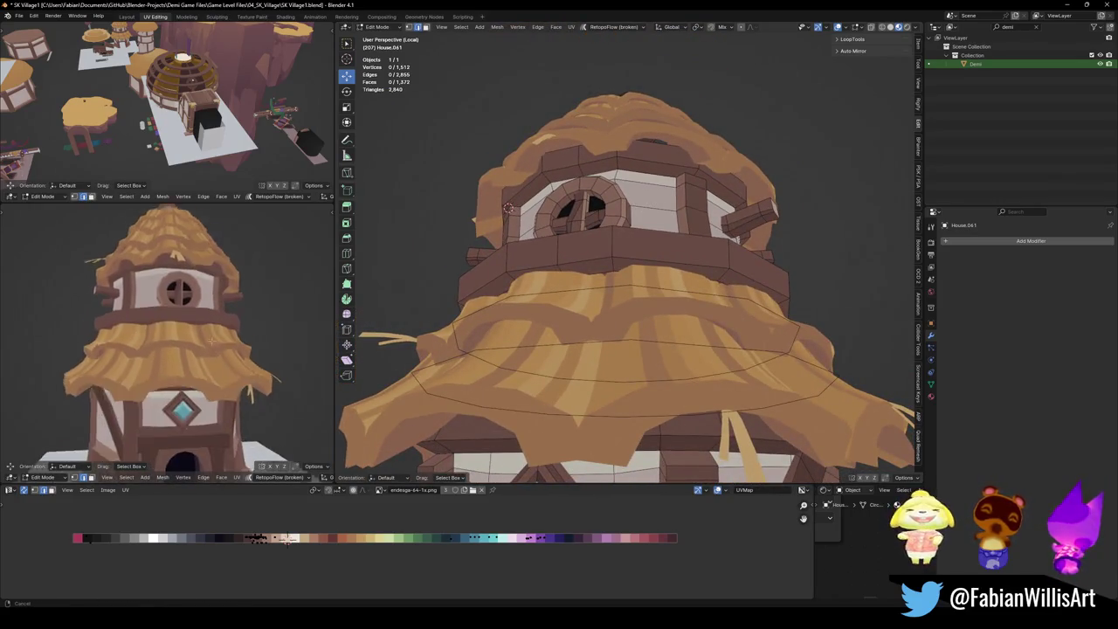
{"action": "middle_click_drag", "start_coordinate": [222, 372], "coordinate": [200, 326]}
{"action": "middle_click_drag", "start_coordinate": [259, 296], "coordinate": [424, 298]}
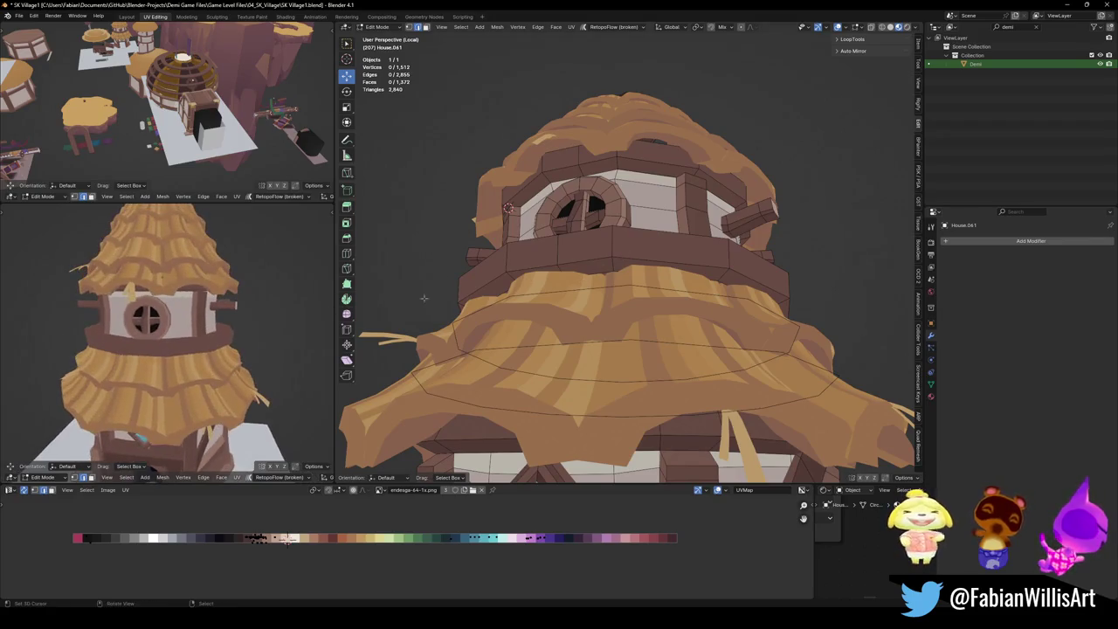
{"action": "middle_click_drag", "start_coordinate": [642, 254], "coordinate": [642, 223]}
{"action": "left_click", "coordinate": [646, 214], "text": "alt"}
{"action": "key", "text": "ctrl+b"}
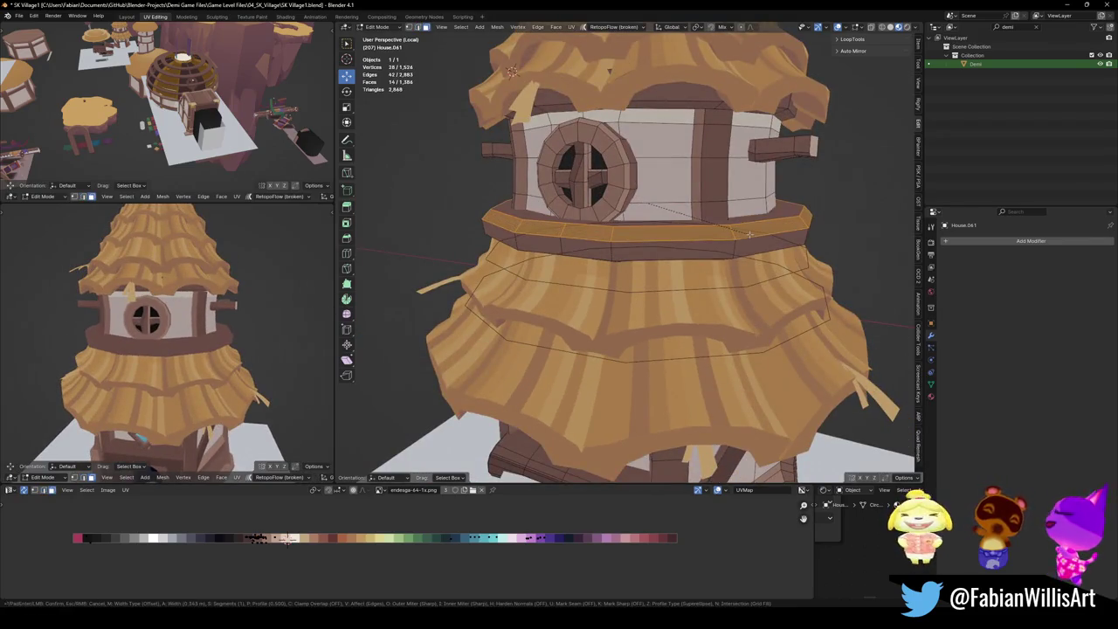
{"action": "left_click", "coordinate": [749, 234]}
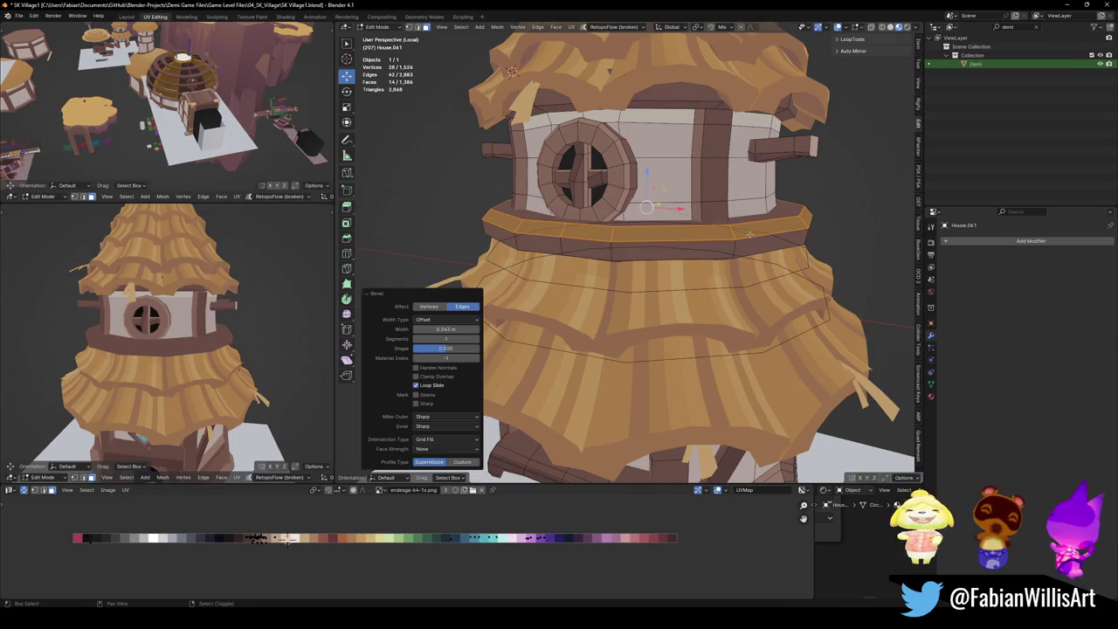
{"action": "key", "text": "g"}
{"action": "key", "text": "x"}
{"action": "left_click", "coordinate": [428, 516]}
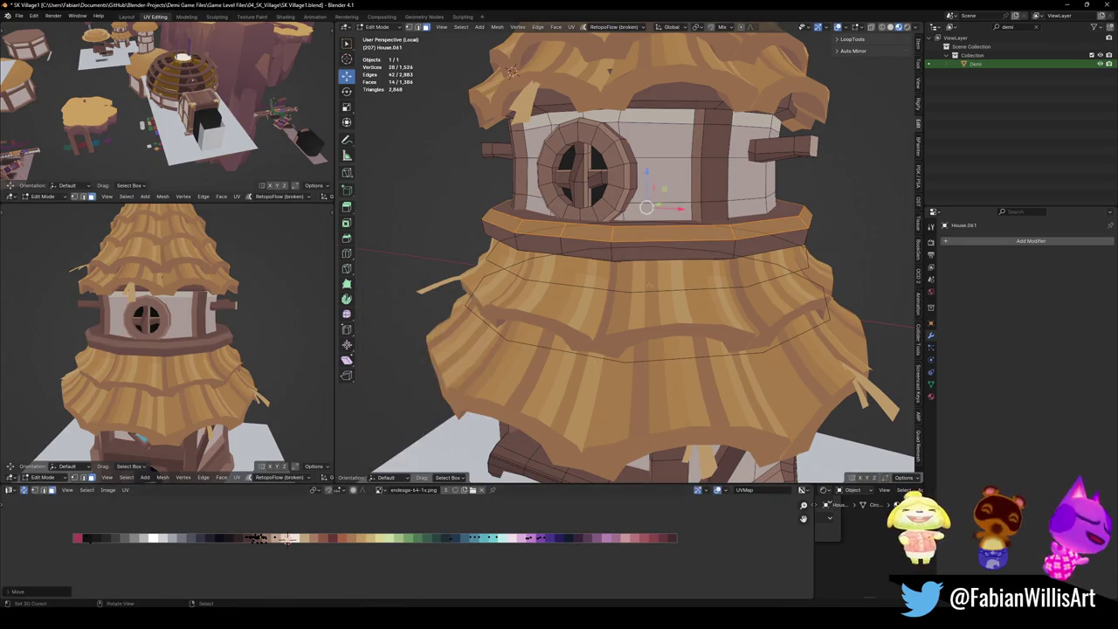
{"action": "key", "text": "alt+a"}
Shift the band's top edge loop to a darker brown on the palette and save.
{"action": "left_click", "coordinate": [654, 218], "text": "alt"}
{"action": "key", "text": "g"}
{"action": "key", "text": "x"}
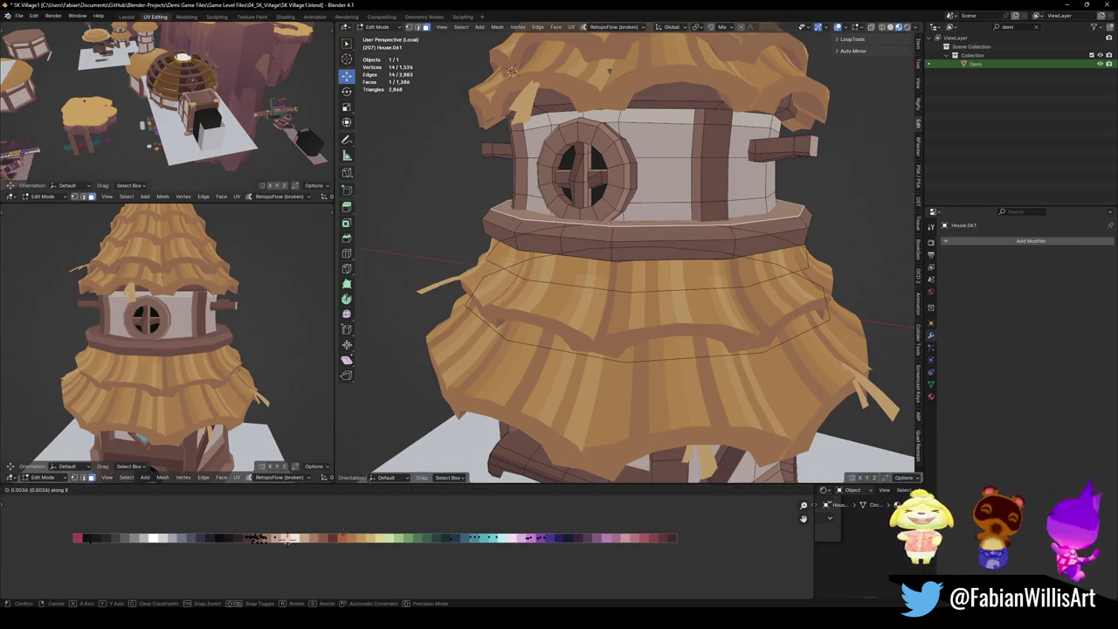
{"action": "left_click", "coordinate": [373, 530]}
{"action": "key", "text": "alt+a"}
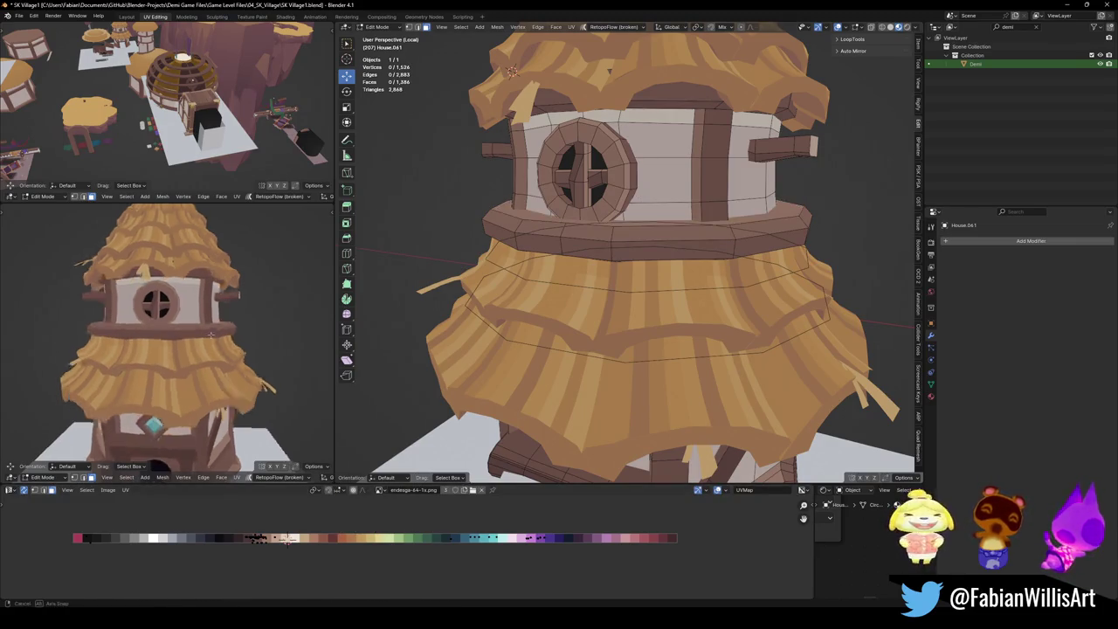
{"action": "scroll", "coordinate": [232, 329], "scroll_direction": "down", "scroll_amount": 6}
{"action": "key", "text": "ctrl+s"}
Select the whole connected roof ring and view the entire tower.
{"action": "middle_click_drag", "start_coordinate": [231, 330], "coordinate": [228, 339]}
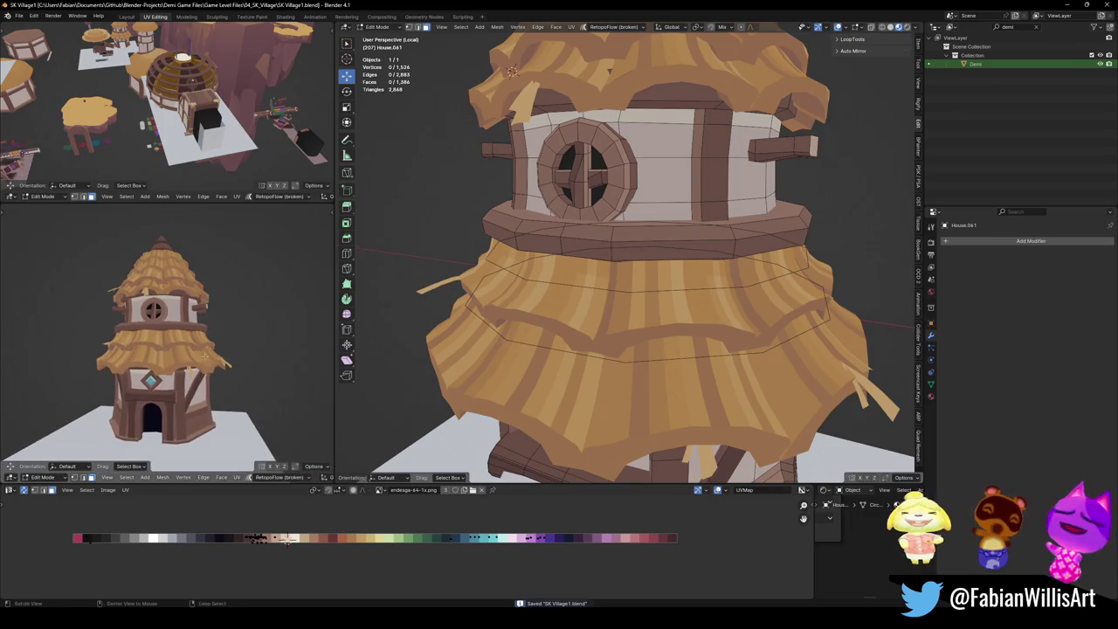
{"action": "scroll", "coordinate": [640, 318], "scroll_direction": "down", "scroll_amount": 3}
{"action": "key", "text": "l"}
{"action": "middle_click_drag", "start_coordinate": [612, 236], "coordinate": [559, 197]}
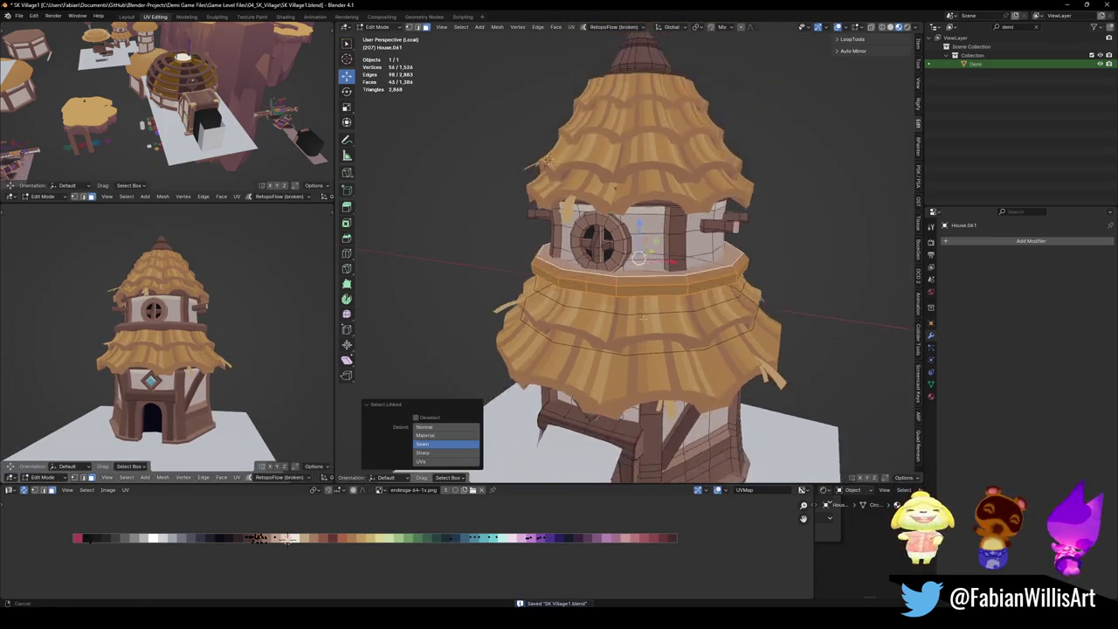
Raise a copy of the roof ring to the roof top and shrink it to 0.552.
{"action": "key", "text": "g"}
{"action": "key", "text": "z"}
{"action": "left_click", "coordinate": [664, 140]}
{"action": "middle_click_drag", "start_coordinate": [681, 123], "coordinate": [691, 153]}
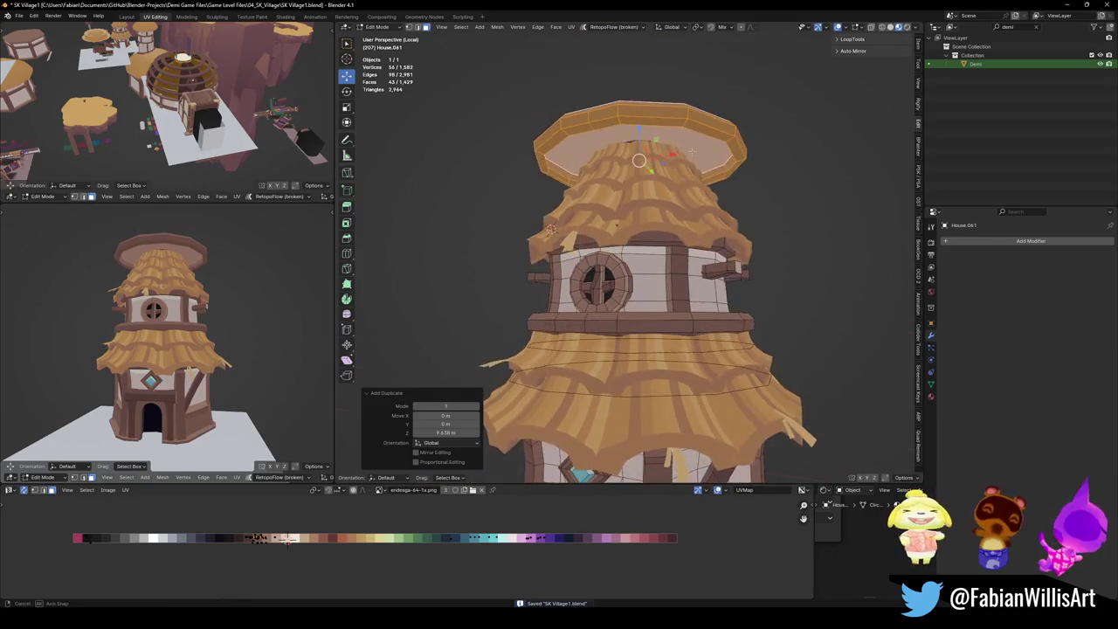
{"action": "key", "text": "ctrl+z"}
{"action": "key", "text": "ctrl+shift+z"}
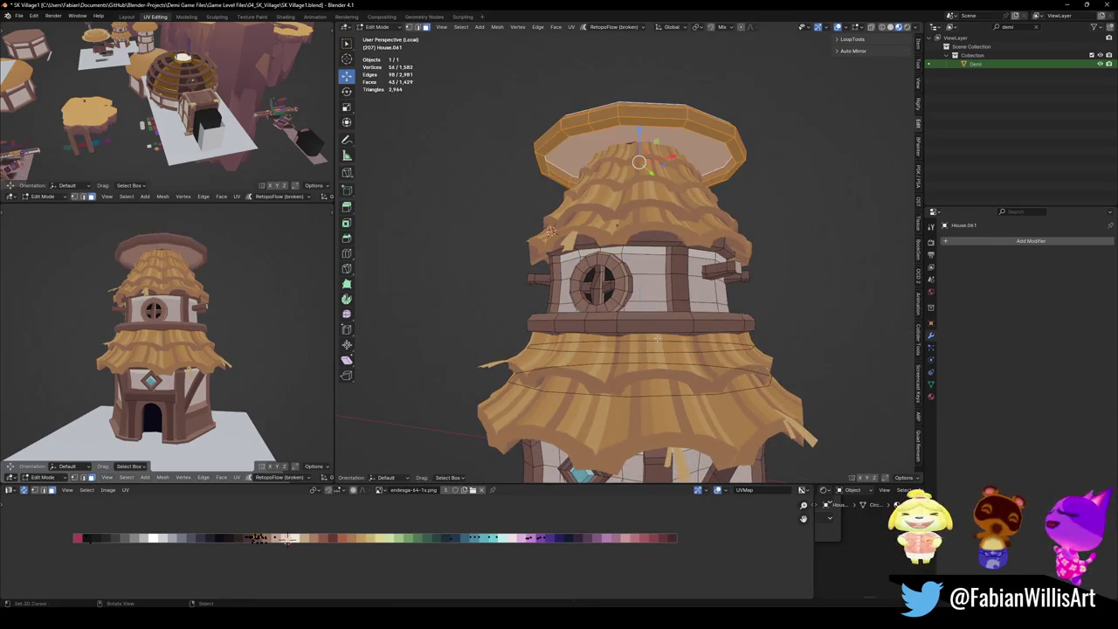
{"action": "key", "text": "s"}
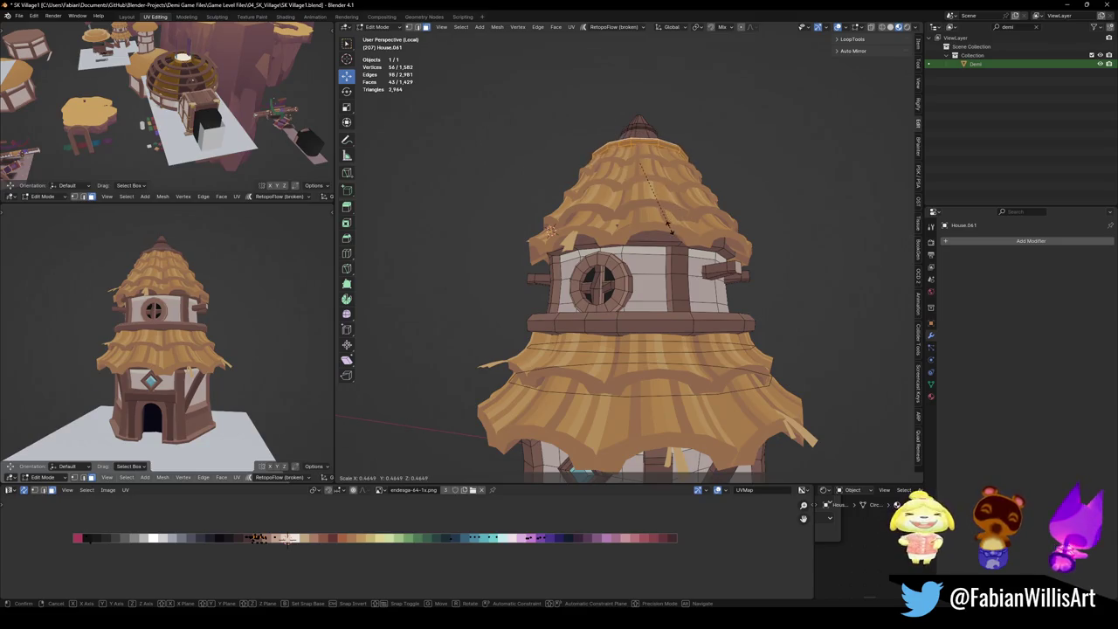
{"action": "left_click", "coordinate": [687, 225]}
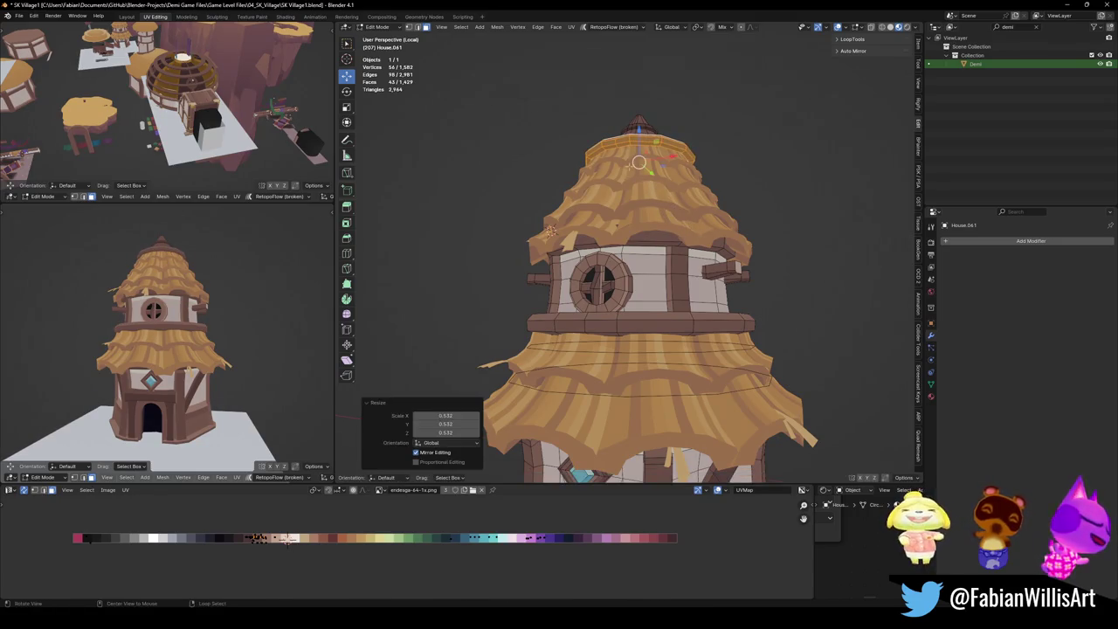
Select the ring of faces on the roof's top cap and shift it along X.
{"action": "middle_click_drag", "start_coordinate": [687, 225], "coordinate": [639, 254]}
{"action": "scroll", "coordinate": [640, 255], "scroll_direction": "up", "scroll_amount": 3}
{"action": "key", "text": "alt+a"}
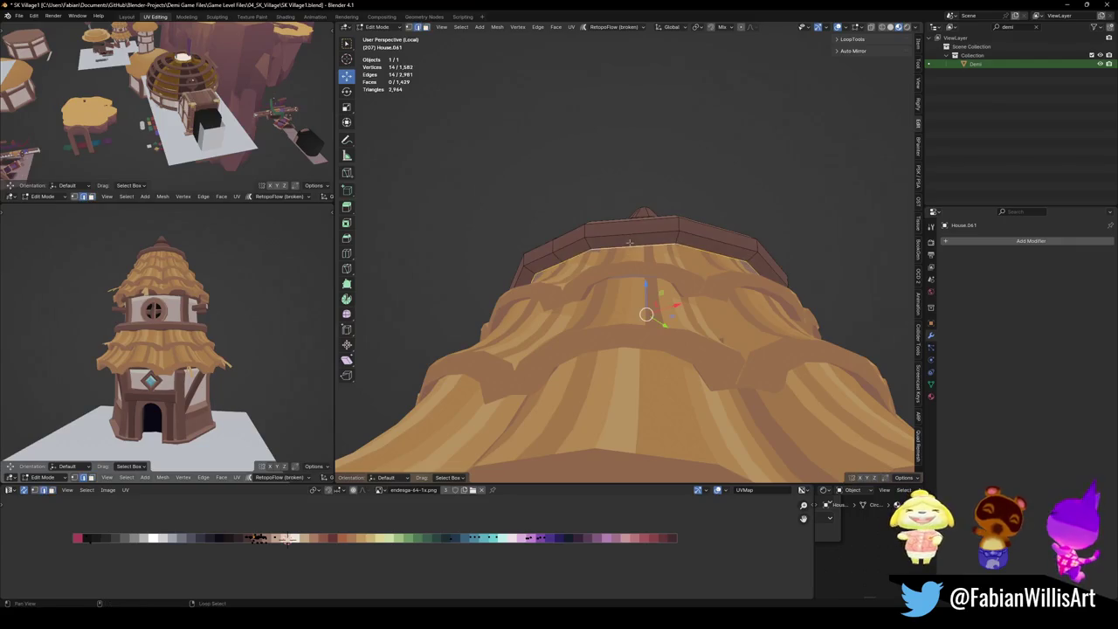
{"action": "scroll", "coordinate": [680, 252], "scroll_direction": "up", "scroll_amount": 2}
{"action": "left_click", "coordinate": [684, 248], "text": "alt"}
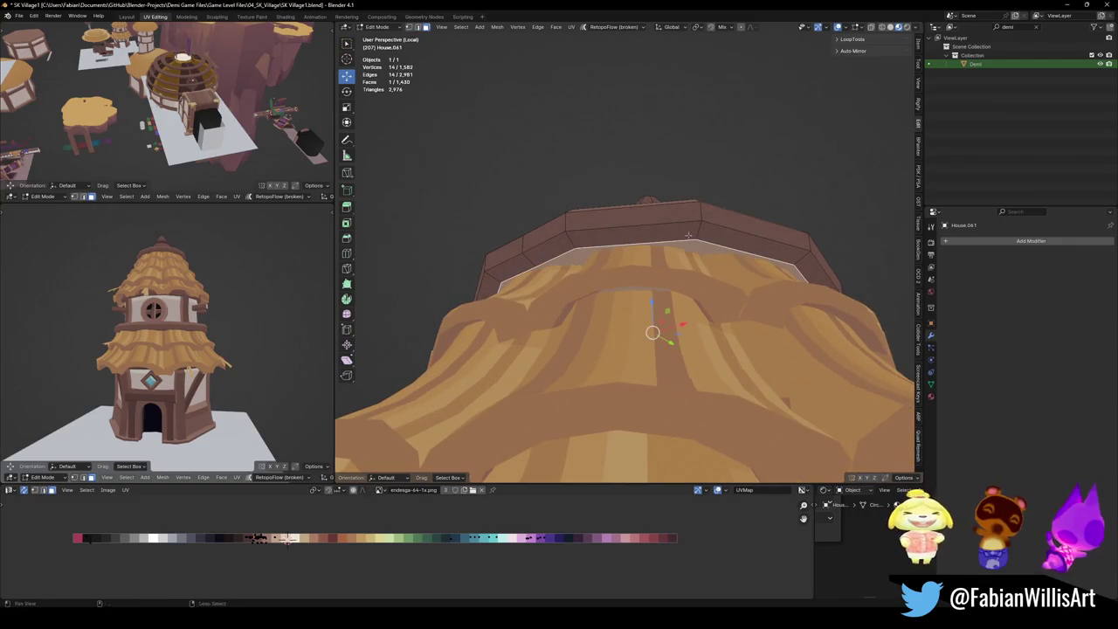
{"action": "scroll", "coordinate": [208, 410], "scroll_direction": "up", "scroll_amount": 2}
{"action": "scroll", "coordinate": [208, 410], "scroll_direction": "up", "scroll_amount": 3}
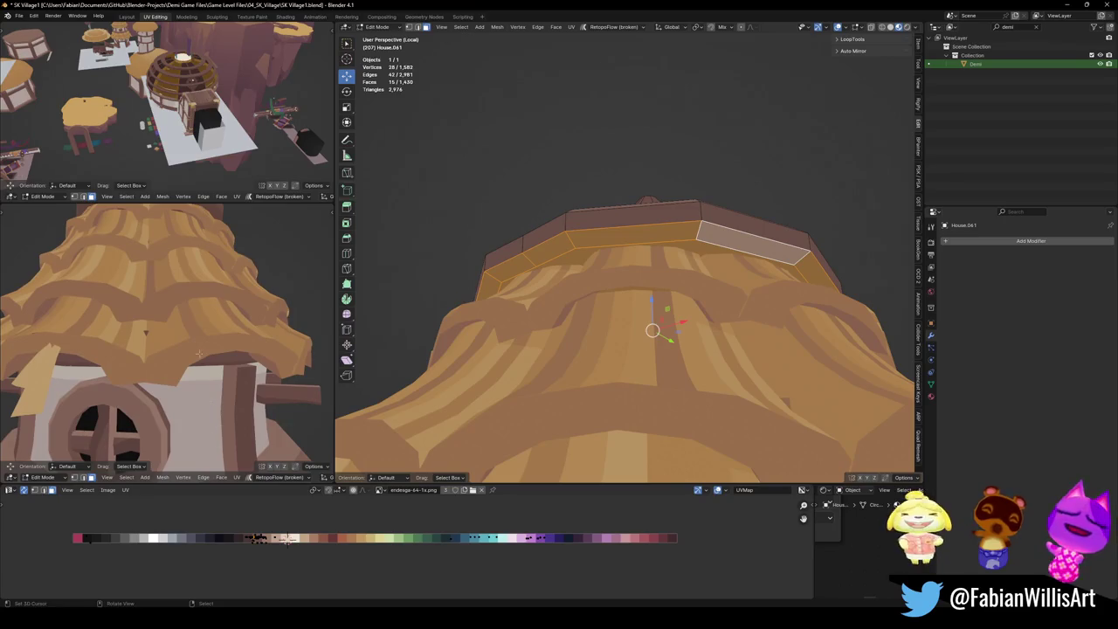
{"action": "middle_click_drag", "start_coordinate": [208, 410], "coordinate": [201, 384]}
{"action": "key", "text": "g"}
{"action": "key", "text": "x"}
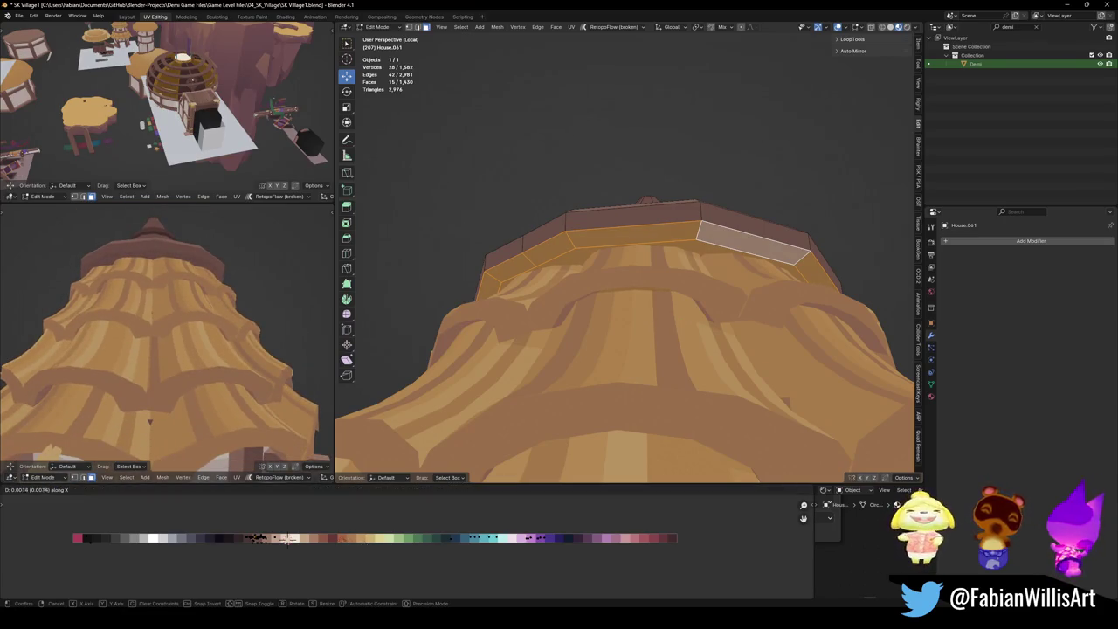
{"action": "left_click", "coordinate": [149, 422]}
{"action": "scroll", "coordinate": [150, 422], "scroll_direction": "down", "scroll_amount": 3}
{"action": "middle_click_drag", "start_coordinate": [149, 422], "coordinate": [186, 343]}
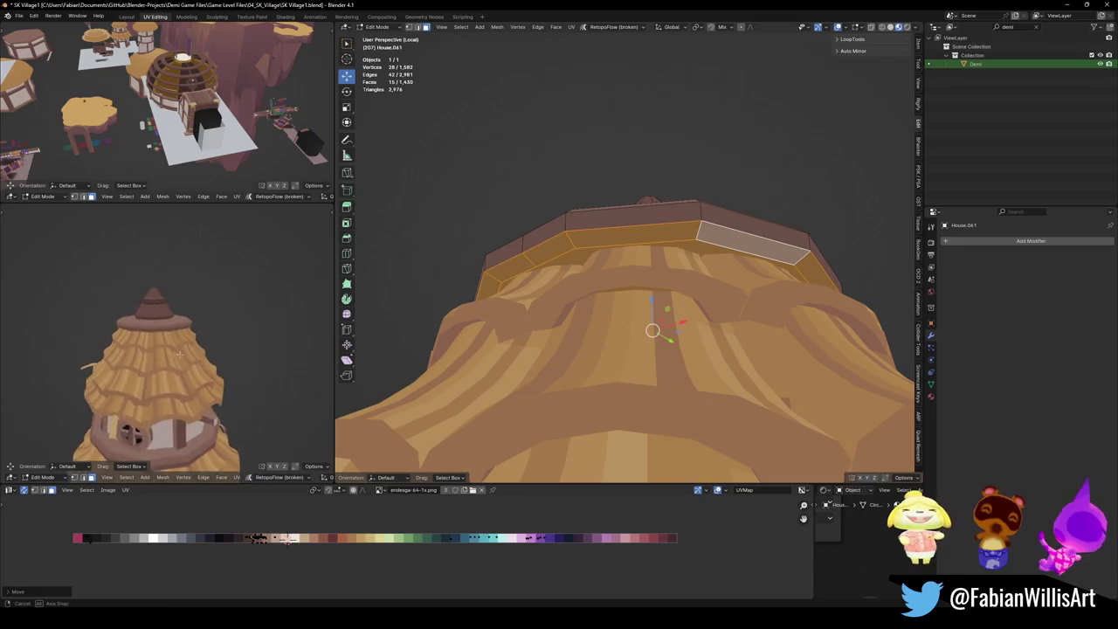
{"action": "scroll", "coordinate": [185, 343], "scroll_direction": "down", "scroll_amount": 2}
Shrink the roof's flat top face together with its surrounding ring of faces.
{"action": "mouse_move", "coordinate": [664, 131]}
{"action": "middle_mouse_down"}
{"action": "mouse_move", "coordinate": [670, 194]}
{"action": "mouse_move", "coordinate": [681, 187]}
{"action": "middle_mouse_up"}
{"action": "left_click", "coordinate": [670, 194]}
{"action": "key", "text": "s"}
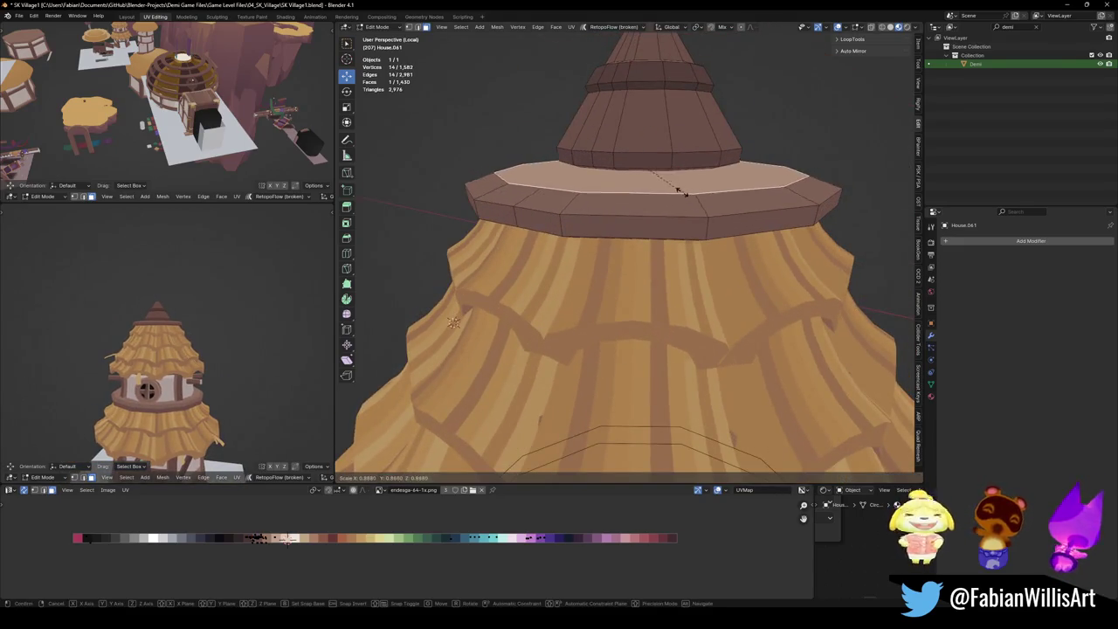
{"action": "left_click", "coordinate": [663, 209]}
{"action": "key", "text": "ctrl+KP_Add"}
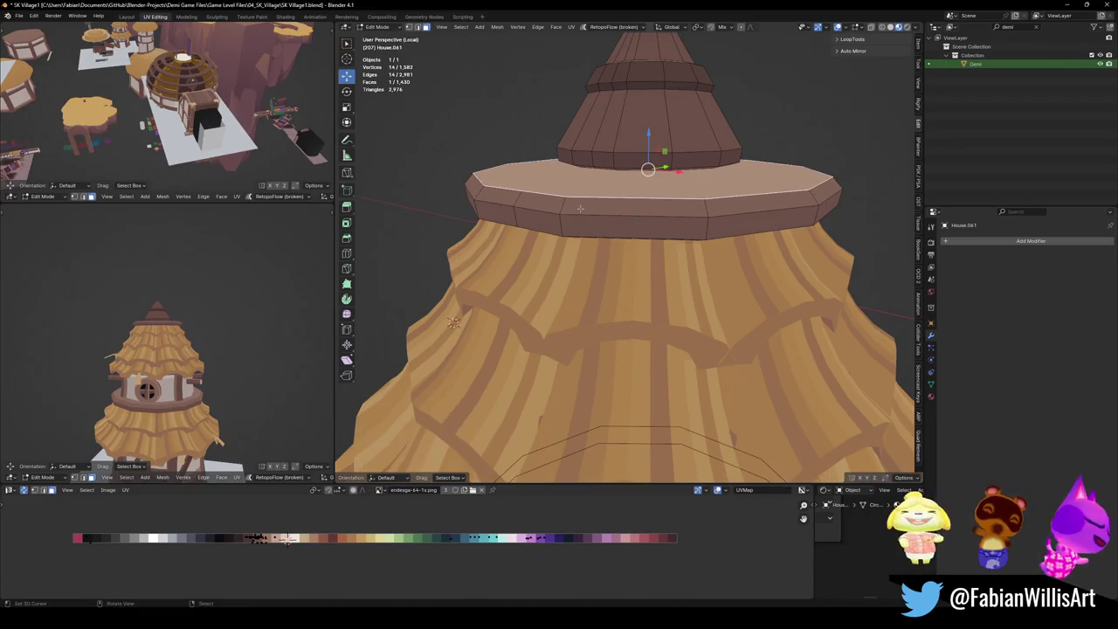
{"action": "key", "text": "s"}
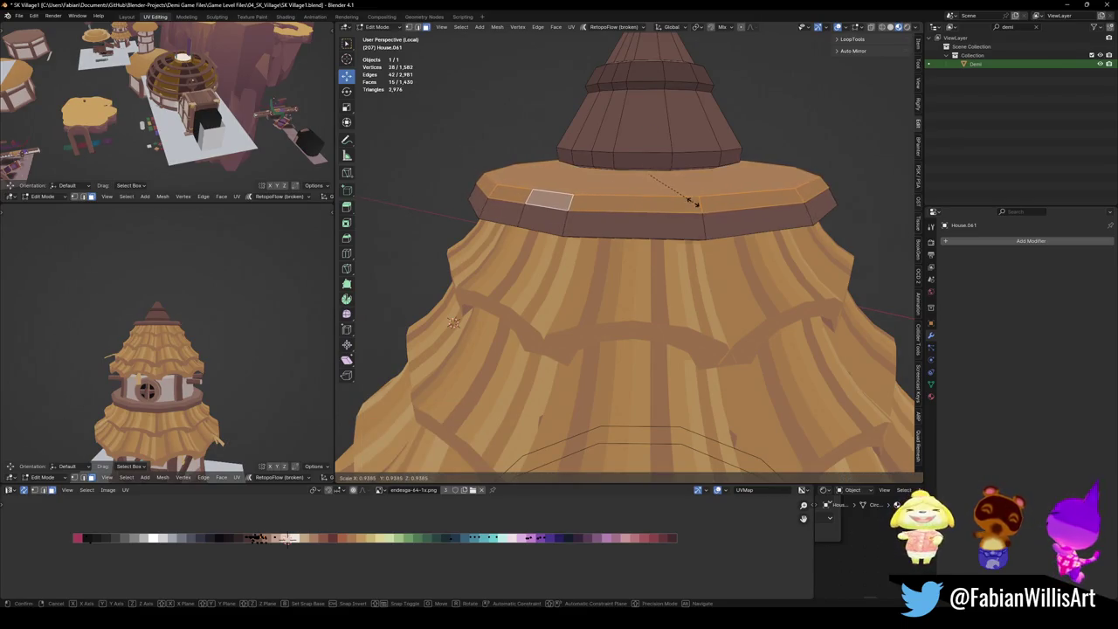
{"action": "left_click", "coordinate": [679, 202]}
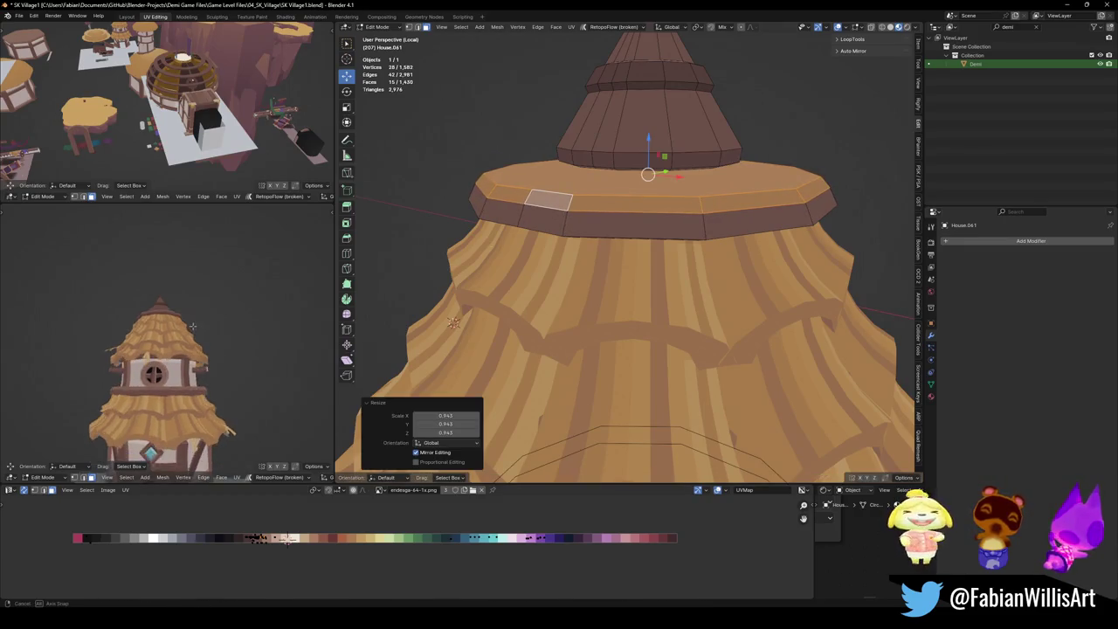
Delete the connected upper roof cone's vertices, leaving a flat wooden cap.
{"action": "left_click", "coordinate": [667, 150]}
{"action": "key", "text": "ctrl+l"}
{"action": "key", "text": "x"}
{"action": "left_click", "coordinate": [667, 150]}
{"action": "mouse_move", "coordinate": [157, 366]}
{"action": "middle_mouse_down"}
{"action": "mouse_move", "coordinate": [176, 331]}
{"action": "mouse_move", "coordinate": [163, 346]}
{"action": "mouse_move", "coordinate": [200, 352]}
{"action": "middle_mouse_up"}
{"action": "mouse_move", "coordinate": [204, 313]}
{"action": "middle_mouse_down"}
{"action": "mouse_move", "coordinate": [196, 320]}
{"action": "mouse_move", "coordinate": [196, 281]}
{"action": "middle_mouse_up"}
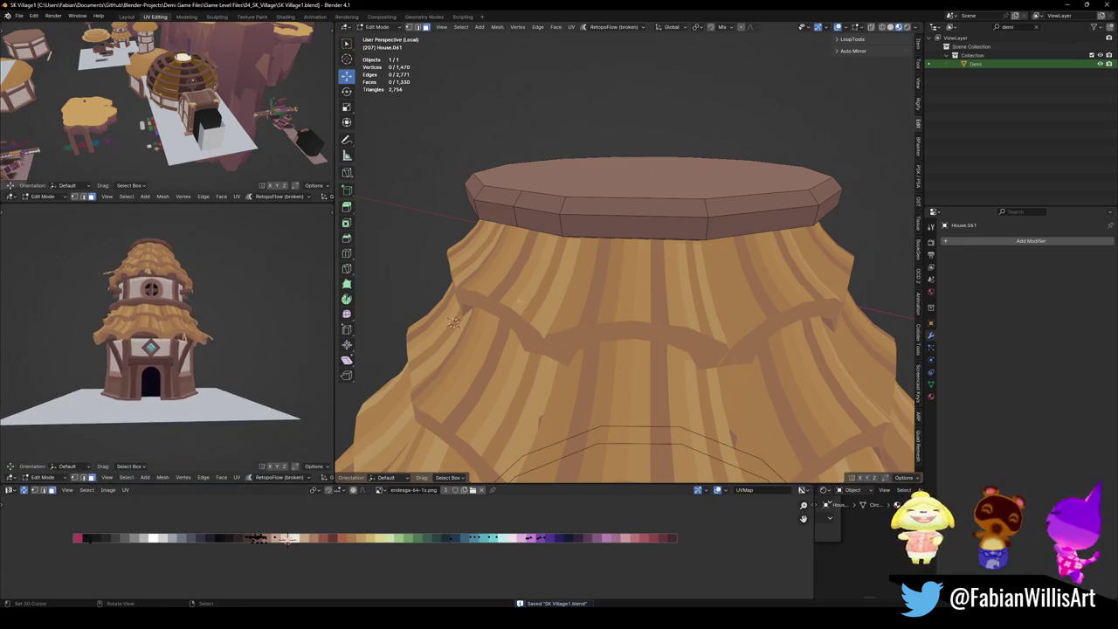
{"action": "scroll", "coordinate": [625, 289], "scroll_direction": "down", "scroll_amount": 1}
{"action": "scroll", "coordinate": [625, 288], "scroll_direction": "down", "scroll_amount": 1}
{"action": "scroll", "coordinate": [625, 288], "scroll_direction": "down", "scroll_amount": 3}
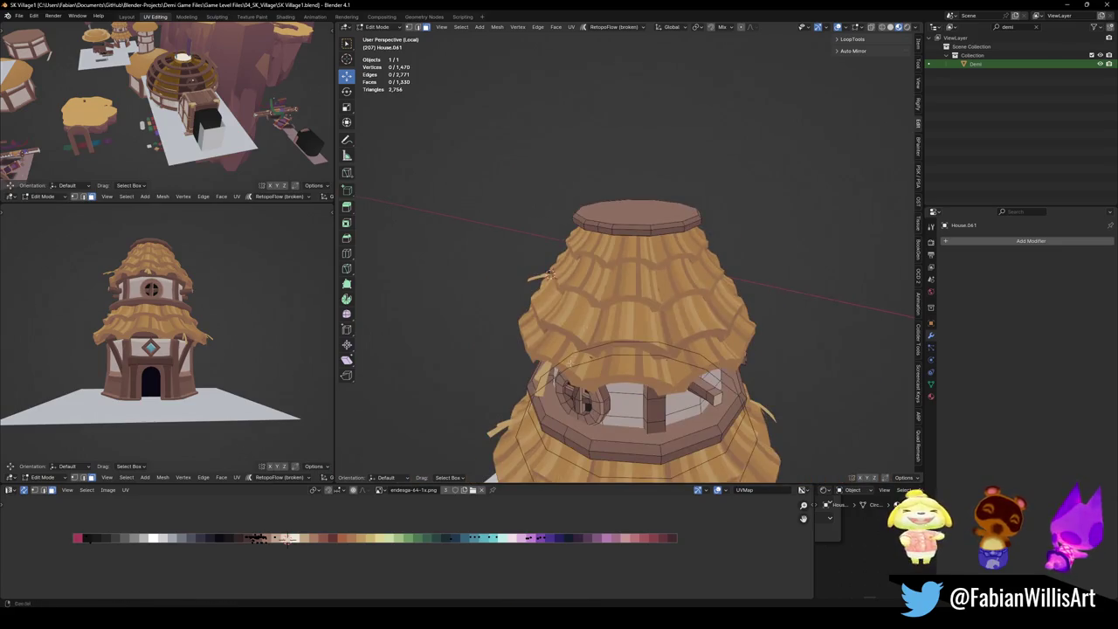
{"action": "middle_click_drag", "start_coordinate": [624, 289], "coordinate": [625, 275]}
{"action": "middle_click_drag", "start_coordinate": [158, 349], "coordinate": [218, 350]}
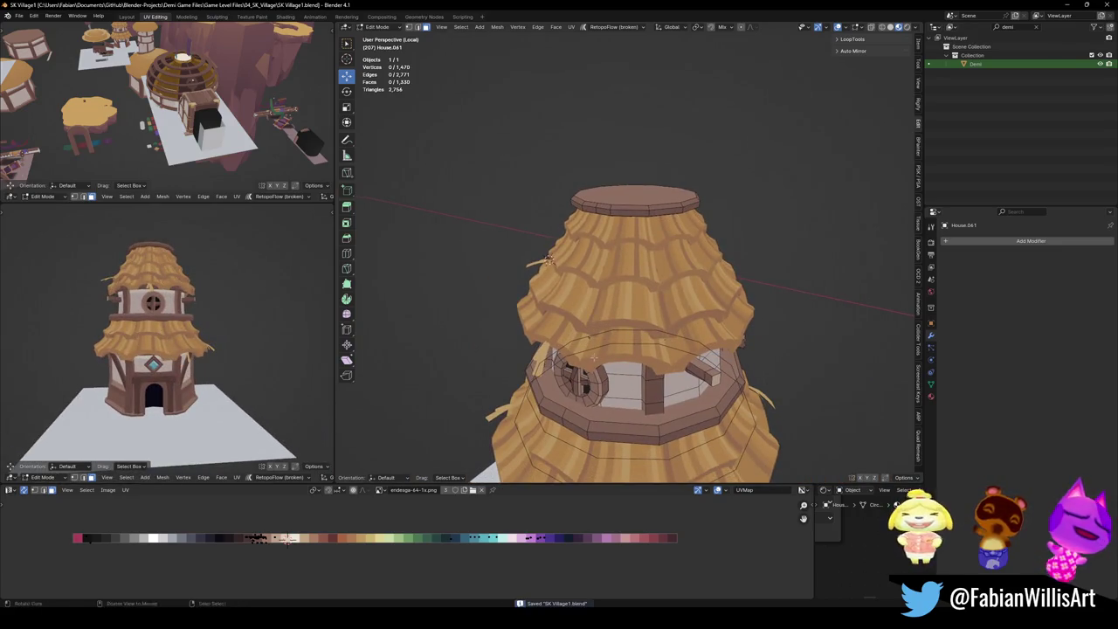
Return to Object Mode and look over the flattened roof top.
{"action": "key", "text": "Tab"}
{"action": "mouse_move", "coordinate": [594, 357]}
{"action": "middle_mouse_down"}
{"action": "mouse_move", "coordinate": [629, 363]}
{"action": "mouse_move", "coordinate": [611, 348]}
{"action": "middle_mouse_up"}
{"action": "scroll", "coordinate": [612, 356], "scroll_direction": "down", "scroll_amount": 2}
{"action": "scroll", "coordinate": [633, 356], "scroll_direction": "up", "scroll_amount": 3}
{"action": "scroll", "coordinate": [631, 358], "scroll_direction": "up", "scroll_amount": 2}
{"action": "scroll", "coordinate": [631, 358], "scroll_direction": "down", "scroll_amount": 1}
{"action": "scroll", "coordinate": [611, 347], "scroll_direction": "down", "scroll_amount": 2}
Duplicate the lower thatch skirt, apply its modifiers, then lower and slightly enlarge the copy.
{"action": "left_click", "coordinate": [610, 342]}
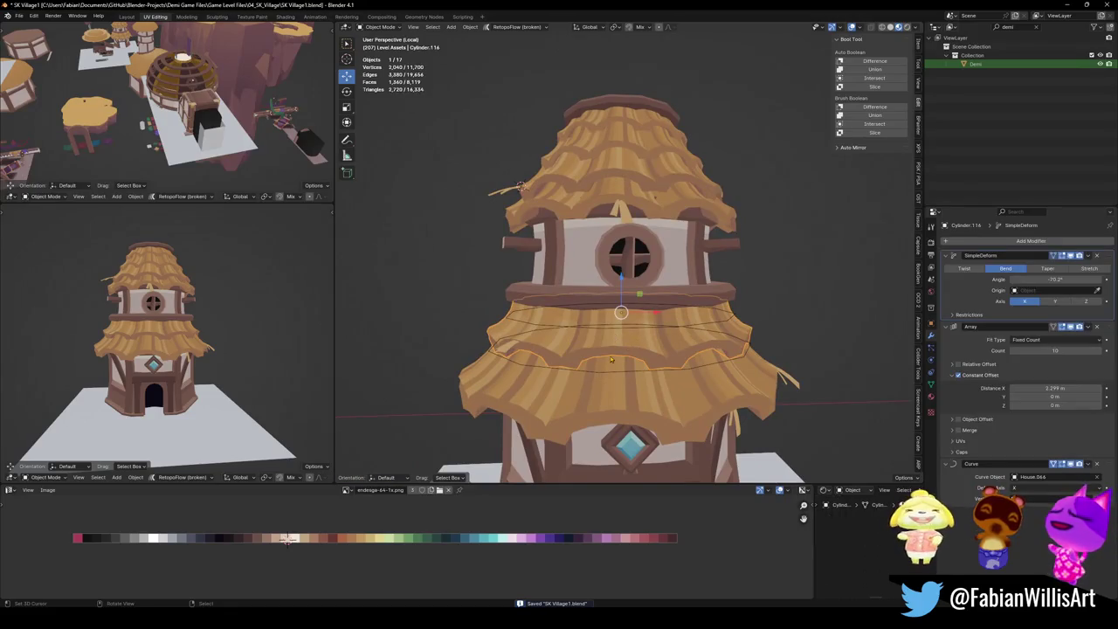
{"action": "key", "text": "shift+d"}
{"action": "key", "text": "z"}
{"action": "key", "text": "Escape"}
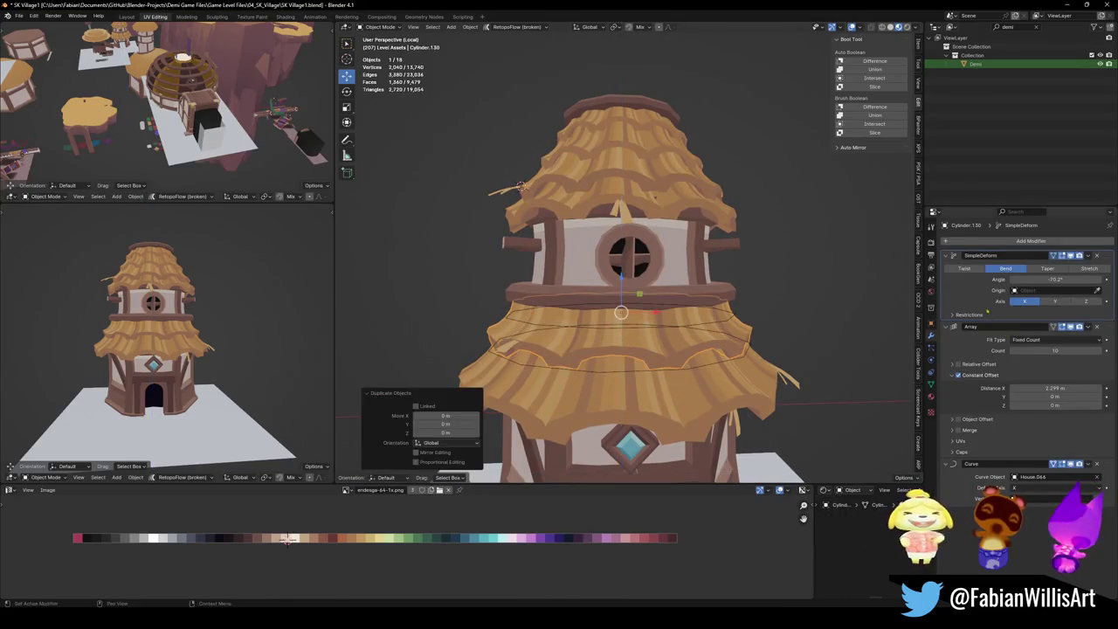
{"action": "key", "text": "ctrl+a"}
{"action": "key", "text": "ctrl+a"}
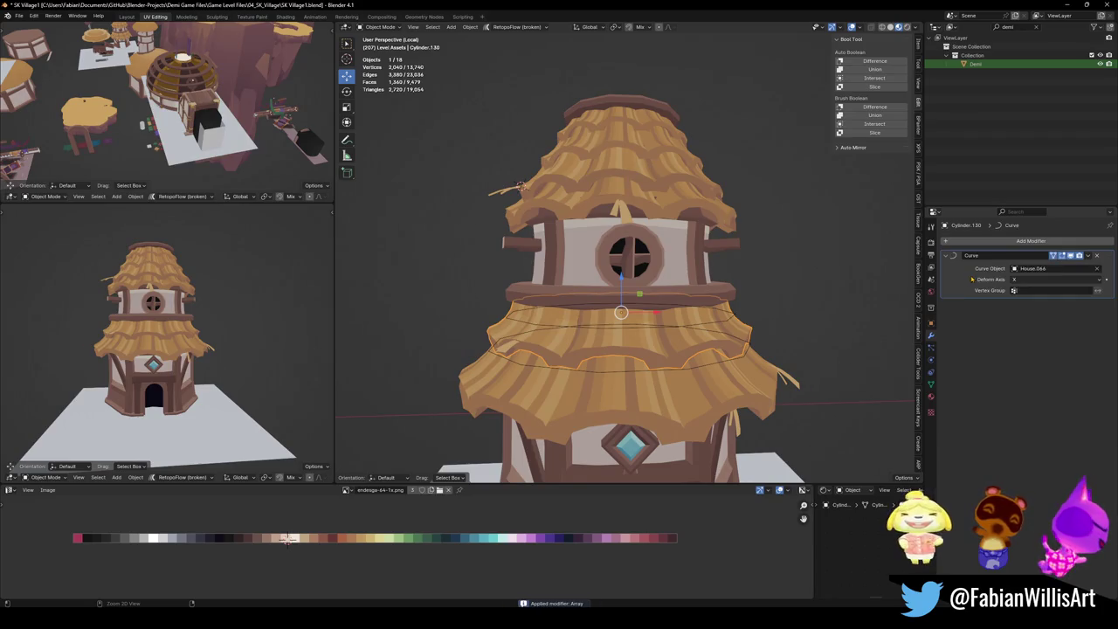
{"action": "key", "text": "ctrl+a"}
{"action": "key", "text": "g"}
{"action": "key", "text": "z"}
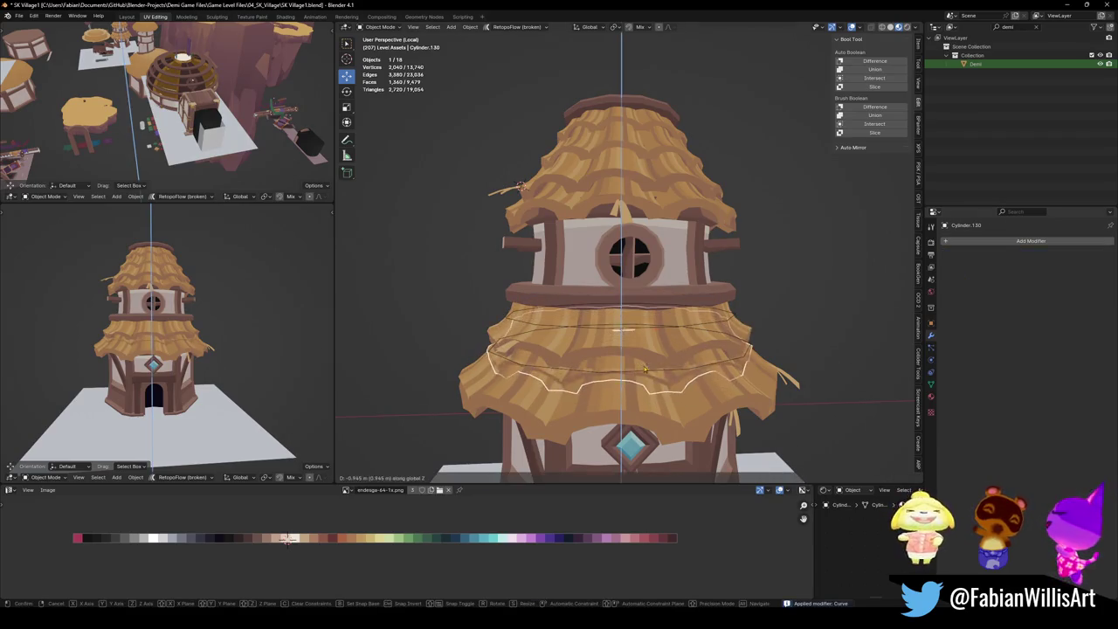
{"action": "left_click", "coordinate": [734, 365]}
{"action": "key", "text": "s"}
{"action": "left_click", "coordinate": [642, 325]}
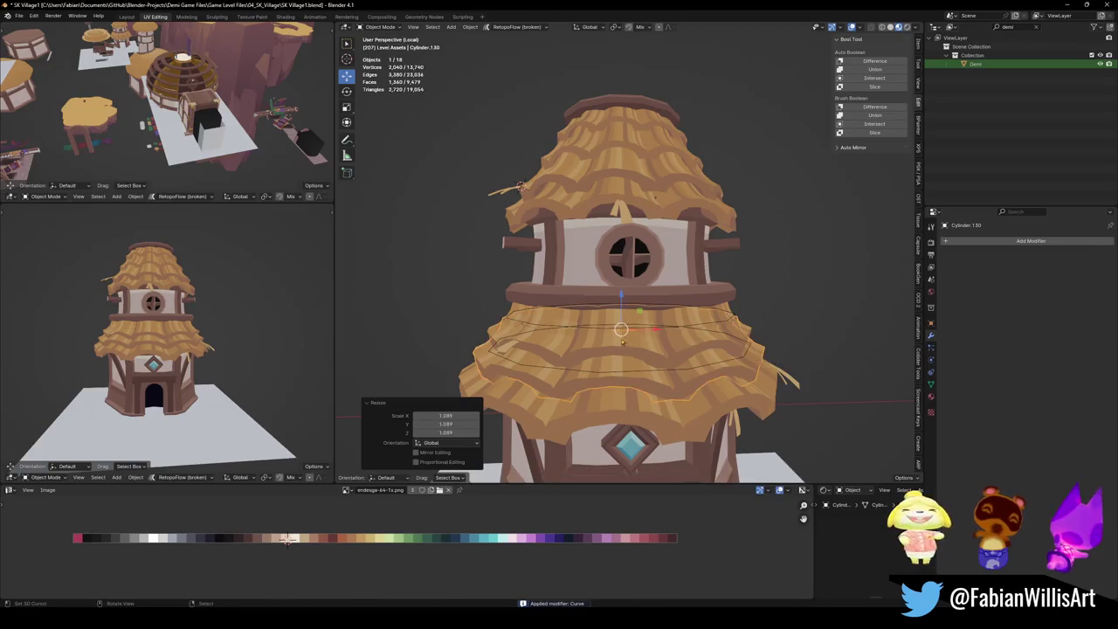
Duplicate the baked skirt, raising it 1.09 and scaling it to 0.877.
{"action": "left_click", "coordinate": [638, 323]}
{"action": "left_click", "coordinate": [639, 323]}
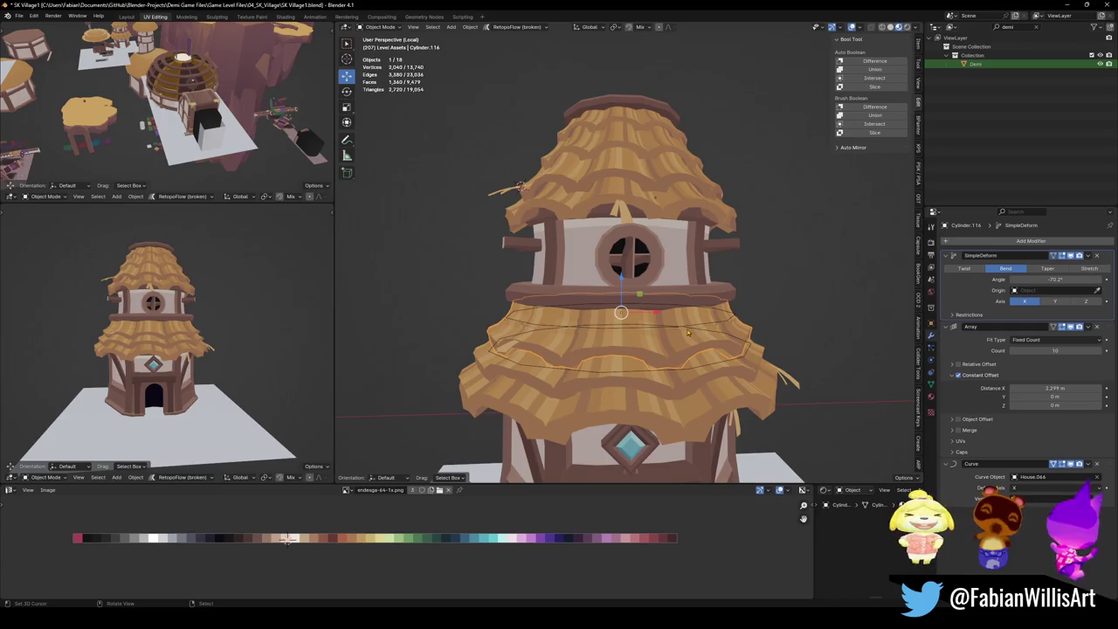
{"action": "key", "text": "ctrl+a"}
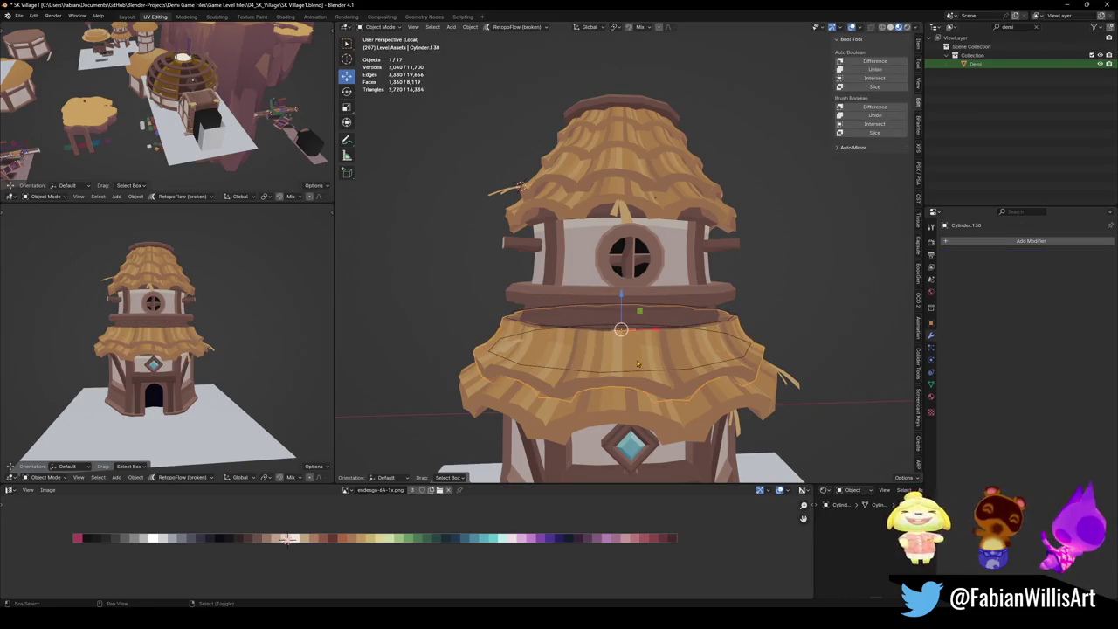
{"action": "key", "text": "shift+d"}
{"action": "key", "text": "z"}
{"action": "left_click", "coordinate": [647, 349]}
{"action": "key", "text": "s"}
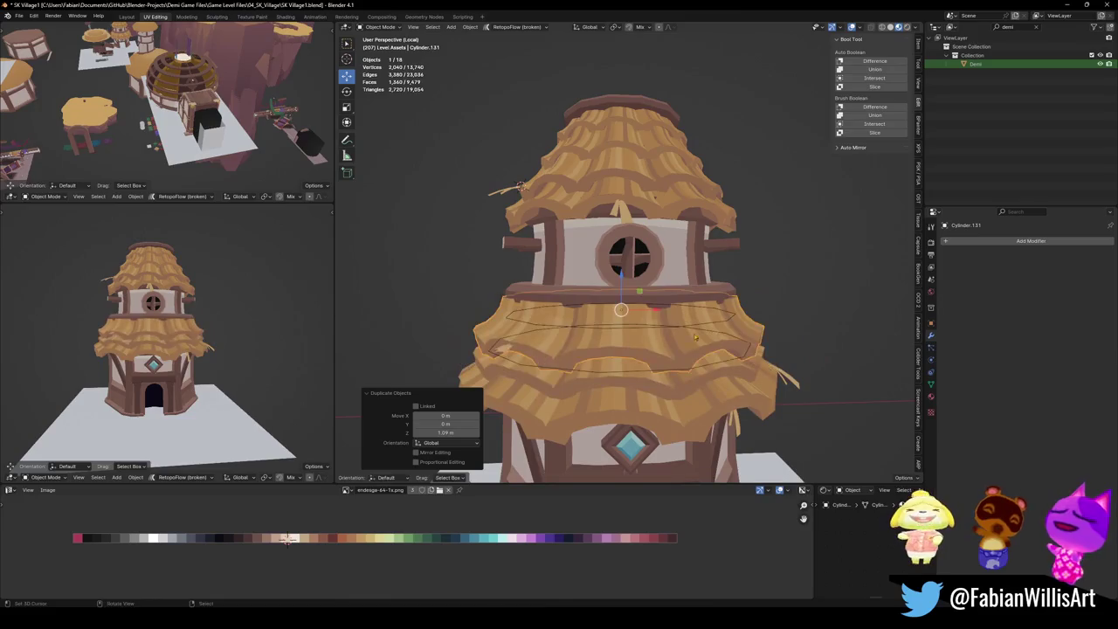
{"action": "left_click", "coordinate": [642, 325]}
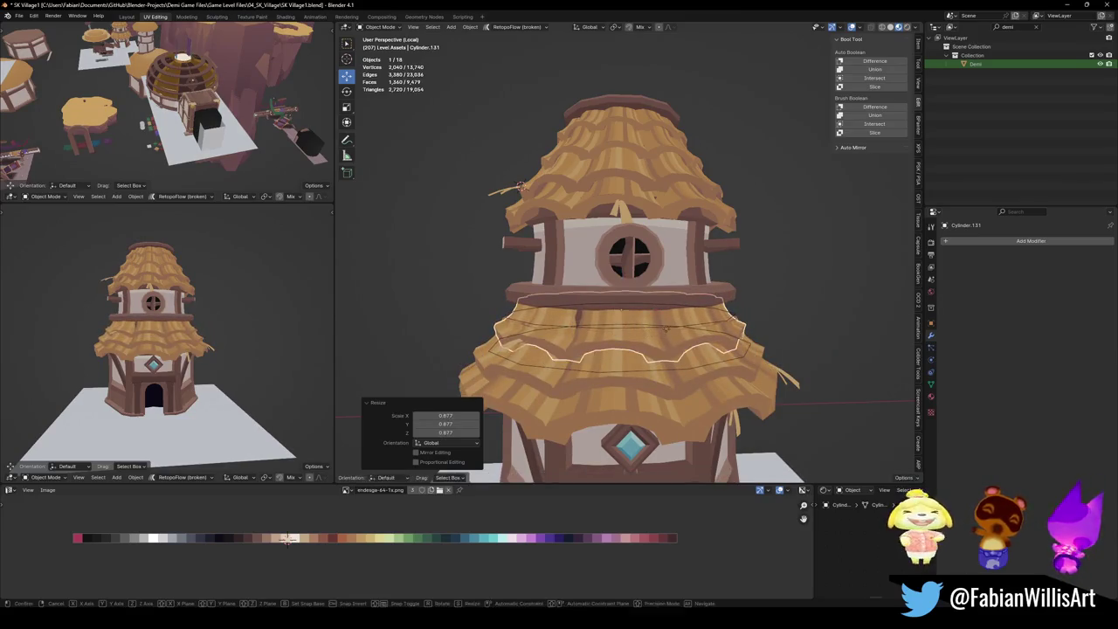
Adjust the new skirt's height on the Z axis and save the file.
{"action": "key", "text": "g"}
{"action": "key", "text": "z"}
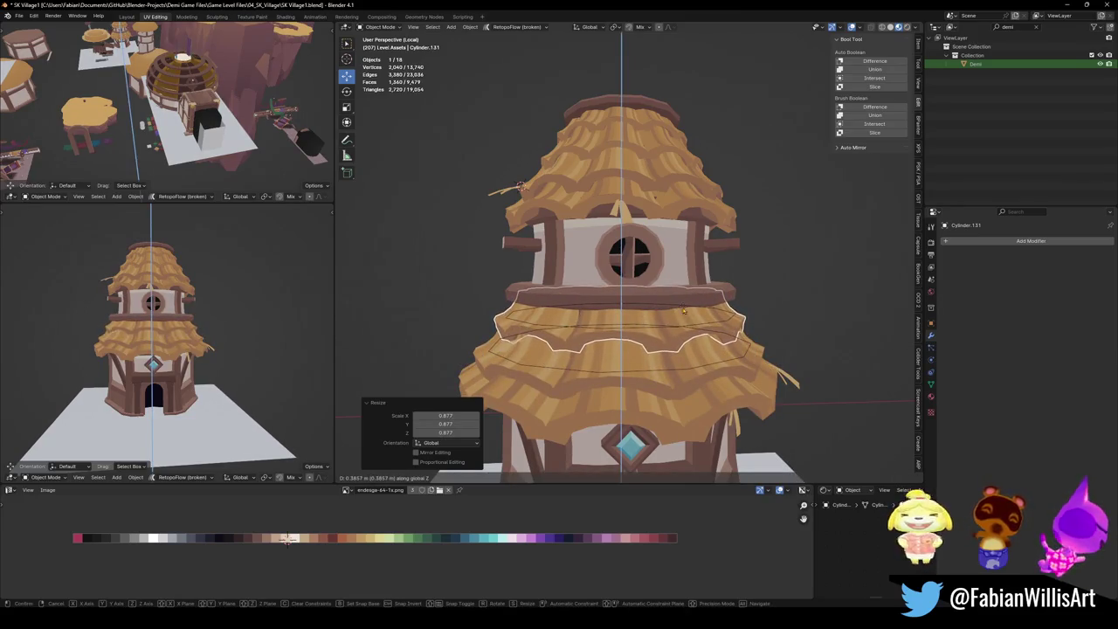
{"action": "key", "text": "Escape"}
{"action": "scroll", "coordinate": [130, 297], "scroll_direction": "up", "scroll_amount": 3}
{"action": "scroll", "coordinate": [129, 297], "scroll_direction": "up", "scroll_amount": 3}
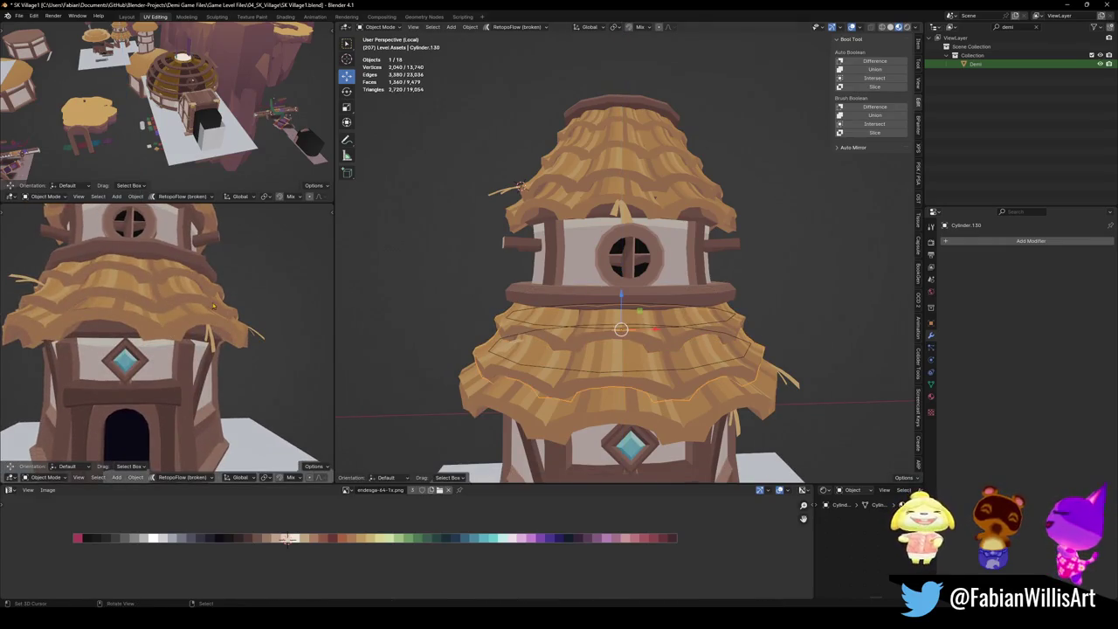
{"action": "key", "text": "g"}
{"action": "key", "text": "z"}
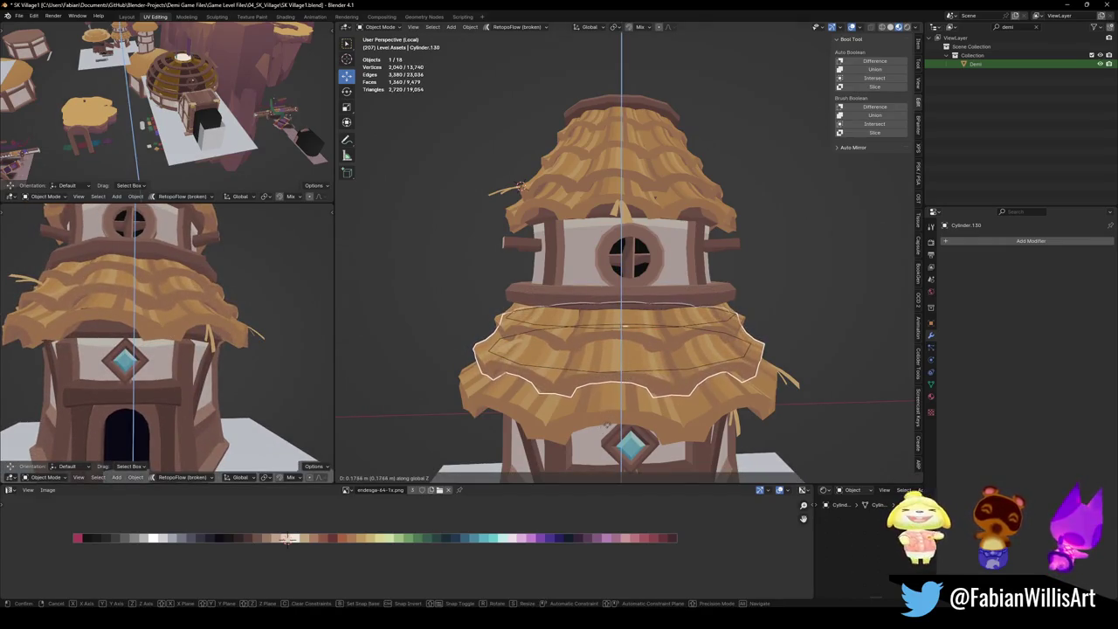
{"action": "left_click", "coordinate": [605, 428]}
{"action": "scroll", "coordinate": [166, 332], "scroll_direction": "down", "scroll_amount": 4}
{"action": "key", "text": "ctrl+s"}
Orbit the side and main views to inspect the stacked thatch skirts.
{"action": "key", "text": "g"}
{"action": "key", "text": "z"}
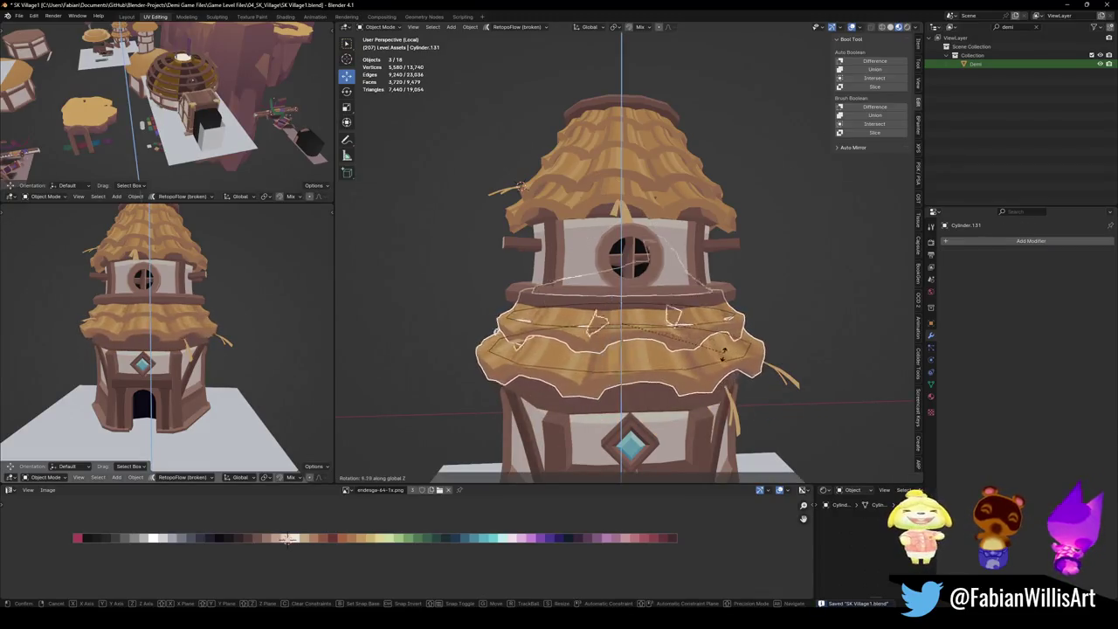
{"action": "key", "text": "Escape"}
{"action": "scroll", "coordinate": [210, 322], "scroll_direction": "down", "scroll_amount": 3}
{"action": "mouse_move", "coordinate": [210, 322]}
{"action": "middle_mouse_down"}
{"action": "mouse_move", "coordinate": [323, 291]}
{"action": "mouse_move", "coordinate": [221, 320]}
{"action": "mouse_move", "coordinate": [228, 312]}
{"action": "middle_mouse_up"}
{"action": "scroll", "coordinate": [612, 332], "scroll_direction": "down", "scroll_amount": 5}
{"action": "mouse_move", "coordinate": [612, 332]}
{"action": "middle_mouse_down"}
{"action": "mouse_move", "coordinate": [710, 337]}
{"action": "mouse_move", "coordinate": [674, 339]}
{"action": "middle_mouse_up"}
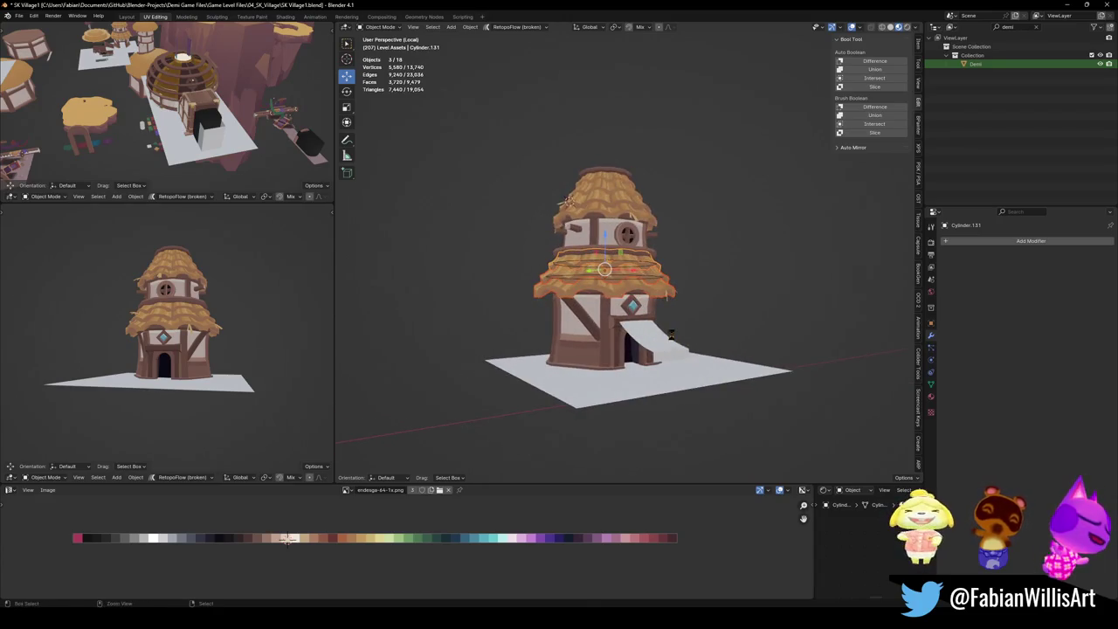
Give the awning the house's palette material and save the file.
{"action": "key", "text": "ctrl+s"}
{"action": "scroll", "coordinate": [663, 342], "scroll_direction": "up", "scroll_amount": 3}
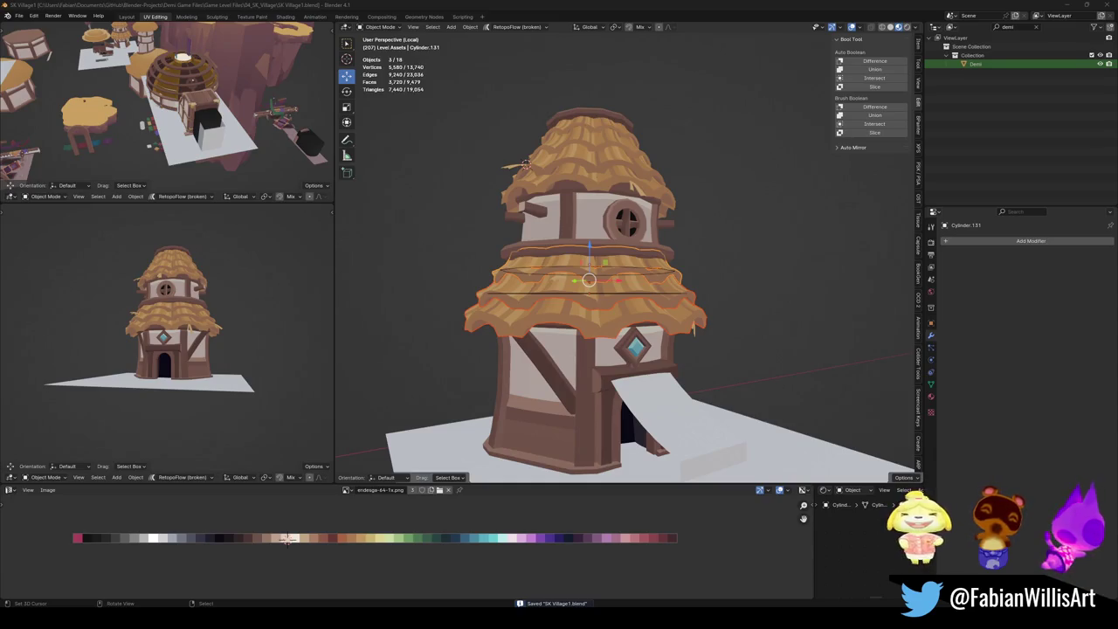
{"action": "middle_click_drag", "start_coordinate": [674, 339], "coordinate": [655, 358]}
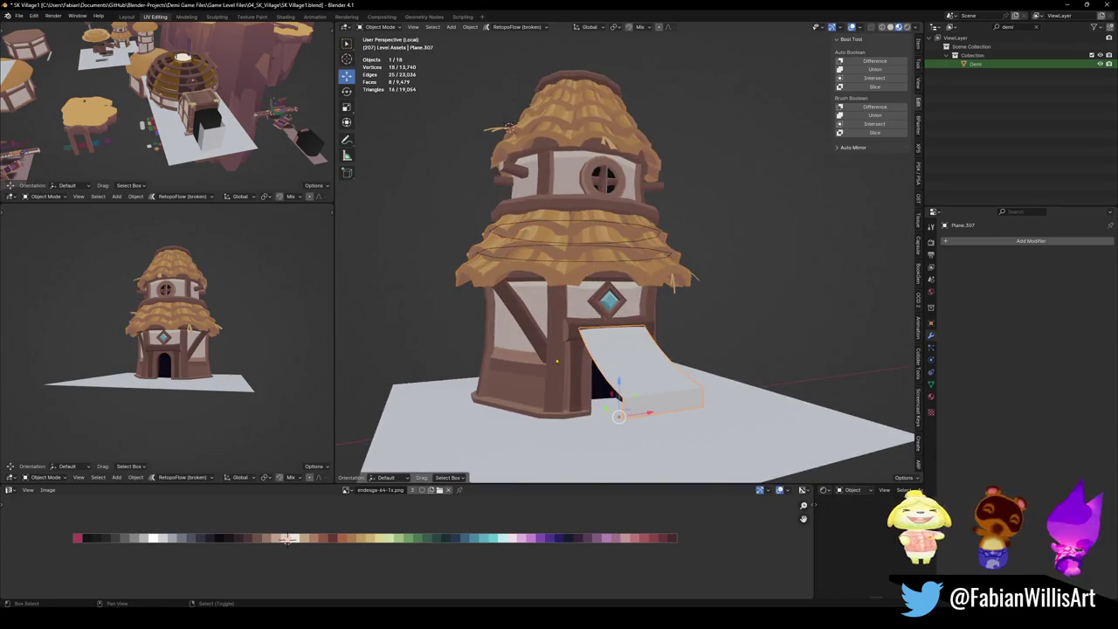
{"action": "left_click", "coordinate": [562, 359], "text": "shift"}
{"action": "key", "text": "q"}
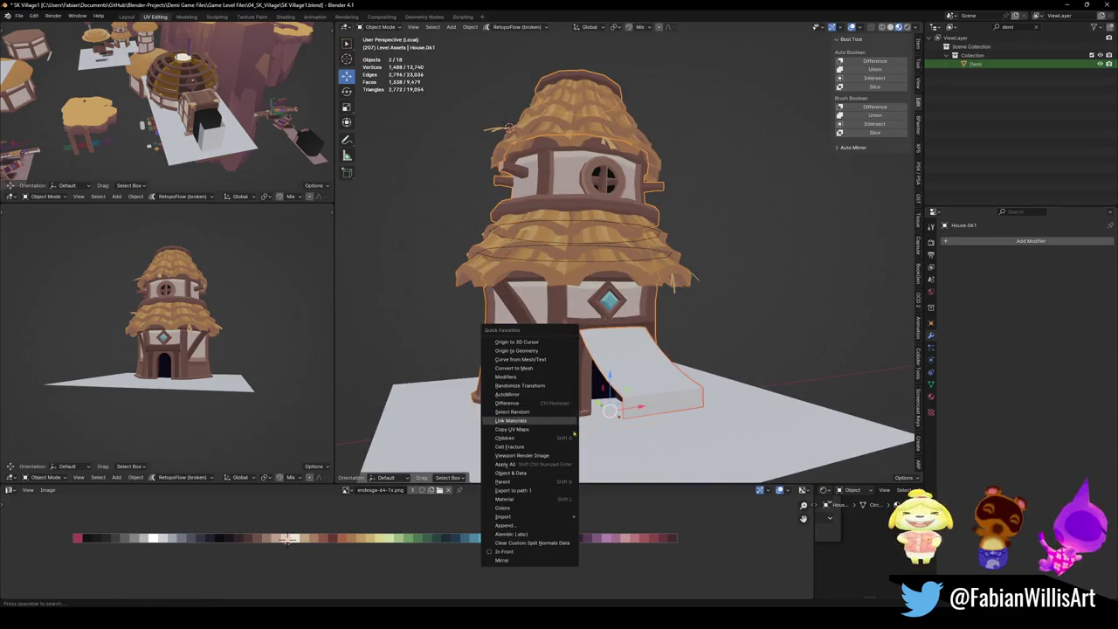
{"action": "left_click", "coordinate": [525, 421]}
{"action": "key", "text": "ctrl+s"}
Collapse all the awning's UVs onto the palette and slide them to a new colour.
{"action": "key", "text": "Tab"}
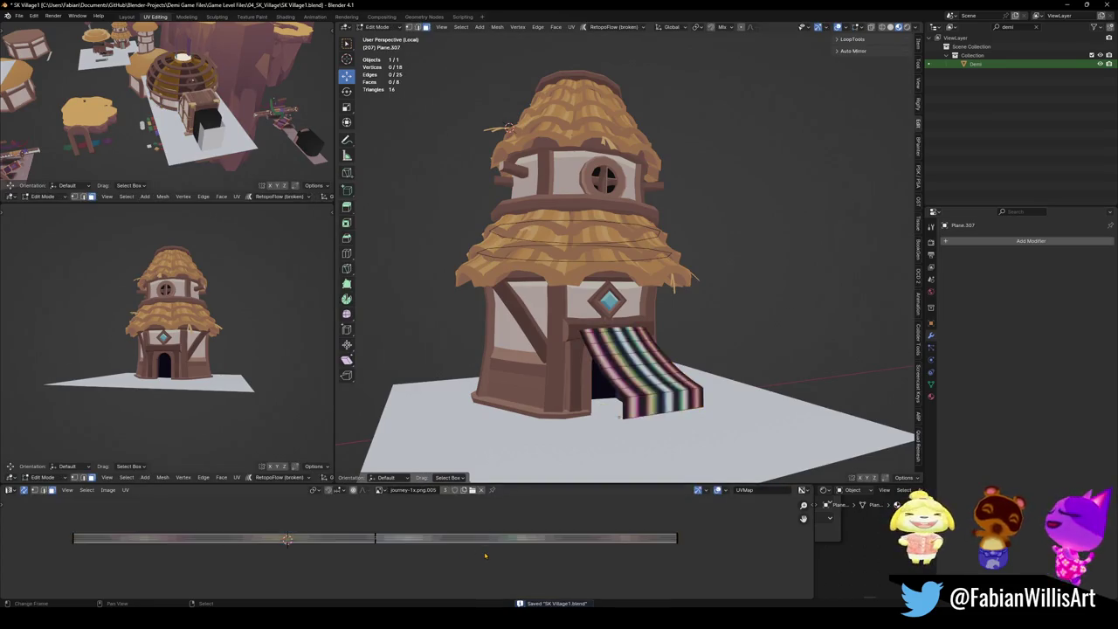
{"action": "key", "text": "a"}
{"action": "key", "text": "s"}
{"action": "key", "text": "0"}
{"action": "key", "text": "Return"}
{"action": "key", "text": "g"}
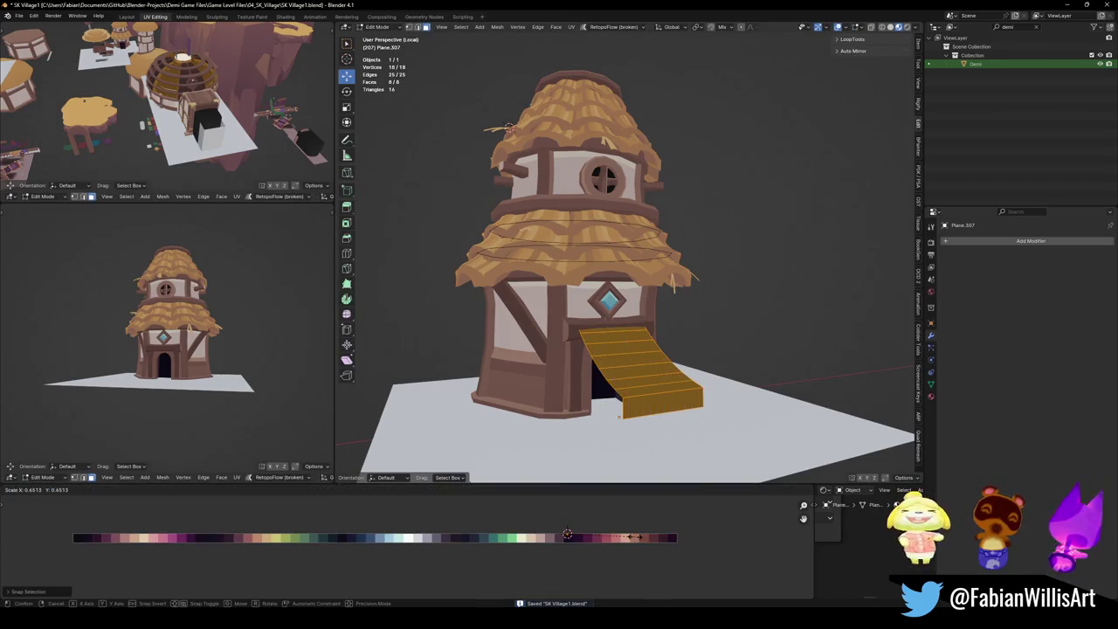
{"action": "left_click", "coordinate": [650, 505]}
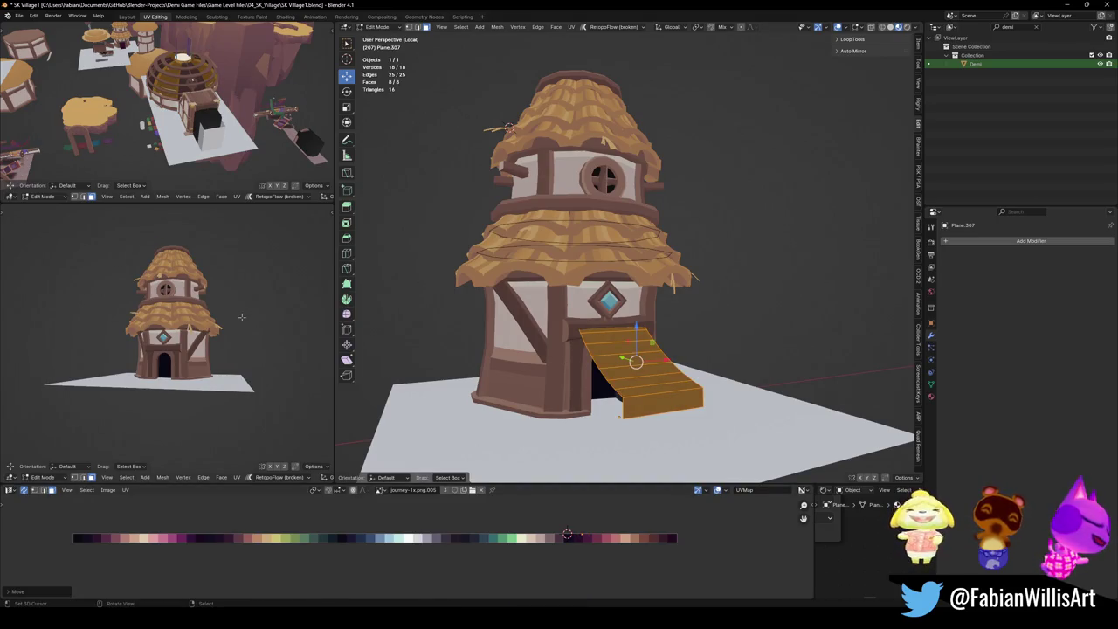
Move the awning's UVs onto the maroon colour, return to Object Mode, and select Demi.
{"action": "scroll", "coordinate": [242, 317], "scroll_direction": "up", "scroll_amount": 5}
{"action": "mouse_move", "coordinate": [242, 317]}
{"action": "middle_mouse_down"}
{"action": "mouse_move", "coordinate": [214, 367]}
{"action": "mouse_move", "coordinate": [201, 349]}
{"action": "middle_mouse_up"}
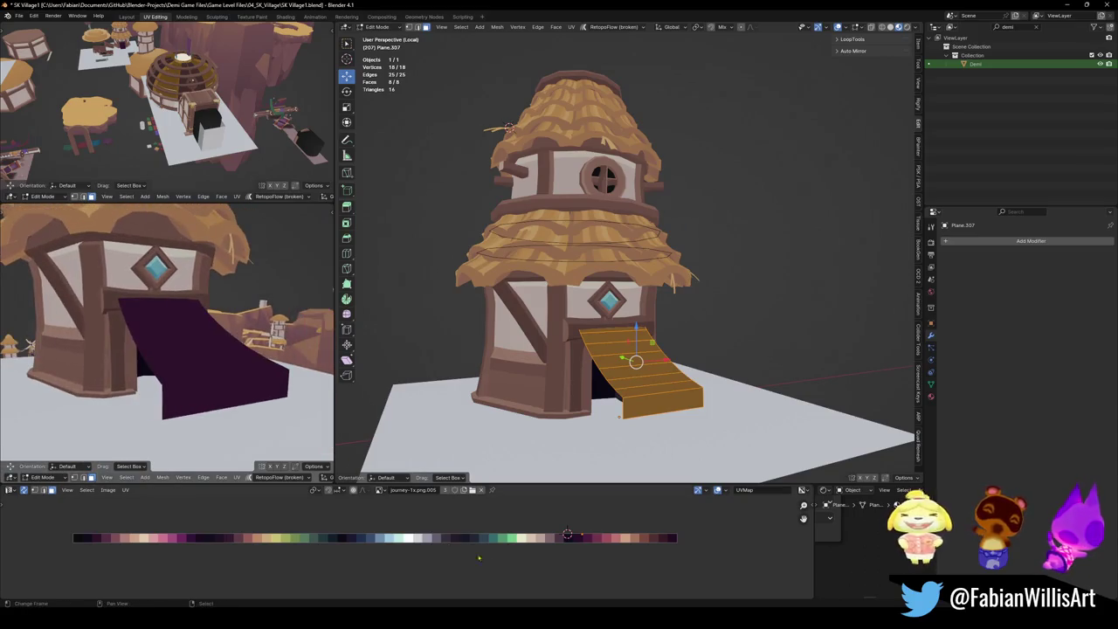
{"action": "key", "text": "g"}
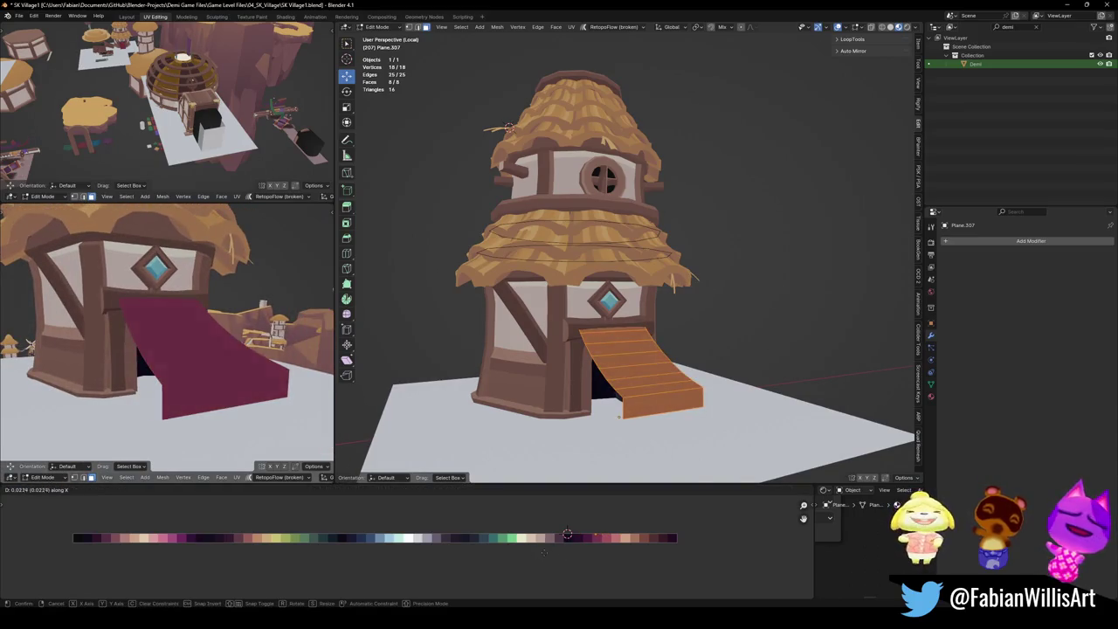
{"action": "left_click", "coordinate": [567, 533]}
{"action": "middle_click_drag", "start_coordinate": [174, 349], "coordinate": [201, 325]}
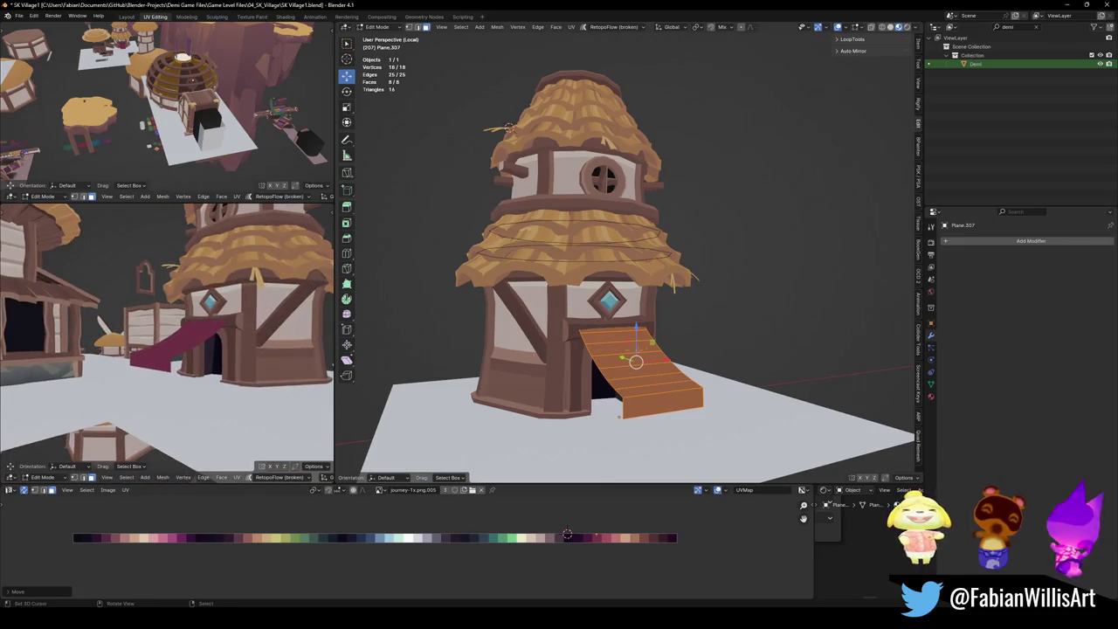
{"action": "key", "text": "Tab"}
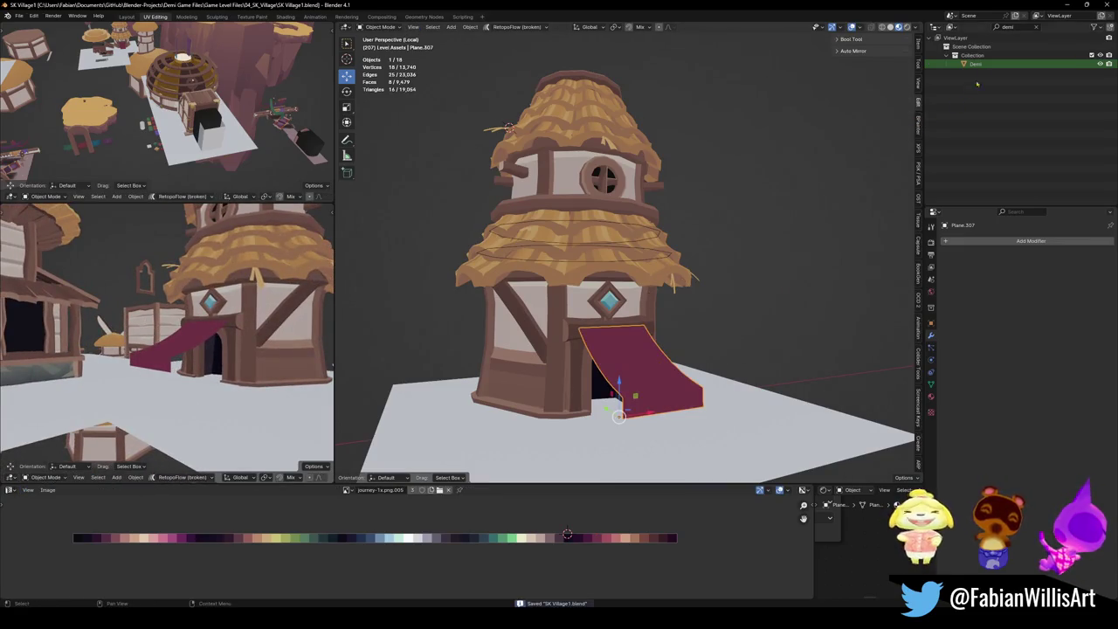
{"action": "left_click", "coordinate": [627, 358]}
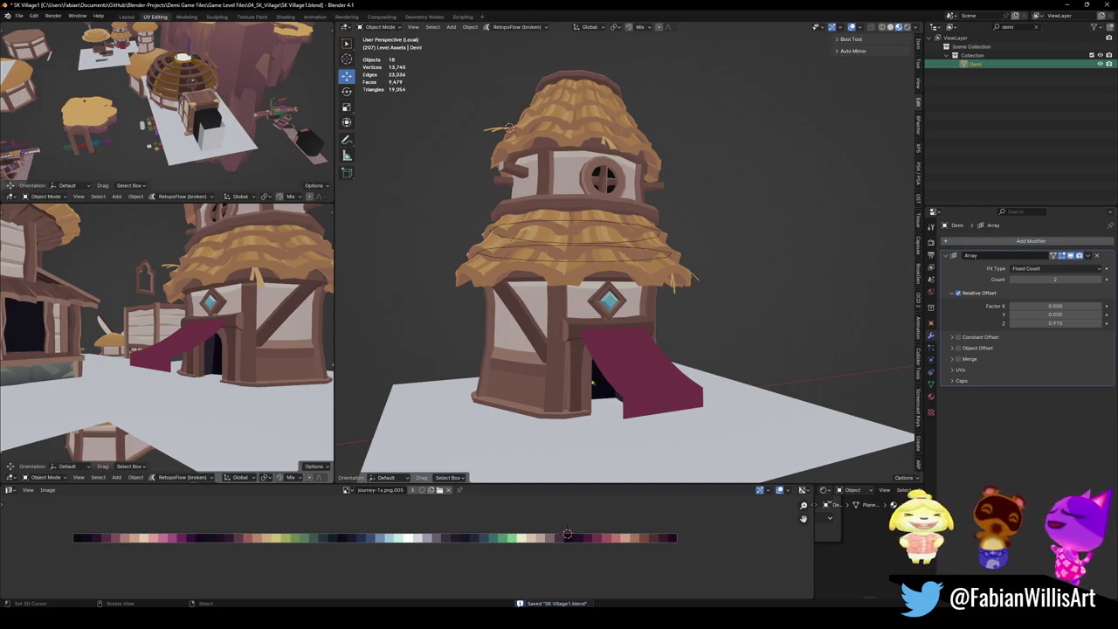
Snap the Demi character to the cursor spot in front of the door and frame it.
{"action": "key", "text": "shift+s"}
{"action": "left_click", "coordinate": [213, 379]}
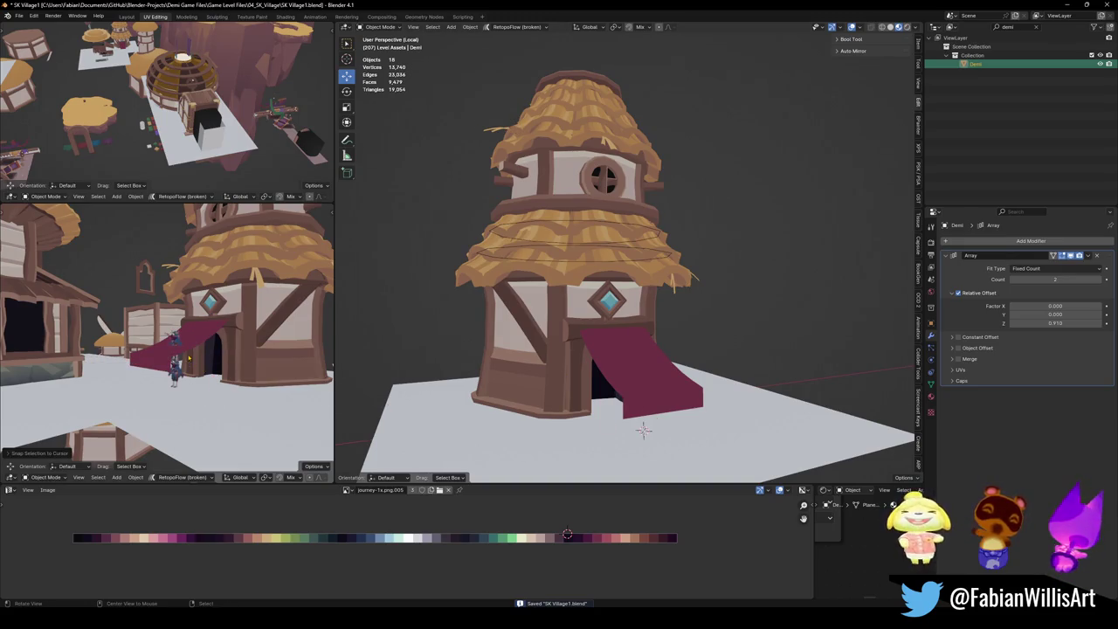
{"action": "key", "text": "KP_Decimal"}
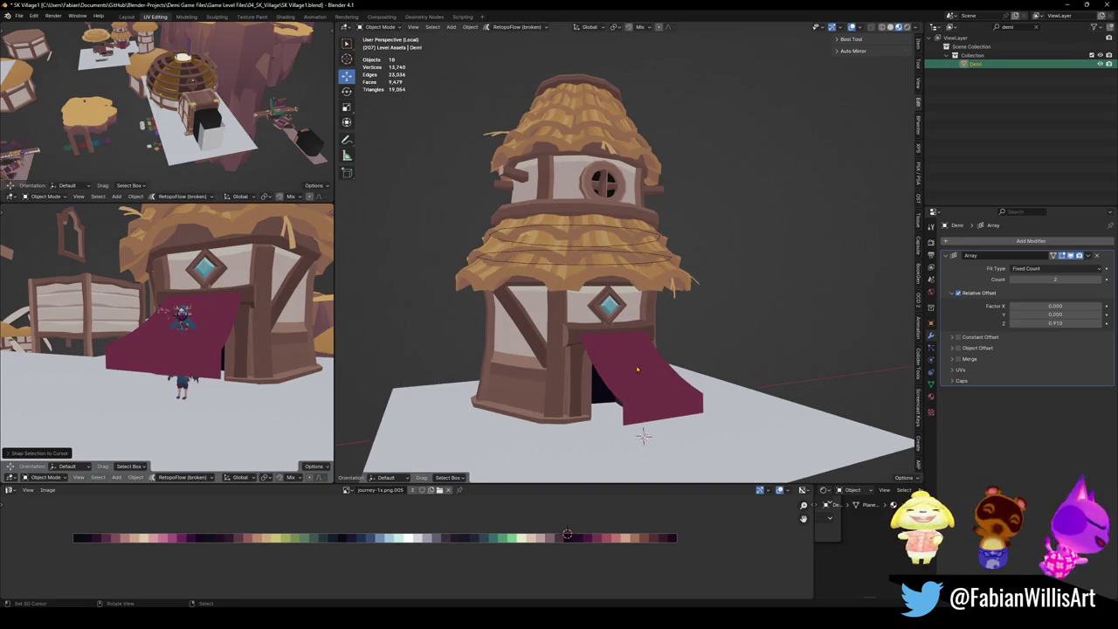
Raise the maroon awning vertically above the arched door and enter its Edit Mode.
{"action": "left_click", "coordinate": [636, 369]}
{"action": "key", "text": "g"}
{"action": "key", "text": "z"}
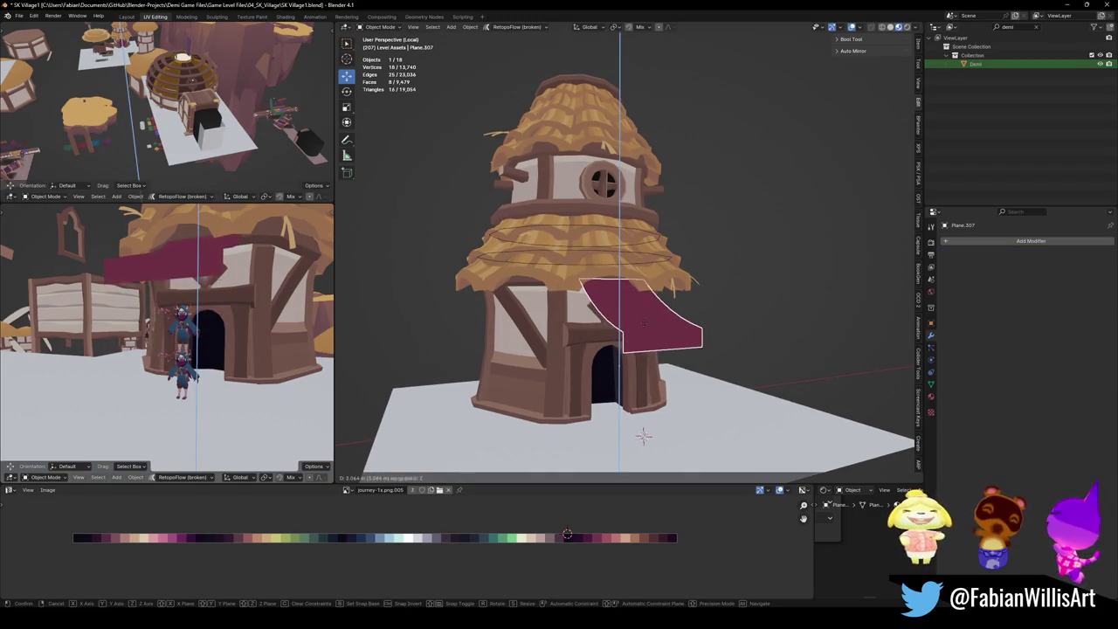
{"action": "left_click", "coordinate": [642, 324]}
{"action": "mouse_move", "coordinate": [175, 332]}
{"action": "middle_mouse_down"}
{"action": "mouse_move", "coordinate": [235, 294]}
{"action": "mouse_move", "coordinate": [225, 281]}
{"action": "mouse_move", "coordinate": [207, 290]}
{"action": "middle_mouse_up"}
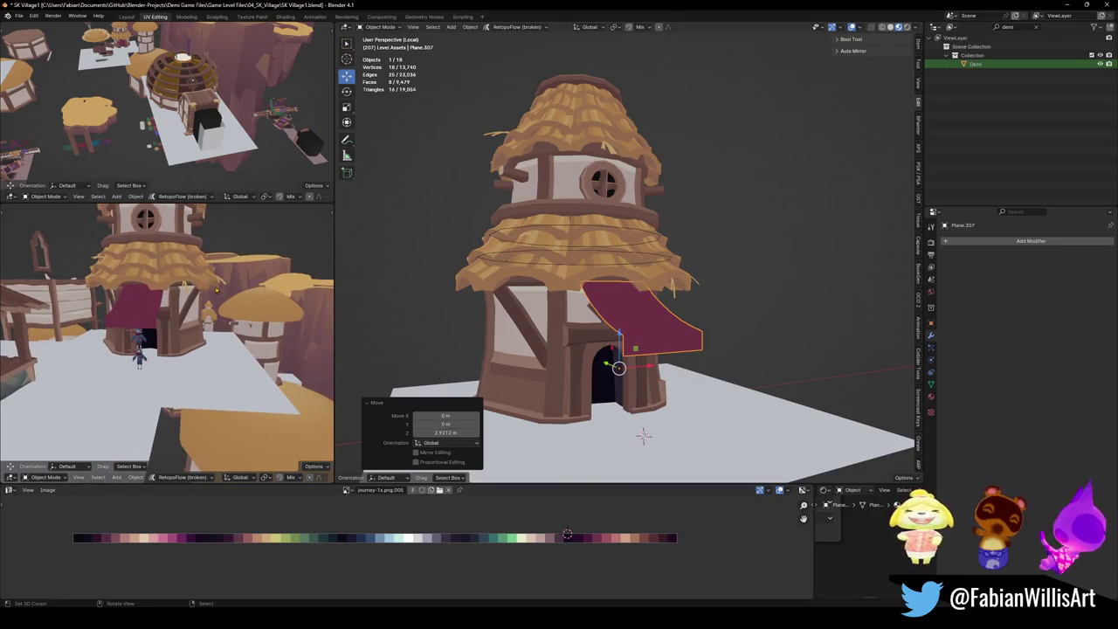
{"action": "key", "text": "g"}
{"action": "key", "text": "z"}
{"action": "middle_click_drag", "start_coordinate": [643, 435], "coordinate": [617, 423]}
{"action": "key", "text": "Tab"}
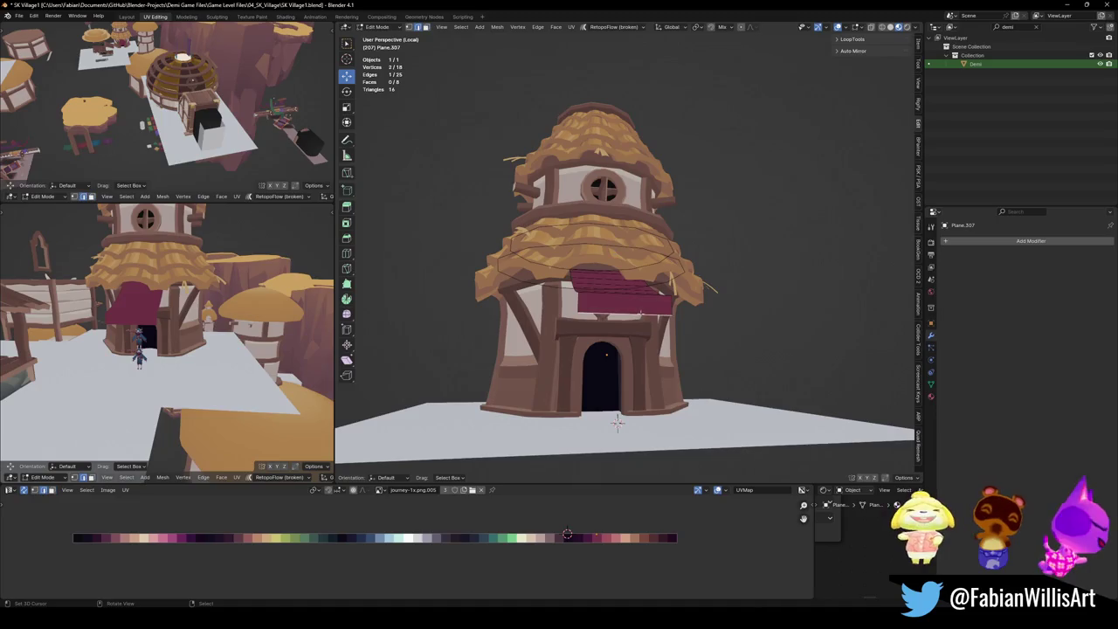
Lower the awning's top-edge vertices down over the doorway.
{"action": "key", "text": "g"}
{"action": "key", "text": "z"}
{"action": "left_click", "coordinate": [617, 425]}
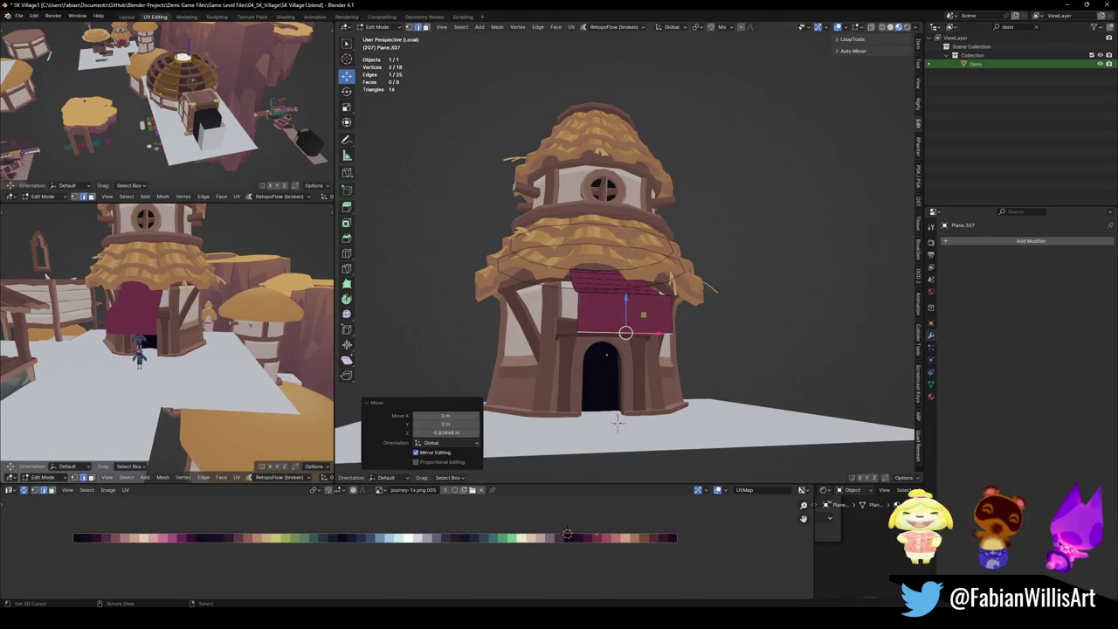
{"action": "scroll", "coordinate": [617, 424], "scroll_direction": "up", "scroll_amount": 4}
{"action": "left_click", "coordinate": [616, 342]}
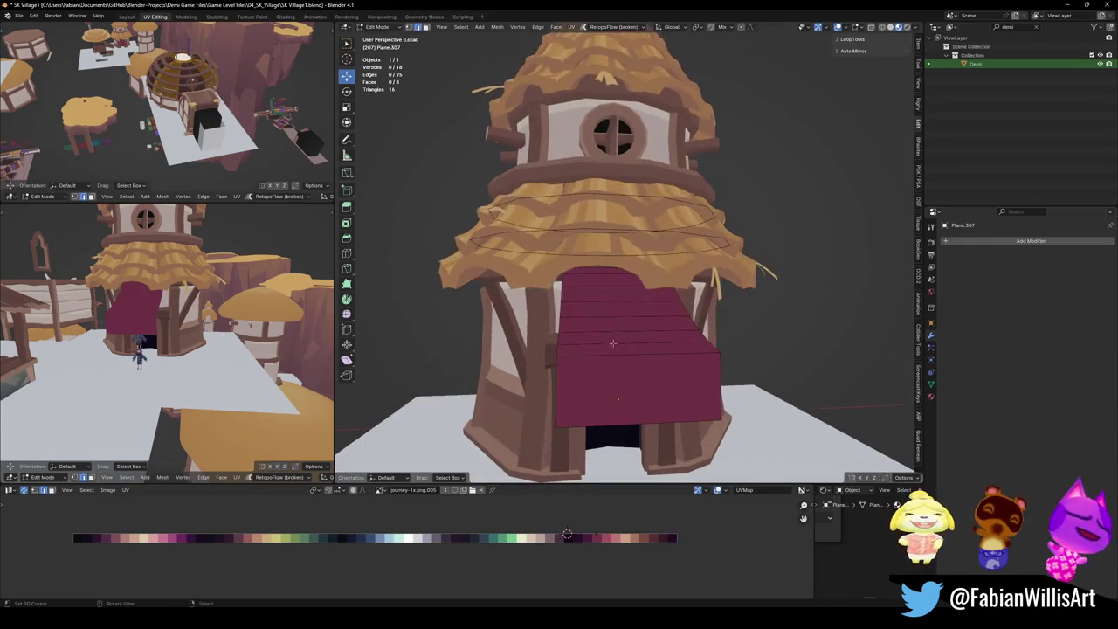
Inset all awning faces to create a framing border band, redoing the inset once.
{"action": "key", "text": "a"}
{"action": "key", "text": "i"}
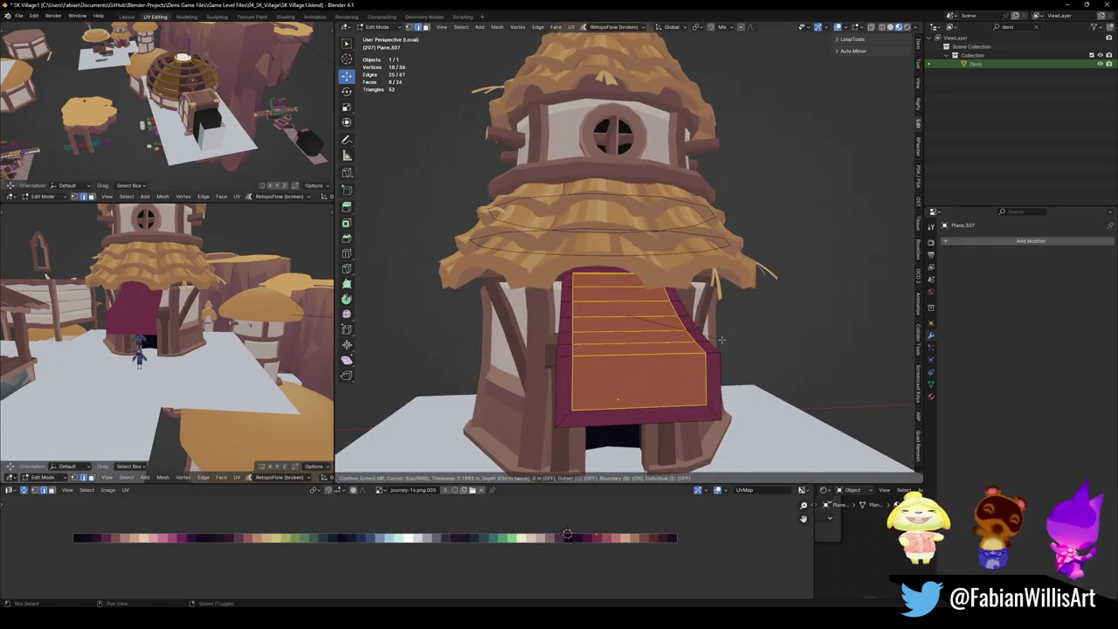
{"action": "left_click", "coordinate": [780, 337]}
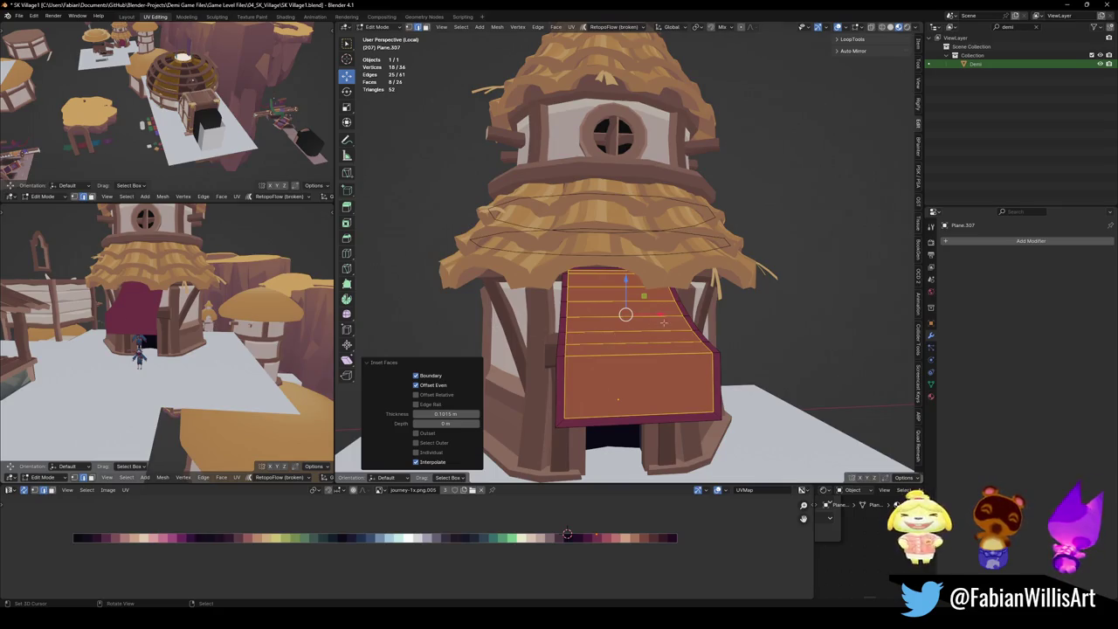
{"action": "middle_click_drag", "start_coordinate": [675, 318], "coordinate": [676, 328], "text": "shift"}
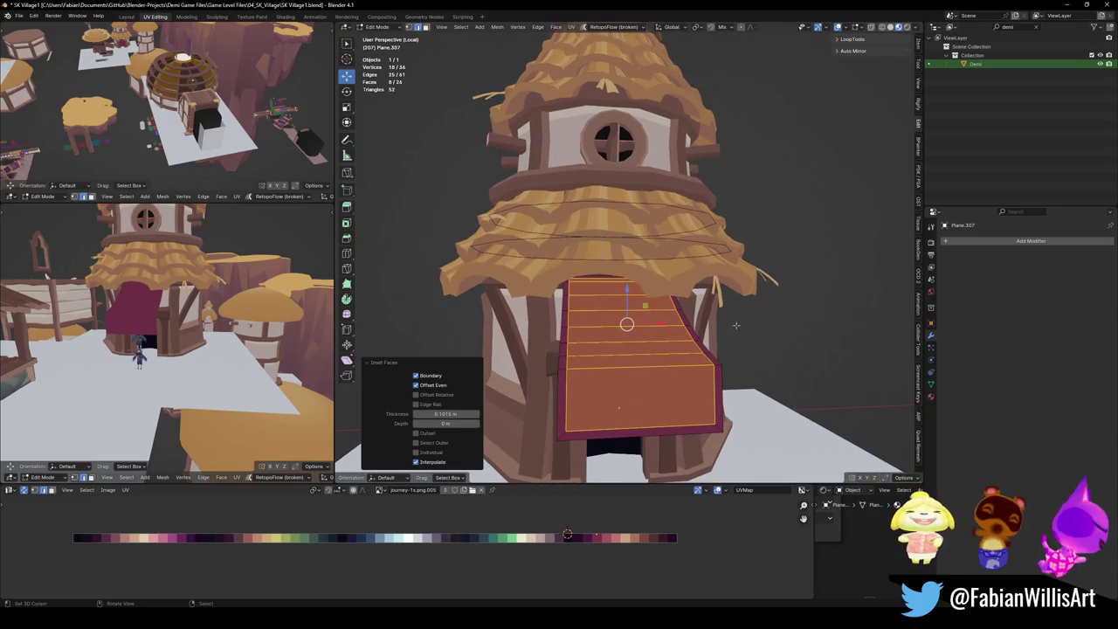
{"action": "key", "text": "ctrl+z"}
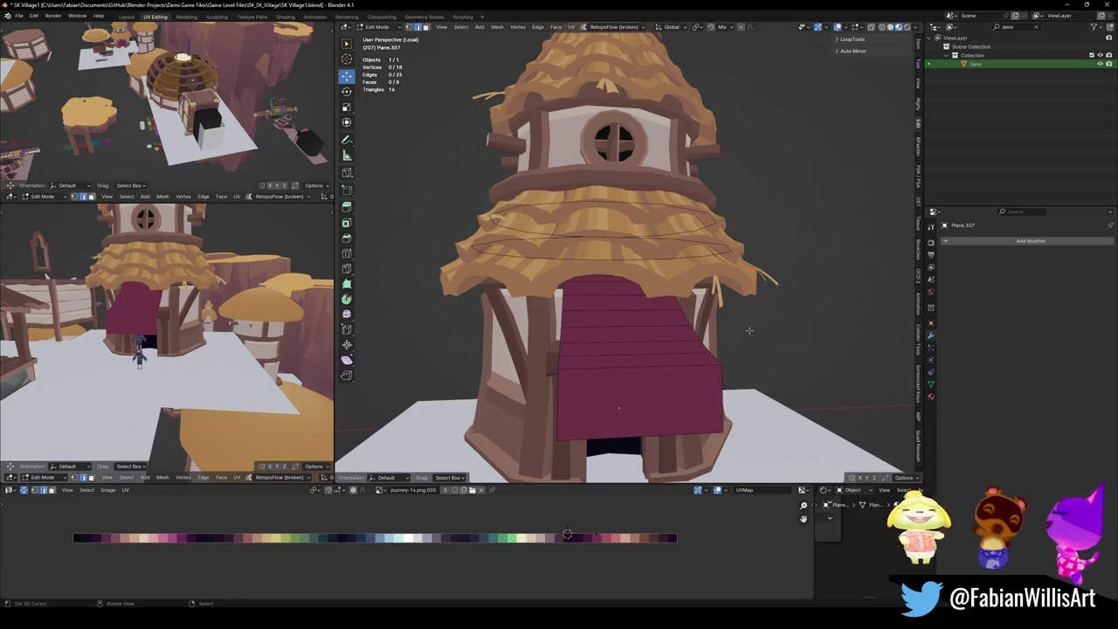
{"action": "key", "text": "a"}
{"action": "key", "text": "i"}
{"action": "left_click", "coordinate": [743, 326]}
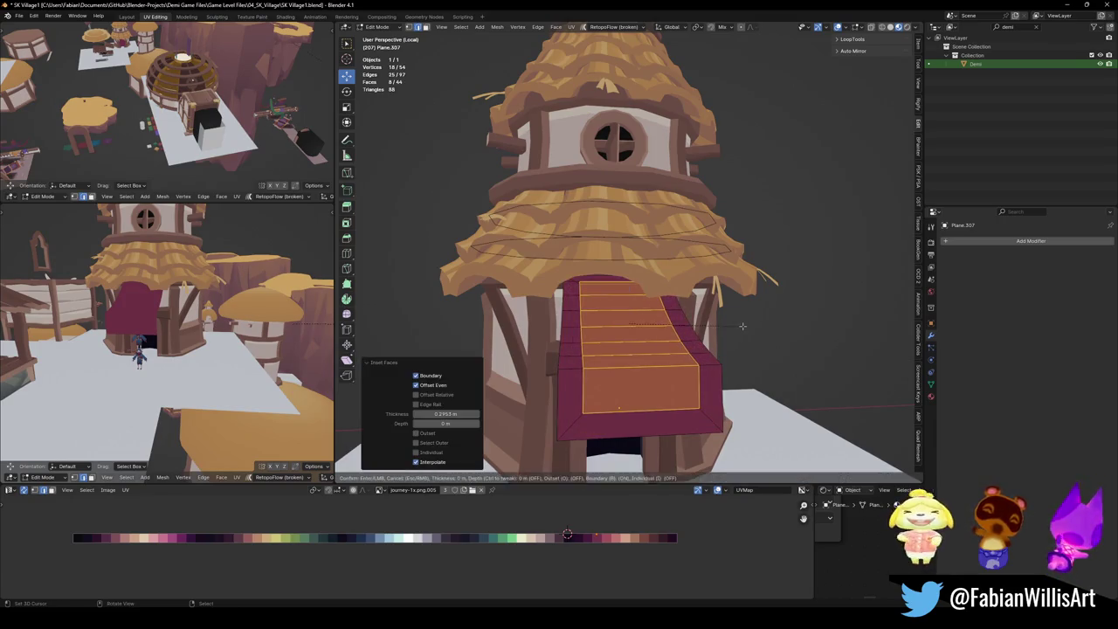
{"action": "left_click", "coordinate": [757, 326]}
Select the central strip of faces from the lower middle face up to the top.
{"action": "key", "text": "alt+a"}
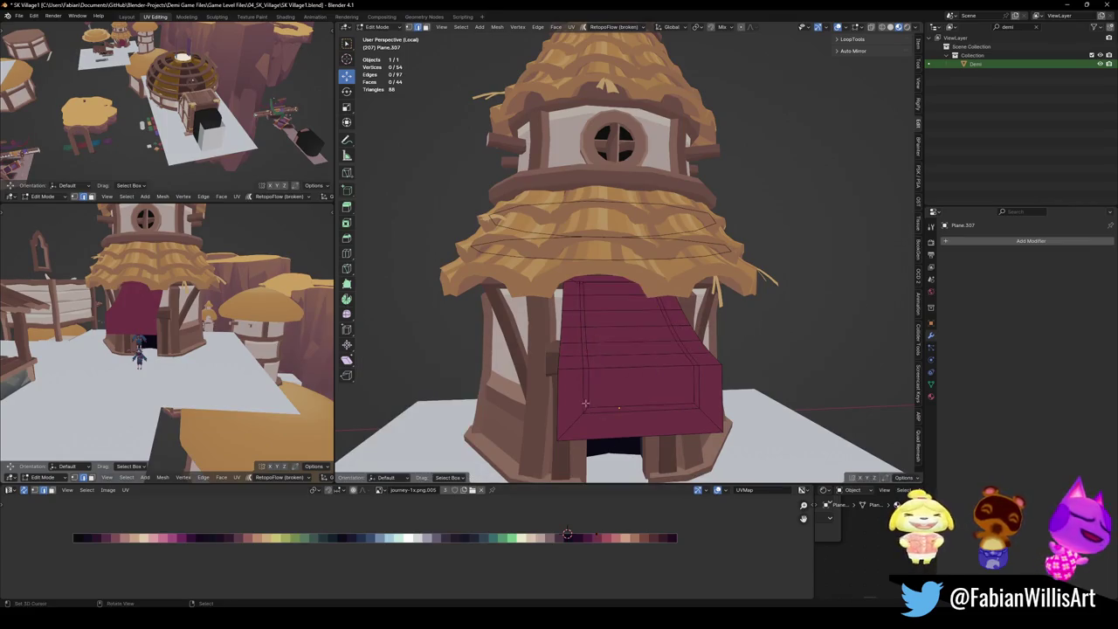
{"action": "left_click", "coordinate": [588, 408], "text": "alt"}
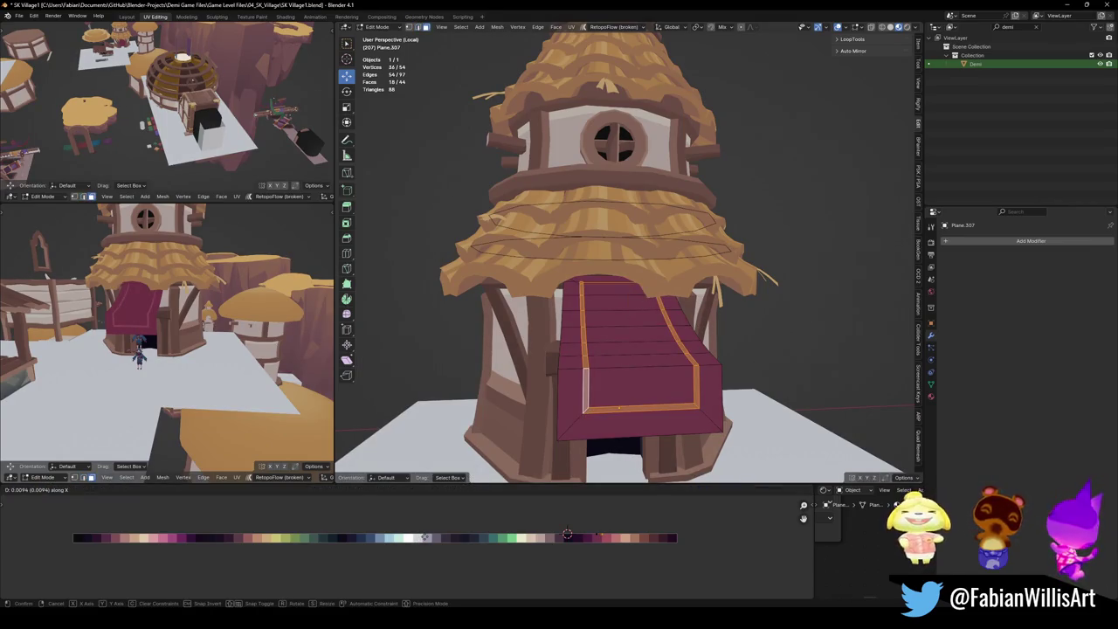
{"action": "left_click", "coordinate": [629, 373]}
{"action": "key", "text": "alt+a"}
{"action": "left_click", "coordinate": [629, 373]}
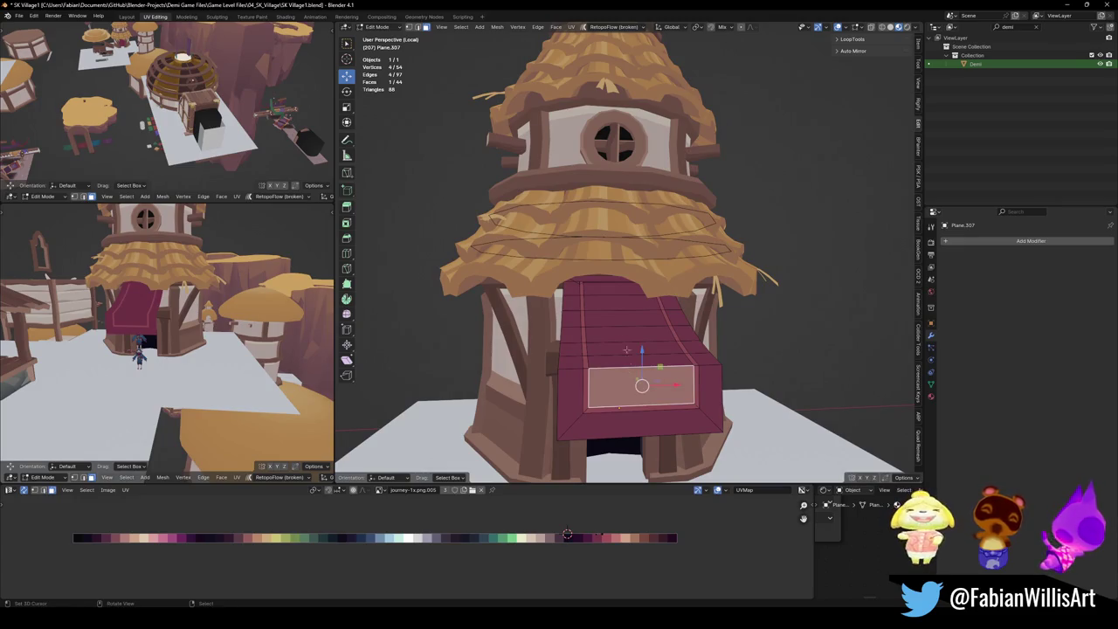
{"action": "left_click", "coordinate": [612, 293], "text": "ctrl"}
Inset the selected middle strip of the awning twice.
{"action": "key", "text": "i"}
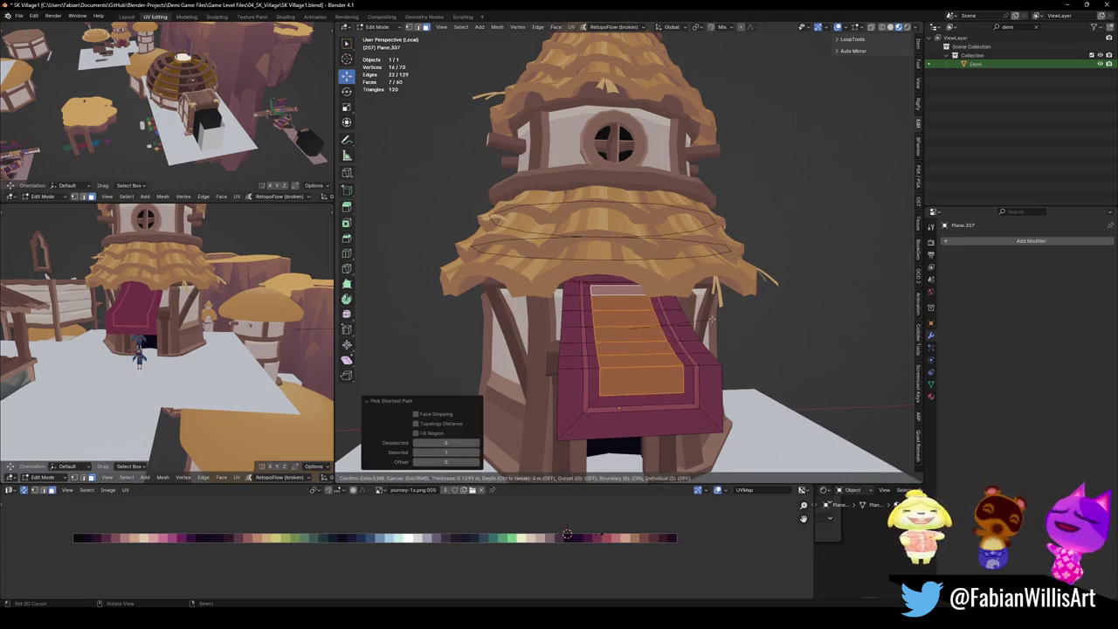
{"action": "left_click", "coordinate": [704, 321]}
{"action": "key", "text": "i"}
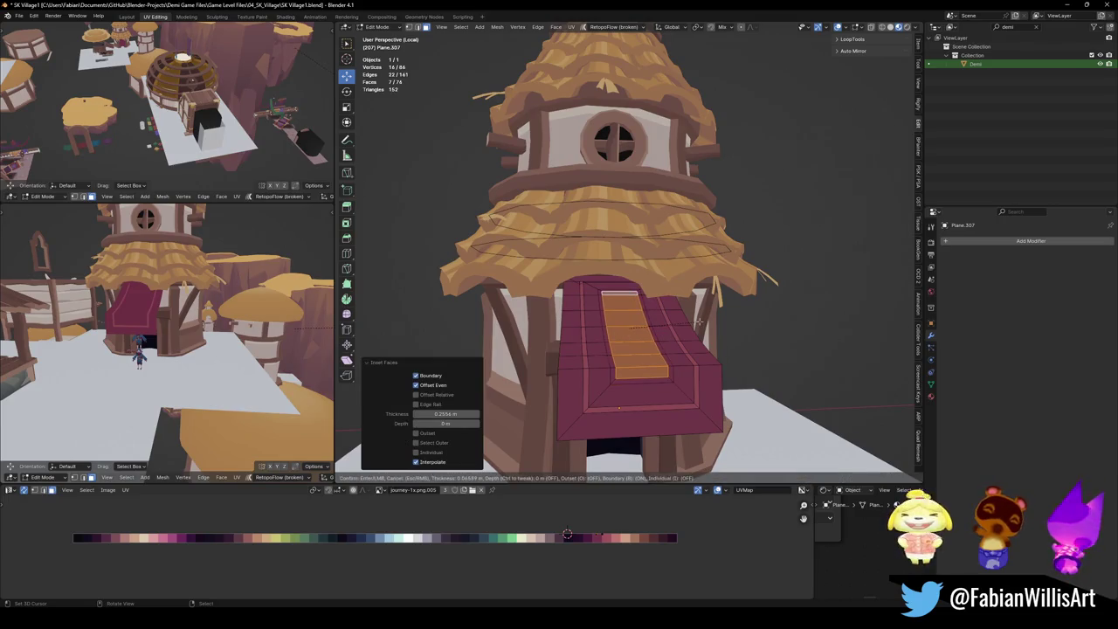
{"action": "left_click", "coordinate": [612, 297]}
Select the inner inset face loop and try a horizontal palette colour shift, then cancel it.
{"action": "key", "text": "alt+a"}
{"action": "scroll", "coordinate": [603, 288], "scroll_direction": "up", "scroll_amount": 3}
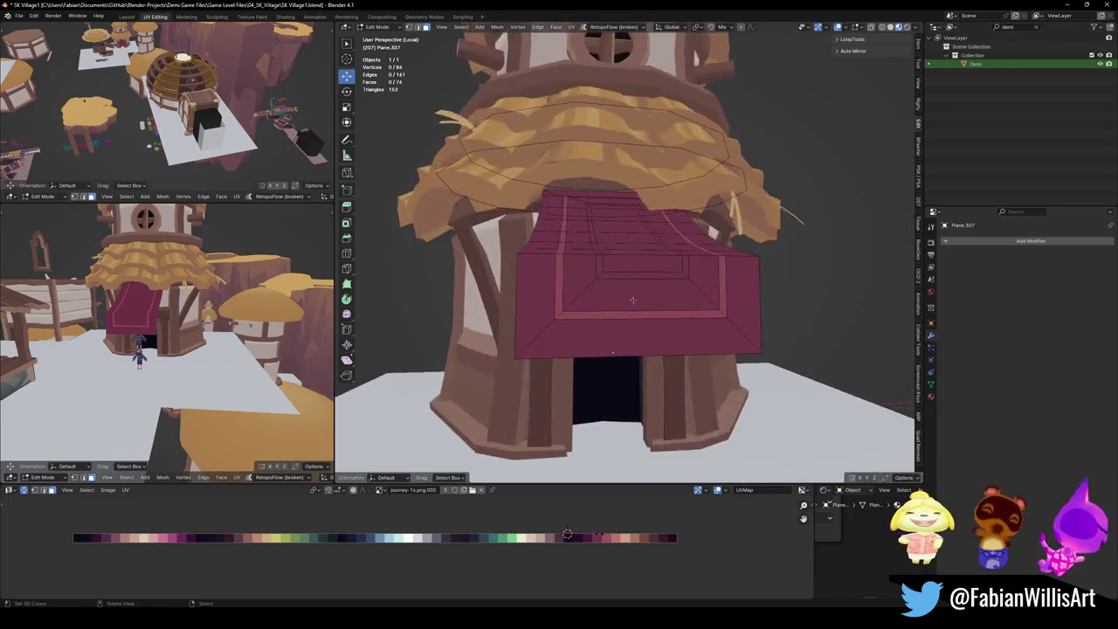
{"action": "middle_click_drag", "start_coordinate": [603, 315], "coordinate": [603, 288]}
{"action": "left_click", "coordinate": [633, 280], "text": "alt"}
{"action": "key", "text": "alt+a"}
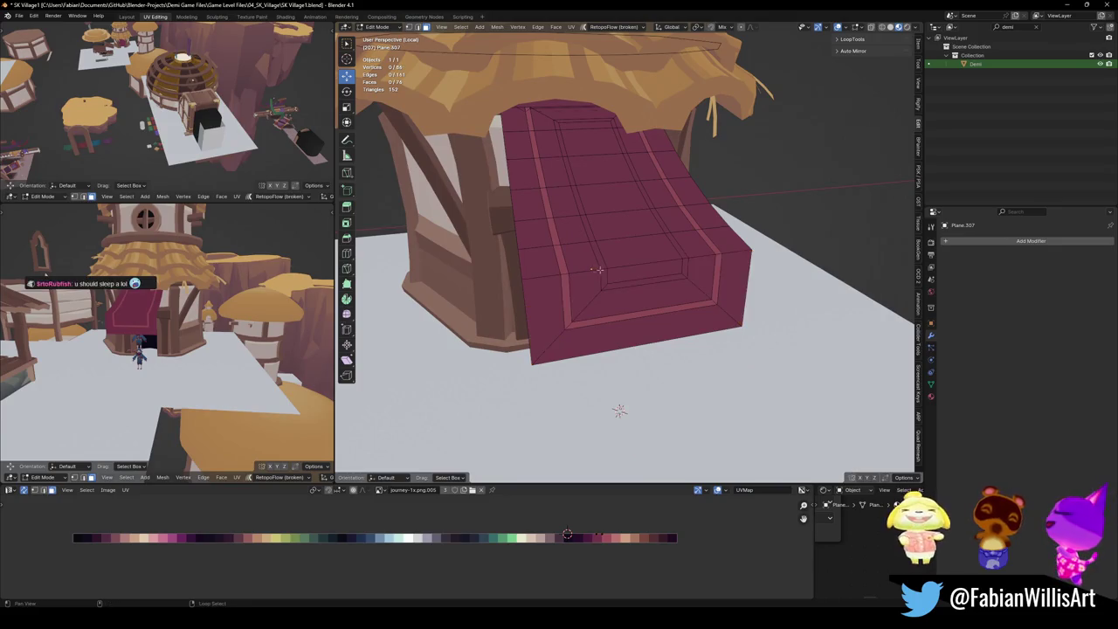
{"action": "left_click", "coordinate": [602, 268], "text": "alt"}
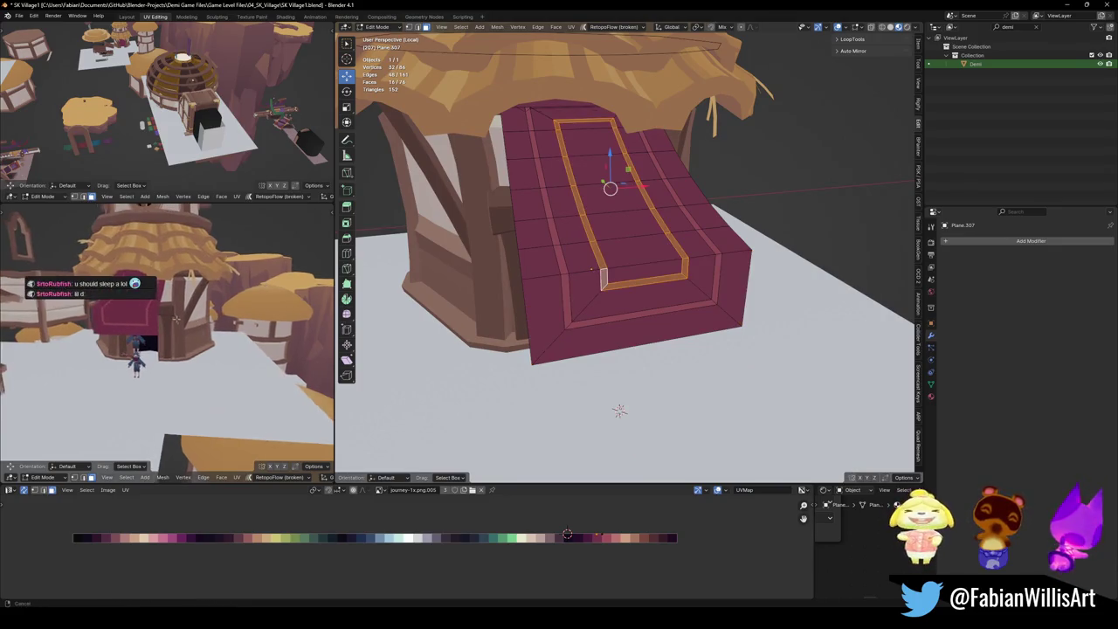
{"action": "key", "text": "g"}
{"action": "key", "text": "x"}
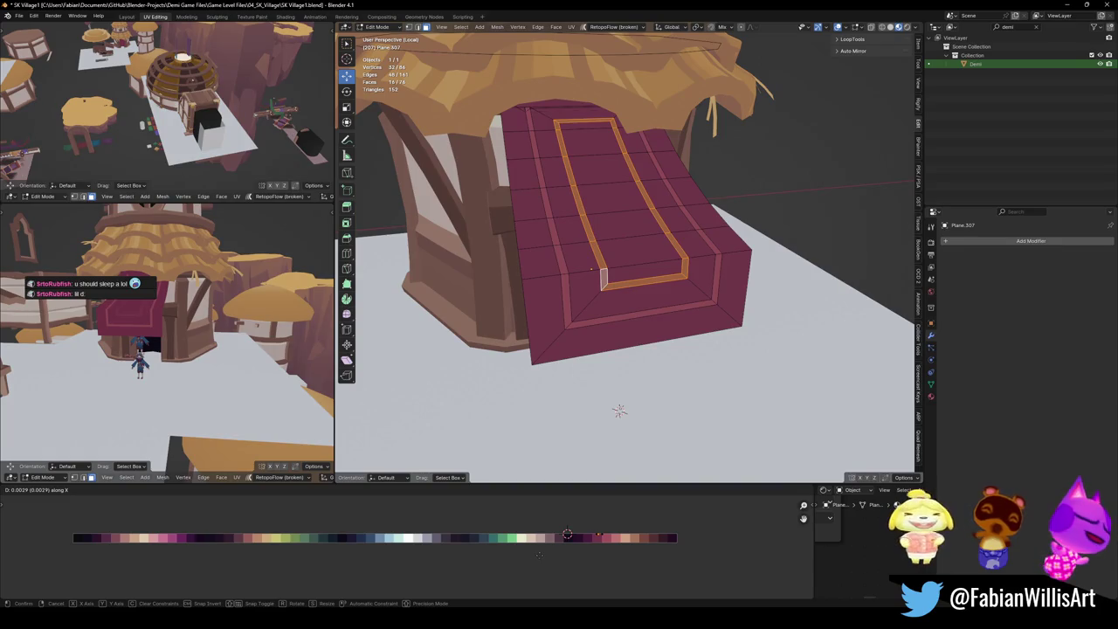
{"action": "right_click", "coordinate": [563, 551]}
Select the inset's left, bottom and right edge loops and edge-slide them into place.
{"action": "key", "text": "alt+a"}
{"action": "left_click", "coordinate": [598, 263], "text": "alt"}
{"action": "left_click", "coordinate": [632, 281], "text": "alt+shift"}
{"action": "left_click", "coordinate": [666, 247], "text": "alt+shift"}
{"action": "left_click", "coordinate": [582, 123], "text": "alt+shift"}
{"action": "left_click", "coordinate": [573, 125], "text": "alt"}
{"action": "key", "text": "g"}
{"action": "key", "text": "g"}
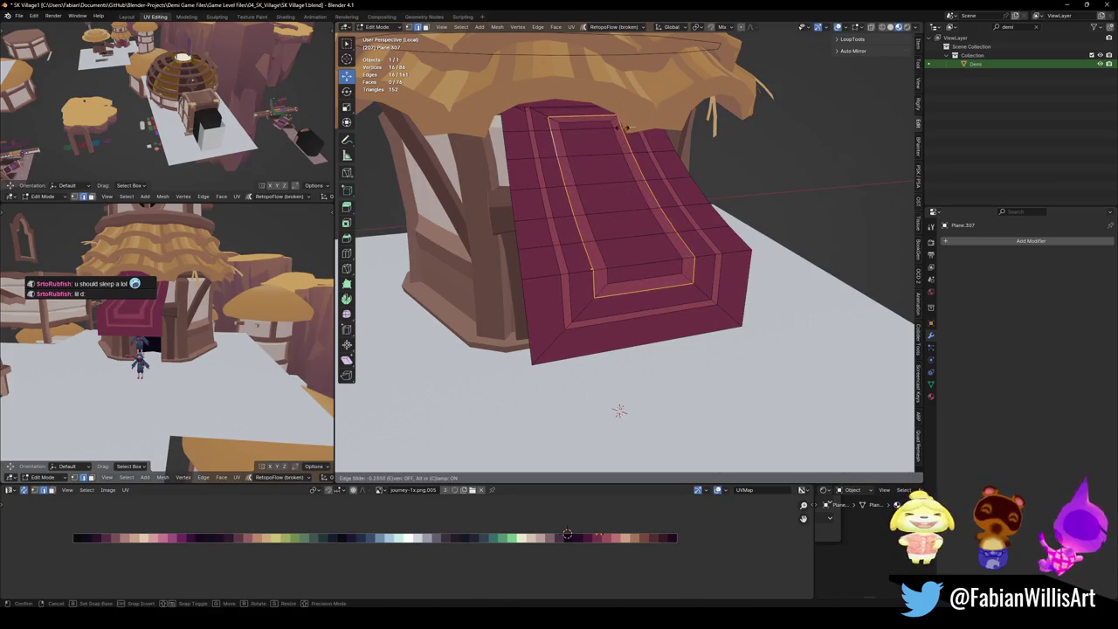
{"action": "left_click", "coordinate": [618, 129]}
Slide the outer border loop outward, then save SK Village1.blend.
{"action": "left_click", "coordinate": [606, 174], "text": "alt"}
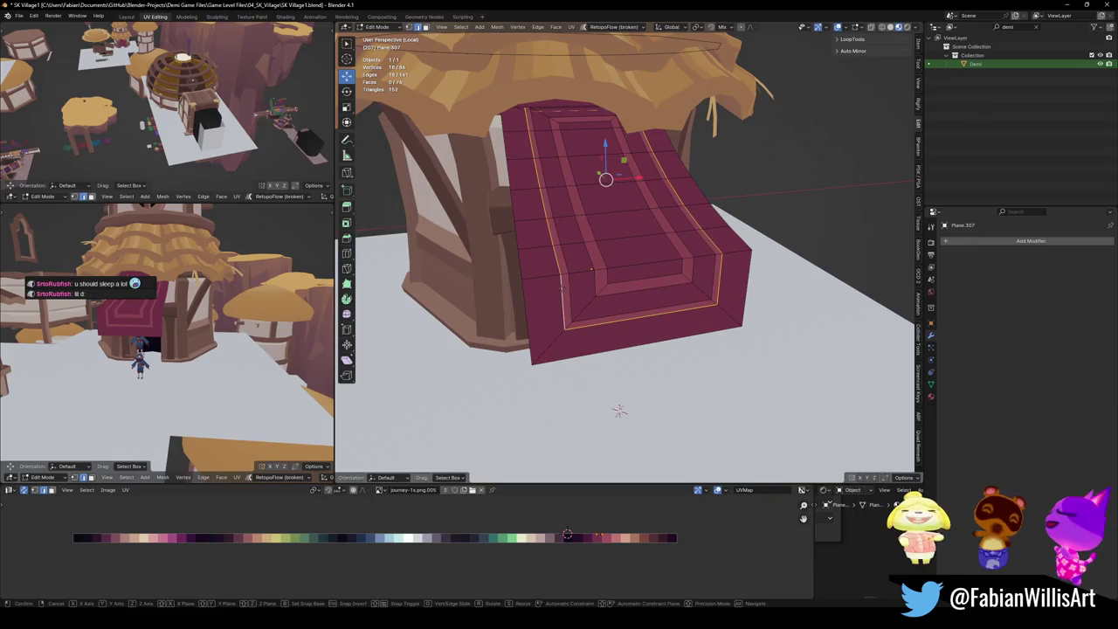
{"action": "key", "text": "g"}
{"action": "key", "text": "g"}
{"action": "left_click", "coordinate": [619, 410]}
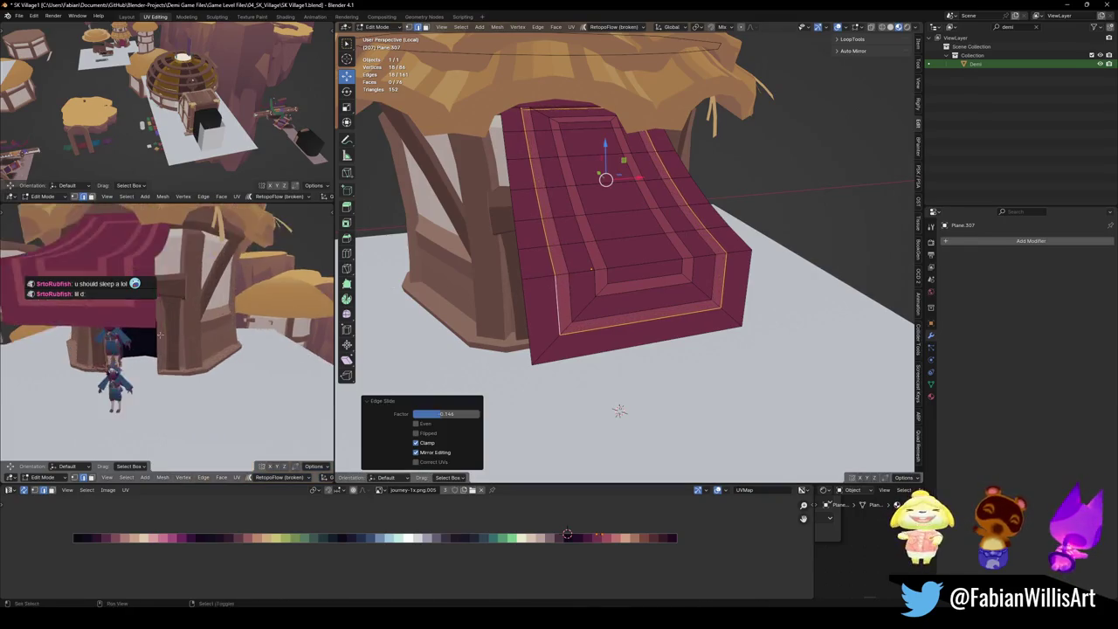
{"action": "left_click", "coordinate": [618, 409]}
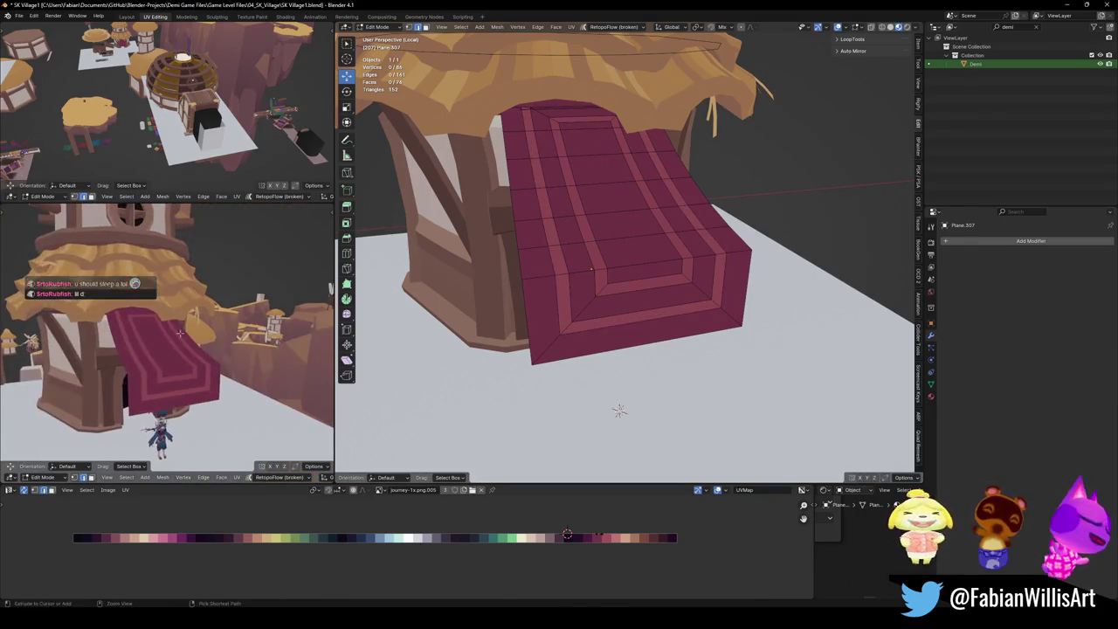
{"action": "key", "text": "ctrl+s"}
{"action": "scroll", "coordinate": [664, 275], "scroll_direction": "up", "scroll_amount": 3}
Add a lengthwise edge loop through the awning, then select a pair of vertices in vertex mode.
{"action": "key", "text": "ctrl+r"}
{"action": "left_click", "coordinate": [594, 242]}
{"action": "scroll", "coordinate": [617, 333], "scroll_direction": "up", "scroll_amount": 1}
{"action": "key", "text": "1"}
{"action": "left_click", "coordinate": [618, 330]}
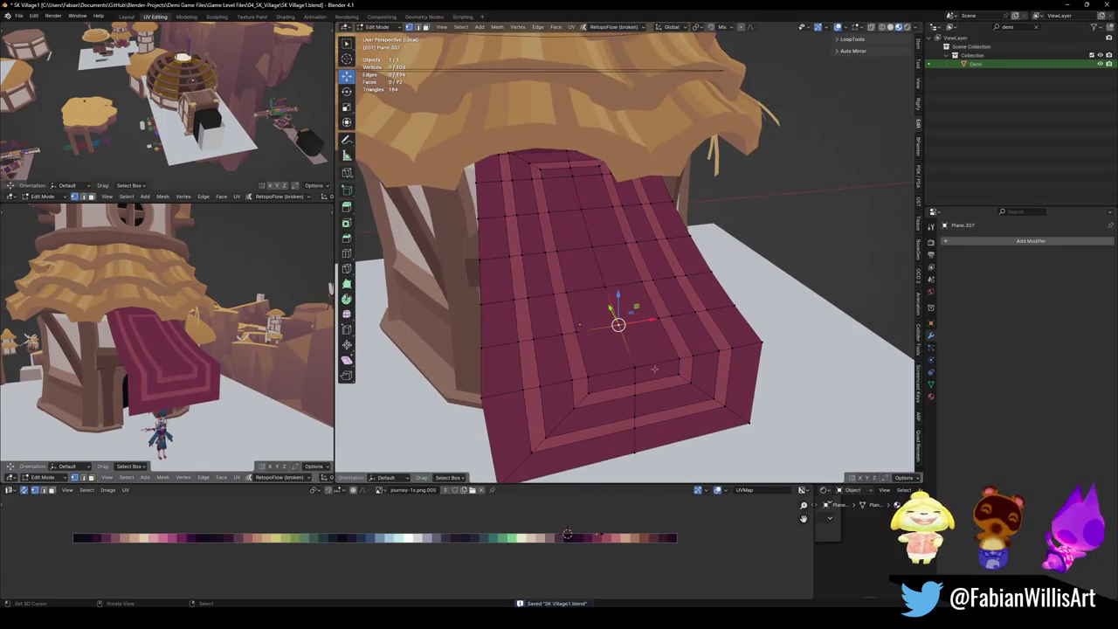
{"action": "left_click", "coordinate": [591, 237], "text": "shift"}
{"action": "key", "text": "alt+a"}
{"action": "left_click", "coordinate": [581, 209]}
{"action": "left_click", "coordinate": [604, 287], "text": "shift"}
Try a centred cross loop cut across the awning, then undo it.
{"action": "key", "text": "ctrl+r"}
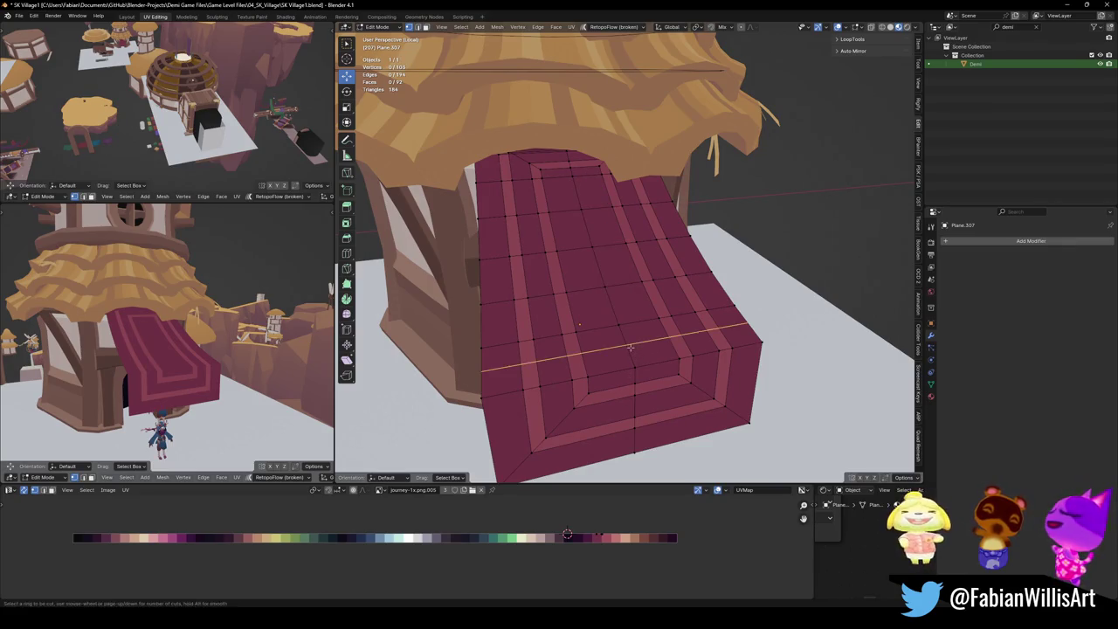
{"action": "left_click", "coordinate": [616, 345]}
{"action": "right_click", "coordinate": [615, 345]}
{"action": "key", "text": "ctrl+z"}
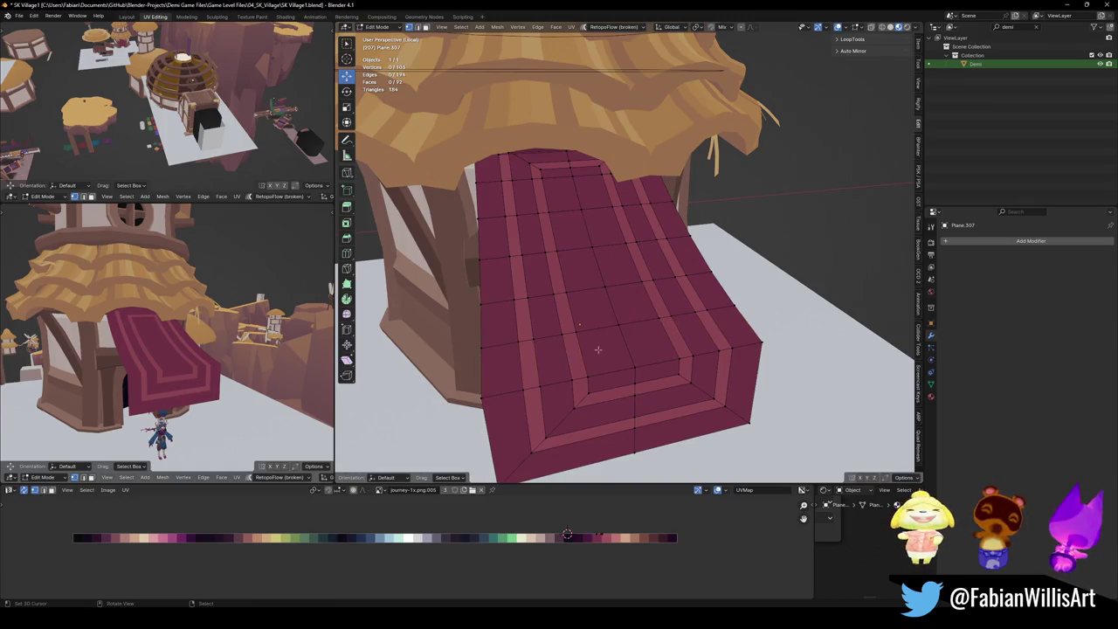
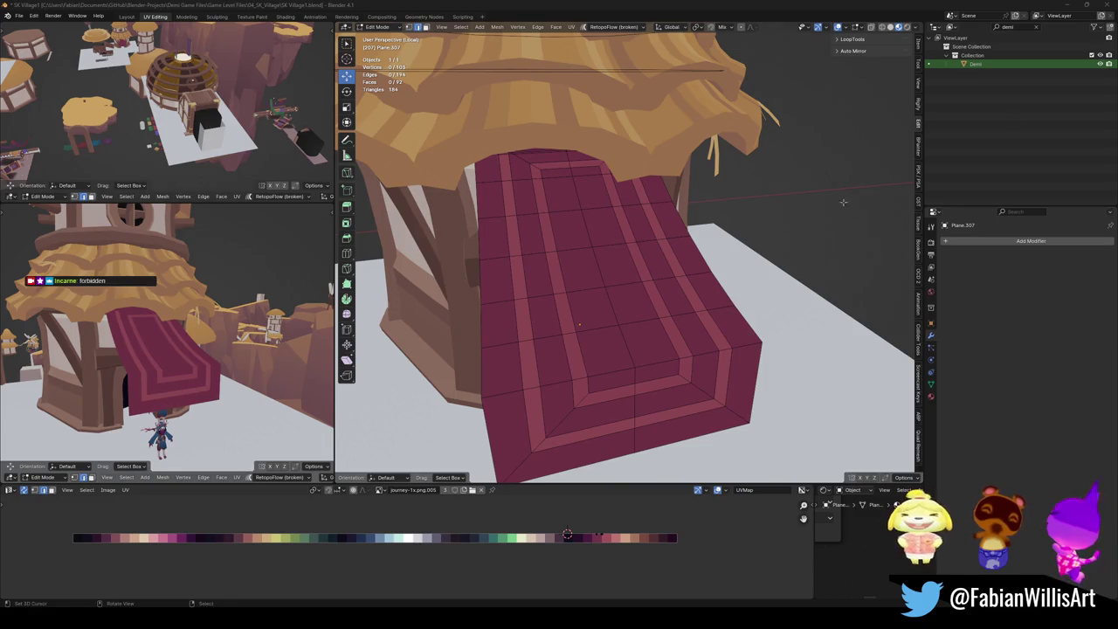
Insert a centred horizontal edge loop across the red carpet.
{"action": "middle_click_drag", "start_coordinate": [607, 271], "coordinate": [607, 280]}
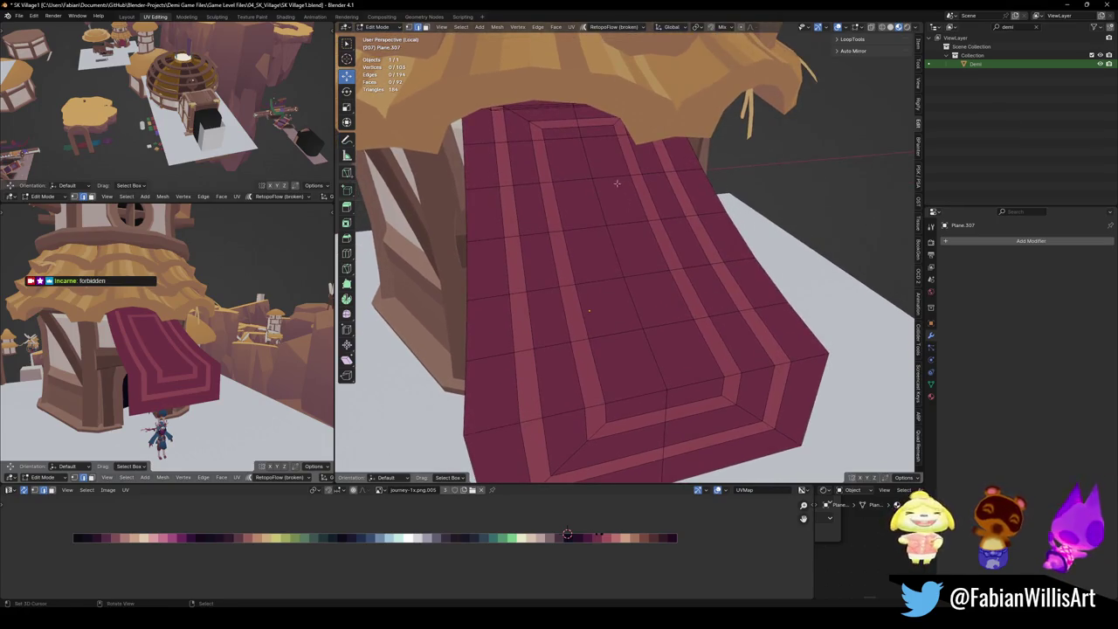
{"action": "left_click", "coordinate": [588, 180]}
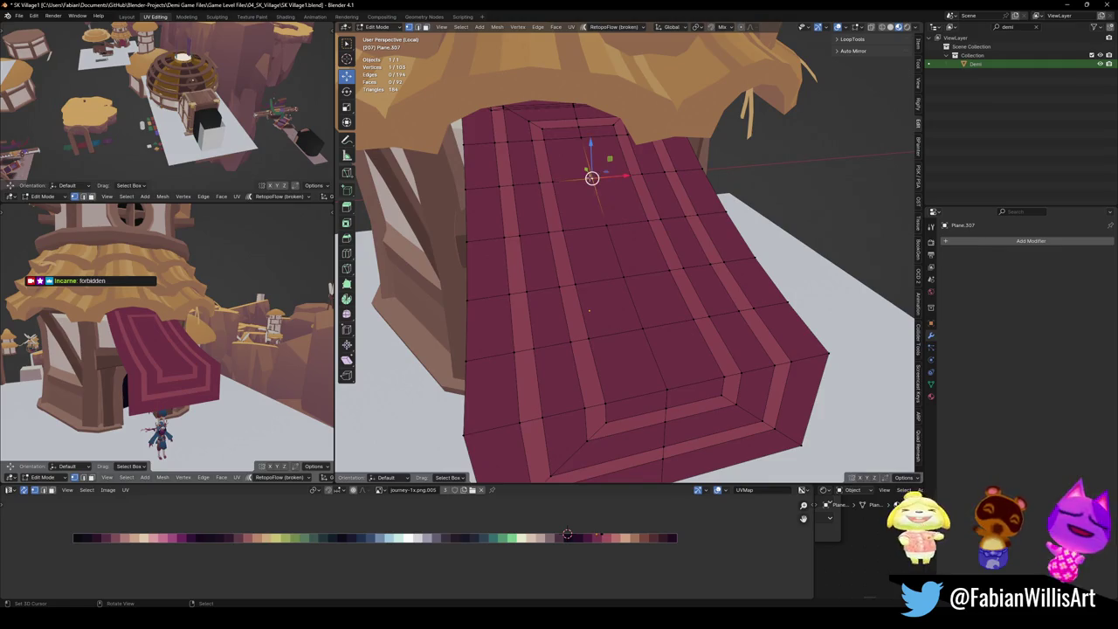
{"action": "left_click", "coordinate": [622, 277], "text": "shift"}
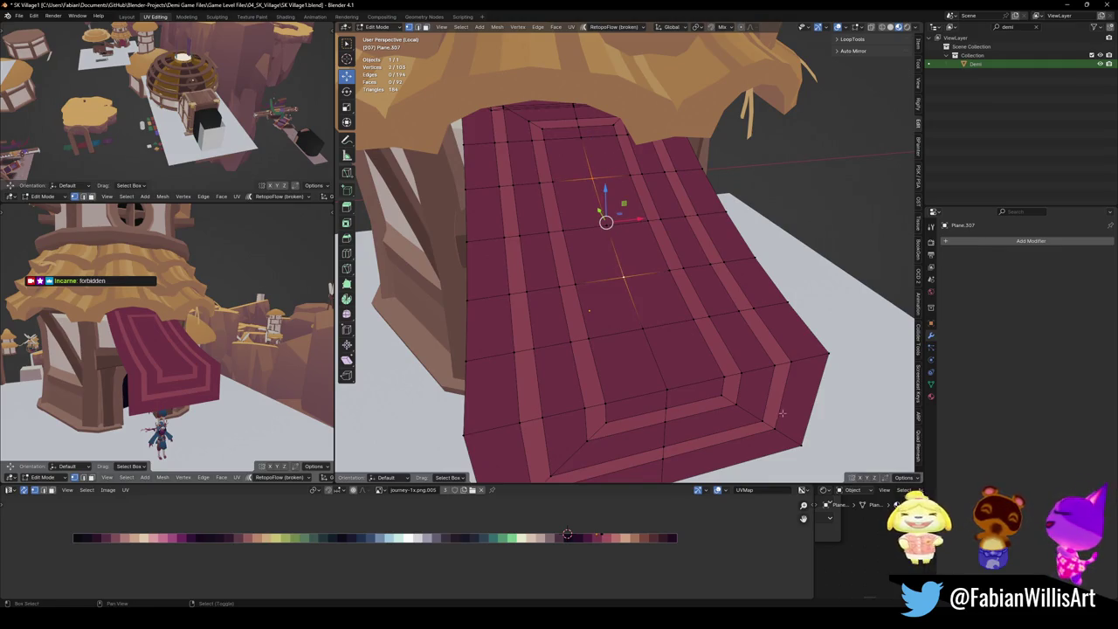
{"action": "key", "text": "ctrl+r"}
{"action": "left_click", "coordinate": [661, 365]}
{"action": "right_click", "coordinate": [661, 365]}
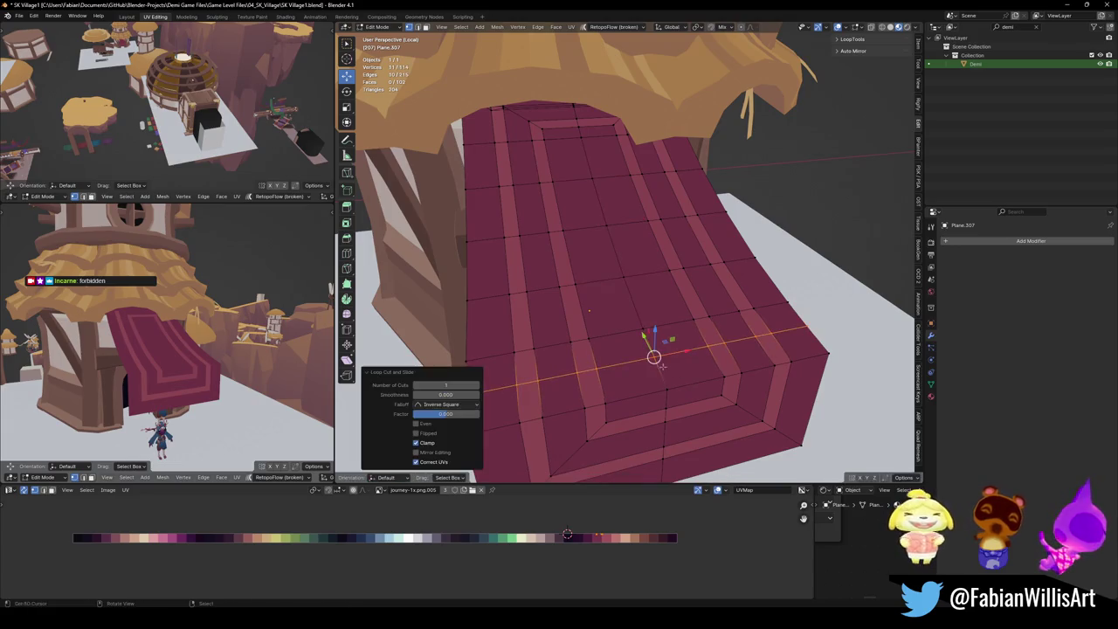
Add two more horizontal loop cuts near the carpet's top.
{"action": "key", "text": "ctrl+r"}
{"action": "left_click", "coordinate": [614, 197]}
{"action": "right_click", "coordinate": [614, 198]}
{"action": "key", "text": "ctrl+r"}
{"action": "left_click", "coordinate": [633, 226]}
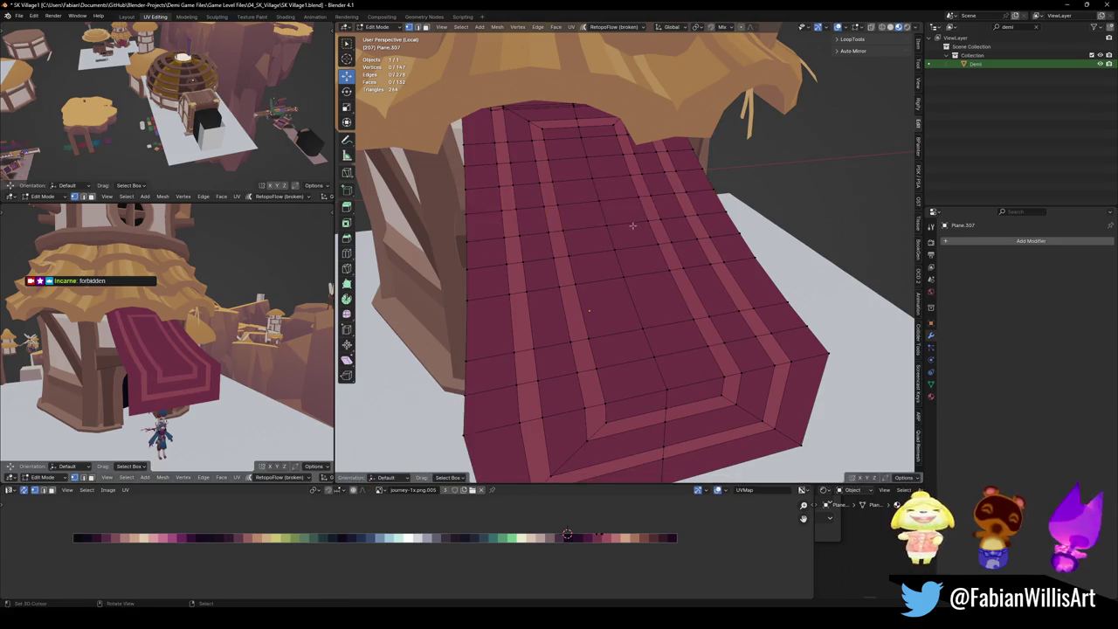
Cut one more horizontal loop across the carpet and select its top centre vertex.
{"action": "left_click", "coordinate": [587, 160]}
{"action": "left_click", "coordinate": [599, 201], "text": "shift"}
{"action": "key", "text": "ctrl+r"}
{"action": "left_click", "coordinate": [631, 292]}
{"action": "key", "text": "alt+a"}
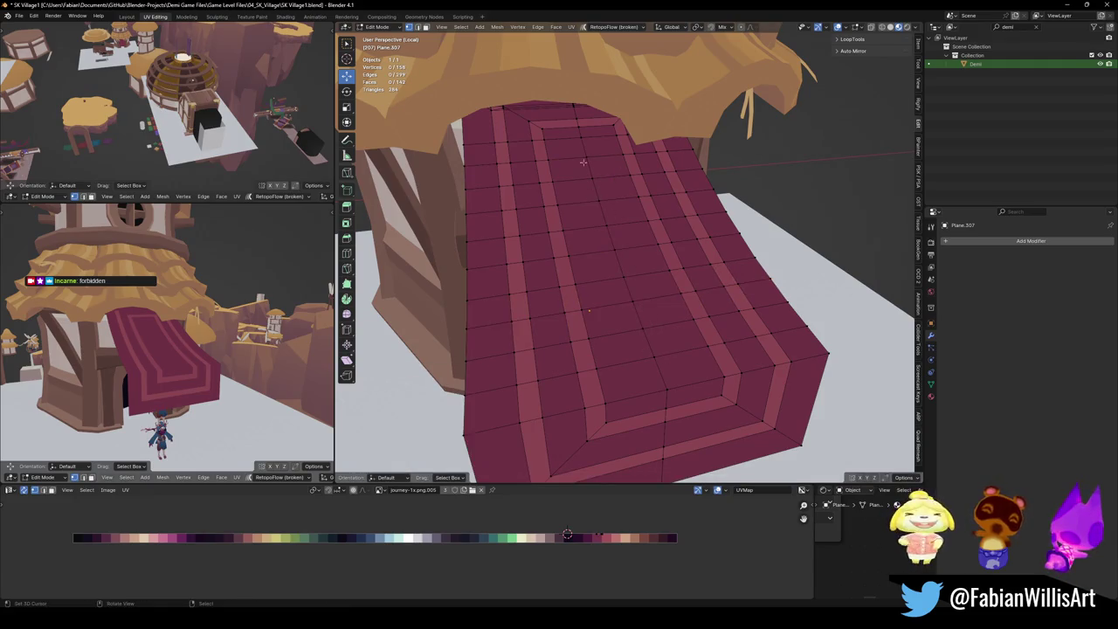
{"action": "left_click", "coordinate": [608, 186], "text": "ctrl"}
Select the centre vertices down the carpet and try a vertex bevel, then cancel it.
{"action": "left_click", "coordinate": [615, 251], "text": "ctrl"}
{"action": "left_click", "coordinate": [627, 299], "text": "ctrl"}
{"action": "left_click", "coordinate": [655, 357], "text": "ctrl"}
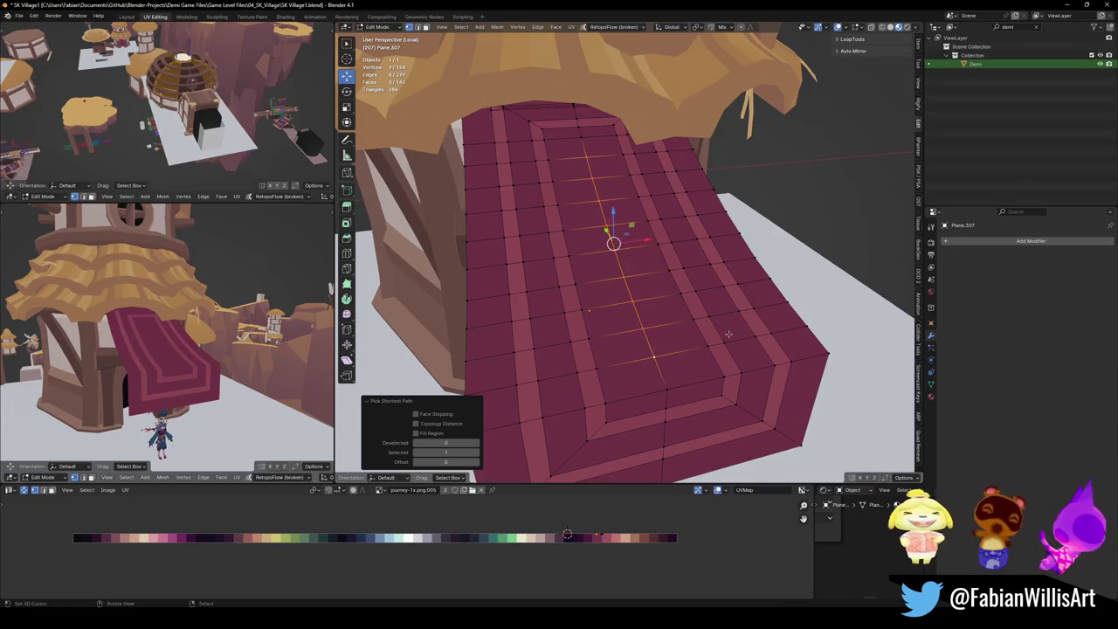
{"action": "key", "text": "ctrl+shift+b"}
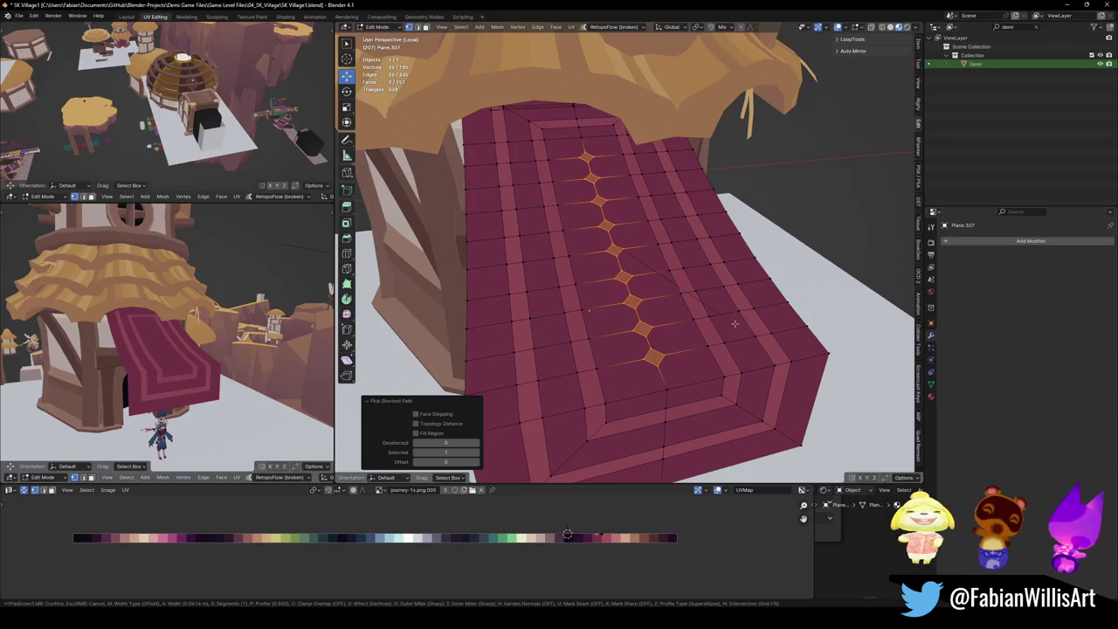
{"action": "key", "text": "Escape"}
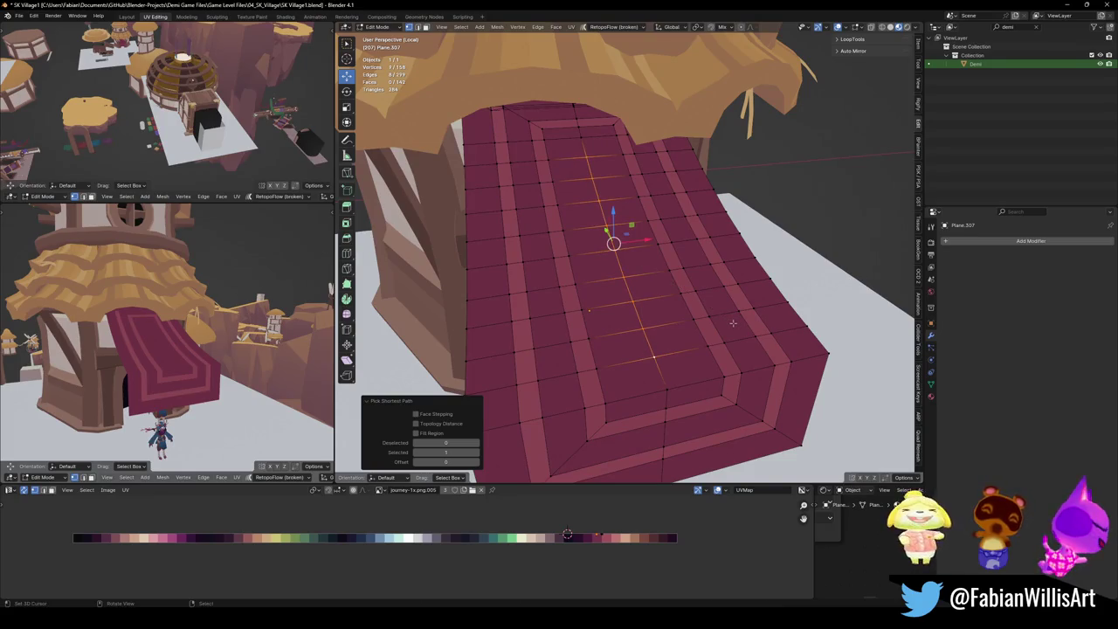
Reselect spaced centre vertices down the carpet from bottom to top.
{"action": "left_click", "coordinate": [682, 367]}
{"action": "left_click", "coordinate": [654, 357]}
{"action": "left_click", "coordinate": [634, 303], "text": "ctrl"}
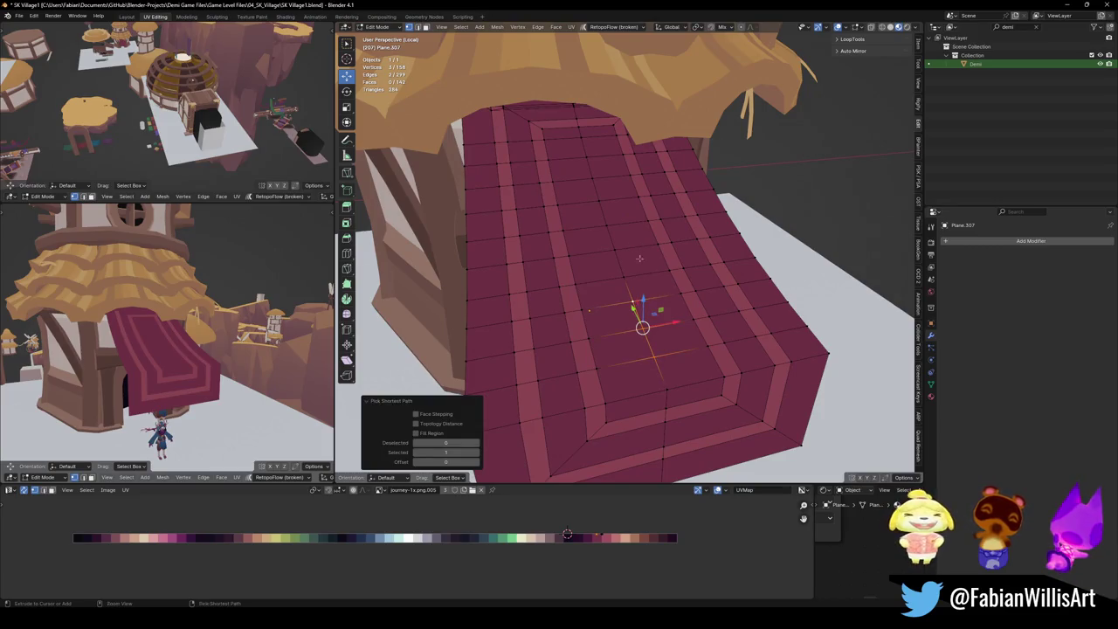
{"action": "key", "text": "ctrl+z"}
{"action": "key", "text": "ctrl+shift+z"}
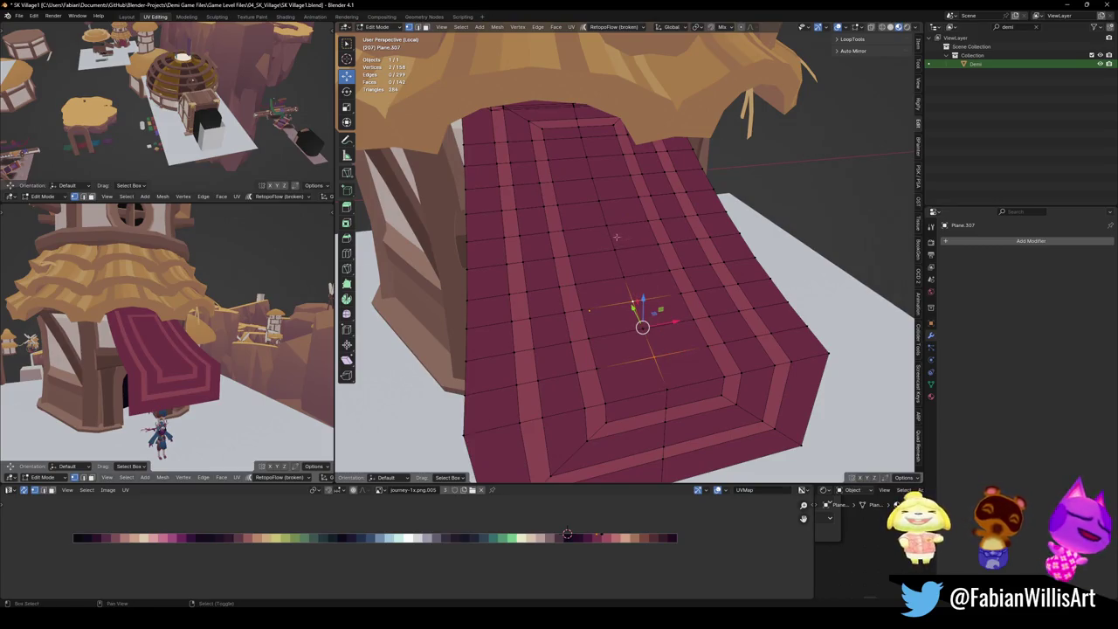
{"action": "left_click", "coordinate": [610, 249], "text": "ctrl"}
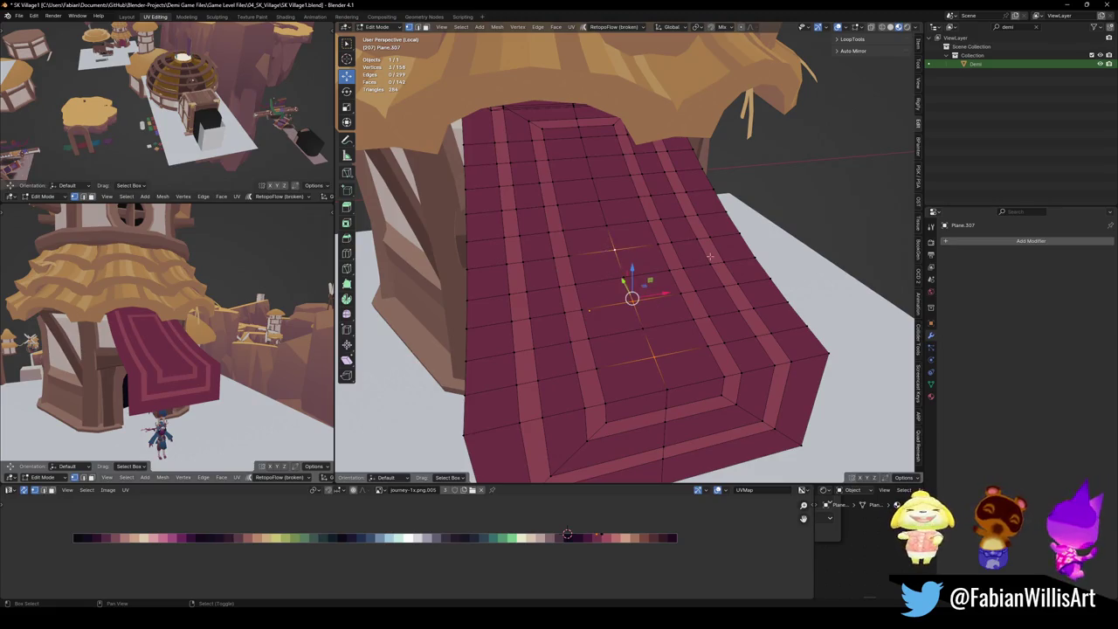
{"action": "left_click", "coordinate": [595, 178], "text": "ctrl"}
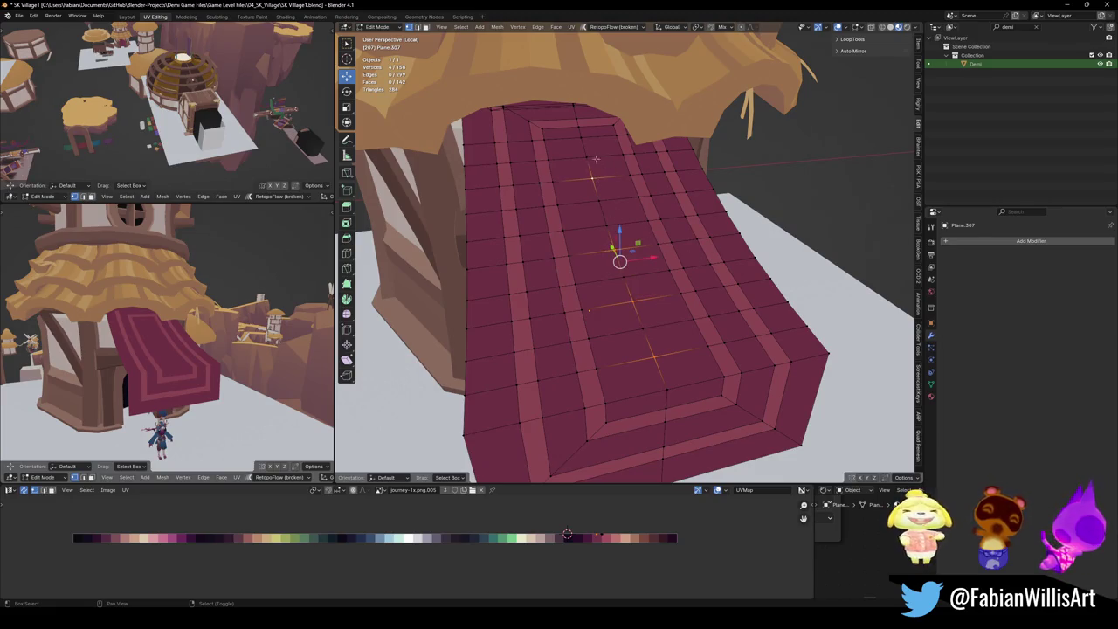
{"action": "left_click", "coordinate": [591, 164], "text": "ctrl"}
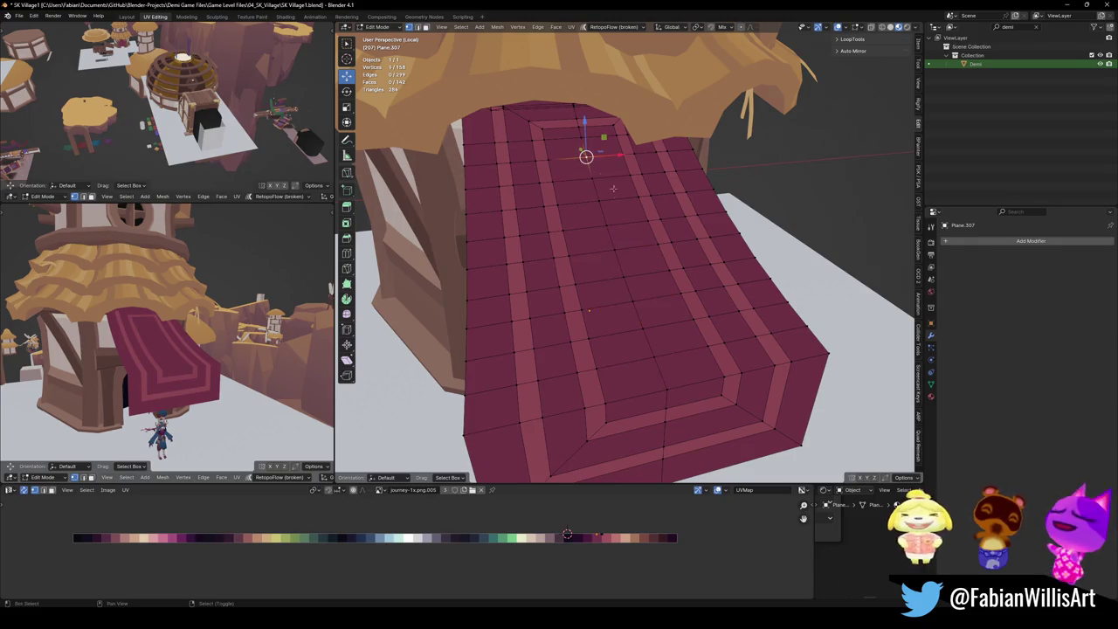
Complete the five-vertex selection and bevel them into diamond faces.
{"action": "left_click", "coordinate": [632, 298], "text": "ctrl"}
{"action": "left_click", "coordinate": [653, 355], "text": "ctrl"}
{"action": "key", "text": "ctrl+shift+b"}
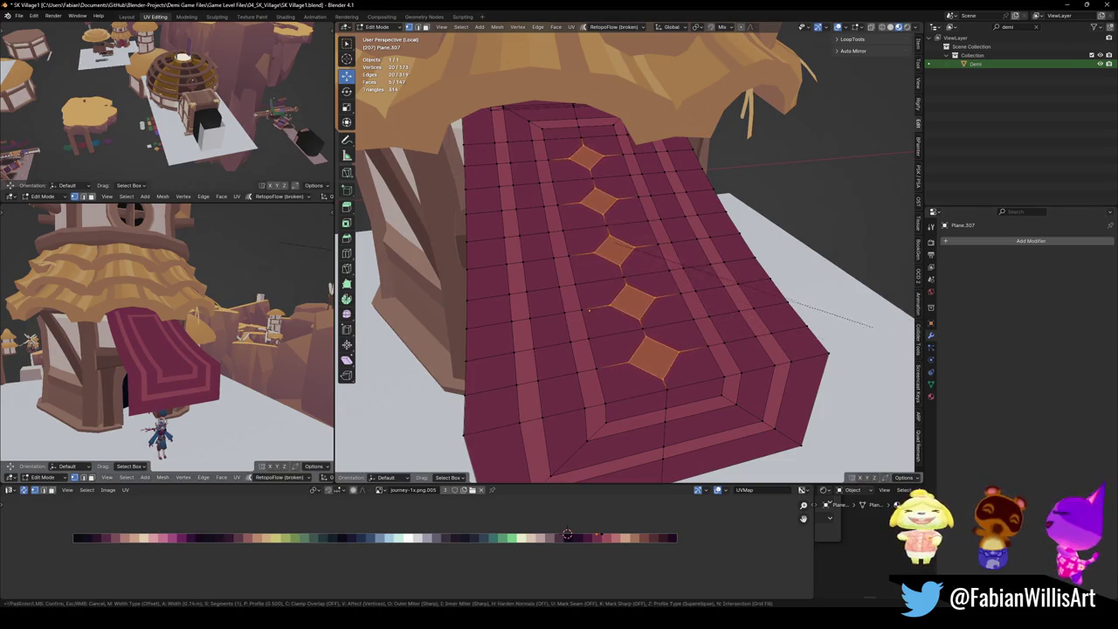
{"action": "left_click", "coordinate": [843, 322]}
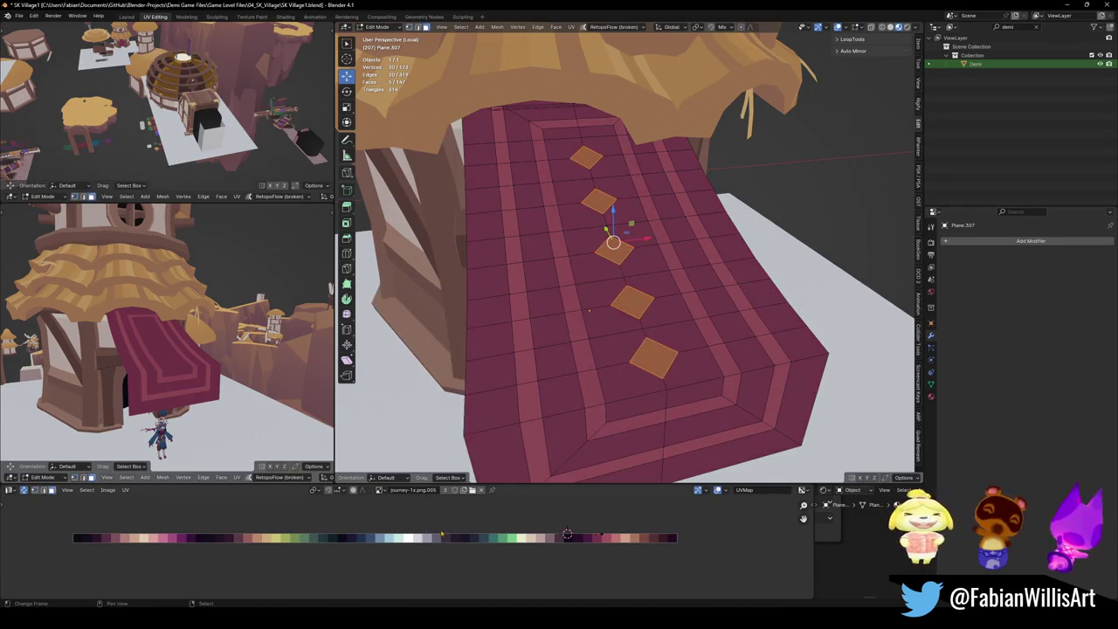
Slide the diamonds' UVs horizontally onto the pale pink palette swatch.
{"action": "key", "text": "g"}
{"action": "key", "text": "x"}
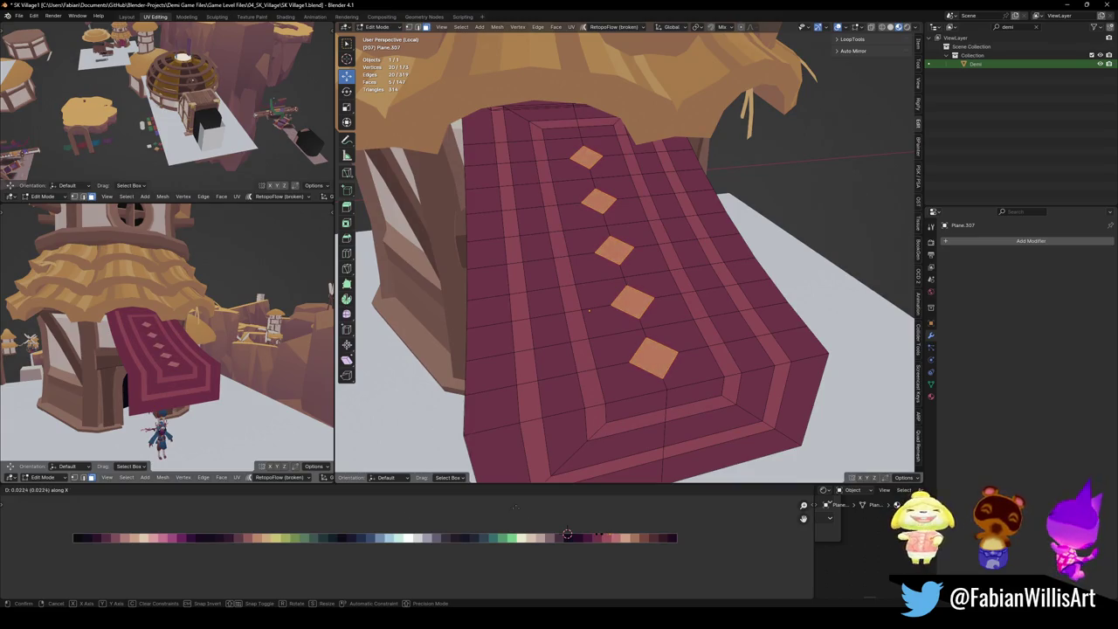
{"action": "left_click", "coordinate": [567, 535]}
{"action": "key", "text": "alt+a"}
Save SK Village1.blend and pull back to see the whole carpet.
{"action": "mouse_move", "coordinate": [262, 350]}
{"action": "middle_mouse_down"}
{"action": "mouse_move", "coordinate": [228, 335]}
{"action": "mouse_move", "coordinate": [175, 384]}
{"action": "middle_mouse_up"}
{"action": "key", "text": "ctrl+s"}
{"action": "scroll", "coordinate": [174, 384], "scroll_direction": "up", "scroll_amount": 3}
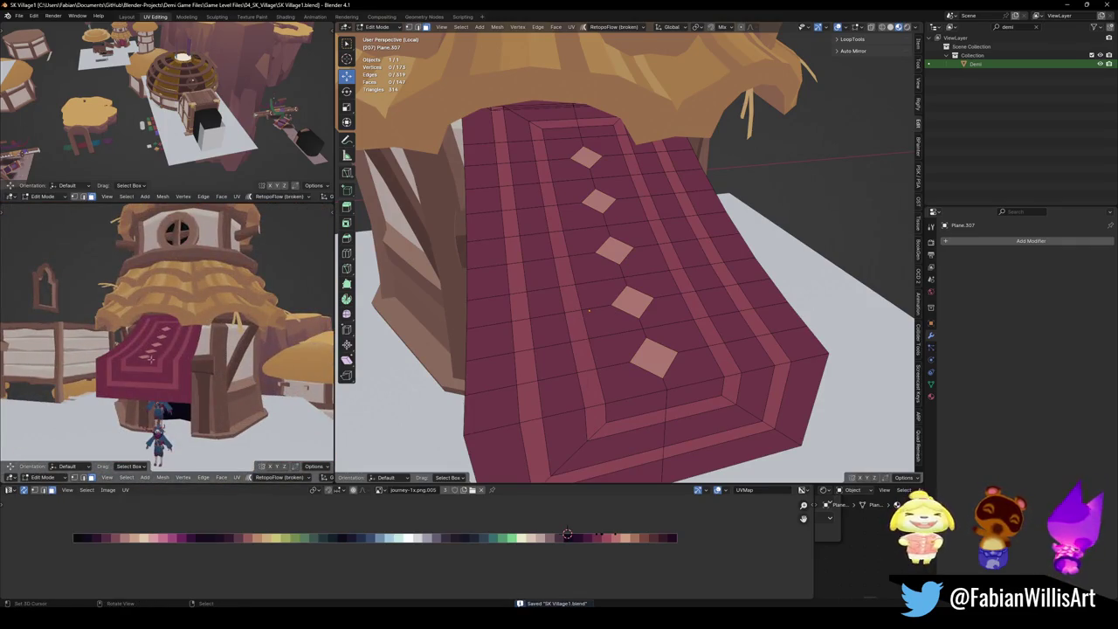
{"action": "middle_click_drag", "start_coordinate": [677, 377], "coordinate": [602, 349]}
{"action": "scroll", "coordinate": [603, 350], "scroll_direction": "down", "scroll_amount": 2}
{"action": "key", "text": "ctrl+r"}
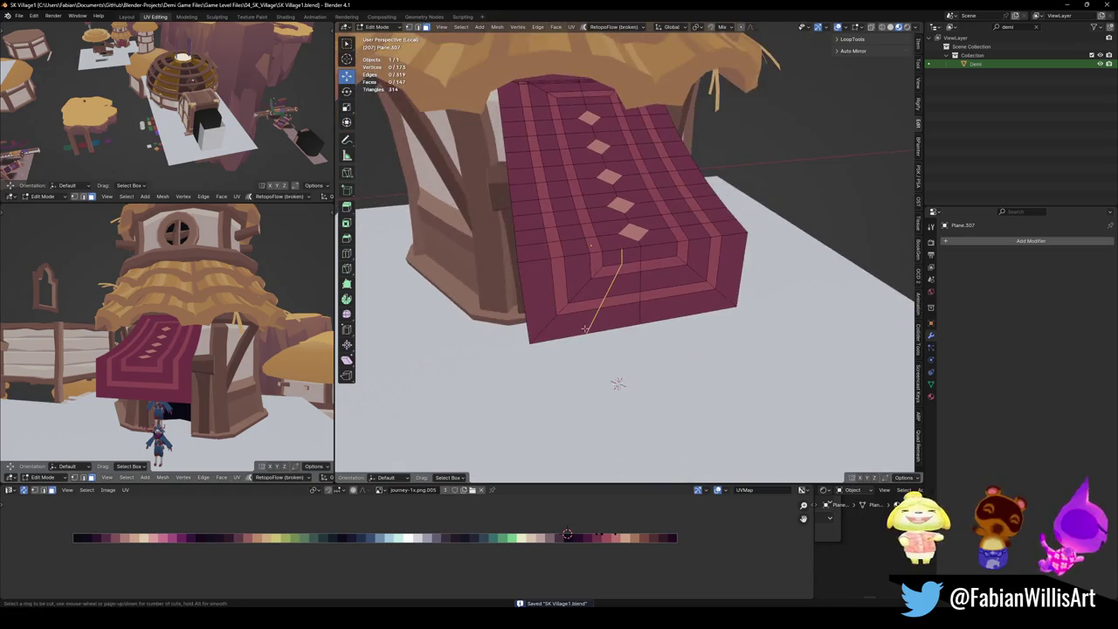
Add two loop cuts on the carpet, sliding the second into place.
{"action": "left_click", "coordinate": [603, 288]}
{"action": "right_click", "coordinate": [603, 289]}
{"action": "key", "text": "ctrl+r"}
{"action": "left_click", "coordinate": [689, 296]}
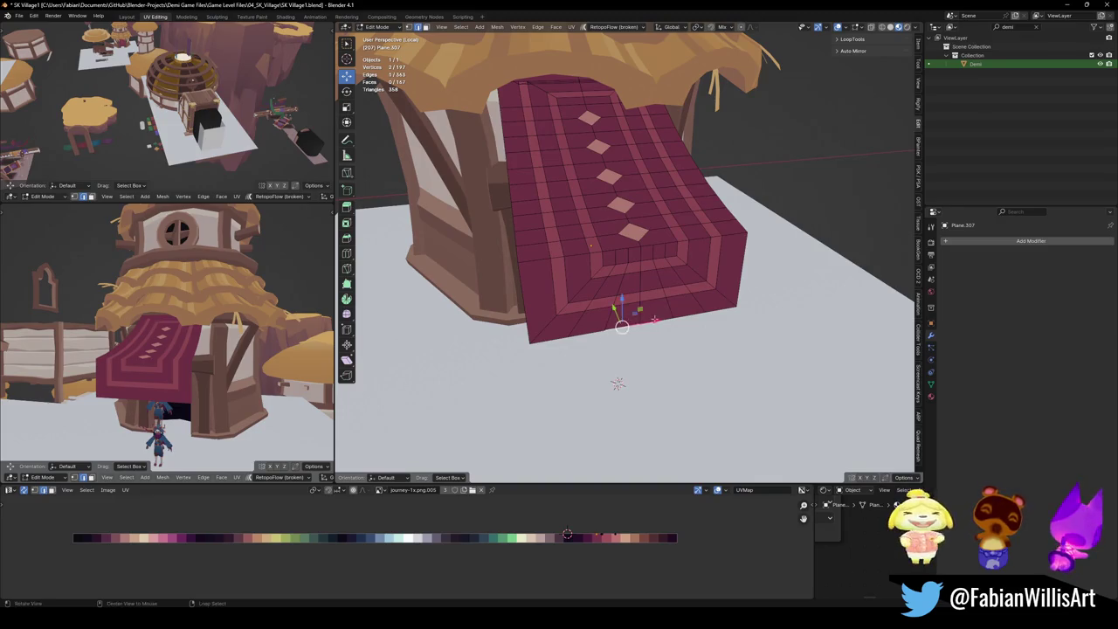
{"action": "middle_click_drag", "start_coordinate": [616, 312], "coordinate": [615, 290]}
{"action": "left_click", "coordinate": [599, 311]}
{"action": "left_click", "coordinate": [531, 308]}
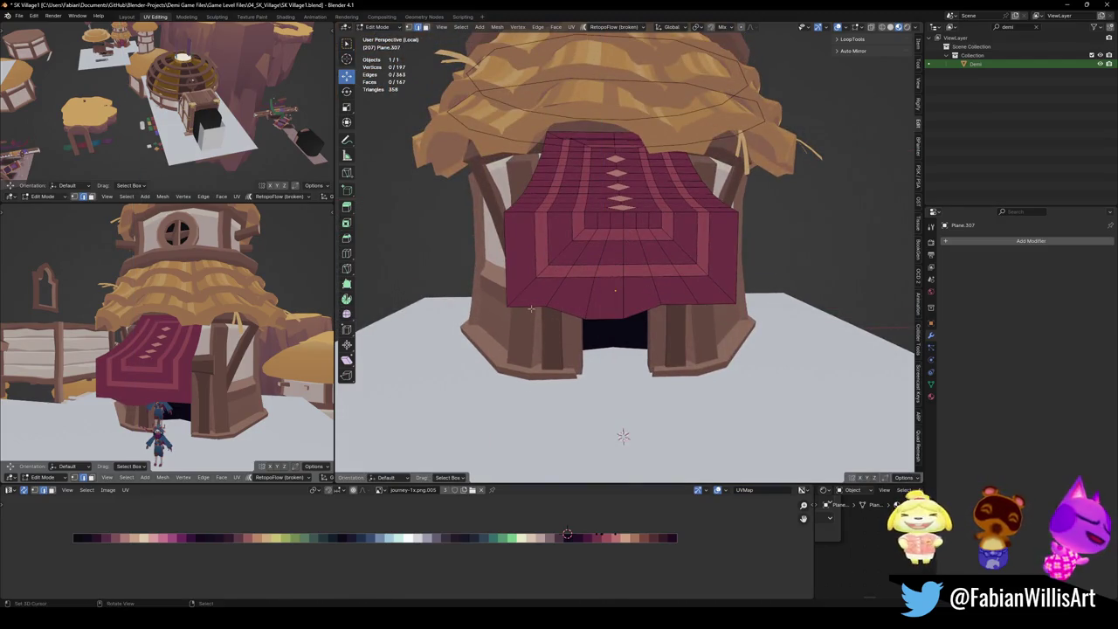
Add a centred loop cut on the front drape.
{"action": "key", "text": "ctrl+r"}
{"action": "left_click", "coordinate": [689, 304]}
{"action": "right_click", "coordinate": [690, 305]}
{"action": "key", "text": "ctrl+r"}
{"action": "key", "text": "ctrl+r"}
{"action": "left_click", "coordinate": [507, 291]}
{"action": "key", "text": "ctrl+z"}
Lower the drape's bottom-right corner vertex straight down along Z.
{"action": "left_click", "coordinate": [737, 306]}
{"action": "key", "text": "g"}
{"action": "key", "text": "z"}
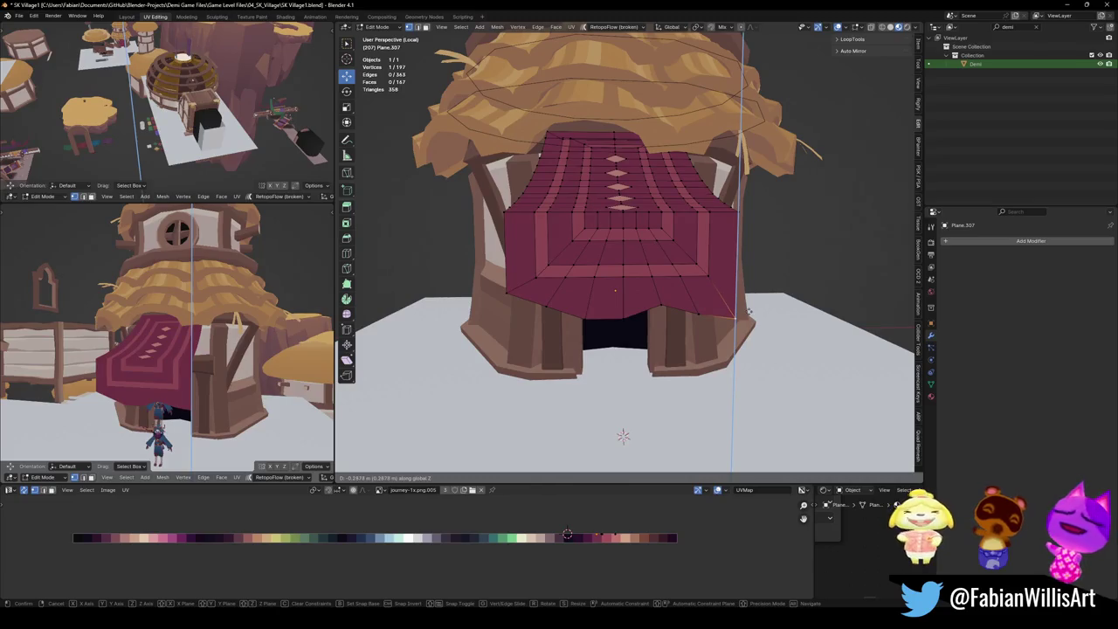
{"action": "left_click", "coordinate": [622, 329]}
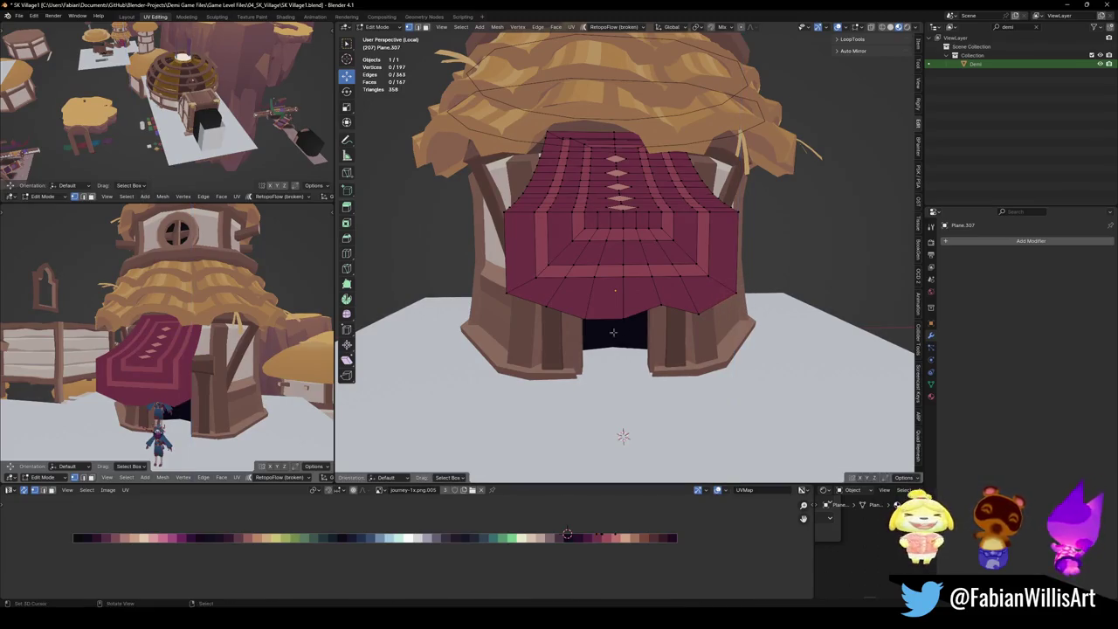
{"action": "key", "text": "ctrl+r"}
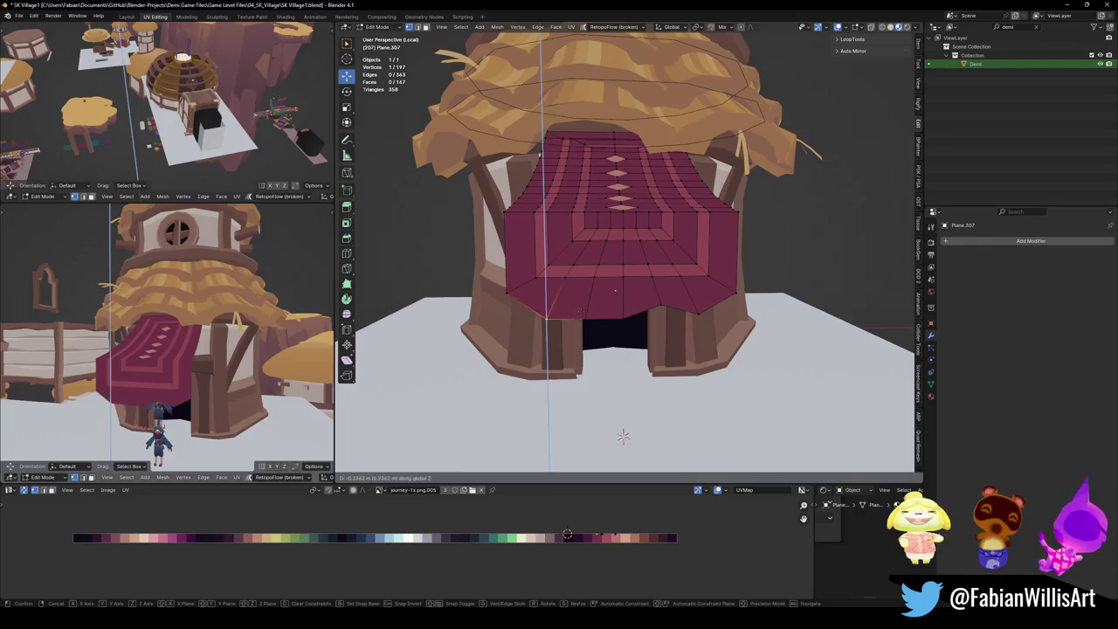
{"action": "key", "text": "Escape"}
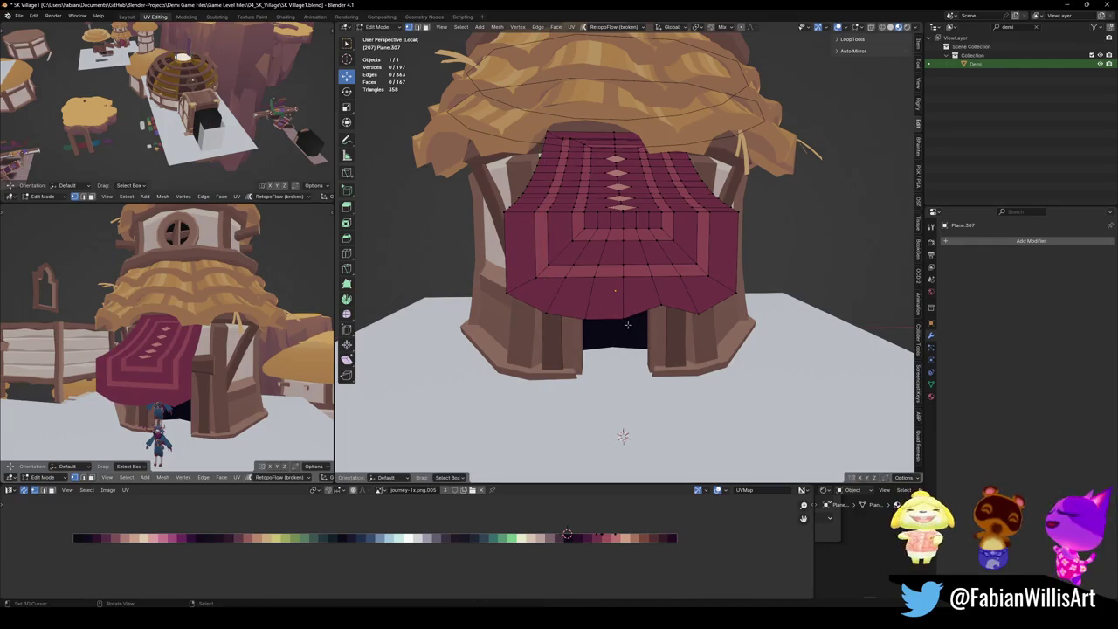
{"action": "middle_click_drag", "start_coordinate": [565, 317], "coordinate": [563, 342]}
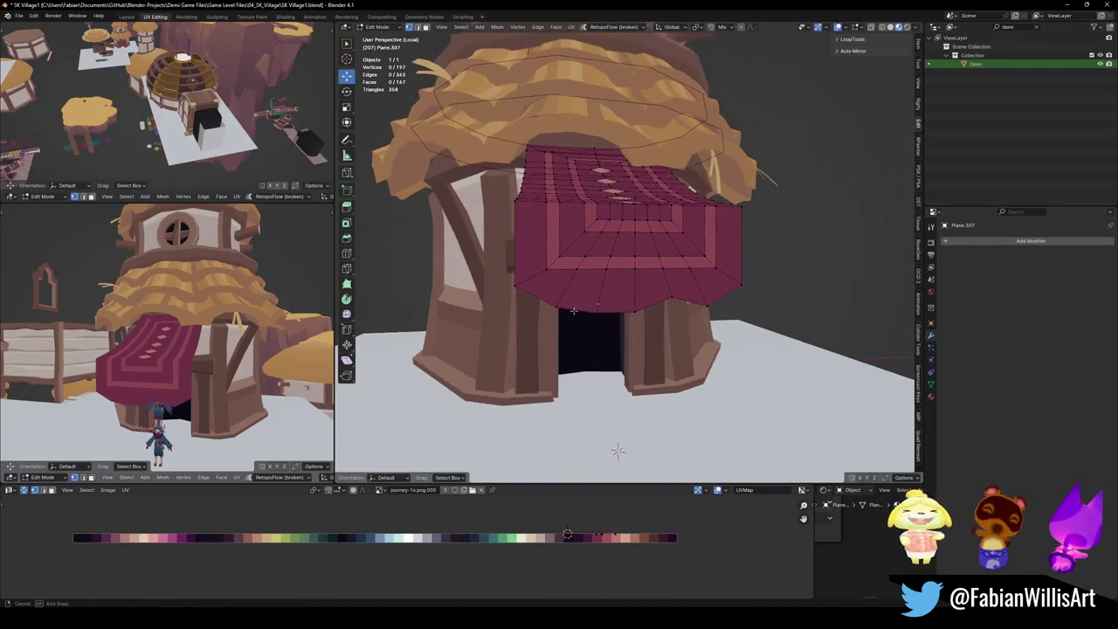
{"action": "left_click", "coordinate": [557, 306]}
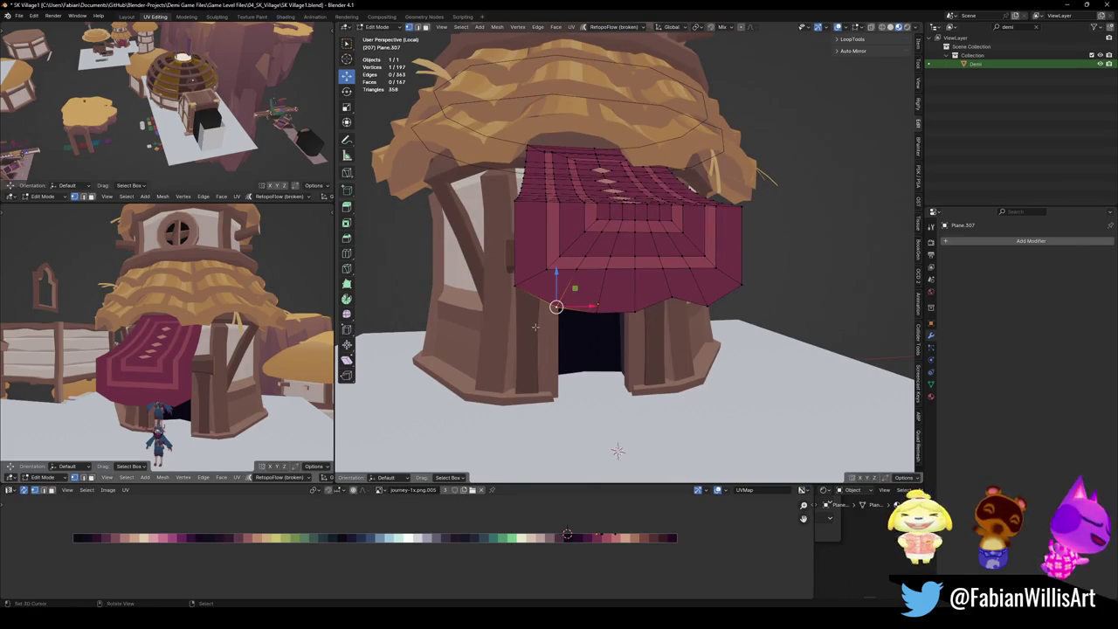
Bevel the vertices along the drape's lower edge.
{"action": "left_click", "coordinate": [597, 312], "text": "shift"}
{"action": "left_click", "coordinate": [644, 314], "text": "shift"}
{"action": "left_click", "coordinate": [675, 311], "text": "shift"}
{"action": "left_click", "coordinate": [708, 305], "text": "shift"}
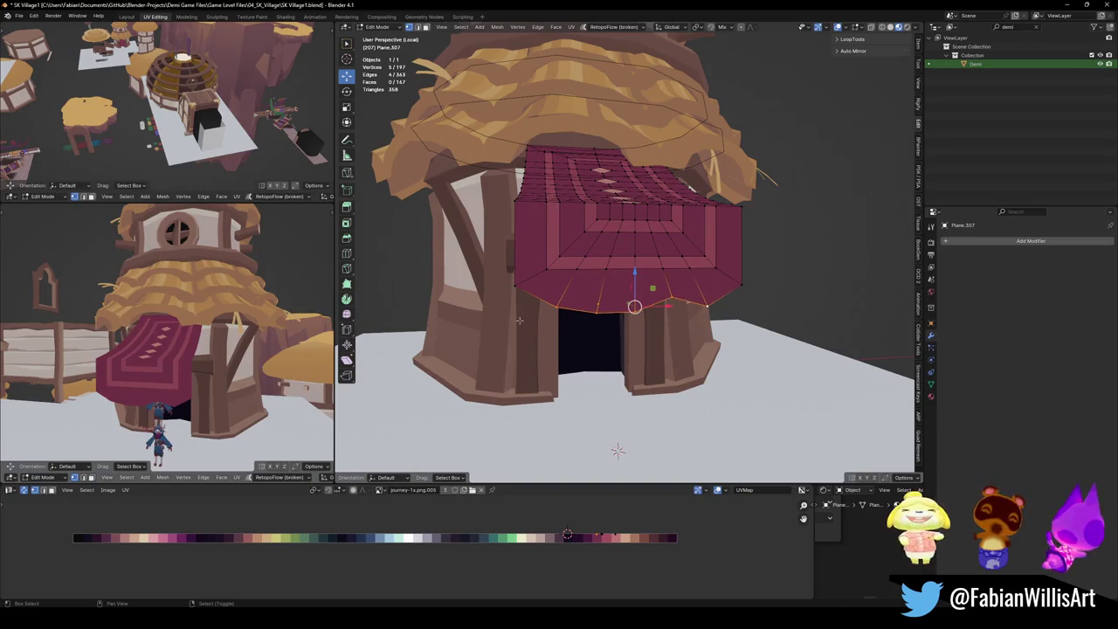
{"action": "key", "text": "ctrl+b"}
{"action": "left_click", "coordinate": [781, 274]}
Extrude the lower rim edges about 0.73 m straight down into a skirt.
{"action": "middle_click_drag", "start_coordinate": [780, 274], "coordinate": [535, 330]}
{"action": "left_click", "coordinate": [536, 330], "text": "shift"}
{"action": "left_click", "coordinate": [538, 327], "text": "shift"}
{"action": "left_click", "coordinate": [588, 332], "text": "shift"}
{"action": "left_click", "coordinate": [637, 327], "text": "shift"}
{"action": "left_click", "coordinate": [680, 312], "text": "shift"}
{"action": "left_click", "coordinate": [722, 320], "text": "shift"}
{"action": "left_click", "coordinate": [765, 293], "text": "shift"}
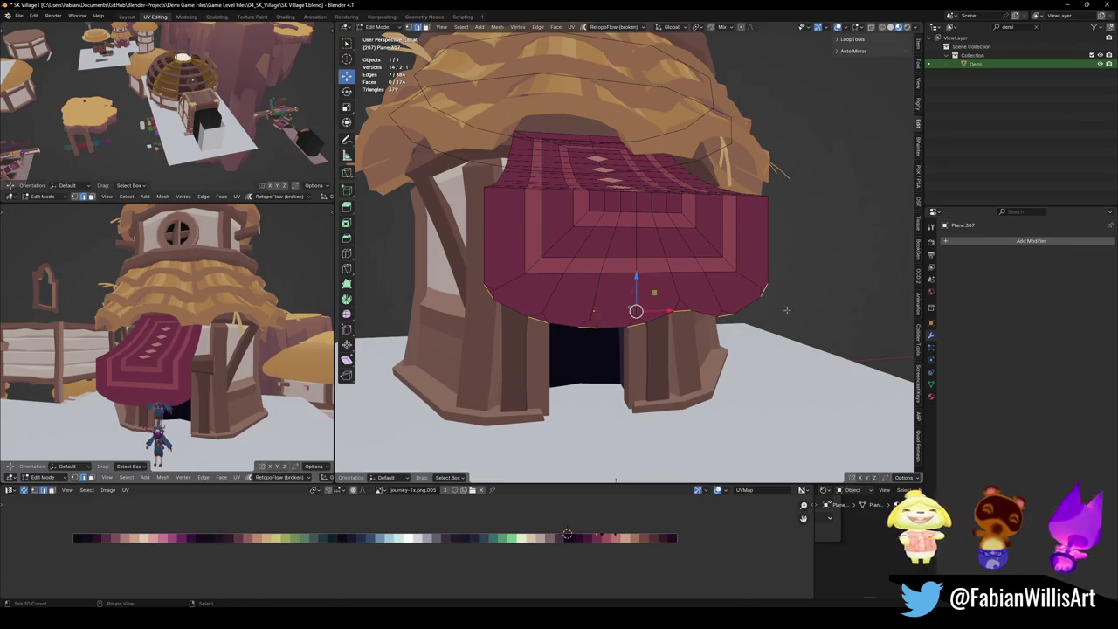
{"action": "key", "text": "e"}
{"action": "key", "text": "z"}
{"action": "left_click", "coordinate": [769, 367]}
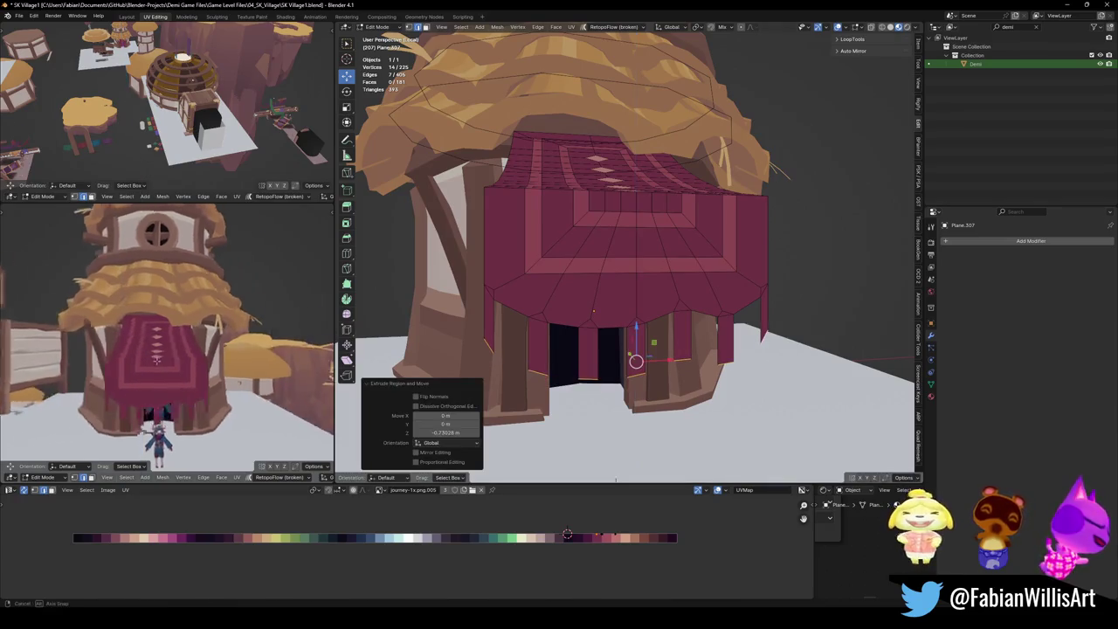
Slide the awning's lower edge beside the doorway.
{"action": "mouse_move", "coordinate": [155, 362]}
{"action": "middle_mouse_down"}
{"action": "mouse_move", "coordinate": [8, 355]}
{"action": "mouse_move", "coordinate": [263, 350]}
{"action": "middle_mouse_up"}
{"action": "middle_click_drag", "start_coordinate": [497, 302], "coordinate": [616, 315]}
{"action": "scroll", "coordinate": [616, 316], "scroll_direction": "up", "scroll_amount": 3}
{"action": "left_click", "coordinate": [616, 316]}
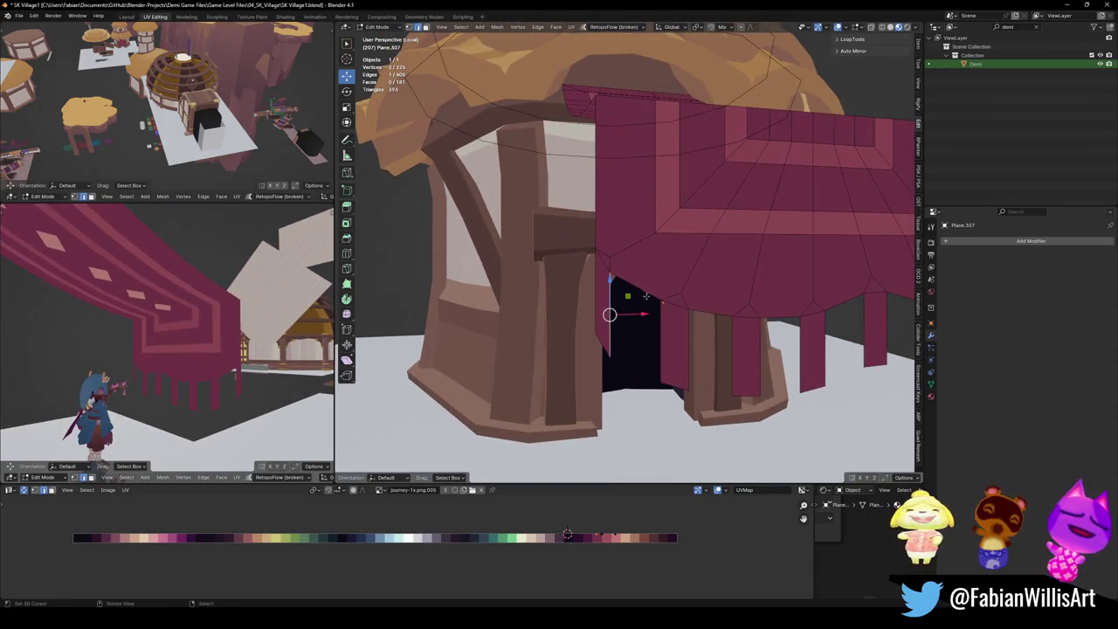
{"action": "key", "text": "g"}
{"action": "key", "text": "g"}
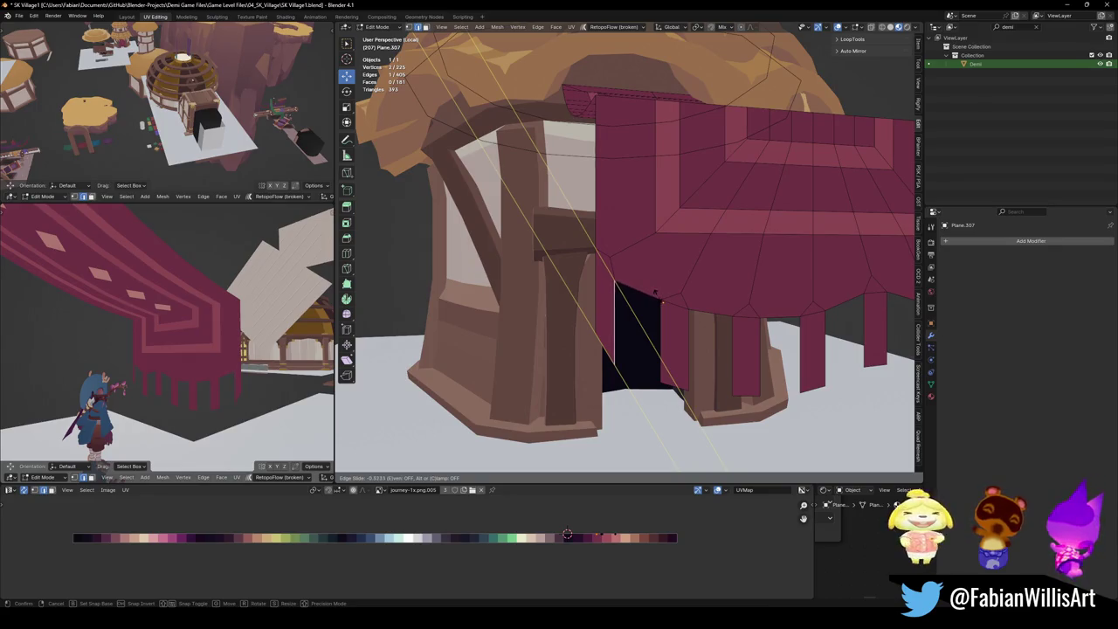
{"action": "left_click", "coordinate": [655, 292]}
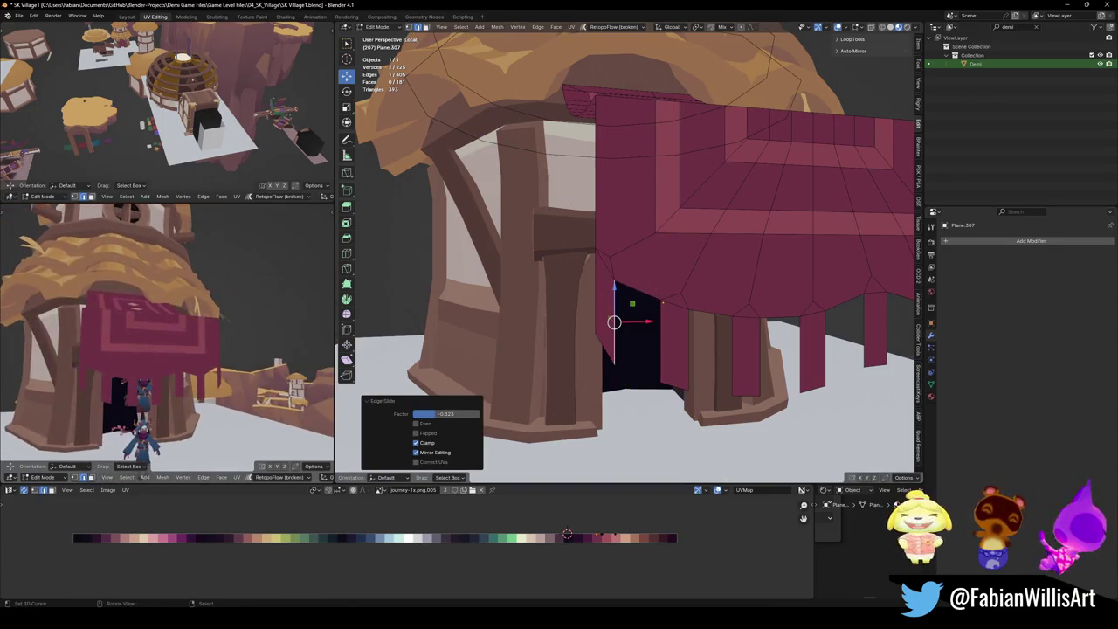
Flatten the awning's bottom hem vertices to one height with S Z 0.
{"action": "middle_click_drag", "start_coordinate": [810, 334], "coordinate": [800, 294]}
{"action": "key", "text": "g"}
{"action": "key", "text": "x"}
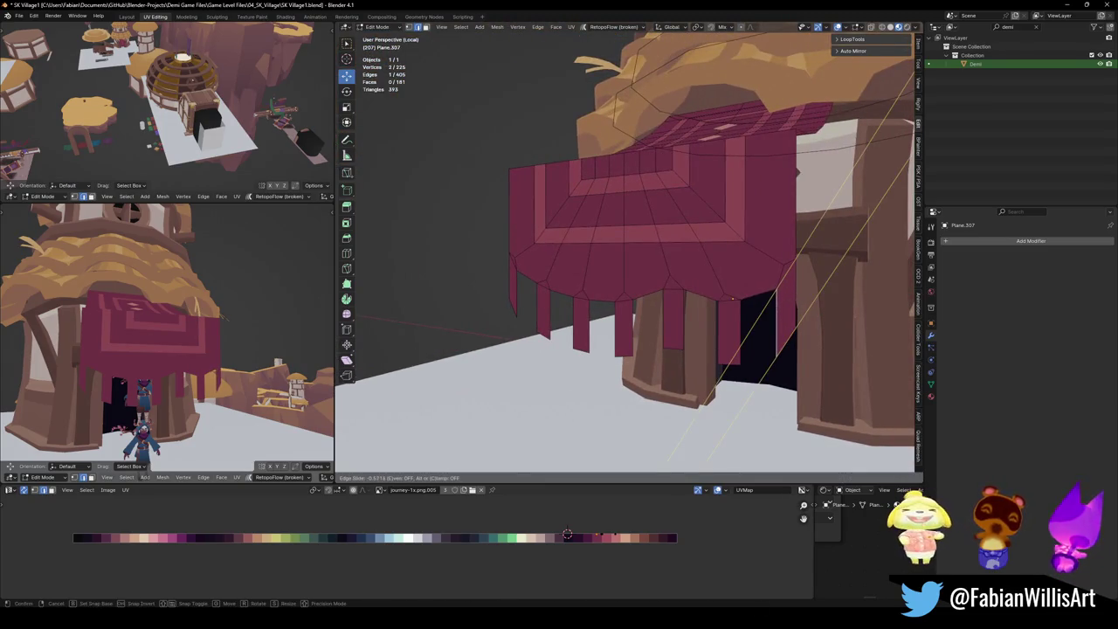
{"action": "key", "text": "Escape"}
{"action": "middle_click_drag", "start_coordinate": [800, 293], "coordinate": [680, 334]}
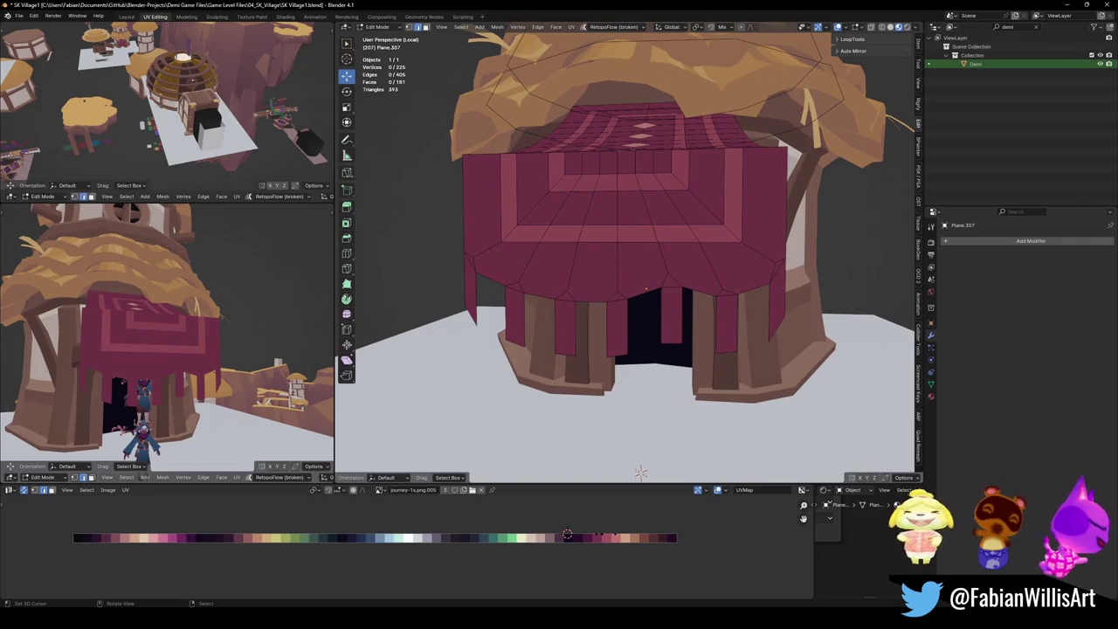
{"action": "left_click_drag", "start_coordinate": [476, 288], "coordinate": [776, 329], "text": "shift"}
{"action": "key", "text": "s"}
{"action": "key", "text": "z"}
{"action": "key", "text": "0"}
{"action": "key", "text": "Return"}
Add an edge loop near the awning's left side, left at its default position.
{"action": "key", "text": "g"}
{"action": "key", "text": "z"}
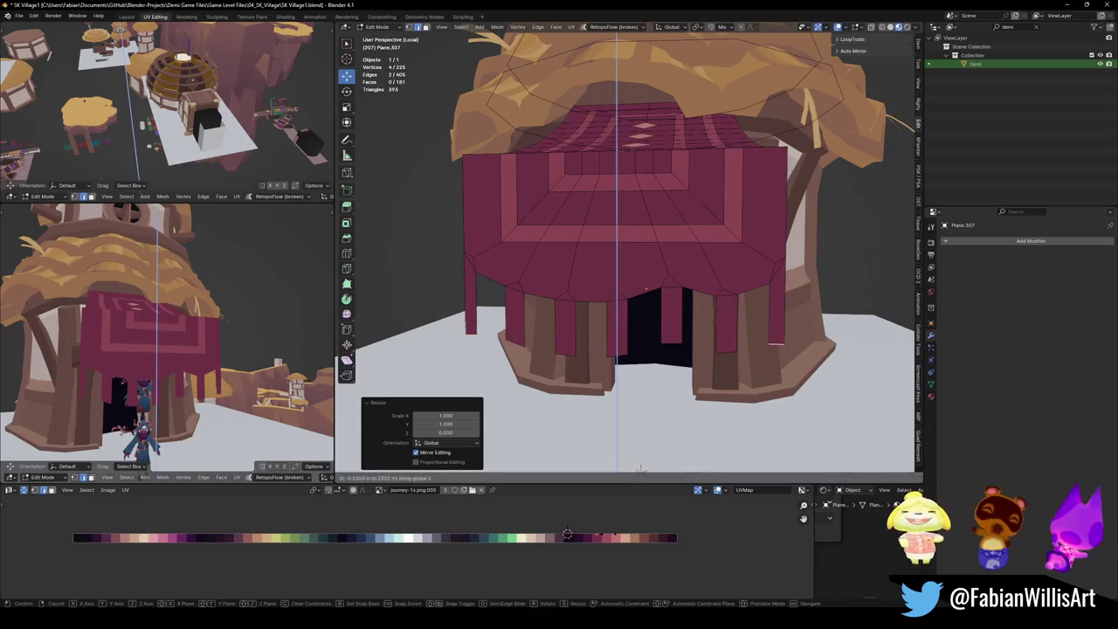
{"action": "key", "text": "Escape"}
{"action": "key", "text": "alt+a"}
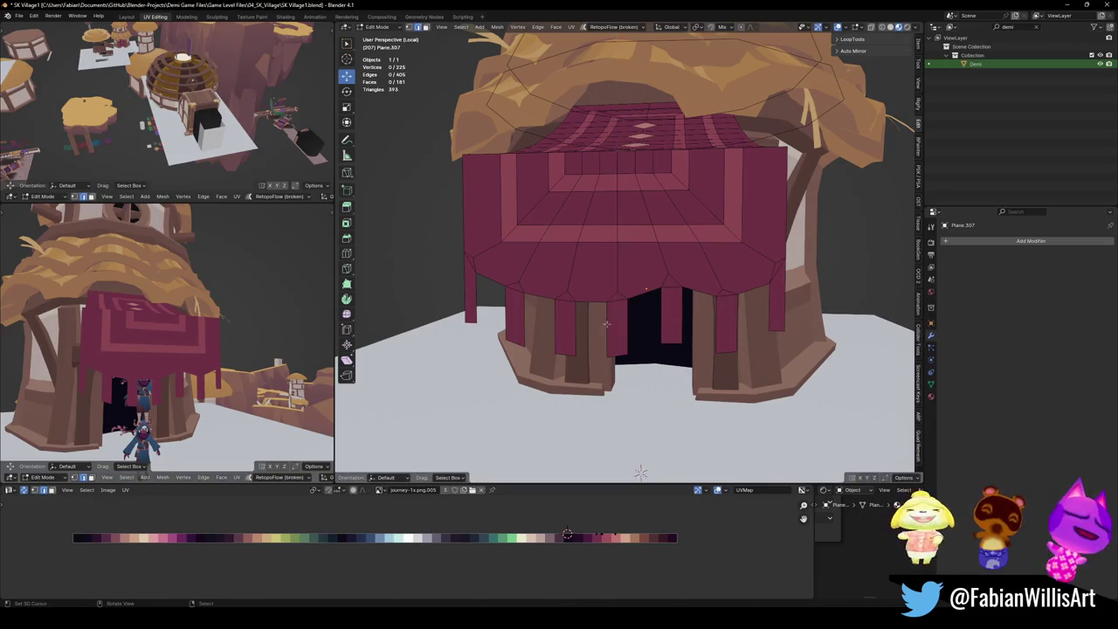
{"action": "left_click", "coordinate": [472, 297]}
{"action": "scroll", "coordinate": [473, 297], "scroll_direction": "up", "scroll_amount": 3}
{"action": "key", "text": "g"}
{"action": "key", "text": "g"}
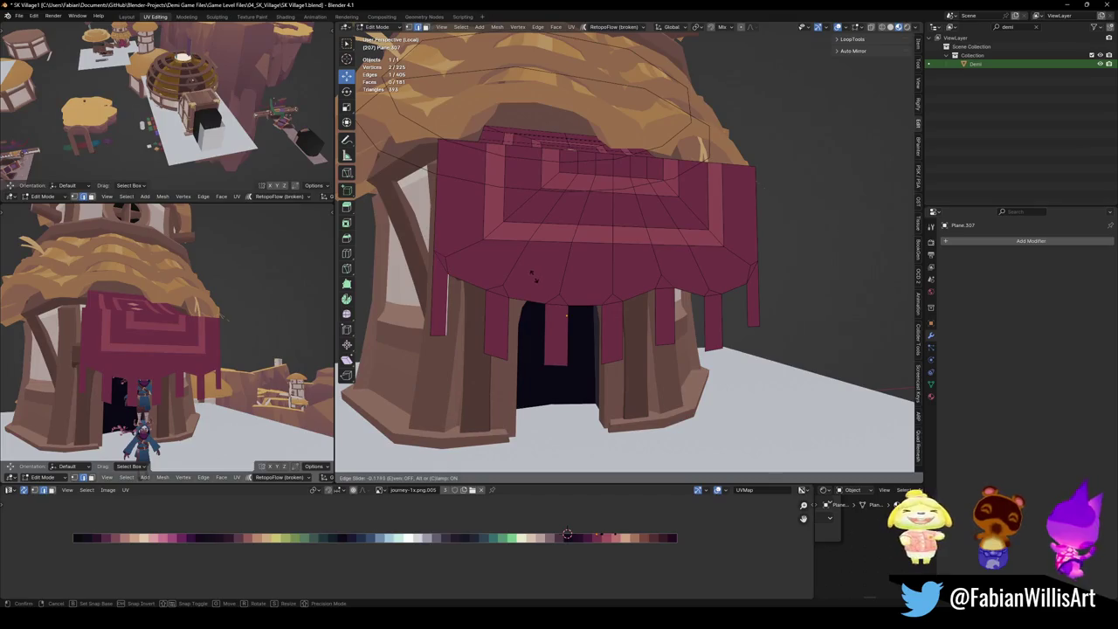
{"action": "right_click", "coordinate": [455, 301]}
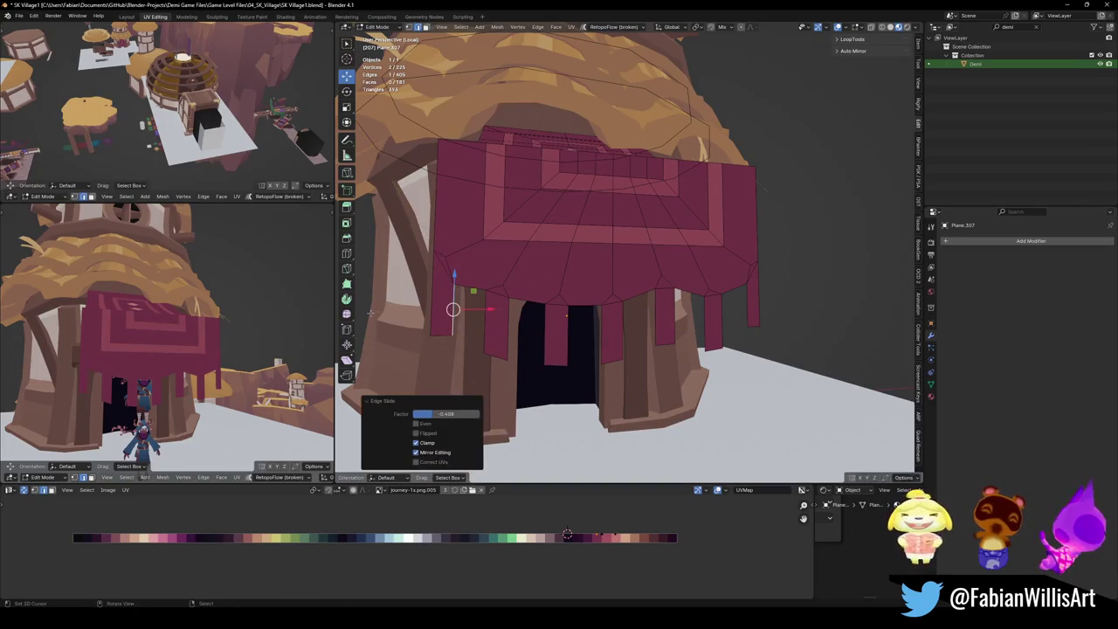
Try raising a left-edge awning vertex slightly, then undo it.
{"action": "left_click", "coordinate": [475, 283]}
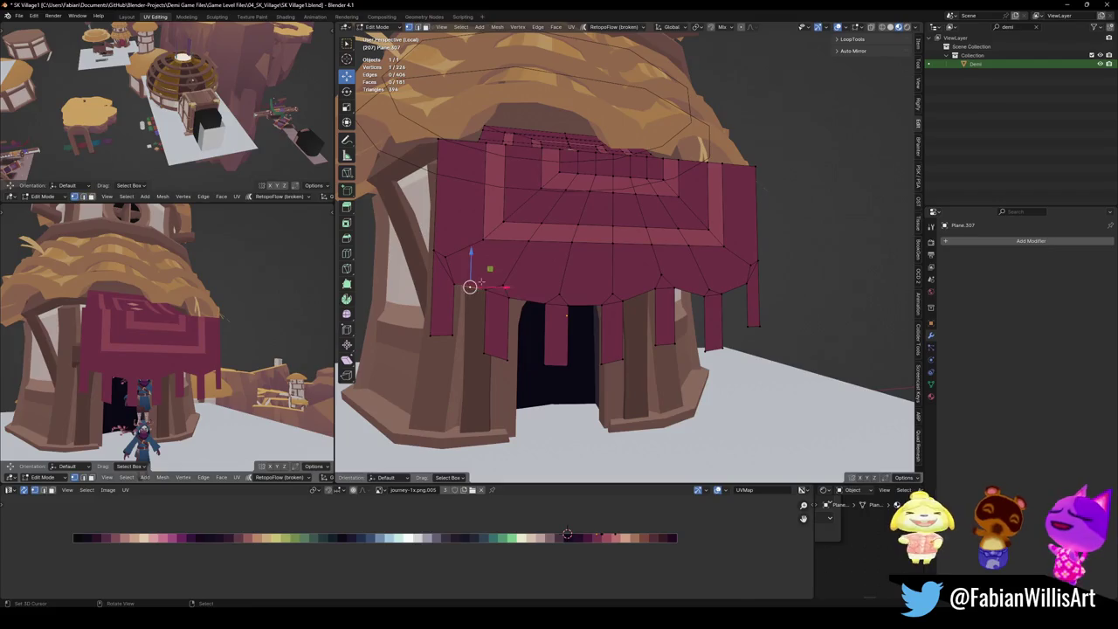
{"action": "key", "text": "g"}
{"action": "key", "text": "z"}
{"action": "left_click", "coordinate": [512, 266]}
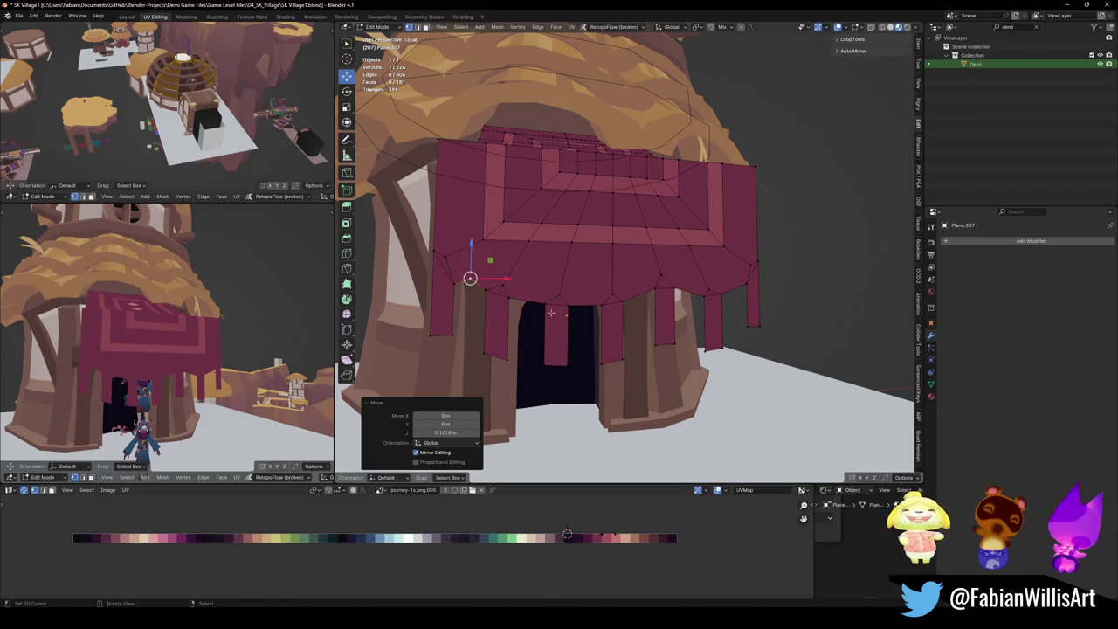
{"action": "key", "text": "ctrl+z"}
{"action": "mouse_move", "coordinate": [201, 341]}
{"action": "middle_mouse_down"}
{"action": "mouse_move", "coordinate": [144, 327]}
{"action": "mouse_move", "coordinate": [259, 330]}
{"action": "mouse_move", "coordinate": [217, 326]}
{"action": "middle_mouse_up"}
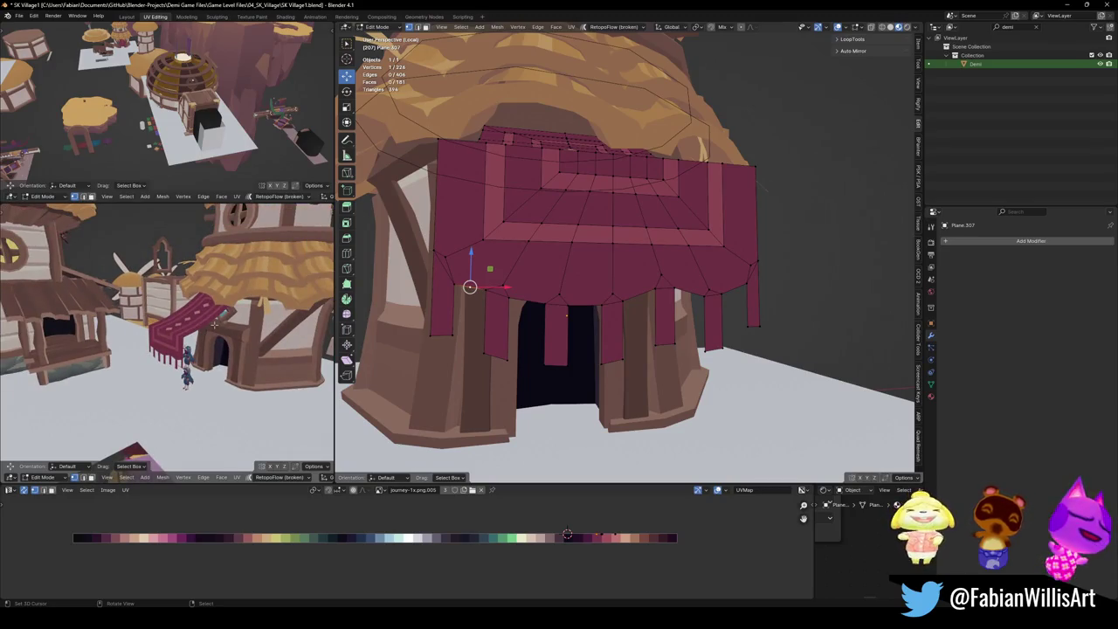
Orbit the side view around the house to review the awning, then save SK Village1.blend.
{"action": "middle_click_drag", "start_coordinate": [216, 327], "coordinate": [166, 332]}
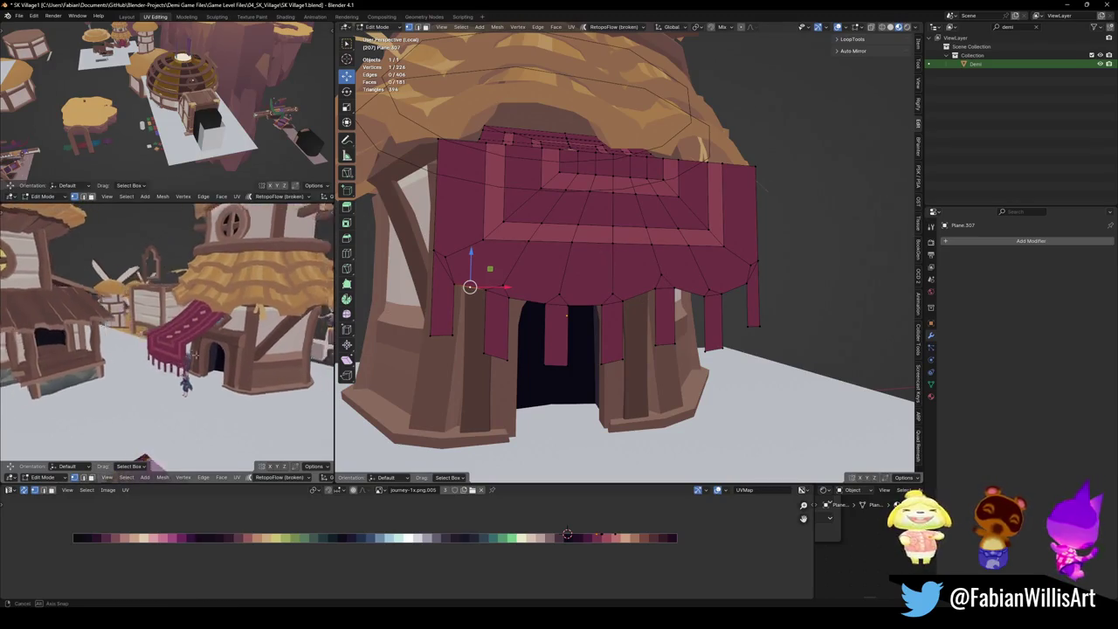
{"action": "middle_click_drag", "start_coordinate": [242, 339], "coordinate": [243, 337]}
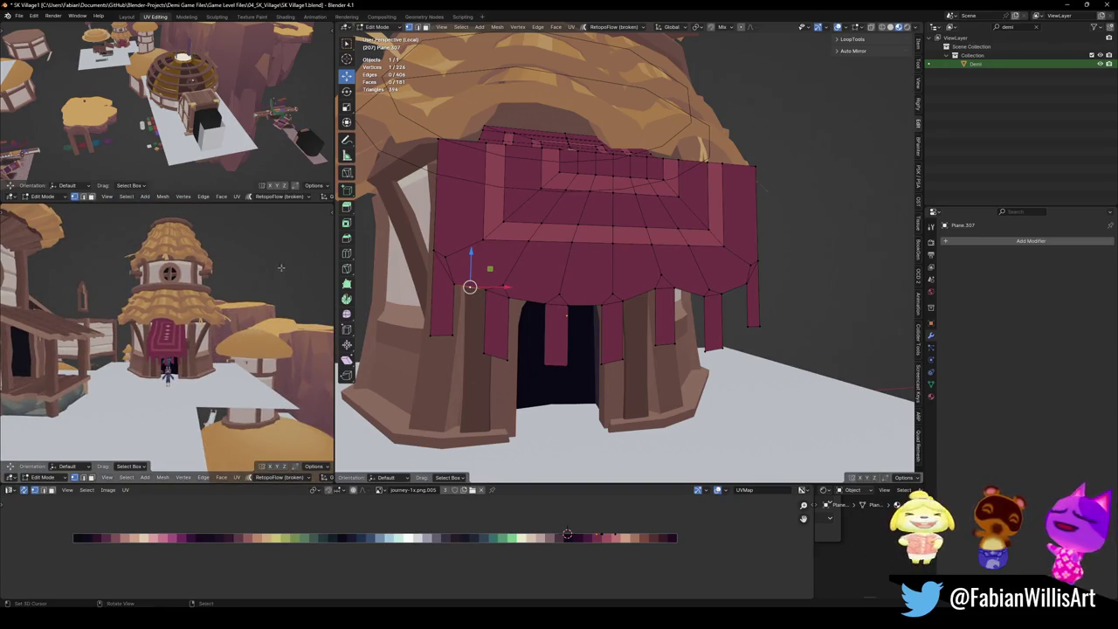
{"action": "mouse_move", "coordinate": [227, 298]}
{"action": "middle_mouse_down"}
{"action": "mouse_move", "coordinate": [171, 304]}
{"action": "mouse_move", "coordinate": [254, 299]}
{"action": "mouse_move", "coordinate": [199, 314]}
{"action": "mouse_move", "coordinate": [242, 318]}
{"action": "middle_mouse_up"}
{"action": "middle_click_drag", "start_coordinate": [225, 307], "coordinate": [212, 307]}
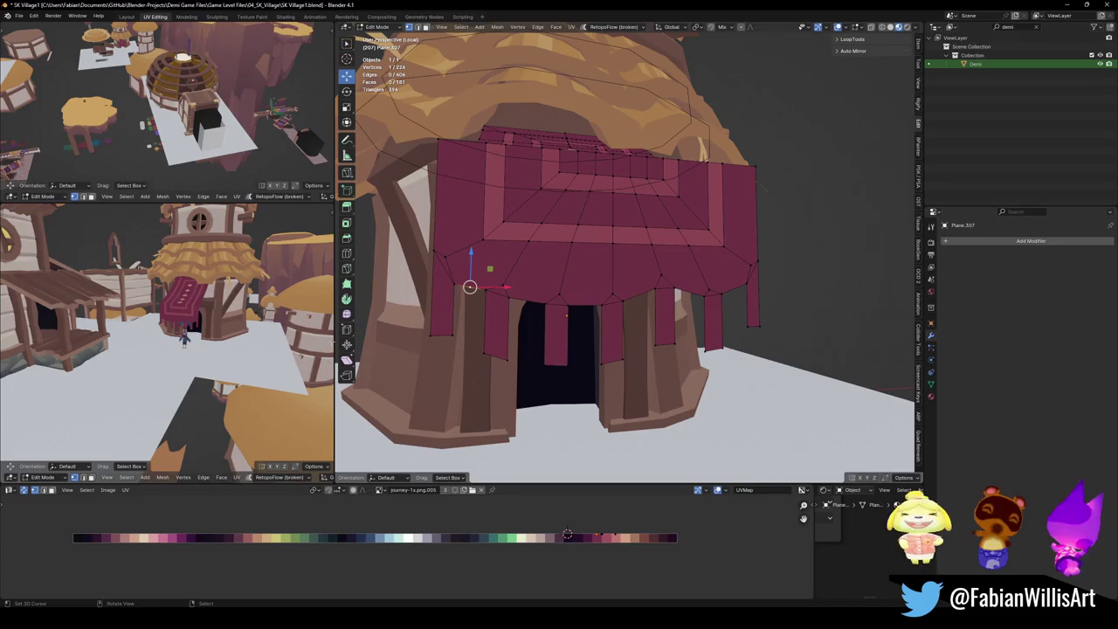
{"action": "mouse_move", "coordinate": [222, 311]}
{"action": "middle_mouse_down"}
{"action": "mouse_move", "coordinate": [188, 314]}
{"action": "mouse_move", "coordinate": [183, 345]}
{"action": "middle_mouse_up"}
{"action": "key", "text": "ctrl+s"}
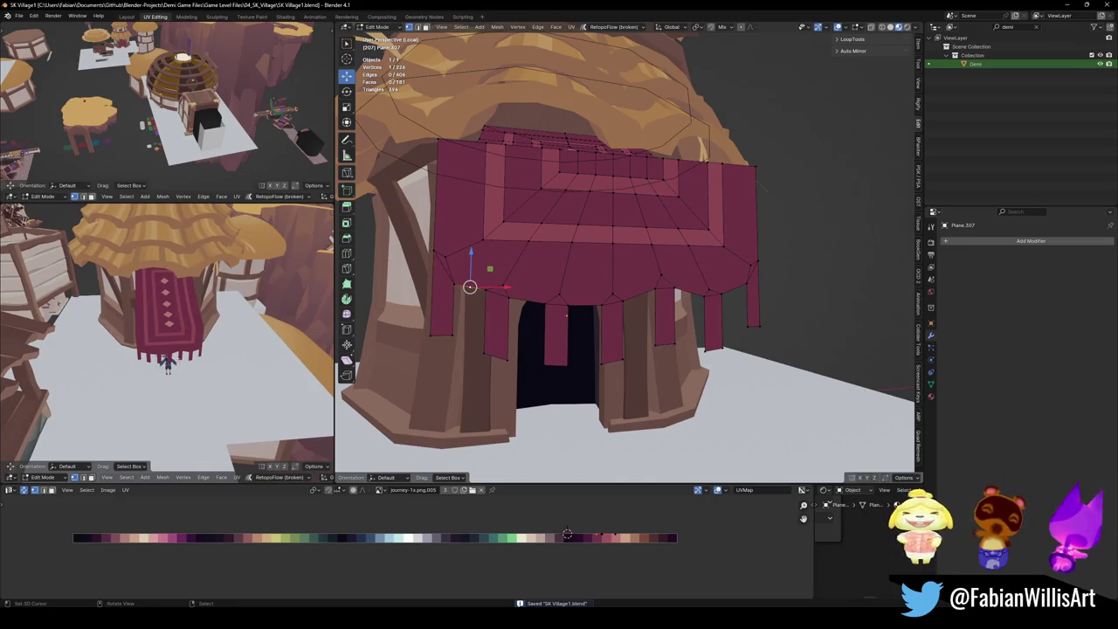
{"action": "scroll", "coordinate": [594, 292], "scroll_direction": "down", "scroll_amount": 4}
Select the six hanging fringe strips and delete their faces.
{"action": "middle_click_drag", "start_coordinate": [594, 292], "coordinate": [609, 398]}
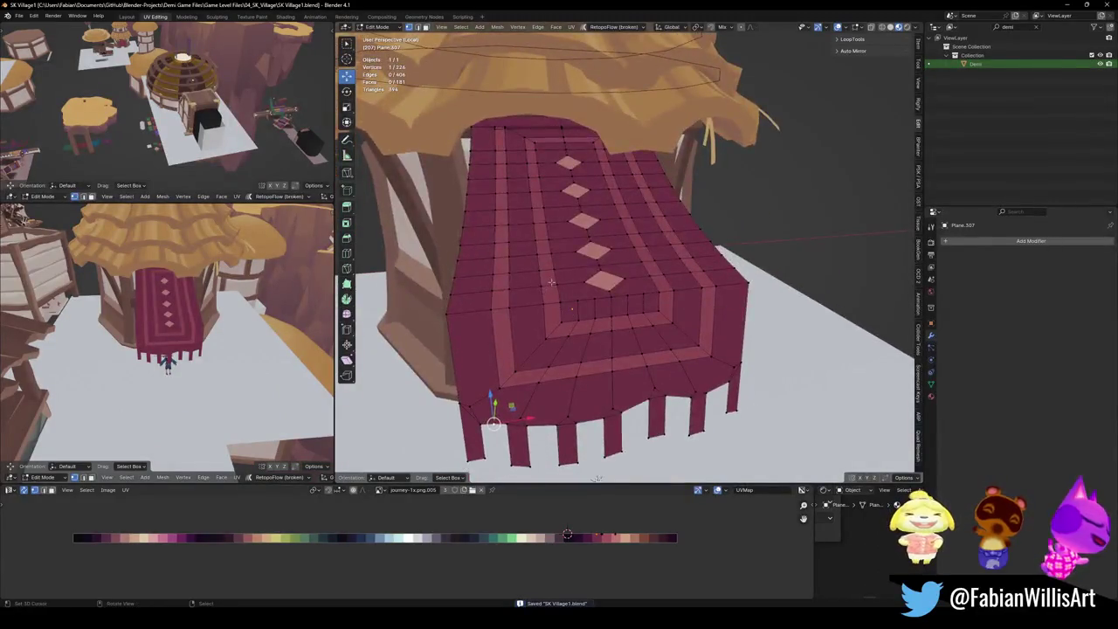
{"action": "middle_click_drag", "start_coordinate": [175, 341], "coordinate": [210, 349]}
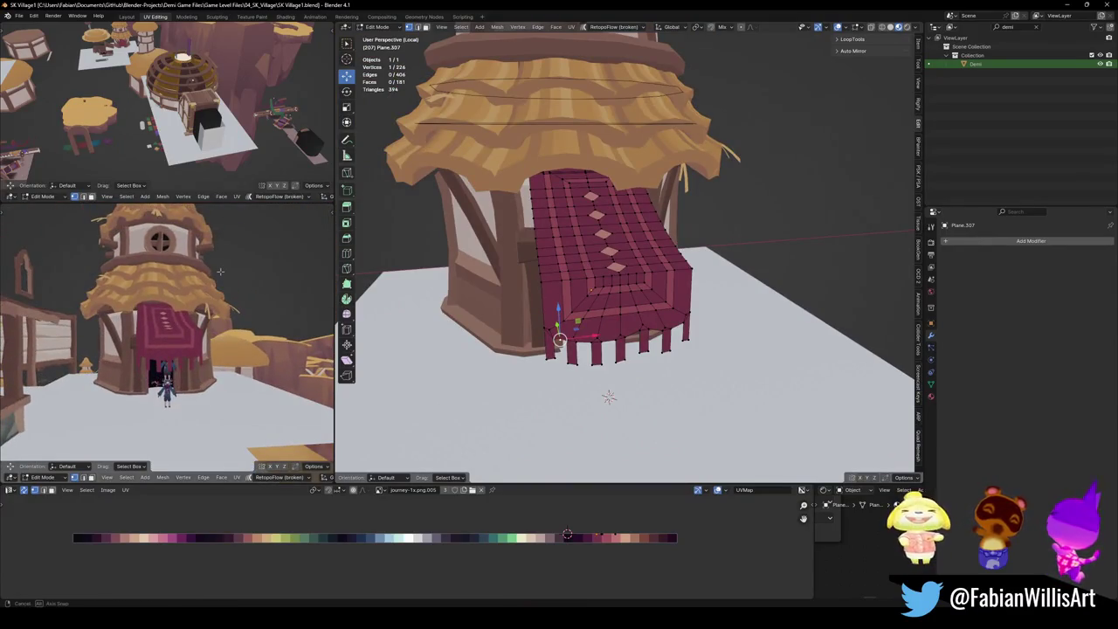
{"action": "middle_click_drag", "start_coordinate": [577, 297], "coordinate": [595, 313]}
{"action": "scroll", "coordinate": [595, 313], "scroll_direction": "up", "scroll_amount": 2}
{"action": "right_click", "coordinate": [495, 409], "text": "shift"}
{"action": "right_click", "coordinate": [535, 417], "text": "shift"}
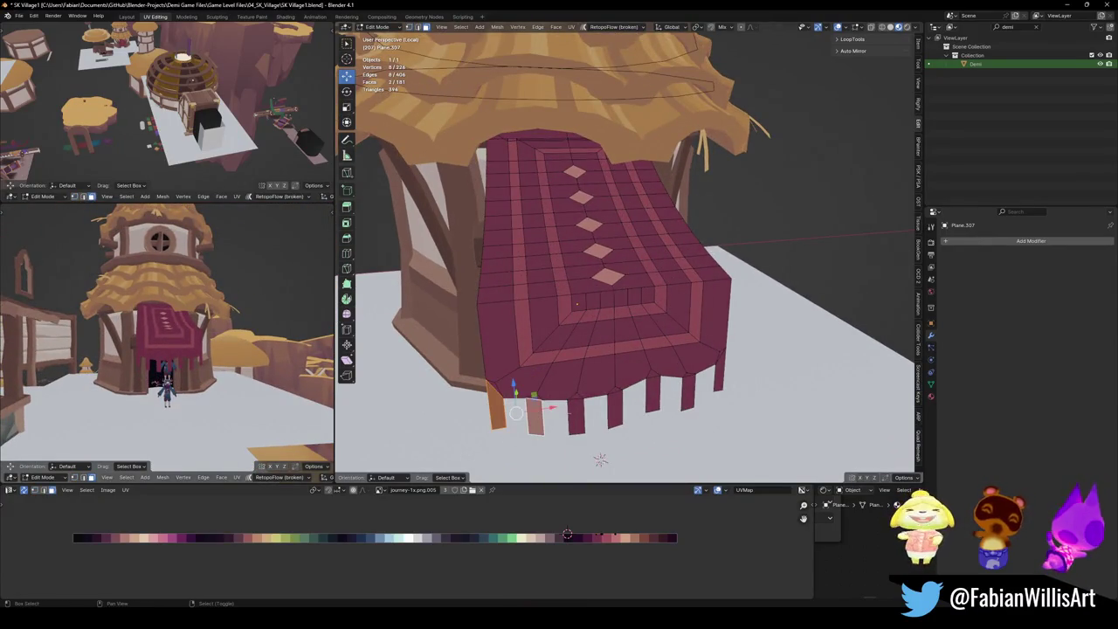
{"action": "right_click", "coordinate": [577, 417], "text": "shift"}
{"action": "right_click", "coordinate": [615, 411], "text": "shift"}
{"action": "right_click", "coordinate": [652, 398], "text": "shift"}
{"action": "right_click", "coordinate": [687, 393], "text": "shift"}
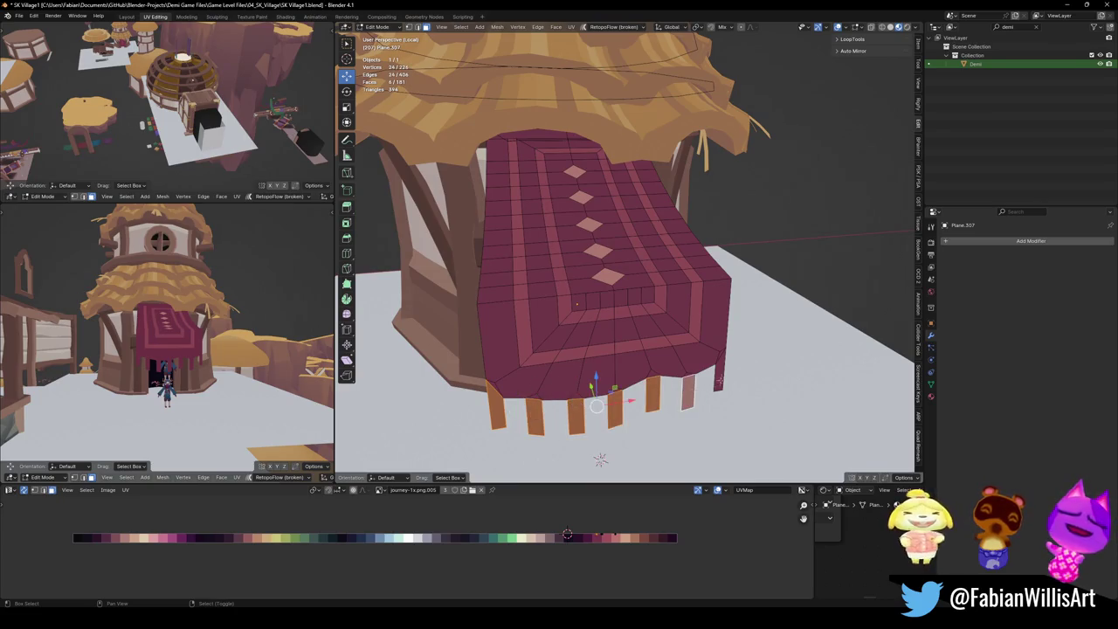
{"action": "key", "text": "x"}
{"action": "left_click", "coordinate": [704, 391]}
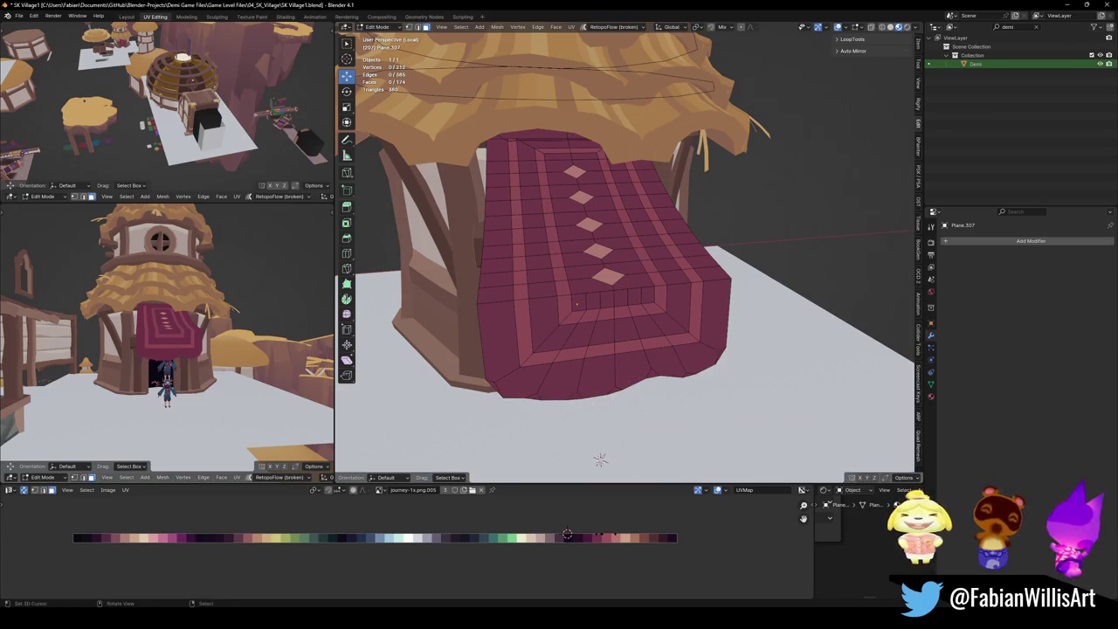
Restore the deleted fringe strips, deselect, save SK Village1.blend and zoom out.
{"action": "mouse_move", "coordinate": [240, 320]}
{"action": "middle_mouse_down"}
{"action": "mouse_move", "coordinate": [230, 322]}
{"action": "mouse_move", "coordinate": [276, 310]}
{"action": "mouse_move", "coordinate": [140, 297]}
{"action": "middle_mouse_up"}
{"action": "scroll", "coordinate": [276, 310], "scroll_direction": "up", "scroll_amount": 2}
{"action": "key", "text": "ctrl+z"}
{"action": "key", "text": "alt+a"}
{"action": "key", "text": "ctrl+s"}
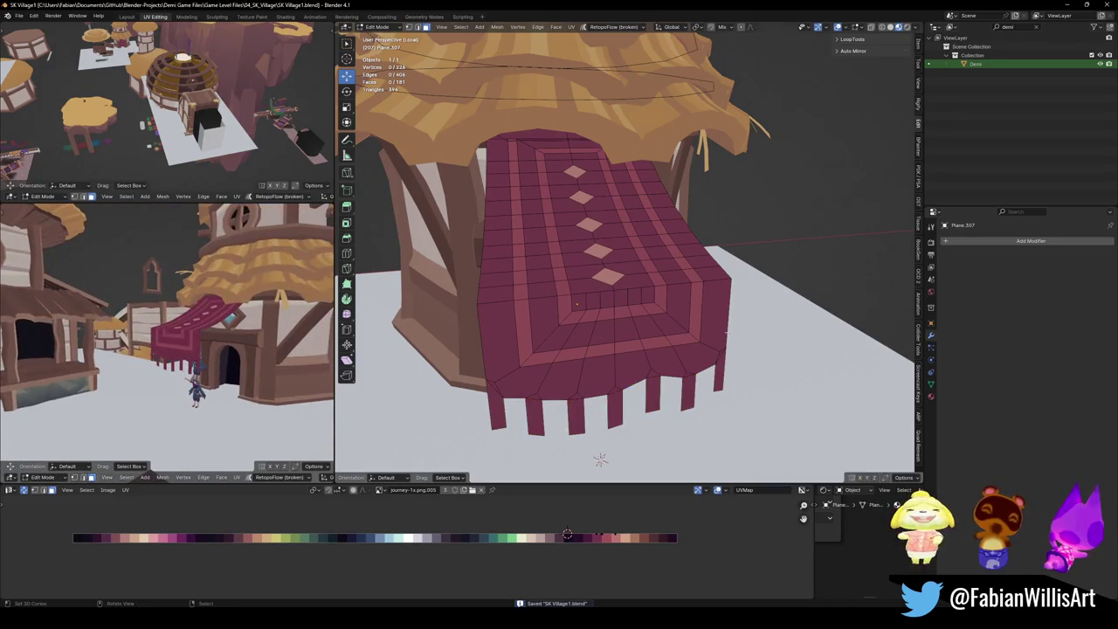
{"action": "scroll", "coordinate": [708, 344], "scroll_direction": "down", "scroll_amount": 5}
{"action": "scroll", "coordinate": [707, 343], "scroll_direction": "down", "scroll_amount": 3}
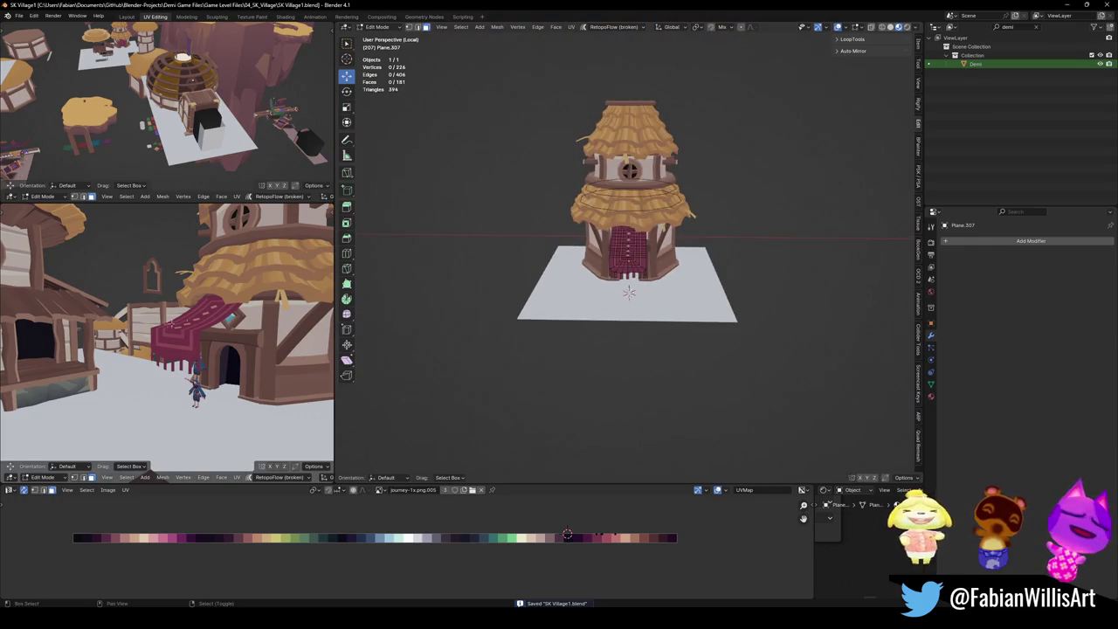
Return to Object Mode and snap the green-awning market stall to the 3D cursor.
{"action": "middle_click_drag", "start_coordinate": [186, 323], "coordinate": [148, 341]}
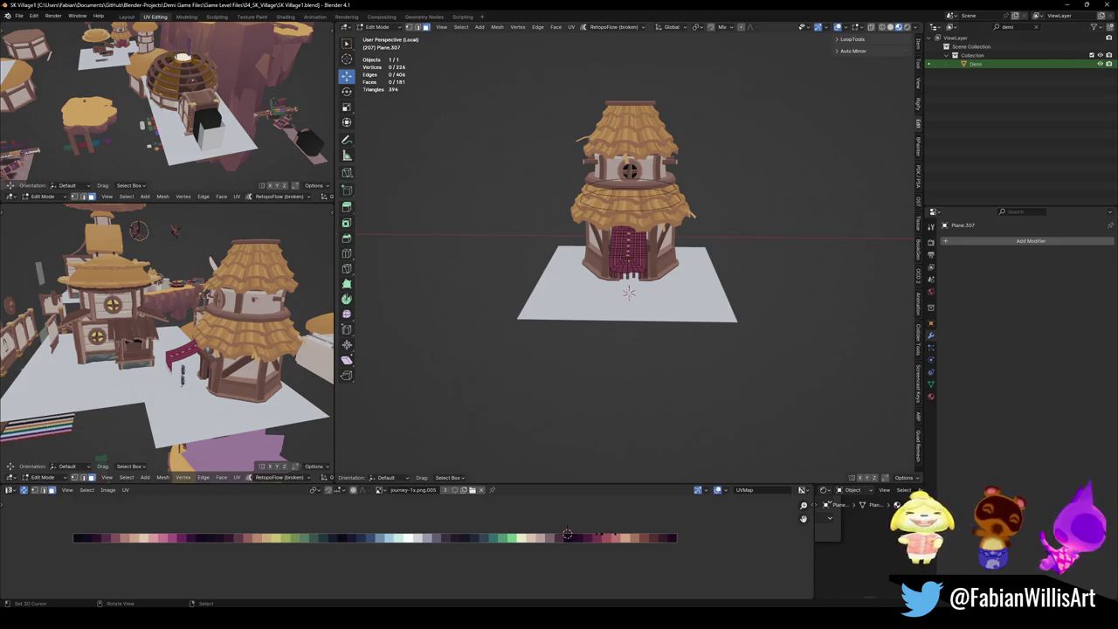
{"action": "mouse_move", "coordinate": [210, 322]}
{"action": "middle_mouse_down"}
{"action": "mouse_move", "coordinate": [254, 318]}
{"action": "mouse_move", "coordinate": [196, 383]}
{"action": "mouse_move", "coordinate": [137, 381]}
{"action": "mouse_move", "coordinate": [214, 309]}
{"action": "mouse_move", "coordinate": [156, 309]}
{"action": "mouse_move", "coordinate": [265, 361]}
{"action": "middle_mouse_up"}
{"action": "key", "text": "Tab"}
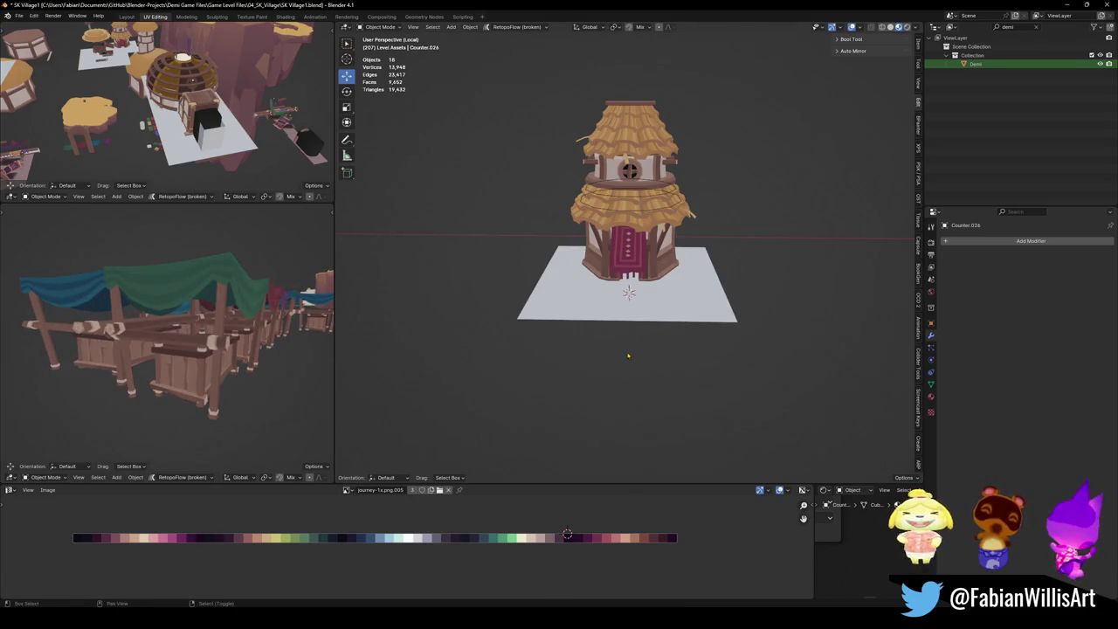
{"action": "key", "text": "shift+s"}
{"action": "left_click", "coordinate": [556, 383]}
{"action": "key", "text": "shift+s"}
{"action": "left_click", "coordinate": [211, 315]}
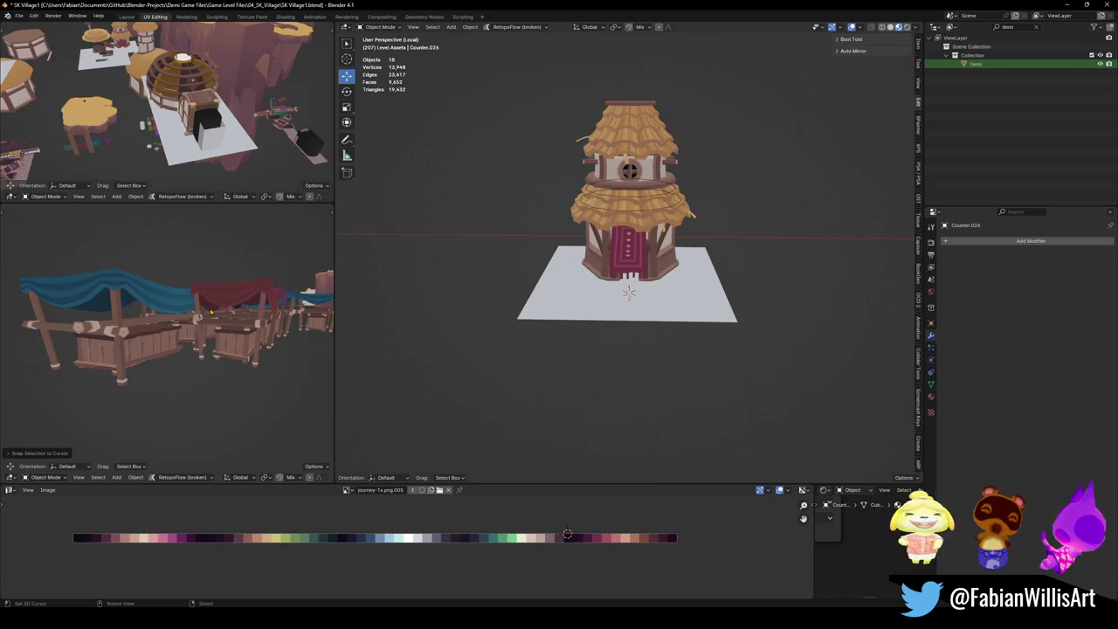
{"action": "key", "text": "shift+s"}
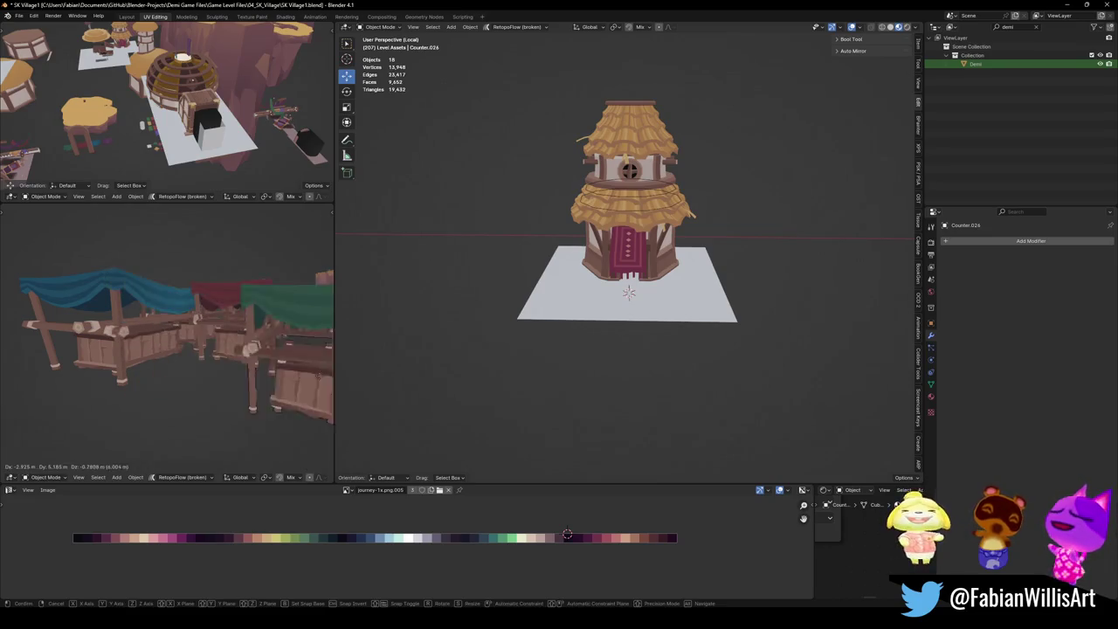
{"action": "left_click", "coordinate": [209, 391]}
{"action": "key", "text": "shift+s"}
{"action": "left_click", "coordinate": [273, 376]}
Move the stall along the ground toward the house and give it a first turn.
{"action": "mouse_move", "coordinate": [261, 319]}
{"action": "middle_mouse_down"}
{"action": "mouse_move", "coordinate": [207, 353]}
{"action": "mouse_move", "coordinate": [227, 350]}
{"action": "middle_mouse_up"}
{"action": "key", "text": "g"}
{"action": "key", "text": "shift+z"}
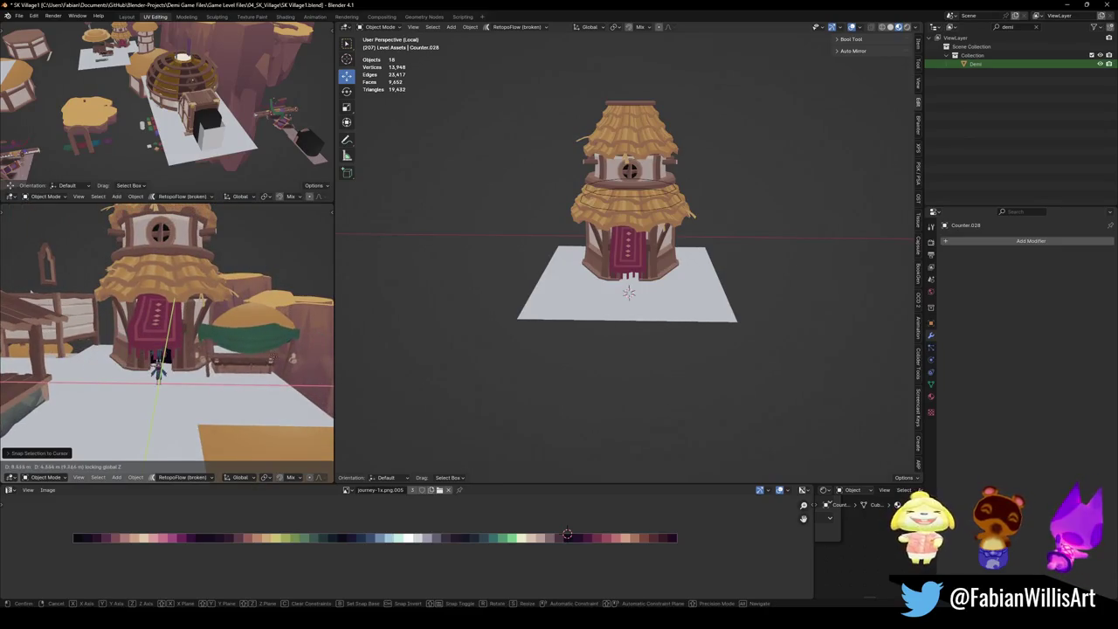
{"action": "left_click", "coordinate": [293, 358]}
{"action": "middle_click_drag", "start_coordinate": [239, 345], "coordinate": [268, 329]}
{"action": "key", "text": "r"}
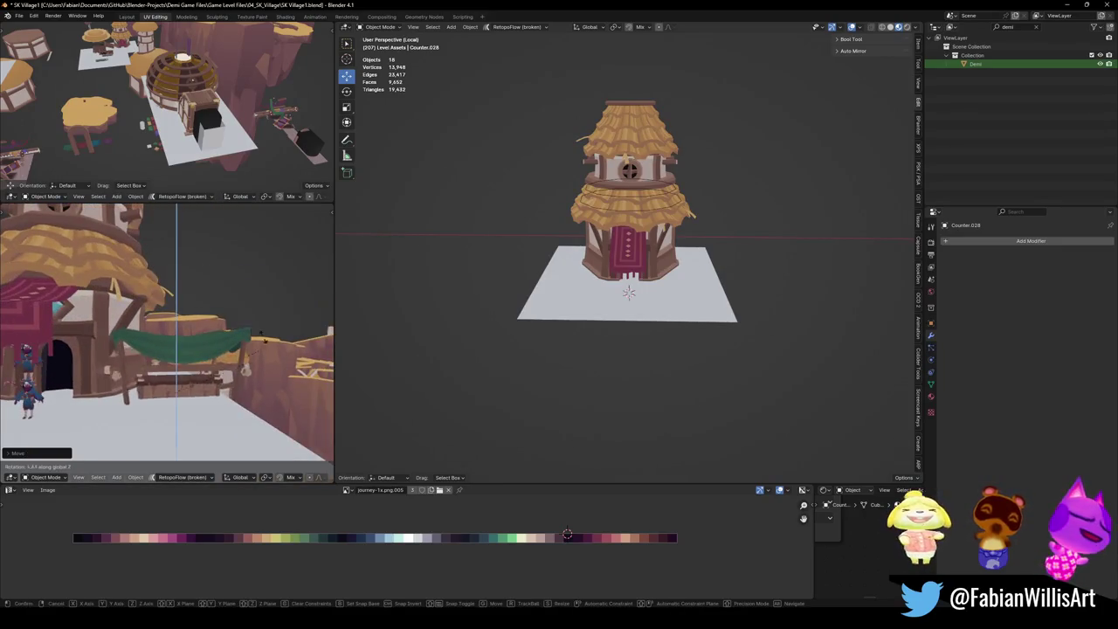
{"action": "left_click", "coordinate": [268, 329]}
{"action": "key", "text": "g"}
{"action": "key", "text": "z"}
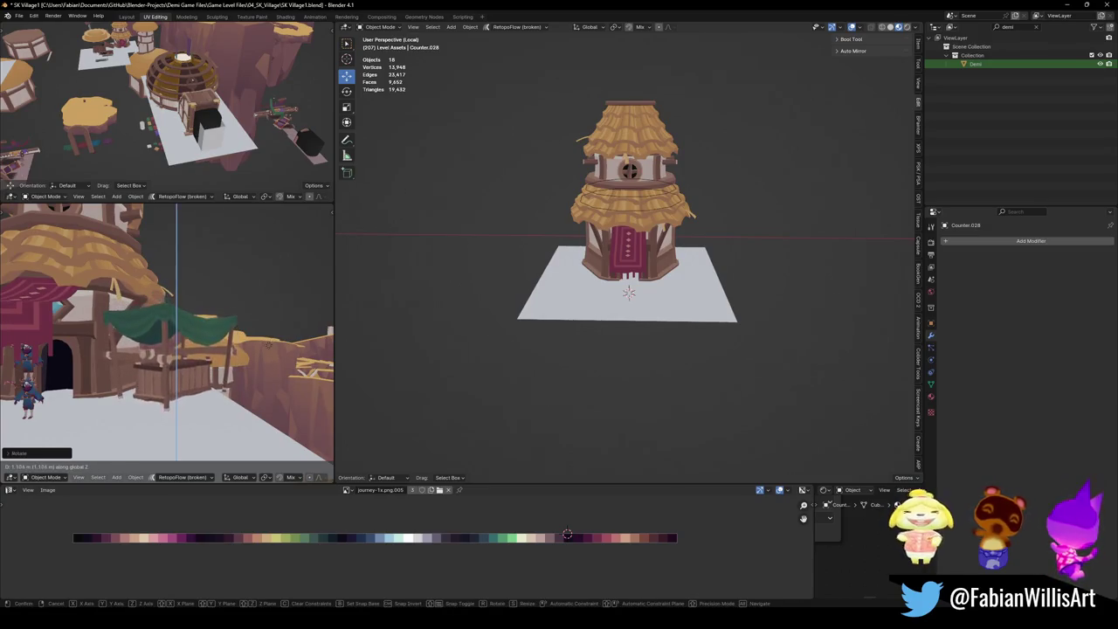
{"action": "left_click", "coordinate": [268, 345]}
Turn the stall again and set it on the ground beside the house.
{"action": "middle_click_drag", "start_coordinate": [268, 345], "coordinate": [291, 367]}
{"action": "key", "text": "r"}
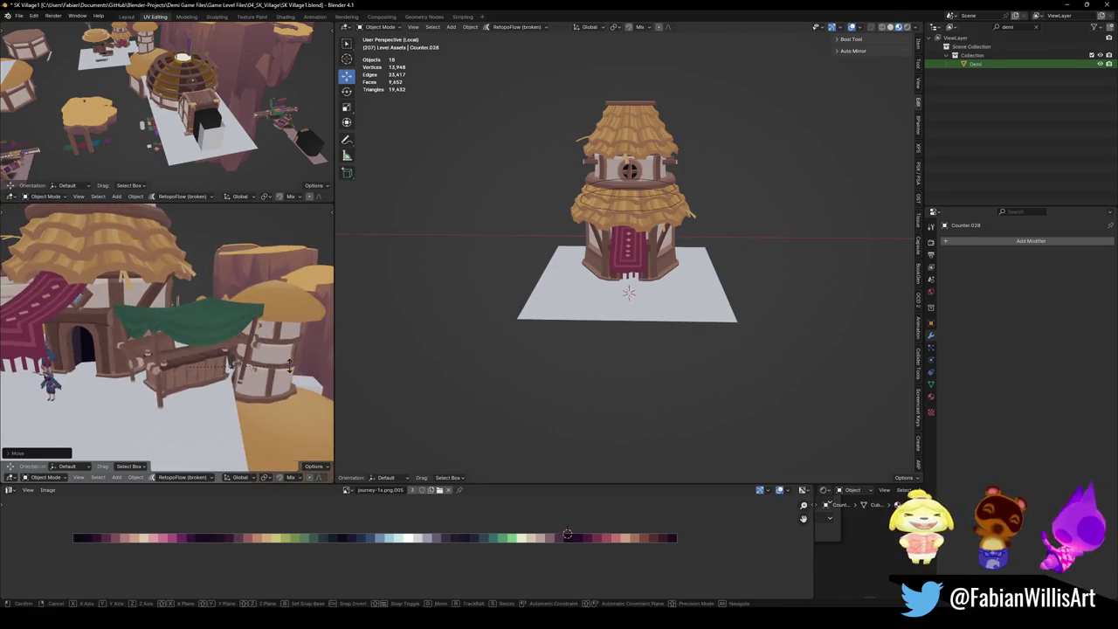
{"action": "left_click", "coordinate": [290, 367]}
{"action": "key", "text": "g"}
{"action": "key", "text": "shift+z"}
{"action": "left_click", "coordinate": [275, 349]}
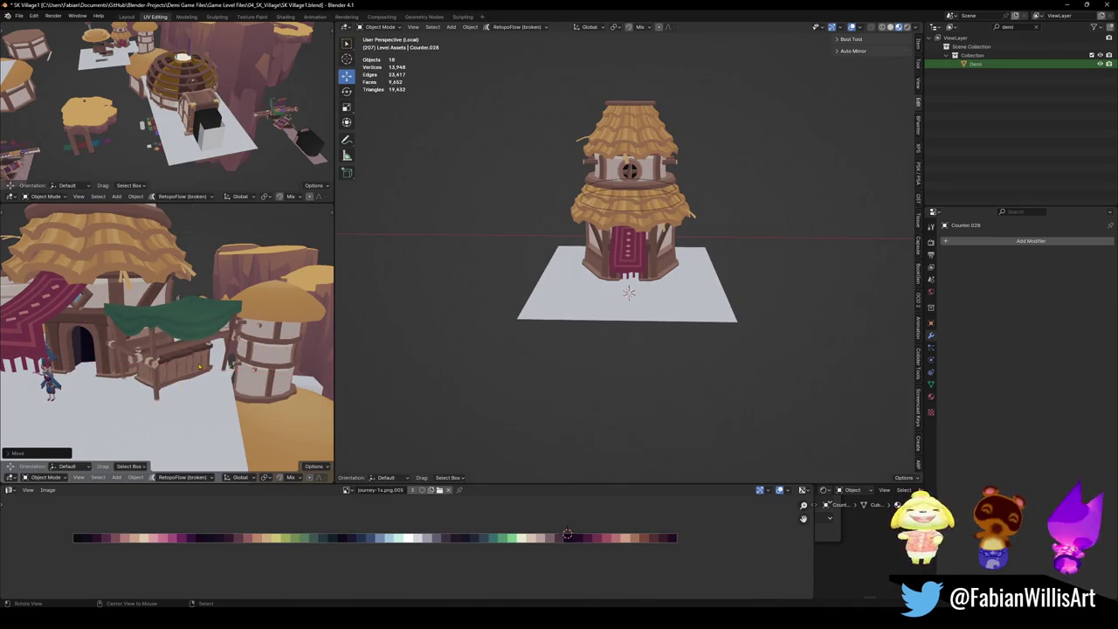
{"action": "mouse_move", "coordinate": [186, 328]}
{"action": "middle_mouse_down"}
{"action": "mouse_move", "coordinate": [267, 325]}
{"action": "mouse_move", "coordinate": [249, 321]}
{"action": "mouse_move", "coordinate": [215, 273]}
{"action": "middle_mouse_up"}
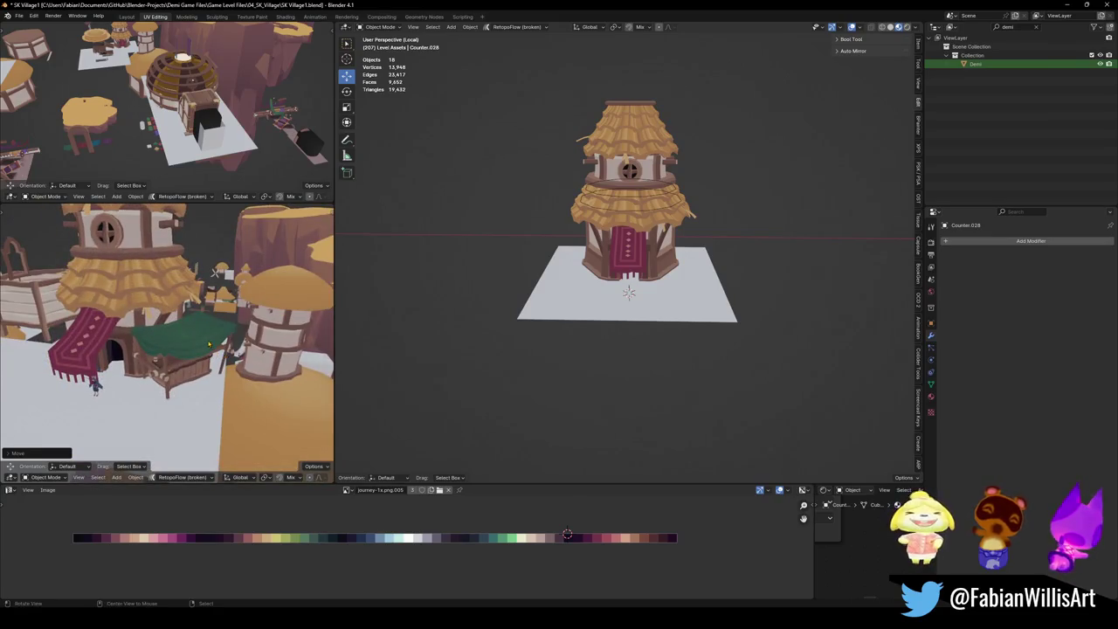
Exit Local View to show the whole village around the stall, and save the file.
{"action": "scroll", "coordinate": [209, 345], "scroll_direction": "up", "scroll_amount": 3}
{"action": "scroll", "coordinate": [211, 342], "scroll_direction": "up", "scroll_amount": 3}
{"action": "scroll", "coordinate": [214, 341], "scroll_direction": "up", "scroll_amount": 2}
{"action": "middle_click_drag", "start_coordinate": [217, 339], "coordinate": [404, 317]}
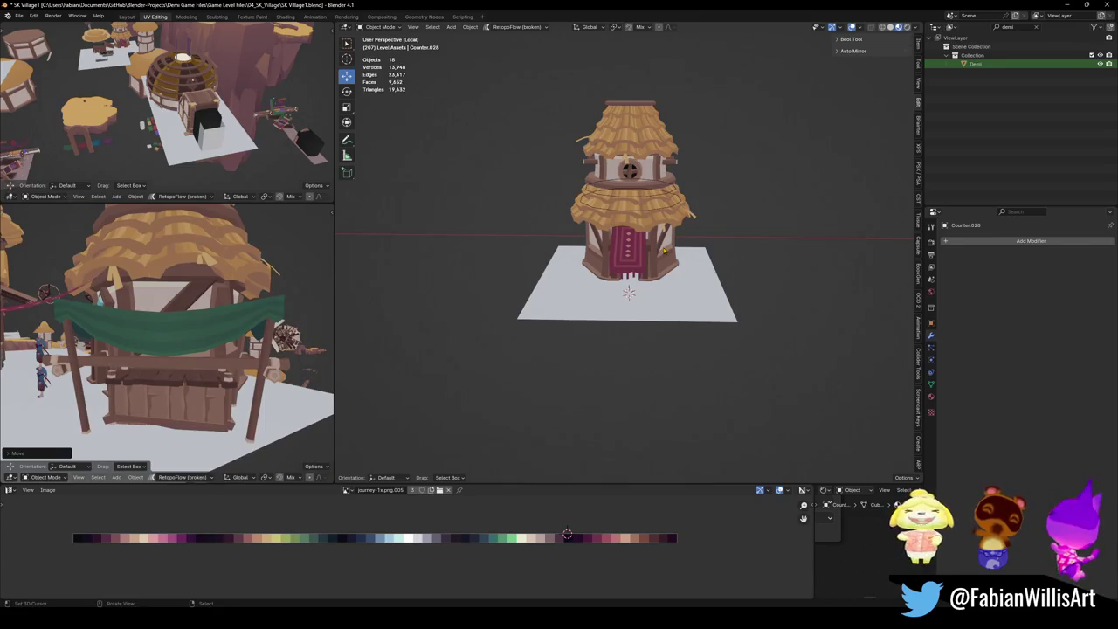
{"action": "key", "text": "KP_Divide"}
{"action": "mouse_move", "coordinate": [625, 349]}
{"action": "middle_mouse_down"}
{"action": "mouse_move", "coordinate": [644, 320]}
{"action": "mouse_move", "coordinate": [669, 412]}
{"action": "mouse_move", "coordinate": [647, 305]}
{"action": "middle_mouse_up"}
{"action": "key", "text": "ctrl+s"}
{"action": "scroll", "coordinate": [644, 320], "scroll_direction": "down", "scroll_amount": 3}
{"action": "scroll", "coordinate": [669, 412], "scroll_direction": "up", "scroll_amount": 1}
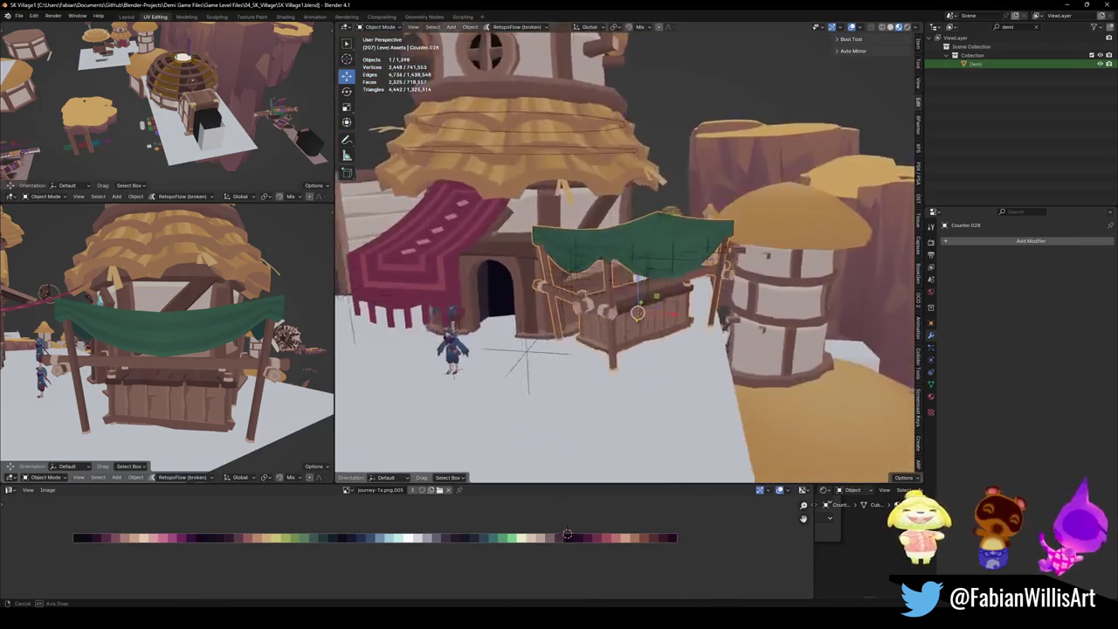
Turn the green-awning stall around the Z axis.
{"action": "key", "text": "r"}
{"action": "key", "text": "z"}
{"action": "left_click", "coordinate": [743, 305]}
{"action": "scroll", "coordinate": [660, 298], "scroll_direction": "up", "scroll_amount": 4}
{"action": "mouse_move", "coordinate": [660, 298]}
{"action": "middle_mouse_down"}
{"action": "mouse_move", "coordinate": [663, 337]}
{"action": "mouse_move", "coordinate": [631, 351]}
{"action": "middle_mouse_up"}
{"action": "scroll", "coordinate": [659, 295], "scroll_direction": "down", "scroll_amount": 4}
Isolate the stall in Edit Mode and delete the linked counter pieces.
{"action": "key", "text": "KP_Divide"}
{"action": "key", "text": "Tab"}
{"action": "scroll", "coordinate": [631, 351], "scroll_direction": "up", "scroll_amount": 3}
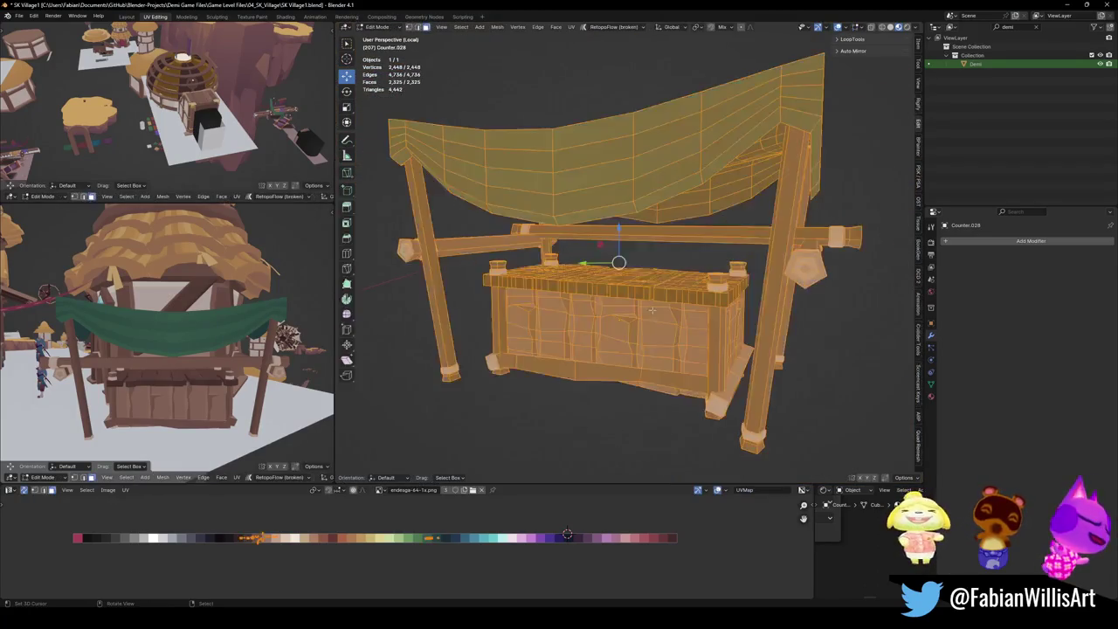
{"action": "key", "text": "l"}
{"action": "key", "text": "l"}
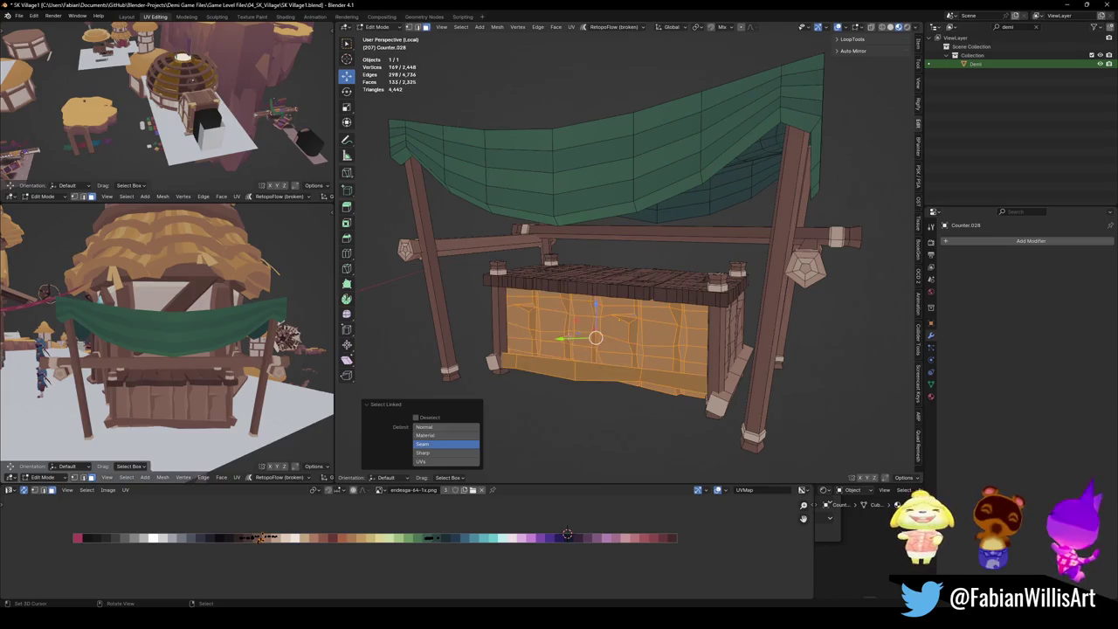
{"action": "key", "text": "l"}
{"action": "middle_click_drag", "start_coordinate": [610, 293], "coordinate": [611, 294]}
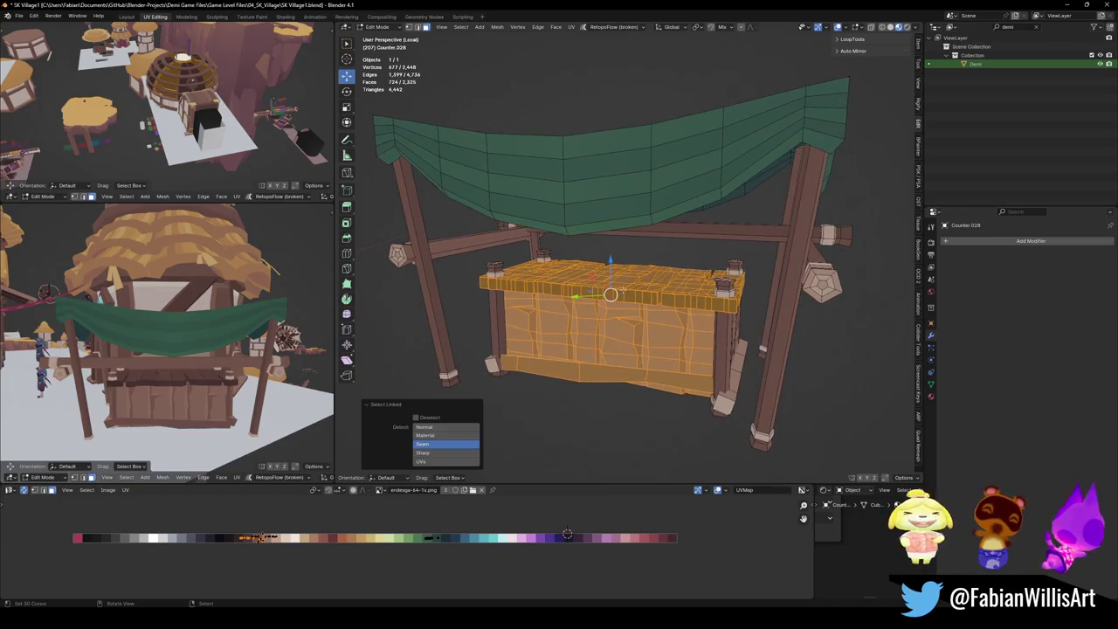
{"action": "key", "text": "x"}
{"action": "left_click", "coordinate": [569, 312]}
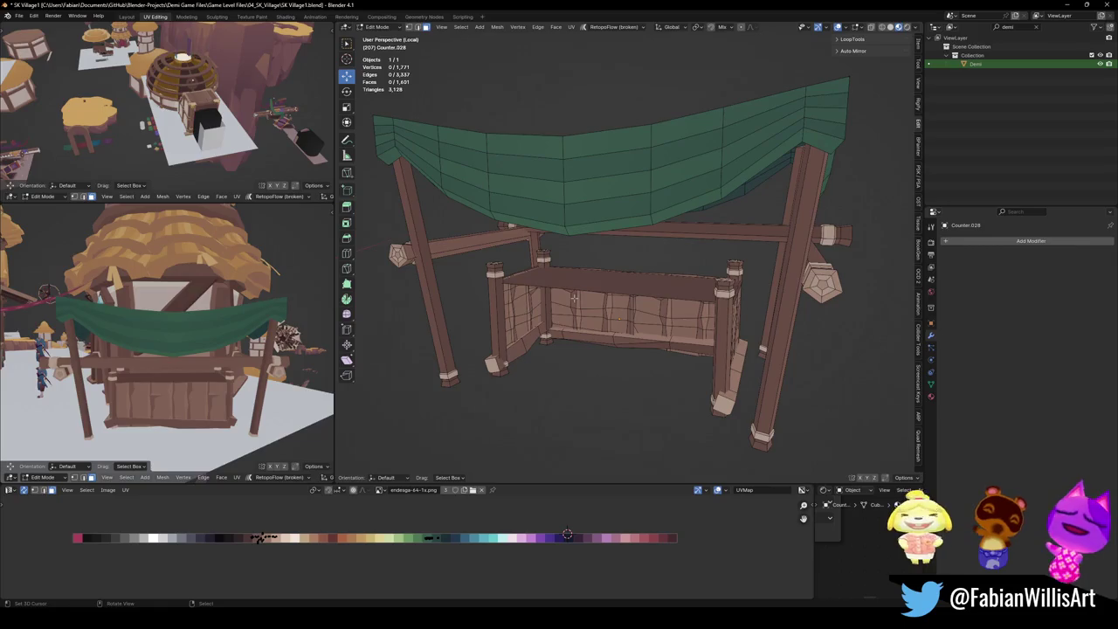
Select the remaining counter planks, posts, top board and leftover bits and hide them.
{"action": "key", "text": "l"}
{"action": "key", "text": "l"}
{"action": "key", "text": "l"}
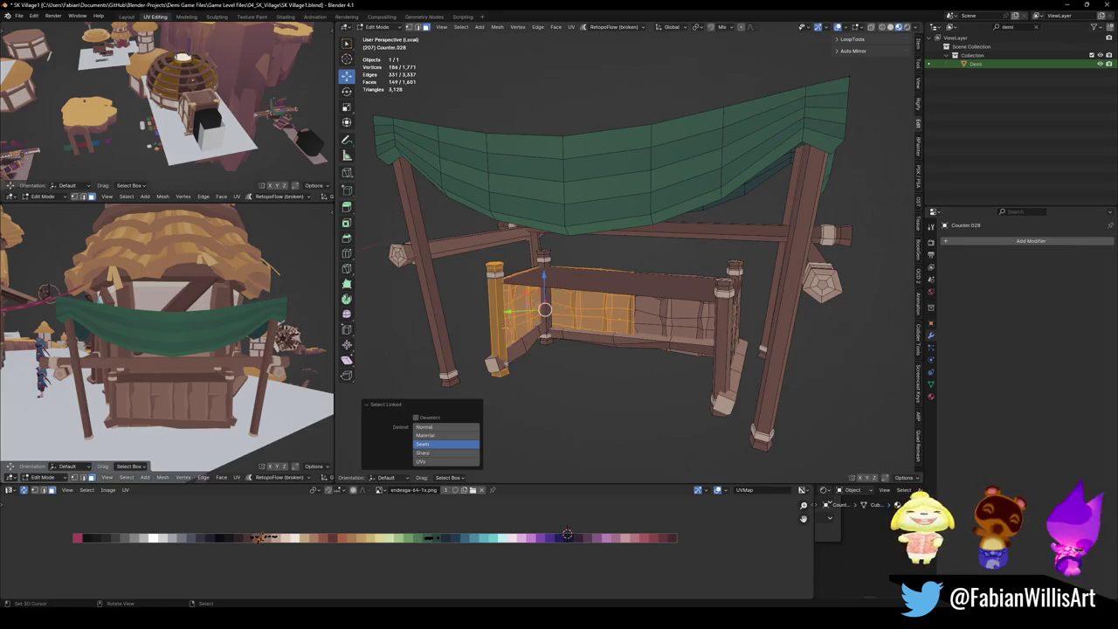
{"action": "key", "text": "l"}
{"action": "key", "text": "l"}
{"action": "key", "text": "l"}
{"action": "key", "text": "l"}
{"action": "key", "text": "l"}
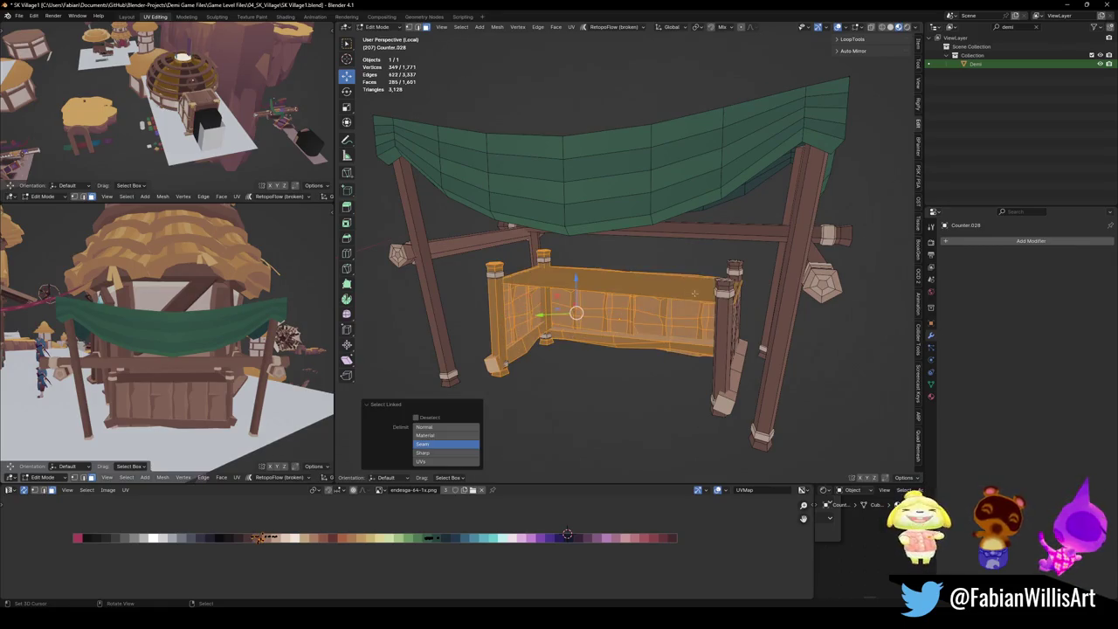
{"action": "key", "text": "l"}
{"action": "key", "text": "h"}
{"action": "key", "text": "l"}
{"action": "key", "text": "h"}
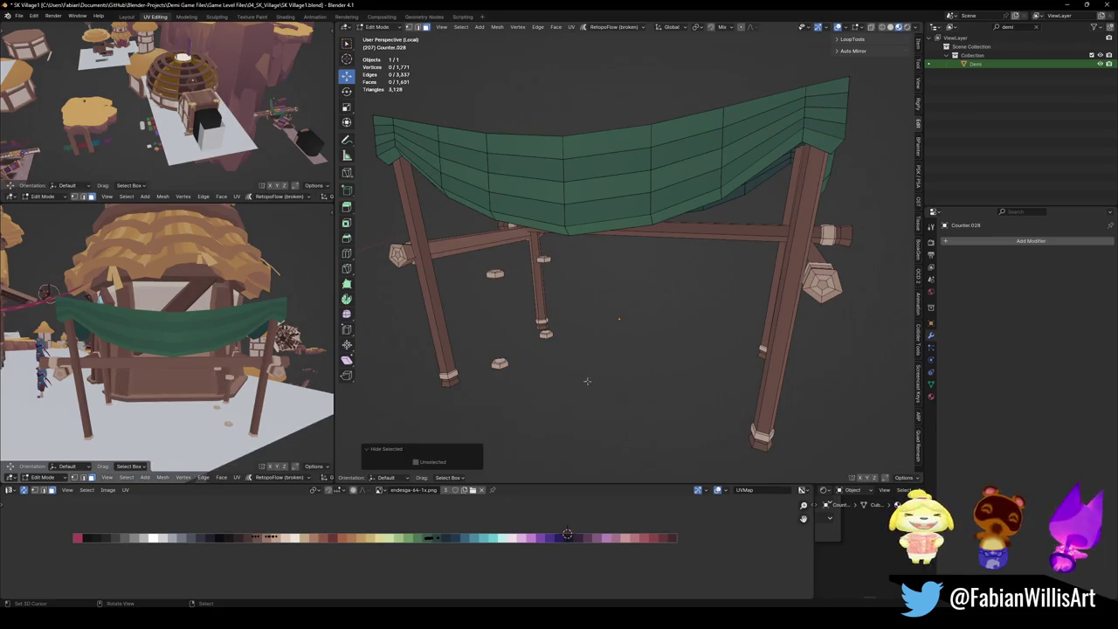
{"action": "key", "text": "l"}
{"action": "key", "text": "l"}
{"action": "key", "text": "l"}
{"action": "key", "text": "h"}
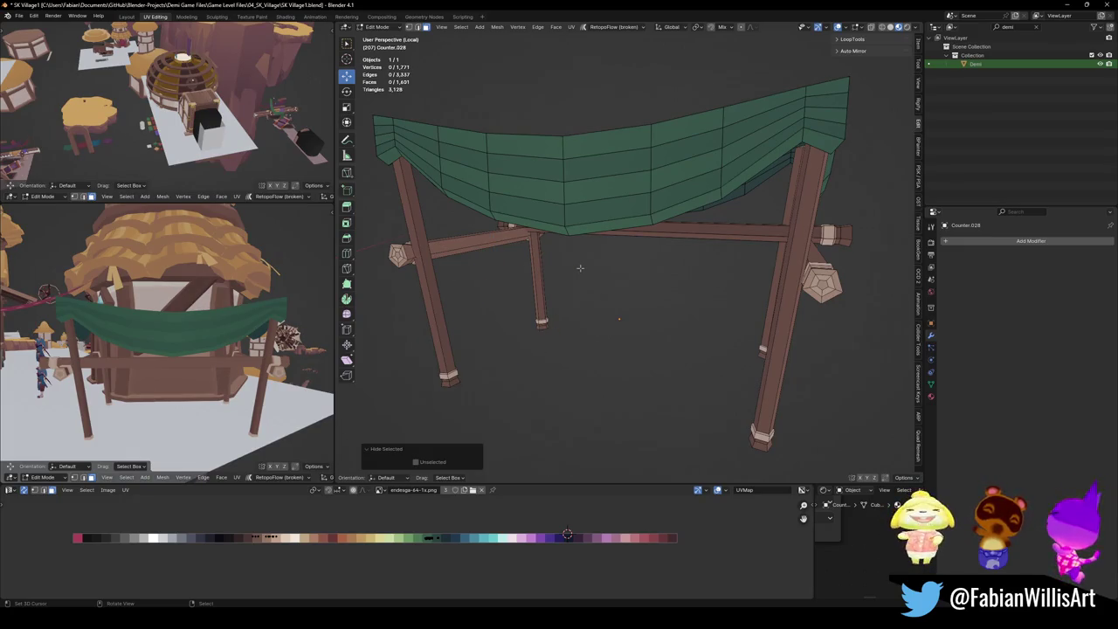
Finish cleaning the stall mesh down to awning and posts, save SK Village1.blend, and exit Local View.
{"action": "key", "text": "alt+h"}
{"action": "right_click", "coordinate": [580, 267]}
{"action": "key", "text": "Escape"}
{"action": "key", "text": "h"}
{"action": "mouse_move", "coordinate": [580, 268]}
{"action": "middle_mouse_down"}
{"action": "mouse_move", "coordinate": [634, 310]}
{"action": "mouse_move", "coordinate": [633, 268]}
{"action": "middle_mouse_up"}
{"action": "key", "text": "a"}
{"action": "key", "text": "alt+a"}
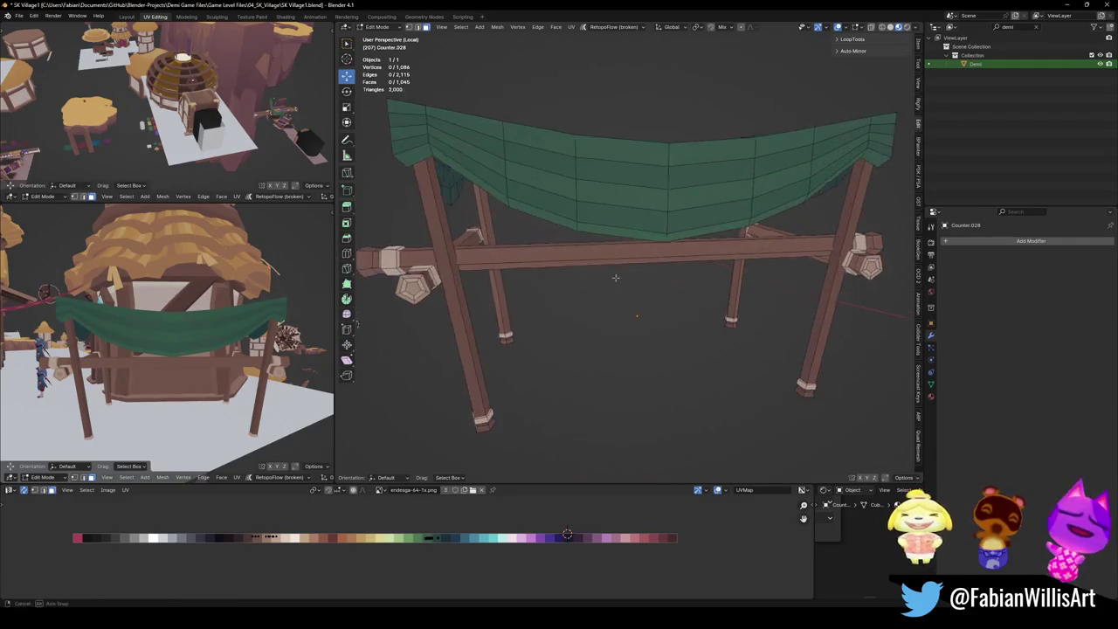
{"action": "scroll", "coordinate": [632, 268], "scroll_direction": "down", "scroll_amount": 4}
{"action": "key", "text": "Tab"}
{"action": "key", "text": "ctrl+s"}
{"action": "key", "text": "KP_Divide"}
{"action": "middle_click_drag", "start_coordinate": [653, 297], "coordinate": [612, 267]}
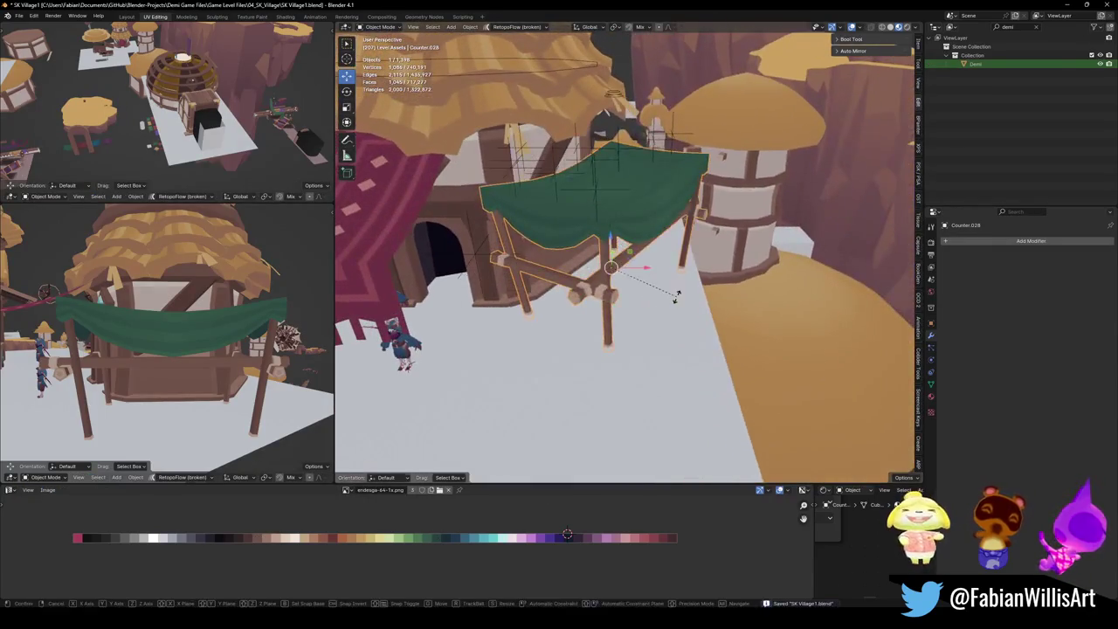
Turn the stall around Z and deselect it.
{"action": "key", "text": "r"}
{"action": "key", "text": "z"}
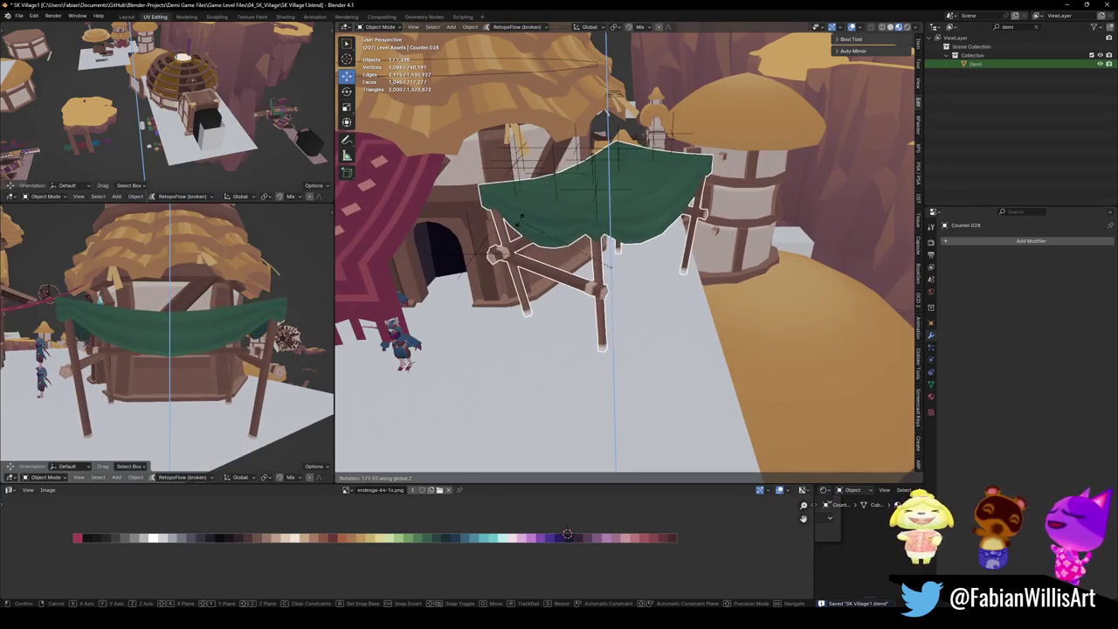
{"action": "key", "text": "Return"}
{"action": "key", "text": "alt+a"}
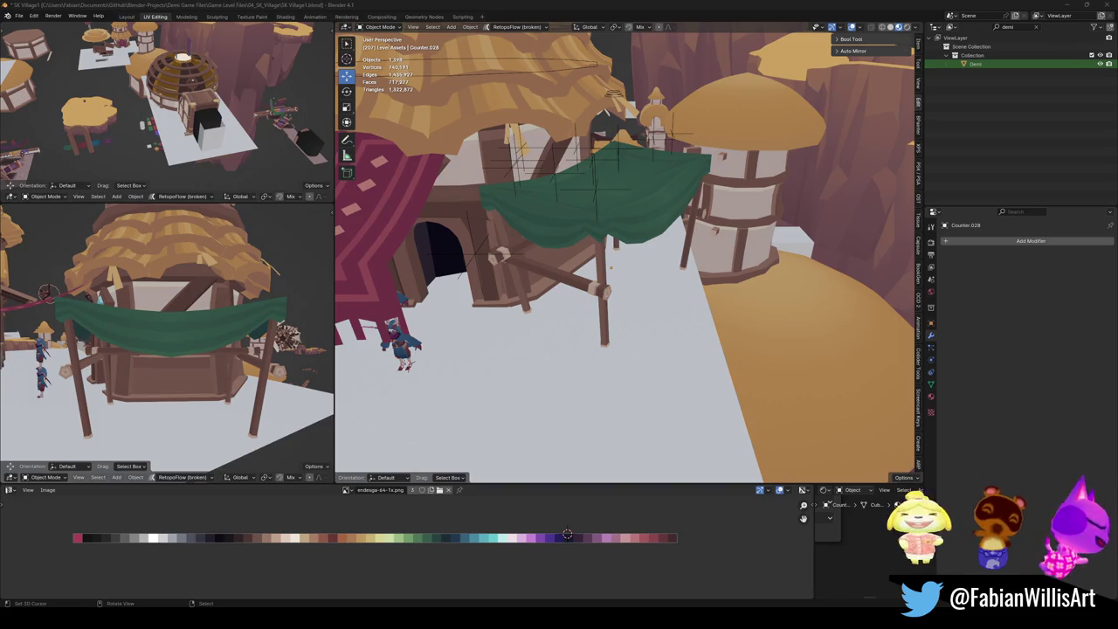
{"action": "middle_click_drag", "start_coordinate": [193, 350], "coordinate": [244, 353]}
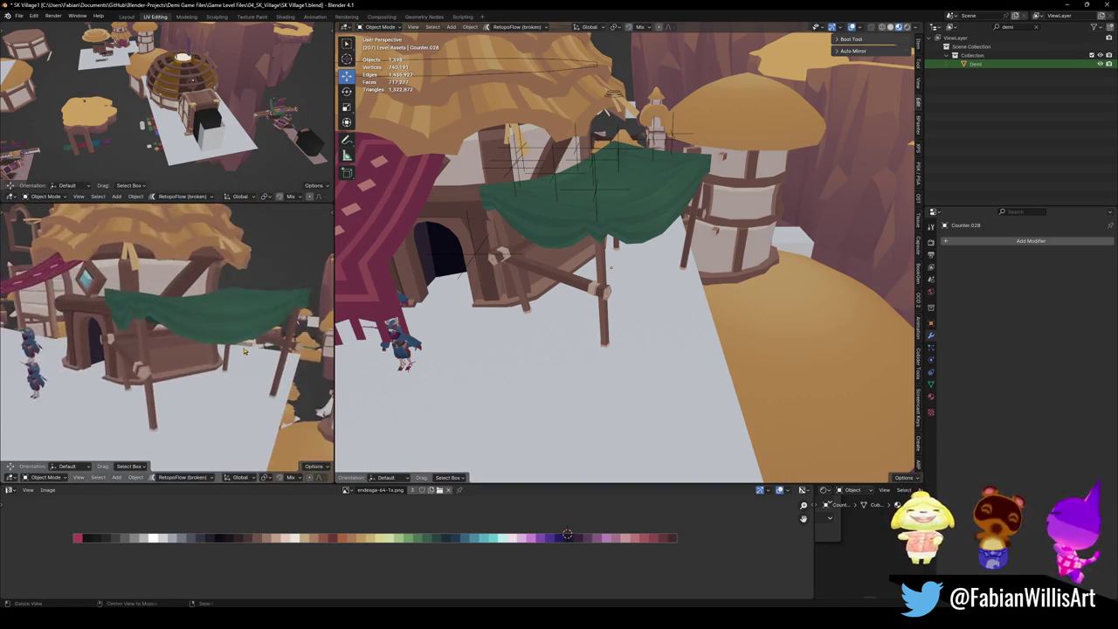
Scale the green-awning stall to about 1.077.
{"action": "left_click", "coordinate": [267, 295]}
{"action": "key", "text": "s"}
{"action": "key", "text": "Return"}
{"action": "mouse_move", "coordinate": [603, 227]}
{"action": "middle_mouse_down"}
{"action": "mouse_move", "coordinate": [640, 210]}
{"action": "mouse_move", "coordinate": [683, 225]}
{"action": "middle_mouse_up"}
{"action": "key", "text": "s"}
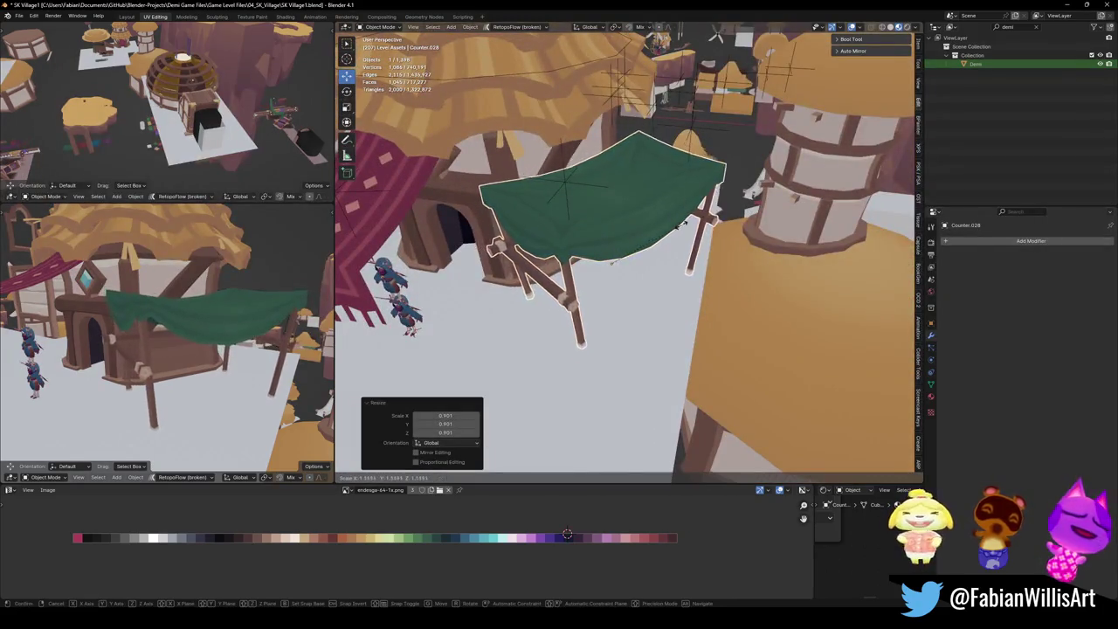
{"action": "left_click", "coordinate": [681, 225]}
Turn the stall about -79.7° around Z and slide it along the ground into place.
{"action": "key", "text": "r"}
{"action": "key", "text": "z"}
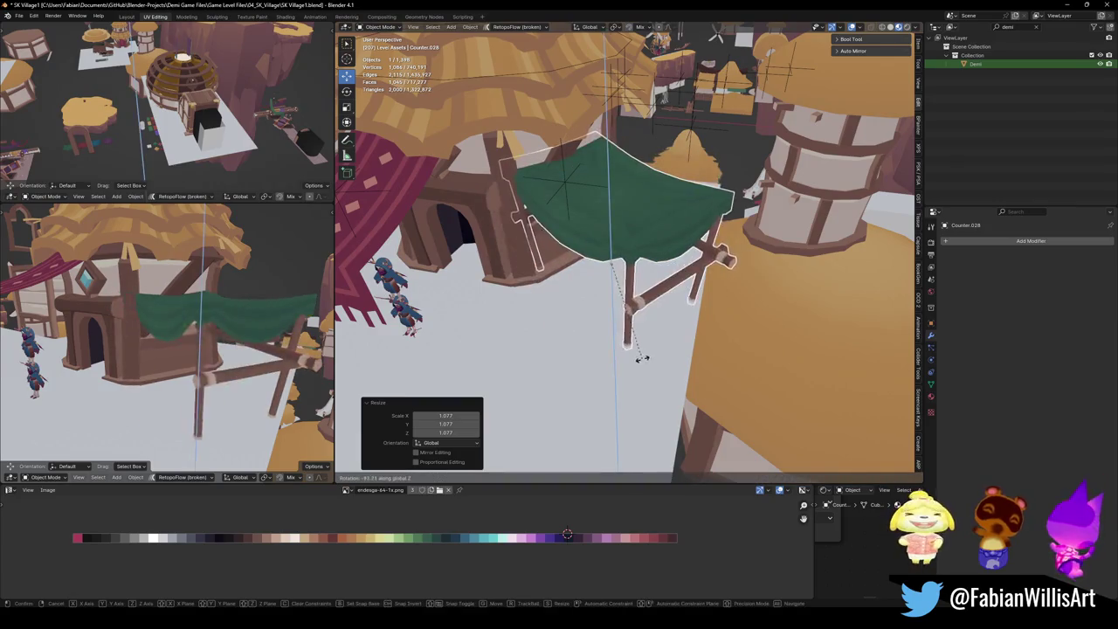
{"action": "left_click", "coordinate": [659, 347]}
{"action": "middle_click_drag", "start_coordinate": [166, 332], "coordinate": [188, 301]}
{"action": "key", "text": "g"}
{"action": "key", "text": "shift+z"}
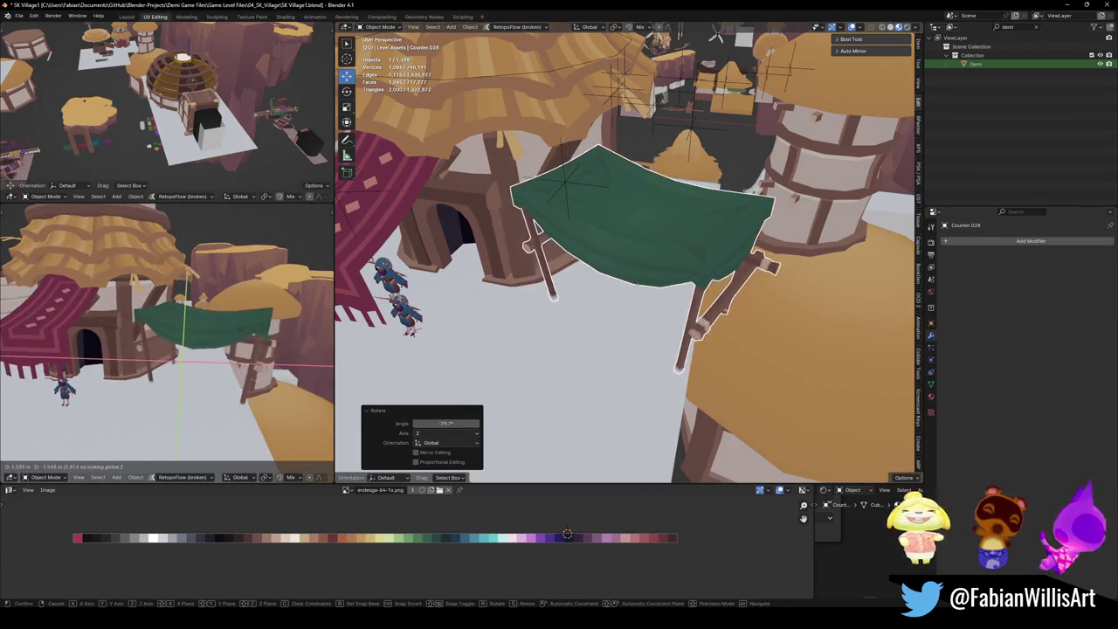
{"action": "left_click", "coordinate": [187, 301]}
Select a neighbouring plane, then reselect the green-awning stall.
{"action": "mouse_move", "coordinate": [664, 262]}
{"action": "middle_mouse_down"}
{"action": "mouse_move", "coordinate": [698, 228]}
{"action": "mouse_move", "coordinate": [630, 314]}
{"action": "mouse_move", "coordinate": [713, 286]}
{"action": "mouse_move", "coordinate": [623, 360]}
{"action": "mouse_move", "coordinate": [691, 325]}
{"action": "mouse_move", "coordinate": [682, 332]}
{"action": "middle_mouse_up"}
{"action": "left_click", "coordinate": [630, 314]}
{"action": "scroll", "coordinate": [630, 315], "scroll_direction": "up", "scroll_amount": 3}
{"action": "scroll", "coordinate": [630, 314], "scroll_direction": "down", "scroll_amount": 3}
{"action": "scroll", "coordinate": [713, 287], "scroll_direction": "up", "scroll_amount": 3}
{"action": "left_click", "coordinate": [623, 360]}
{"action": "scroll", "coordinate": [622, 360], "scroll_direction": "up", "scroll_amount": 2}
{"action": "scroll", "coordinate": [691, 325], "scroll_direction": "down", "scroll_amount": 4}
{"action": "scroll", "coordinate": [681, 332], "scroll_direction": "up", "scroll_amount": 2}
Duplicate the stall to the right and save, then undo the duplicate.
{"action": "key", "text": "shift+d"}
{"action": "left_click", "coordinate": [725, 326]}
{"action": "key", "text": "ctrl+s"}
{"action": "scroll", "coordinate": [725, 326], "scroll_direction": "up", "scroll_amount": 3}
{"action": "middle_click_drag", "start_coordinate": [725, 326], "coordinate": [680, 339]}
{"action": "key", "text": "ctrl+z"}
Select one crossbeam of the stall and delete it.
{"action": "scroll", "coordinate": [556, 256], "scroll_direction": "up", "scroll_amount": 5}
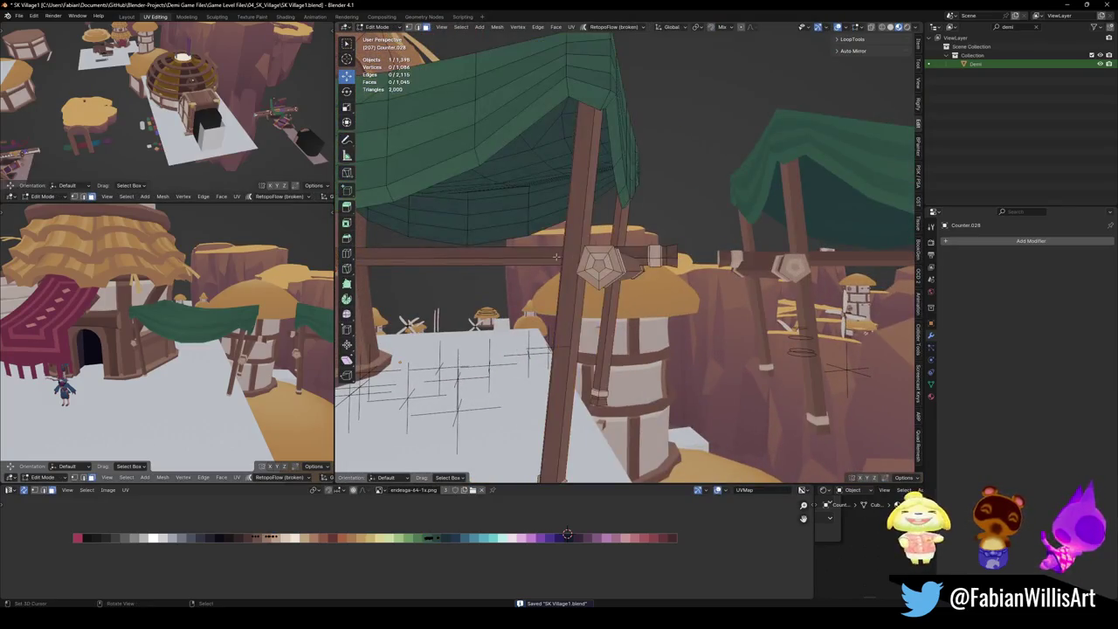
{"action": "key", "text": "l"}
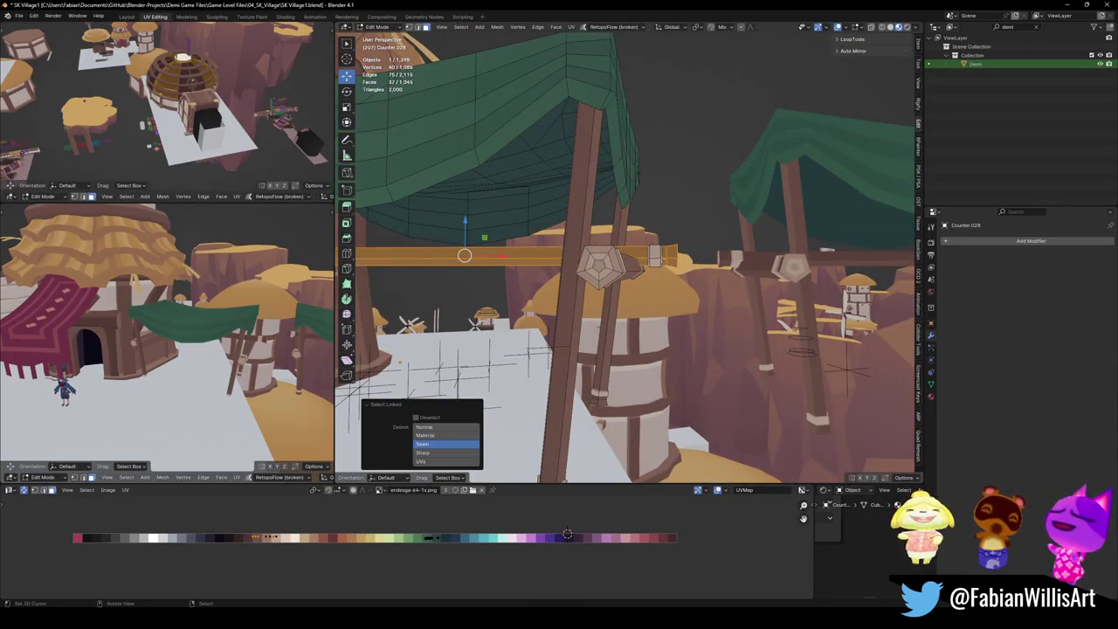
{"action": "middle_click_drag", "start_coordinate": [526, 255], "coordinate": [715, 274]}
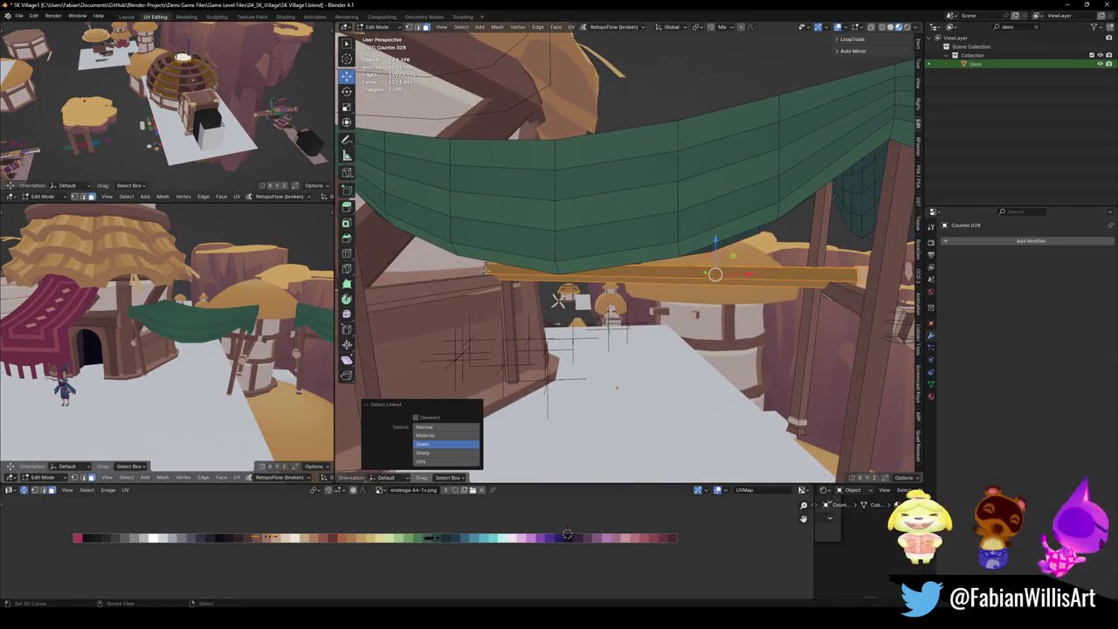
{"action": "key", "text": "x"}
{"action": "left_click", "coordinate": [528, 266]}
{"action": "mouse_move", "coordinate": [528, 267]}
{"action": "middle_mouse_down"}
{"action": "mouse_move", "coordinate": [603, 286]}
{"action": "mouse_move", "coordinate": [614, 307]}
{"action": "middle_mouse_up"}
{"action": "key", "text": "Tab"}
Give the awning a slight extra turn around Z and save SK Village1.blend.
{"action": "key", "text": "r"}
{"action": "key", "text": "z"}
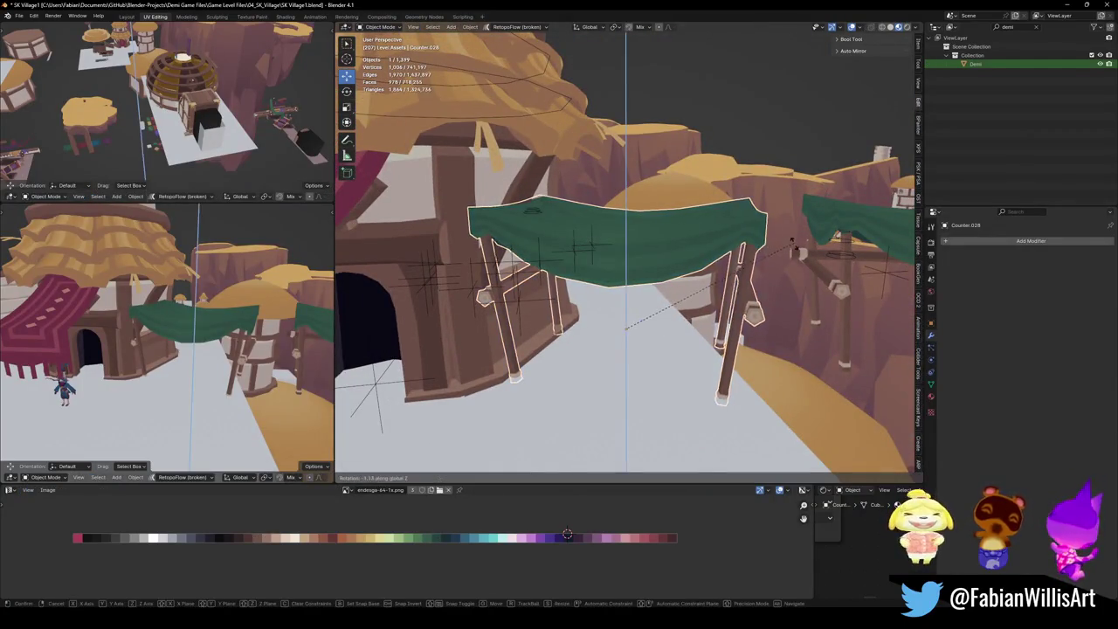
{"action": "left_click", "coordinate": [788, 257]}
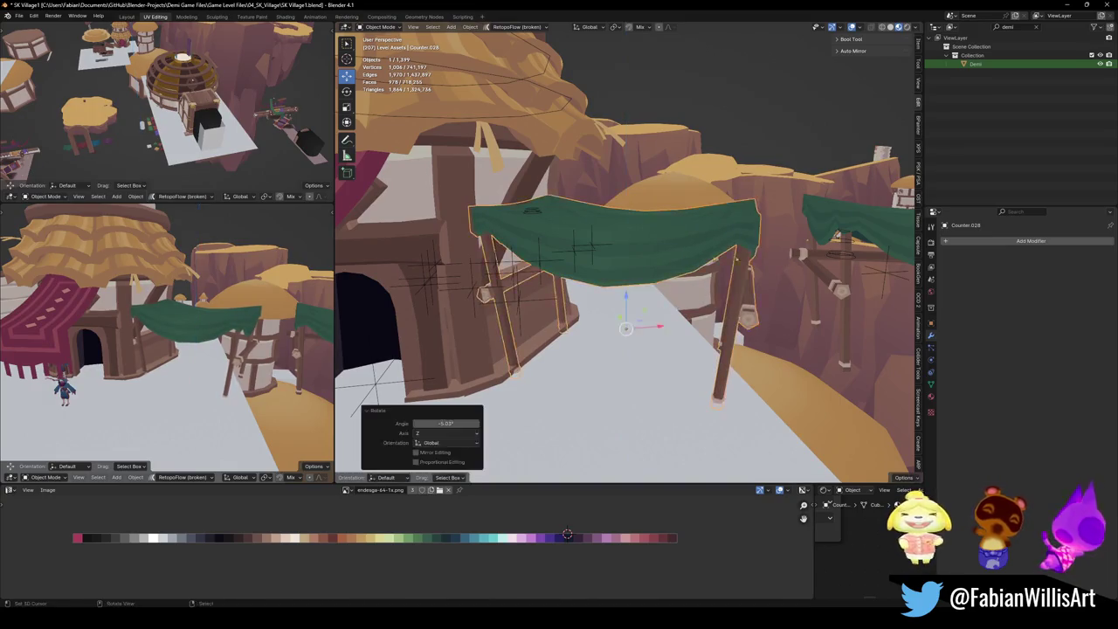
{"action": "key", "text": "ctrl+s"}
{"action": "mouse_move", "coordinate": [788, 258]}
{"action": "middle_mouse_down"}
{"action": "mouse_move", "coordinate": [701, 325]}
{"action": "mouse_move", "coordinate": [666, 329]}
{"action": "mouse_move", "coordinate": [617, 254]}
{"action": "middle_mouse_up"}
{"action": "scroll", "coordinate": [666, 330], "scroll_direction": "up", "scroll_amount": 3}
Select the green-awning stall and open its mesh in Edit Mode.
{"action": "left_click", "coordinate": [622, 350]}
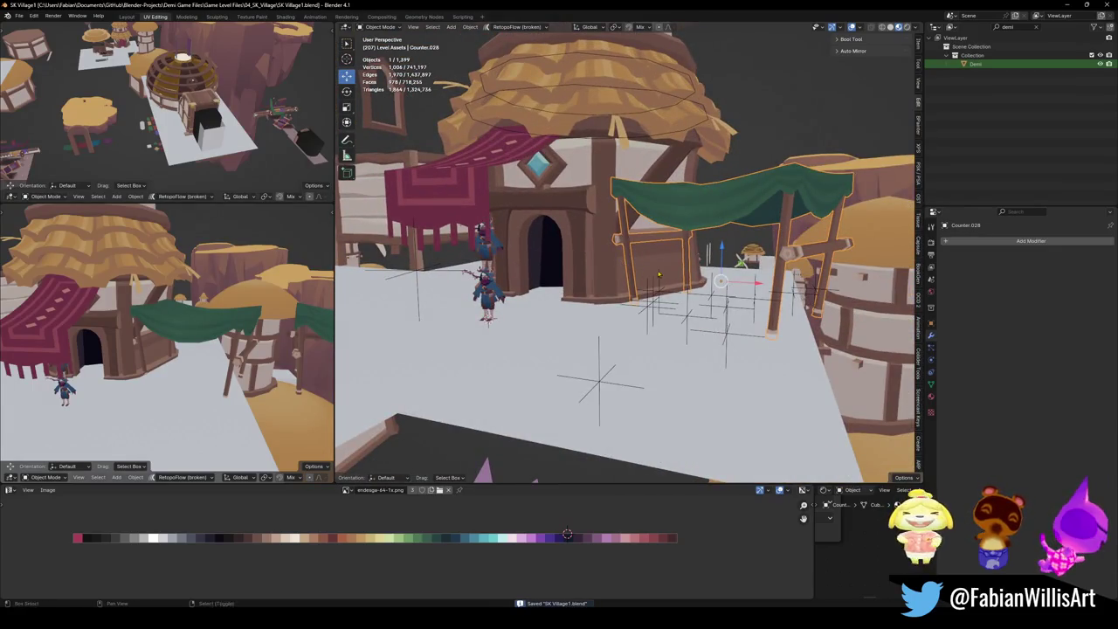
{"action": "key", "text": "Tab"}
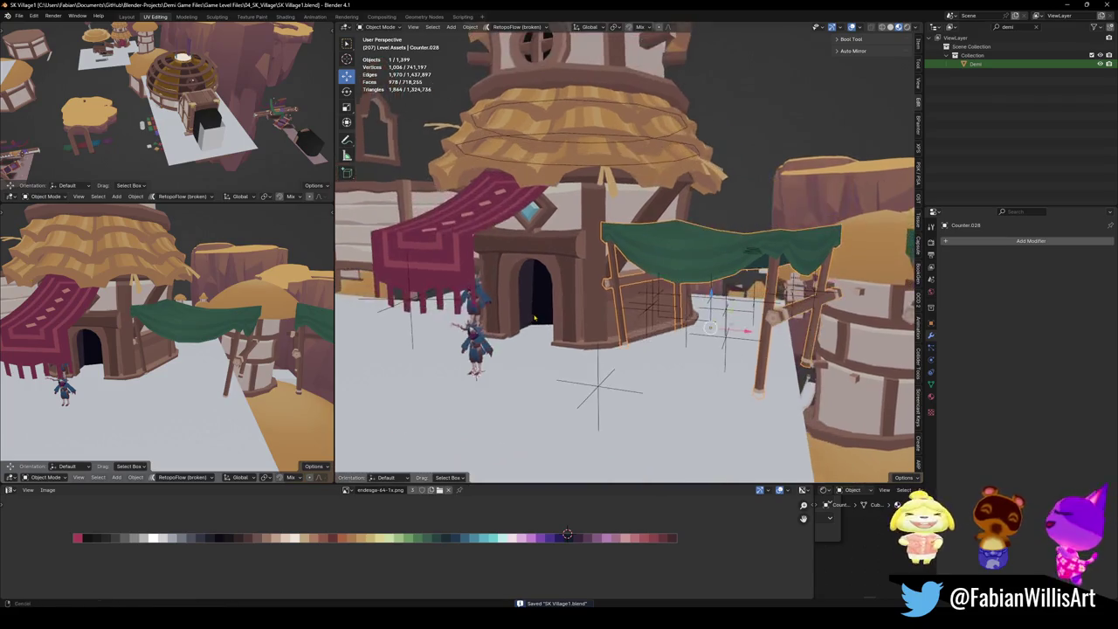
{"action": "scroll", "coordinate": [524, 297], "scroll_direction": "up", "scroll_amount": 5}
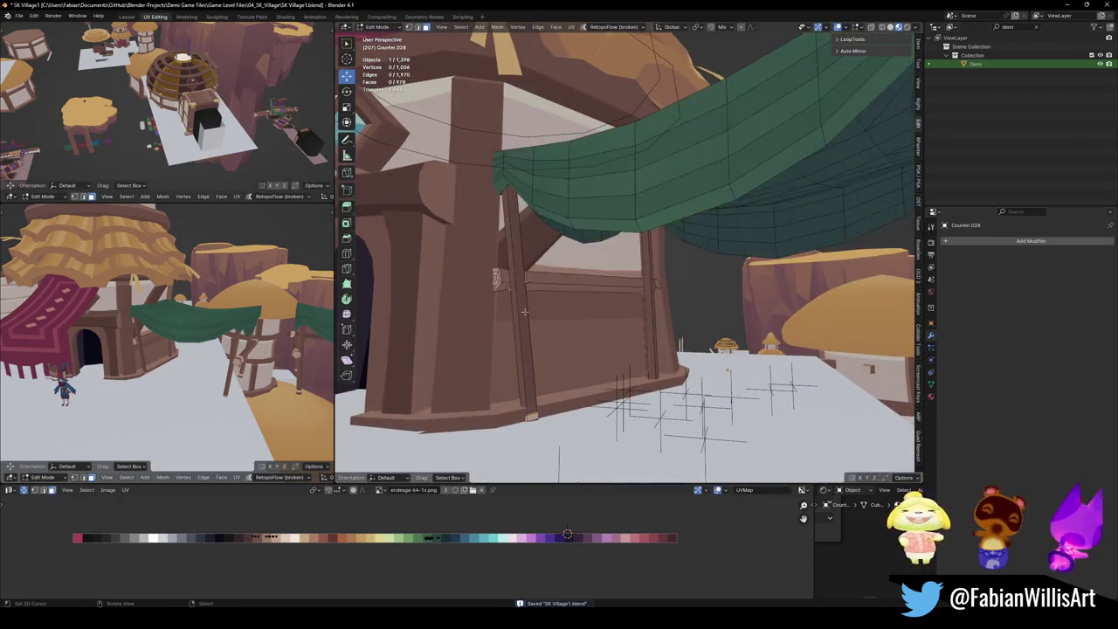
Back in Object Mode, turn the stall -2.9° around Z.
{"action": "key", "text": "Tab"}
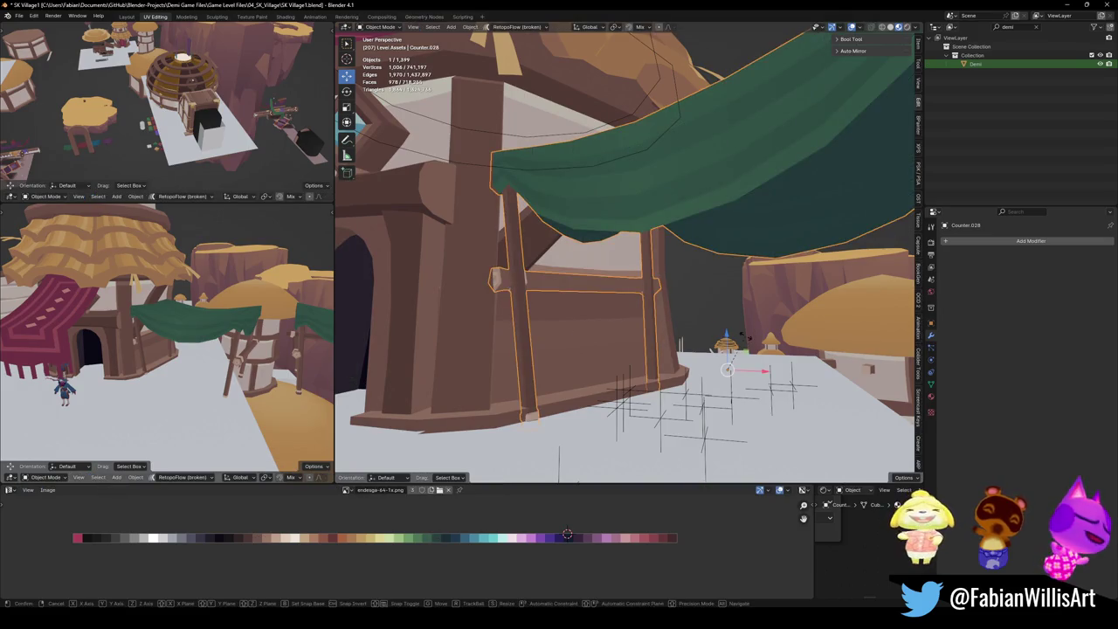
{"action": "key", "text": "r"}
{"action": "key", "text": "z"}
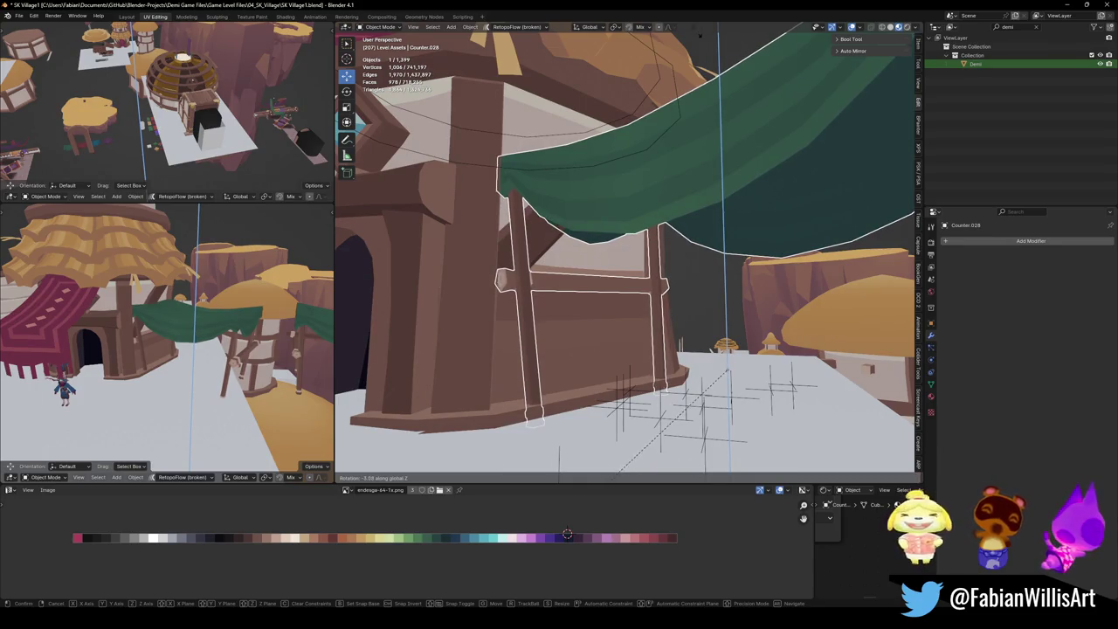
{"action": "left_click", "coordinate": [628, 256]}
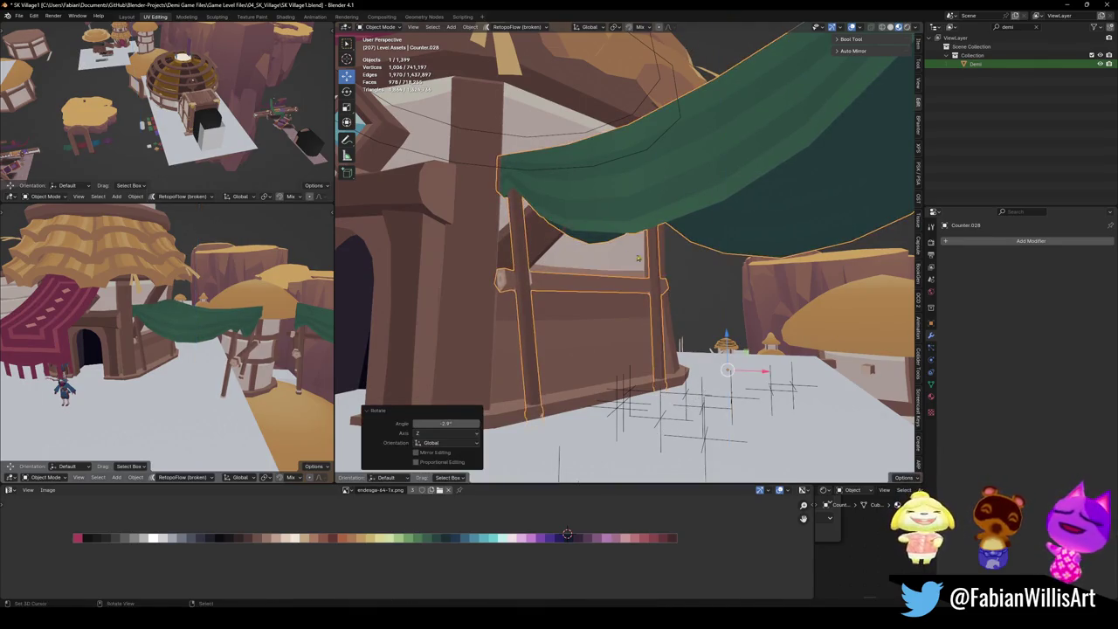
{"action": "middle_click_drag", "start_coordinate": [687, 227], "coordinate": [677, 271]}
Switch to Normal orientation, slide the stall along its X axis, and save.
{"action": "key", "text": "comma"}
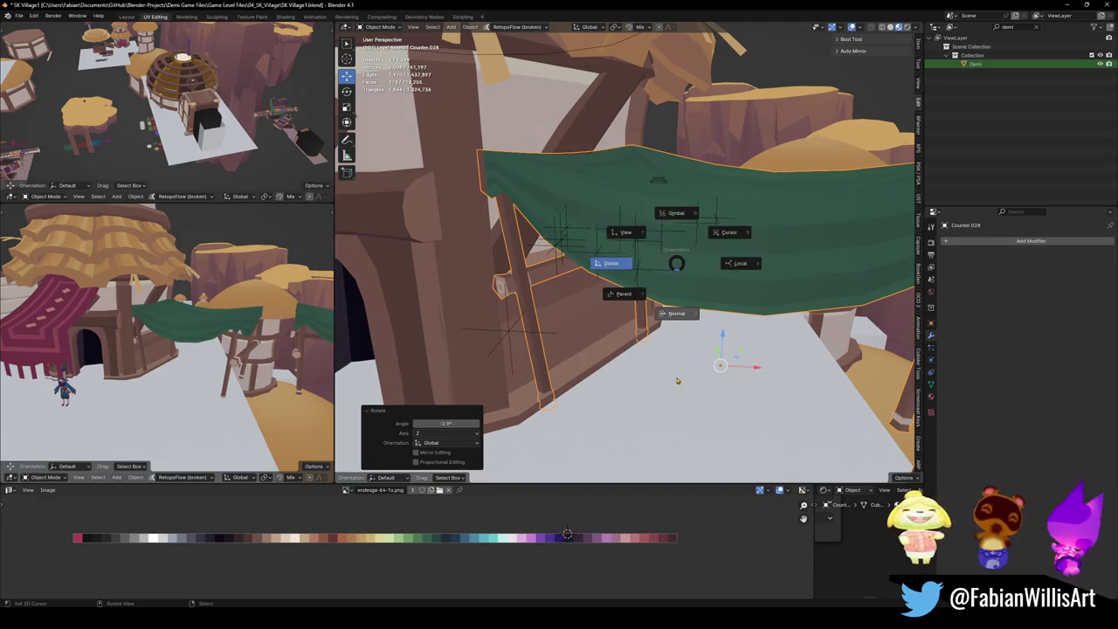
{"action": "key", "text": "g"}
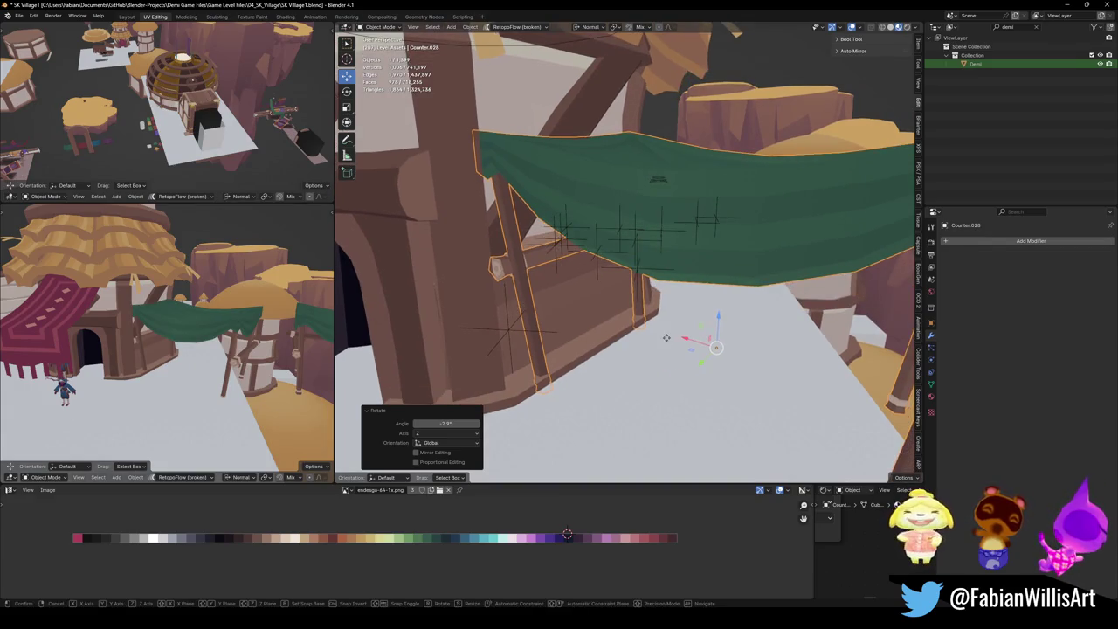
{"action": "key", "text": "x"}
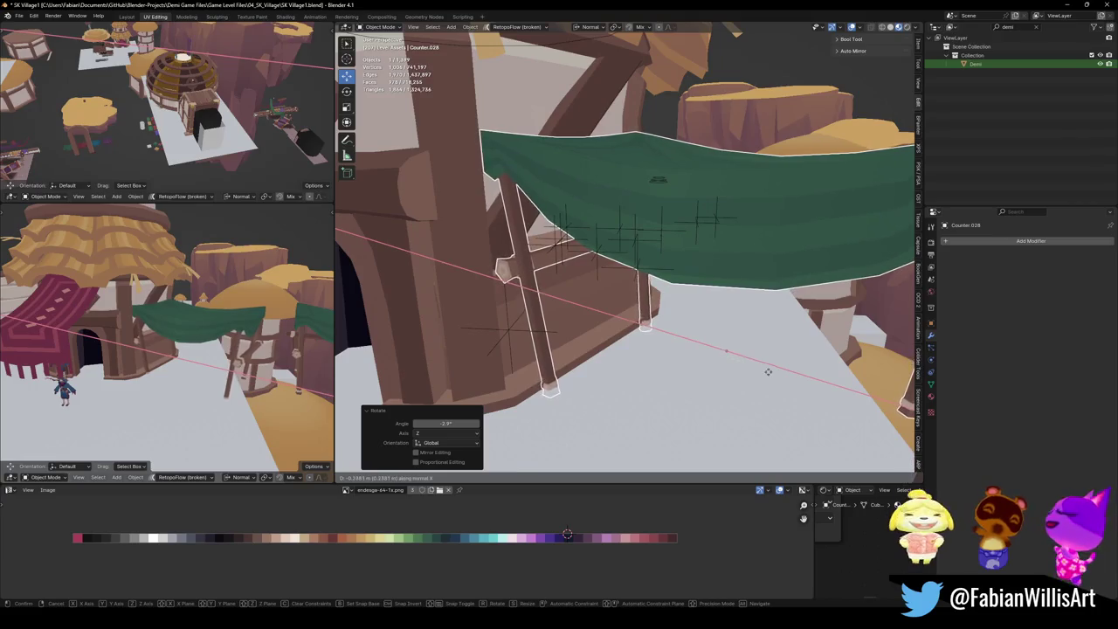
{"action": "left_click", "coordinate": [769, 374]}
{"action": "mouse_move", "coordinate": [769, 374]}
{"action": "middle_mouse_down"}
{"action": "mouse_move", "coordinate": [712, 339]}
{"action": "mouse_move", "coordinate": [690, 349]}
{"action": "middle_mouse_up"}
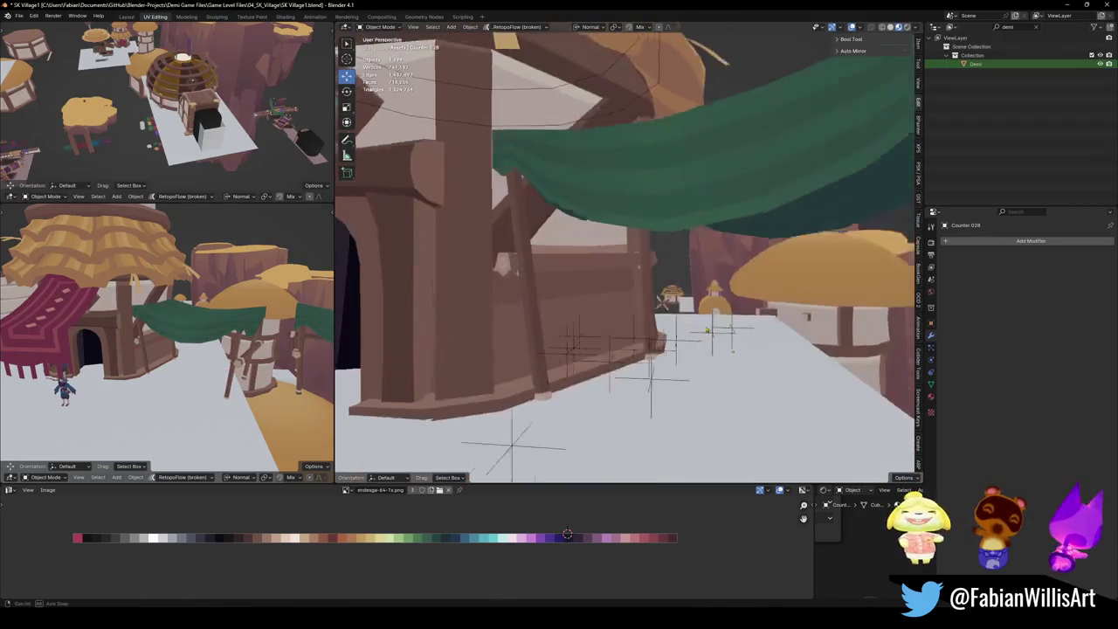
{"action": "key", "text": "ctrl+s"}
Select the green awning and rotate it about its own vertical Z axis.
{"action": "middle_click_drag", "start_coordinate": [690, 349], "coordinate": [675, 282]}
{"action": "left_click", "coordinate": [687, 255]}
{"action": "key", "text": "r"}
{"action": "key", "text": "z"}
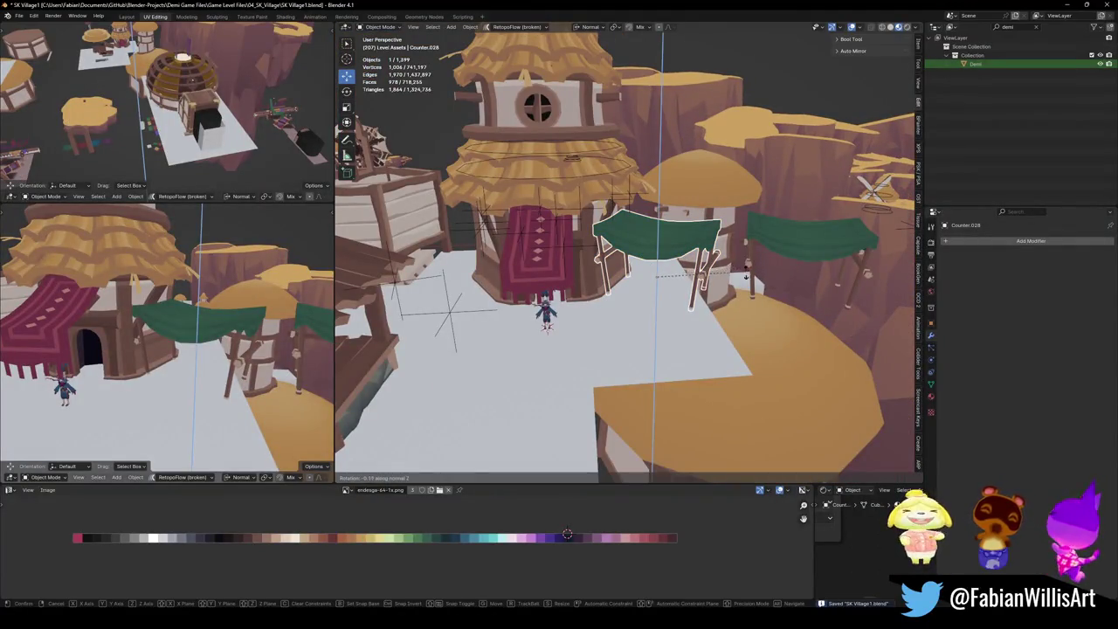
{"action": "left_click", "coordinate": [727, 292]}
{"action": "mouse_move", "coordinate": [727, 292]}
{"action": "middle_mouse_down"}
{"action": "mouse_move", "coordinate": [685, 281]}
{"action": "mouse_move", "coordinate": [662, 296]}
{"action": "middle_mouse_up"}
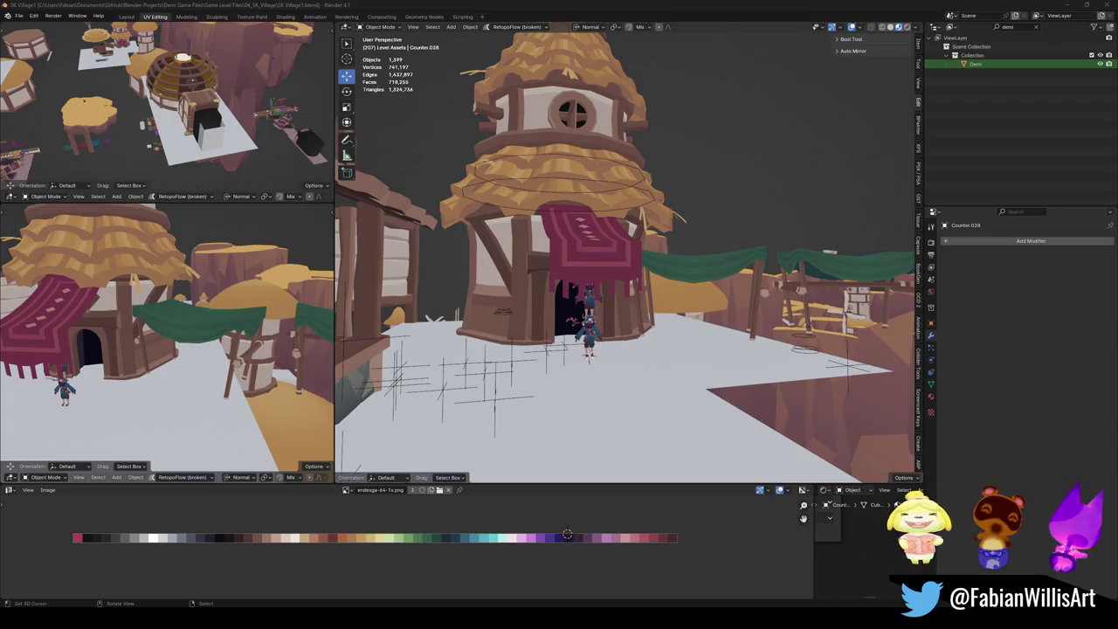
{"action": "mouse_move", "coordinate": [37, 299]}
{"action": "middle_mouse_down"}
{"action": "mouse_move", "coordinate": [180, 297]}
{"action": "mouse_move", "coordinate": [199, 322]}
{"action": "mouse_move", "coordinate": [190, 340]}
{"action": "mouse_move", "coordinate": [513, 280]}
{"action": "mouse_move", "coordinate": [572, 301]}
{"action": "middle_mouse_up"}
Save the file, select the red rug and try a Z rotation before cancelling it.
{"action": "key", "text": "ctrl+s"}
{"action": "left_click", "coordinate": [572, 302]}
{"action": "key", "text": "r"}
{"action": "key", "text": "z"}
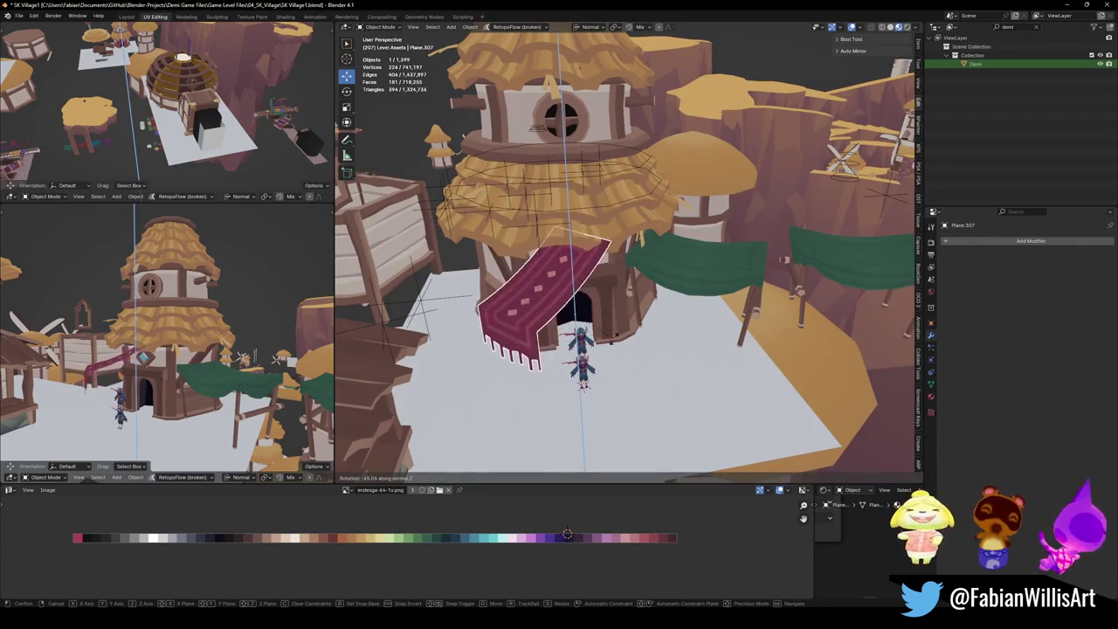
{"action": "key", "text": "Escape"}
{"action": "key", "text": "KP_Decimal"}
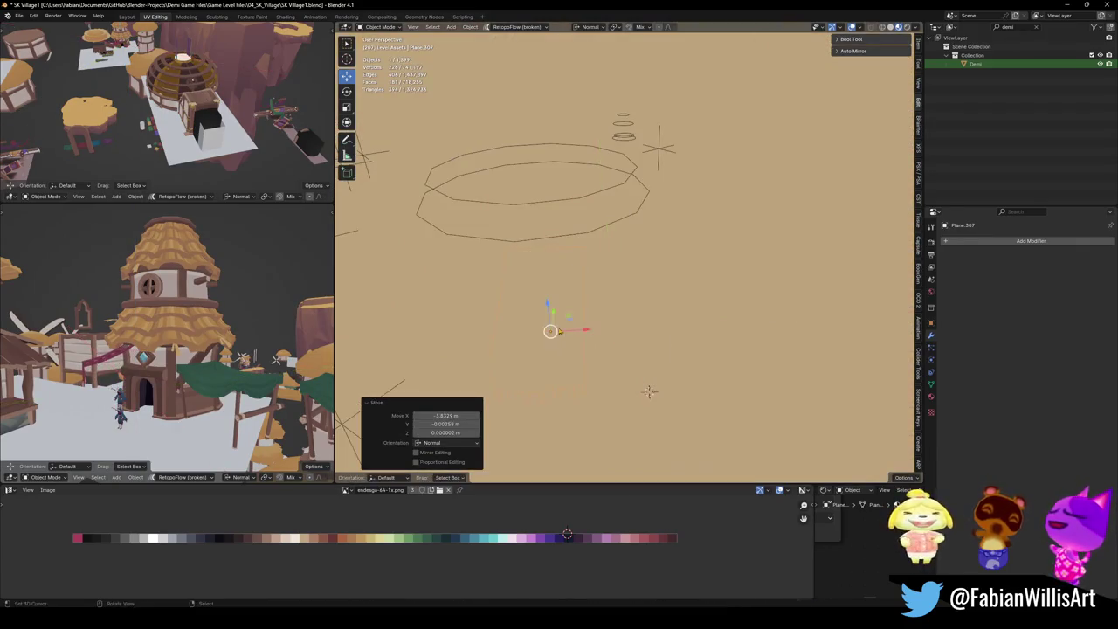
Undo and redo the rug's moves until it hangs in front of the doorway, then save.
{"action": "scroll", "coordinate": [649, 390], "scroll_direction": "down", "scroll_amount": 10}
{"action": "middle_click_drag", "start_coordinate": [649, 390], "coordinate": [611, 367]}
{"action": "mouse_move", "coordinate": [166, 332]}
{"action": "middle_mouse_down"}
{"action": "mouse_move", "coordinate": [172, 320]}
{"action": "mouse_move", "coordinate": [225, 319]}
{"action": "middle_mouse_up"}
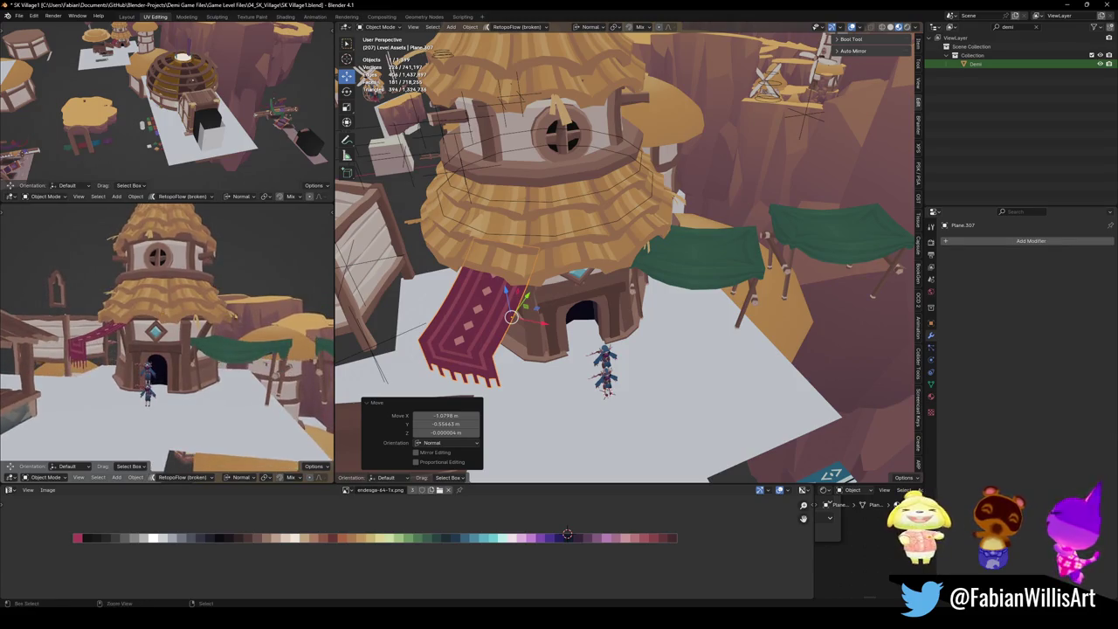
{"action": "key", "text": "ctrl+z"}
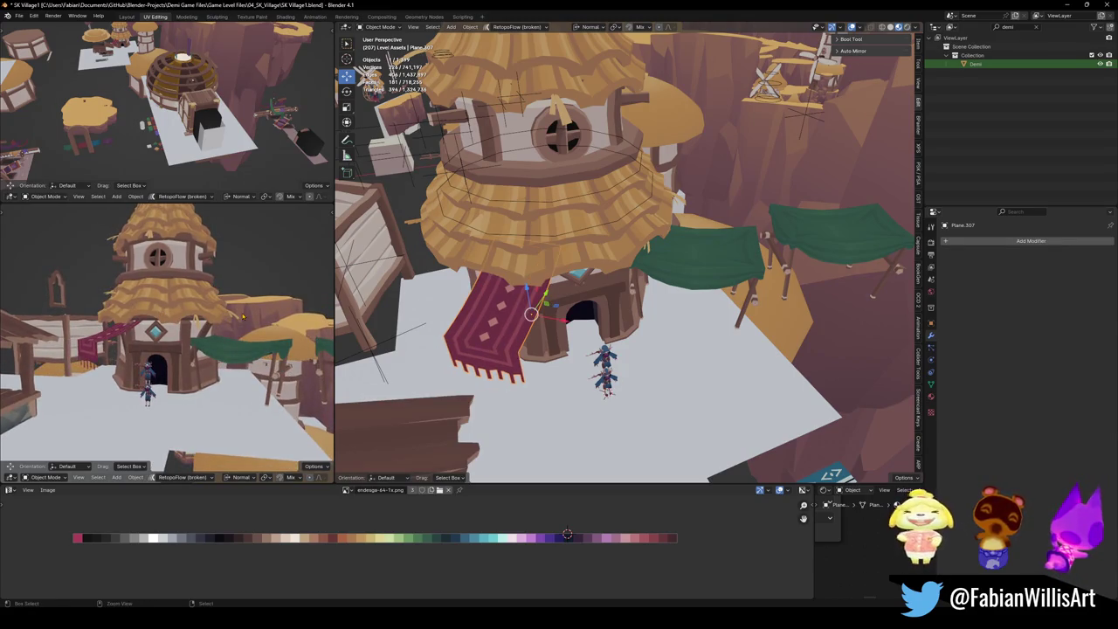
{"action": "key", "text": "ctrl+shift+z"}
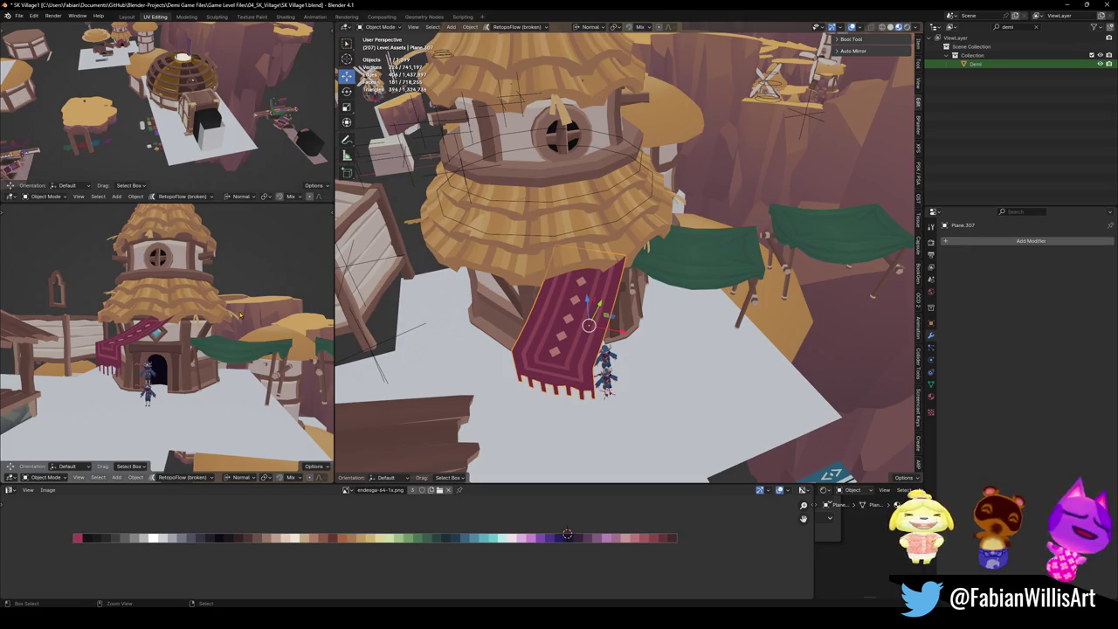
{"action": "key", "text": "ctrl+z"}
{"action": "key", "text": "ctrl+s"}
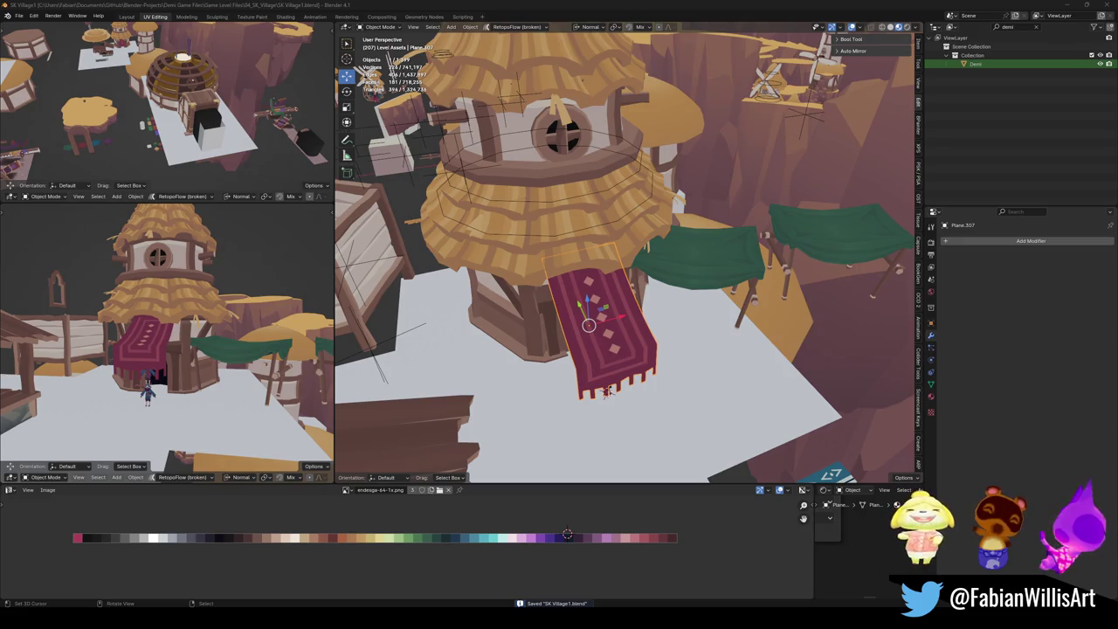
Save, then convert the thatched roof piece to a plain mesh via Quick Favorites.
{"action": "middle_click_drag", "start_coordinate": [607, 391], "coordinate": [487, 317]}
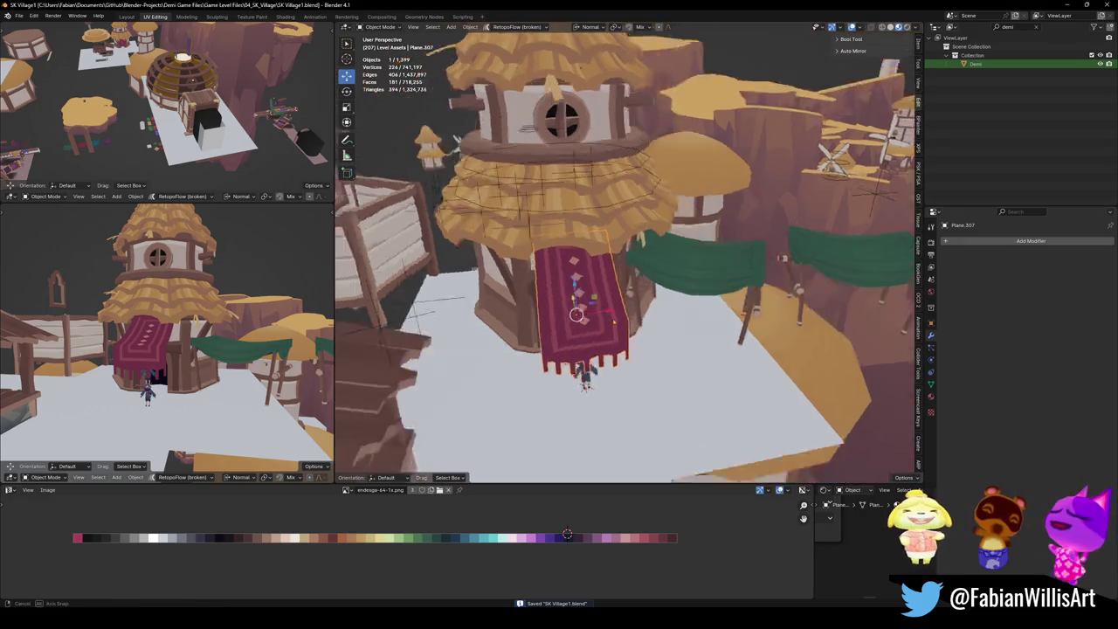
{"action": "key", "text": "ctrl+s"}
{"action": "left_click", "coordinate": [472, 262], "text": "shift"}
{"action": "mouse_move", "coordinate": [564, 199]}
{"action": "middle_mouse_down"}
{"action": "mouse_move", "coordinate": [546, 242]}
{"action": "mouse_move", "coordinate": [579, 302]}
{"action": "middle_mouse_up"}
{"action": "left_click", "coordinate": [546, 242]}
{"action": "scroll", "coordinate": [543, 249], "scroll_direction": "down", "scroll_amount": 5}
{"action": "key", "text": "q"}
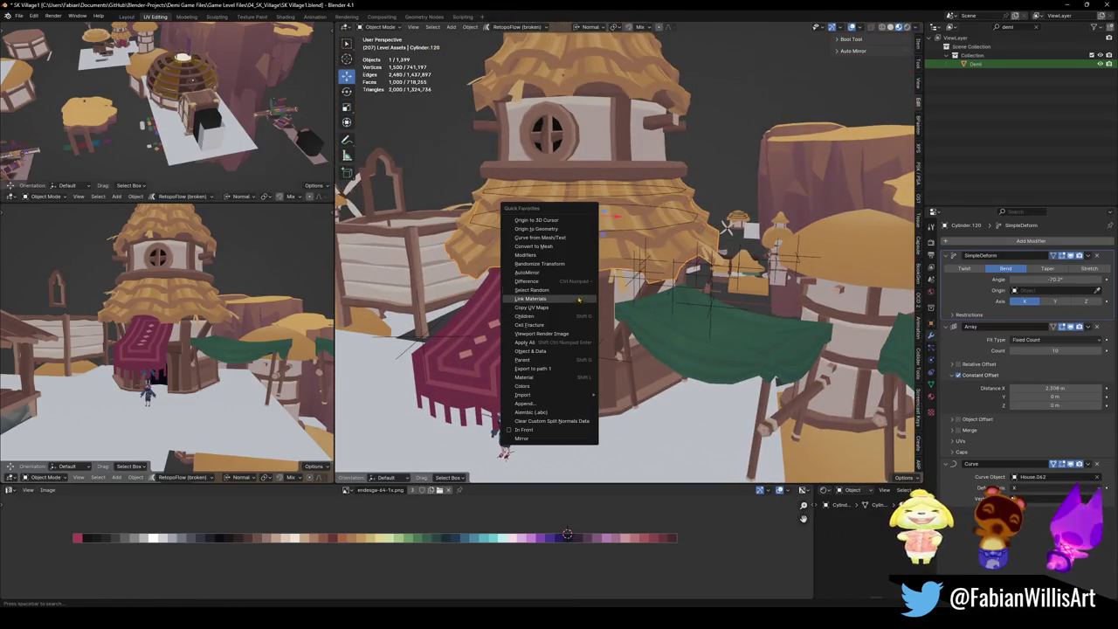
{"action": "left_click", "coordinate": [583, 247]}
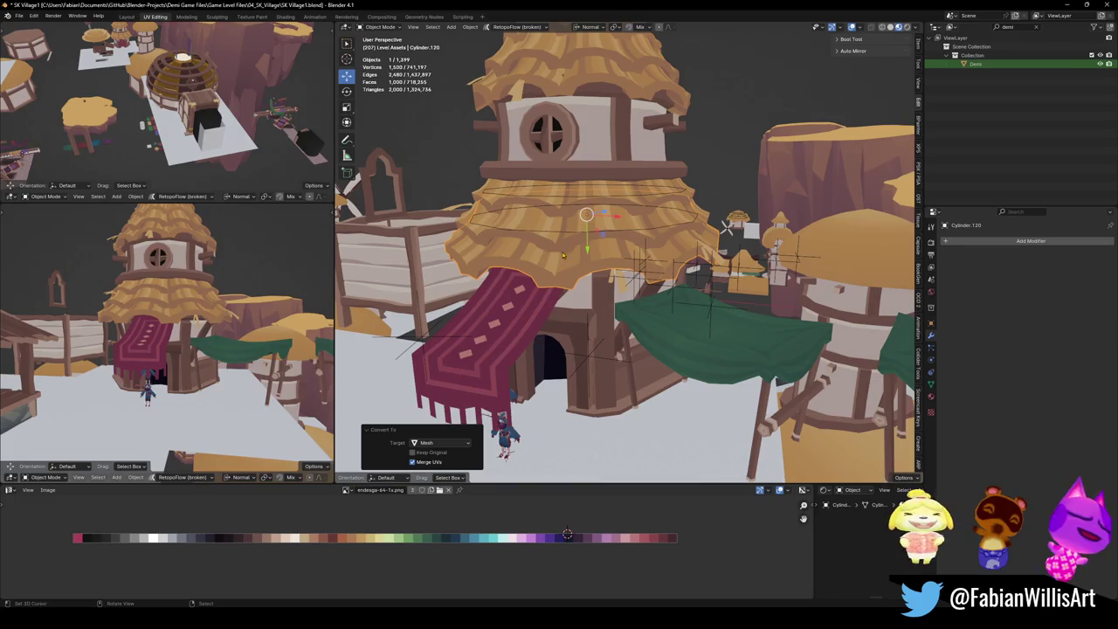
Select the tower house and add two more roof pieces to the selection.
{"action": "left_click", "coordinate": [543, 236]}
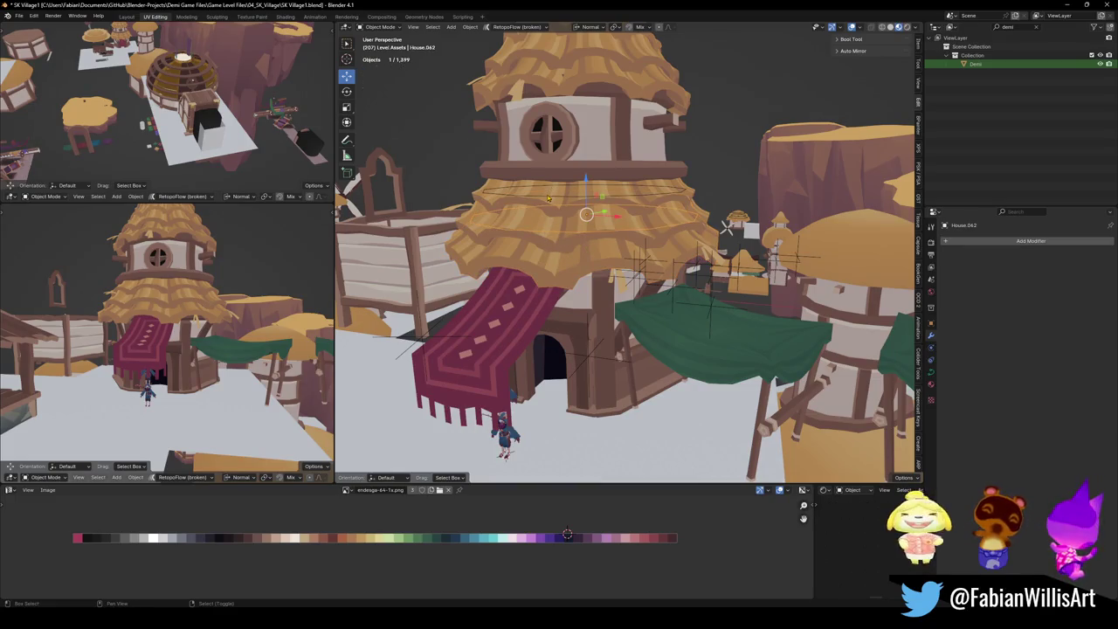
{"action": "left_click", "coordinate": [565, 208], "text": "shift"}
{"action": "left_click", "coordinate": [601, 263], "text": "shift"}
{"action": "mouse_move", "coordinate": [601, 262]}
{"action": "middle_mouse_down"}
{"action": "mouse_move", "coordinate": [602, 341]}
{"action": "mouse_move", "coordinate": [614, 348]}
{"action": "mouse_move", "coordinate": [603, 330]}
{"action": "middle_mouse_up"}
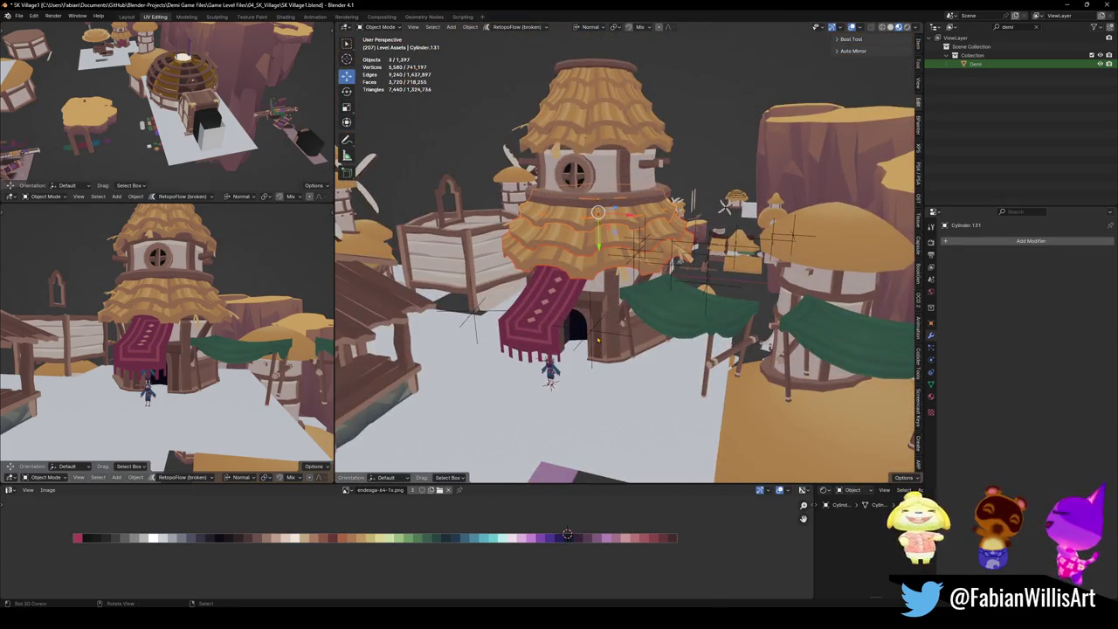
Parent the remaining roof layers to the tower house with Object (Keep Transform) and save.
{"action": "left_click", "coordinate": [614, 347], "text": "shift"}
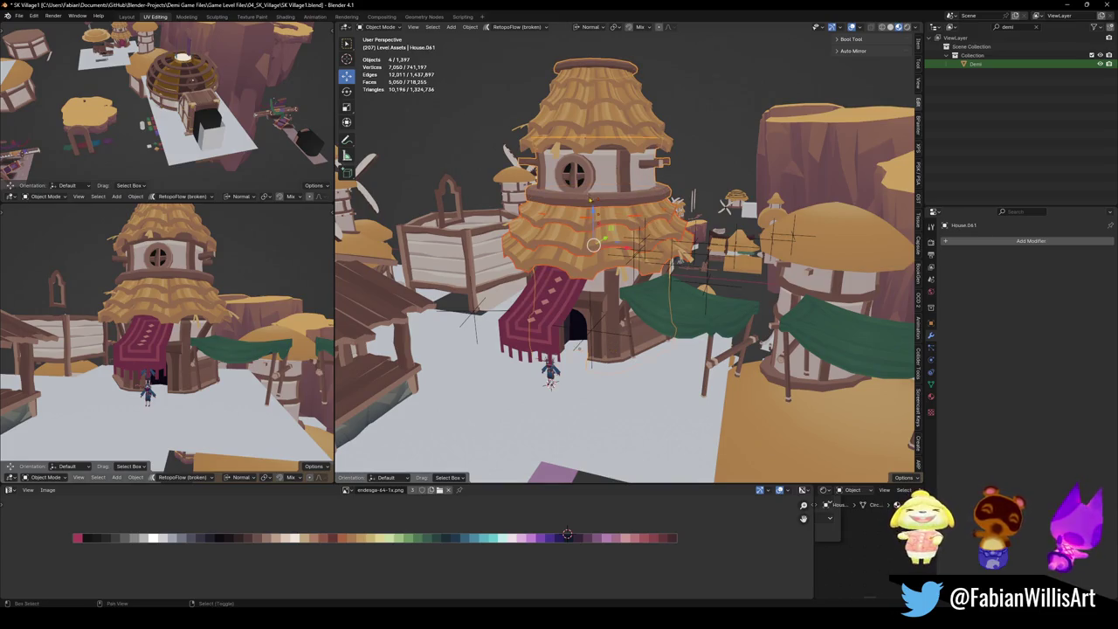
{"action": "middle_click_drag", "start_coordinate": [591, 199], "coordinate": [597, 215], "text": "shift"}
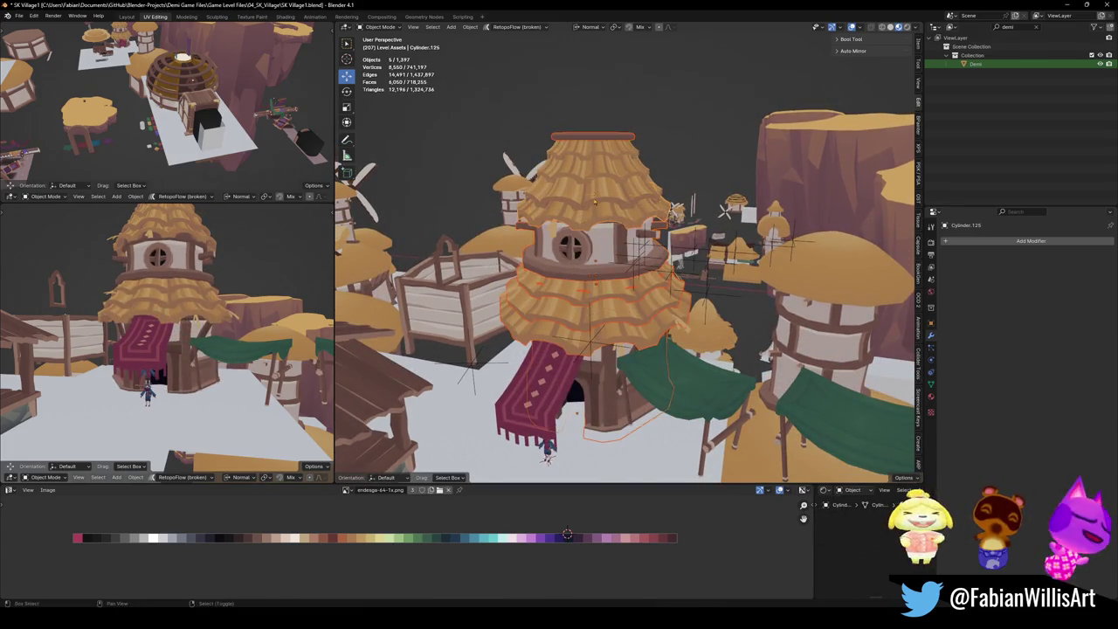
{"action": "left_click", "coordinate": [601, 153], "text": "shift"}
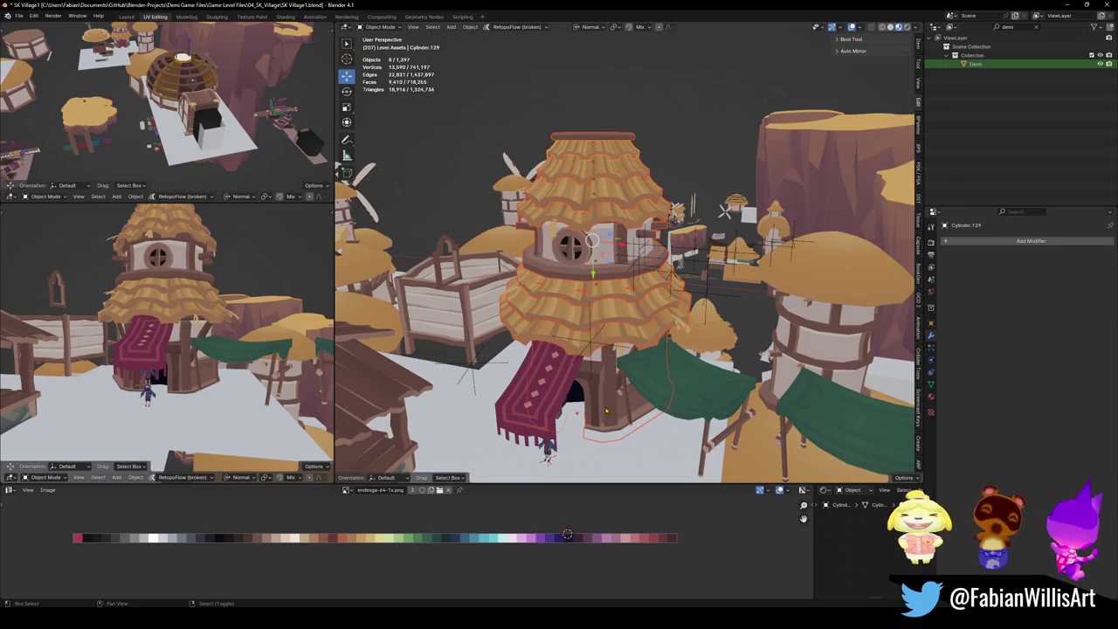
{"action": "left_click", "coordinate": [605, 410], "text": "shift"}
{"action": "key", "text": "ctrl+p"}
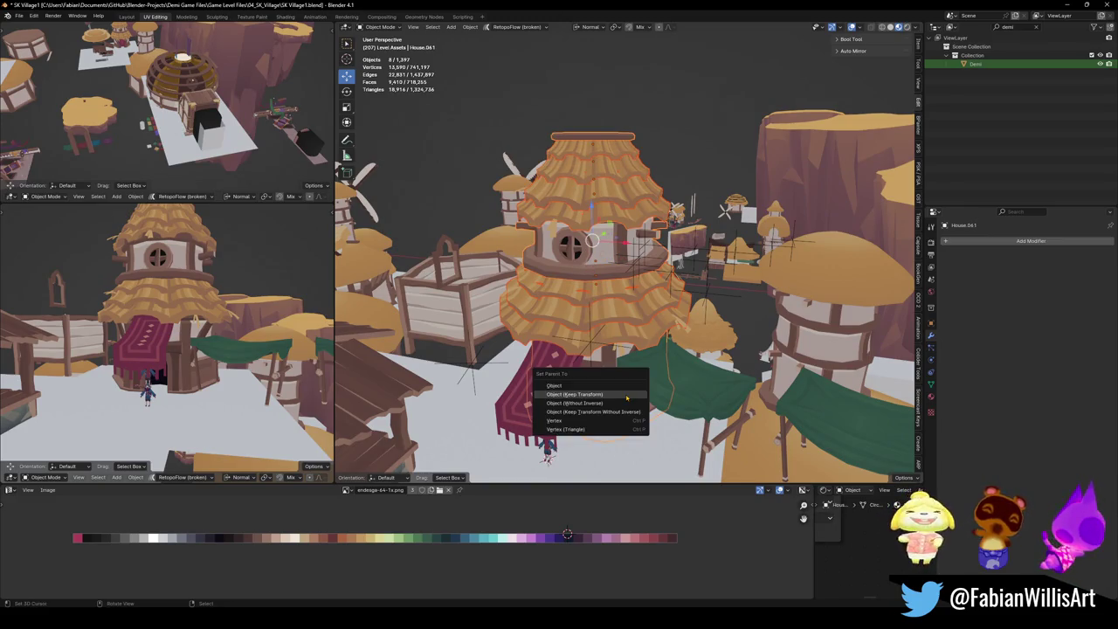
{"action": "left_click", "coordinate": [626, 397]}
{"action": "key", "text": "ctrl+s"}
Parent the counter to the tower house and test by moving the house, then cancel.
{"action": "left_click", "coordinate": [654, 395]}
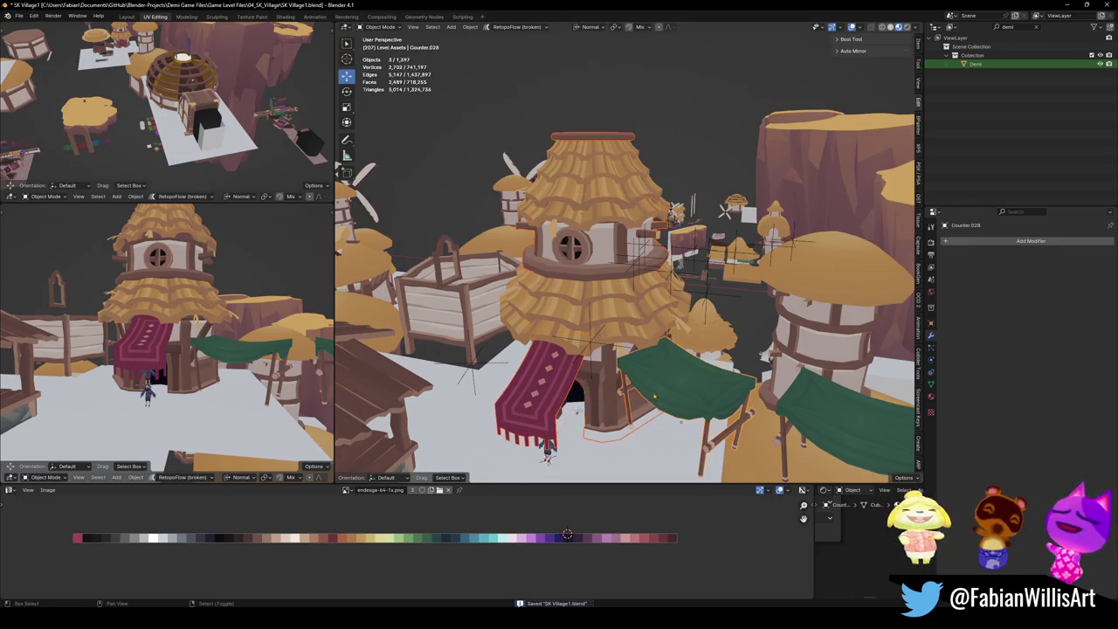
{"action": "left_click", "coordinate": [611, 393], "text": "shift"}
{"action": "key", "text": "ctrl+p"}
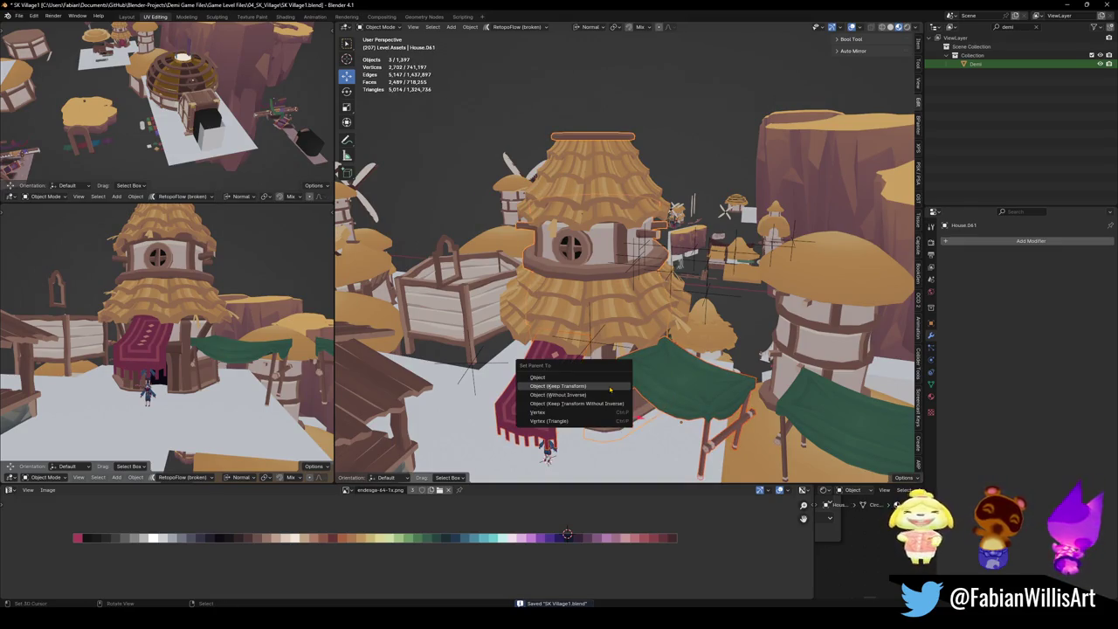
{"action": "left_click", "coordinate": [610, 386]}
{"action": "left_click", "coordinate": [610, 389]}
{"action": "key", "text": "g"}
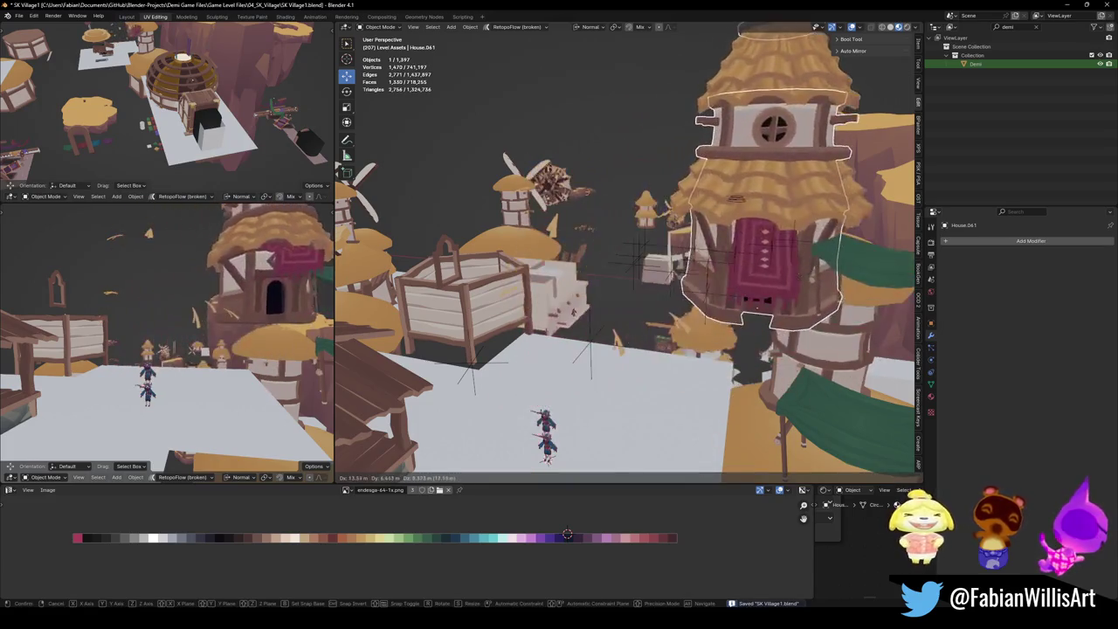
{"action": "key", "text": "Escape"}
Parent five more tower pieces and the thatched roof, keeping their transforms.
{"action": "middle_click_drag", "start_coordinate": [611, 263], "coordinate": [664, 279]}
{"action": "scroll", "coordinate": [612, 262], "scroll_direction": "up", "scroll_amount": 3}
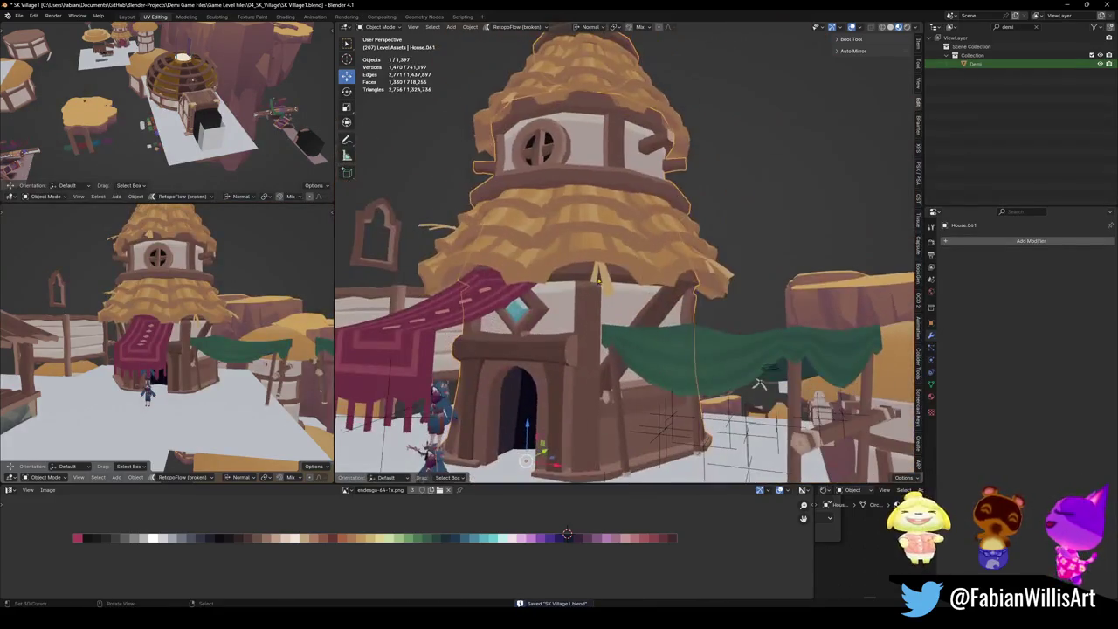
{"action": "left_click", "coordinate": [596, 262]}
{"action": "mouse_move", "coordinate": [760, 383]}
{"action": "middle_mouse_down"}
{"action": "mouse_move", "coordinate": [476, 247]}
{"action": "mouse_move", "coordinate": [590, 215]}
{"action": "middle_mouse_up"}
{"action": "left_click", "coordinate": [611, 305], "text": "shift"}
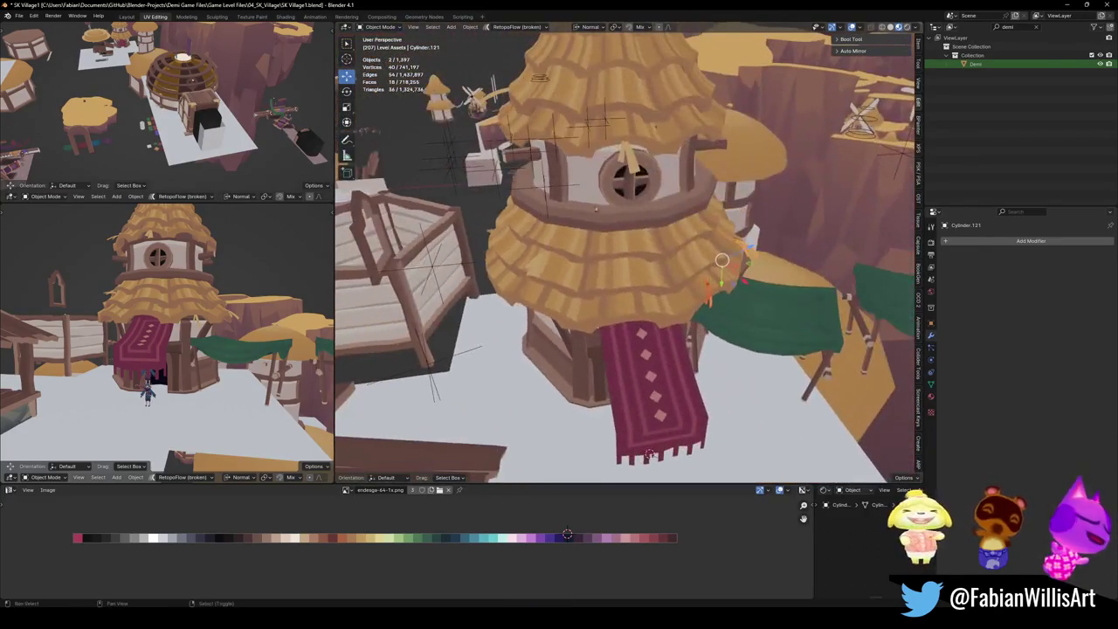
{"action": "mouse_move", "coordinate": [633, 165]}
{"action": "middle_mouse_down"}
{"action": "mouse_move", "coordinate": [577, 227]}
{"action": "mouse_move", "coordinate": [633, 236]}
{"action": "mouse_move", "coordinate": [656, 294]}
{"action": "mouse_move", "coordinate": [676, 263]}
{"action": "middle_mouse_up"}
{"action": "left_click", "coordinate": [578, 227], "text": "shift"}
{"action": "left_click", "coordinate": [632, 235], "text": "shift"}
{"action": "left_click", "coordinate": [656, 294], "text": "shift"}
{"action": "left_click", "coordinate": [595, 330], "text": "shift"}
{"action": "key", "text": "ctrl+p"}
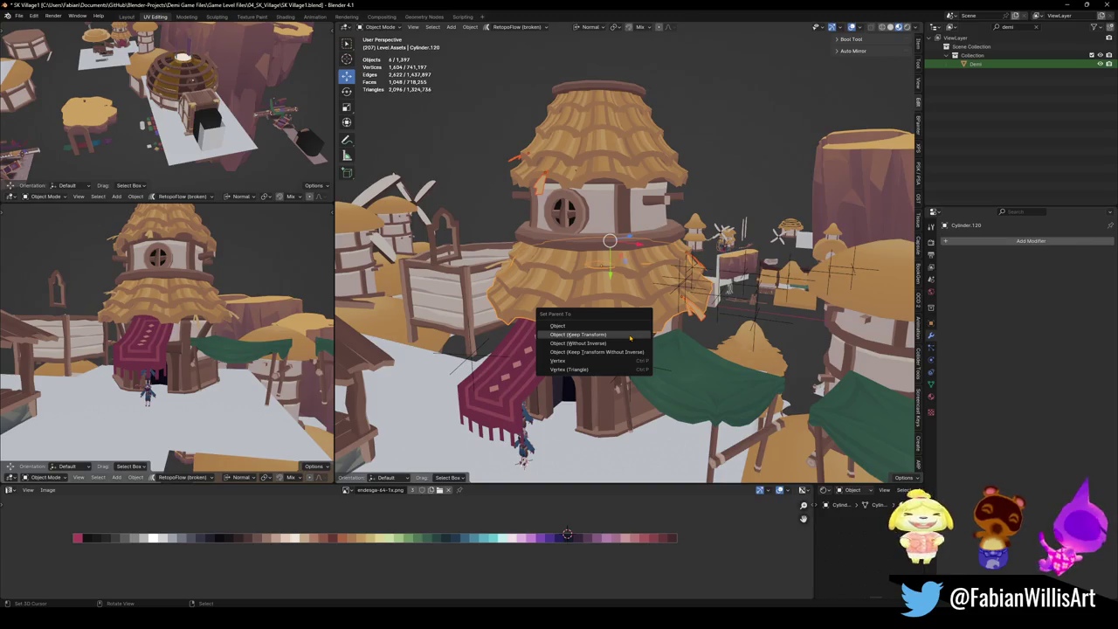
{"action": "left_click", "coordinate": [630, 334]}
Save the file and test the parenting by moving the house.
{"action": "key", "text": "ctrl+s"}
{"action": "key", "text": "g"}
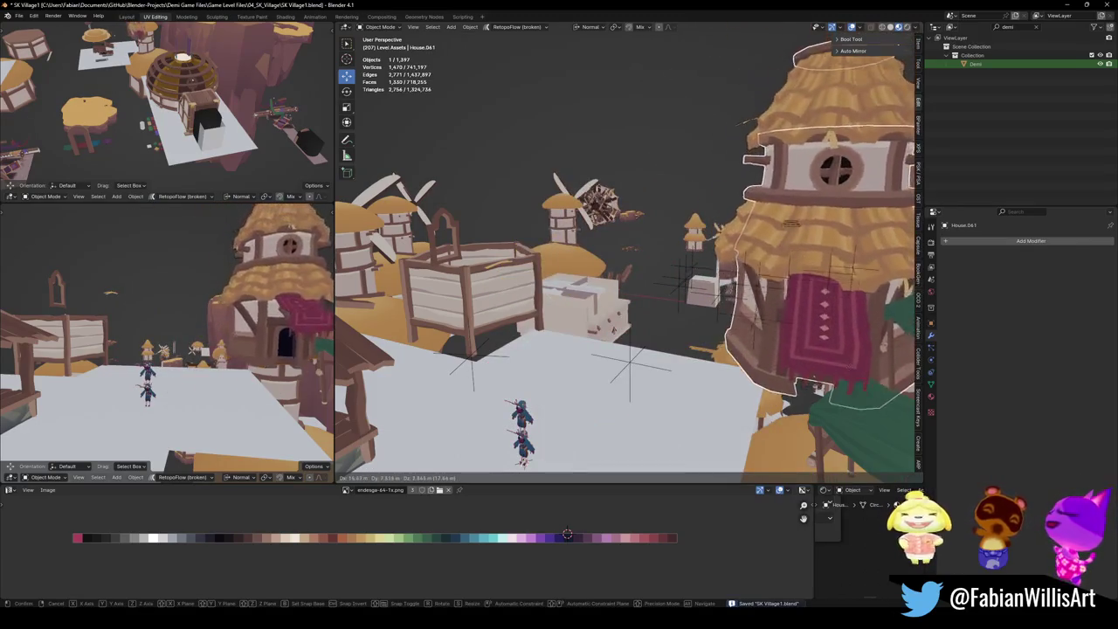
{"action": "left_click", "coordinate": [576, 349]}
{"action": "mouse_move", "coordinate": [576, 350]}
{"action": "middle_mouse_down"}
{"action": "mouse_move", "coordinate": [585, 363]}
{"action": "mouse_move", "coordinate": [623, 300]}
{"action": "middle_mouse_up"}
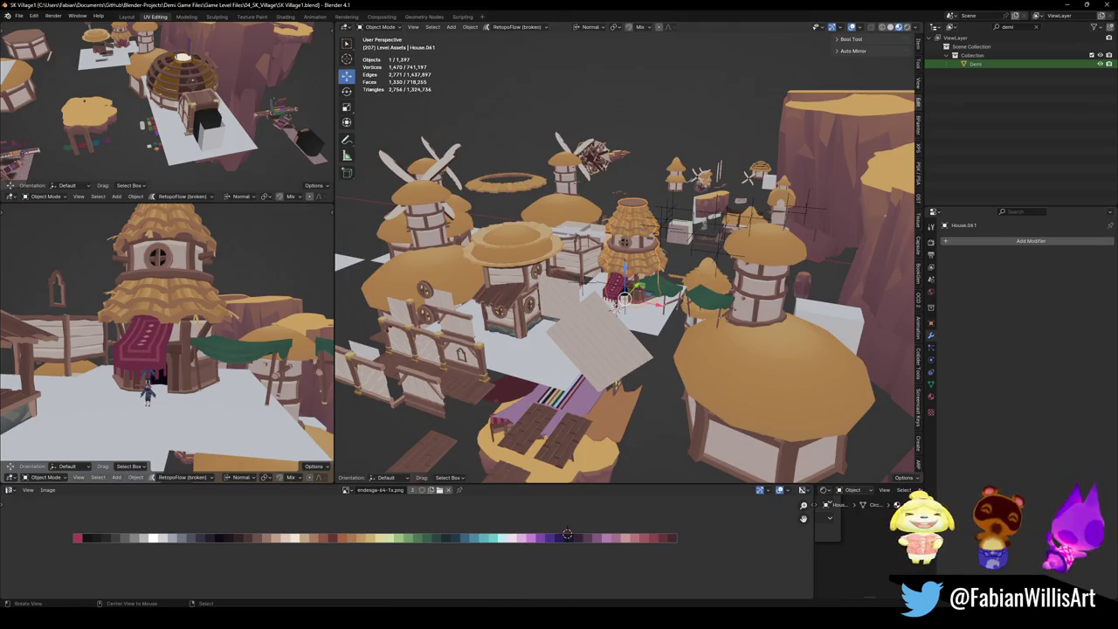
Frame the house and select all its children with Select Grouped Children.
{"action": "middle_click_drag", "start_coordinate": [623, 300], "coordinate": [625, 367]}
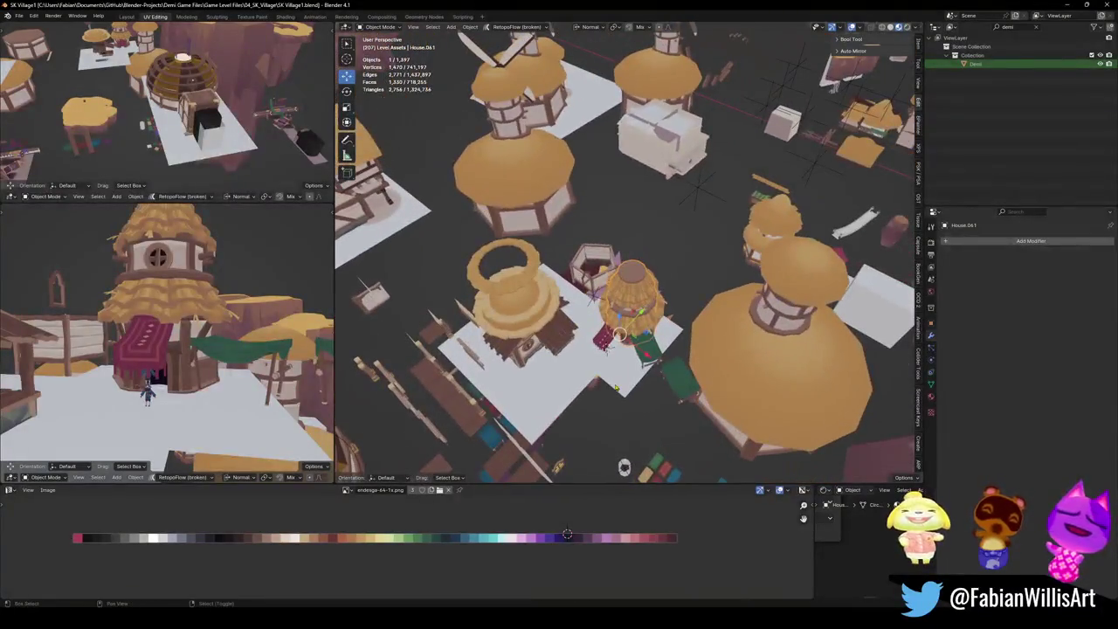
{"action": "key", "text": "KP_Decimal"}
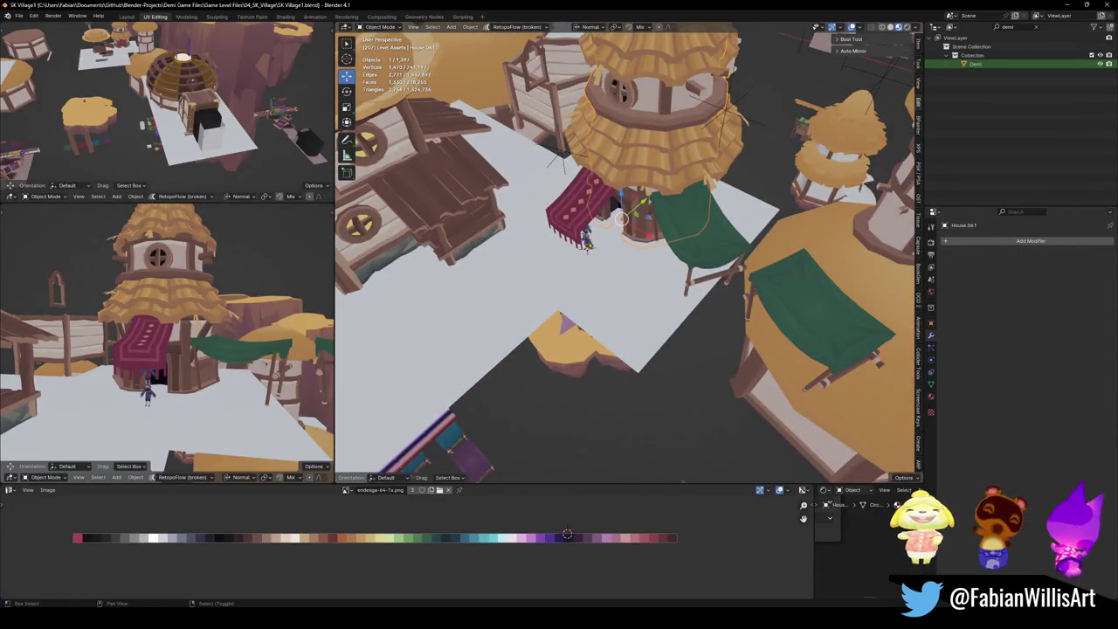
{"action": "key", "text": "q"}
{"action": "key", "text": "Up"}
{"action": "key", "text": "Up"}
{"action": "key", "text": "h"}
{"action": "key", "text": "Return"}
Add the ground plane to the selection, then select the small floating rock.
{"action": "left_click", "coordinate": [598, 255], "text": "shift"}
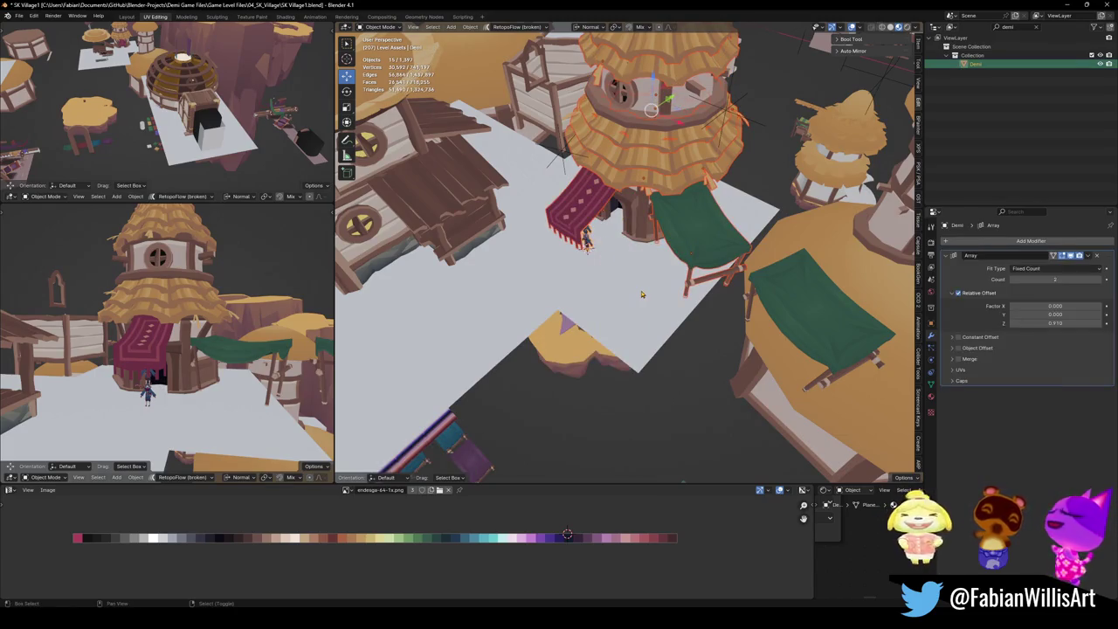
{"action": "scroll", "coordinate": [597, 254], "scroll_direction": "down", "scroll_amount": 5}
{"action": "middle_click_drag", "start_coordinate": [598, 254], "coordinate": [559, 262]}
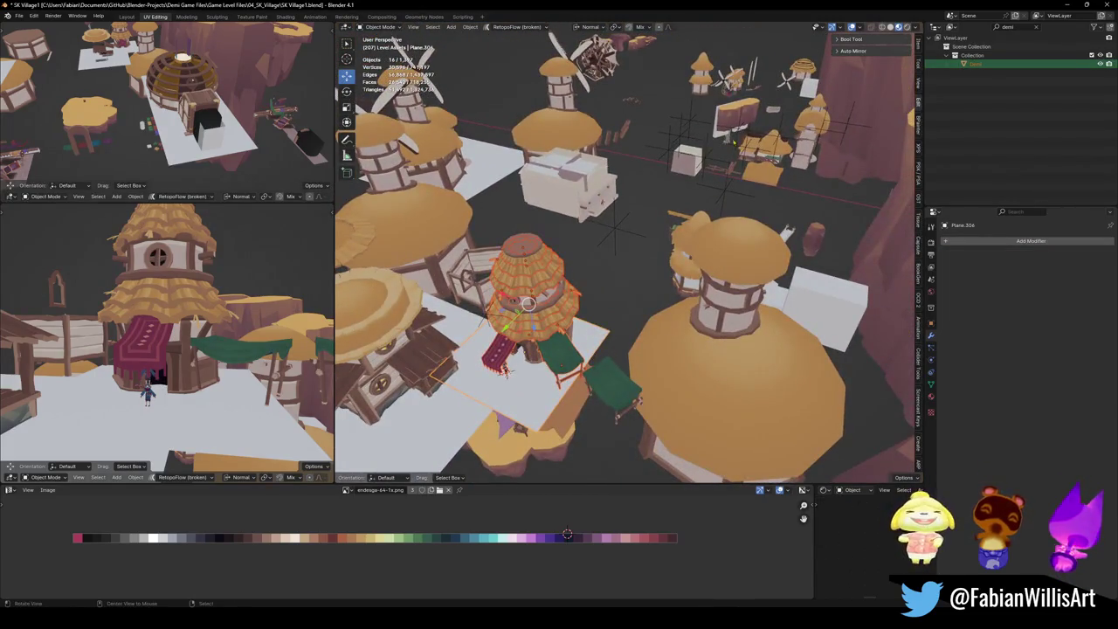
{"action": "scroll", "coordinate": [637, 206], "scroll_direction": "down", "scroll_amount": 3}
{"action": "mouse_move", "coordinate": [612, 227]}
{"action": "middle_mouse_down"}
{"action": "mouse_move", "coordinate": [637, 206]}
{"action": "mouse_move", "coordinate": [608, 238]}
{"action": "middle_mouse_up"}
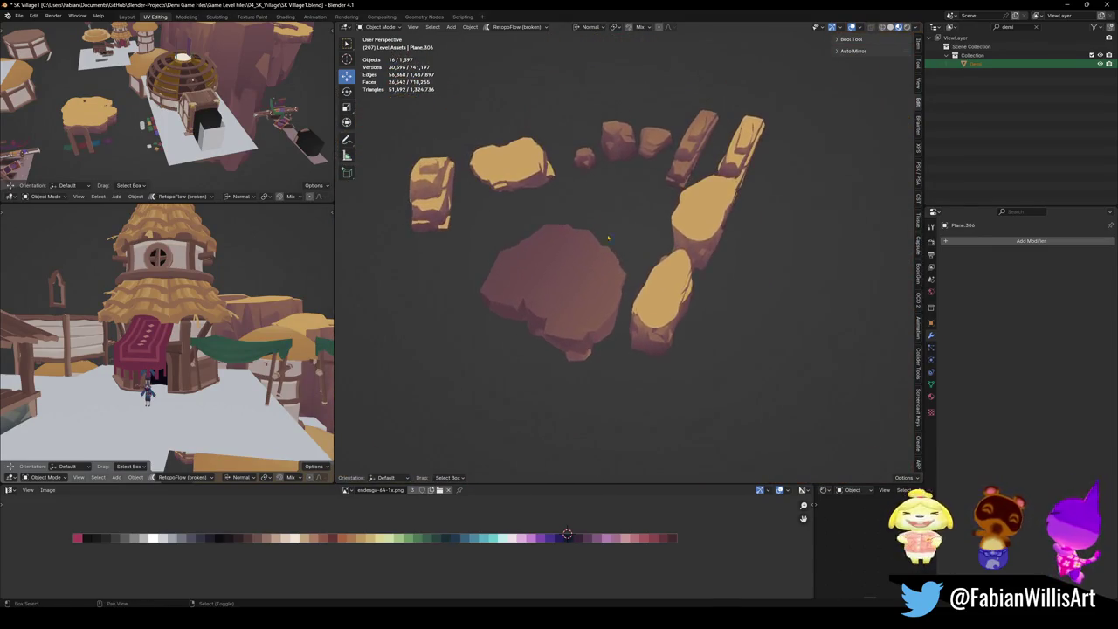
{"action": "left_click", "coordinate": [585, 165], "text": "shift"}
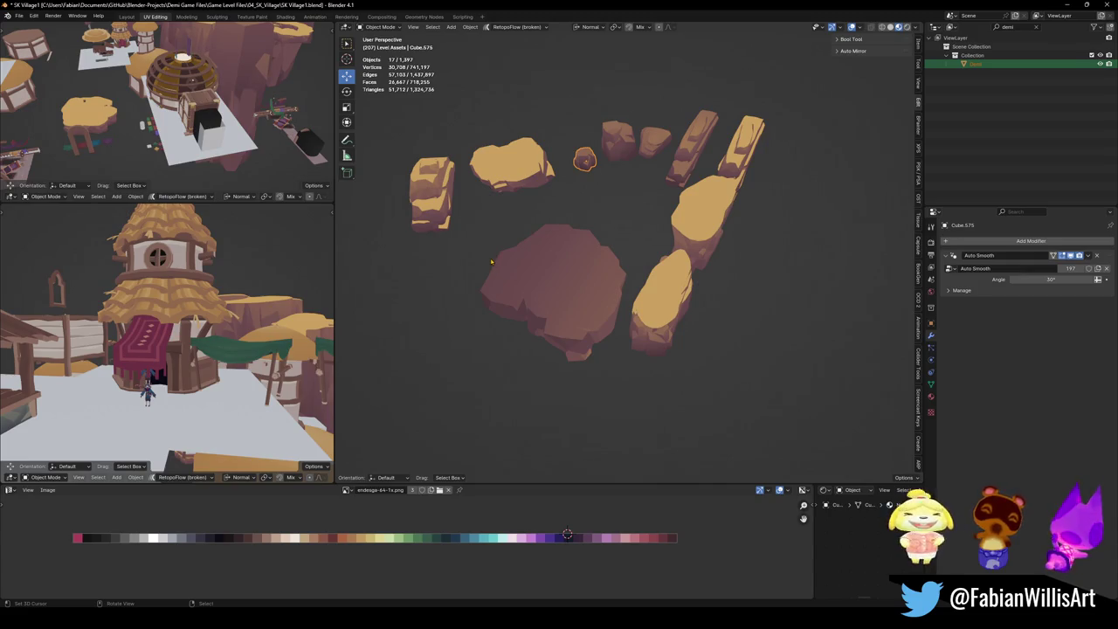
Toggle Local View to isolate the selected assets and select the rock asset.
{"action": "scroll", "coordinate": [490, 262], "scroll_direction": "down", "scroll_amount": 3}
{"action": "key", "text": "KP_Divide"}
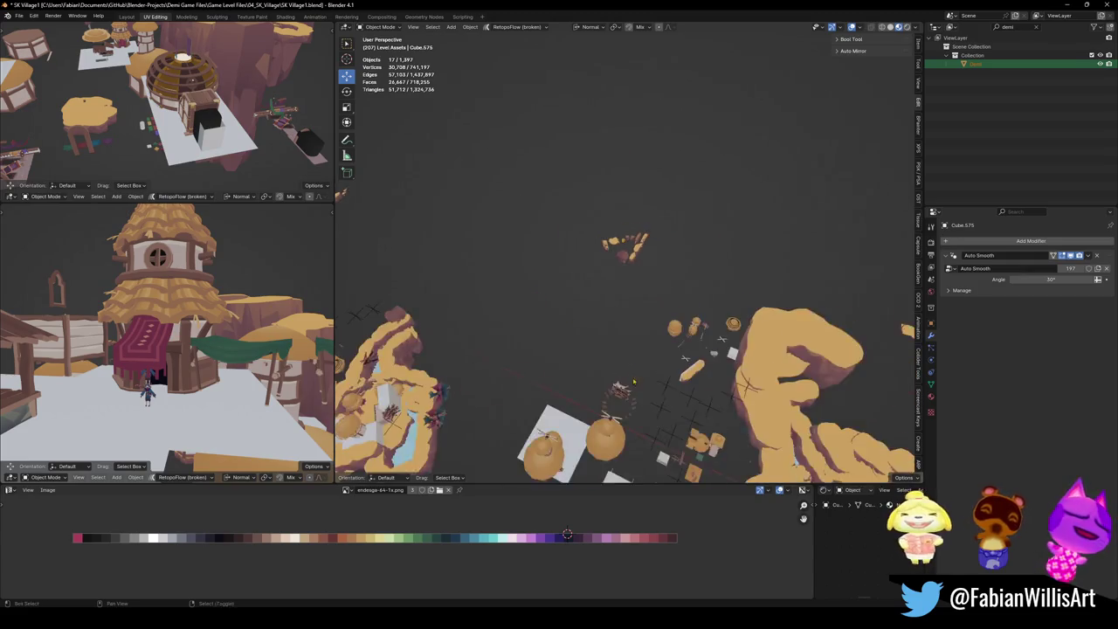
{"action": "key", "text": "KP_Divide"}
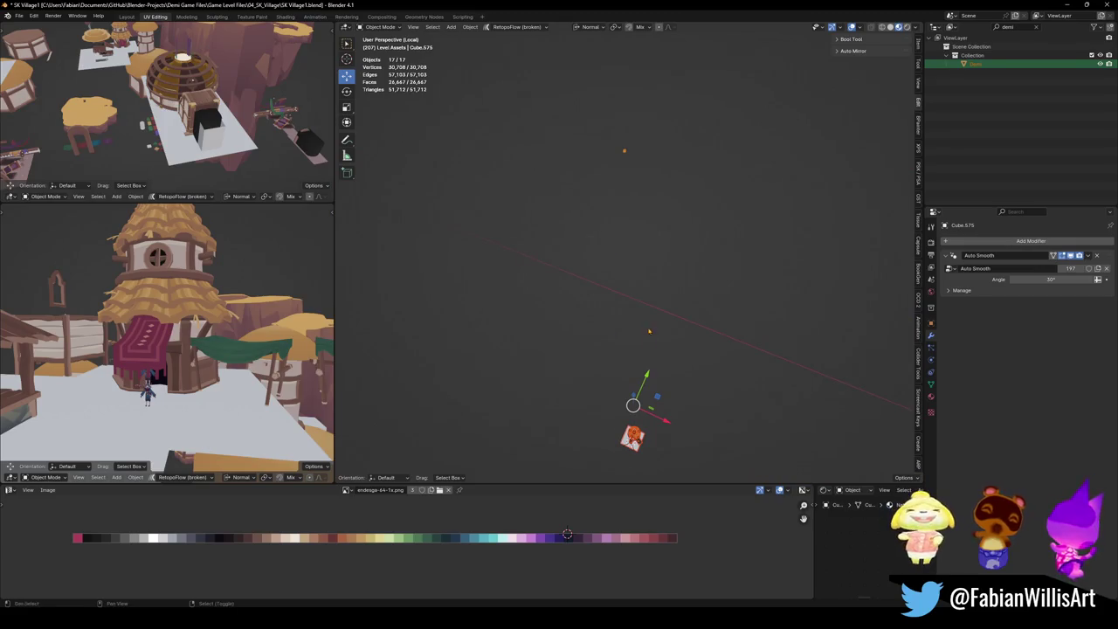
{"action": "left_click", "coordinate": [625, 376]}
Duplicate the rock to the 3D cursor, then undo the placement.
{"action": "key", "text": "shift+d"}
{"action": "right_click", "coordinate": [634, 410]}
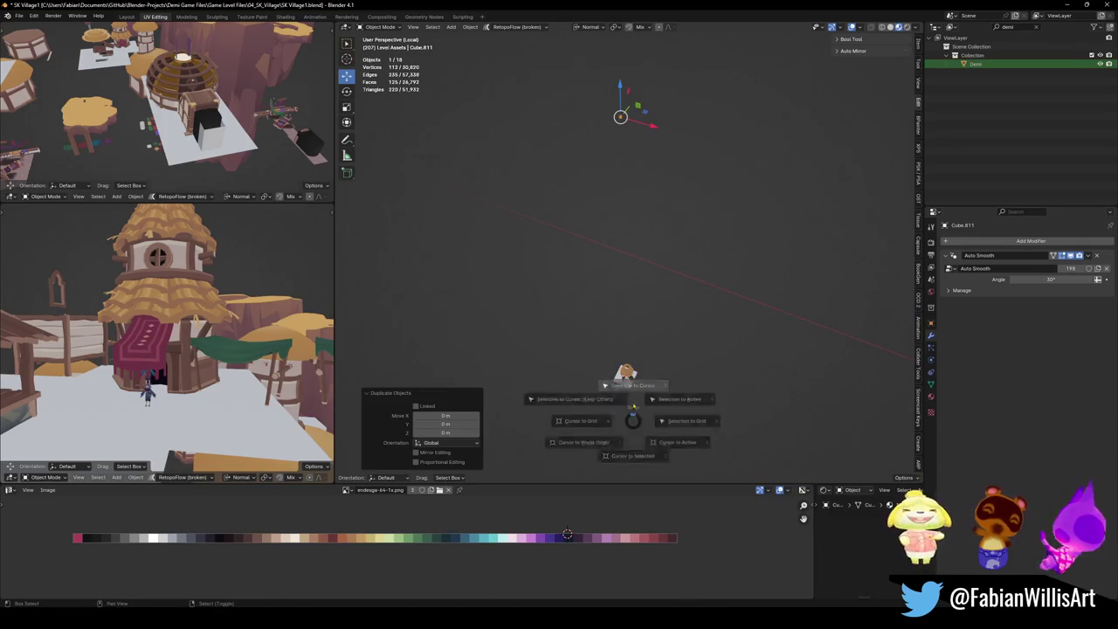
{"action": "left_click", "coordinate": [620, 404]}
{"action": "key", "text": "KP_Divide"}
{"action": "scroll", "coordinate": [657, 312], "scroll_direction": "down", "scroll_amount": 3}
{"action": "middle_click_drag", "start_coordinate": [657, 312], "coordinate": [604, 354]}
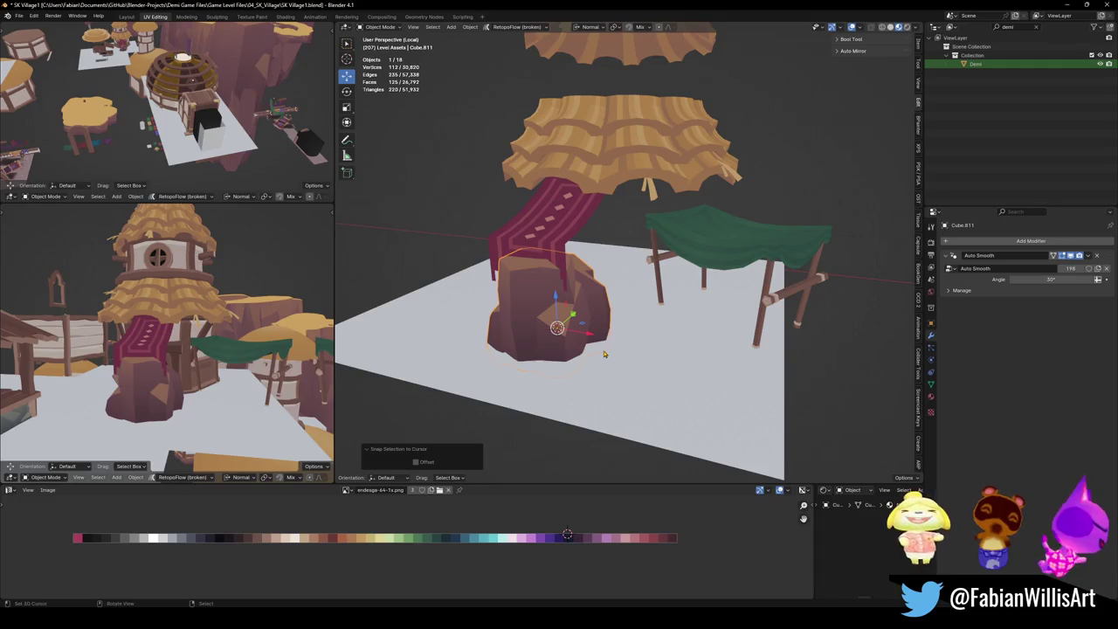
{"action": "key", "text": "ctrl+z"}
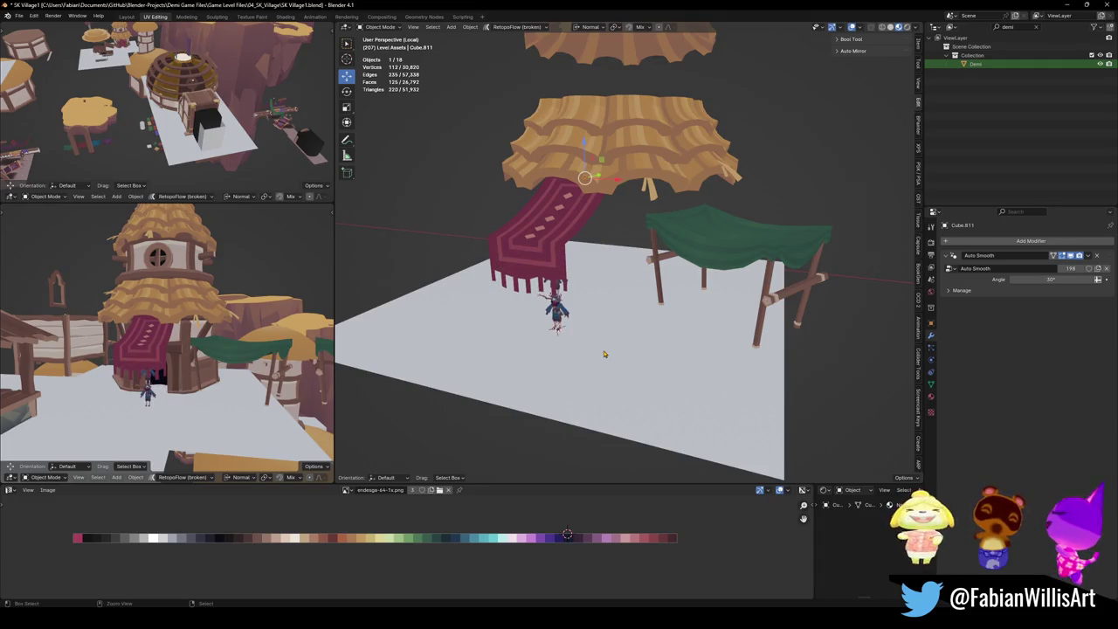
Isolate the tower house together with the assets and select the rock asset.
{"action": "key", "text": "a"}
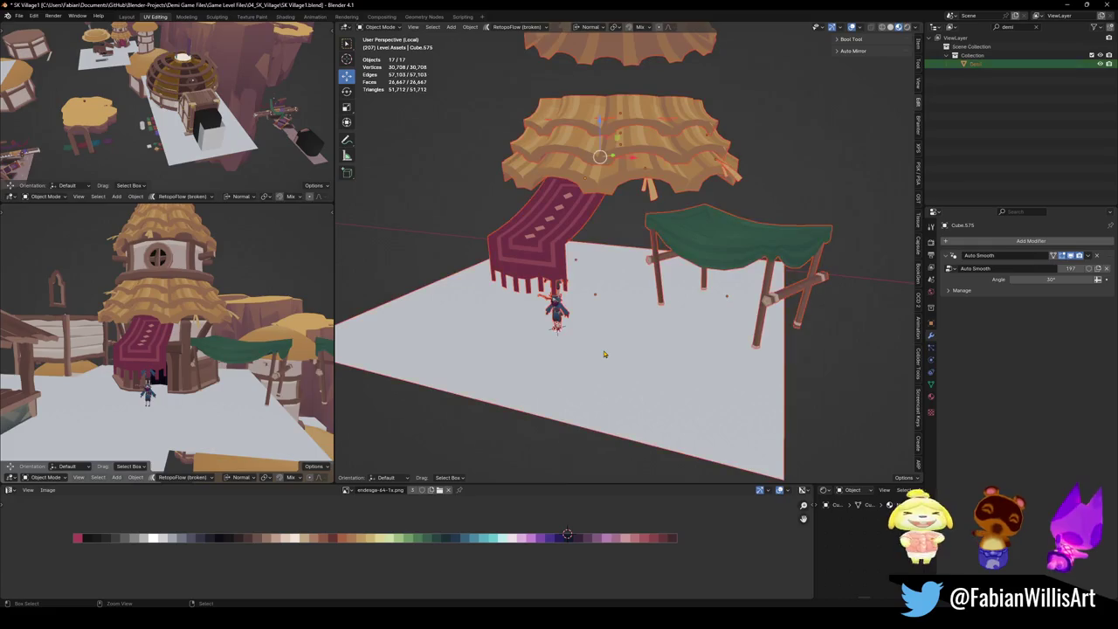
{"action": "key", "text": "KP_Divide"}
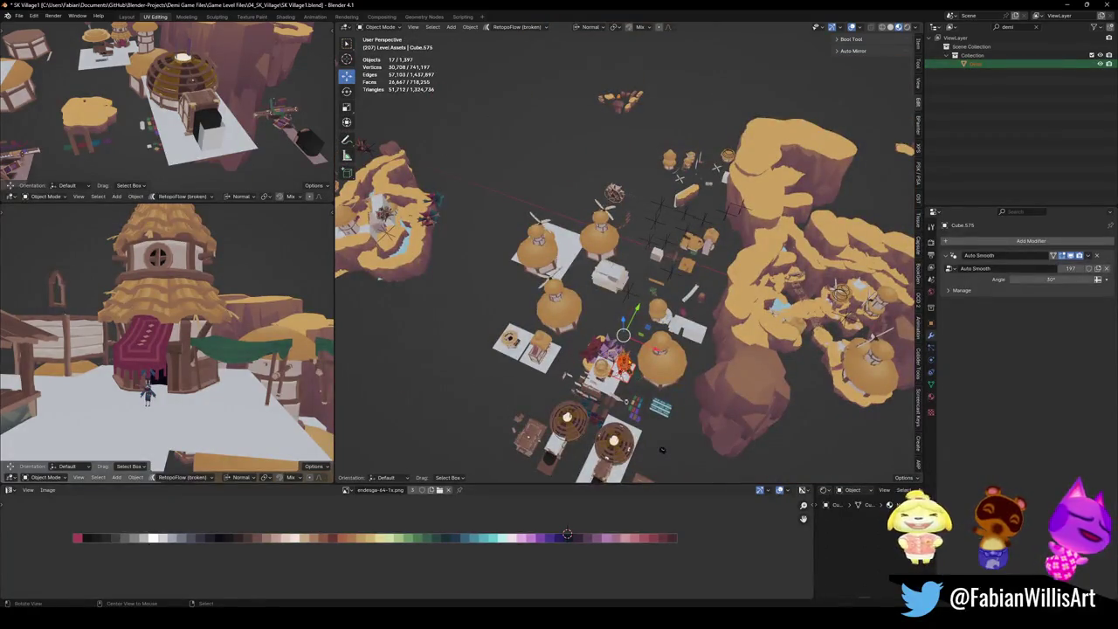
{"action": "scroll", "coordinate": [661, 450], "scroll_direction": "up", "scroll_amount": 5}
{"action": "middle_click_drag", "start_coordinate": [662, 450], "coordinate": [585, 320]}
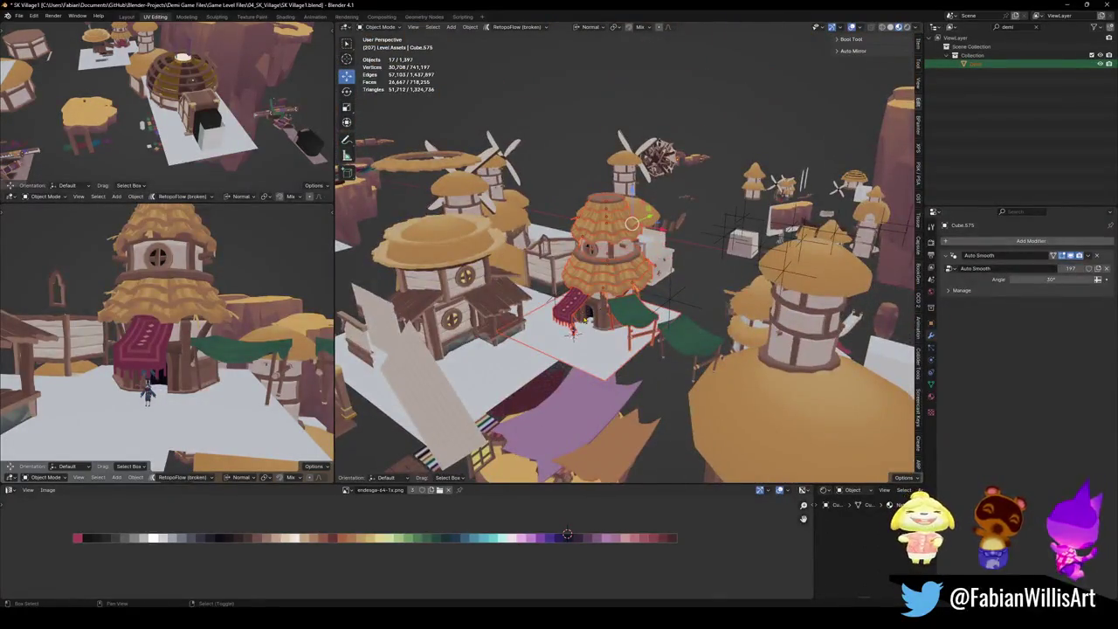
{"action": "left_click", "coordinate": [584, 319], "text": "shift"}
{"action": "key", "text": "KP_Divide"}
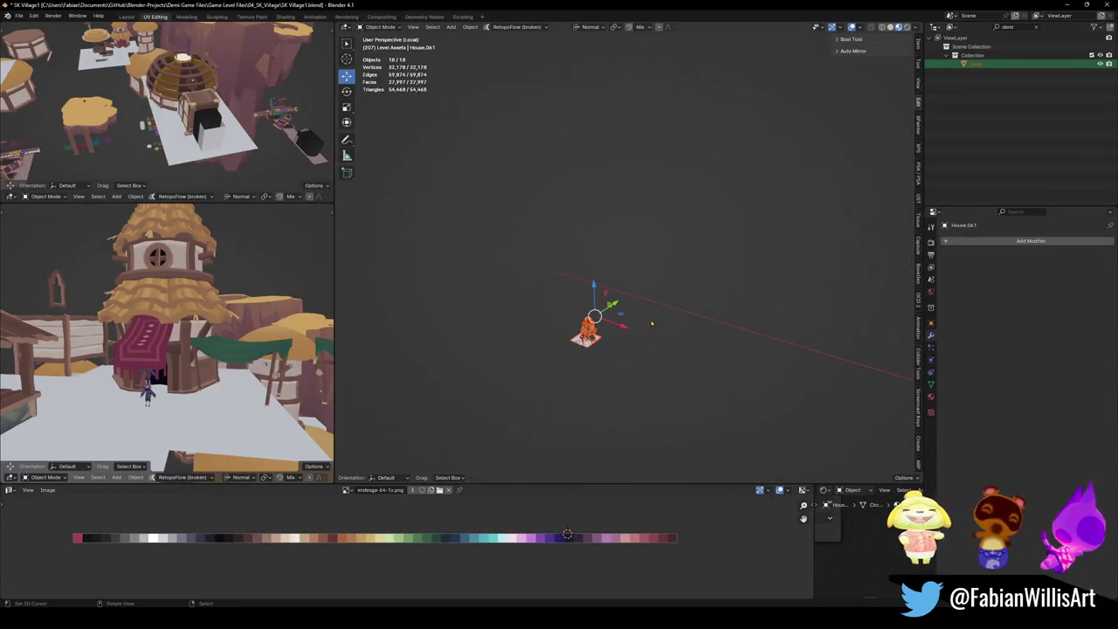
{"action": "middle_click_drag", "start_coordinate": [652, 325], "coordinate": [646, 232]}
{"action": "left_click", "coordinate": [656, 201]}
Duplicate the rock, snap the copy to the 3D cursor, and save.
{"action": "key", "text": "shift+d"}
{"action": "key", "text": "Escape"}
{"action": "key", "text": "shift+s"}
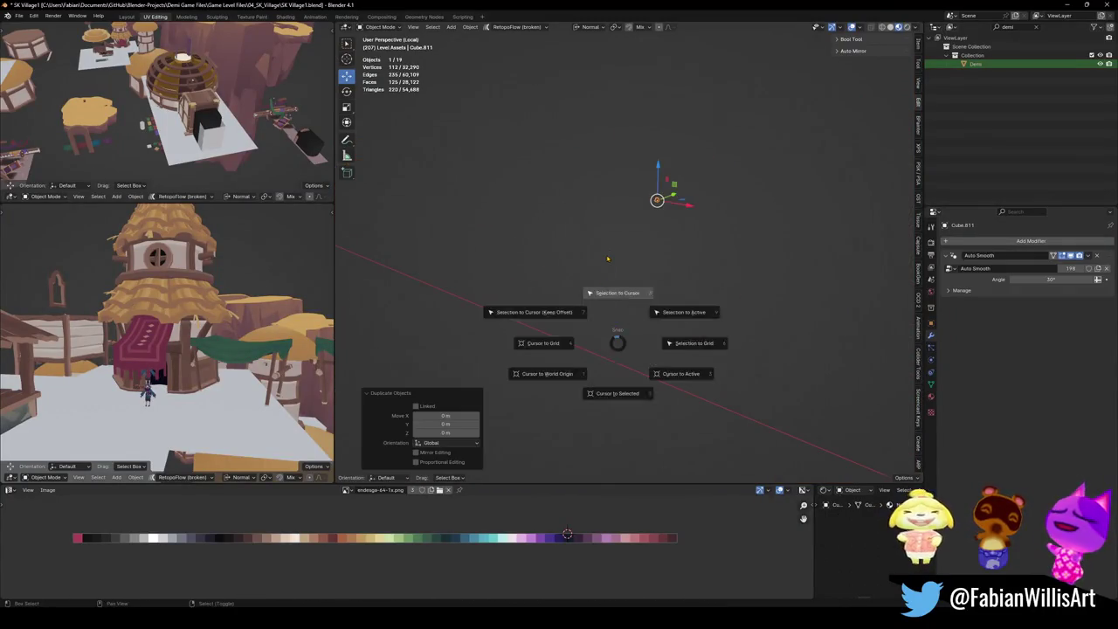
{"action": "left_click", "coordinate": [607, 272]}
{"action": "key", "text": "KP_Decimal"}
{"action": "scroll", "coordinate": [576, 262], "scroll_direction": "down", "scroll_amount": 5}
{"action": "middle_click_drag", "start_coordinate": [543, 266], "coordinate": [589, 308]}
{"action": "key", "text": "ctrl+s"}
Reset the rock copy's scale and shrink it to about 0.678.
{"action": "key", "text": "alt+s"}
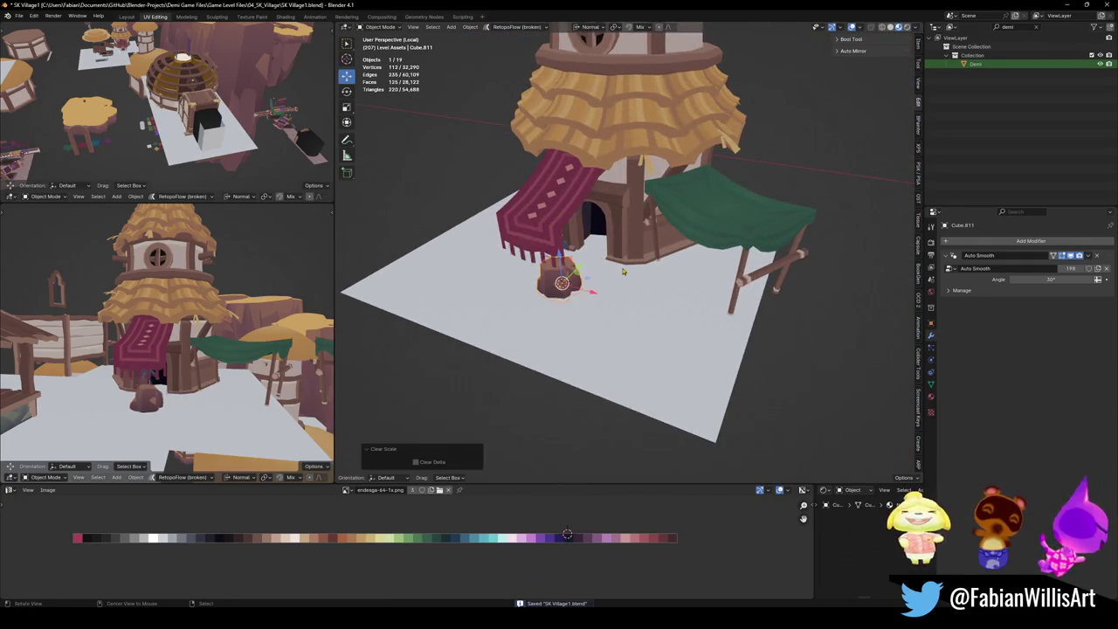
{"action": "key", "text": "s"}
{"action": "left_click", "coordinate": [585, 278]}
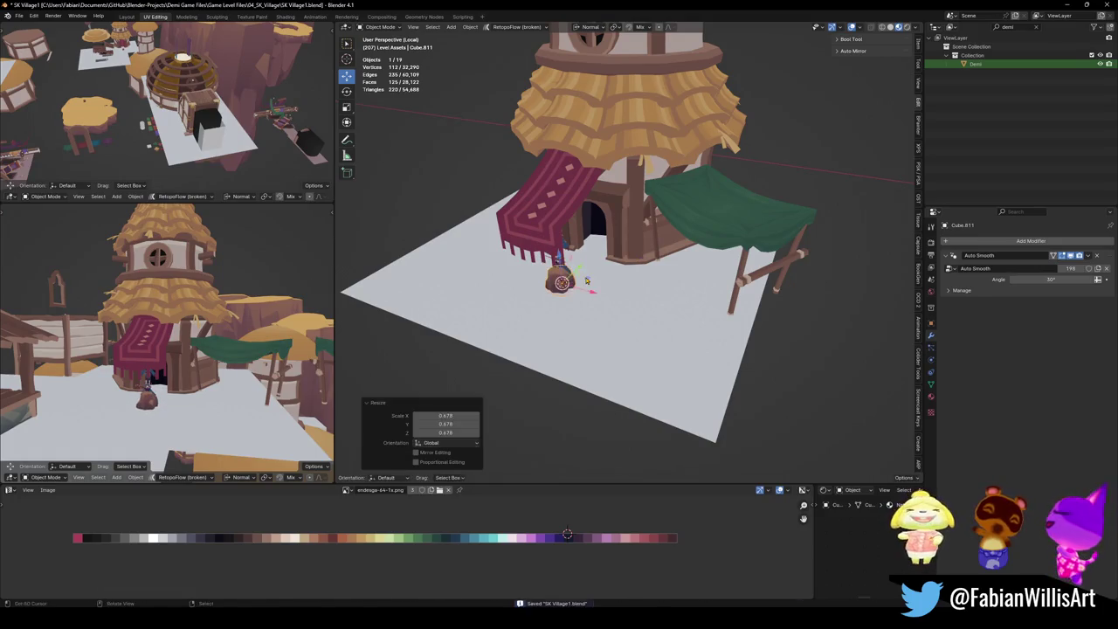
{"action": "middle_click_drag", "start_coordinate": [585, 278], "coordinate": [603, 297]}
{"action": "scroll", "coordinate": [603, 297], "scroll_direction": "up", "scroll_amount": 3}
{"action": "scroll", "coordinate": [606, 303], "scroll_direction": "up", "scroll_amount": 2}
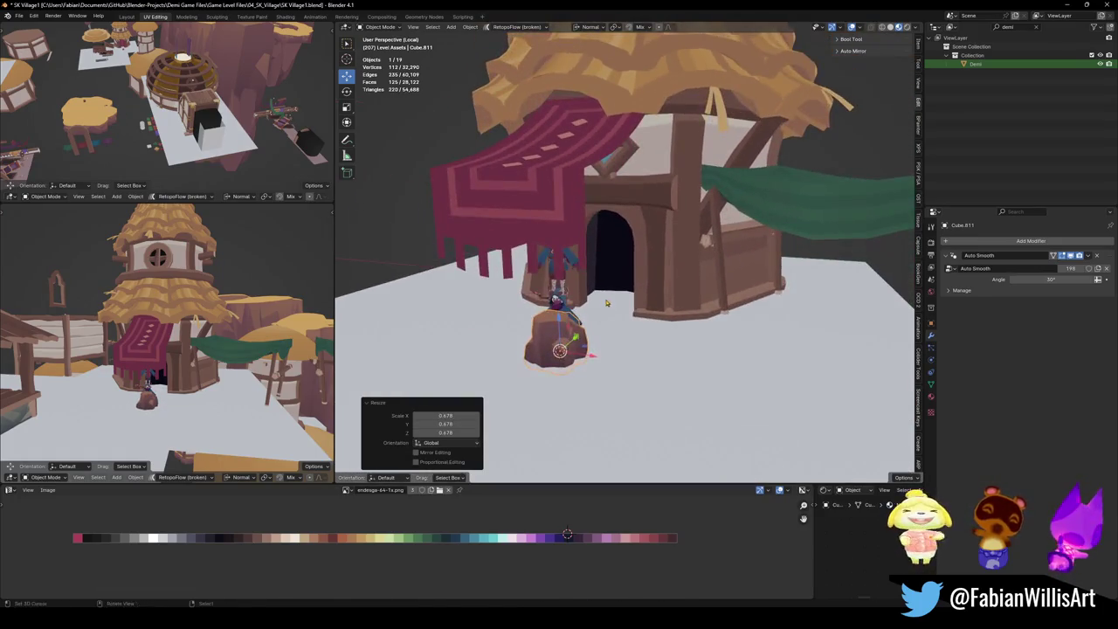
{"action": "key", "text": "Tab"}
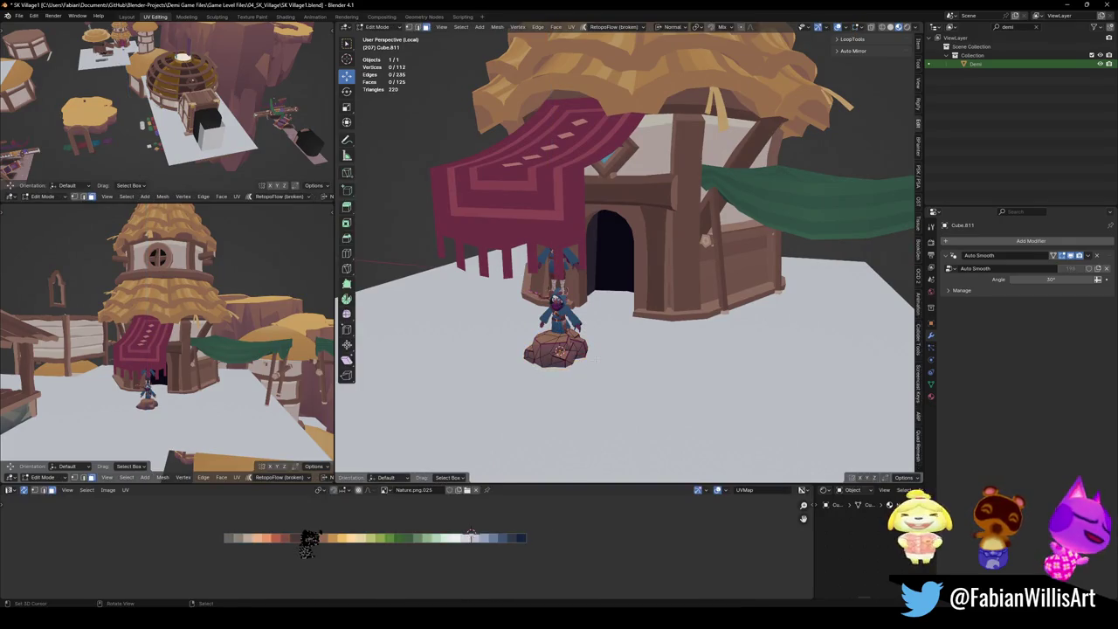
{"action": "key", "text": "Tab"}
Move the rock along X beside the house and give it a new rotation.
{"action": "key", "text": "g"}
{"action": "key", "text": "x"}
{"action": "left_click", "coordinate": [698, 303]}
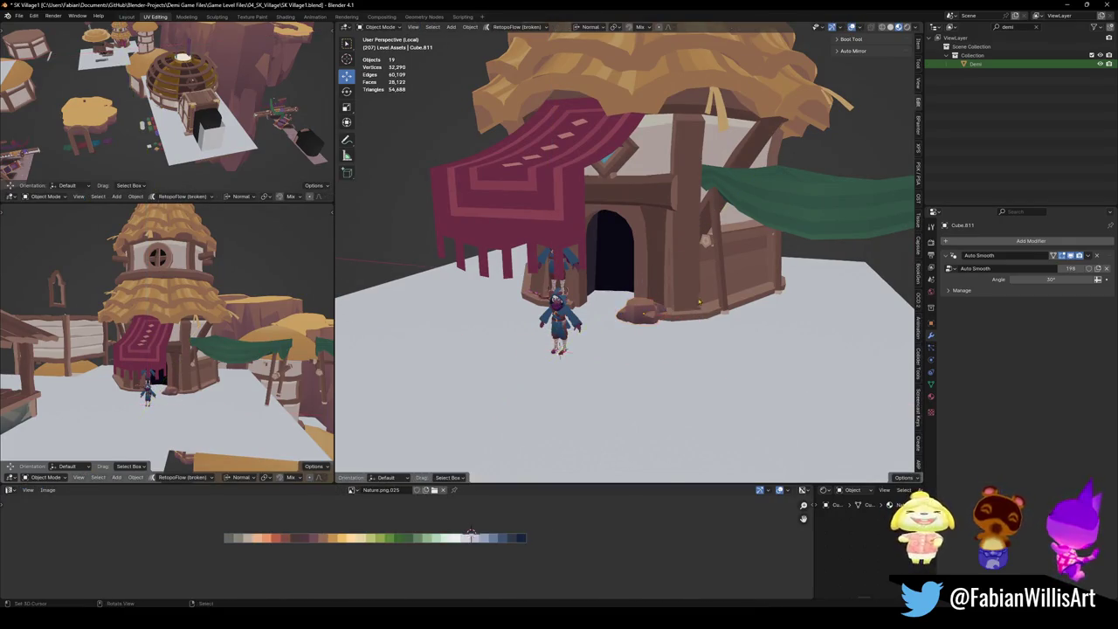
{"action": "left_click", "coordinate": [643, 310]}
{"action": "key", "text": "KP_Decimal"}
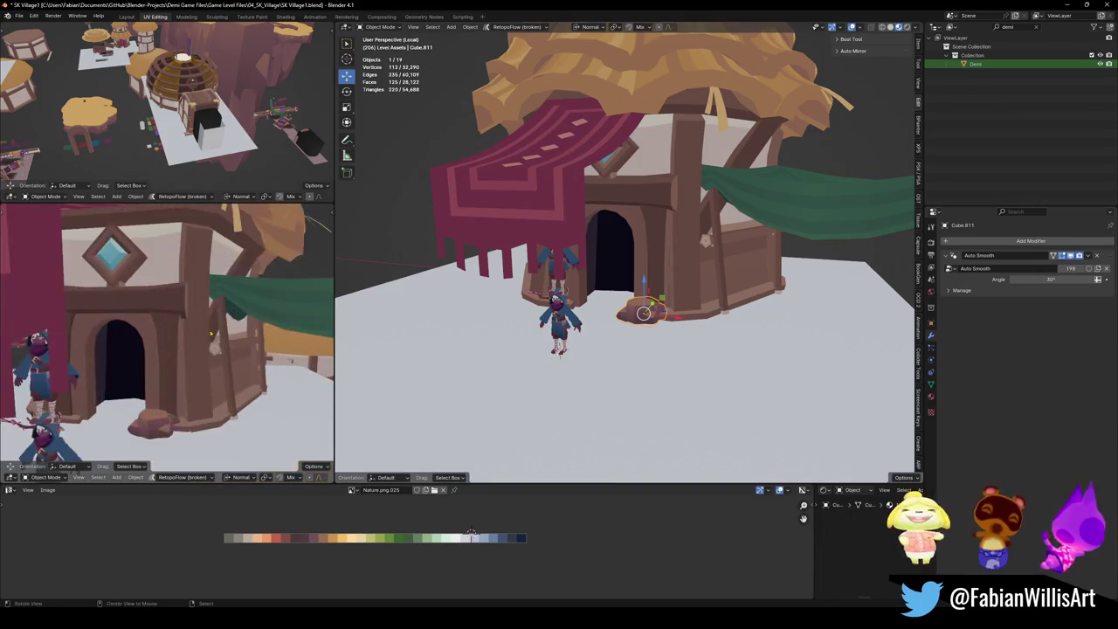
{"action": "key", "text": "r"}
{"action": "left_click", "coordinate": [627, 389]}
Widen the rock flat to 1.809 (excluding Z) and turn it -47.4° about Z.
{"action": "middle_click_drag", "start_coordinate": [627, 390], "coordinate": [662, 349]}
{"action": "key", "text": "s"}
{"action": "key", "text": "shift+z"}
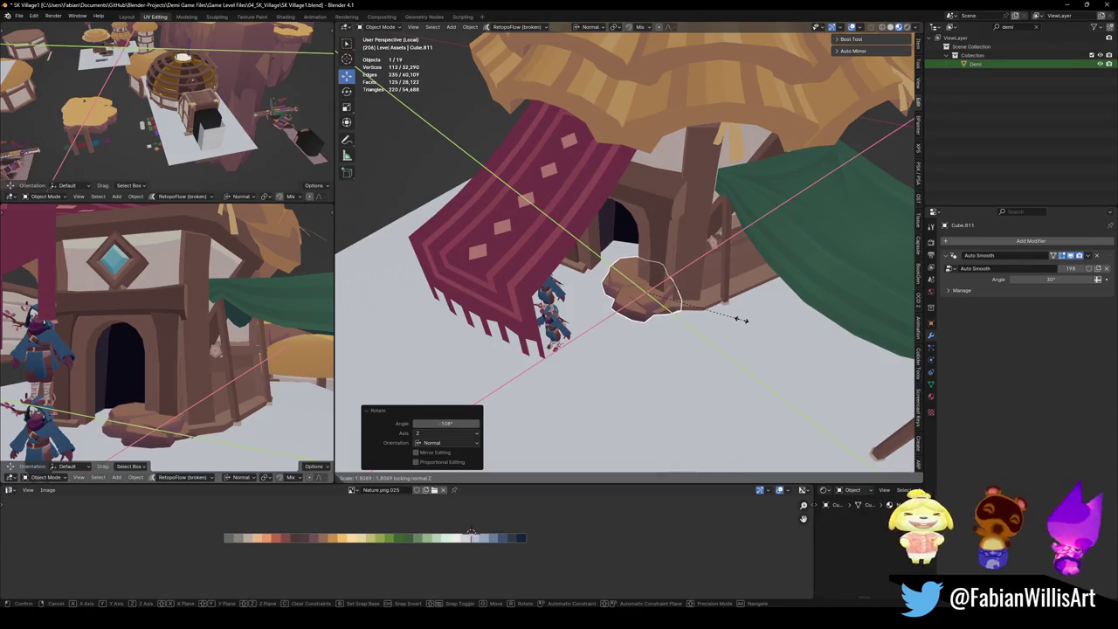
{"action": "left_click", "coordinate": [741, 320]}
{"action": "key", "text": "r"}
{"action": "key", "text": "z"}
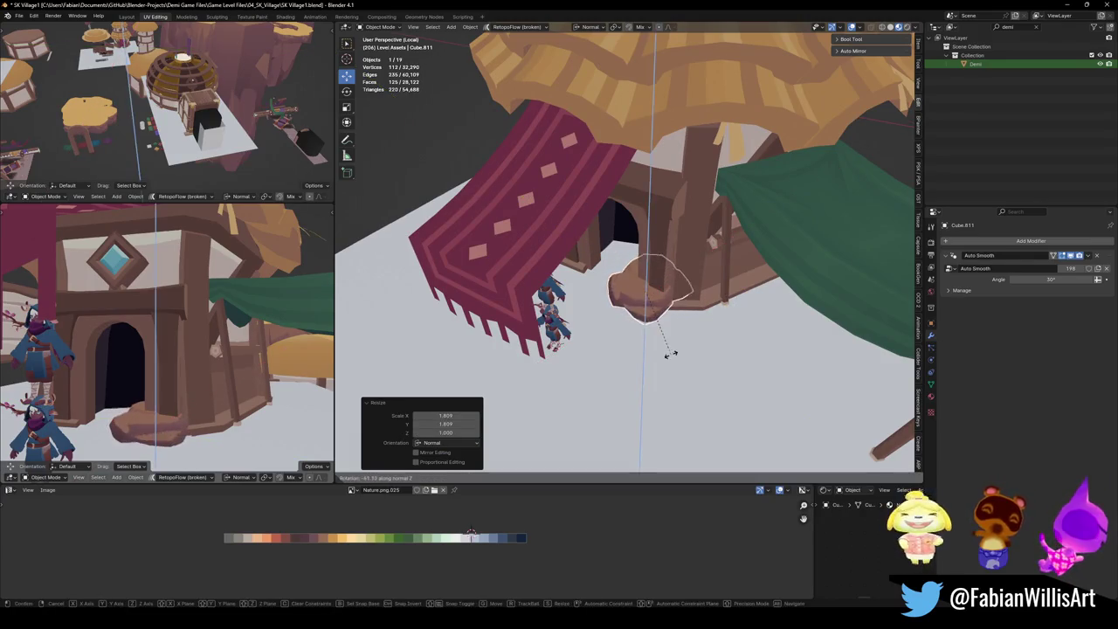
{"action": "left_click", "coordinate": [685, 349]}
Slide the rock against the house base, then isolate the wooden counter for mesh editing.
{"action": "middle_click_drag", "start_coordinate": [166, 341], "coordinate": [186, 326]}
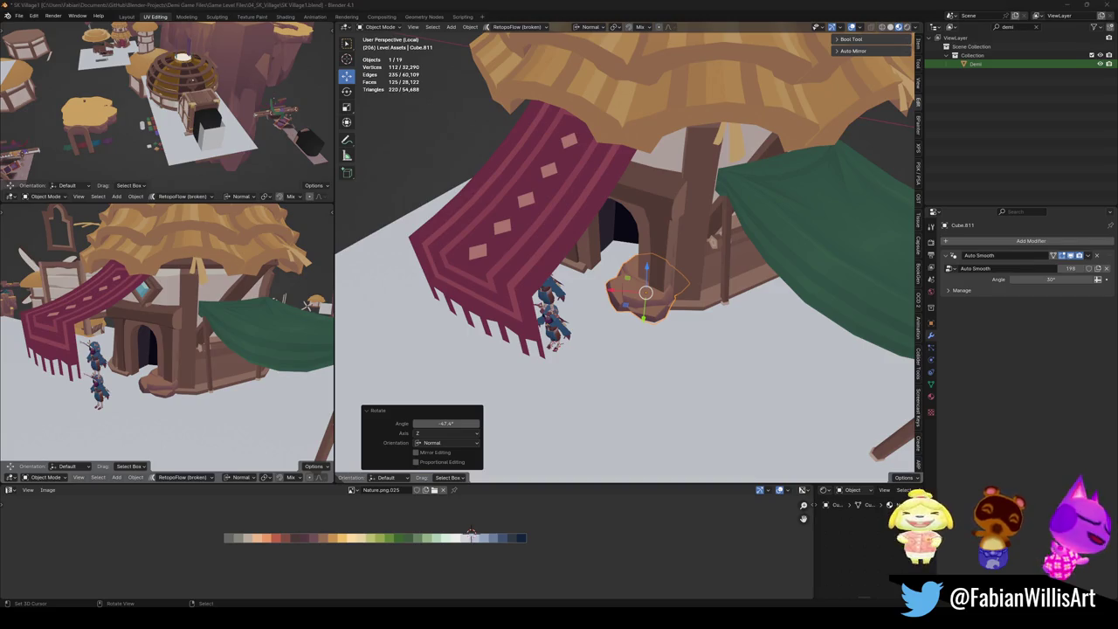
{"action": "middle_click_drag", "start_coordinate": [837, 274], "coordinate": [768, 297]}
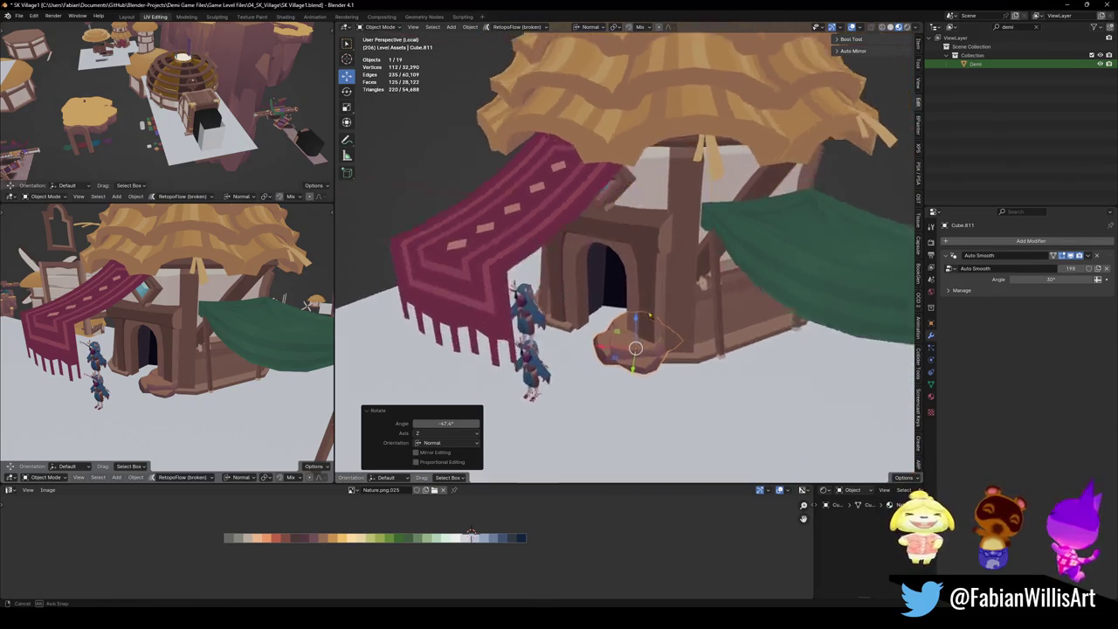
{"action": "key", "text": "g"}
{"action": "key", "text": "shift+z"}
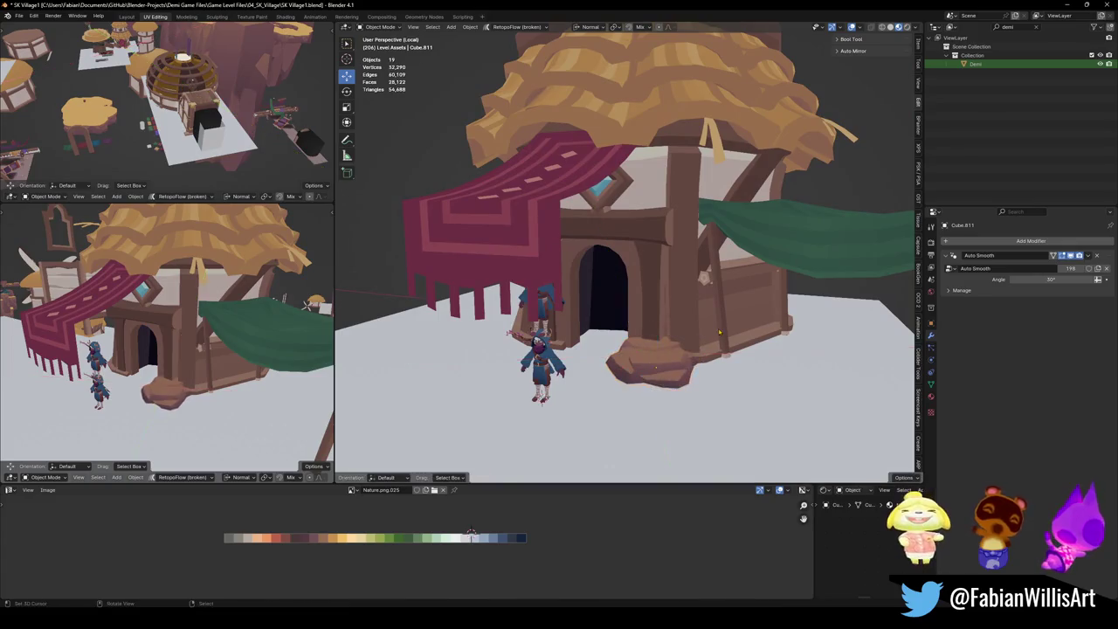
{"action": "left_click", "coordinate": [743, 297]}
{"action": "key", "text": "KP_Divide"}
{"action": "key", "text": "Tab"}
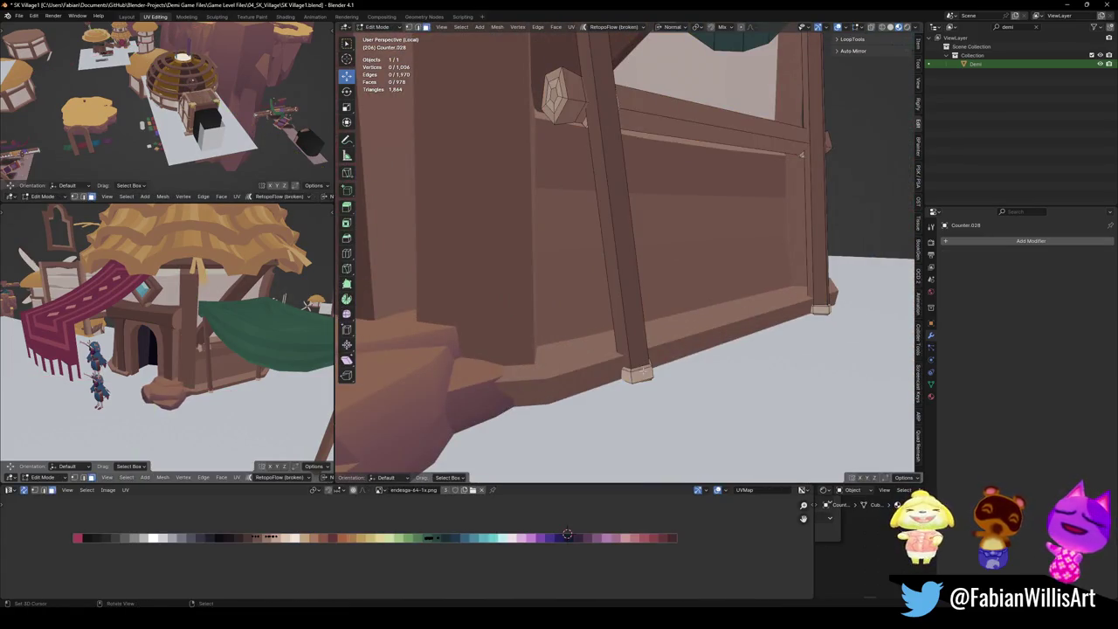
Duplicate the horizontal counter beam of Counter.028 and separate the copy into its own object.
{"action": "key", "text": "l"}
{"action": "key", "text": "l"}
{"action": "key", "text": "KP_Decimal"}
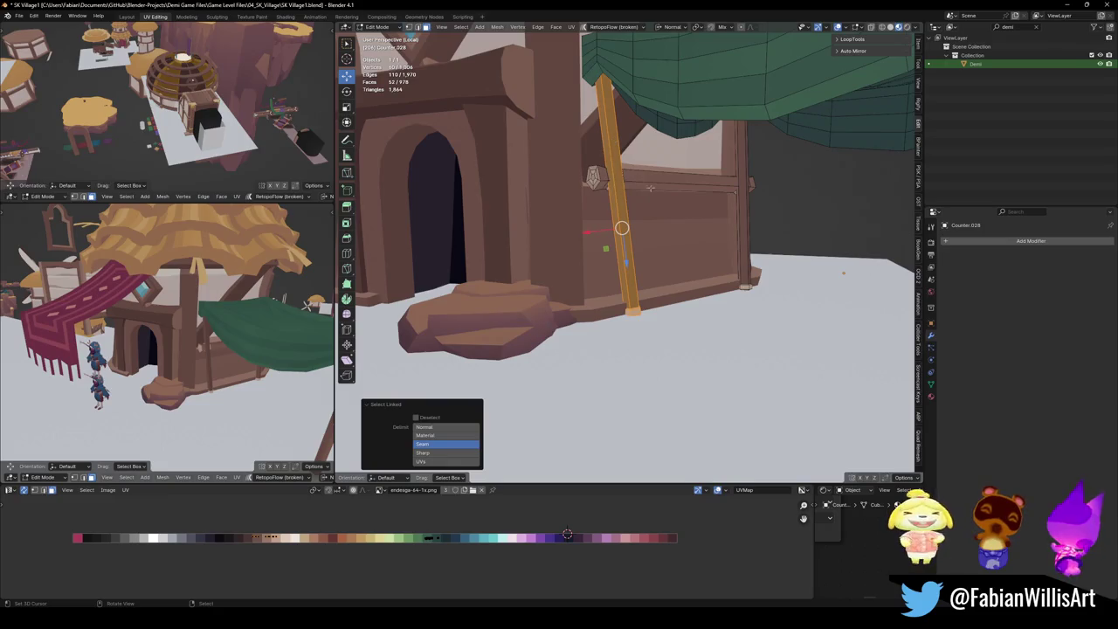
{"action": "key", "text": "alt+a"}
{"action": "middle_click_drag", "start_coordinate": [610, 184], "coordinate": [591, 155]}
{"action": "key", "text": "l"}
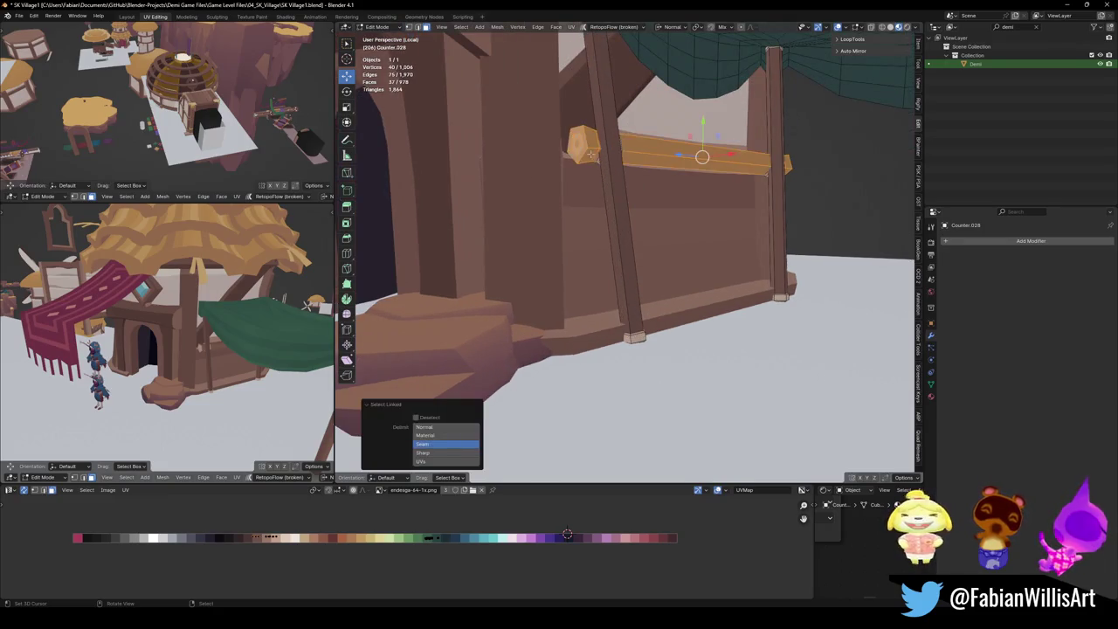
{"action": "mouse_move", "coordinate": [671, 178]}
{"action": "middle_mouse_down"}
{"action": "mouse_move", "coordinate": [770, 189]}
{"action": "mouse_move", "coordinate": [743, 192]}
{"action": "mouse_move", "coordinate": [749, 210]}
{"action": "middle_mouse_up"}
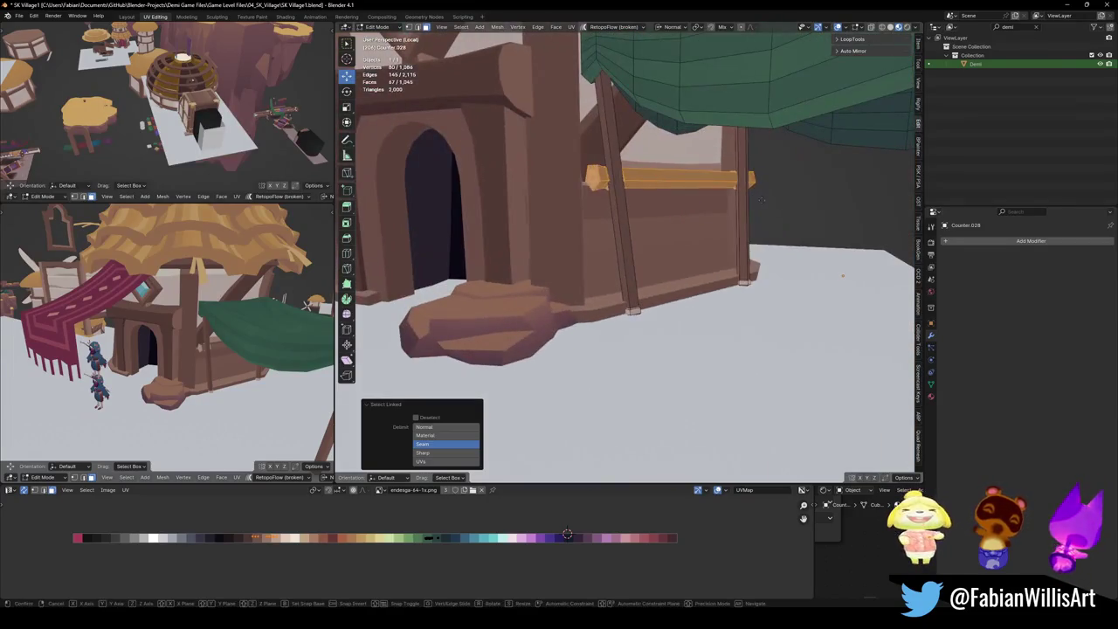
{"action": "key", "text": "shift+d"}
{"action": "key", "text": "Escape"}
{"action": "key", "text": "p"}
{"action": "left_click", "coordinate": [749, 211]}
Select the new beam, set its origin to geometry, clear its scale and move it in front.
{"action": "key", "text": "Tab"}
{"action": "left_click", "coordinate": [691, 180]}
{"action": "key", "text": "q"}
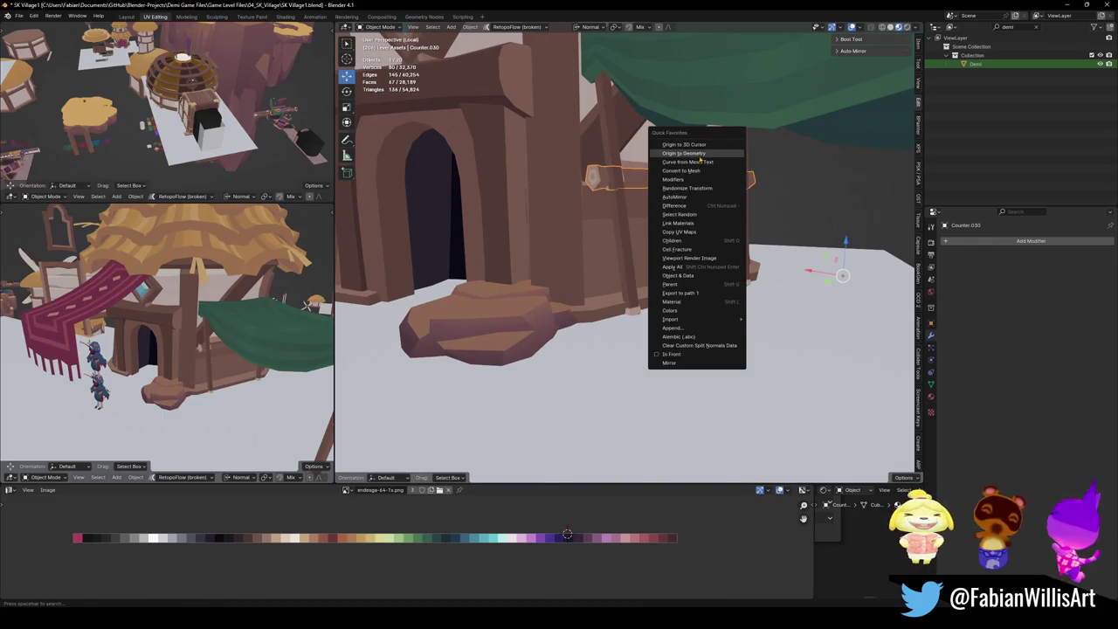
{"action": "left_click", "coordinate": [700, 155]}
{"action": "middle_click_drag", "start_coordinate": [700, 159], "coordinate": [674, 218]}
{"action": "key", "text": "alt+s"}
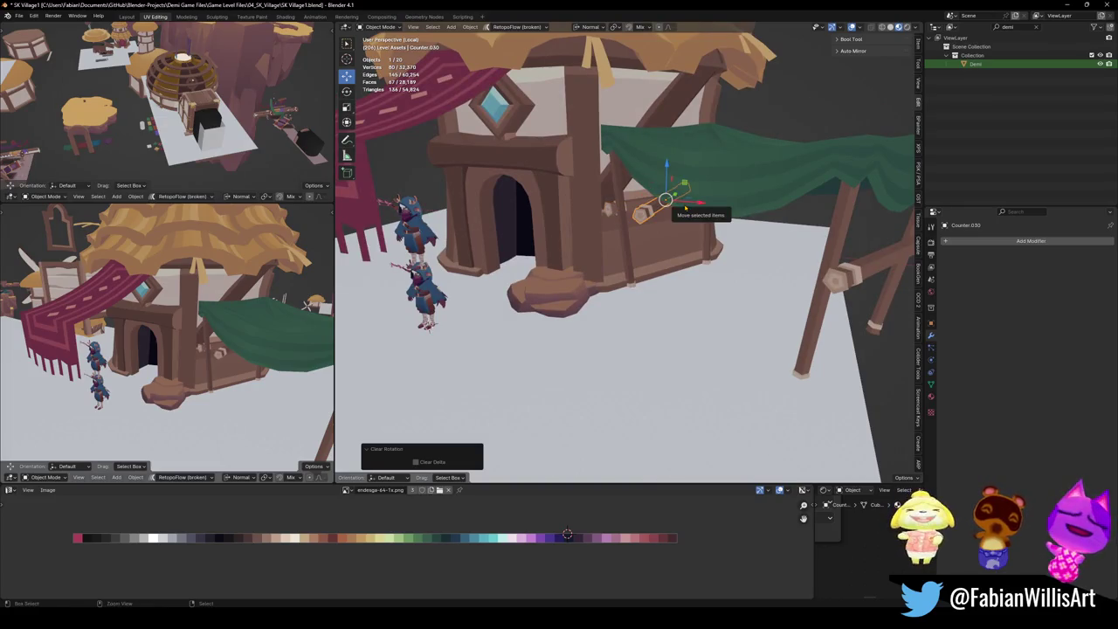
{"action": "left_click_drag", "start_coordinate": [686, 207], "coordinate": [623, 274]}
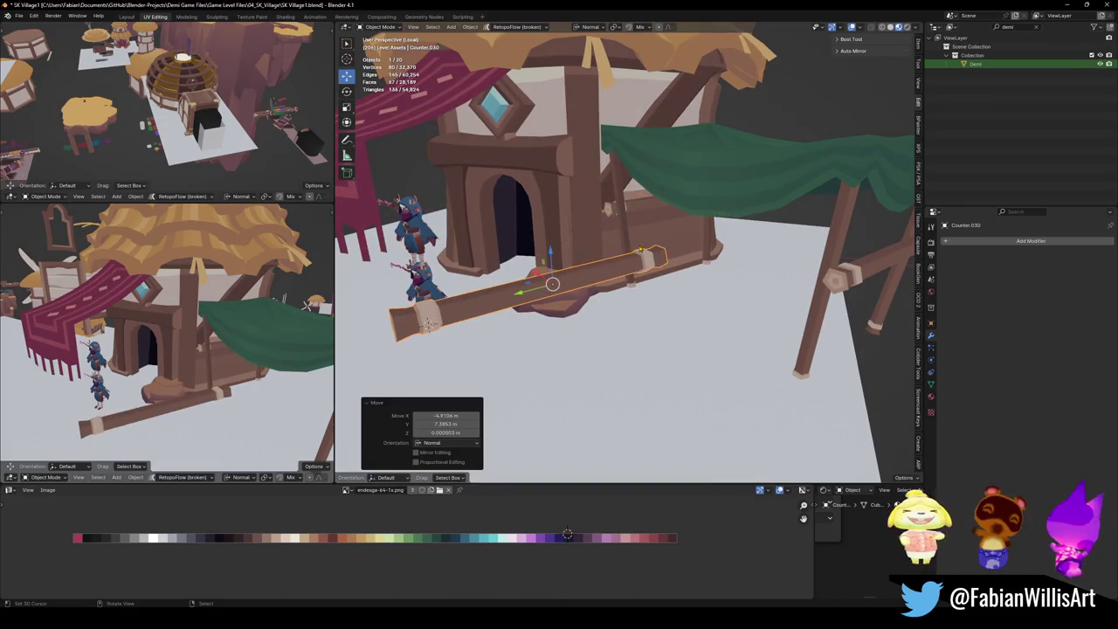
Rotate the beam 90° around X to stand upright and smooth it with subdivision level 1.
{"action": "key", "text": "r"}
{"action": "key", "text": "x"}
{"action": "key", "text": "9"}
{"action": "key", "text": "0"}
{"action": "key", "text": "Return"}
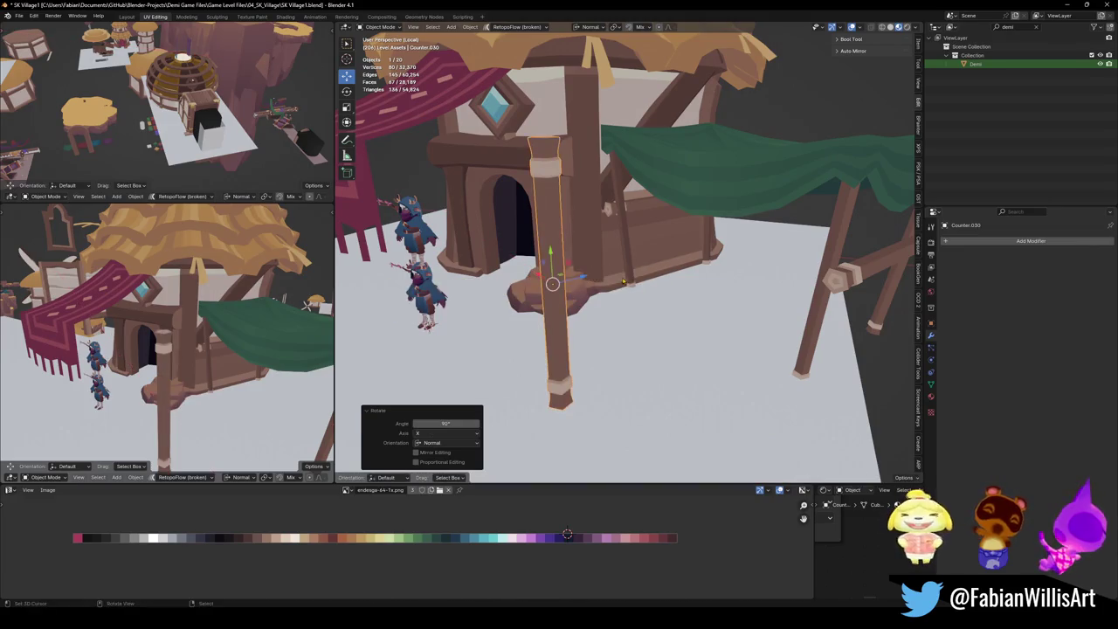
{"action": "key", "text": "ctrl+1"}
{"action": "middle_click_drag", "start_coordinate": [617, 284], "coordinate": [600, 253]}
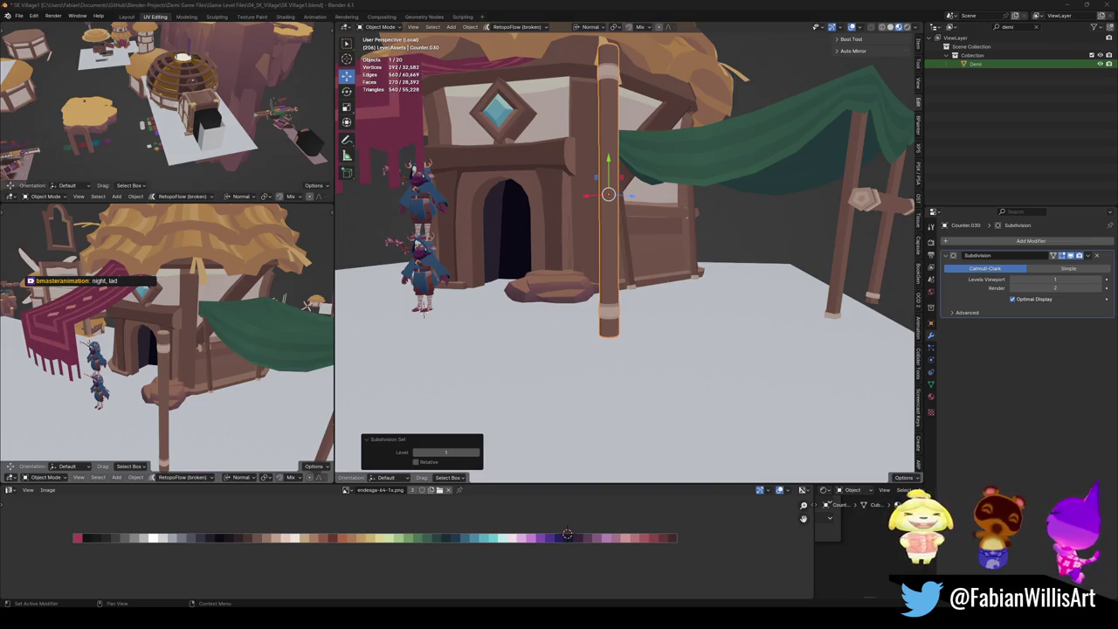
Merge the pole's overlapping vertices in Edit Mode, then return to object mode and exit local view.
{"action": "scroll", "coordinate": [642, 260], "scroll_direction": "up", "scroll_amount": 3}
{"action": "scroll", "coordinate": [633, 266], "scroll_direction": "down", "scroll_amount": 3}
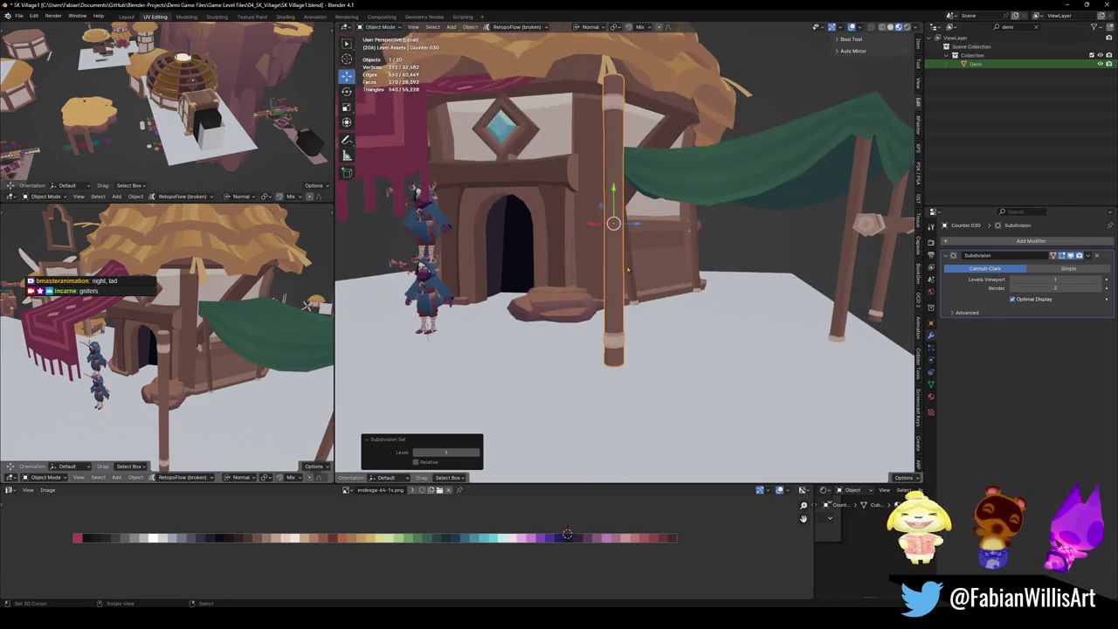
{"action": "scroll", "coordinate": [629, 271], "scroll_direction": "up", "scroll_amount": 2}
{"action": "key", "text": "Tab"}
{"action": "key", "text": "a"}
{"action": "key", "text": "alt+a"}
{"action": "key", "text": "a"}
{"action": "right_click", "coordinate": [612, 282]}
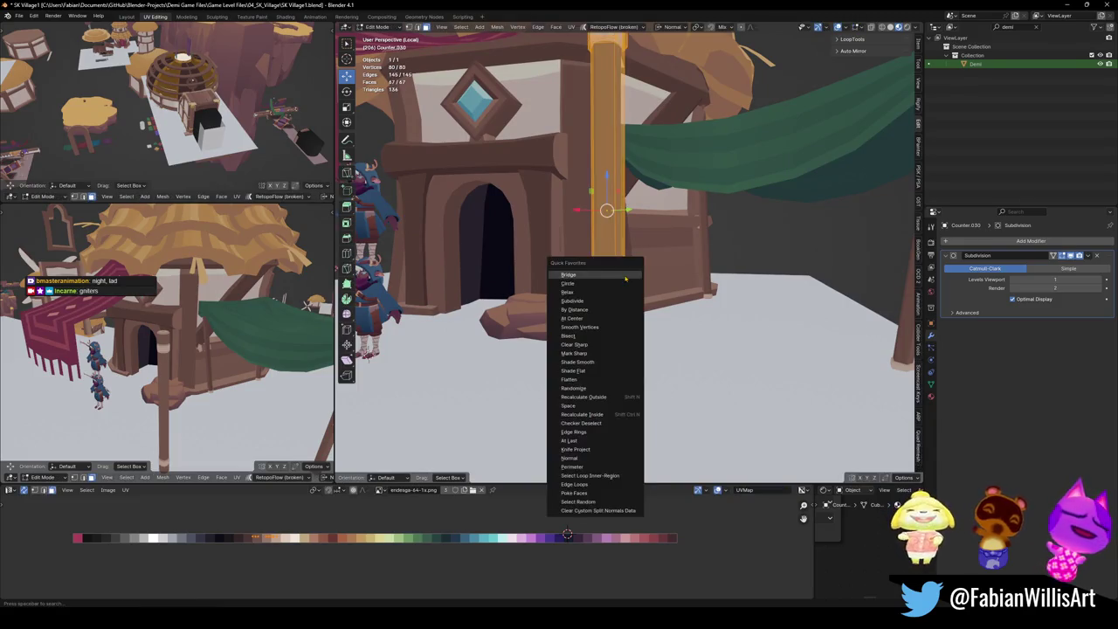
{"action": "left_click", "coordinate": [604, 307]}
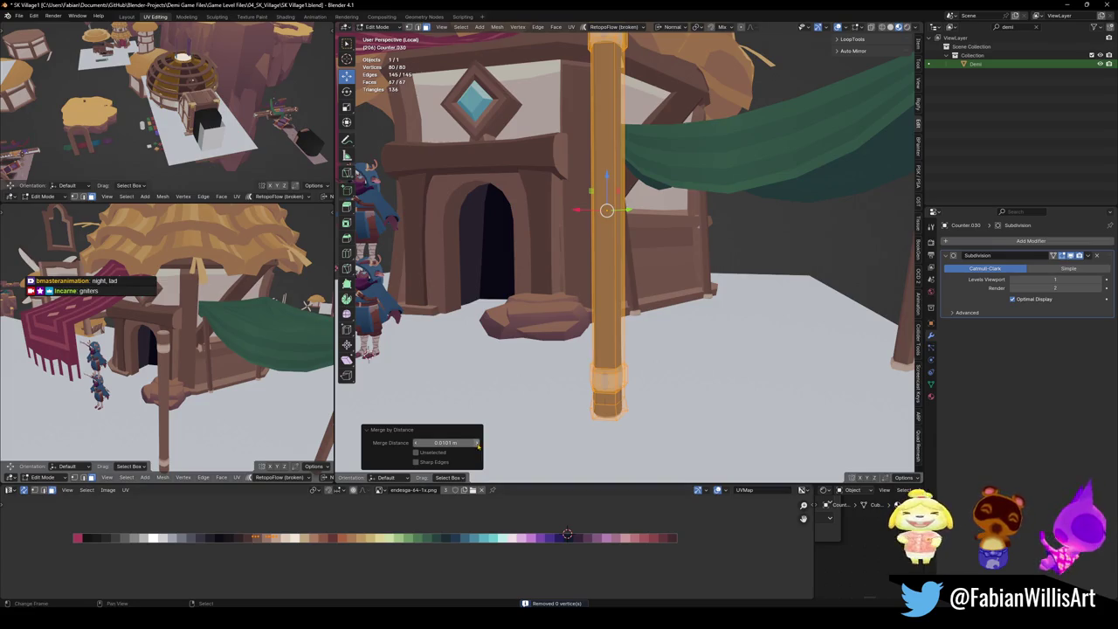
{"action": "key", "text": "alt+a"}
{"action": "key", "text": "l"}
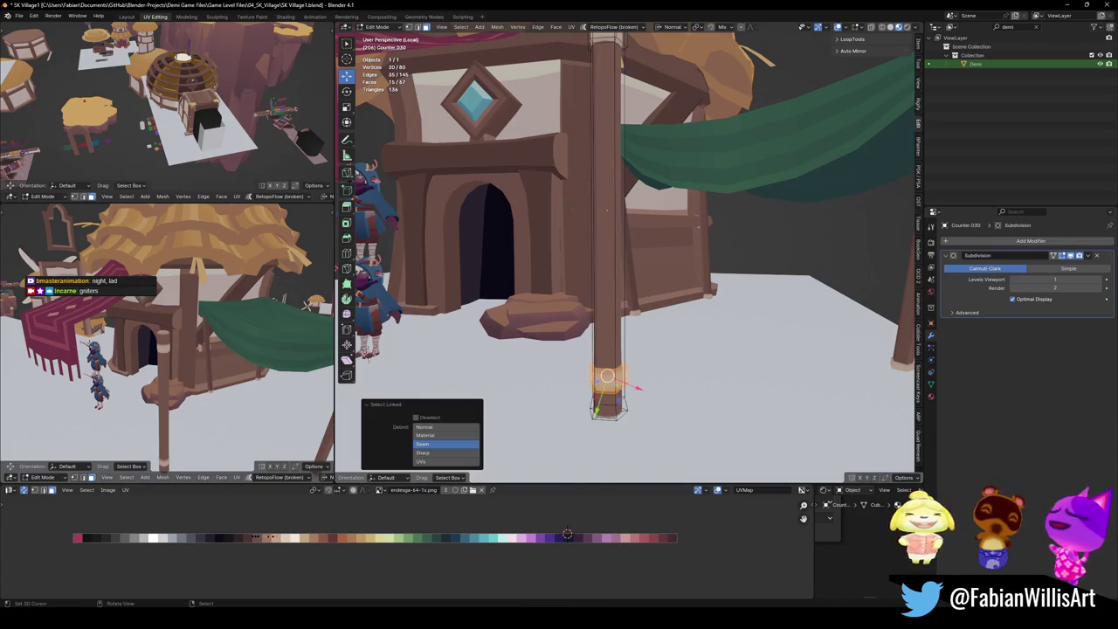
{"action": "key", "text": "h"}
{"action": "key", "text": "alt+h"}
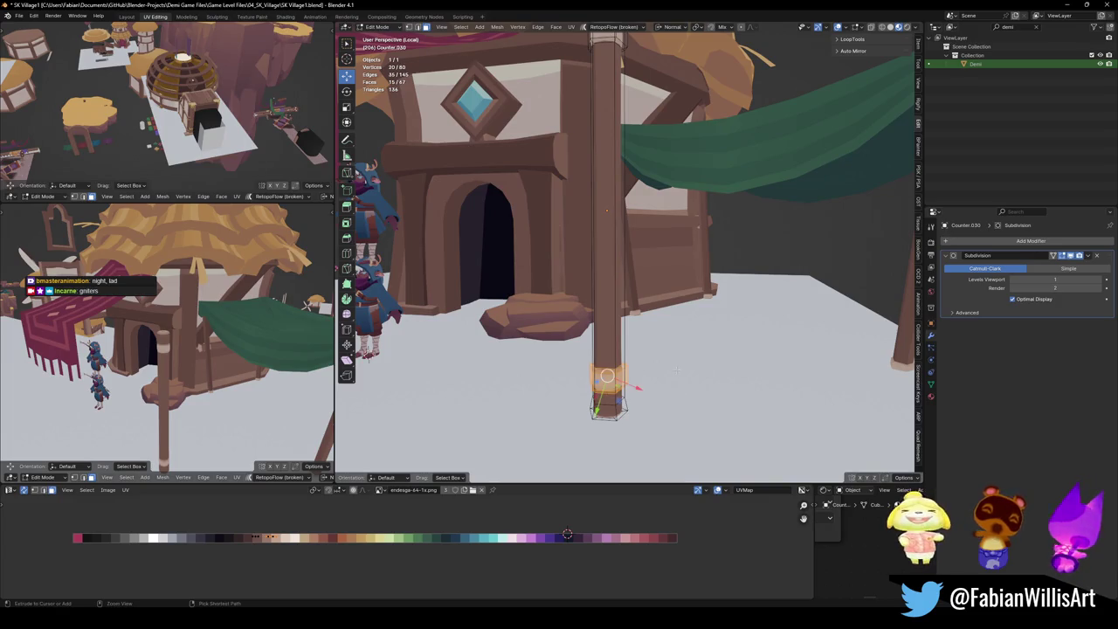
{"action": "key", "text": "Tab"}
{"action": "key", "text": "KP_Divide"}
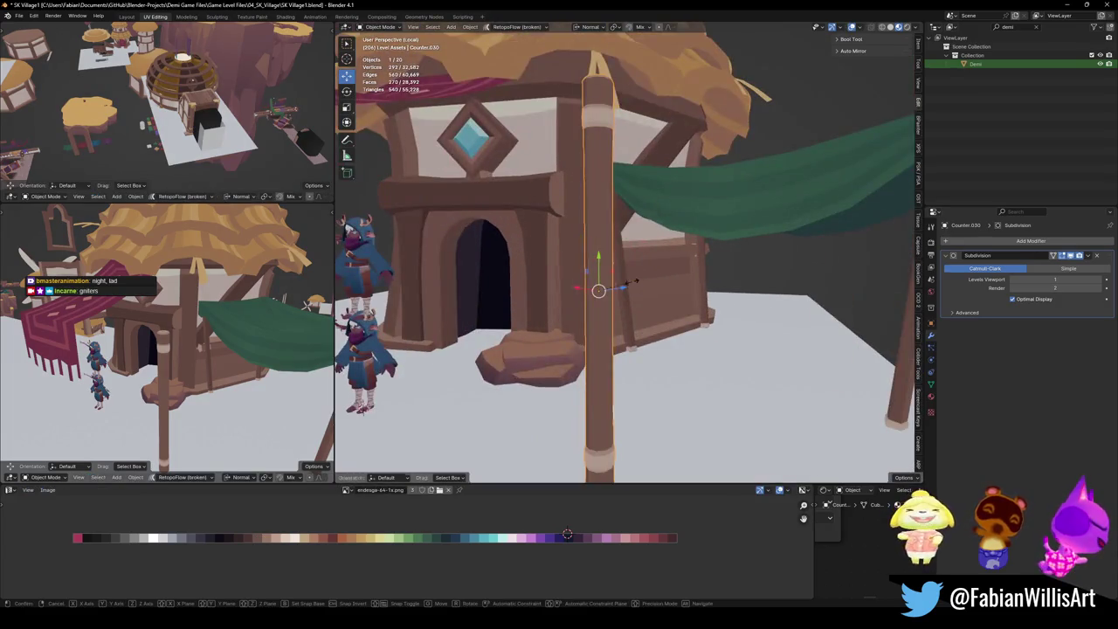
Remove the column's Subdivision modifier, shrink it to about half size and place it beside the red awning.
{"action": "key", "text": "s"}
{"action": "left_click", "coordinate": [680, 263]}
{"action": "scroll", "coordinate": [680, 264], "scroll_direction": "down", "scroll_amount": 5}
{"action": "key", "text": "g"}
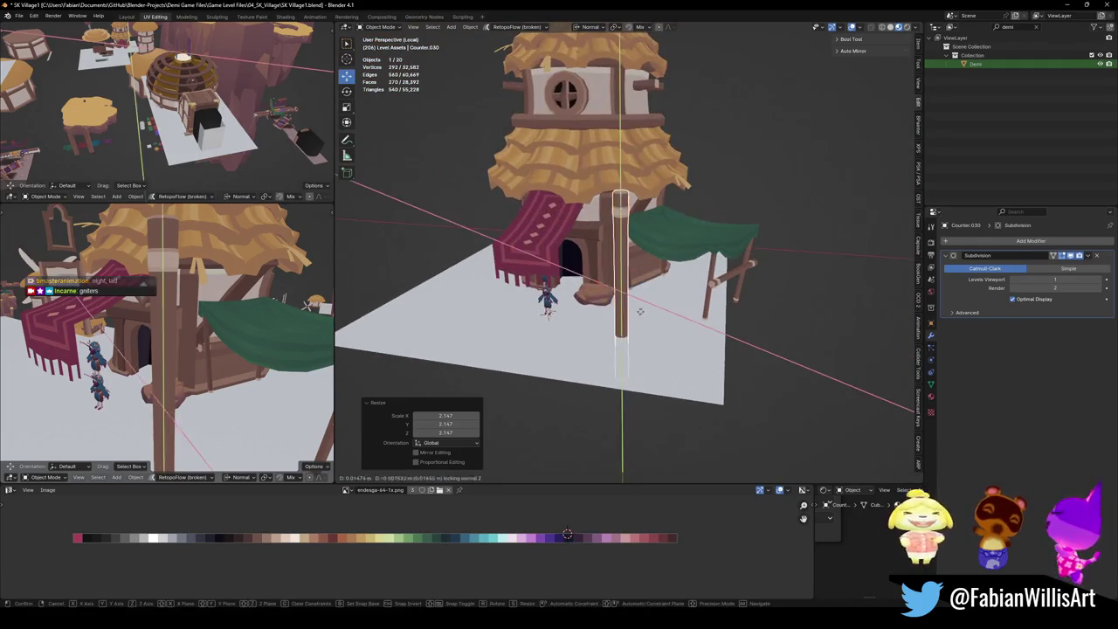
{"action": "key", "text": "shift+z"}
{"action": "left_click", "coordinate": [607, 307]}
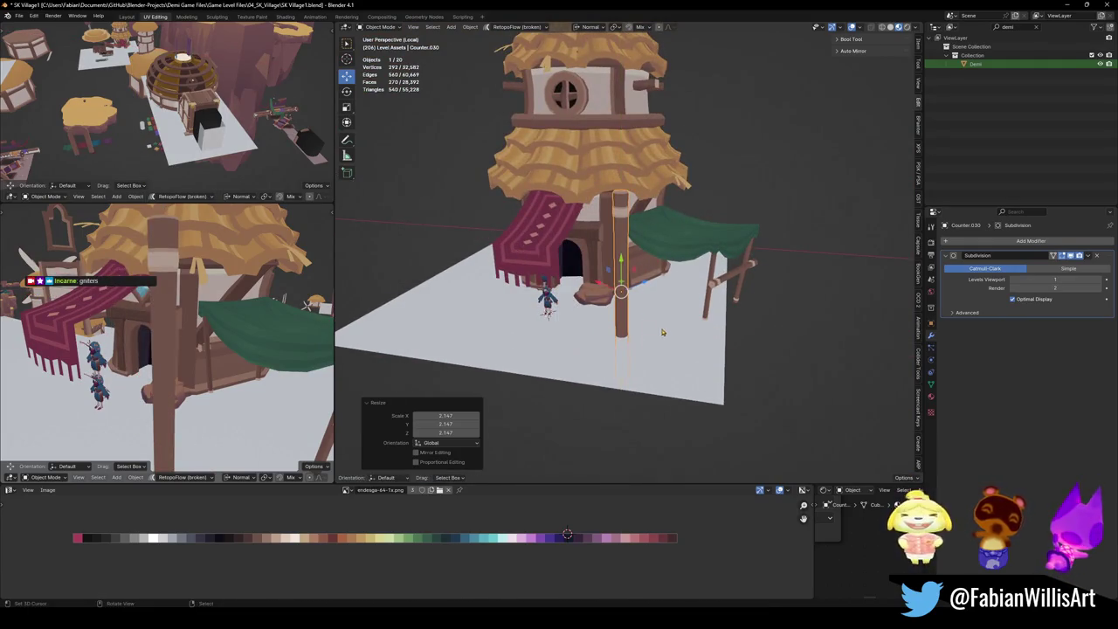
{"action": "left_click", "coordinate": [1097, 256]}
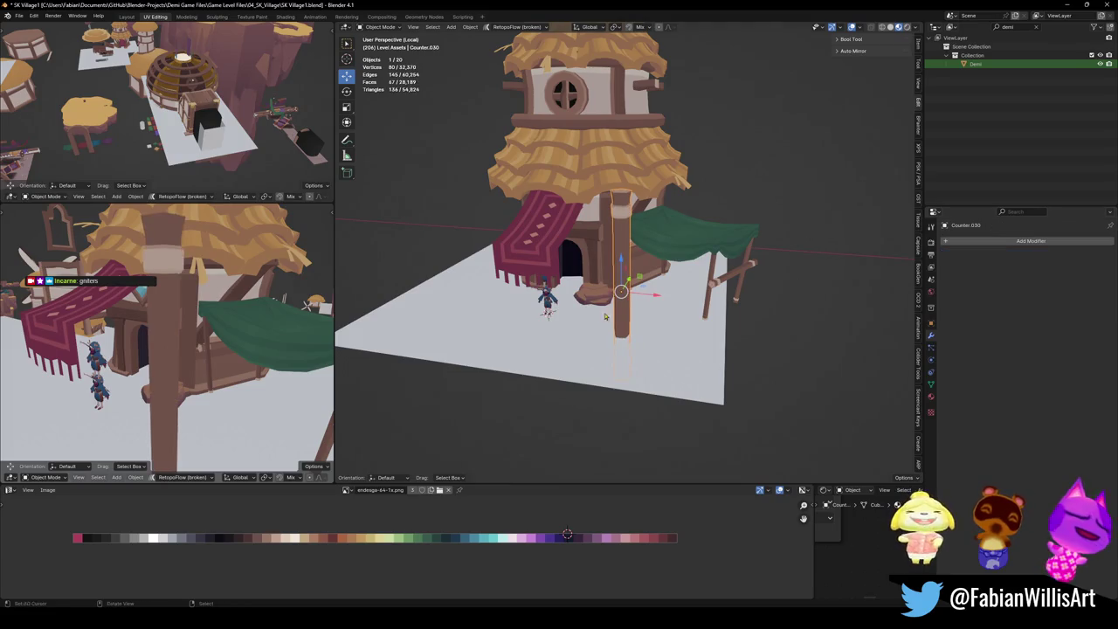
{"action": "scroll", "coordinate": [629, 271], "scroll_direction": "up", "scroll_amount": 3}
{"action": "key", "text": "s"}
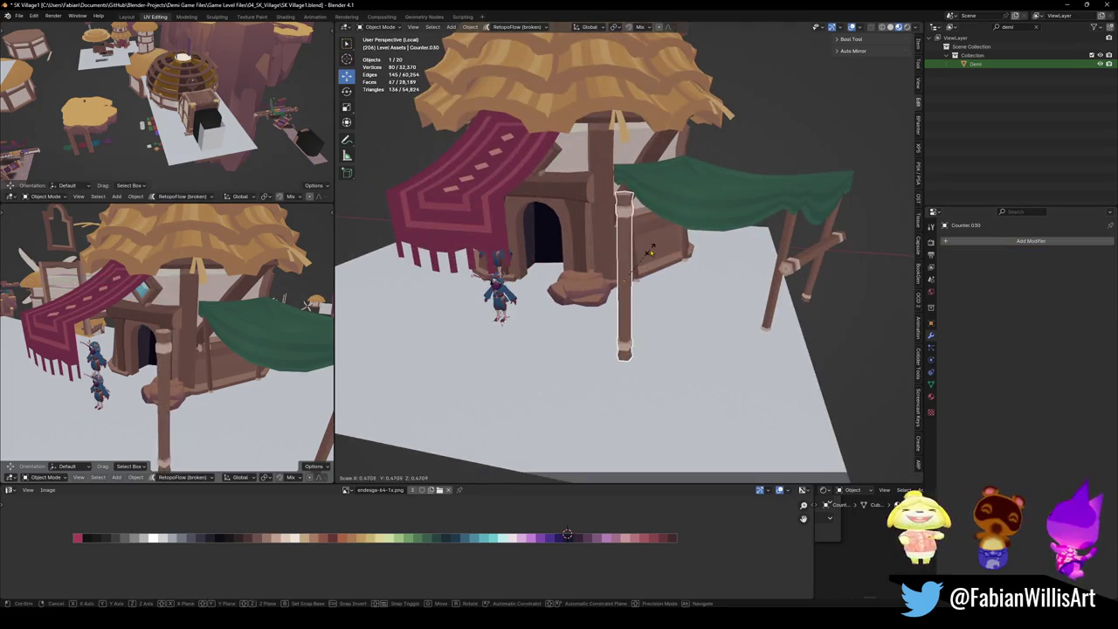
{"action": "left_click", "coordinate": [640, 258]}
{"action": "key", "text": "g"}
{"action": "key", "text": "shift+z"}
{"action": "left_click", "coordinate": [530, 242]}
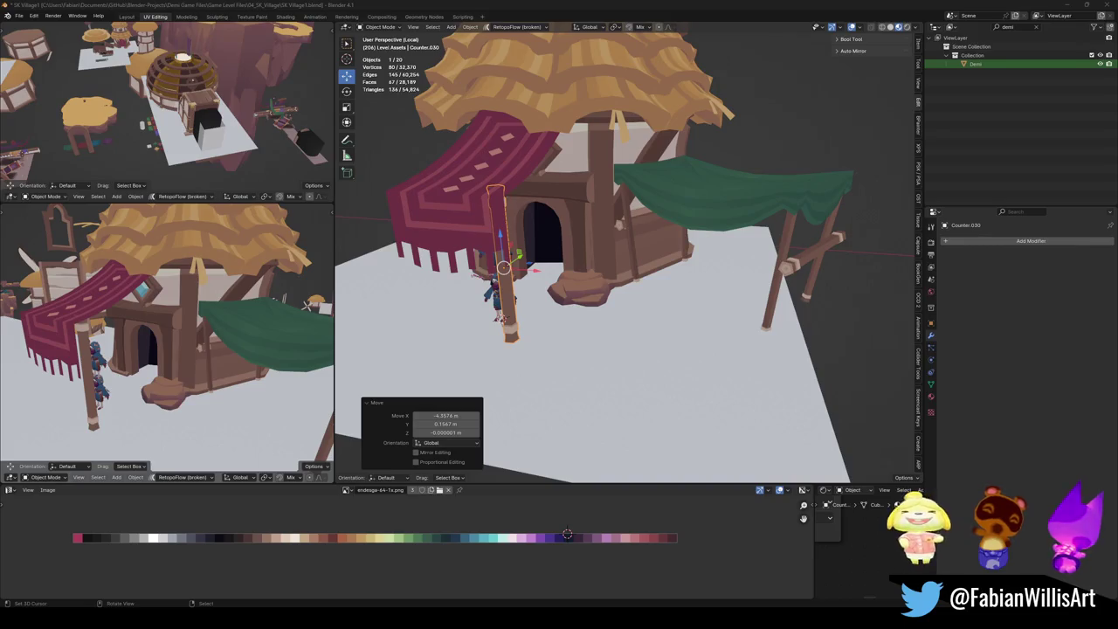
Reposition the post, tilt it 12.7° around X, shift it along Y and enlarge it.
{"action": "middle_click_drag", "start_coordinate": [611, 262], "coordinate": [585, 273]}
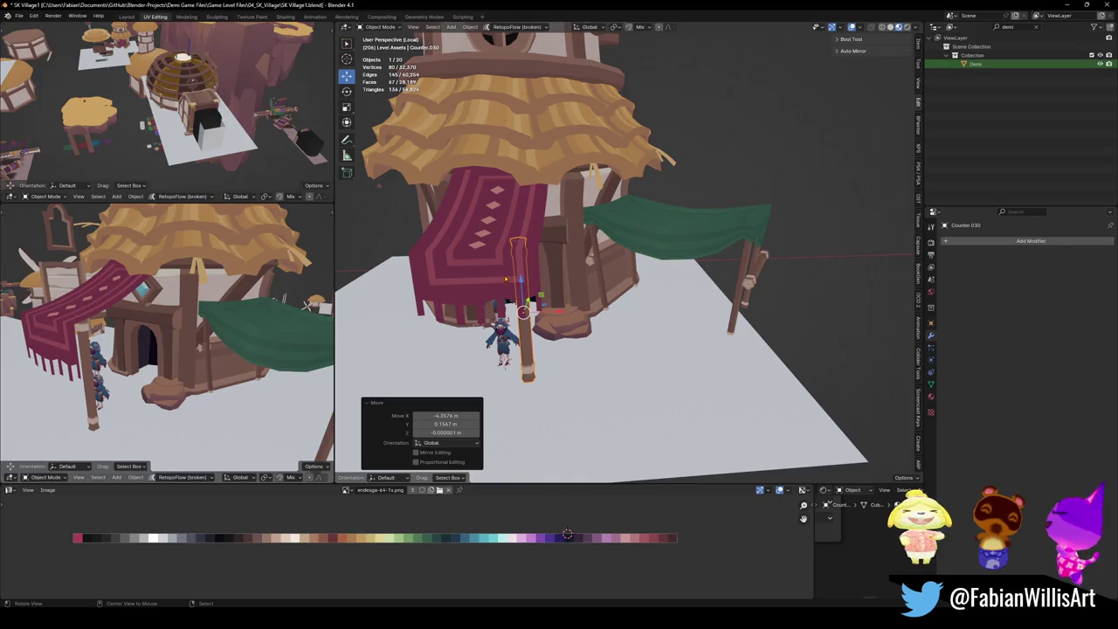
{"action": "middle_click_drag", "start_coordinate": [505, 279], "coordinate": [541, 288]}
{"action": "scroll", "coordinate": [566, 298], "scroll_direction": "up", "scroll_amount": 1}
{"action": "middle_click_drag", "start_coordinate": [612, 289], "coordinate": [663, 217]}
{"action": "key", "text": "g"}
{"action": "key", "text": "shift+z"}
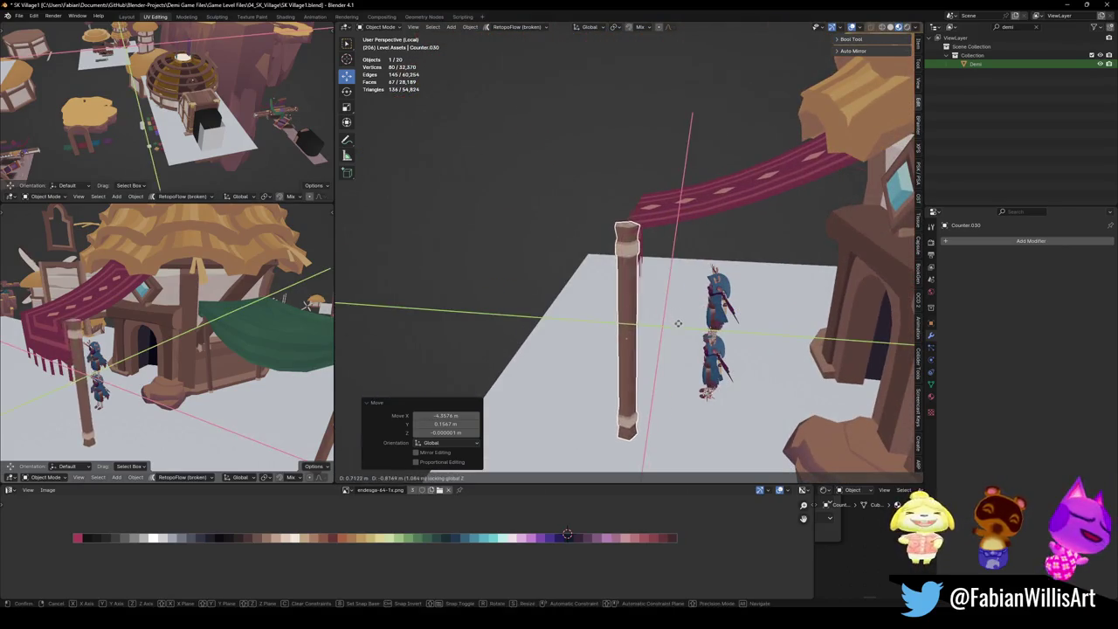
{"action": "left_click", "coordinate": [677, 322]}
{"action": "middle_click_drag", "start_coordinate": [677, 323], "coordinate": [615, 333]}
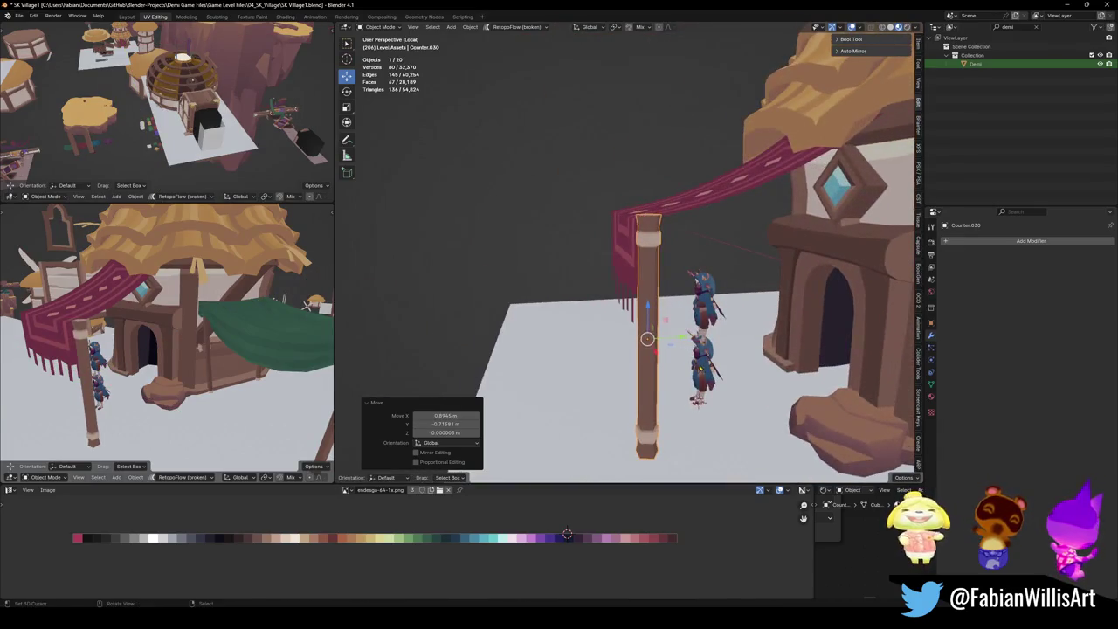
{"action": "key", "text": "r"}
{"action": "key", "text": "x"}
{"action": "left_click", "coordinate": [681, 371]}
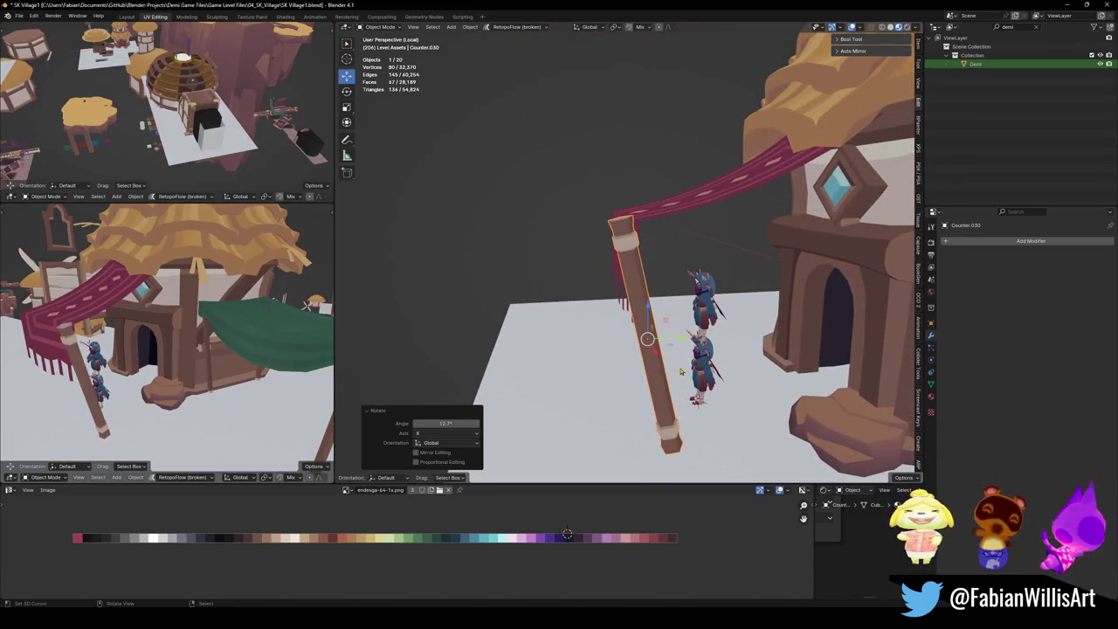
{"action": "key", "text": "g"}
{"action": "key", "text": "y"}
{"action": "left_click", "coordinate": [680, 371]}
{"action": "key", "text": "s"}
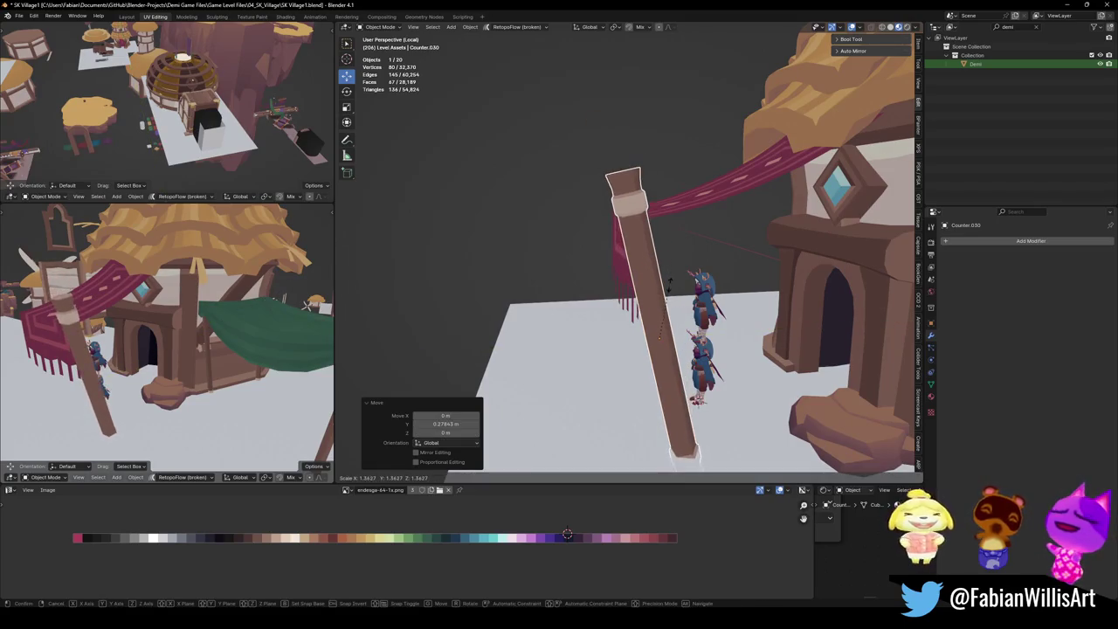
{"action": "left_click", "coordinate": [669, 282]}
Duplicate the post, clear its tilt, turn it 90° around Z to lie horizontal and raise it.
{"action": "middle_click_drag", "start_coordinate": [174, 332], "coordinate": [289, 332]}
{"action": "mouse_move", "coordinate": [612, 310]}
{"action": "middle_mouse_down"}
{"action": "mouse_move", "coordinate": [703, 311]}
{"action": "mouse_move", "coordinate": [699, 319]}
{"action": "middle_mouse_up"}
{"action": "key", "text": "shift+d"}
{"action": "key", "text": "alt+r"}
{"action": "type", "text": "rz90"}
{"action": "key", "text": "Return"}
{"action": "mouse_move", "coordinate": [700, 322]}
{"action": "middle_mouse_down"}
{"action": "mouse_move", "coordinate": [629, 297]}
{"action": "mouse_move", "coordinate": [656, 273]}
{"action": "mouse_move", "coordinate": [651, 243]}
{"action": "middle_mouse_up"}
{"action": "key", "text": "g"}
{"action": "key", "text": "x"}
{"action": "key", "text": "z"}
{"action": "key", "text": "Return"}
Rest the crossbeam across the top of the post and shift the post about 0.706 m along X.
{"action": "key", "text": "g"}
{"action": "key", "text": "y"}
{"action": "left_click", "coordinate": [656, 274]}
{"action": "scroll", "coordinate": [656, 274], "scroll_direction": "up", "scroll_amount": 5}
{"action": "key", "text": "g"}
{"action": "key", "text": "z"}
{"action": "left_click", "coordinate": [744, 224]}
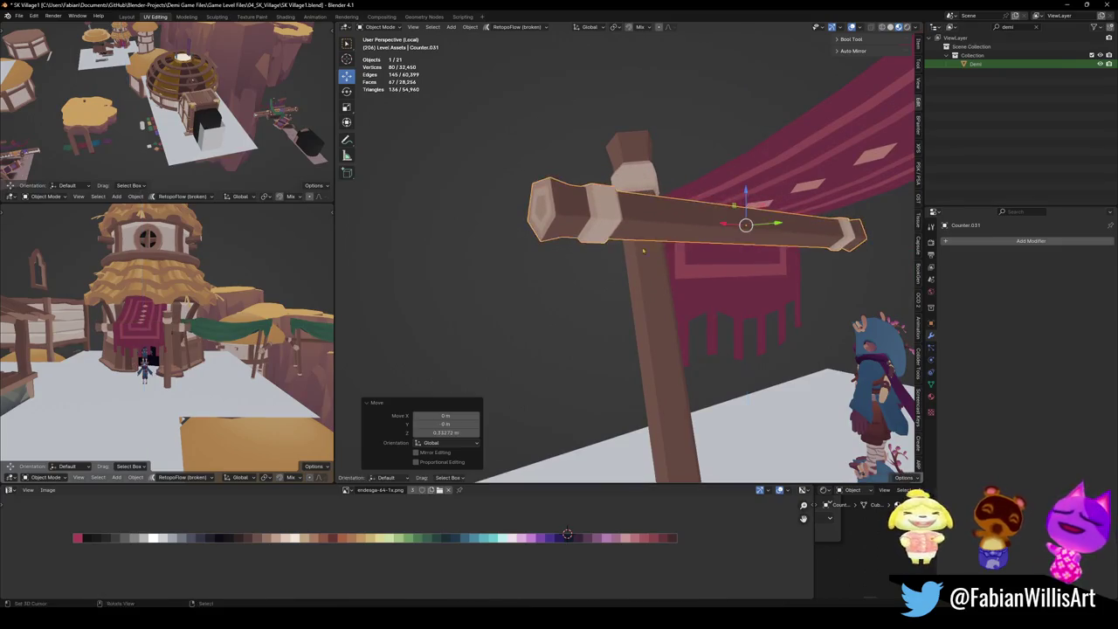
{"action": "middle_click_drag", "start_coordinate": [744, 225], "coordinate": [704, 238]}
{"action": "scroll", "coordinate": [704, 238], "scroll_direction": "up", "scroll_amount": 3}
{"action": "scroll", "coordinate": [704, 238], "scroll_direction": "down", "scroll_amount": 4}
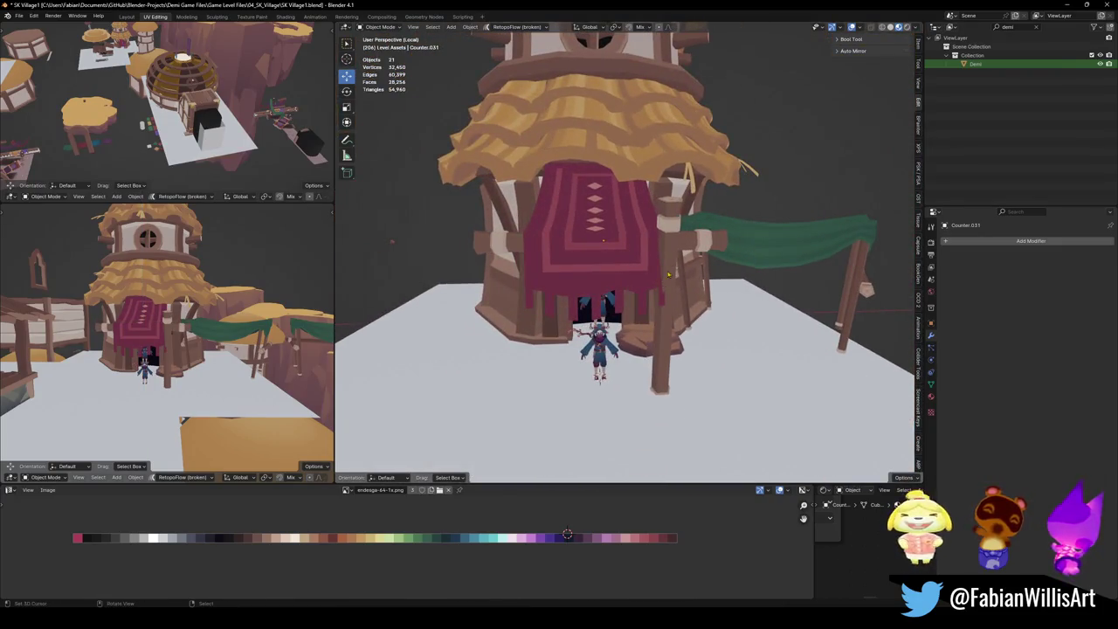
{"action": "key", "text": "g"}
{"action": "key", "text": "x"}
{"action": "left_click", "coordinate": [700, 276]}
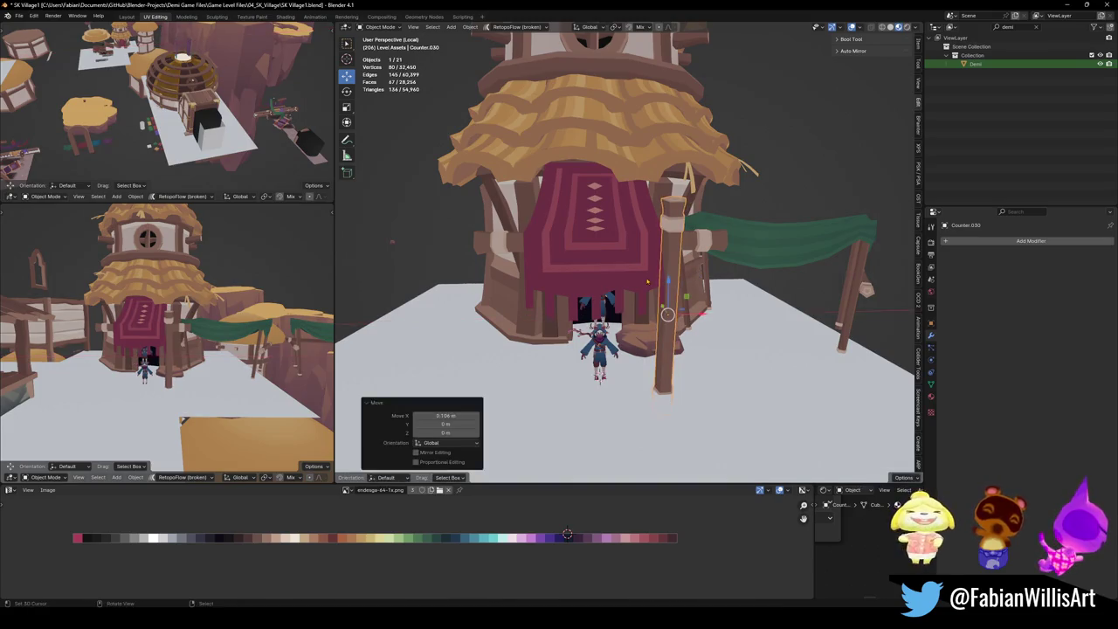
Add a Mirror modifier to the post using Plane.307 as the mirror object, then save.
{"action": "key", "text": "shift+ctrl+a"}
{"action": "left_click", "coordinate": [586, 492]}
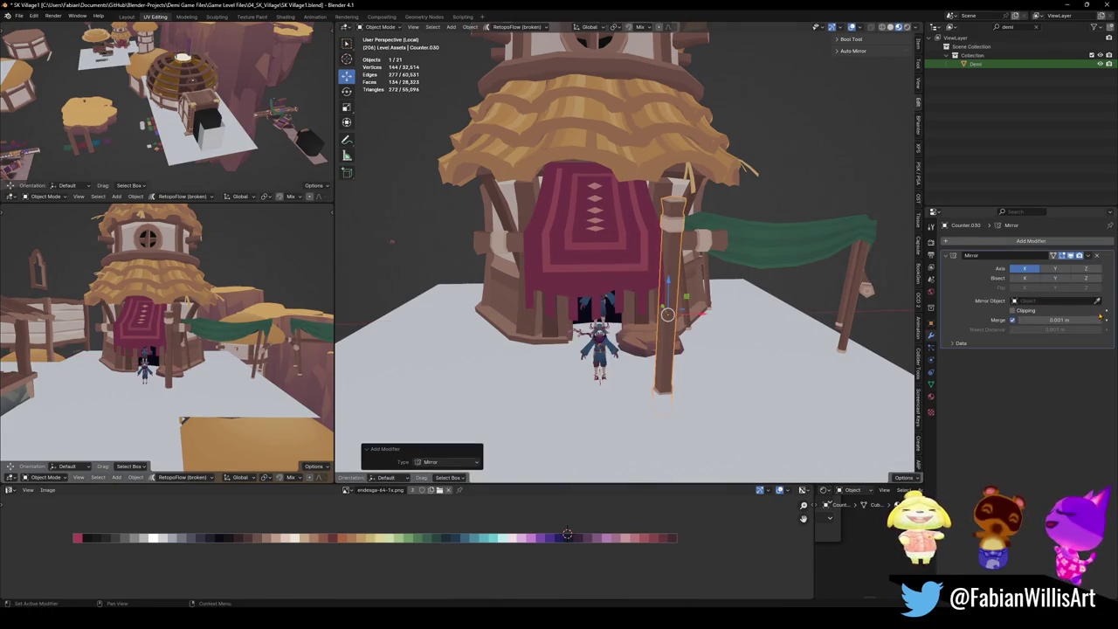
{"action": "left_click", "coordinate": [618, 213]}
{"action": "mouse_move", "coordinate": [615, 213]}
{"action": "middle_mouse_down"}
{"action": "mouse_move", "coordinate": [696, 256]}
{"action": "mouse_move", "coordinate": [752, 269]}
{"action": "mouse_move", "coordinate": [553, 245]}
{"action": "middle_mouse_up"}
{"action": "scroll", "coordinate": [739, 267], "scroll_direction": "down", "scroll_amount": 4}
{"action": "scroll", "coordinate": [656, 248], "scroll_direction": "up", "scroll_amount": 5}
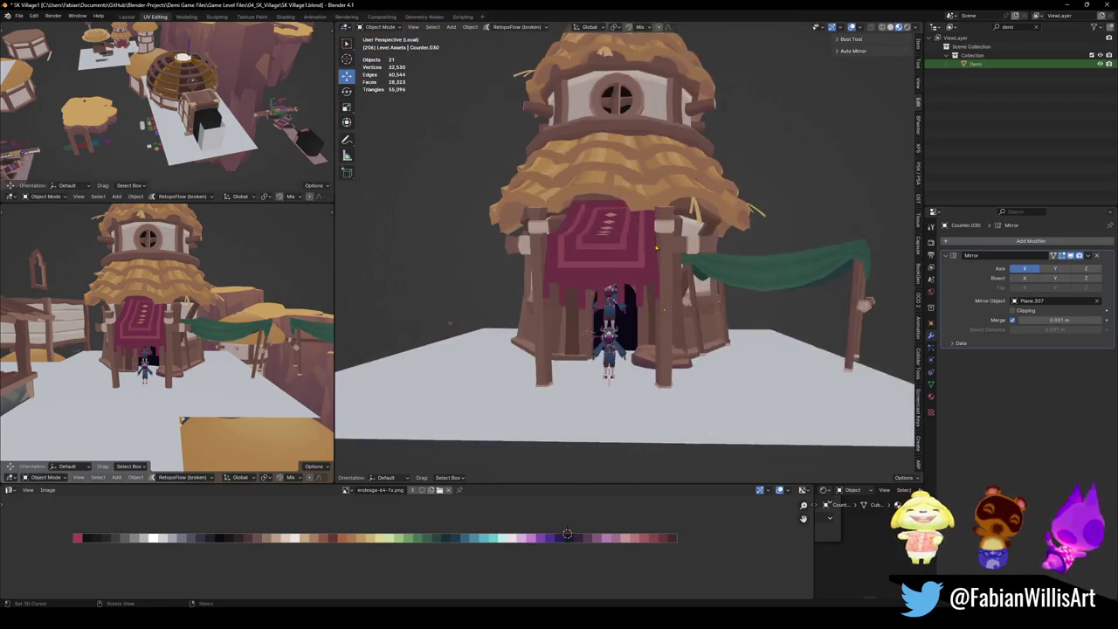
{"action": "key", "text": "ctrl+s"}
Select the red awning, enter Edit Mode, frame it and clear the vertex selection.
{"action": "middle_click_drag", "start_coordinate": [657, 249], "coordinate": [568, 253]}
{"action": "mouse_move", "coordinate": [637, 336]}
{"action": "middle_mouse_down"}
{"action": "mouse_move", "coordinate": [648, 225]}
{"action": "mouse_move", "coordinate": [616, 231]}
{"action": "middle_mouse_up"}
{"action": "left_click", "coordinate": [648, 225]}
{"action": "key", "text": "Tab"}
{"action": "key", "text": "KP_Decimal"}
{"action": "key", "text": "alt+a"}
{"action": "scroll", "coordinate": [616, 233], "scroll_direction": "down", "scroll_amount": 5}
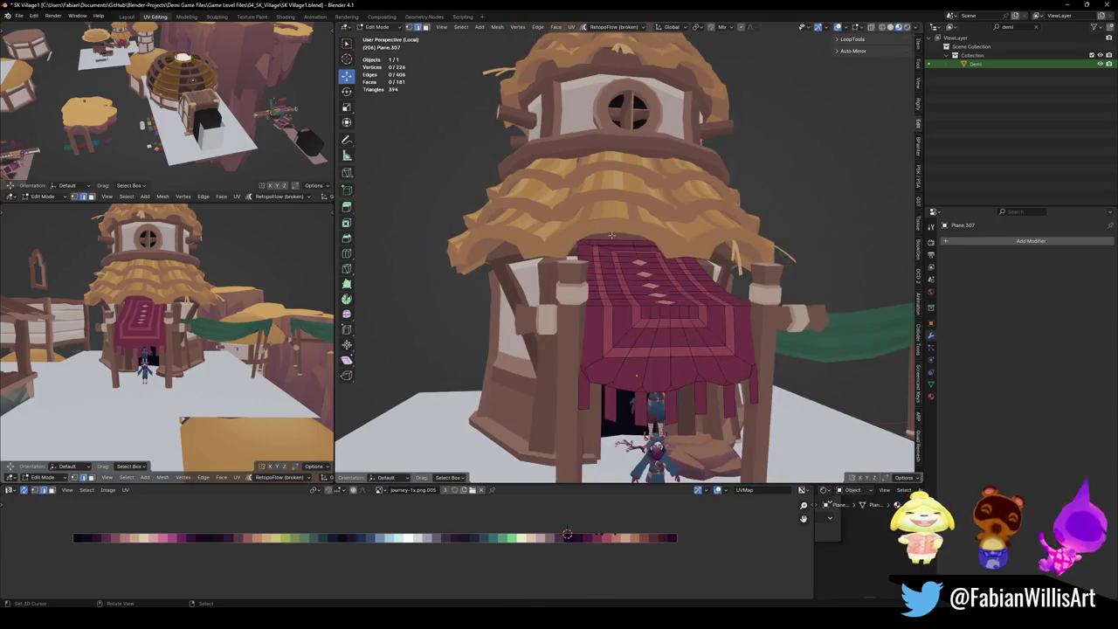
Raise the awning's top vertices vertically with a proportional soft-falloff move.
{"action": "left_click", "coordinate": [652, 239], "text": "shift"}
{"action": "middle_click_drag", "start_coordinate": [652, 238], "coordinate": [672, 232]}
{"action": "key", "text": "g"}
{"action": "key", "text": "z"}
{"action": "left_click", "coordinate": [678, 228]}
{"action": "key", "text": "g"}
{"action": "key", "text": "z"}
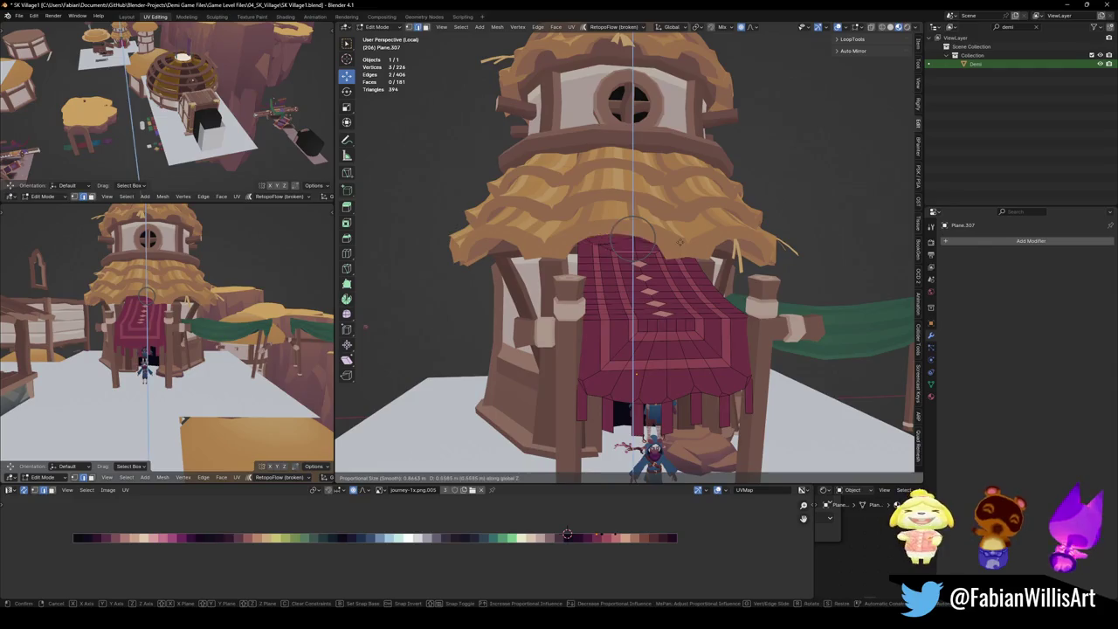
{"action": "scroll", "coordinate": [681, 241], "scroll_direction": "down", "scroll_amount": 3}
{"action": "scroll", "coordinate": [681, 241], "scroll_direction": "down", "scroll_amount": 2}
{"action": "scroll", "coordinate": [681, 241], "scroll_direction": "down", "scroll_amount": 3}
{"action": "scroll", "coordinate": [681, 242], "scroll_direction": "down", "scroll_amount": 3}
{"action": "scroll", "coordinate": [681, 241], "scroll_direction": "down", "scroll_amount": 2}
{"action": "scroll", "coordinate": [680, 241], "scroll_direction": "down", "scroll_amount": 2}
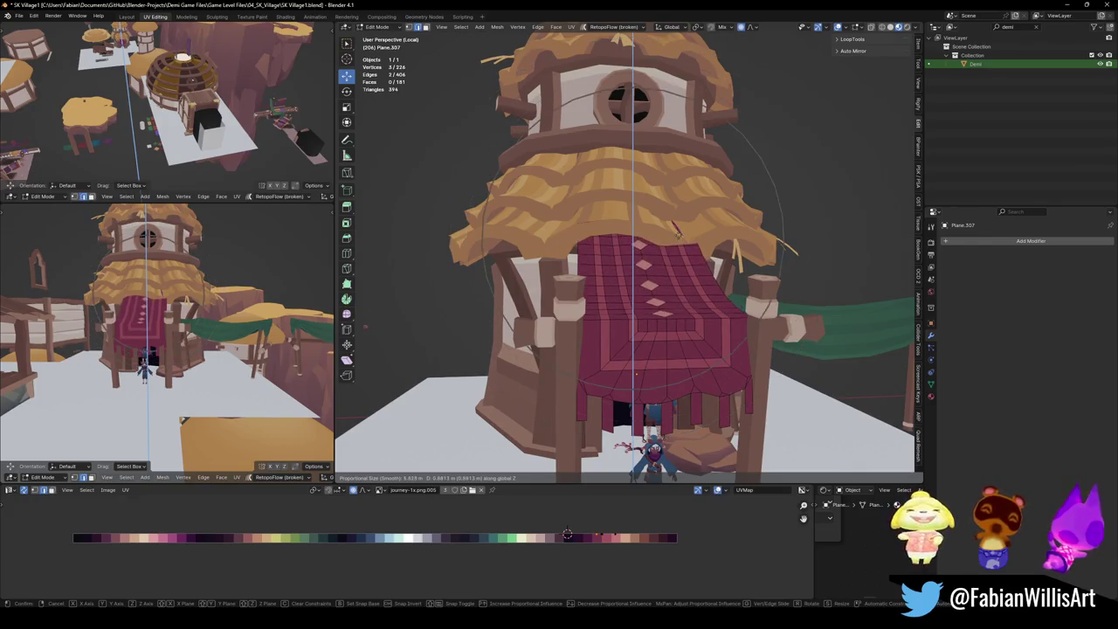
{"action": "left_click", "coordinate": [678, 233]}
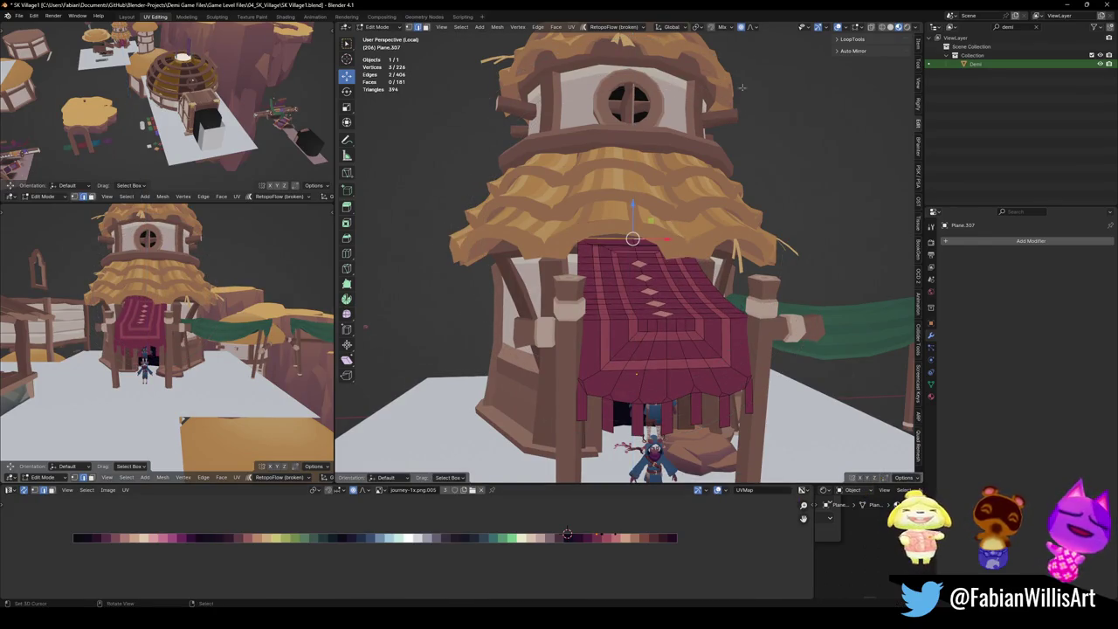
Switch to a sharper proportional falloff and reshape the awning's drape vertically.
{"action": "left_click", "coordinate": [755, 29]}
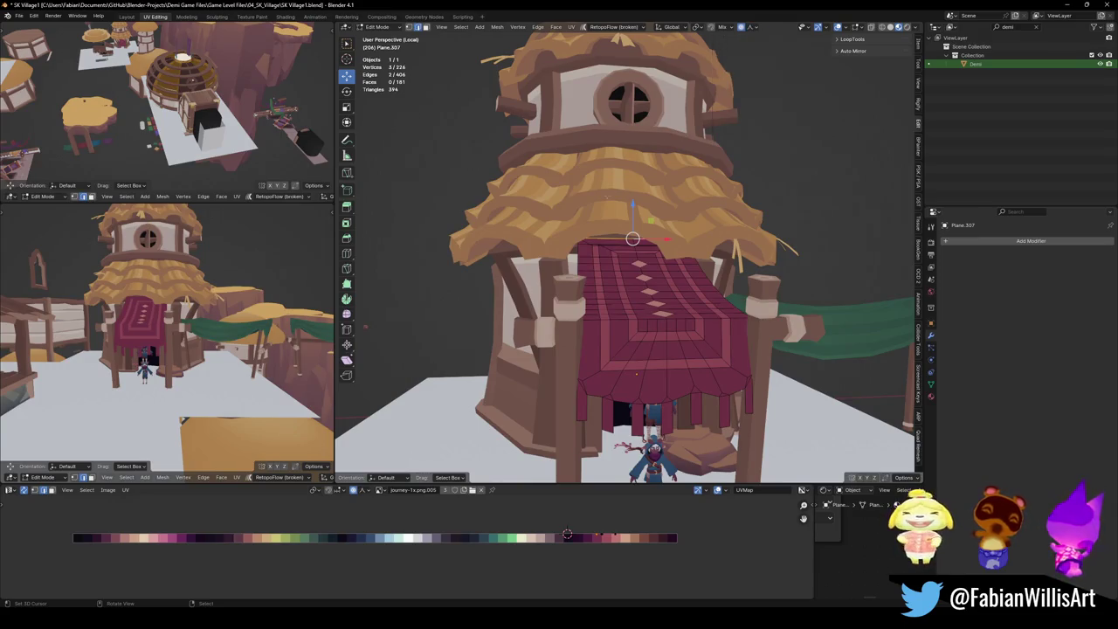
{"action": "key", "text": "g"}
{"action": "key", "text": "z"}
{"action": "scroll", "coordinate": [699, 197], "scroll_direction": "up", "scroll_amount": 5}
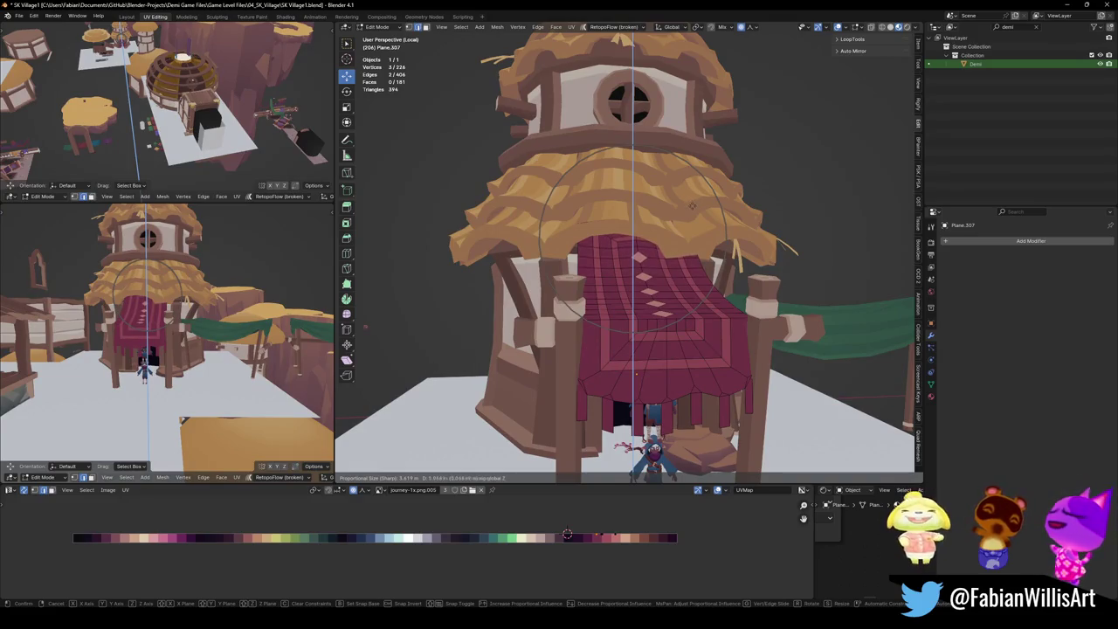
{"action": "scroll", "coordinate": [692, 205], "scroll_direction": "down", "scroll_amount": 2}
{"action": "scroll", "coordinate": [692, 205], "scroll_direction": "down", "scroll_amount": 2}
{"action": "scroll", "coordinate": [692, 205], "scroll_direction": "down", "scroll_amount": 2}
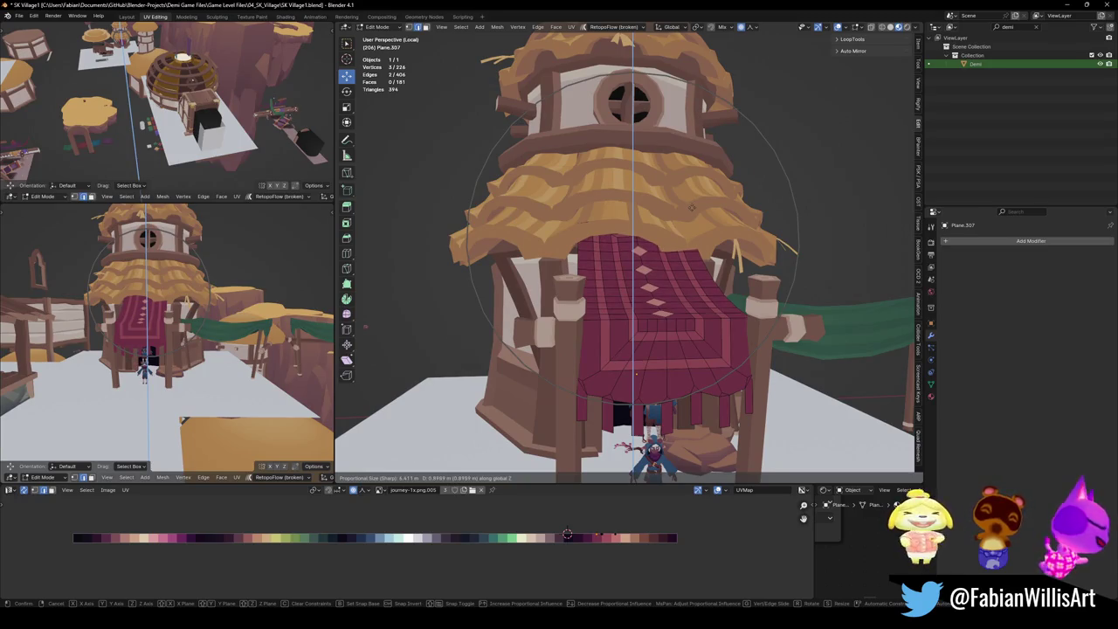
{"action": "left_click", "coordinate": [692, 207]}
Slide two edges along the red awning to refine its upper corner.
{"action": "mouse_move", "coordinate": [692, 207]}
{"action": "middle_mouse_down"}
{"action": "mouse_move", "coordinate": [729, 198]}
{"action": "mouse_move", "coordinate": [690, 194]}
{"action": "middle_mouse_up"}
{"action": "key", "text": "g"}
{"action": "key", "text": "z"}
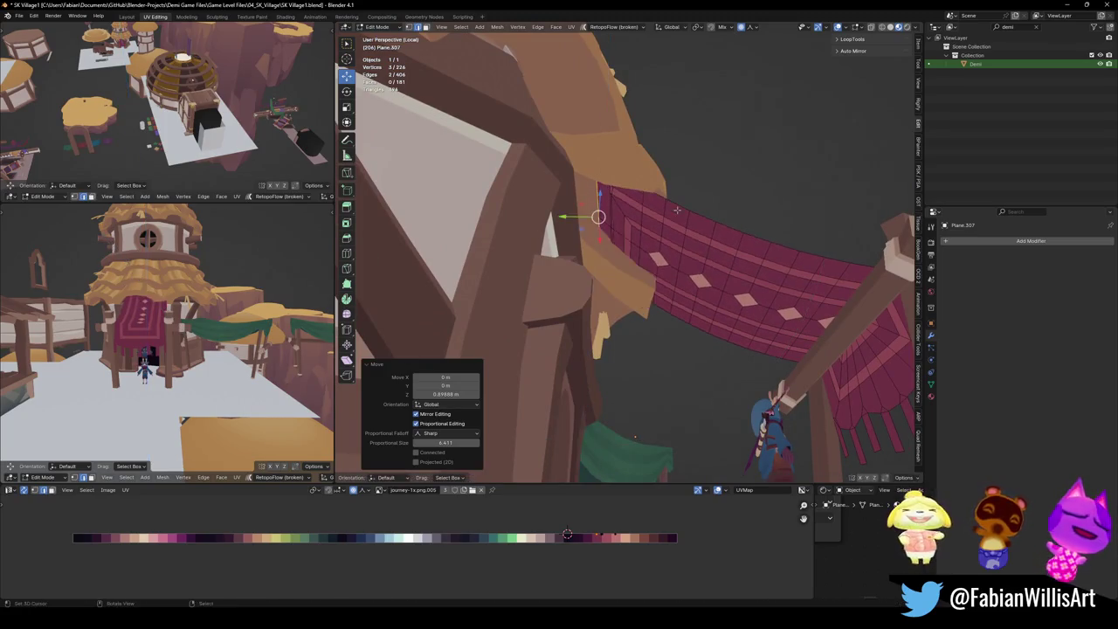
{"action": "right_click", "coordinate": [676, 210]}
{"action": "middle_click_drag", "start_coordinate": [678, 210], "coordinate": [669, 219]}
{"action": "key", "text": "g"}
{"action": "key", "text": "g"}
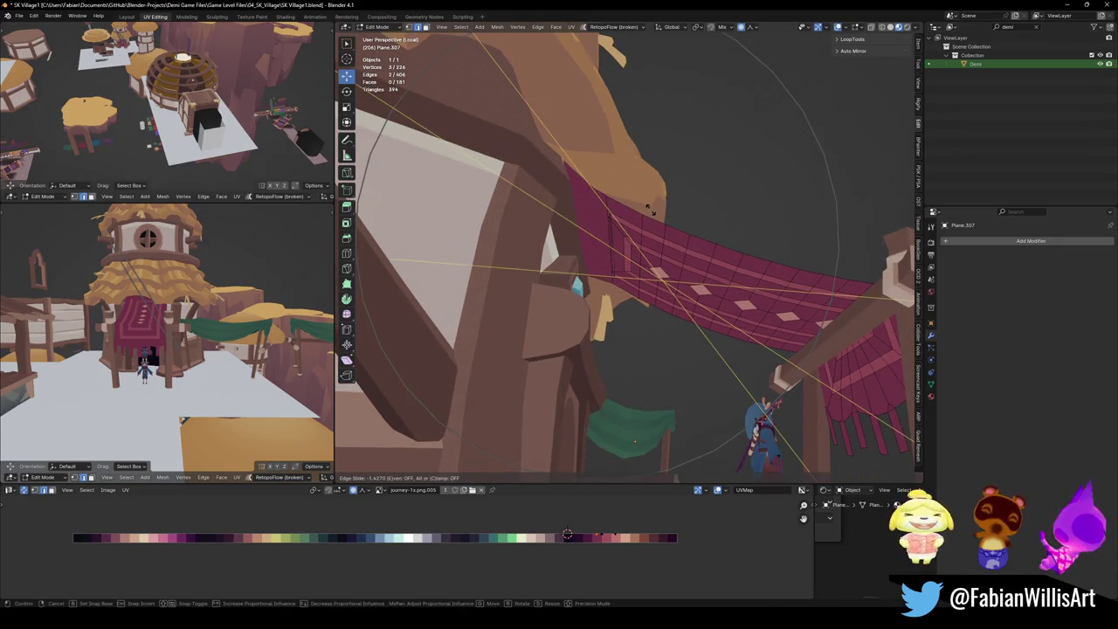
{"action": "left_click", "coordinate": [648, 210]}
{"action": "middle_click_drag", "start_coordinate": [649, 210], "coordinate": [650, 215]}
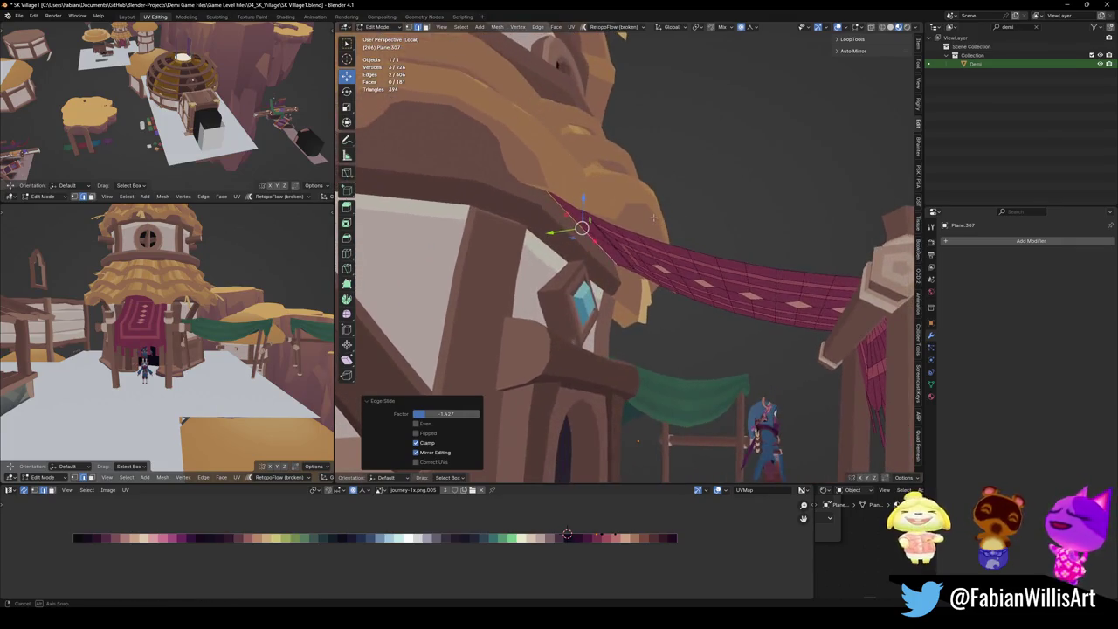
{"action": "key", "text": "g"}
{"action": "key", "text": "g"}
{"action": "left_click", "coordinate": [651, 215]}
Select the edge loop along the awning's top and slide it into a new position.
{"action": "key", "text": "Tab"}
{"action": "middle_click_drag", "start_coordinate": [651, 215], "coordinate": [651, 242]}
{"action": "key", "text": "Tab"}
{"action": "scroll", "coordinate": [647, 234], "scroll_direction": "up", "scroll_amount": 5}
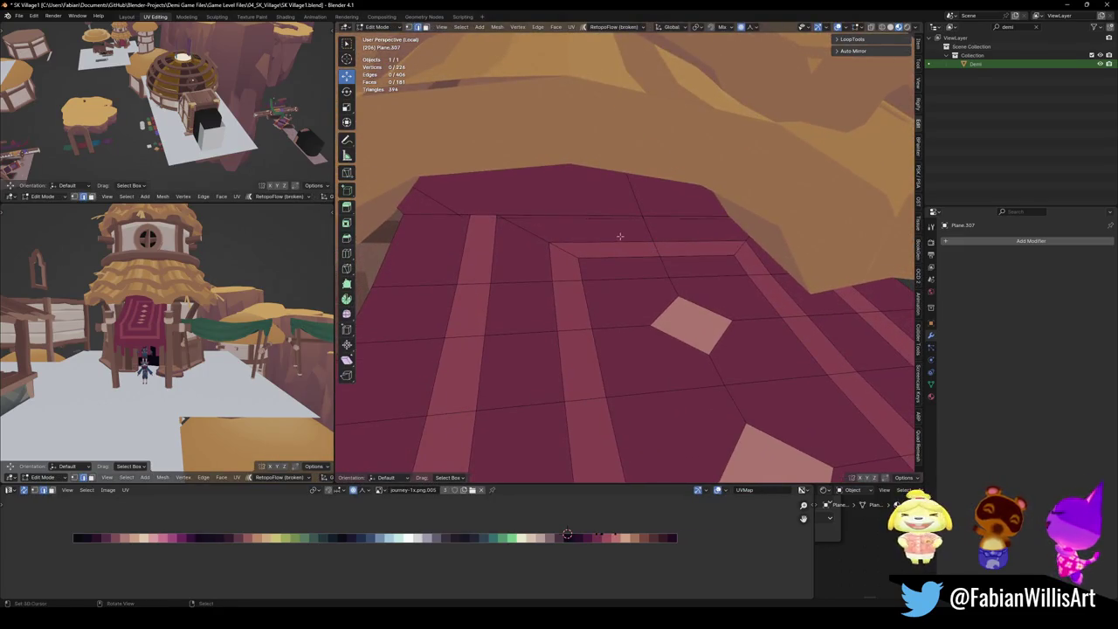
{"action": "left_click", "coordinate": [629, 188], "text": "alt"}
{"action": "middle_click_drag", "start_coordinate": [629, 188], "coordinate": [633, 164]}
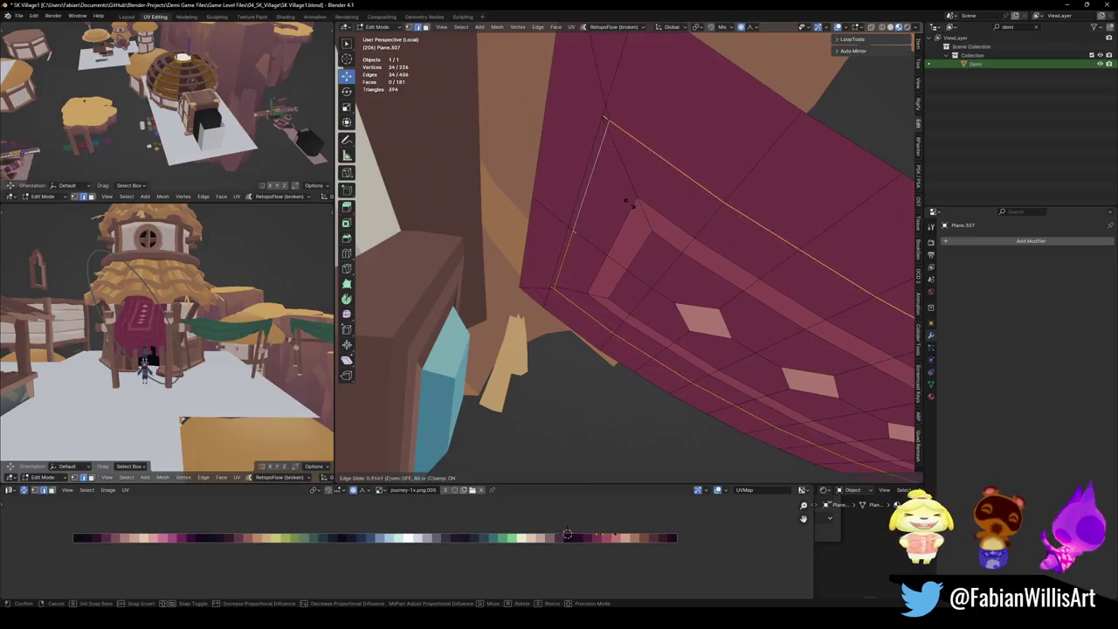
{"action": "key", "text": "g"}
{"action": "key", "text": "g"}
{"action": "left_click", "coordinate": [638, 168]}
Slide one more awning edge, clear the selection and leave Edit Mode on Plane.307.
{"action": "key", "text": "alt+a"}
{"action": "key", "text": "g"}
{"action": "key", "text": "g"}
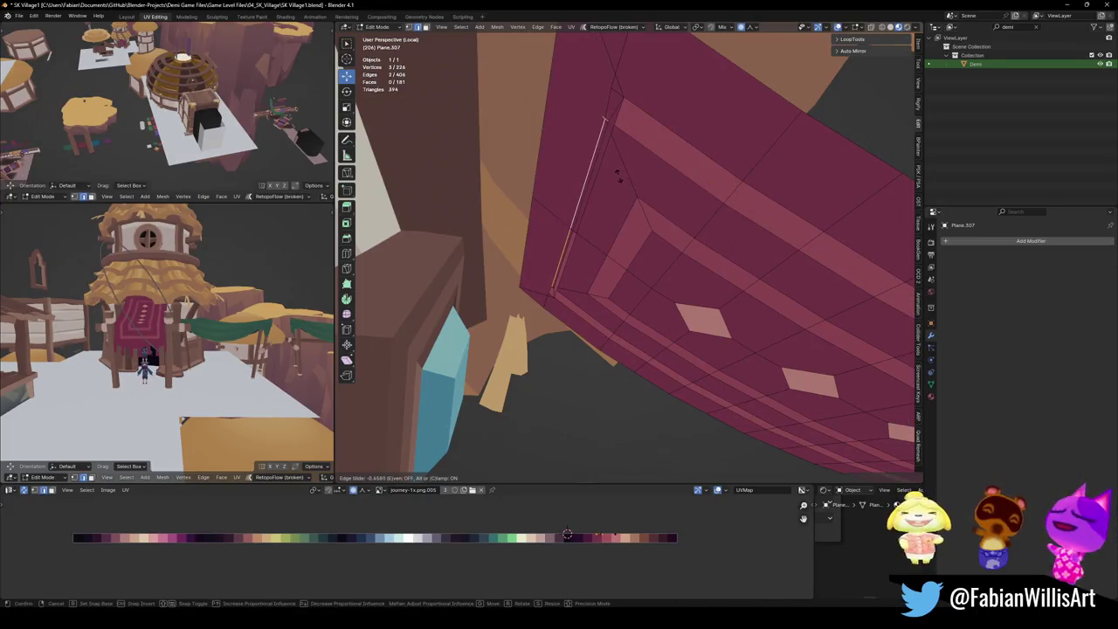
{"action": "left_click", "coordinate": [659, 219]}
{"action": "key", "text": "alt+a"}
{"action": "mouse_move", "coordinate": [642, 184]}
{"action": "middle_mouse_down"}
{"action": "mouse_move", "coordinate": [592, 166]}
{"action": "mouse_move", "coordinate": [626, 219]}
{"action": "middle_mouse_up"}
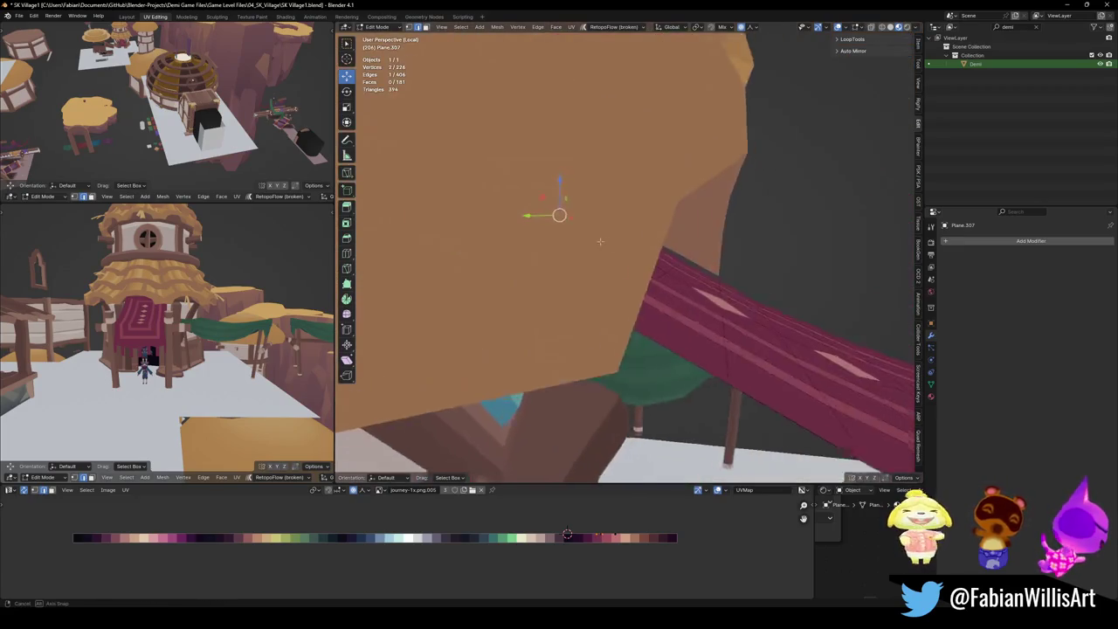
{"action": "key", "text": "alt+a"}
{"action": "key", "text": "alt+a"}
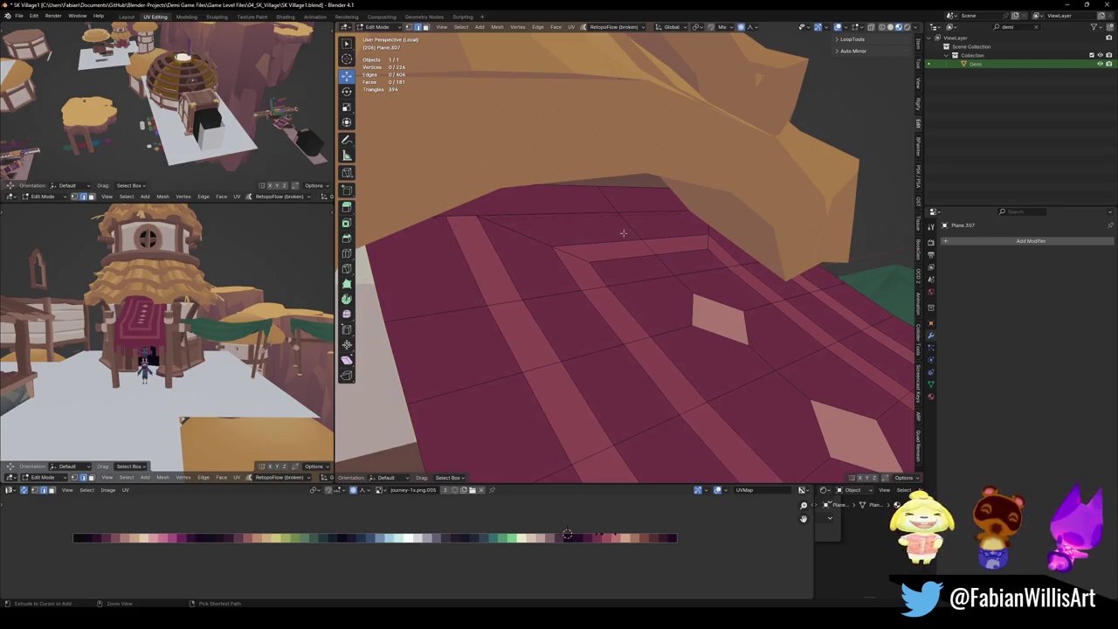
{"action": "key", "text": "a"}
{"action": "key", "text": "alt+a"}
{"action": "key", "text": "Tab"}
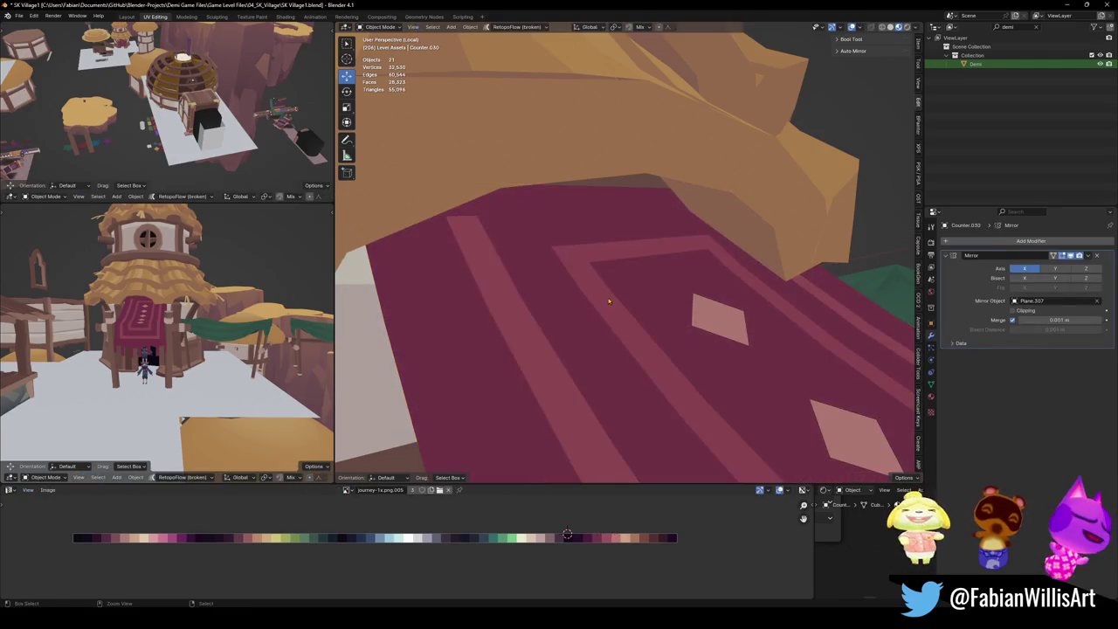
Zoom out to the whole house and save the blend file.
{"action": "key", "text": "Tab"}
{"action": "key", "text": "Tab"}
{"action": "scroll", "coordinate": [595, 252], "scroll_direction": "down", "scroll_amount": 5}
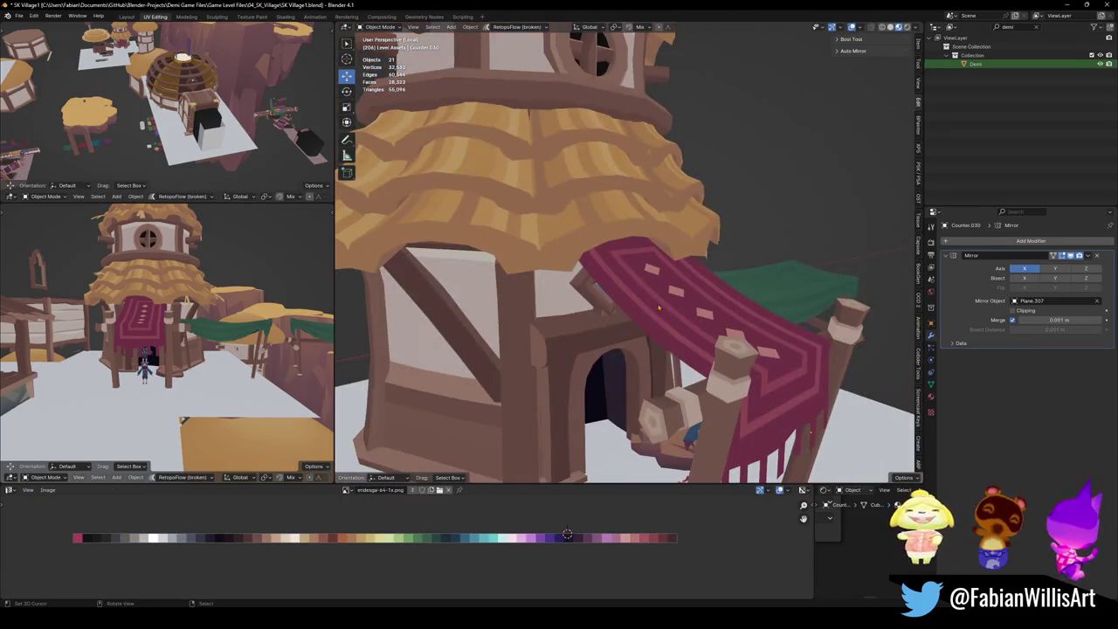
{"action": "mouse_move", "coordinate": [664, 302]}
{"action": "middle_mouse_down"}
{"action": "mouse_move", "coordinate": [634, 299]}
{"action": "mouse_move", "coordinate": [611, 315]}
{"action": "middle_mouse_up"}
{"action": "scroll", "coordinate": [660, 297], "scroll_direction": "down", "scroll_amount": 3}
{"action": "key", "text": "ctrl+s"}
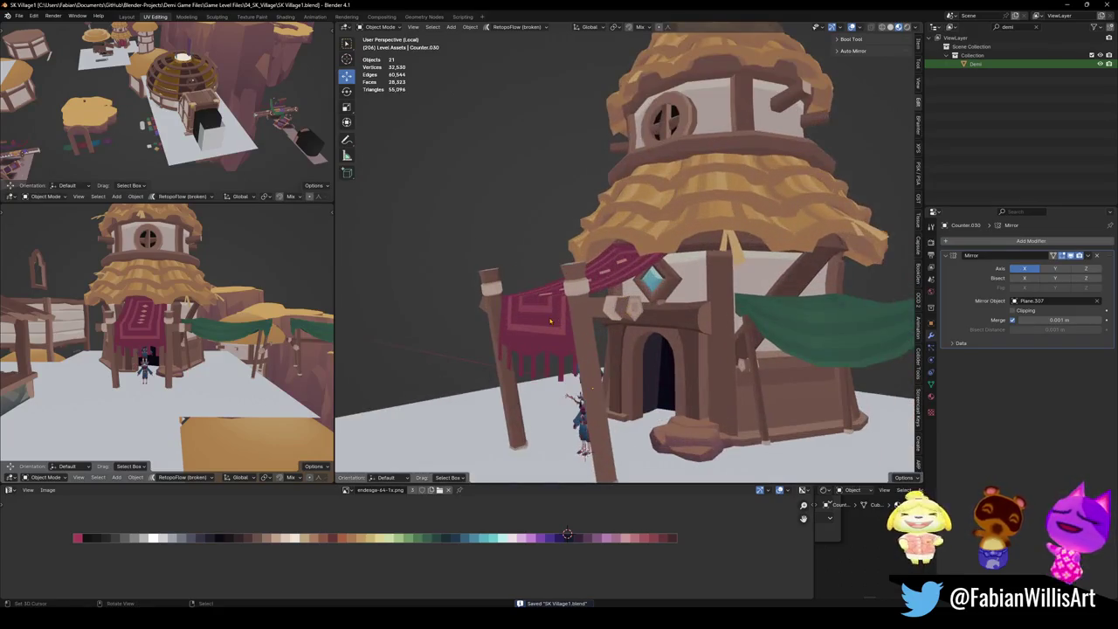
Give the red awning Plane.307 a Solidify modifier with about 0.043 m thickness.
{"action": "left_click", "coordinate": [537, 328]}
{"action": "left_click", "coordinate": [992, 242]}
{"action": "type", "text": "s"}
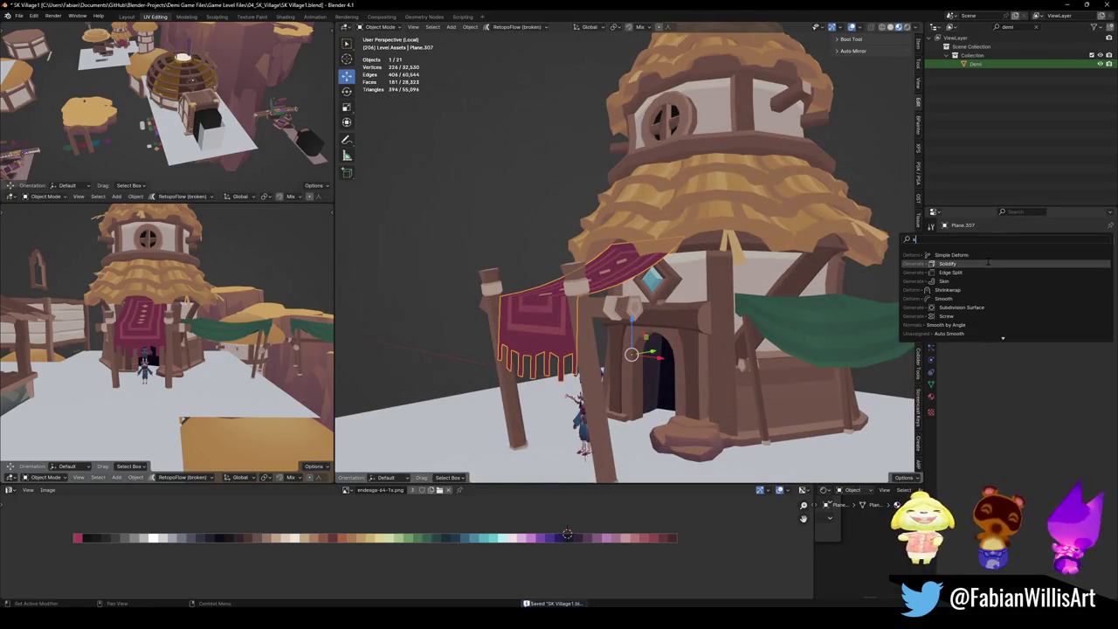
{"action": "left_click", "coordinate": [988, 262]}
{"action": "middle_click_drag", "start_coordinate": [489, 264], "coordinate": [631, 295]}
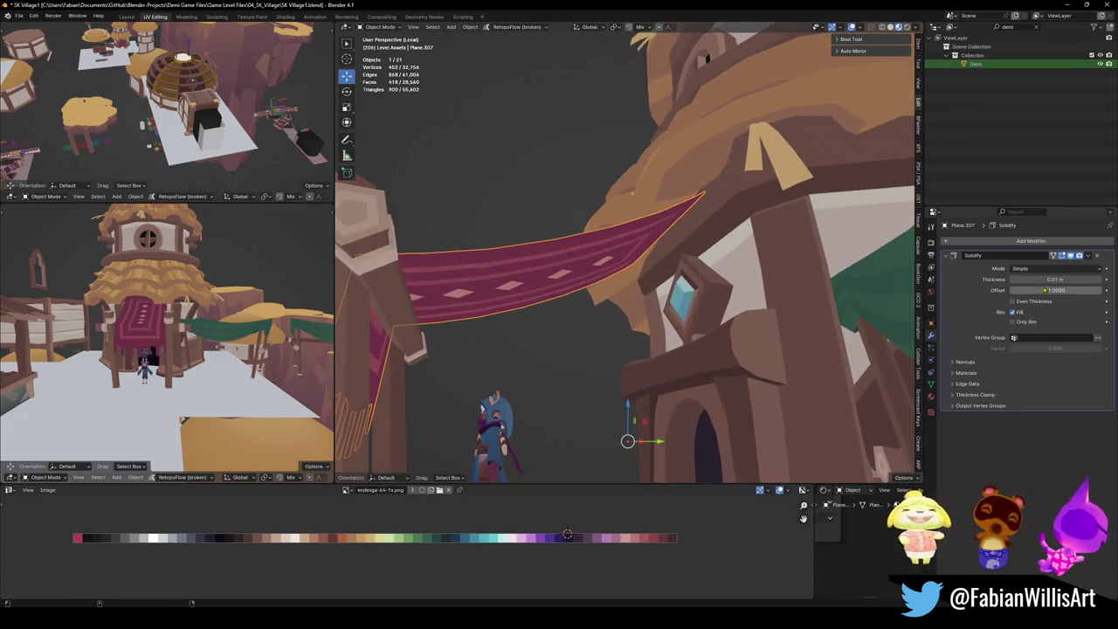
{"action": "left_click_drag", "start_coordinate": [1056, 279], "coordinate": [1079, 279]}
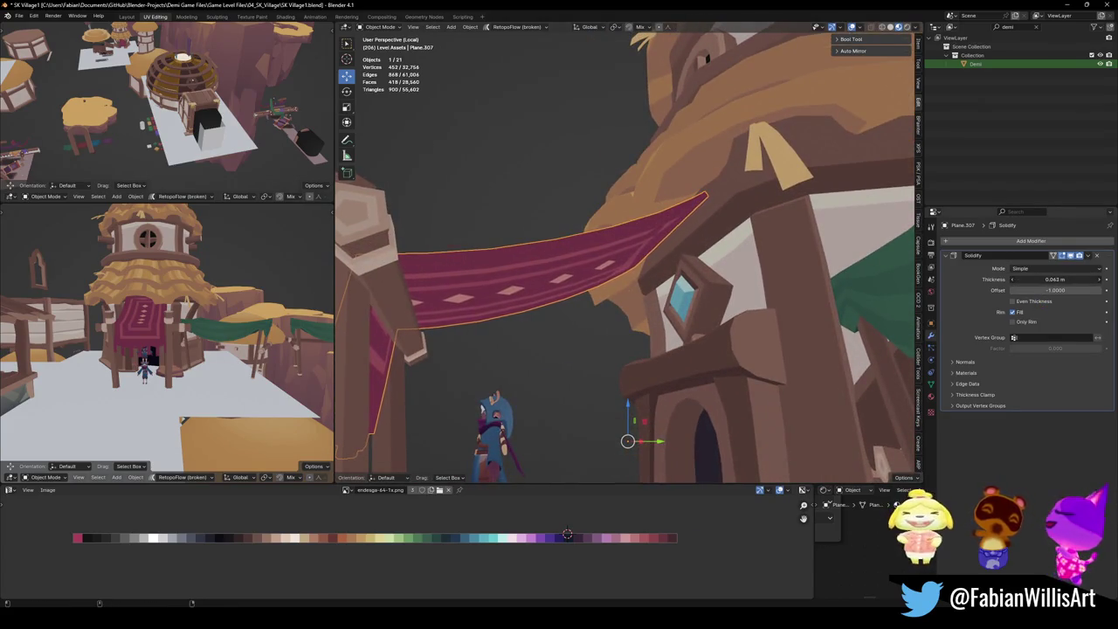
{"action": "left_click", "coordinate": [1004, 255]}
{"action": "mouse_move", "coordinate": [611, 280]}
{"action": "middle_mouse_down"}
{"action": "mouse_move", "coordinate": [548, 269]}
{"action": "mouse_move", "coordinate": [594, 249]}
{"action": "middle_mouse_up"}
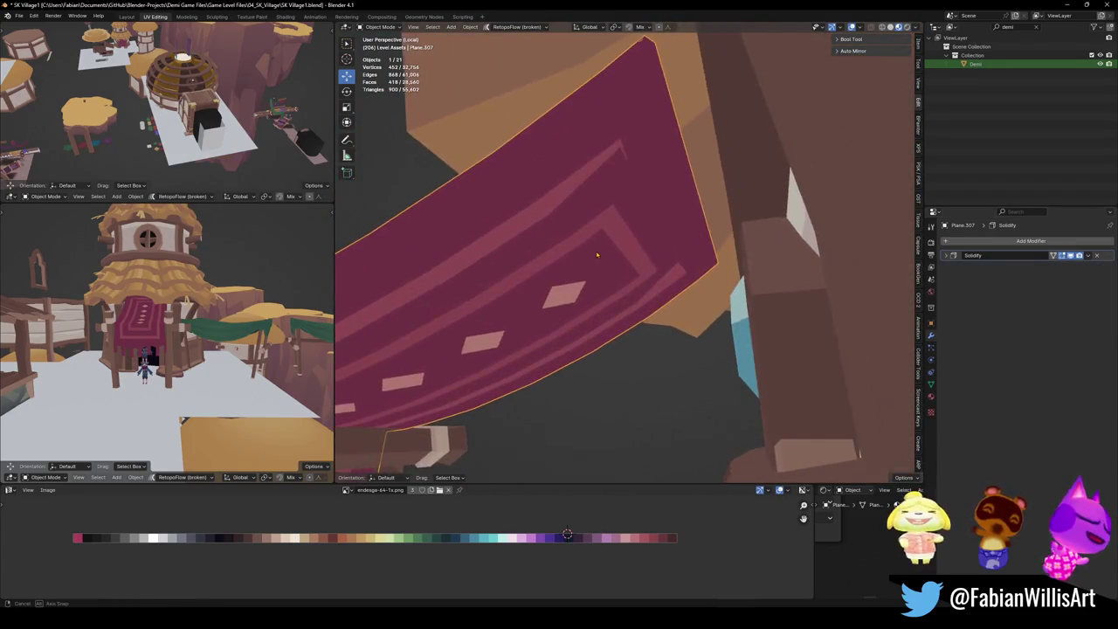
{"action": "mouse_move", "coordinate": [594, 249]}
{"action": "middle_mouse_down"}
{"action": "mouse_move", "coordinate": [639, 227]}
{"action": "mouse_move", "coordinate": [673, 251]}
{"action": "middle_mouse_up"}
{"action": "key", "text": "Tab"}
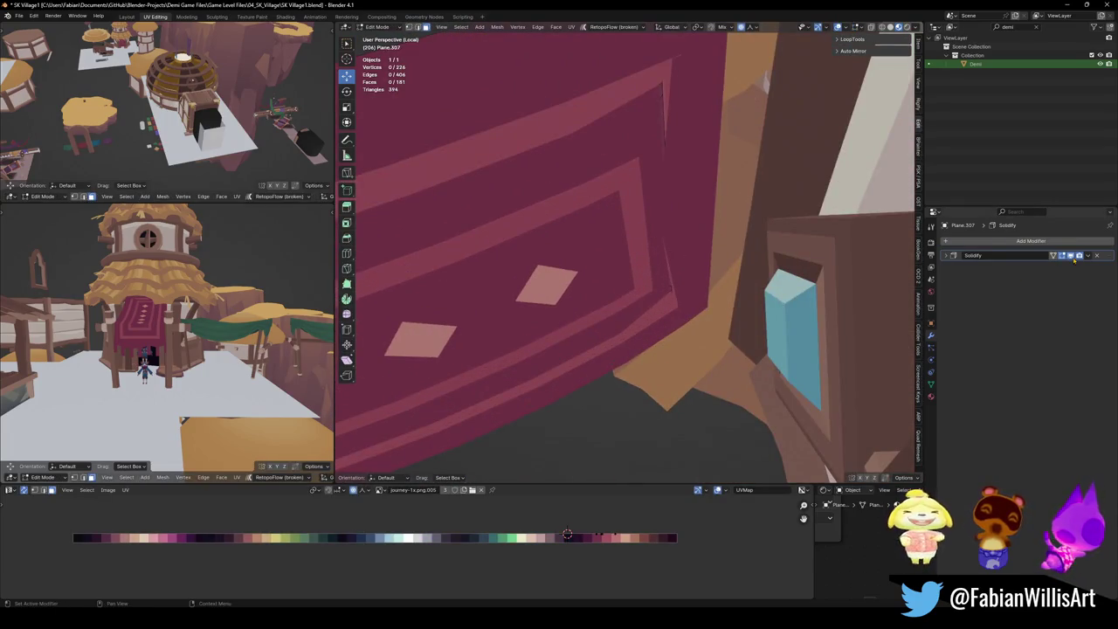
Slide the edge chain along the red awning's side.
{"action": "middle_click_drag", "start_coordinate": [771, 243], "coordinate": [700, 262]}
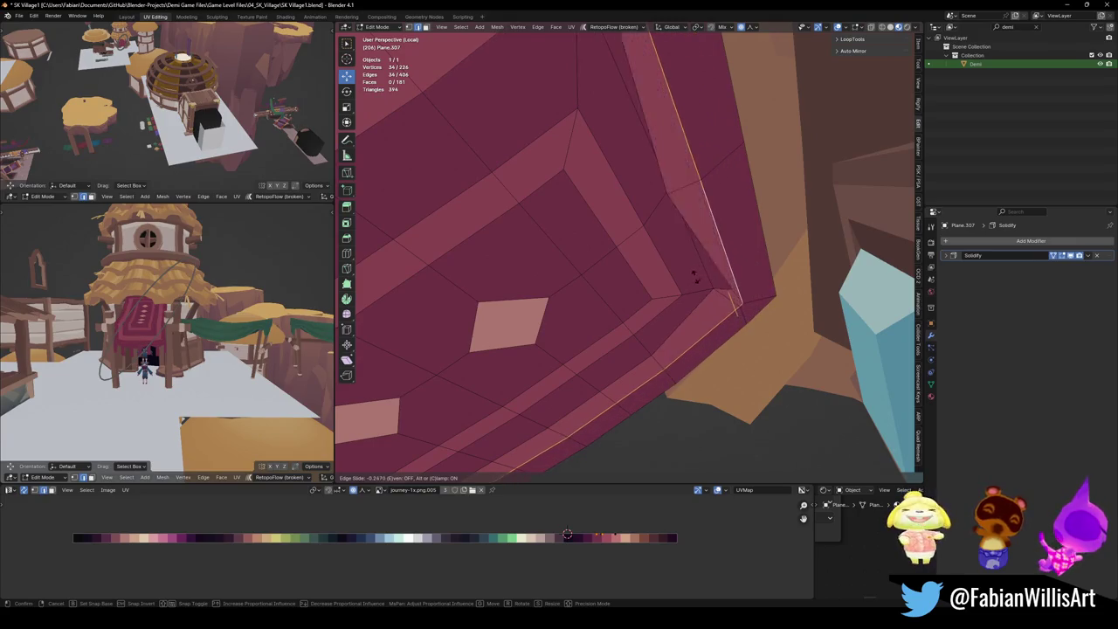
{"action": "left_click", "coordinate": [649, 314]}
{"action": "left_click", "coordinate": [675, 174], "text": "alt"}
{"action": "key", "text": "g"}
{"action": "key", "text": "g"}
{"action": "left_click", "coordinate": [721, 246]}
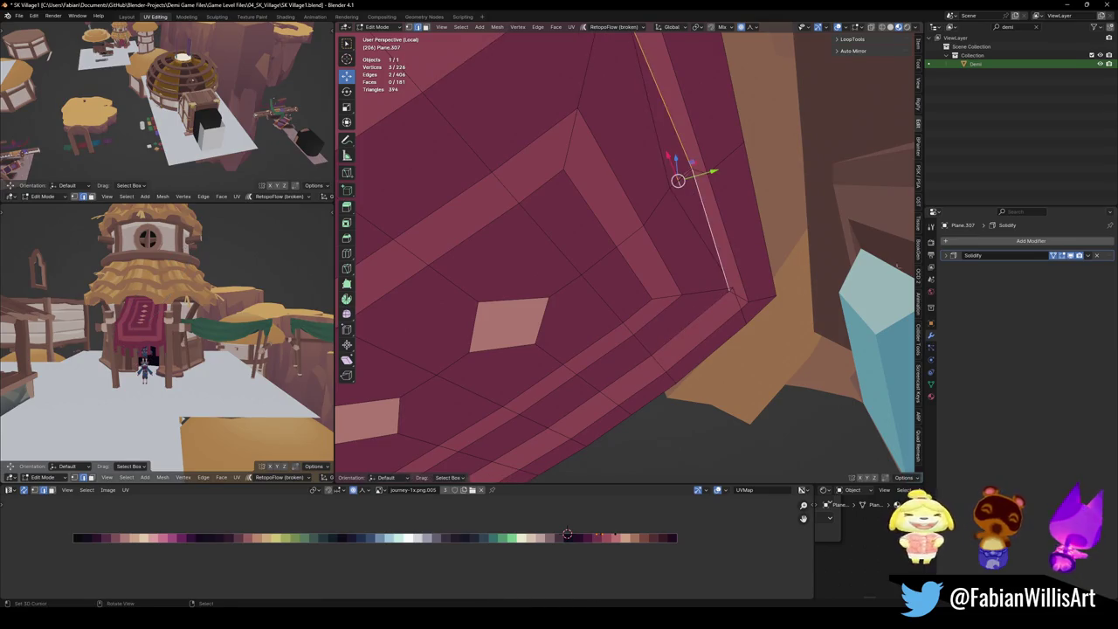
Select the face strip along the awning edge and hide it.
{"action": "middle_click_drag", "start_coordinate": [682, 175], "coordinate": [674, 224]}
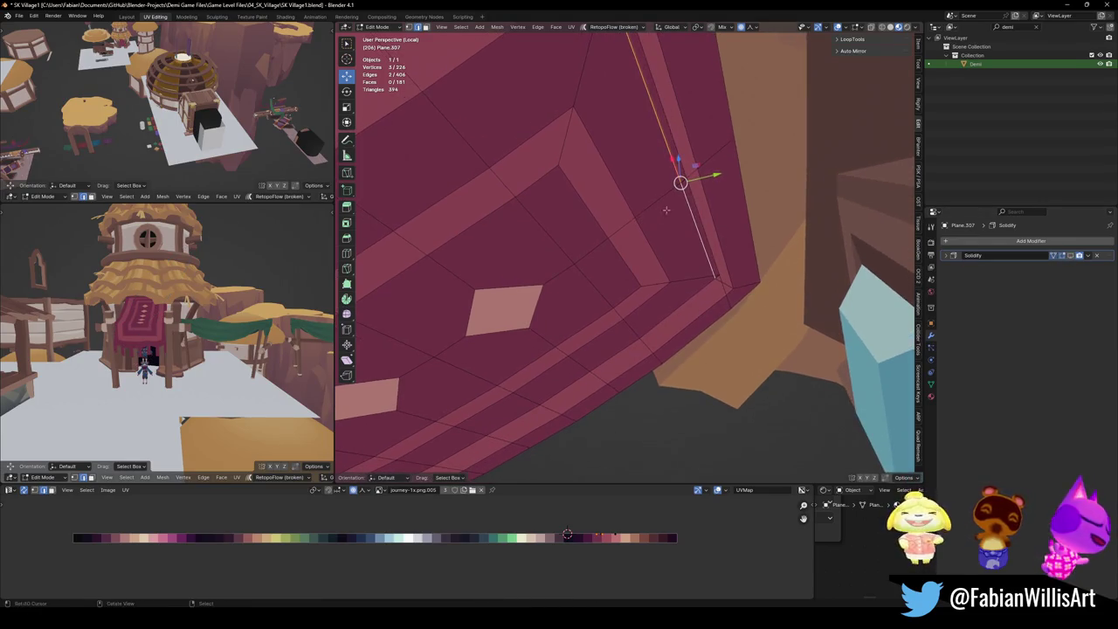
{"action": "key", "text": "3"}
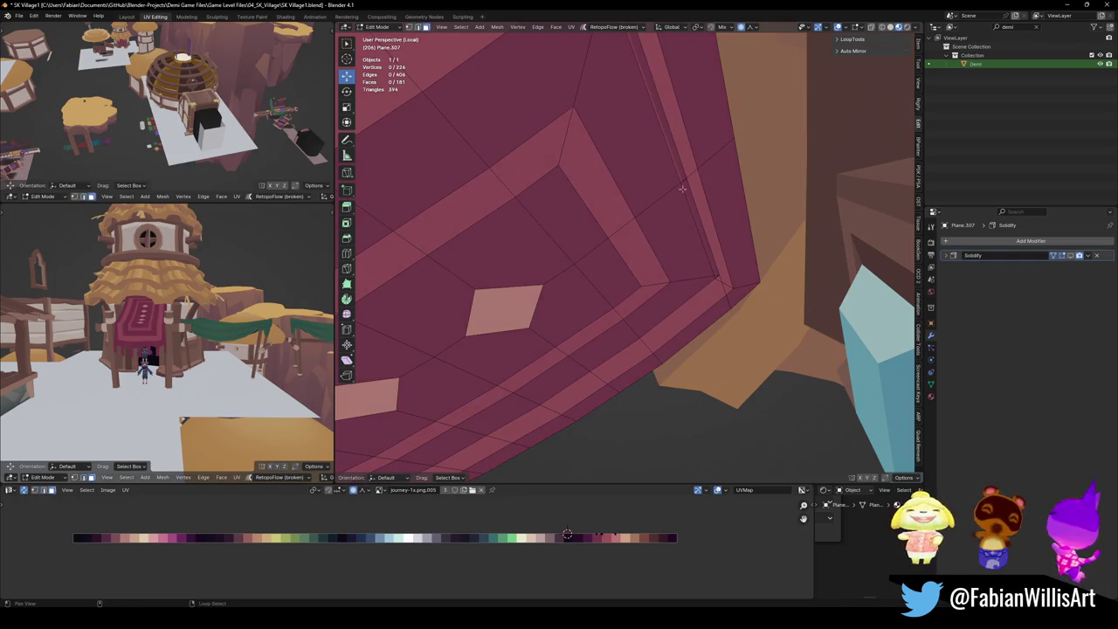
{"action": "left_click", "coordinate": [712, 226], "text": "alt"}
{"action": "key", "text": "g"}
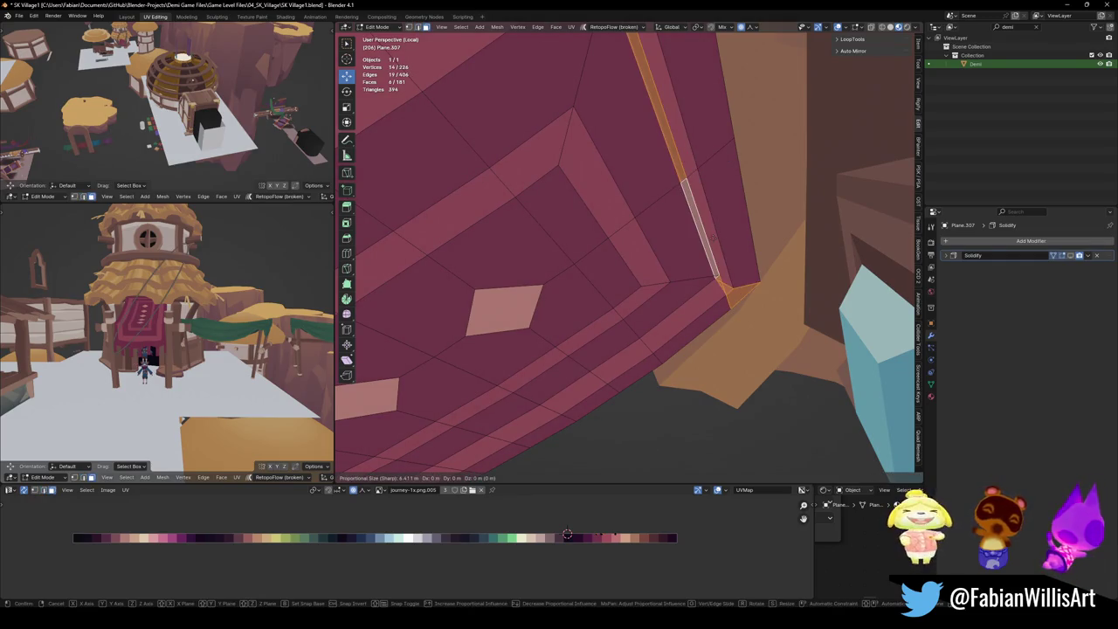
{"action": "key", "text": "Escape"}
{"action": "key", "text": "h"}
{"action": "mouse_move", "coordinate": [732, 279]}
{"action": "middle_mouse_down"}
{"action": "mouse_move", "coordinate": [732, 314]}
{"action": "mouse_move", "coordinate": [749, 324]}
{"action": "mouse_move", "coordinate": [818, 324]}
{"action": "mouse_move", "coordinate": [662, 251]}
{"action": "mouse_move", "coordinate": [666, 265]}
{"action": "mouse_move", "coordinate": [449, 231]}
{"action": "middle_mouse_up"}
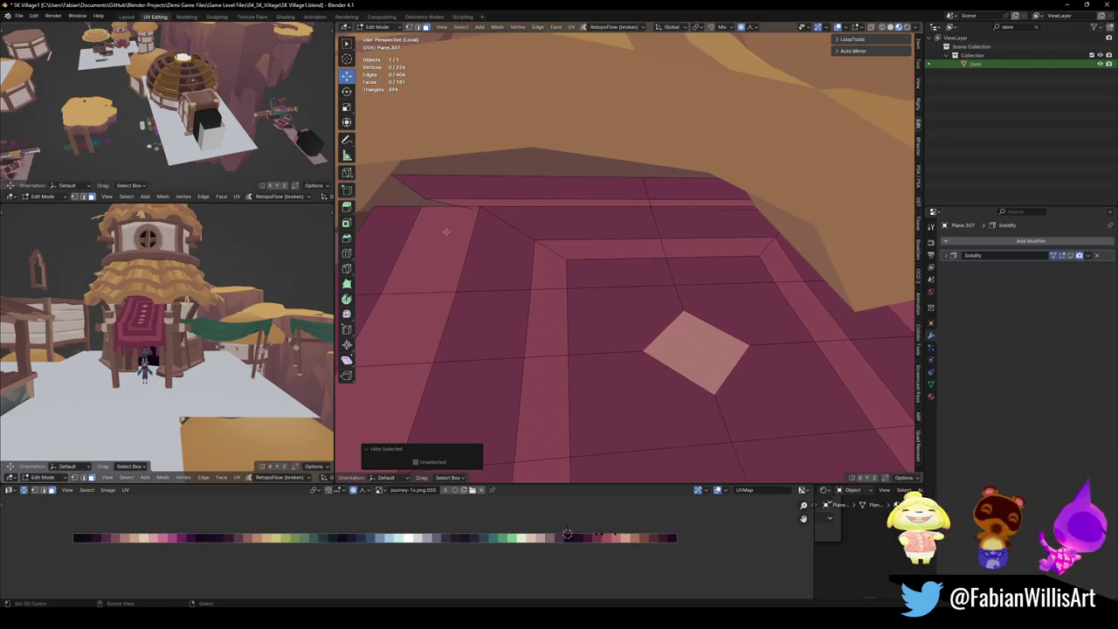
Slide the edge loops near the awning's top and at its corner.
{"action": "left_click", "coordinate": [649, 206], "text": "alt"}
{"action": "key", "text": "g"}
{"action": "key", "text": "g"}
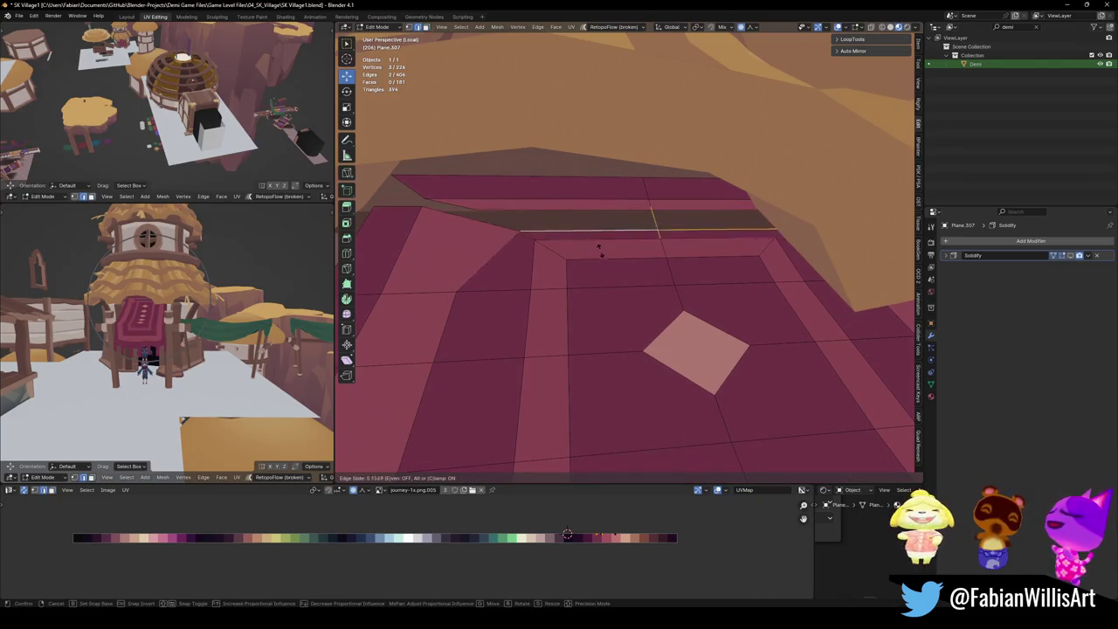
{"action": "left_click", "coordinate": [600, 255]}
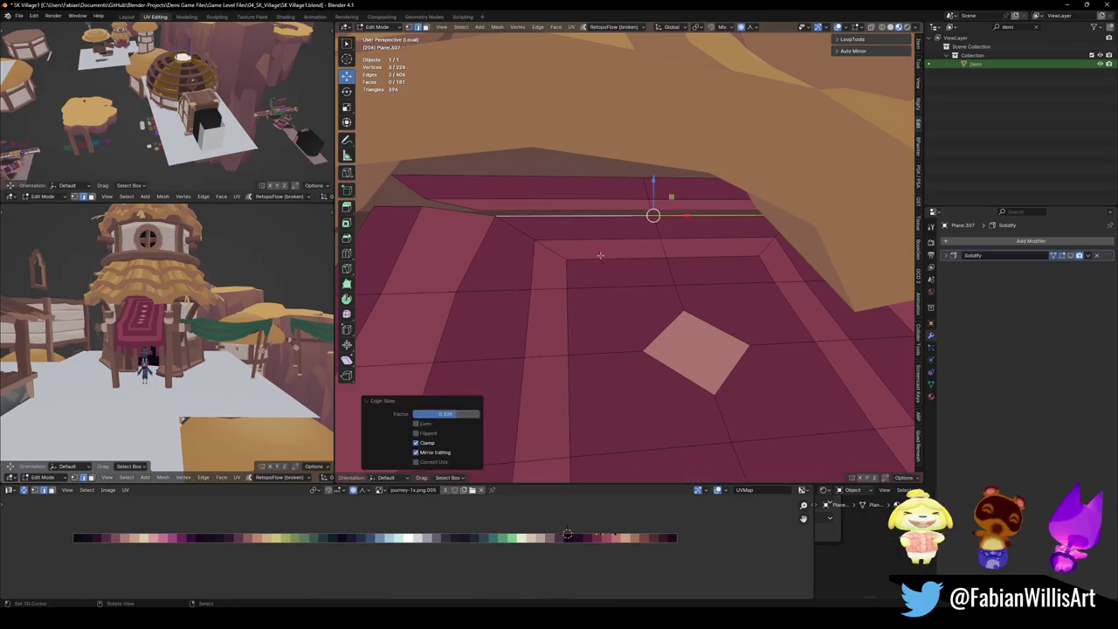
{"action": "left_click", "coordinate": [493, 216]}
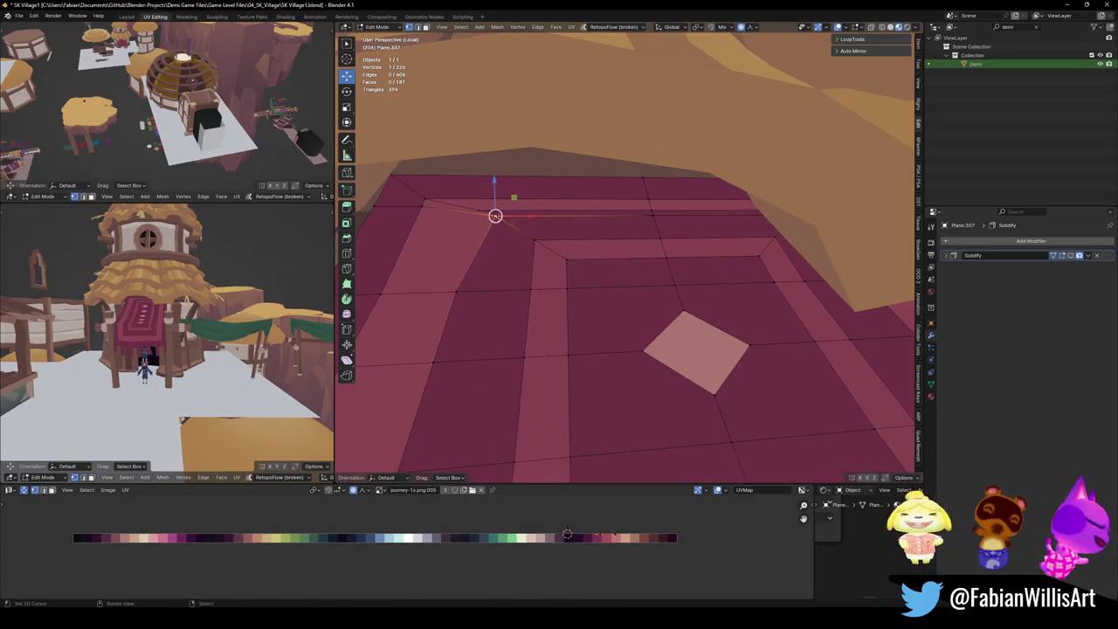
{"action": "middle_click_drag", "start_coordinate": [494, 216], "coordinate": [539, 238]}
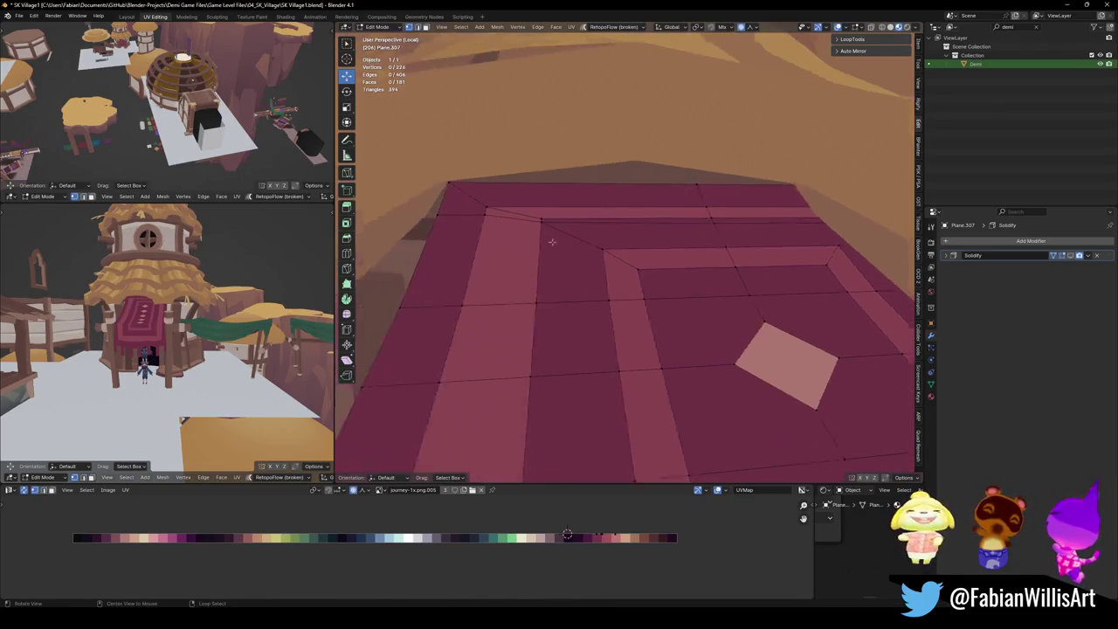
{"action": "scroll", "coordinate": [538, 238], "scroll_direction": "up", "scroll_amount": 5}
{"action": "left_click", "coordinate": [515, 173], "text": "alt"}
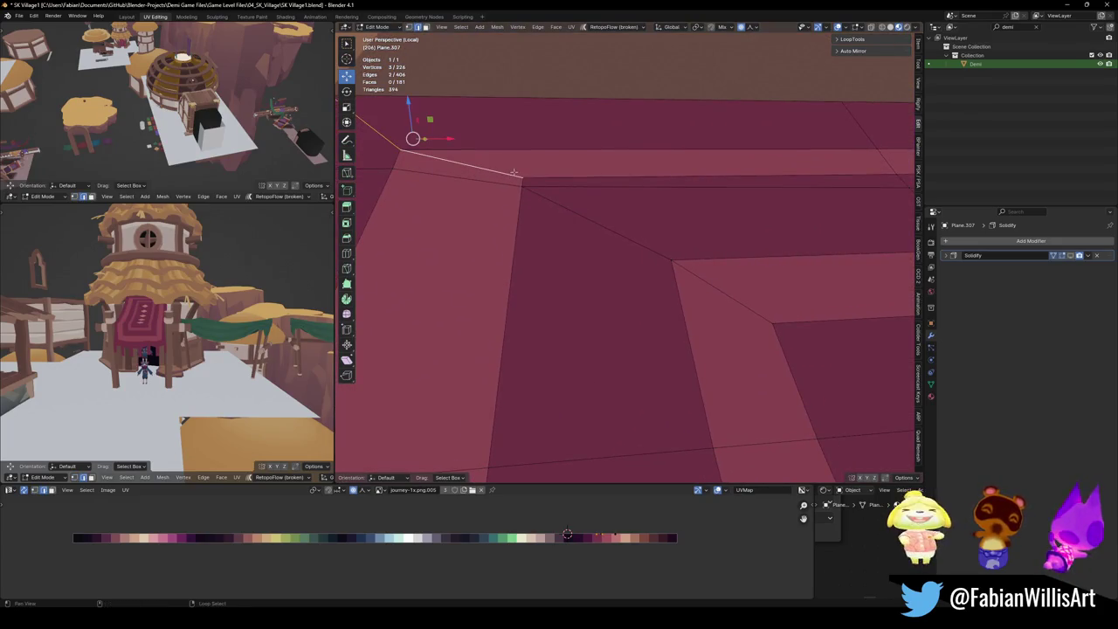
{"action": "middle_click_drag", "start_coordinate": [516, 173], "coordinate": [560, 170]}
{"action": "key", "text": "g"}
{"action": "key", "text": "g"}
{"action": "left_click", "coordinate": [560, 170]}
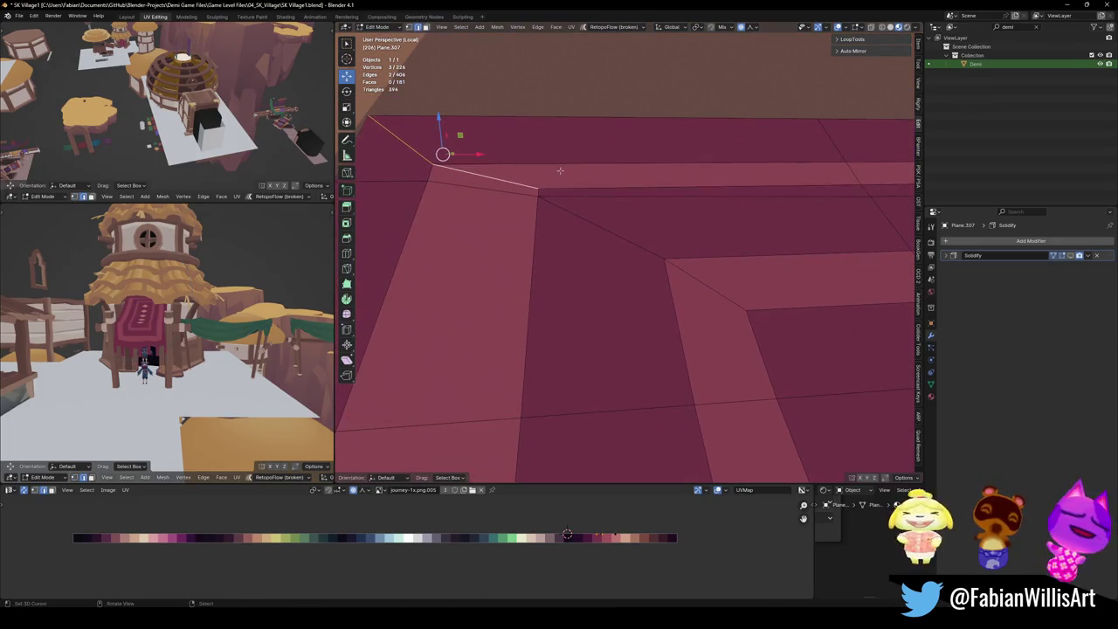
Slide further border edge loops, including a slanted one, along the awning.
{"action": "left_click", "coordinate": [483, 172]}
{"action": "left_click", "coordinate": [428, 196]}
{"action": "left_click", "coordinate": [428, 196], "text": "alt"}
{"action": "middle_click_drag", "start_coordinate": [431, 183], "coordinate": [491, 207]}
{"action": "key", "text": "g"}
{"action": "key", "text": "g"}
{"action": "left_click", "coordinate": [573, 253]}
{"action": "left_click", "coordinate": [666, 209], "text": "alt"}
{"action": "mouse_move", "coordinate": [646, 223]}
{"action": "middle_mouse_down"}
{"action": "mouse_move", "coordinate": [612, 219]}
{"action": "mouse_move", "coordinate": [742, 91]}
{"action": "middle_mouse_up"}
{"action": "left_click", "coordinate": [742, 91], "text": "alt+shift"}
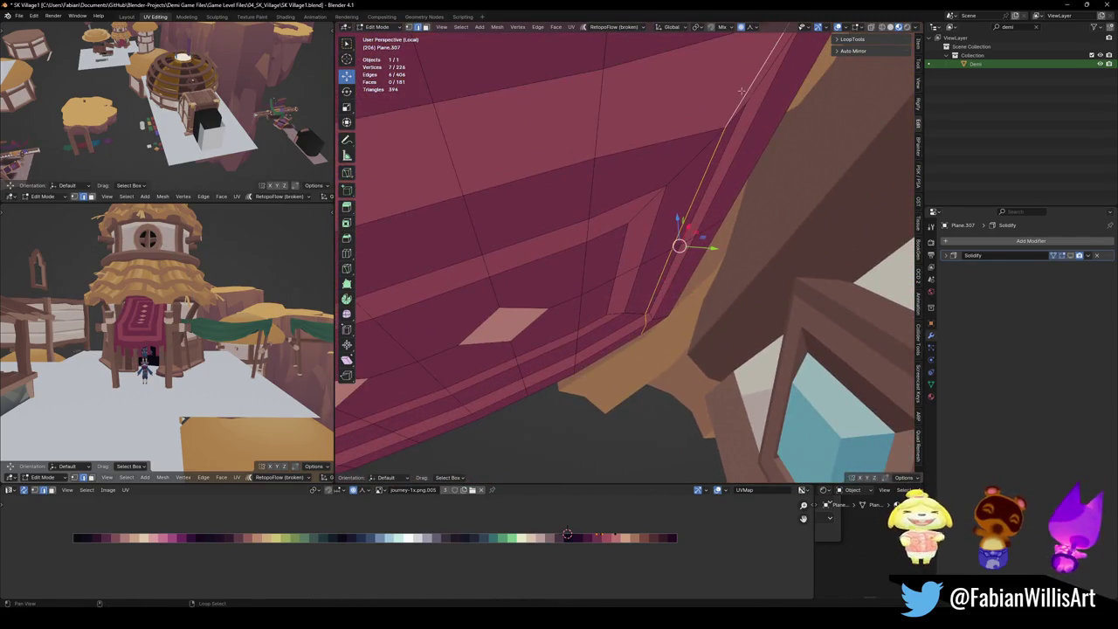
{"action": "key", "text": "g"}
{"action": "key", "text": "g"}
{"action": "left_click", "coordinate": [715, 130]}
Slide two corner vertices on the awning's upper and lower sides into place.
{"action": "left_click", "coordinate": [690, 150]}
{"action": "key", "text": "g"}
{"action": "key", "text": "g"}
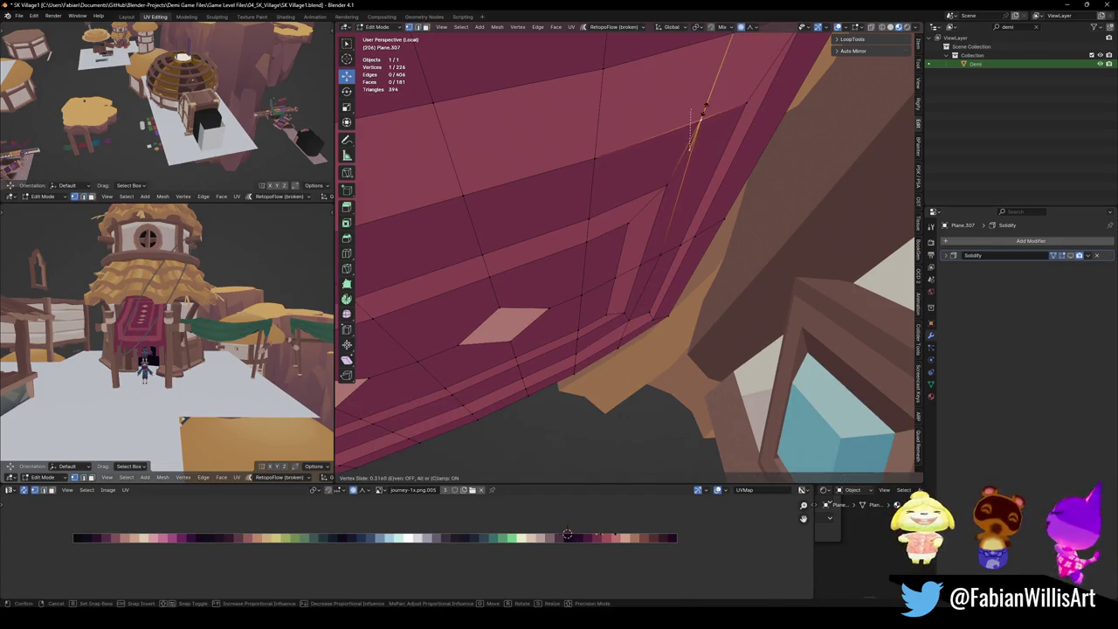
{"action": "left_click", "coordinate": [704, 112]}
{"action": "mouse_move", "coordinate": [706, 111]}
{"action": "middle_mouse_down"}
{"action": "mouse_move", "coordinate": [711, 174]}
{"action": "mouse_move", "coordinate": [489, 228]}
{"action": "mouse_move", "coordinate": [629, 262]}
{"action": "middle_mouse_up"}
{"action": "left_click", "coordinate": [472, 226]}
{"action": "key", "text": "g"}
{"action": "key", "text": "g"}
{"action": "left_click", "coordinate": [543, 229]}
Save SK Village1.blend, show Solidify in Edit Mode, and return to viewing the whole house.
{"action": "key", "text": "ctrl+s"}
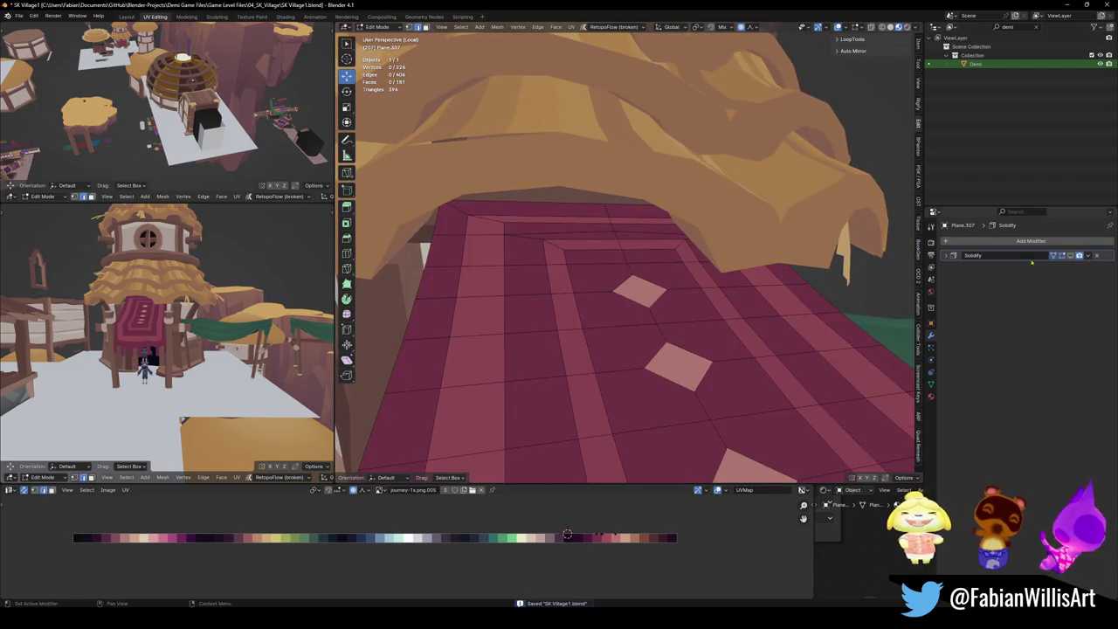
{"action": "left_click", "coordinate": [1068, 256]}
{"action": "key", "text": "Tab"}
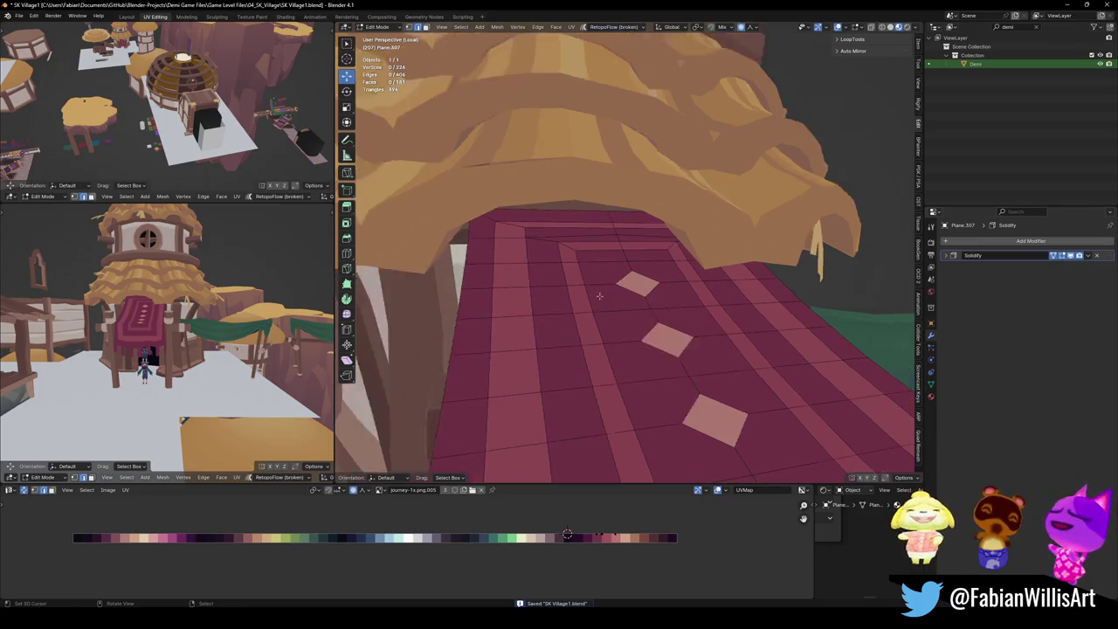
{"action": "scroll", "coordinate": [611, 349], "scroll_direction": "down", "scroll_amount": 3}
{"action": "mouse_move", "coordinate": [611, 393]}
{"action": "middle_mouse_down"}
{"action": "mouse_move", "coordinate": [668, 301]}
{"action": "mouse_move", "coordinate": [698, 332]}
{"action": "middle_mouse_up"}
{"action": "scroll", "coordinate": [667, 301], "scroll_direction": "down", "scroll_amount": 3}
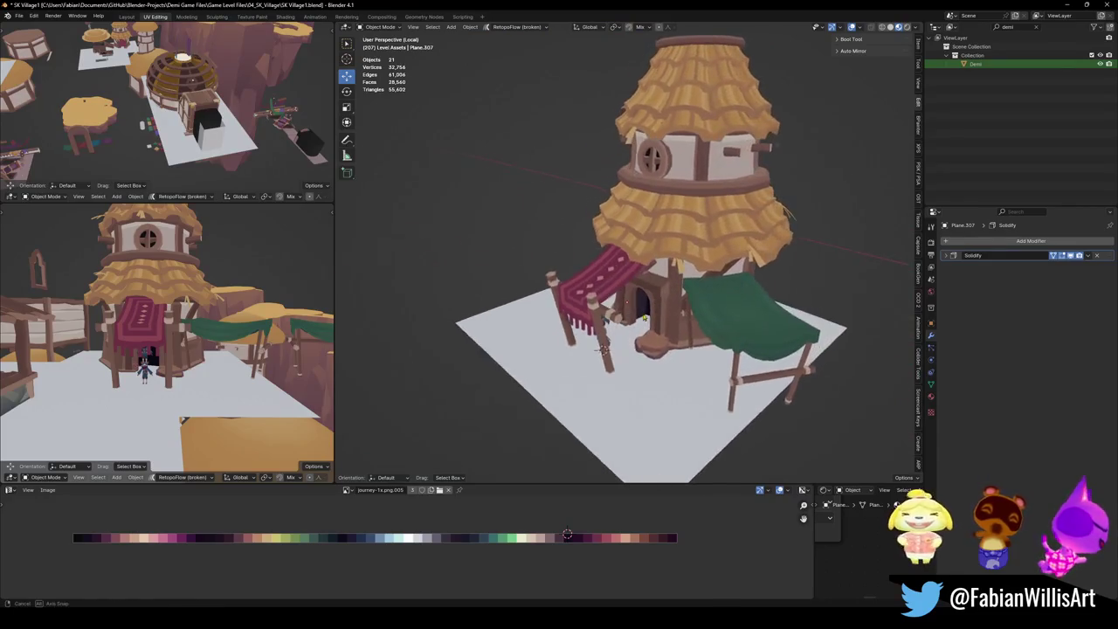
Briefly inspect the green awning's mesh, then save the file.
{"action": "left_click", "coordinate": [742, 354]}
{"action": "key", "text": "Tab"}
{"action": "scroll", "coordinate": [699, 258], "scroll_direction": "up", "scroll_amount": 3}
{"action": "scroll", "coordinate": [699, 259], "scroll_direction": "up", "scroll_amount": 4}
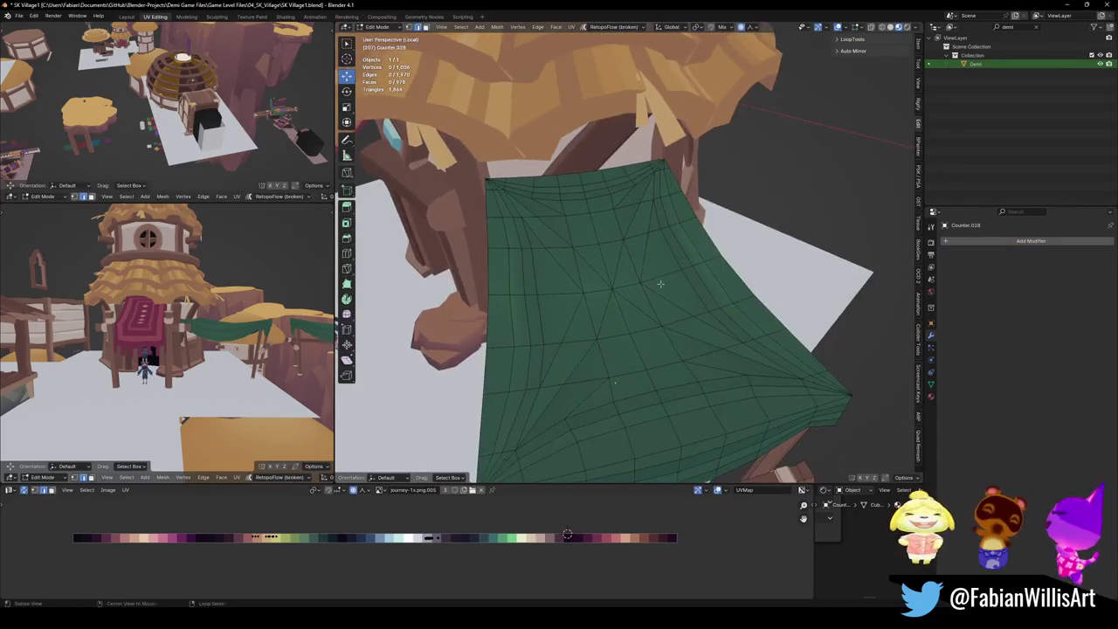
{"action": "scroll", "coordinate": [641, 304], "scroll_direction": "down", "scroll_amount": 5}
{"action": "key", "text": "Tab"}
{"action": "mouse_move", "coordinate": [641, 304]}
{"action": "middle_mouse_down"}
{"action": "mouse_move", "coordinate": [690, 306]}
{"action": "mouse_move", "coordinate": [561, 310]}
{"action": "middle_mouse_up"}
{"action": "scroll", "coordinate": [636, 298], "scroll_direction": "up", "scroll_amount": 4}
{"action": "key", "text": "ctrl+s"}
Select the red awning's right post and crossbeam, edit them together, and save.
{"action": "scroll", "coordinate": [664, 301], "scroll_direction": "down", "scroll_amount": 2}
{"action": "scroll", "coordinate": [664, 301], "scroll_direction": "down", "scroll_amount": 3}
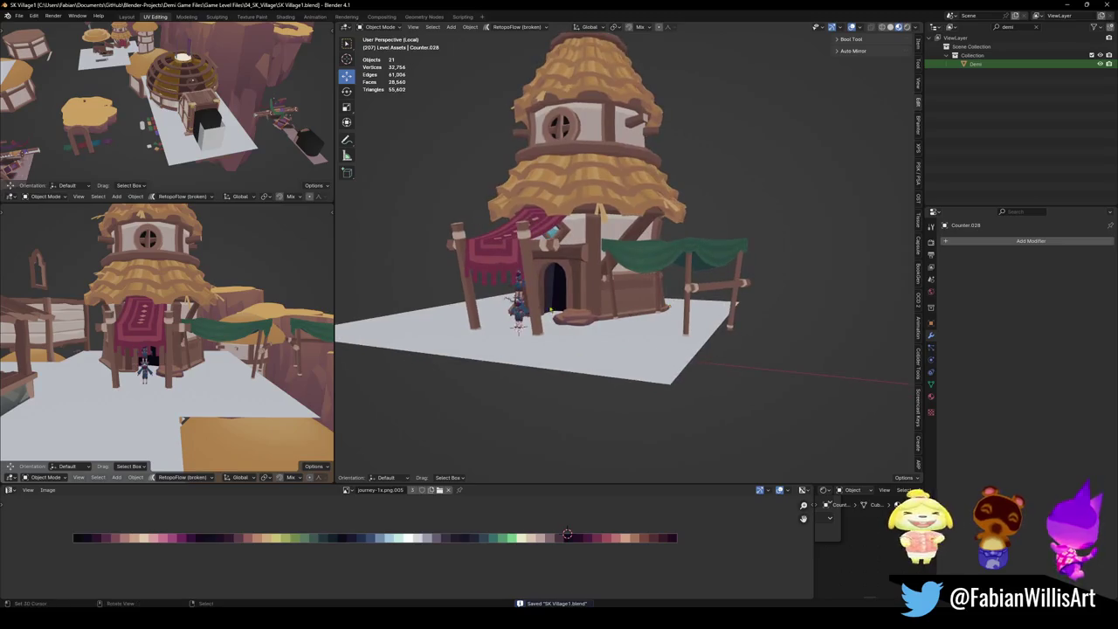
{"action": "scroll", "coordinate": [560, 276], "scroll_direction": "up", "scroll_amount": 3}
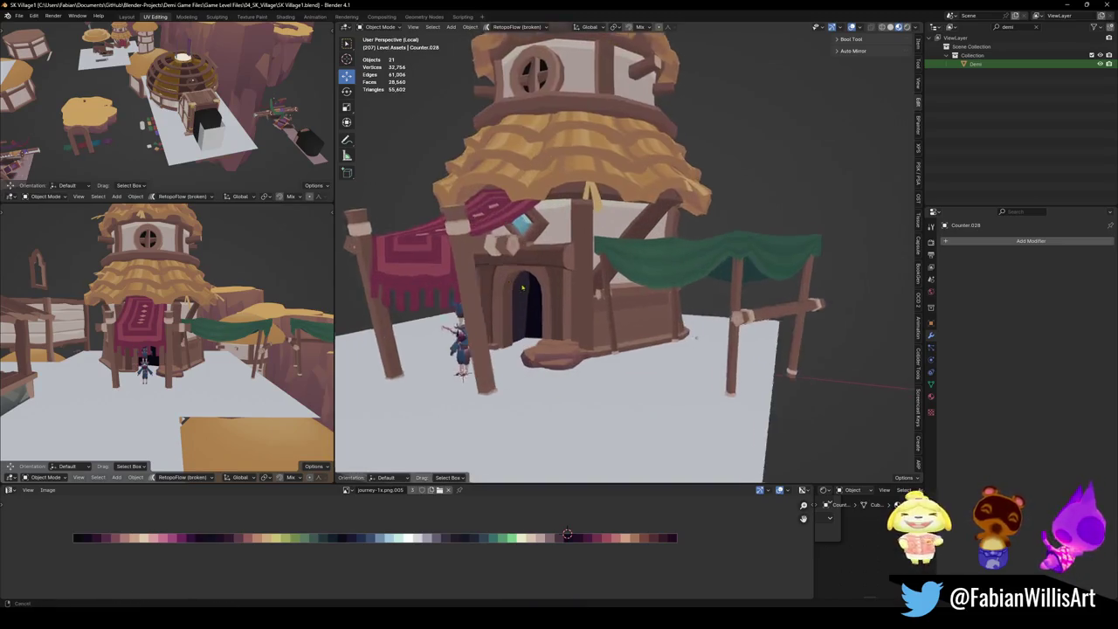
{"action": "middle_click_drag", "start_coordinate": [560, 276], "coordinate": [688, 278]}
{"action": "scroll", "coordinate": [609, 280], "scroll_direction": "down", "scroll_amount": 4}
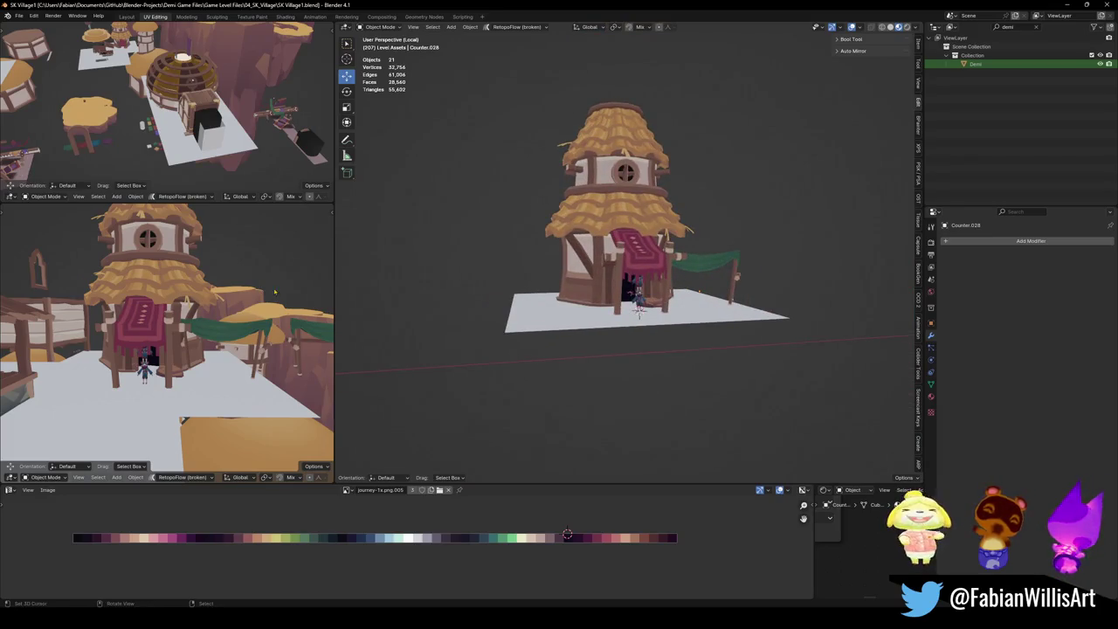
{"action": "scroll", "coordinate": [611, 265], "scroll_direction": "up", "scroll_amount": 3}
{"action": "middle_click_drag", "start_coordinate": [610, 266], "coordinate": [666, 266]}
{"action": "left_click", "coordinate": [655, 266]}
{"action": "left_click", "coordinate": [666, 266], "text": "shift"}
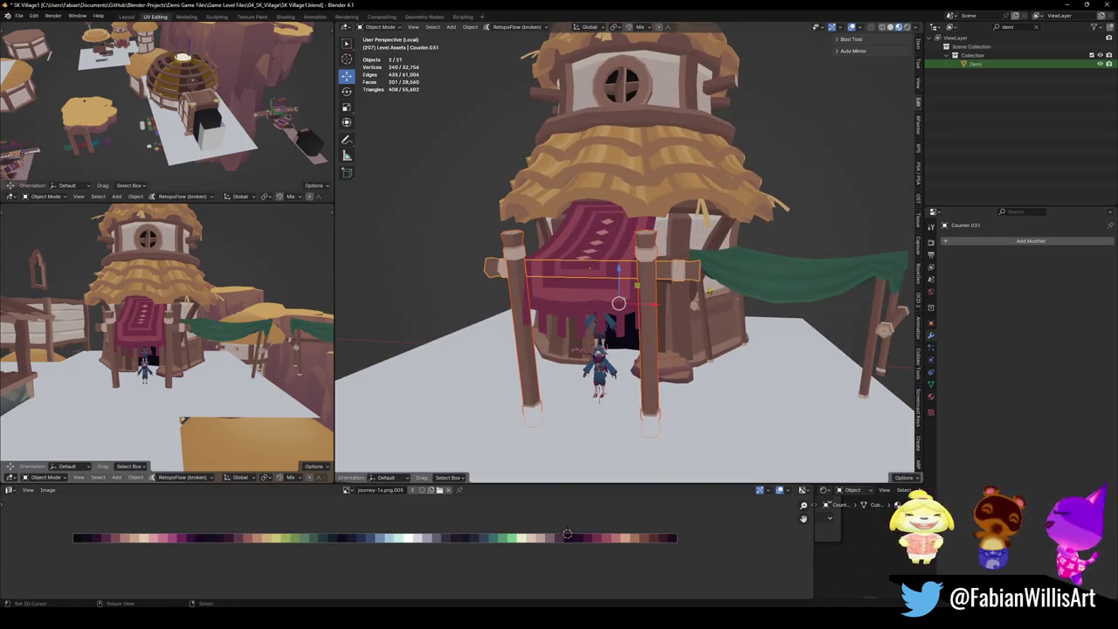
{"action": "middle_click_drag", "start_coordinate": [619, 303], "coordinate": [542, 297]}
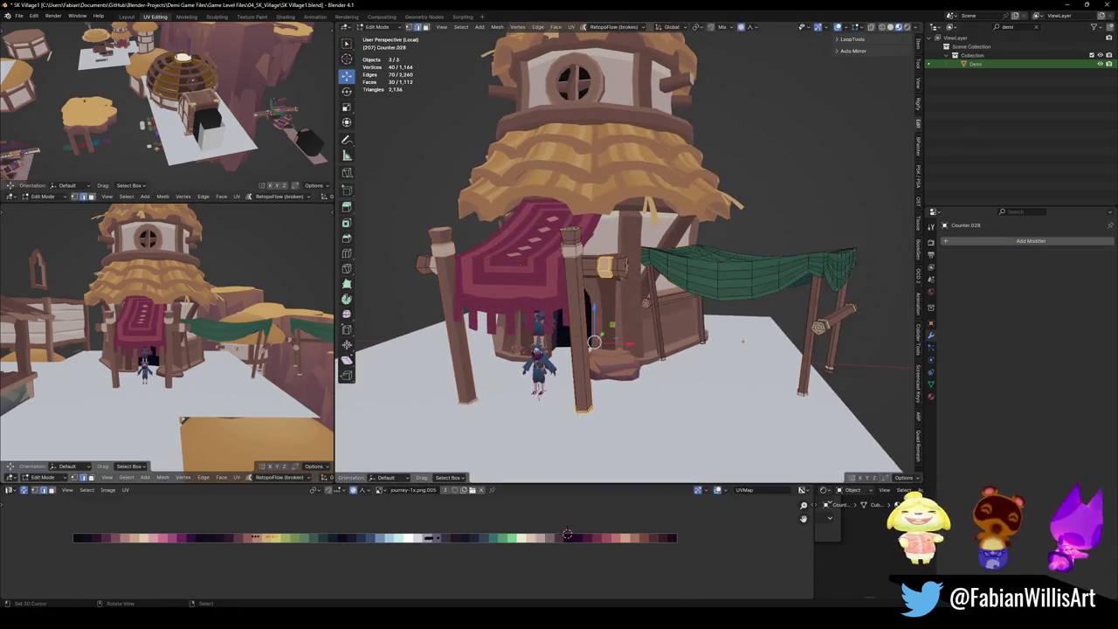
{"action": "key", "text": "Tab"}
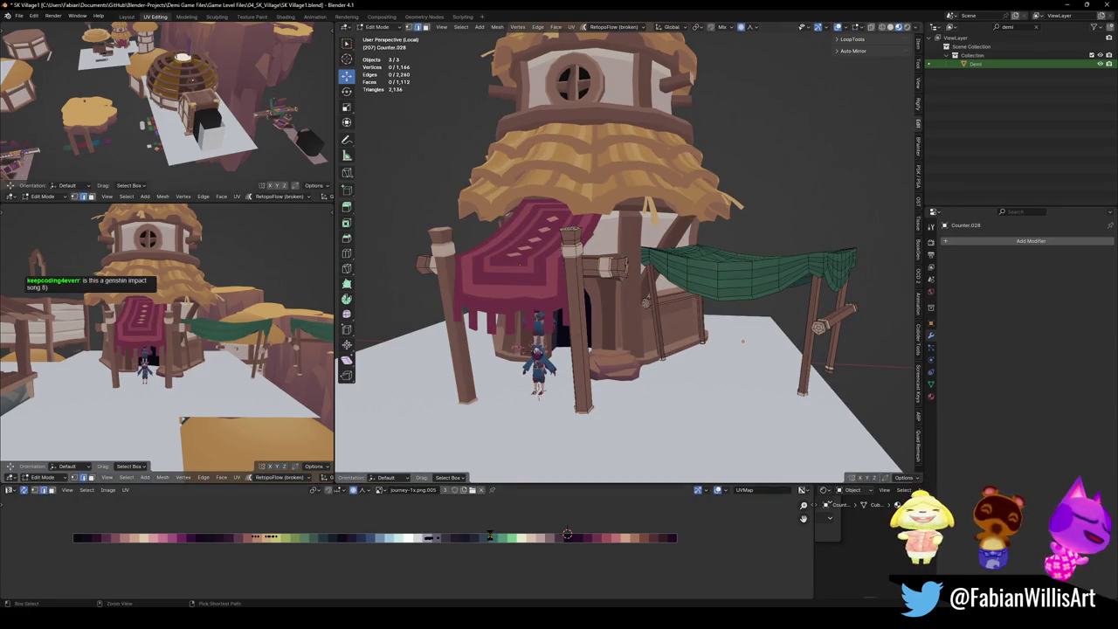
{"action": "key", "text": "ctrl+s"}
Make Counter.030 the active edited object and box-select, then clear, palette UVs.
{"action": "key", "text": "a"}
{"action": "key", "text": "alt+a"}
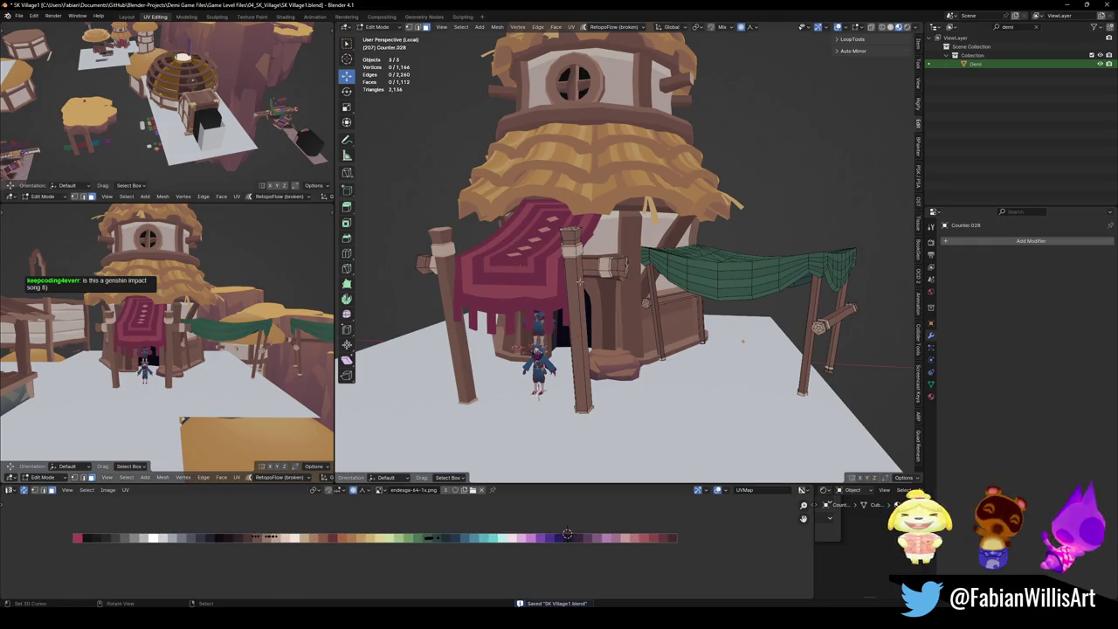
{"action": "left_click", "coordinate": [580, 280]}
{"action": "left_click_drag", "start_coordinate": [292, 529], "coordinate": [264, 548]}
{"action": "left_click", "coordinate": [276, 543]}
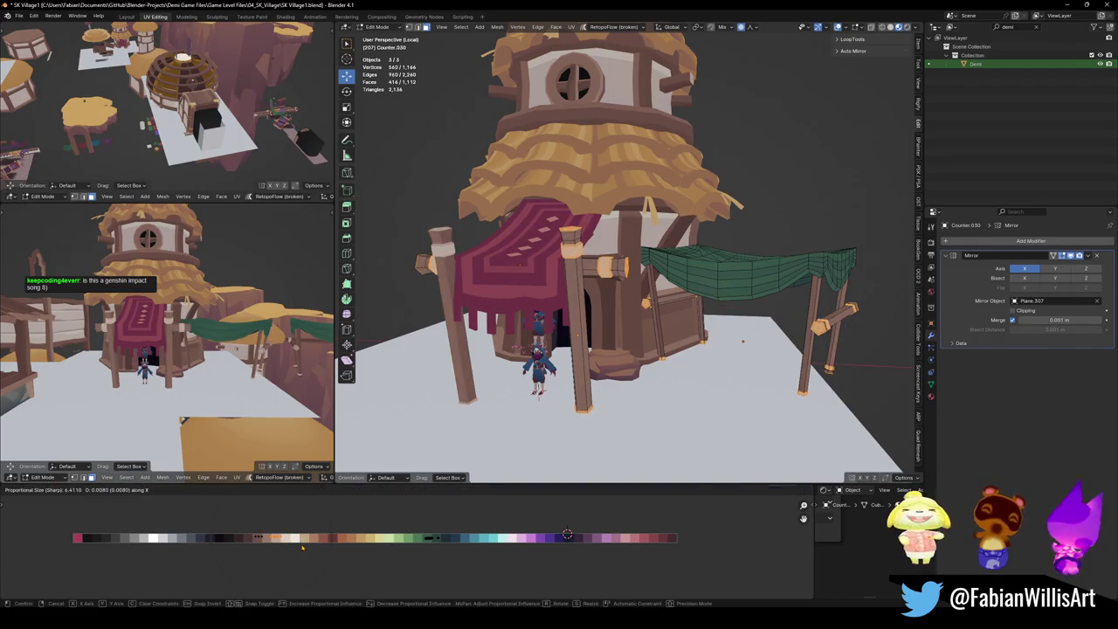
Select one doorway post's connected UVs and slide them along X onto a new palette swatch.
{"action": "scroll", "coordinate": [273, 543], "scroll_direction": "up", "scroll_amount": 2}
{"action": "scroll", "coordinate": [297, 545], "scroll_direction": "up", "scroll_amount": 2}
{"action": "scroll", "coordinate": [332, 547], "scroll_direction": "down", "scroll_amount": 3}
{"action": "scroll", "coordinate": [354, 551], "scroll_direction": "up", "scroll_amount": 2}
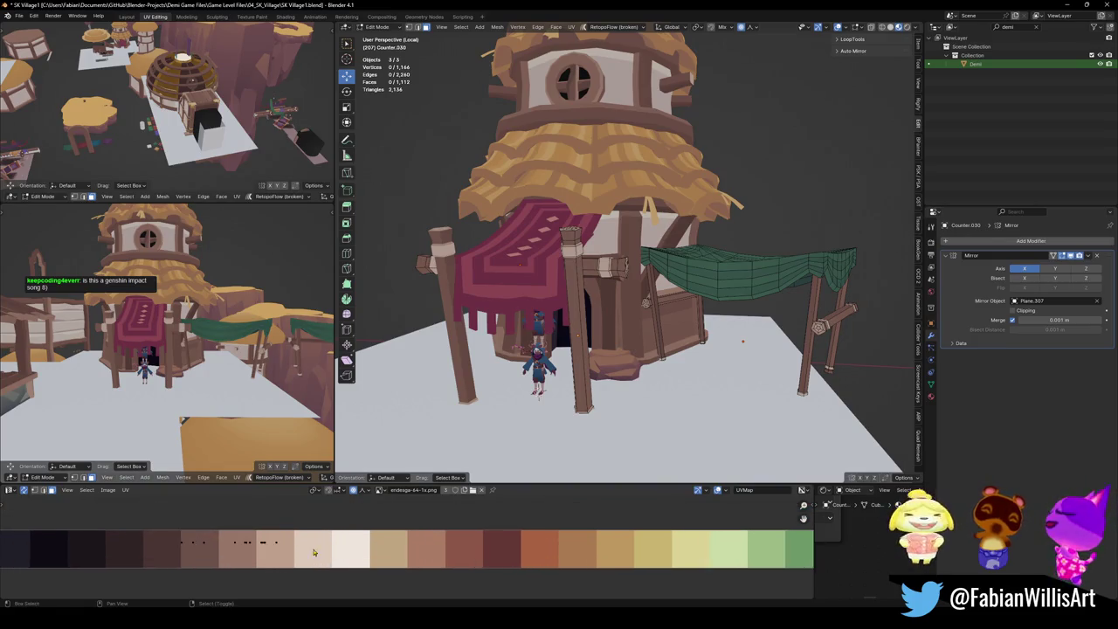
{"action": "scroll", "coordinate": [331, 557], "scroll_direction": "up", "scroll_amount": 1}
{"action": "key", "text": "l"}
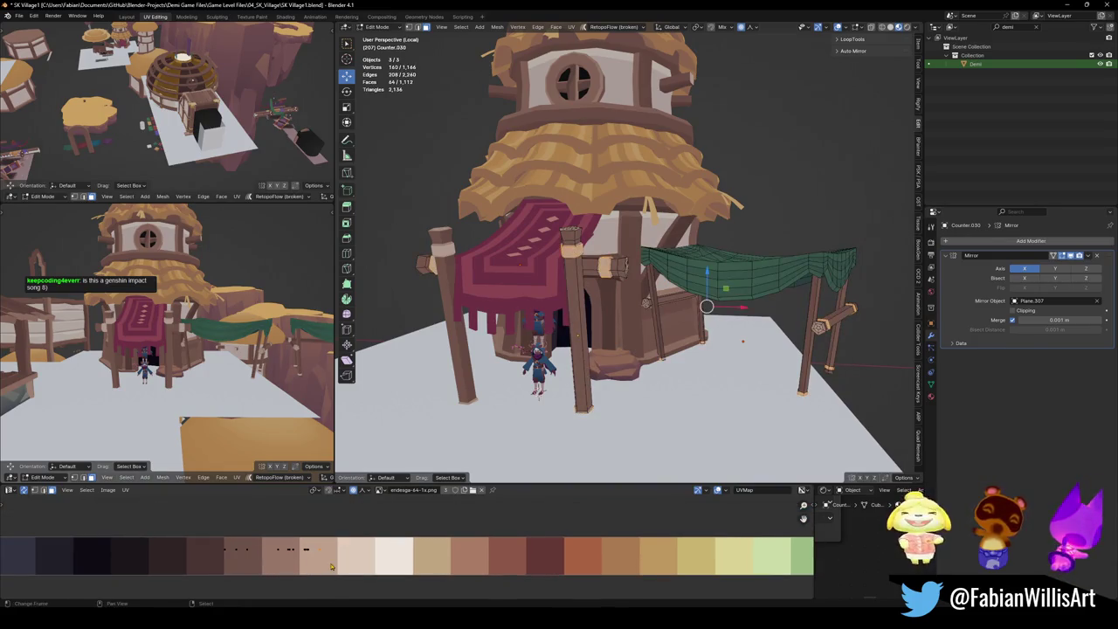
{"action": "key", "text": "g"}
{"action": "key", "text": "x"}
{"action": "left_click", "coordinate": [398, 572]}
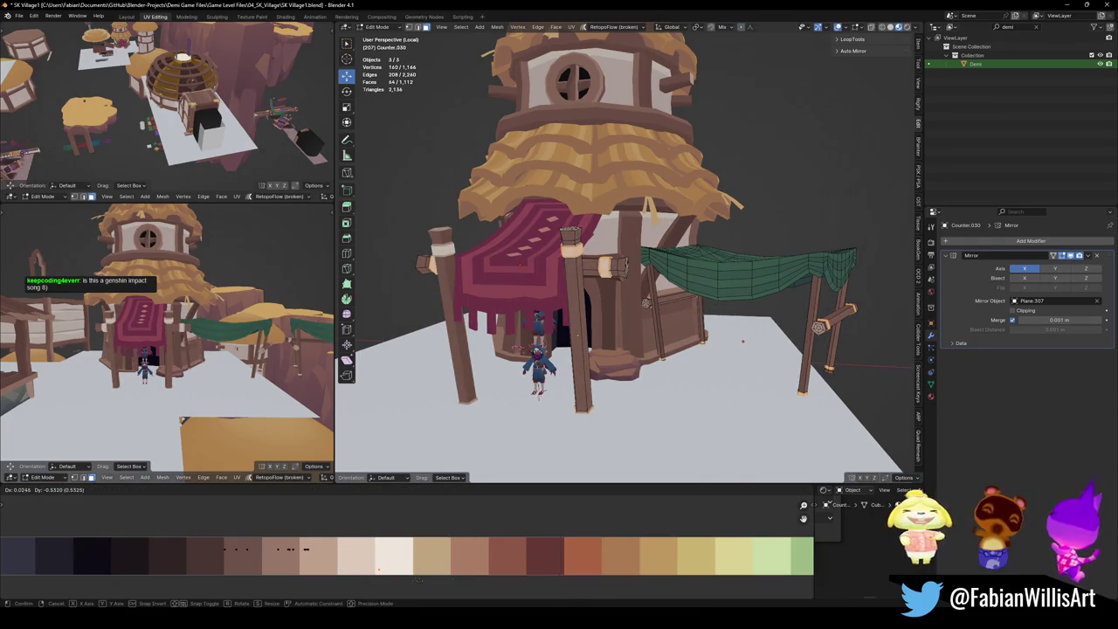
Try moving more connected pole parts onto another colour, then undo the move.
{"action": "key", "text": "l"}
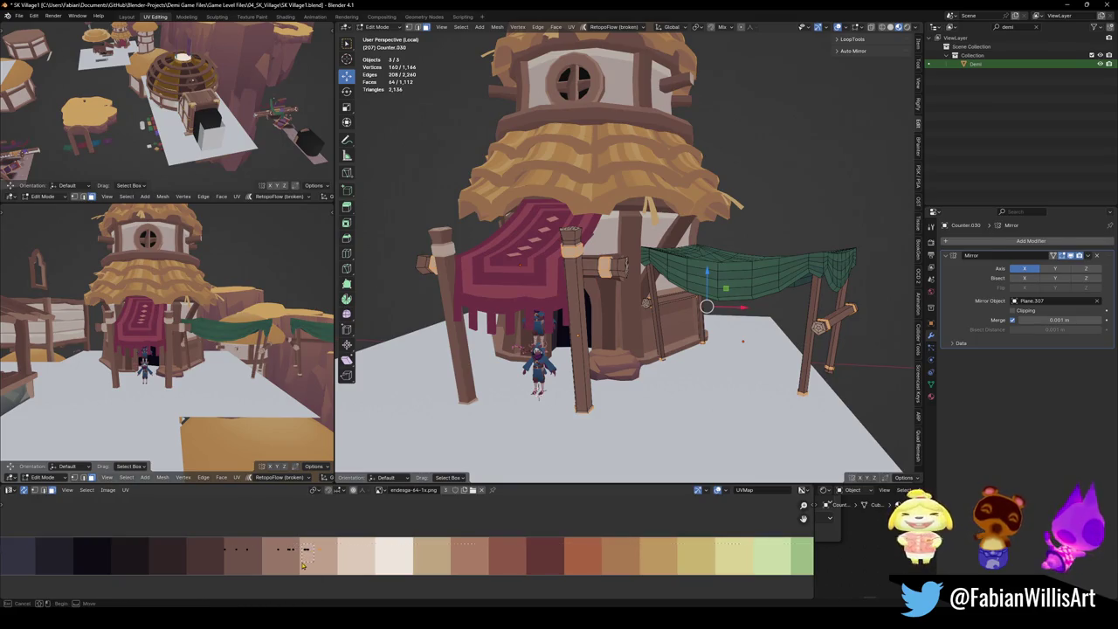
{"action": "key", "text": "g"}
{"action": "left_click", "coordinate": [328, 552]}
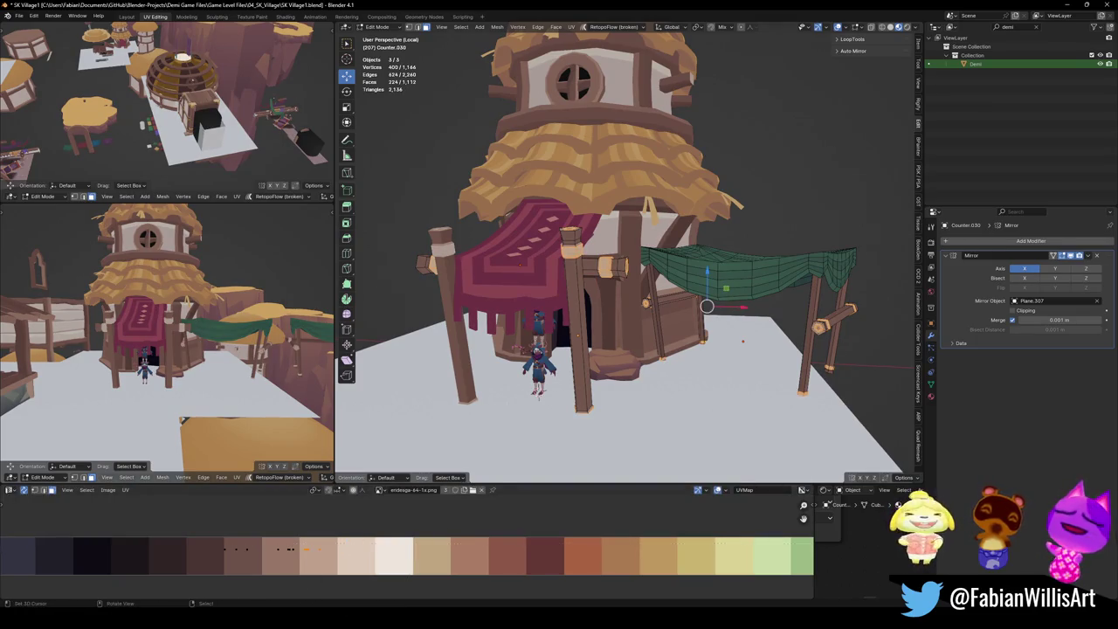
{"action": "key", "text": "ctrl+z"}
{"action": "key", "text": "ctrl+z"}
Bring the lighter brown swatches into view and select individual pole pieces in the UV editor.
{"action": "scroll", "coordinate": [224, 565], "scroll_direction": "up", "scroll_amount": 4}
{"action": "middle_click_drag", "start_coordinate": [224, 565], "coordinate": [291, 569]}
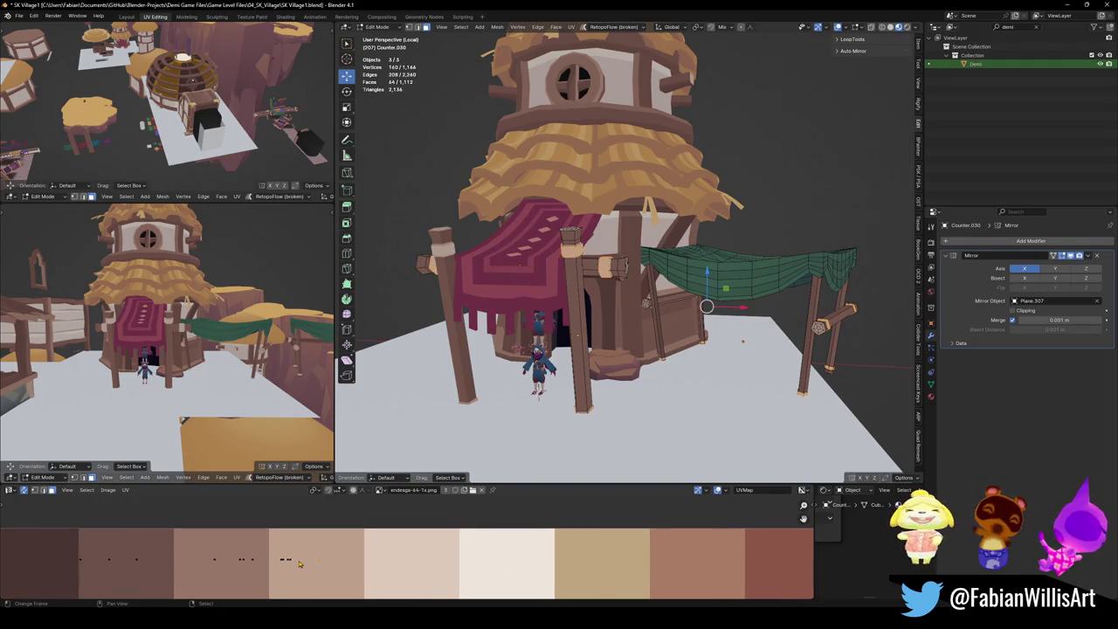
{"action": "key", "text": "c"}
{"action": "left_click", "coordinate": [298, 564]}
{"action": "right_click", "coordinate": [298, 564]}
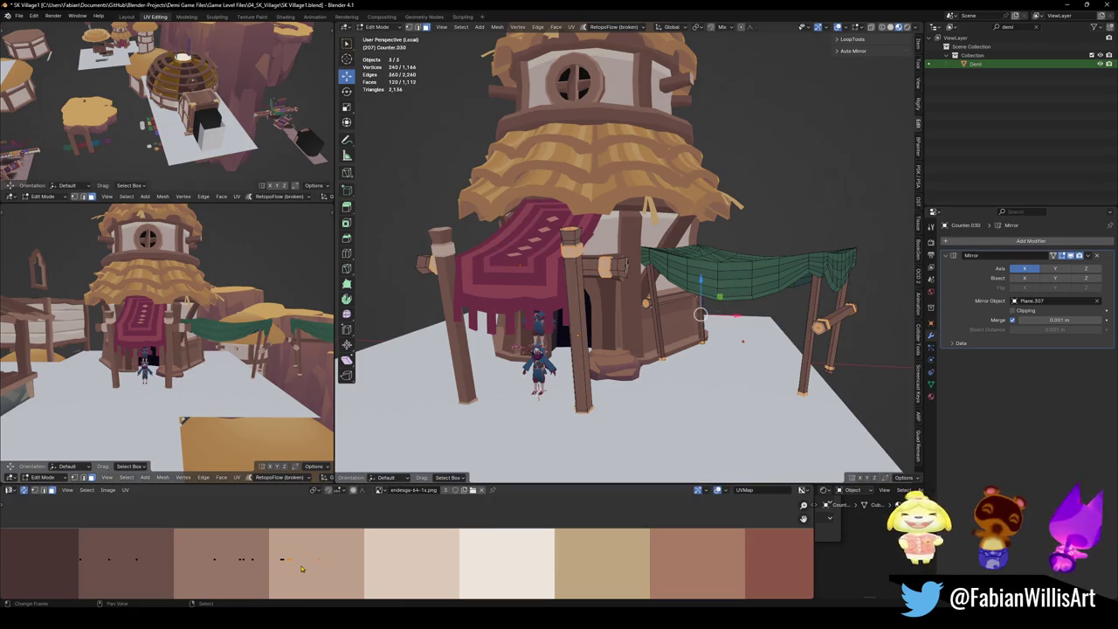
{"action": "left_click", "coordinate": [311, 568]}
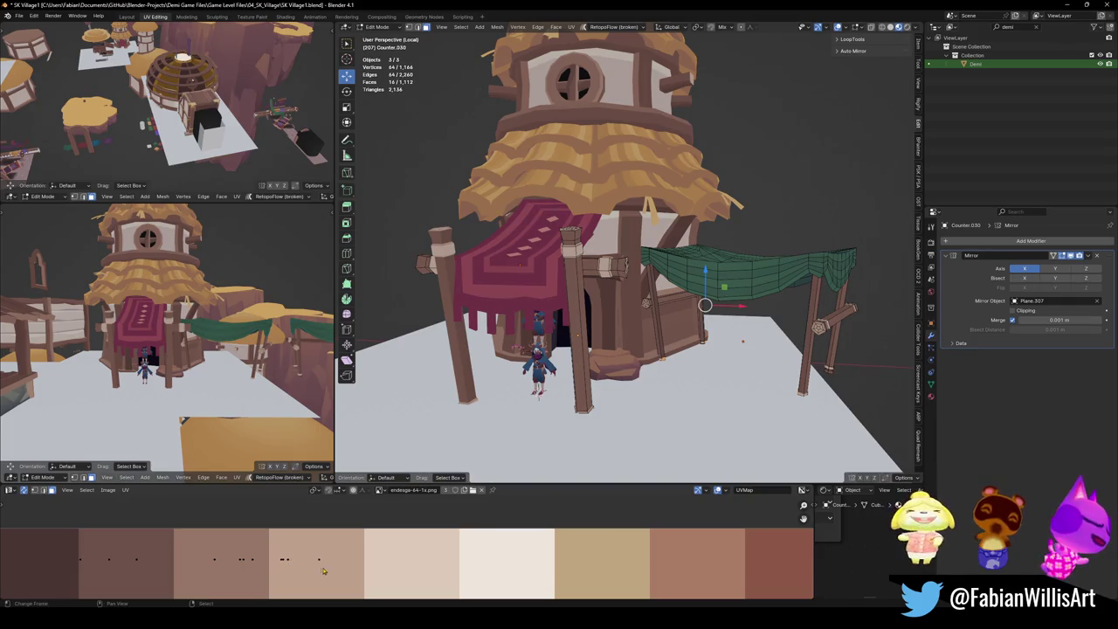
{"action": "left_click", "coordinate": [330, 568], "text": "shift"}
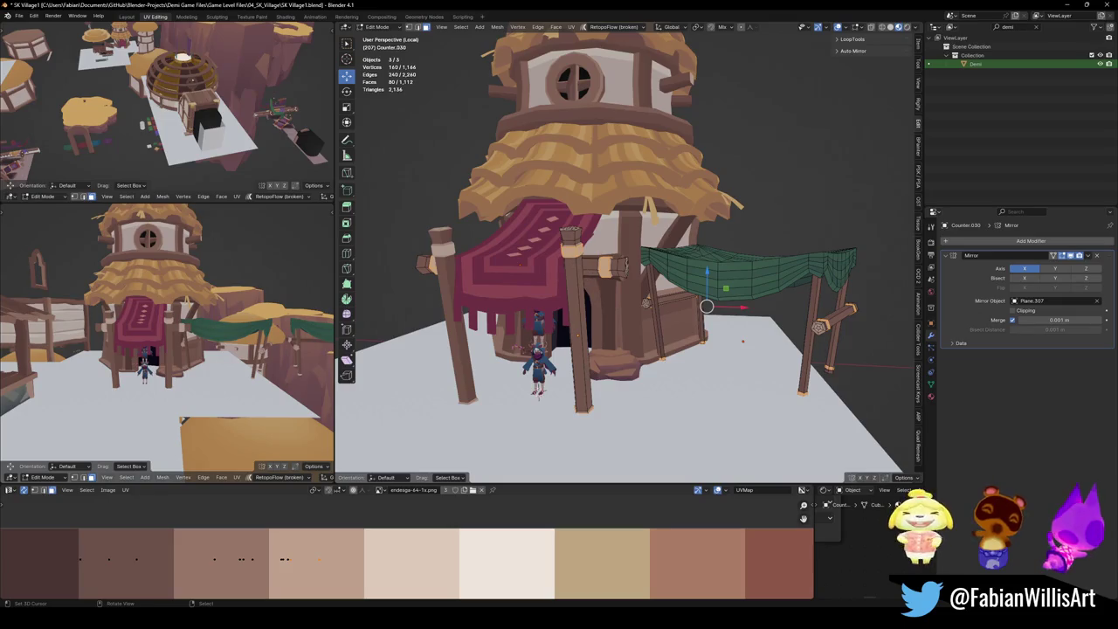
Reselect two pole parts and move their UVs onto a new palette swatch.
{"action": "key", "text": "c"}
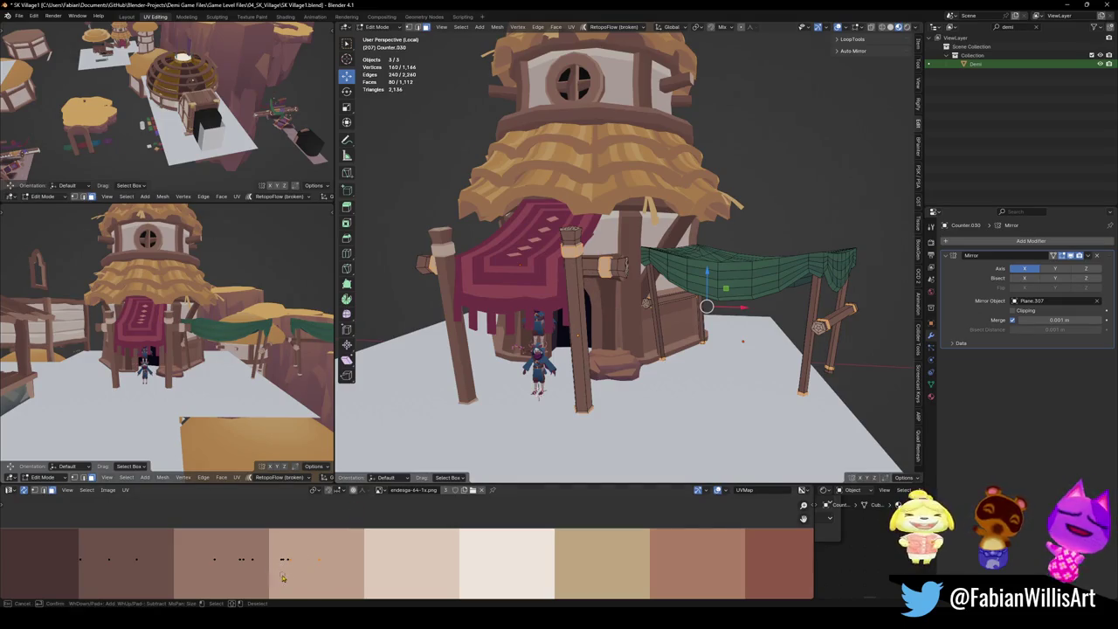
{"action": "left_click", "coordinate": [284, 561]}
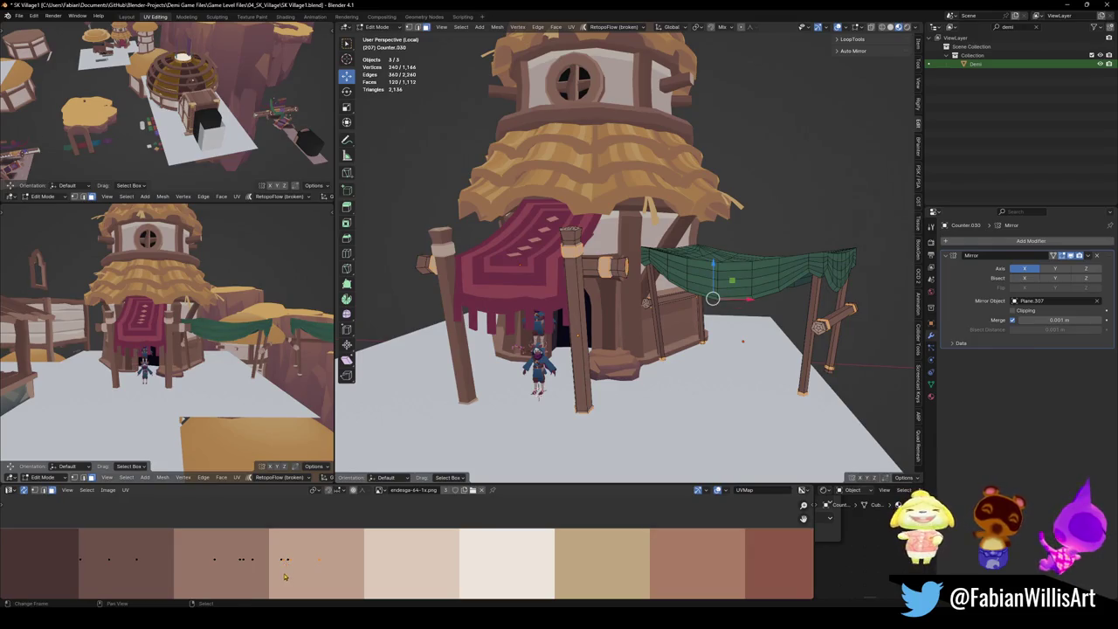
{"action": "middle_click", "coordinate": [281, 564]}
{"action": "left_click", "coordinate": [281, 563]}
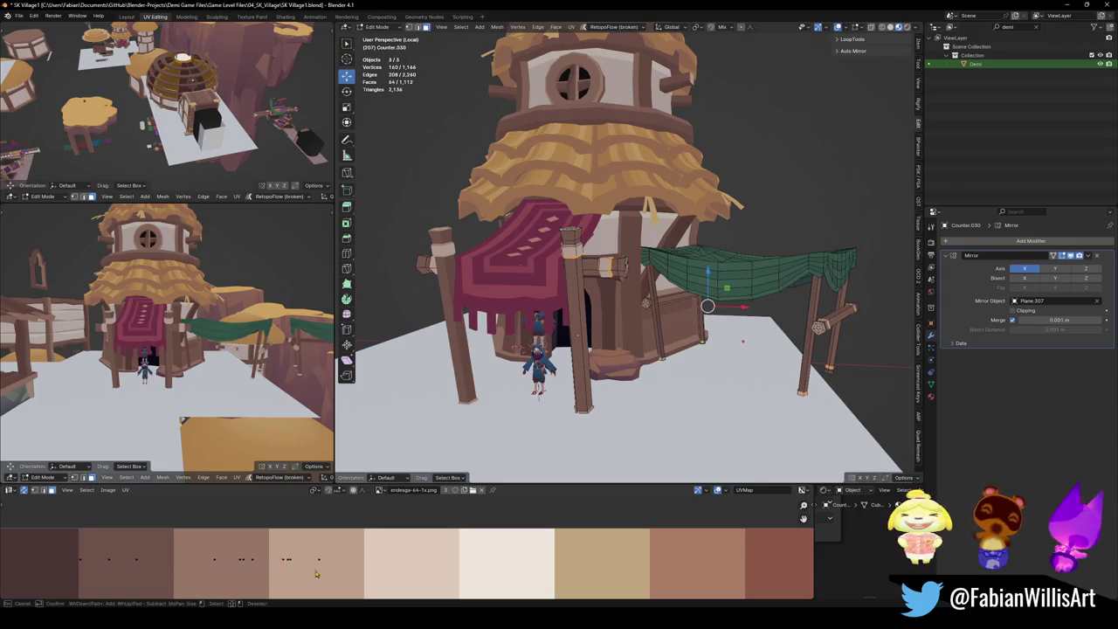
{"action": "left_click", "coordinate": [318, 563]}
{"action": "key", "text": "Escape"}
{"action": "key", "text": "g"}
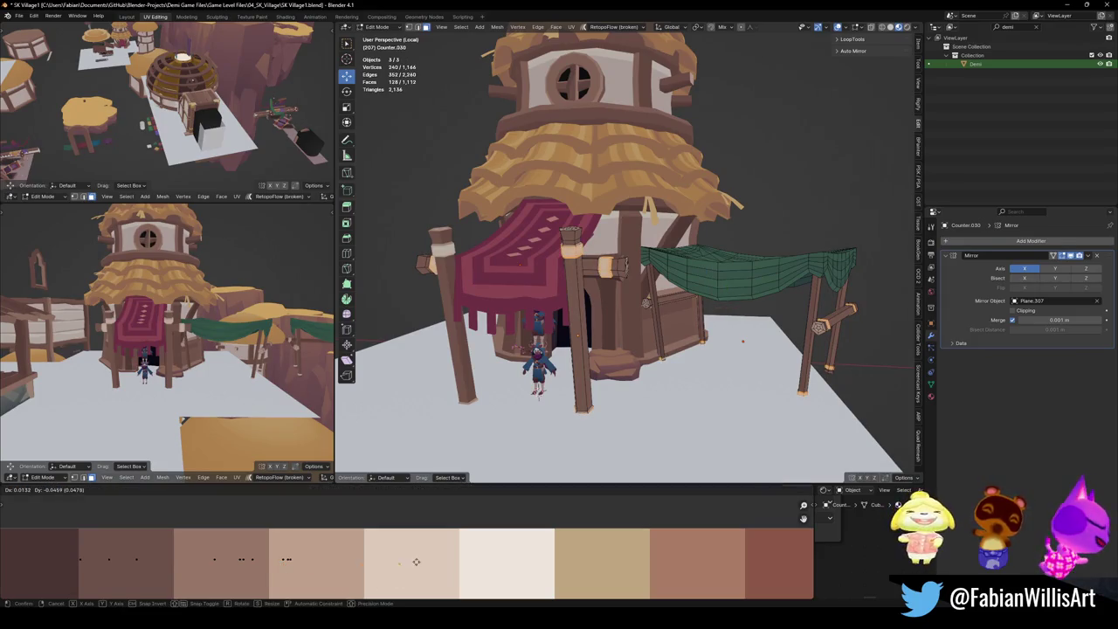
{"action": "key", "text": "Escape"}
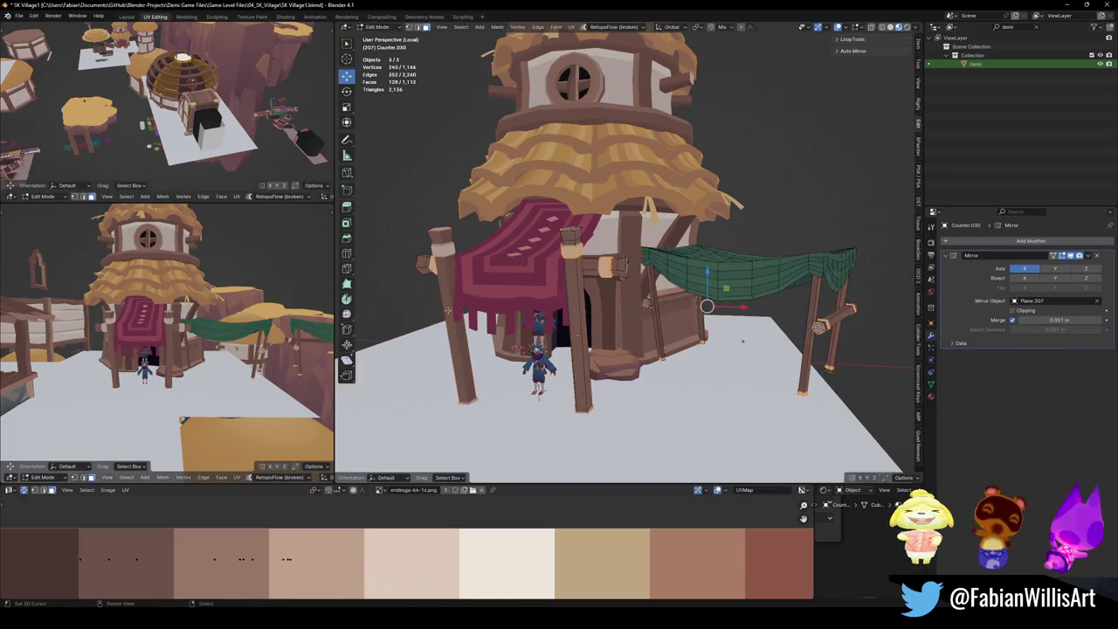
{"action": "key", "text": "g"}
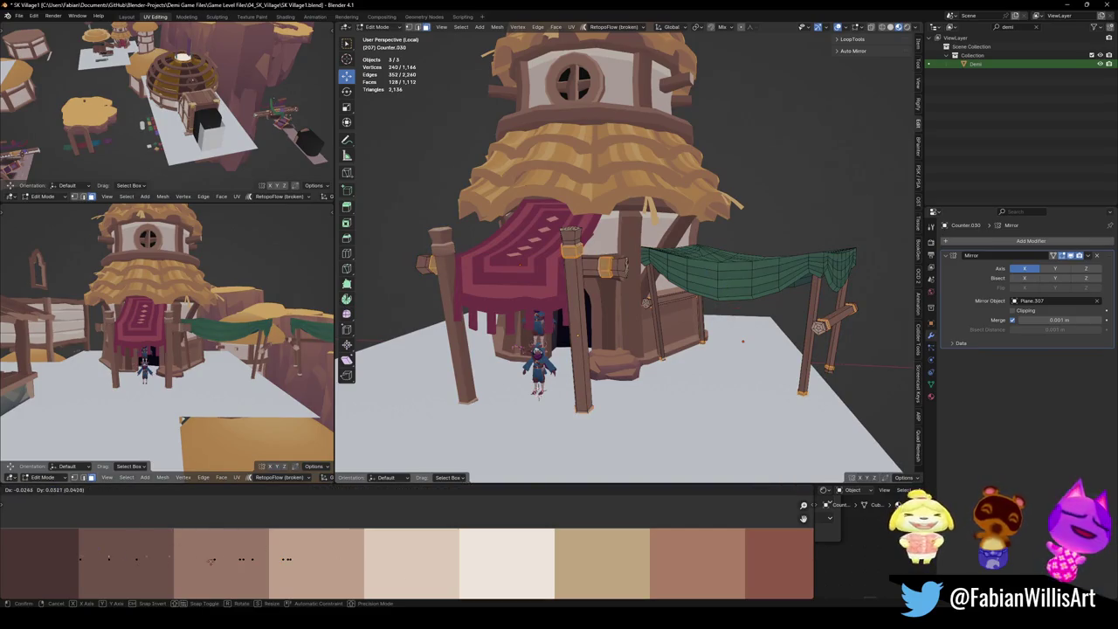
{"action": "left_click", "coordinate": [176, 564]}
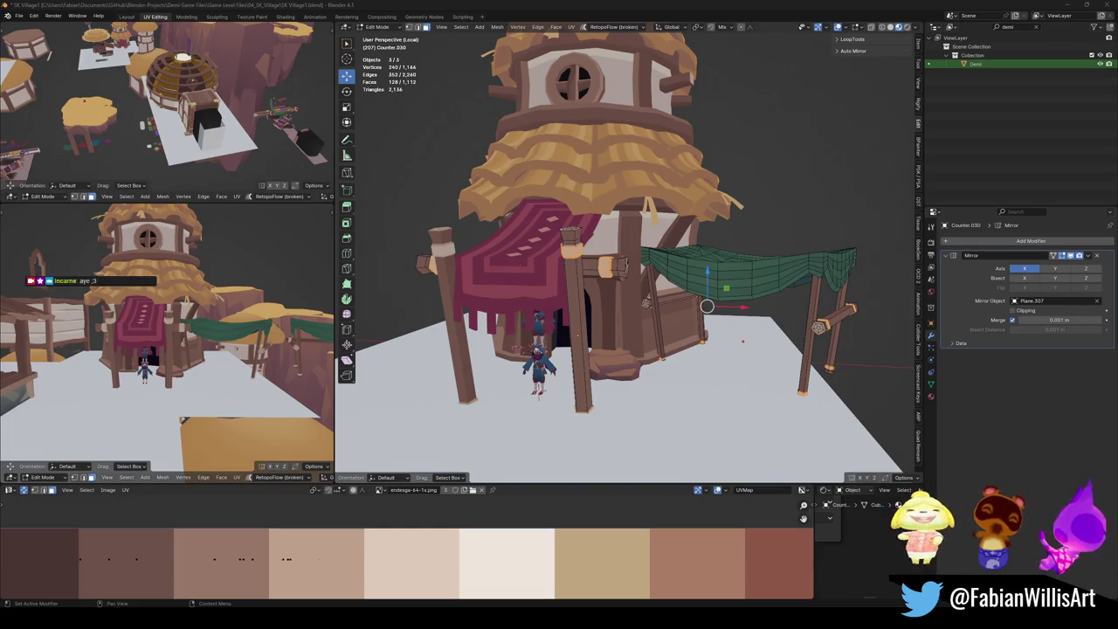
{"action": "scroll", "coordinate": [381, 539], "scroll_direction": "down", "scroll_amount": 3}
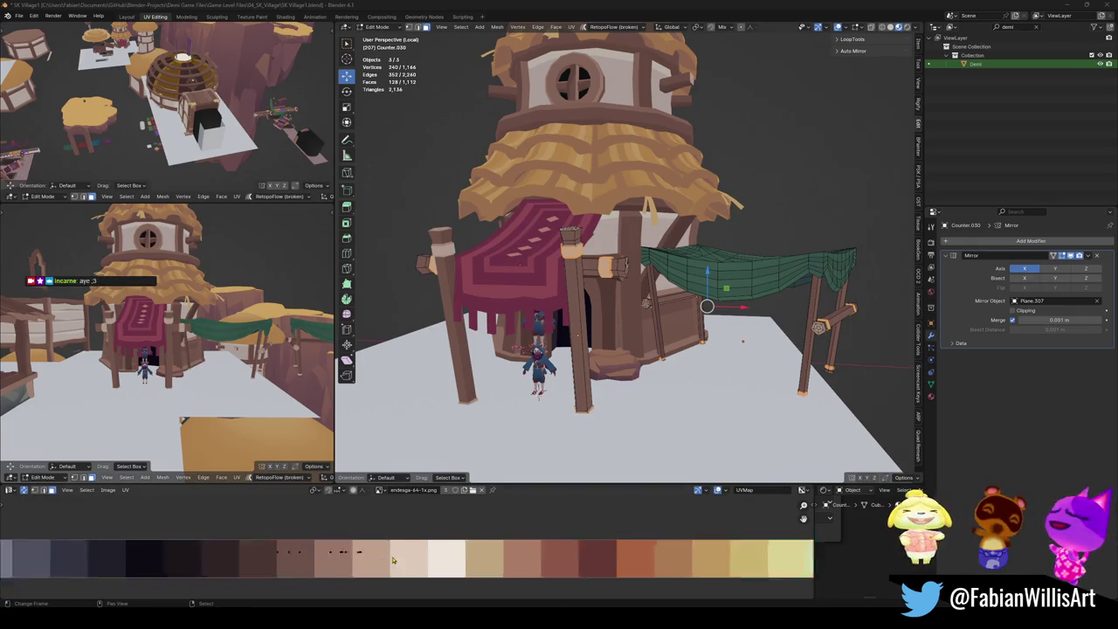
{"action": "scroll", "coordinate": [453, 569], "scroll_direction": "down", "scroll_amount": 4}
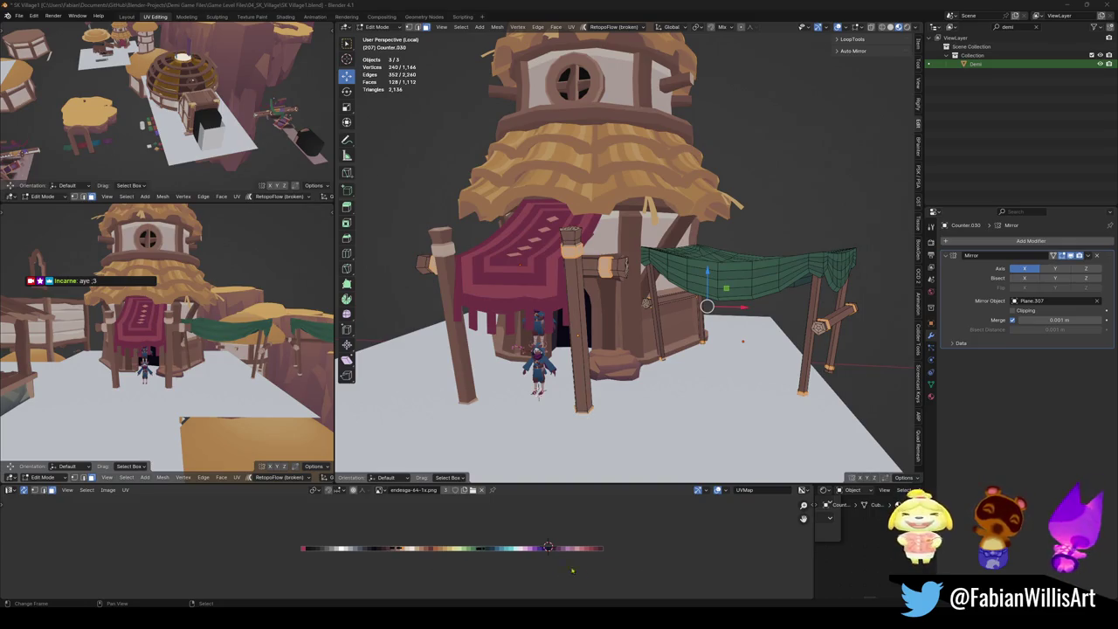
Slide the pole UVs horizontally to orange, save SK Village1.blend, and return to Object Mode.
{"action": "key", "text": "g"}
{"action": "key", "text": "x"}
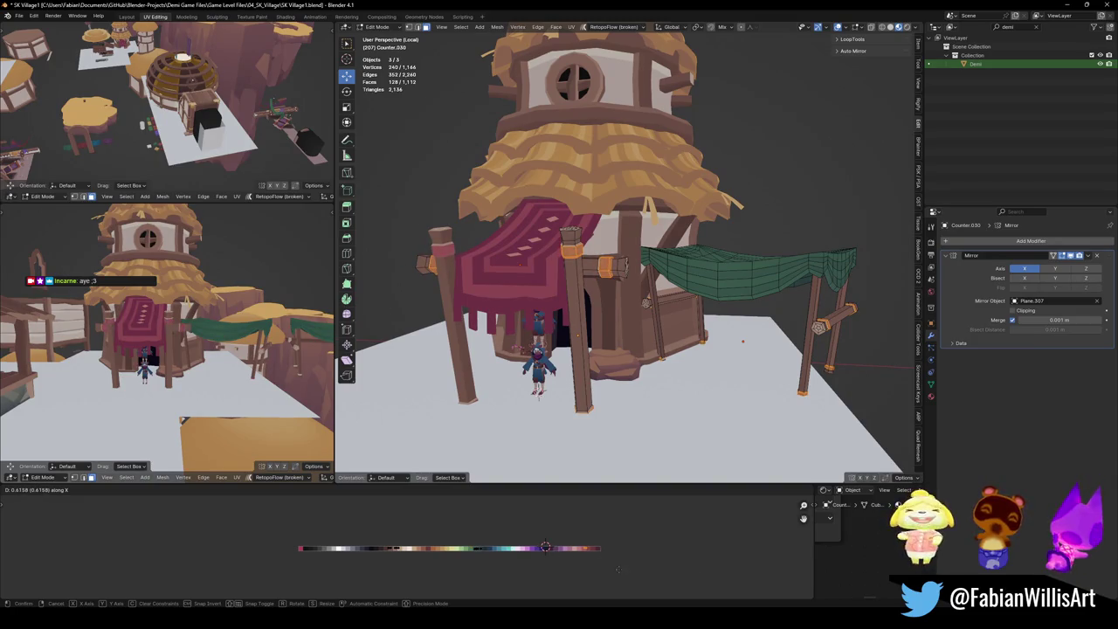
{"action": "left_click", "coordinate": [630, 566]}
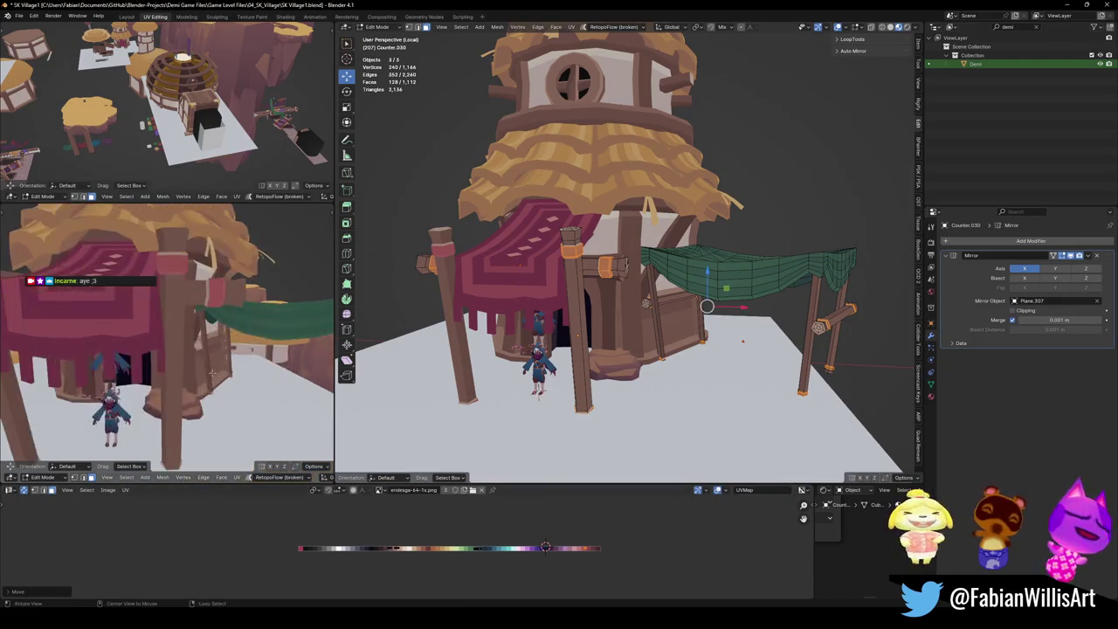
{"action": "key", "text": "g"}
{"action": "key", "text": "x"}
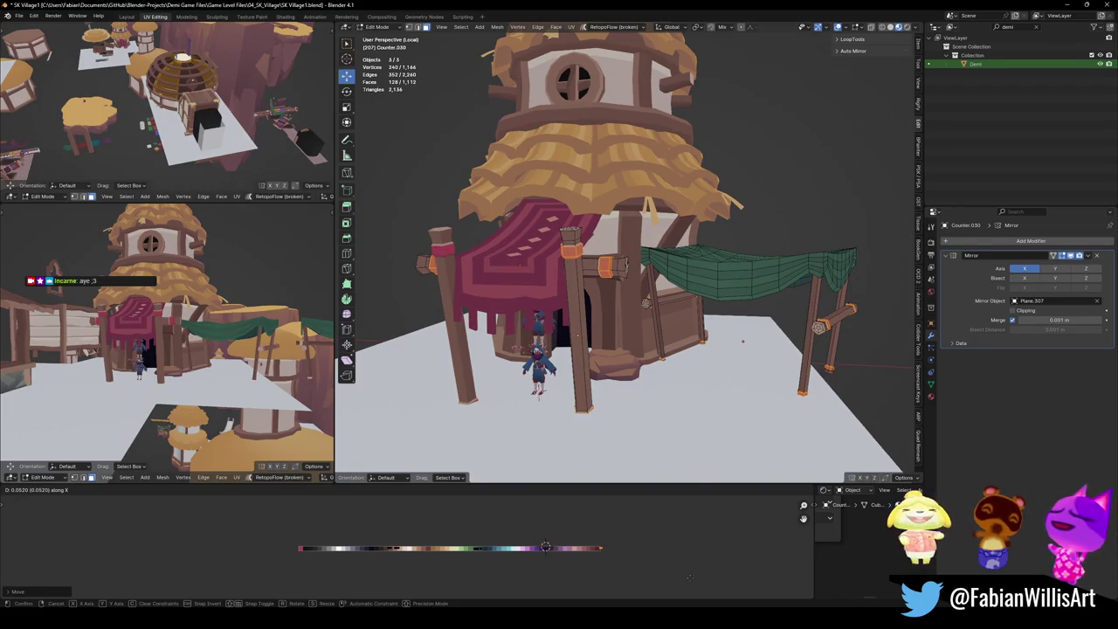
{"action": "left_click", "coordinate": [689, 577]}
{"action": "mouse_move", "coordinate": [214, 374]}
{"action": "middle_mouse_down"}
{"action": "mouse_move", "coordinate": [262, 367]}
{"action": "mouse_move", "coordinate": [236, 345]}
{"action": "middle_mouse_up"}
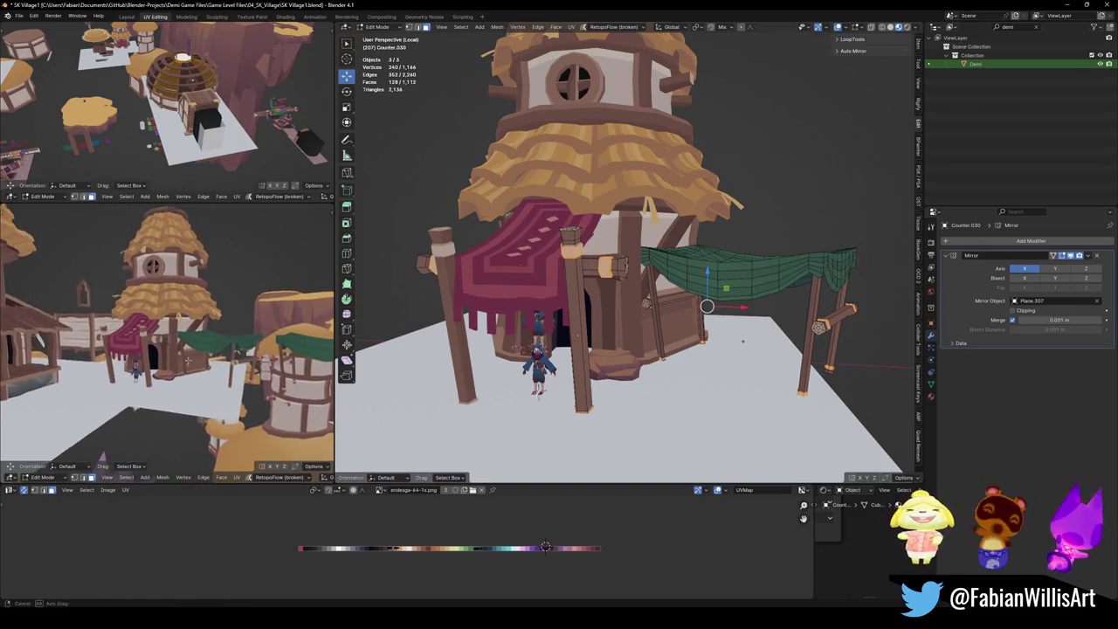
{"action": "key", "text": "ctrl+s"}
{"action": "key", "text": "Tab"}
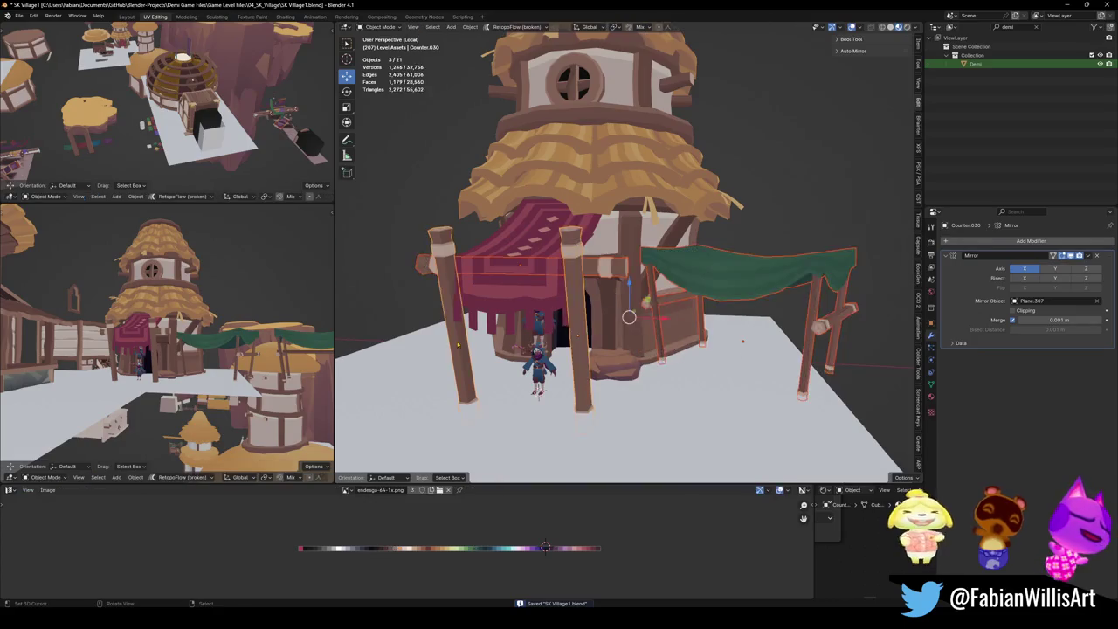
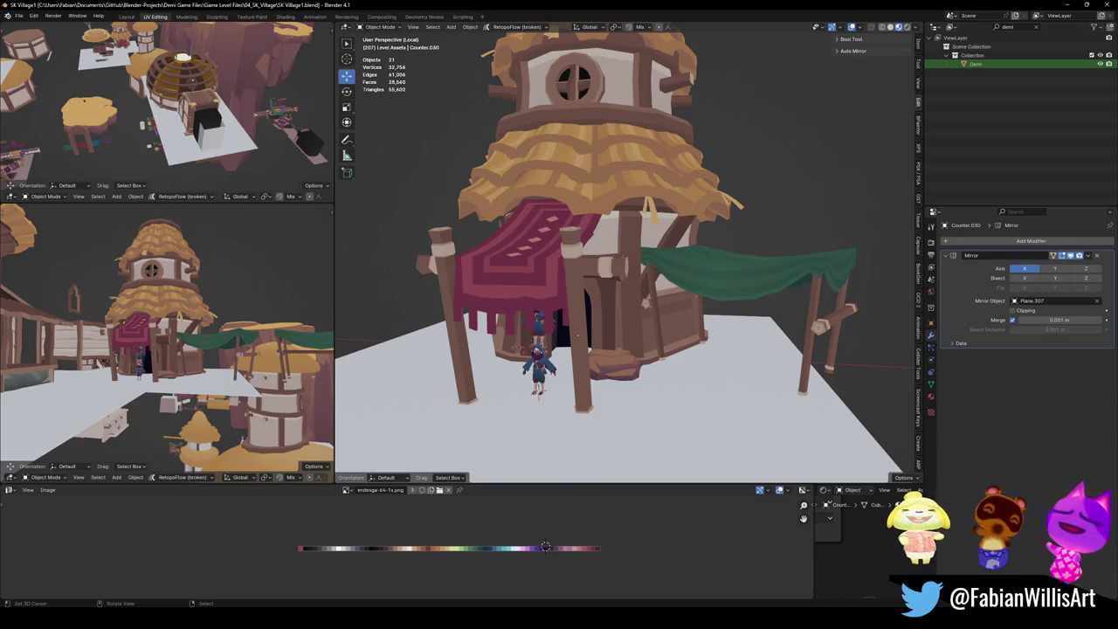
Save the scene and orbit around the tower house to inspect it from several angles.
{"action": "key", "text": "ctrl+s"}
{"action": "mouse_move", "coordinate": [641, 379]}
{"action": "middle_mouse_down"}
{"action": "mouse_move", "coordinate": [629, 329]}
{"action": "mouse_move", "coordinate": [652, 358]}
{"action": "middle_mouse_up"}
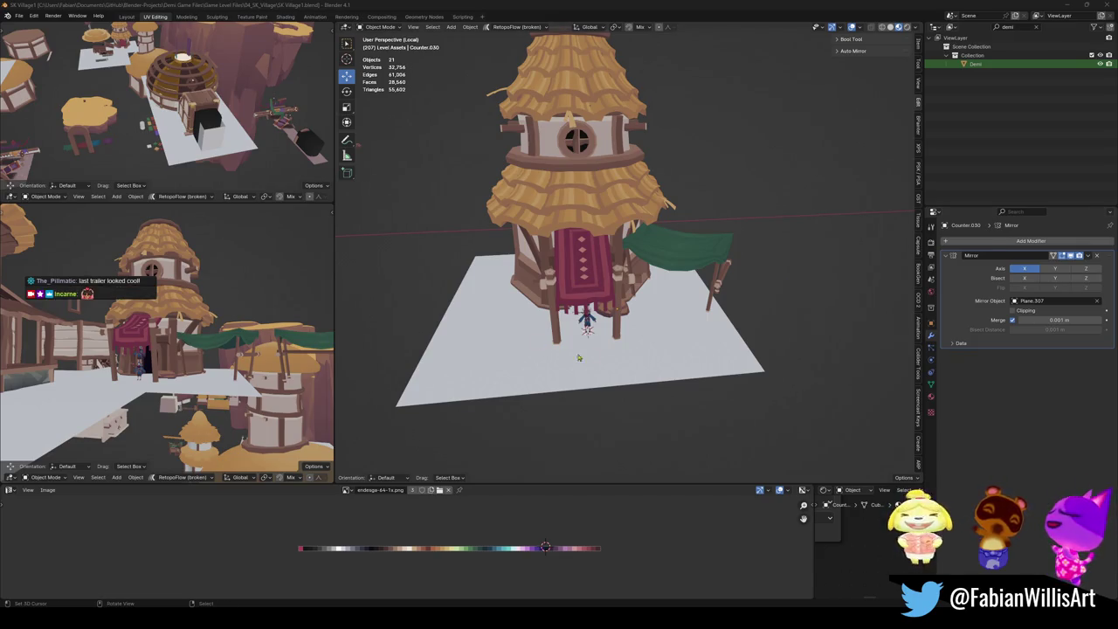
{"action": "middle_click_drag", "start_coordinate": [562, 354], "coordinate": [576, 332]}
{"action": "mouse_move", "coordinate": [201, 358]}
{"action": "middle_mouse_down"}
{"action": "mouse_move", "coordinate": [221, 353]}
{"action": "mouse_move", "coordinate": [220, 363]}
{"action": "middle_mouse_up"}
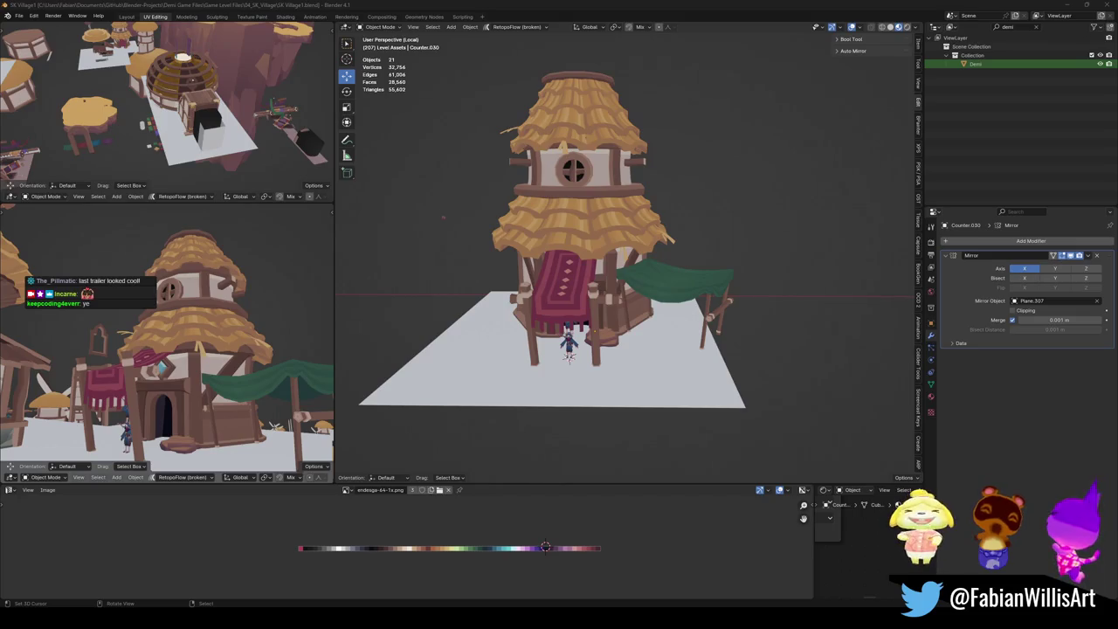
{"action": "scroll", "coordinate": [569, 350], "scroll_direction": "up", "scroll_amount": 3}
{"action": "scroll", "coordinate": [586, 346], "scroll_direction": "up", "scroll_amount": 2}
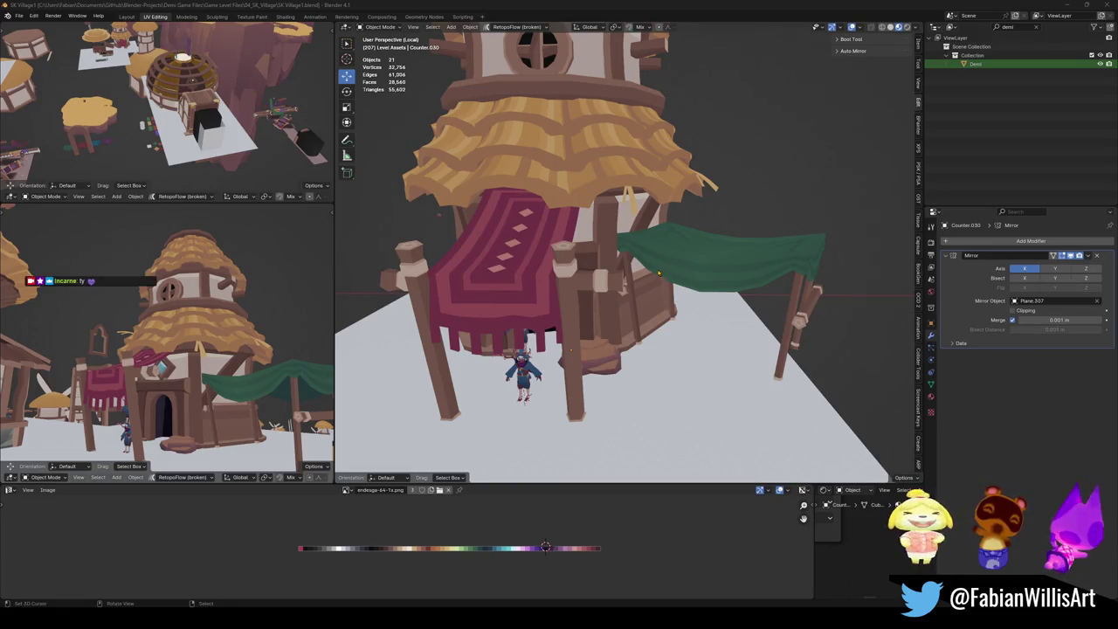
{"action": "scroll", "coordinate": [663, 269], "scroll_direction": "down", "scroll_amount": 5}
{"action": "mouse_move", "coordinate": [663, 268]}
{"action": "middle_mouse_down"}
{"action": "mouse_move", "coordinate": [681, 292]}
{"action": "mouse_move", "coordinate": [664, 262]}
{"action": "middle_mouse_up"}
Select all tower house parts and move them into place with an axis-constrained grab.
{"action": "key", "text": "a"}
{"action": "scroll", "coordinate": [166, 350], "scroll_direction": "down", "scroll_amount": 5}
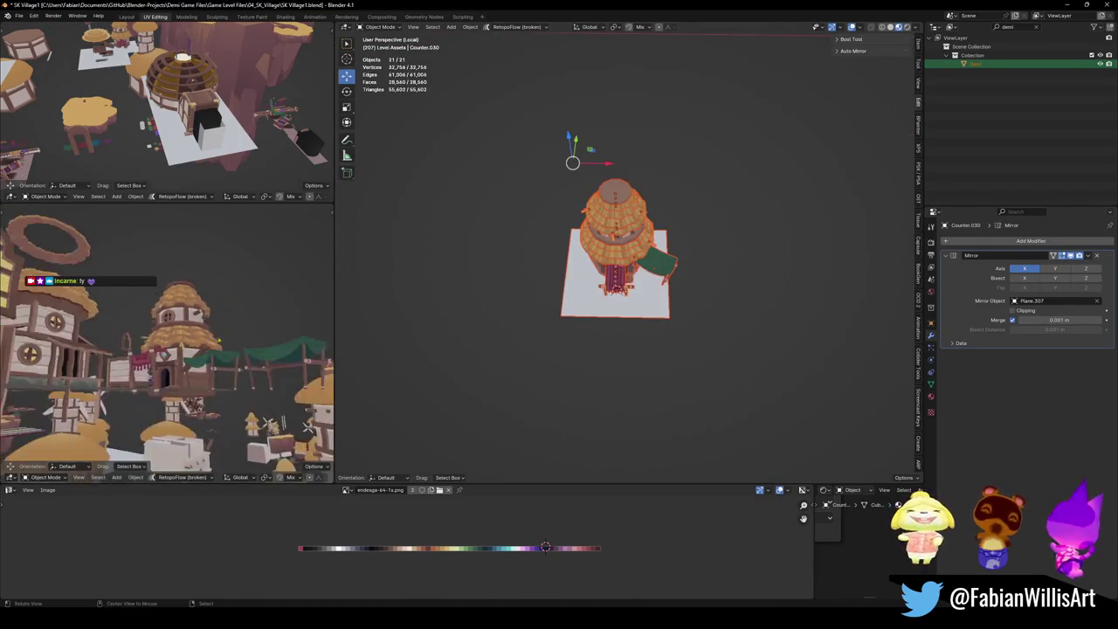
{"action": "middle_click_drag", "start_coordinate": [166, 349], "coordinate": [201, 332]}
{"action": "key", "text": "g"}
{"action": "key", "text": "shift+z"}
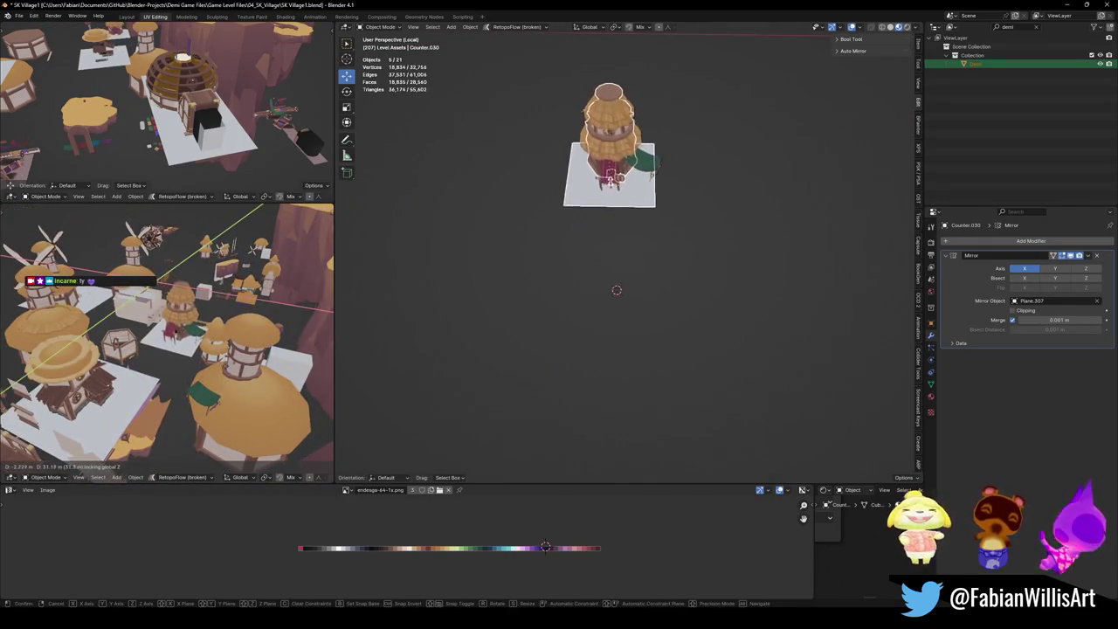
{"action": "scroll", "coordinate": [213, 374], "scroll_direction": "down", "scroll_amount": 4}
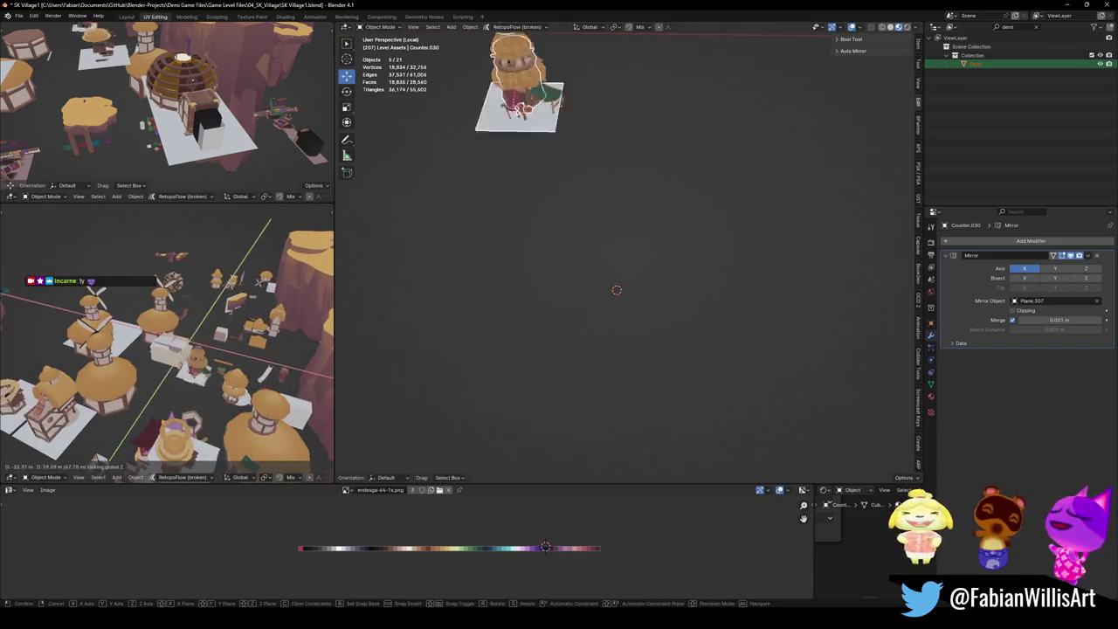
{"action": "key", "text": "Return"}
Frame the house in view, deselect it and save SK Village1.blend.
{"action": "key", "text": "a"}
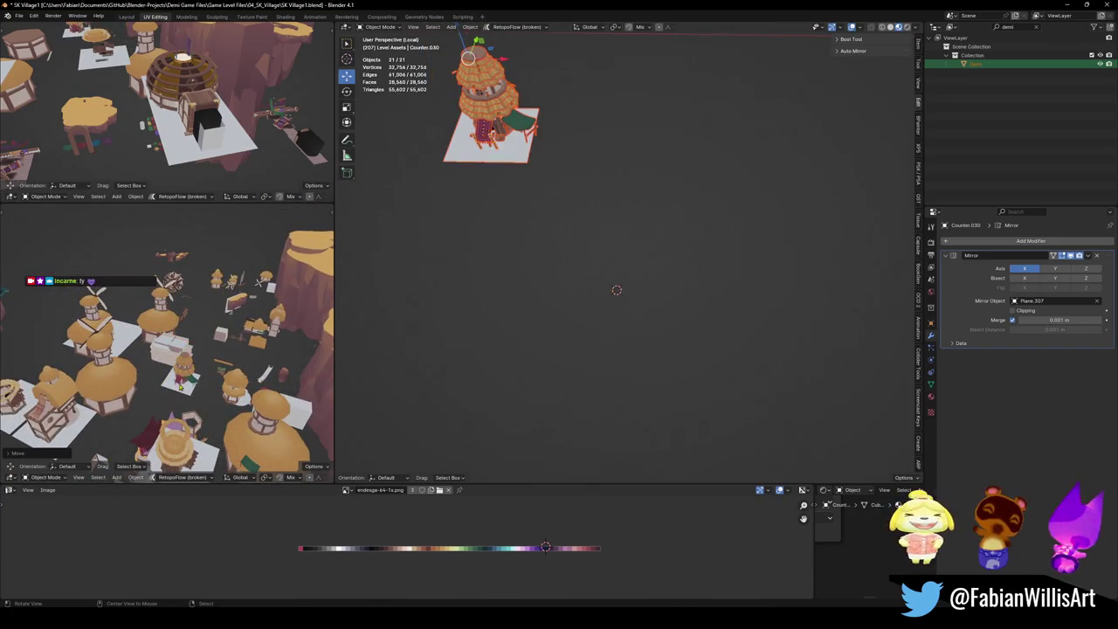
{"action": "key", "text": "KP_Decimal"}
{"action": "key", "text": "alt+a"}
{"action": "key", "text": "ctrl+s"}
{"action": "scroll", "coordinate": [203, 352], "scroll_direction": "up", "scroll_amount": 2}
Scale up the ground plane Plane.306 under the house.
{"action": "left_click", "coordinate": [213, 377]}
{"action": "key", "text": "s"}
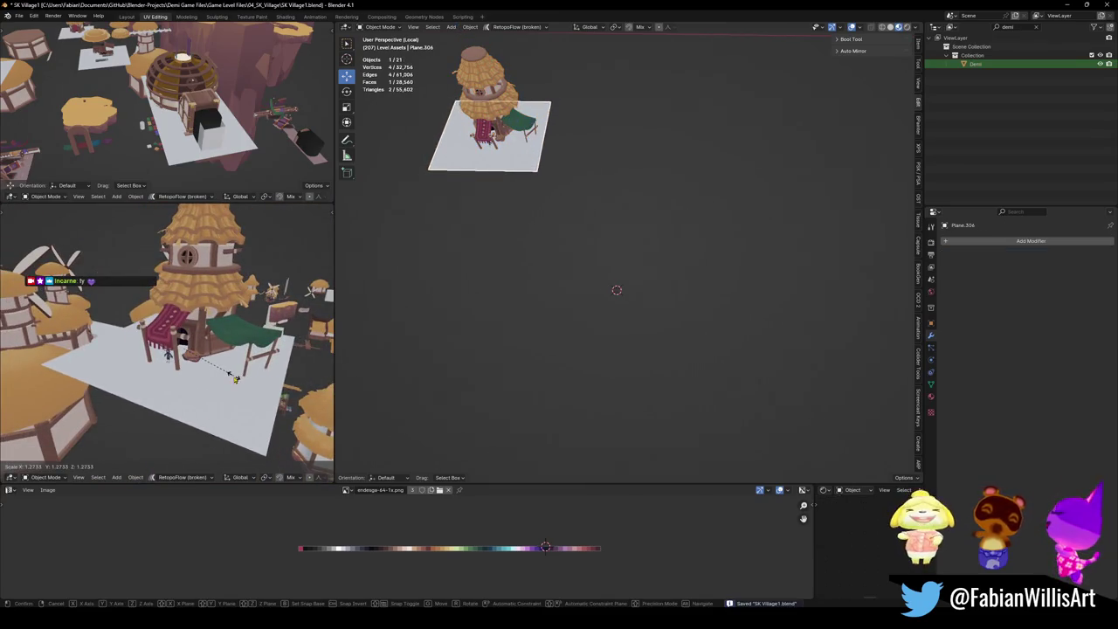
{"action": "left_click", "coordinate": [235, 377]}
{"action": "key", "text": "alt+a"}
Leave local view so the whole village shows again, and save the file.
{"action": "key", "text": "KP_Divide"}
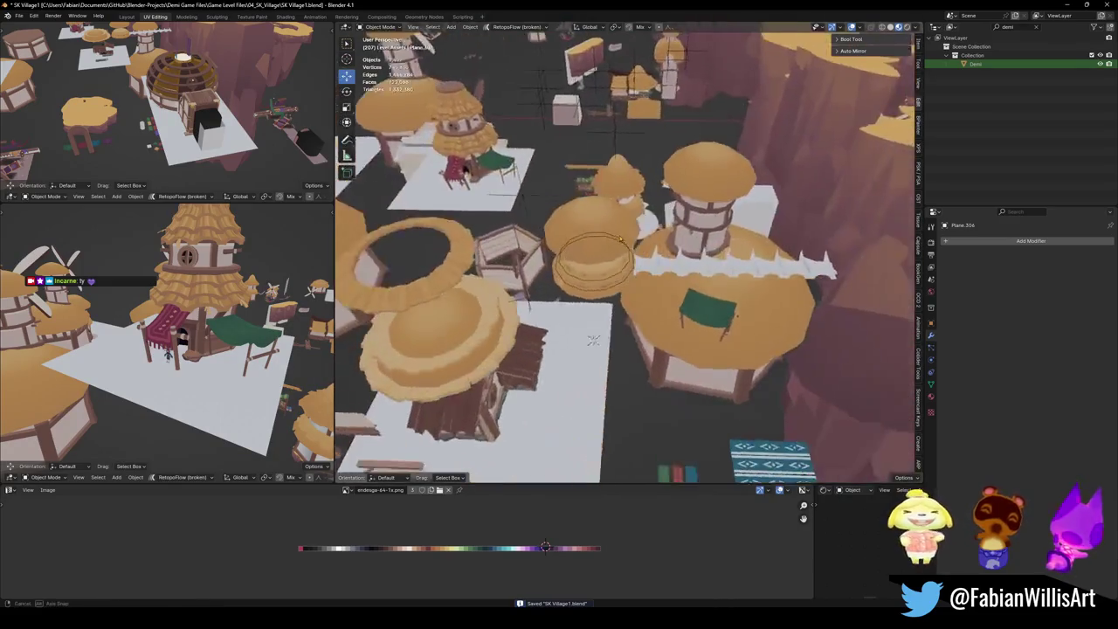
{"action": "scroll", "coordinate": [560, 133], "scroll_direction": "up", "scroll_amount": 3}
{"action": "key", "text": "ctrl+s"}
{"action": "mouse_move", "coordinate": [624, 254]}
{"action": "middle_mouse_down"}
{"action": "mouse_move", "coordinate": [611, 311]}
{"action": "mouse_move", "coordinate": [639, 314]}
{"action": "middle_mouse_up"}
Rotate the red counter piece Counter.031 around Z and move it beside the door.
{"action": "left_click", "coordinate": [610, 311]}
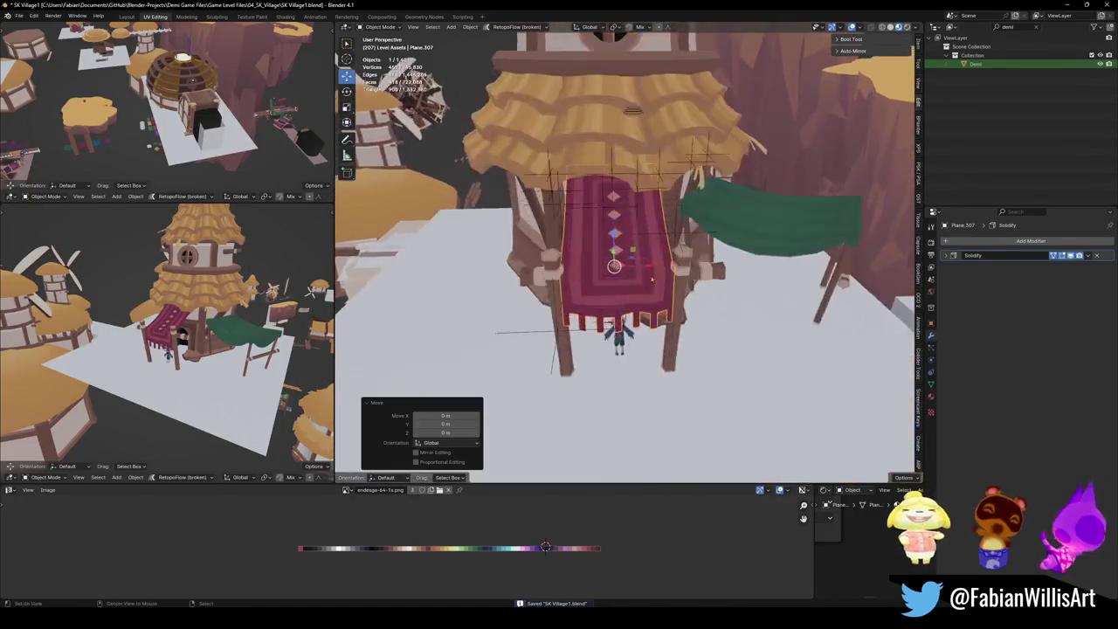
{"action": "left_click", "coordinate": [639, 315]}
{"action": "key", "text": "KP_Decimal"}
{"action": "middle_click_drag", "start_coordinate": [589, 298], "coordinate": [612, 301]}
{"action": "key", "text": "r"}
{"action": "key", "text": "z"}
{"action": "left_click", "coordinate": [616, 310]}
{"action": "key", "text": "g"}
{"action": "key", "text": "z"}
{"action": "left_click", "coordinate": [515, 245]}
Check the tower from the side and undo the counter's rotation and move.
{"action": "mouse_move", "coordinate": [219, 332]}
{"action": "middle_mouse_down"}
{"action": "mouse_move", "coordinate": [302, 282]}
{"action": "mouse_move", "coordinate": [262, 297]}
{"action": "middle_mouse_up"}
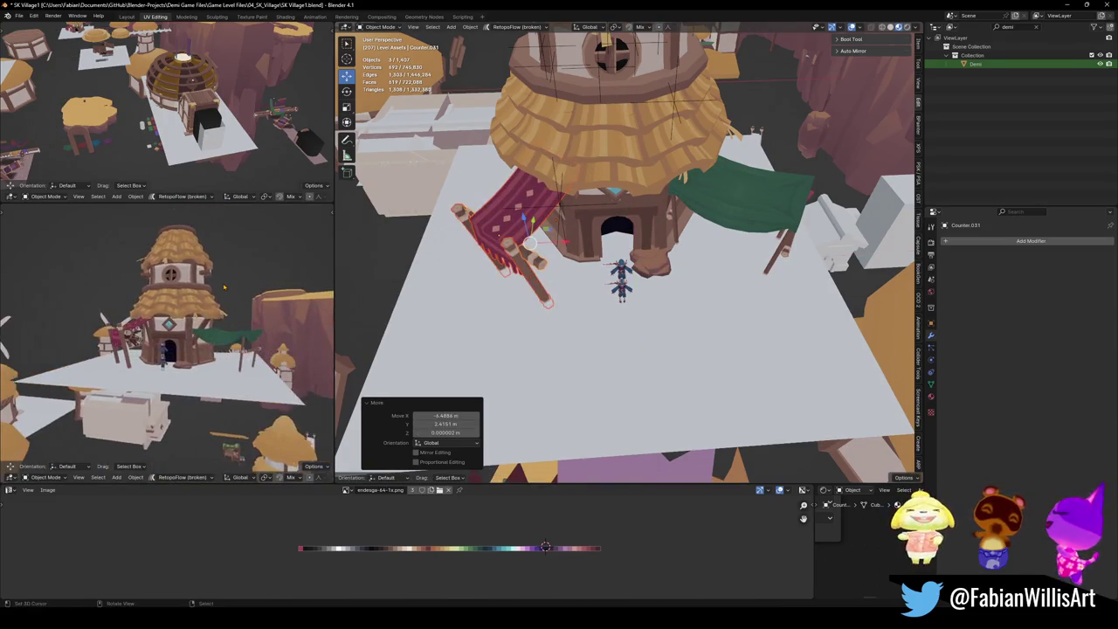
{"action": "scroll", "coordinate": [192, 320], "scroll_direction": "up", "scroll_amount": 5}
{"action": "middle_click_drag", "start_coordinate": [192, 321], "coordinate": [180, 324]}
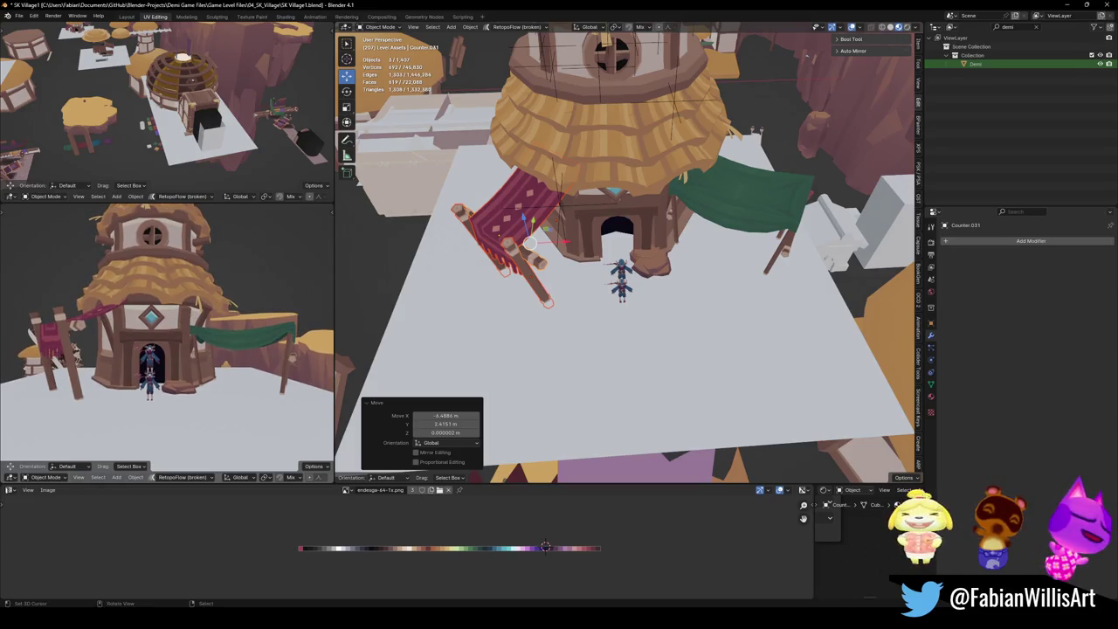
{"action": "scroll", "coordinate": [226, 310], "scroll_direction": "down", "scroll_amount": 4}
{"action": "middle_click_drag", "start_coordinate": [226, 310], "coordinate": [226, 310]}
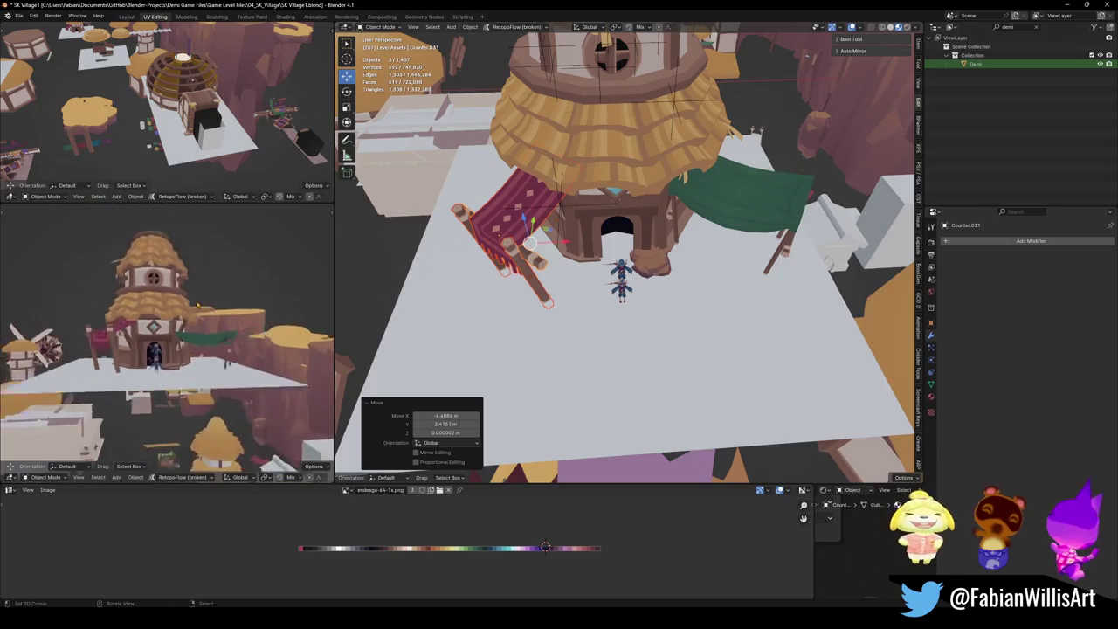
{"action": "scroll", "coordinate": [226, 310], "scroll_direction": "up", "scroll_amount": 4}
{"action": "key", "text": "ctrl+z"}
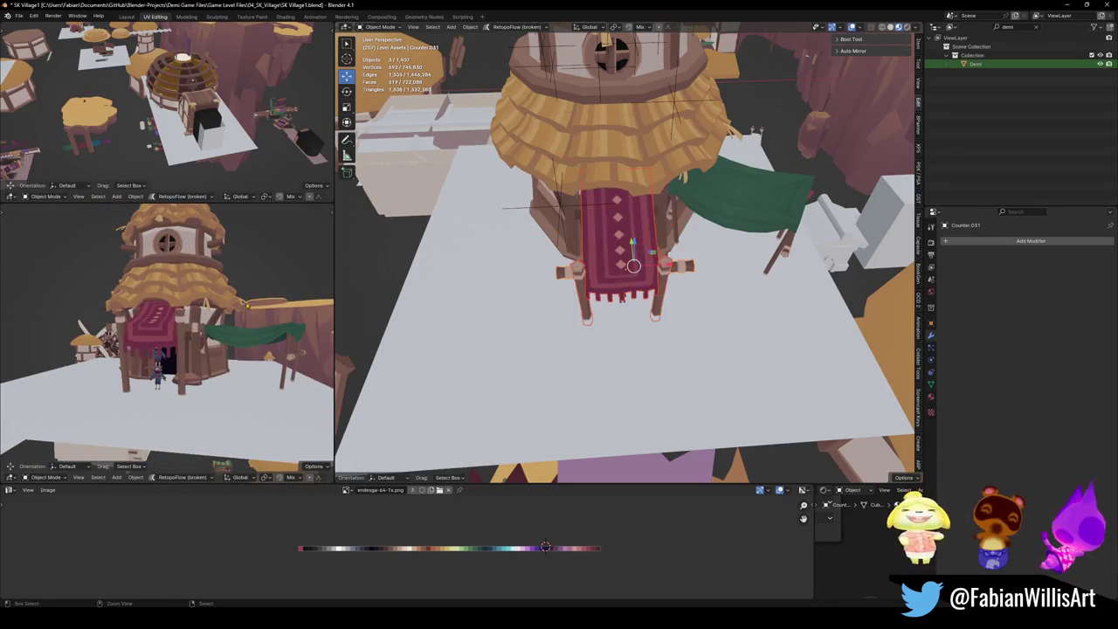
Raise the red counter straight up along Z above the doorway.
{"action": "middle_click_drag", "start_coordinate": [705, 300], "coordinate": [725, 245]}
{"action": "key", "text": "g"}
{"action": "key", "text": "z"}
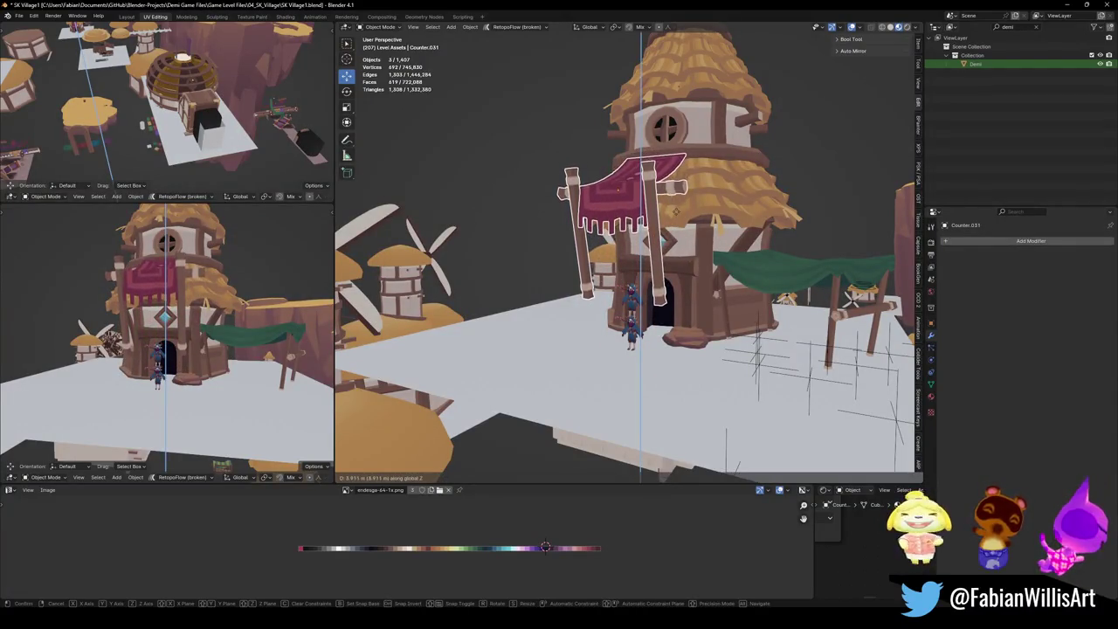
{"action": "key", "text": "Return"}
{"action": "mouse_move", "coordinate": [218, 332]}
{"action": "middle_mouse_down"}
{"action": "mouse_move", "coordinate": [253, 305]}
{"action": "mouse_move", "coordinate": [211, 282]}
{"action": "mouse_move", "coordinate": [252, 317]}
{"action": "mouse_move", "coordinate": [226, 318]}
{"action": "middle_mouse_up"}
{"action": "scroll", "coordinate": [249, 306], "scroll_direction": "up", "scroll_amount": 4}
{"action": "scroll", "coordinate": [253, 317], "scroll_direction": "down", "scroll_amount": 5}
{"action": "scroll", "coordinate": [252, 313], "scroll_direction": "up", "scroll_amount": 3}
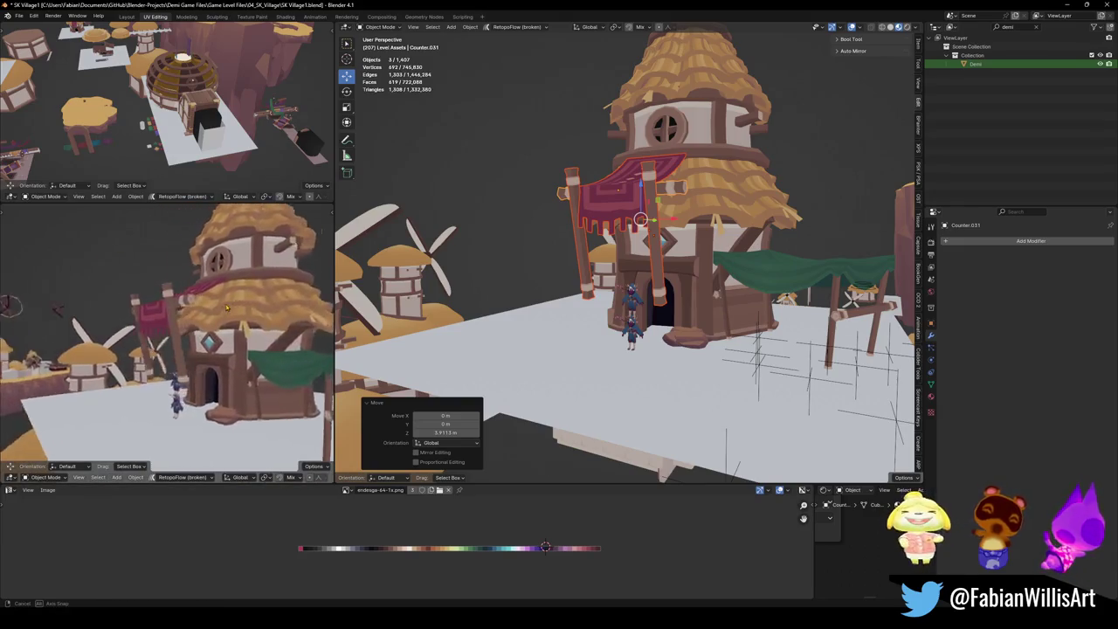
Fine-tune the red piece's height along Z.
{"action": "key", "text": "g"}
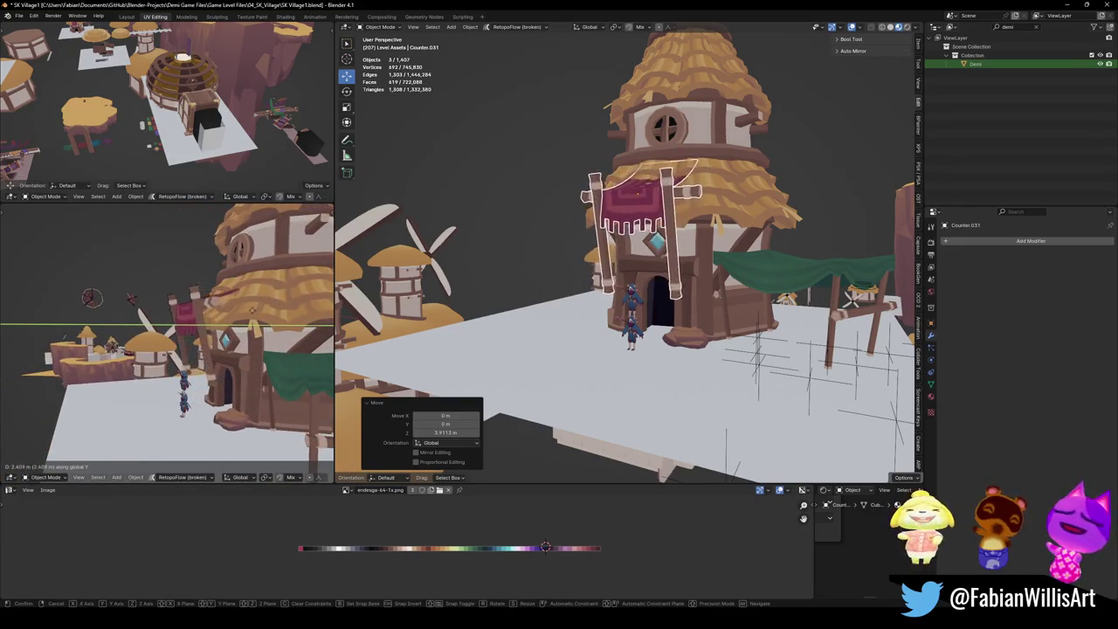
{"action": "key", "text": "z"}
{"action": "left_click", "coordinate": [287, 321]}
{"action": "middle_click_drag", "start_coordinate": [288, 321], "coordinate": [196, 327]}
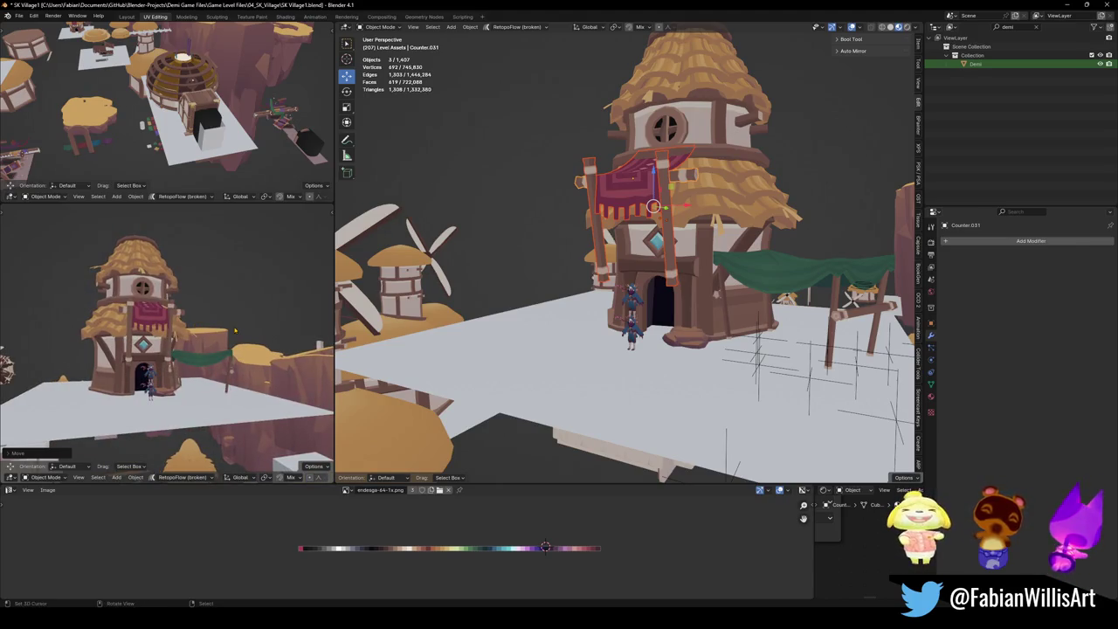
{"action": "scroll", "coordinate": [664, 210], "scroll_direction": "up", "scroll_amount": 3}
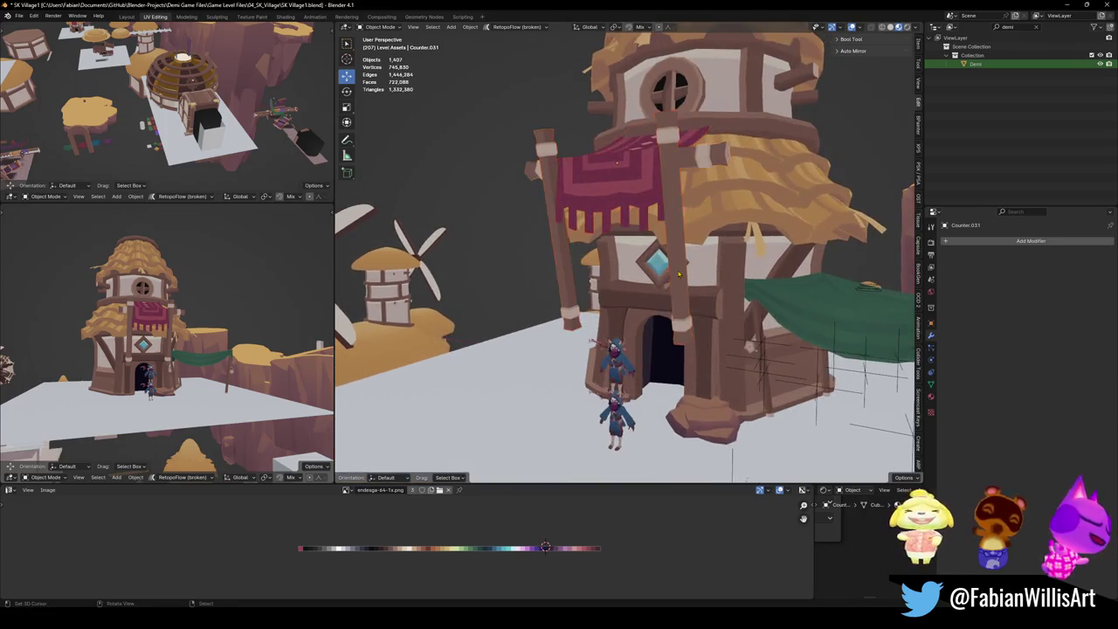
Tilt the wooden posts Counter.030 16.5° on X and shift them 1.7269 m along Y.
{"action": "left_click", "coordinate": [672, 219]}
{"action": "middle_click_drag", "start_coordinate": [673, 218], "coordinate": [734, 262]}
{"action": "key", "text": "r"}
{"action": "key", "text": "x"}
{"action": "left_click", "coordinate": [758, 264]}
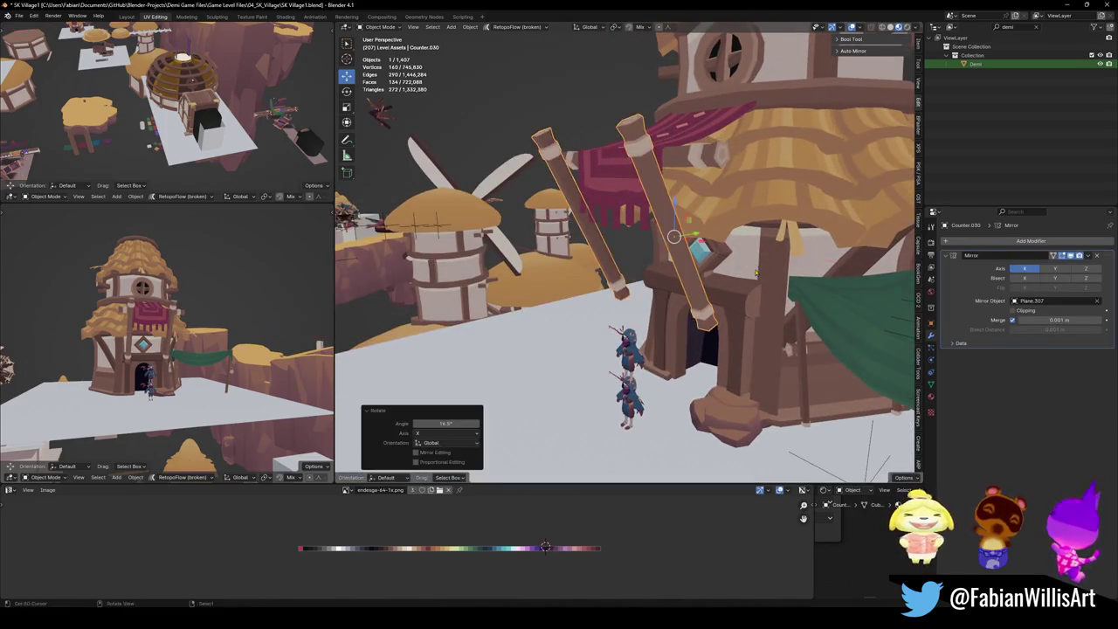
{"action": "key", "text": "g"}
{"action": "key", "text": "y"}
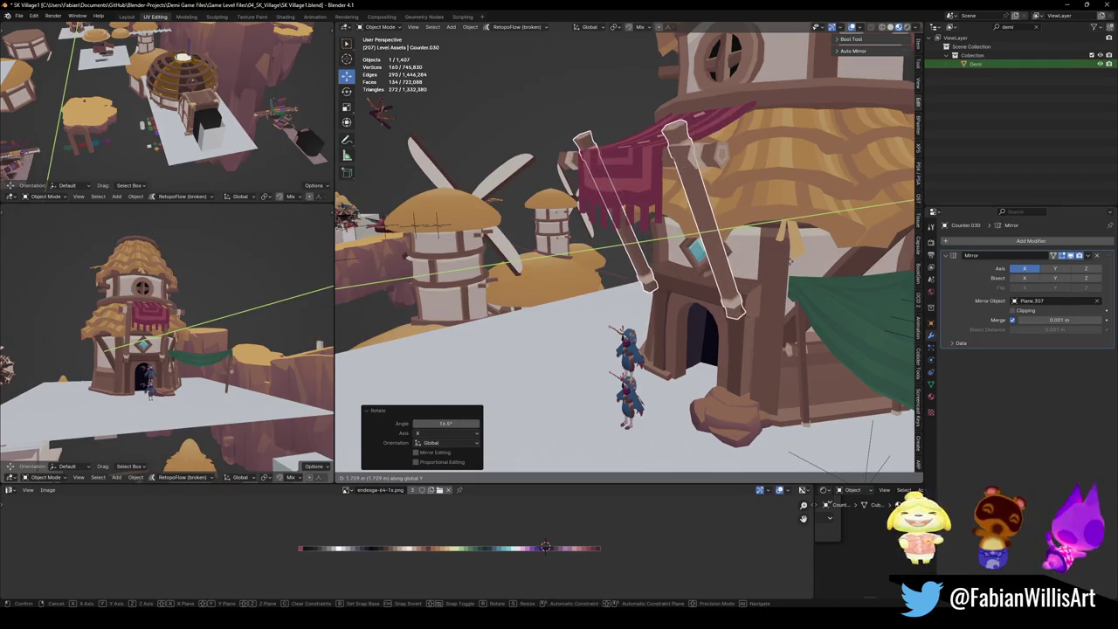
{"action": "left_click", "coordinate": [791, 263]}
Cancel an extra X tilt of the posts and deselect them.
{"action": "key", "text": "r"}
{"action": "key", "text": "x"}
{"action": "key", "text": "Escape"}
{"action": "key", "text": "alt+a"}
{"action": "mouse_move", "coordinate": [174, 349]}
{"action": "middle_mouse_down"}
{"action": "mouse_move", "coordinate": [240, 307]}
{"action": "mouse_move", "coordinate": [256, 353]}
{"action": "mouse_move", "coordinate": [232, 329]}
{"action": "mouse_move", "coordinate": [187, 339]}
{"action": "middle_mouse_up"}
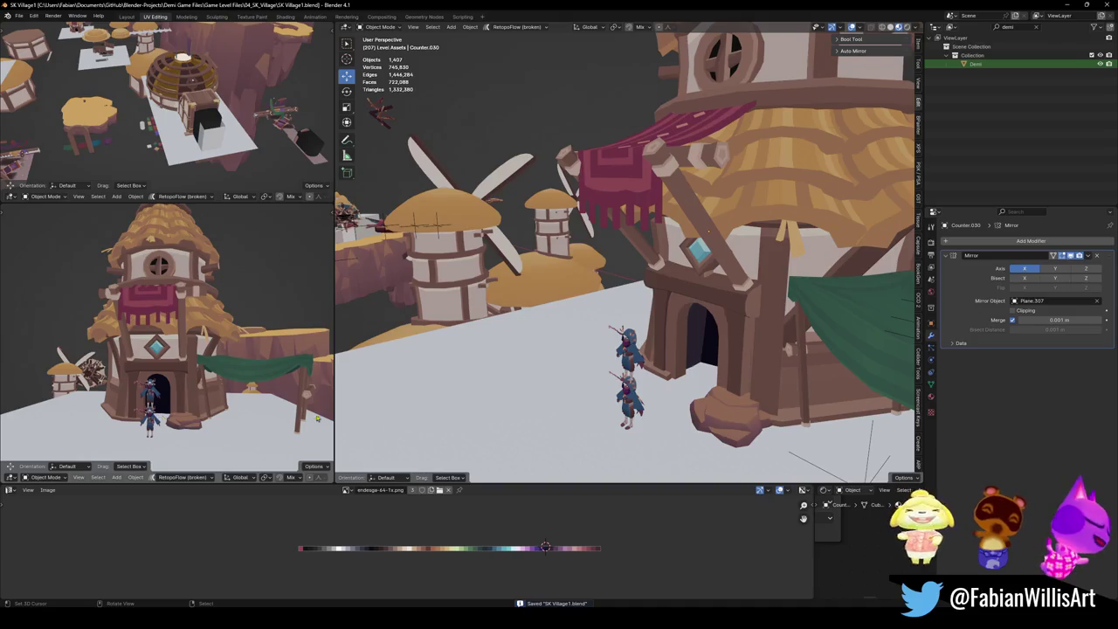
Move the Demi character beside the tower and save SK Village1.blend.
{"action": "left_click", "coordinate": [628, 354]}
{"action": "left_click_drag", "start_coordinate": [628, 354], "coordinate": [581, 354]}
{"action": "mouse_move", "coordinate": [581, 353]}
{"action": "middle_mouse_down"}
{"action": "mouse_move", "coordinate": [672, 339]}
{"action": "mouse_move", "coordinate": [687, 291]}
{"action": "middle_mouse_up"}
{"action": "key", "text": "ctrl+s"}
{"action": "scroll", "coordinate": [672, 331], "scroll_direction": "up", "scroll_amount": 3}
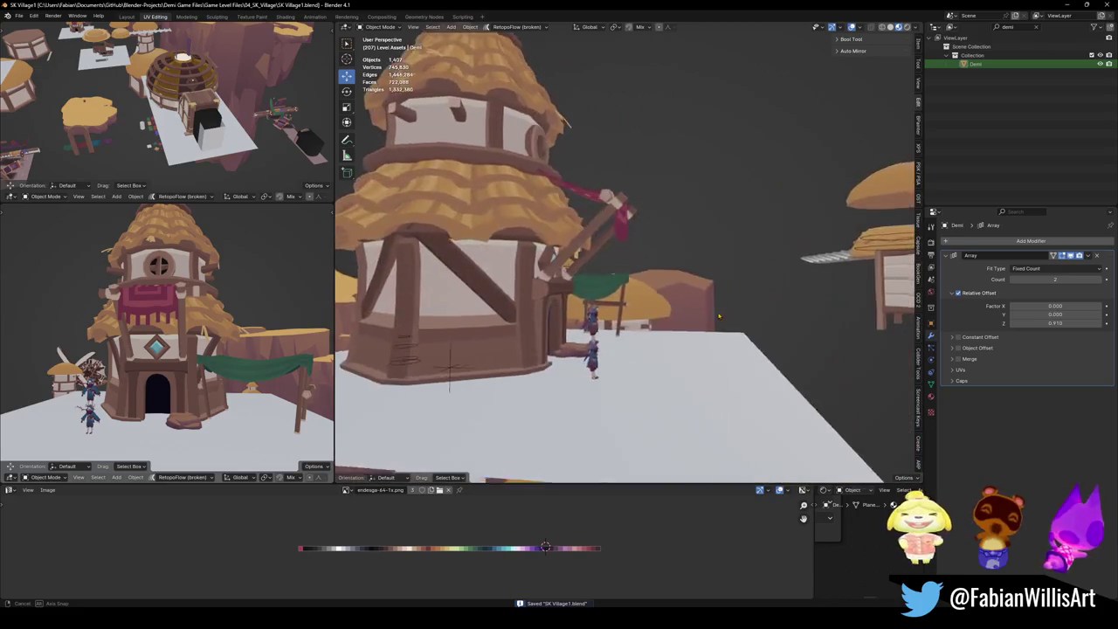
Select the wooden plank above the carpet and slide it along Y.
{"action": "mouse_move", "coordinate": [672, 331]}
{"action": "middle_mouse_down"}
{"action": "mouse_move", "coordinate": [712, 318]}
{"action": "mouse_move", "coordinate": [657, 297]}
{"action": "middle_mouse_up"}
{"action": "scroll", "coordinate": [657, 297], "scroll_direction": "down", "scroll_amount": 3}
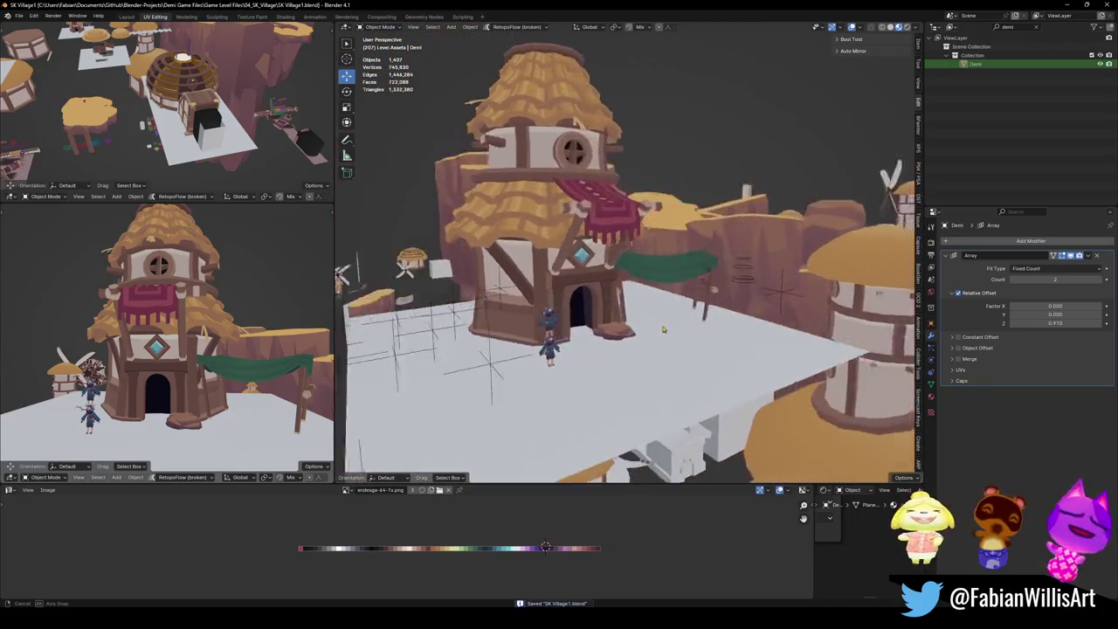
{"action": "scroll", "coordinate": [657, 296], "scroll_direction": "up", "scroll_amount": 2}
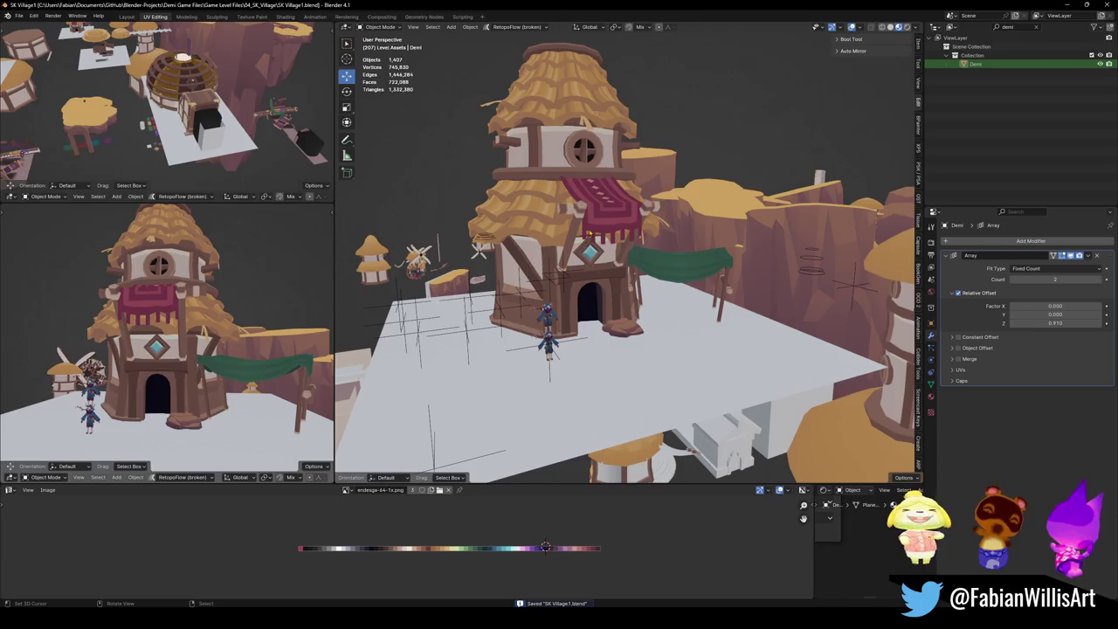
{"action": "scroll", "coordinate": [594, 236], "scroll_direction": "up", "scroll_amount": 3}
{"action": "scroll", "coordinate": [537, 262], "scroll_direction": "up", "scroll_amount": 2}
{"action": "left_click", "coordinate": [522, 258]}
{"action": "middle_click_drag", "start_coordinate": [522, 257], "coordinate": [559, 262]}
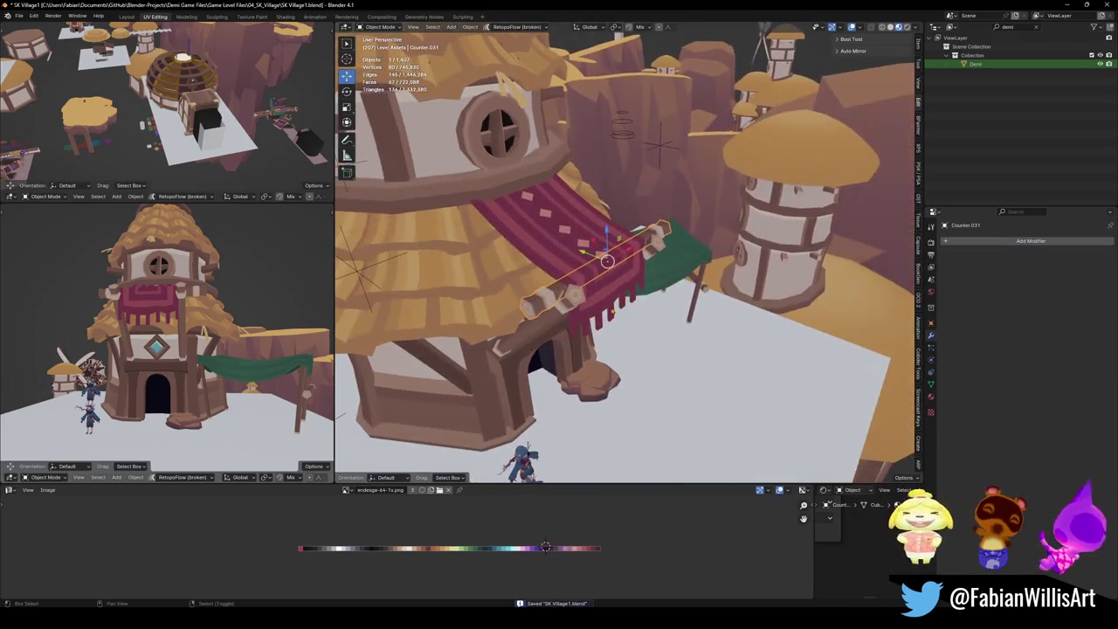
{"action": "key", "text": "g"}
{"action": "key", "text": "y"}
{"action": "left_click", "coordinate": [530, 267]}
Raise the crossbar 2.2282 m on Z and adjust it along Y under the round window.
{"action": "key", "text": "g"}
{"action": "key", "text": "z"}
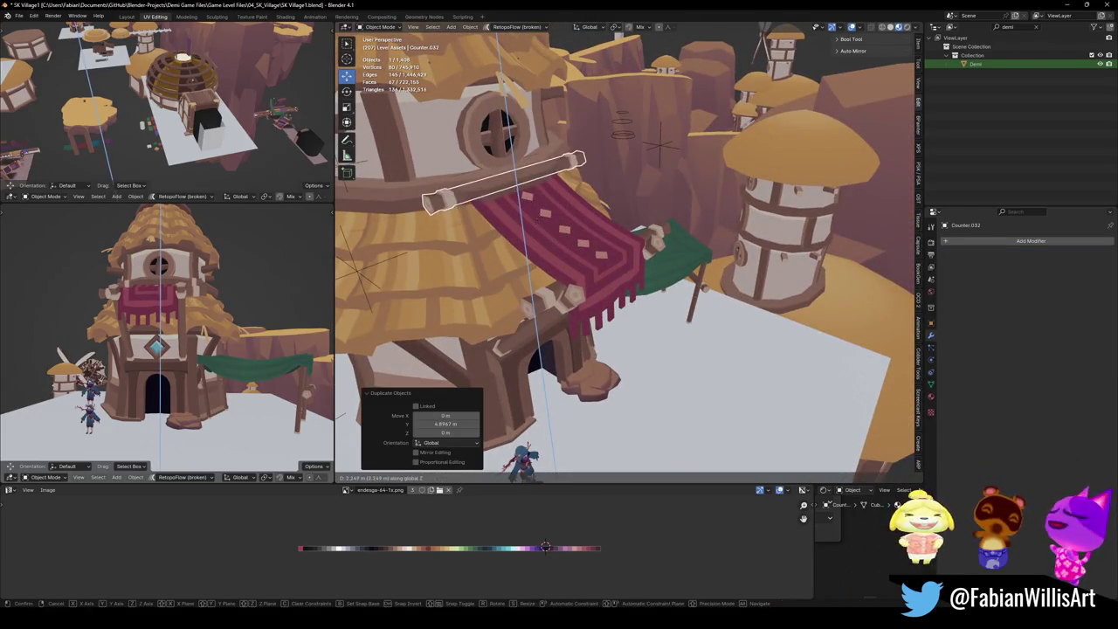
{"action": "key", "text": "y"}
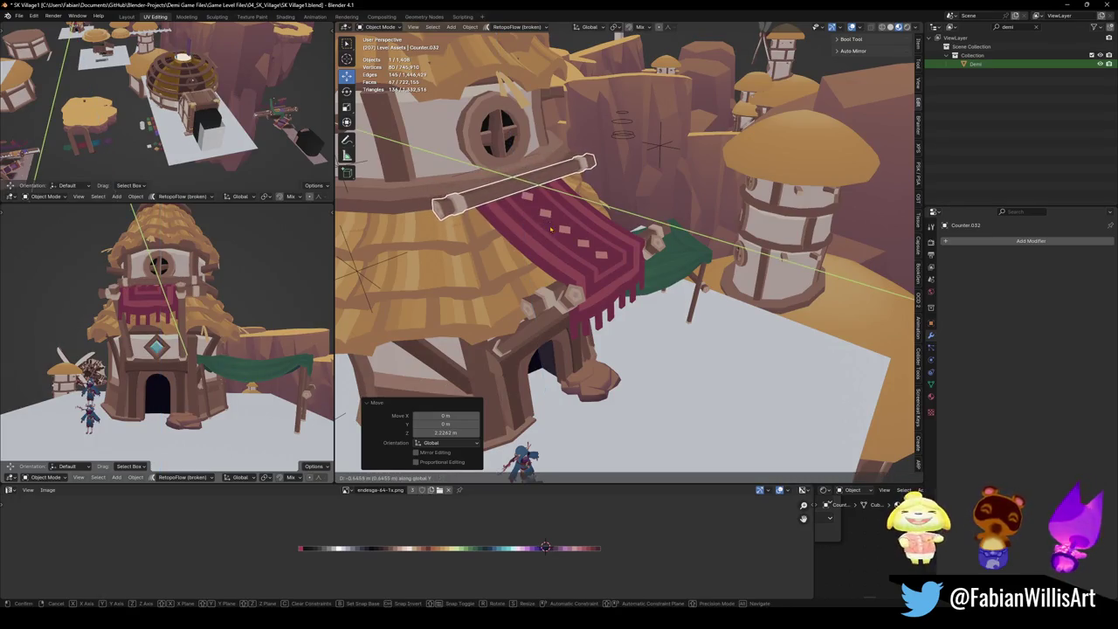
{"action": "left_click", "coordinate": [551, 230]}
{"action": "mouse_move", "coordinate": [551, 230]}
{"action": "middle_mouse_down"}
{"action": "mouse_move", "coordinate": [612, 230]}
{"action": "mouse_move", "coordinate": [701, 321]}
{"action": "mouse_move", "coordinate": [664, 262]}
{"action": "middle_mouse_up"}
{"action": "key", "text": "g"}
{"action": "key", "text": "y"}
{"action": "left_click", "coordinate": [612, 229]}
Save SK Village1.blend and pull out to a wide view of the village.
{"action": "mouse_move", "coordinate": [192, 332]}
{"action": "middle_mouse_down"}
{"action": "mouse_move", "coordinate": [247, 310]}
{"action": "mouse_move", "coordinate": [197, 360]}
{"action": "mouse_move", "coordinate": [234, 349]}
{"action": "middle_mouse_up"}
{"action": "key", "text": "ctrl+s"}
{"action": "scroll", "coordinate": [232, 325], "scroll_direction": "down", "scroll_amount": 3}
{"action": "scroll", "coordinate": [234, 349], "scroll_direction": "up", "scroll_amount": 2}
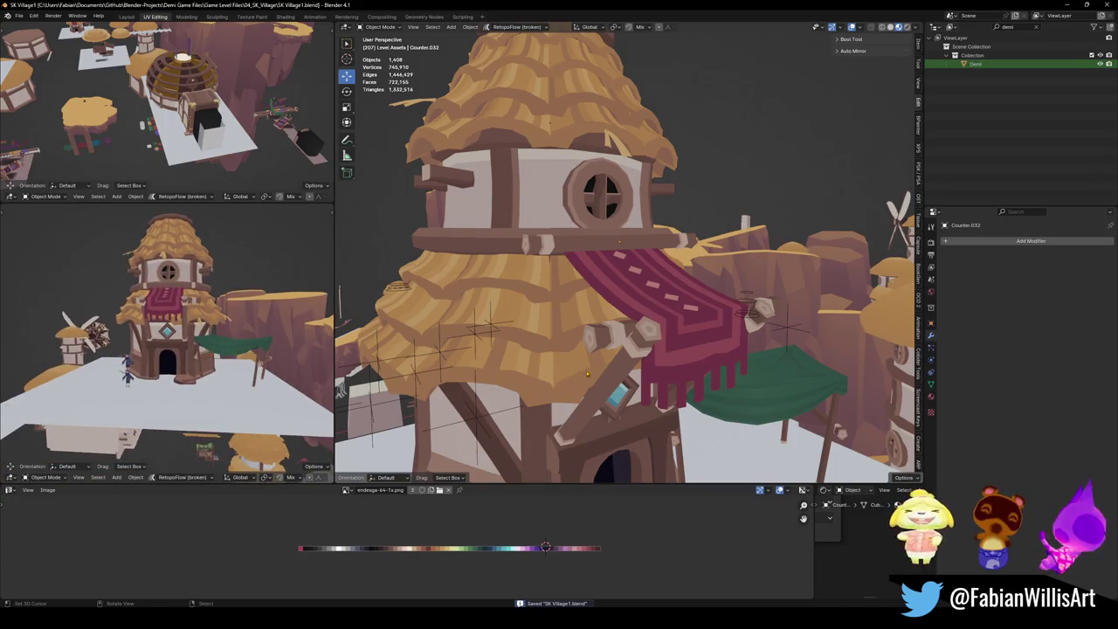
{"action": "scroll", "coordinate": [499, 366], "scroll_direction": "down", "scroll_amount": 5}
{"action": "middle_click_drag", "start_coordinate": [499, 366], "coordinate": [690, 356]}
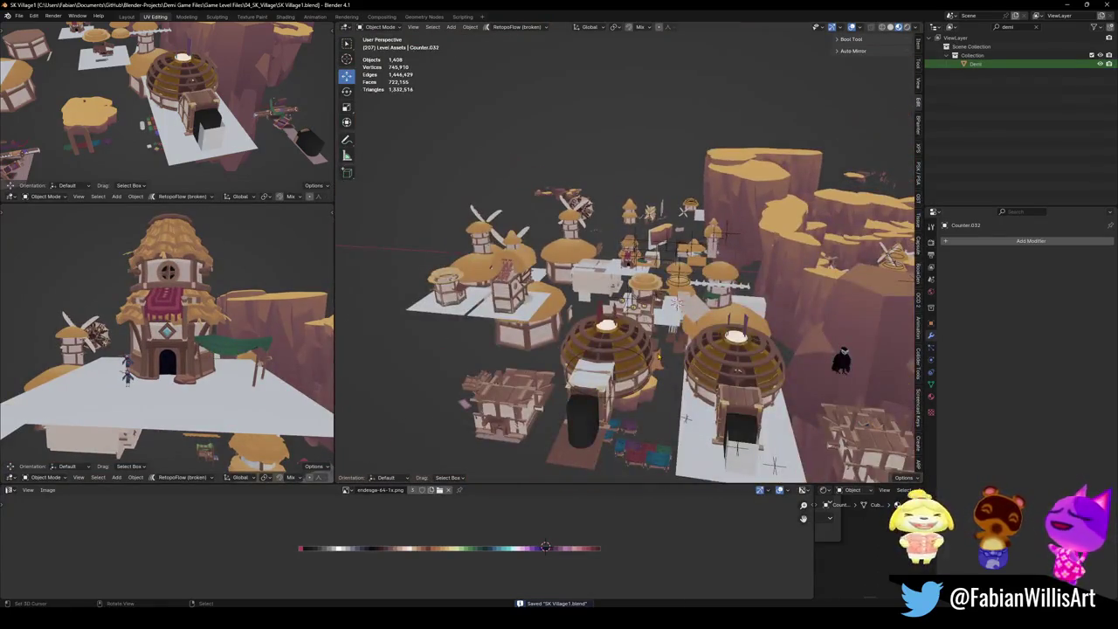
Zoom in on the windmill houses and delete the small stray object by the thatched roof.
{"action": "scroll", "coordinate": [776, 418], "scroll_direction": "down", "scroll_amount": 3}
{"action": "mouse_move", "coordinate": [775, 418]}
{"action": "middle_mouse_down"}
{"action": "mouse_move", "coordinate": [720, 306]}
{"action": "mouse_move", "coordinate": [605, 339]}
{"action": "middle_mouse_up"}
{"action": "scroll", "coordinate": [751, 375], "scroll_direction": "up", "scroll_amount": 5}
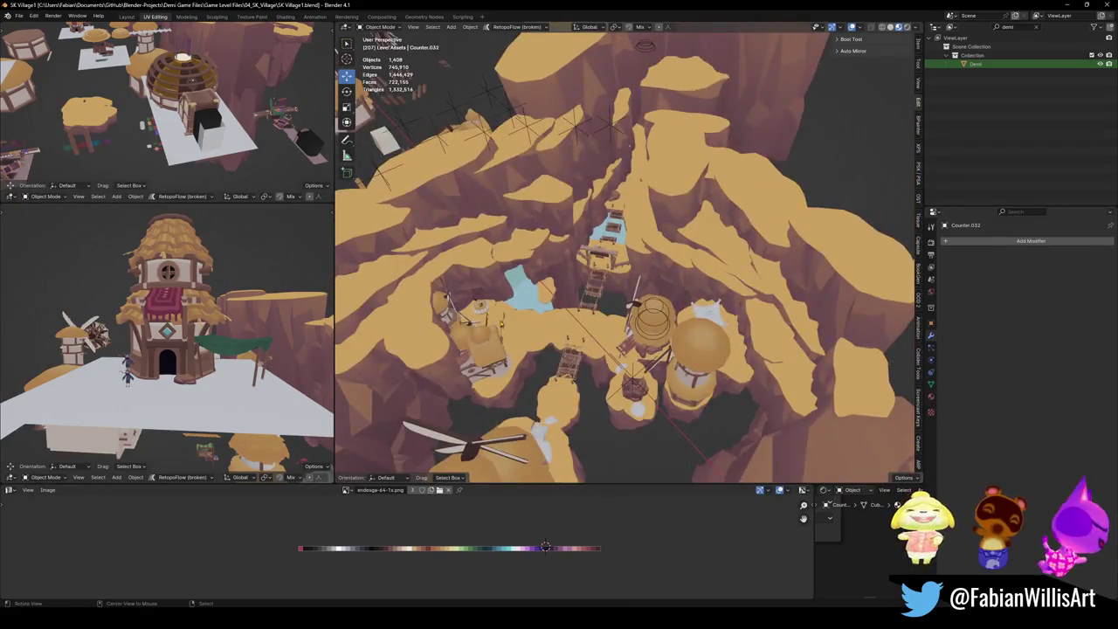
{"action": "scroll", "coordinate": [499, 324], "scroll_direction": "up", "scroll_amount": 5}
{"action": "mouse_move", "coordinate": [499, 324]}
{"action": "middle_mouse_down"}
{"action": "mouse_move", "coordinate": [514, 273]}
{"action": "mouse_move", "coordinate": [640, 277]}
{"action": "mouse_move", "coordinate": [641, 253]}
{"action": "mouse_move", "coordinate": [646, 279]}
{"action": "middle_mouse_up"}
{"action": "scroll", "coordinate": [568, 275], "scroll_direction": "up", "scroll_amount": 5}
{"action": "key", "text": "Delete"}
{"action": "scroll", "coordinate": [646, 280], "scroll_direction": "up", "scroll_amount": 3}
{"action": "scroll", "coordinate": [649, 310], "scroll_direction": "down", "scroll_amount": 3}
{"action": "scroll", "coordinate": [649, 310], "scroll_direction": "down", "scroll_amount": 5}
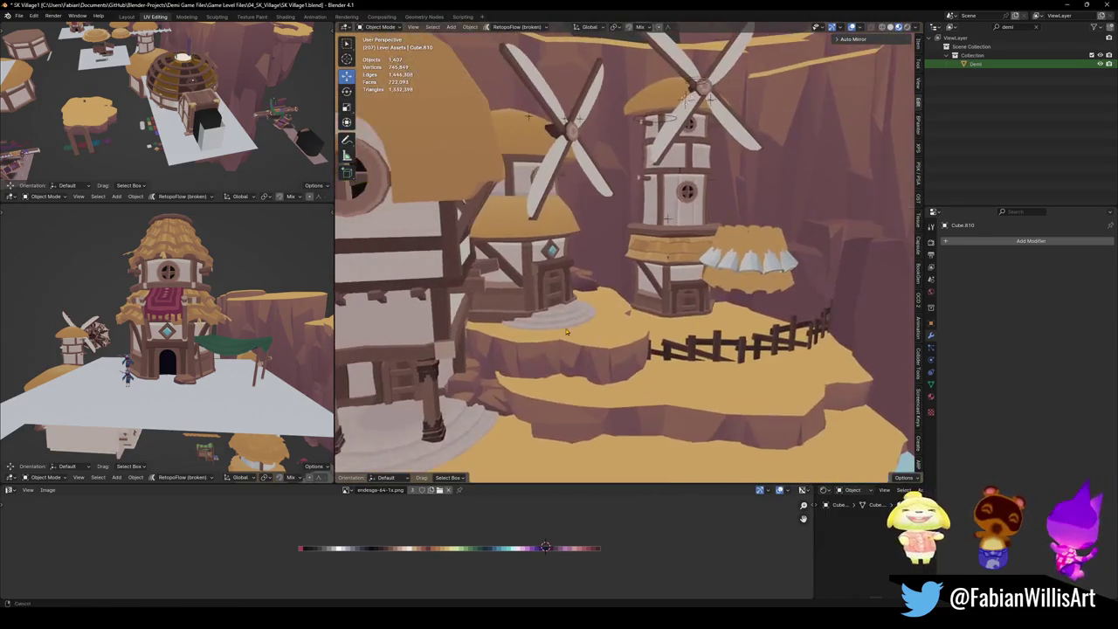
{"action": "scroll", "coordinate": [649, 310], "scroll_direction": "up", "scroll_amount": 3}
{"action": "mouse_move", "coordinate": [649, 310]}
{"action": "middle_mouse_down"}
{"action": "mouse_move", "coordinate": [607, 326]}
{"action": "mouse_move", "coordinate": [641, 308]}
{"action": "middle_mouse_up"}
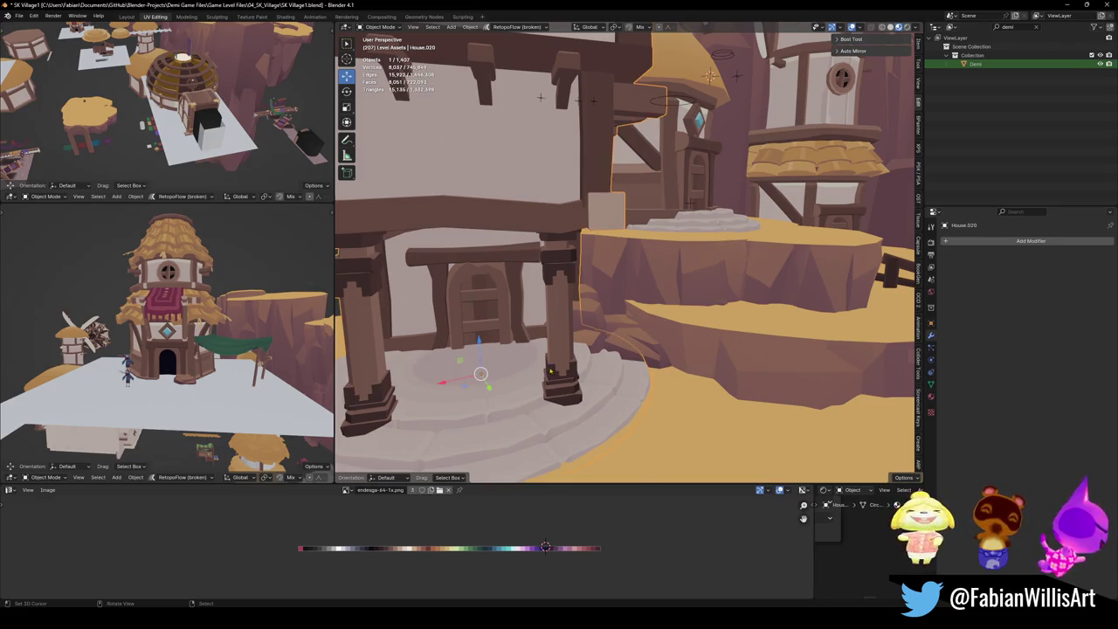
Duplicate the round stepped platform and snap the copy to the cursor at the tower entrance.
{"action": "scroll", "coordinate": [550, 372], "scroll_direction": "down", "scroll_amount": 5}
{"action": "scroll", "coordinate": [695, 264], "scroll_direction": "up", "scroll_amount": 4}
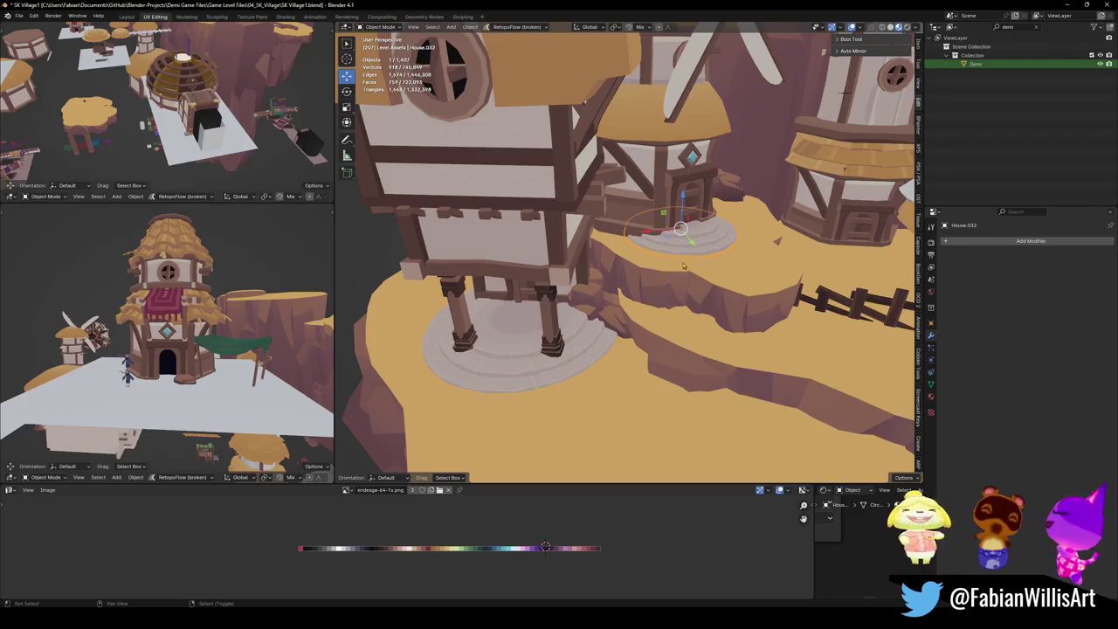
{"action": "key", "text": "shift+d"}
{"action": "key", "text": "Escape"}
{"action": "key", "text": "shift+s"}
{"action": "left_click", "coordinate": [178, 332]}
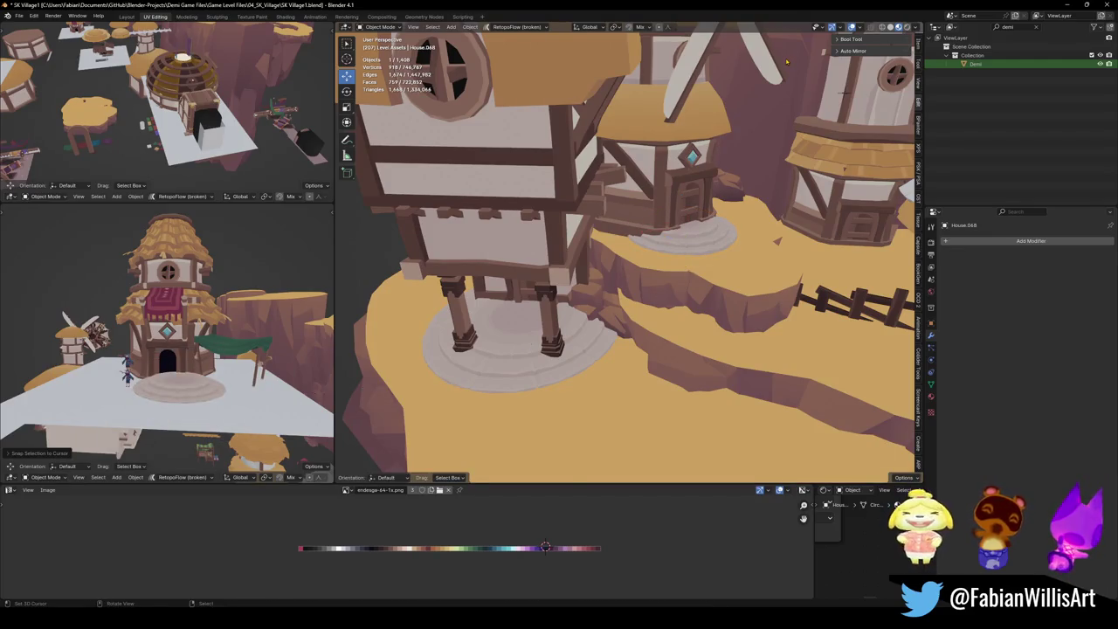
{"action": "key", "text": "KP_Decimal"}
{"action": "scroll", "coordinate": [728, 273], "scroll_direction": "down", "scroll_amount": 5}
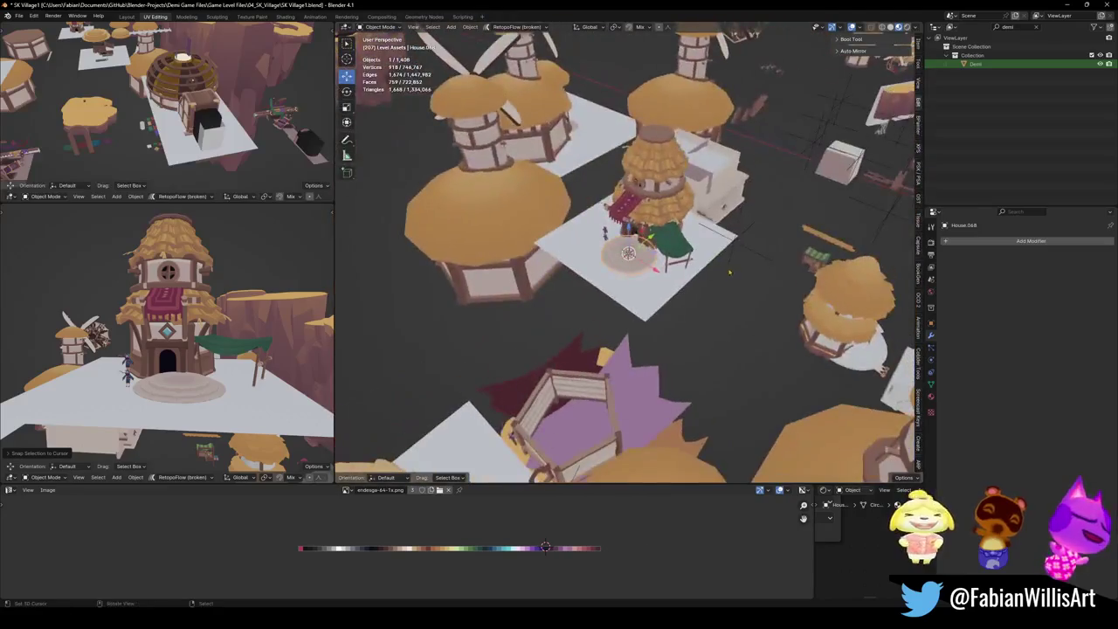
{"action": "scroll", "coordinate": [729, 272], "scroll_direction": "up", "scroll_amount": 4}
{"action": "scroll", "coordinate": [717, 284], "scroll_direction": "up", "scroll_amount": 3}
{"action": "scroll", "coordinate": [704, 298], "scroll_direction": "up", "scroll_amount": 2}
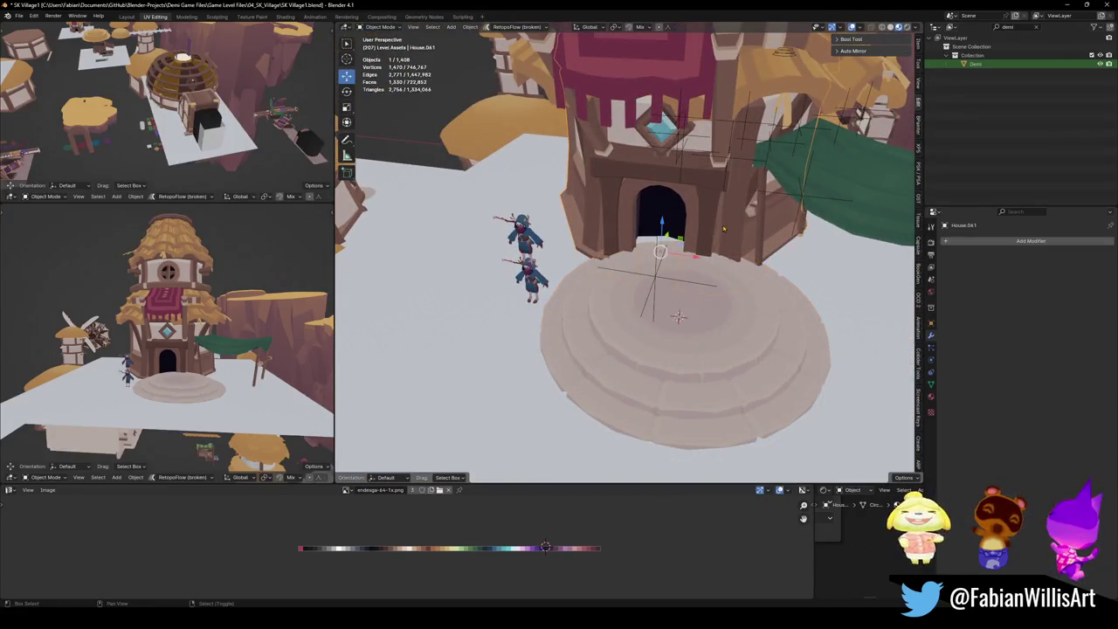
{"action": "left_click", "coordinate": [721, 333]}
{"action": "key", "text": "shift+s"}
Move the rock on the platform off to the right side of the platform.
{"action": "middle_click_drag", "start_coordinate": [722, 333], "coordinate": [732, 317]}
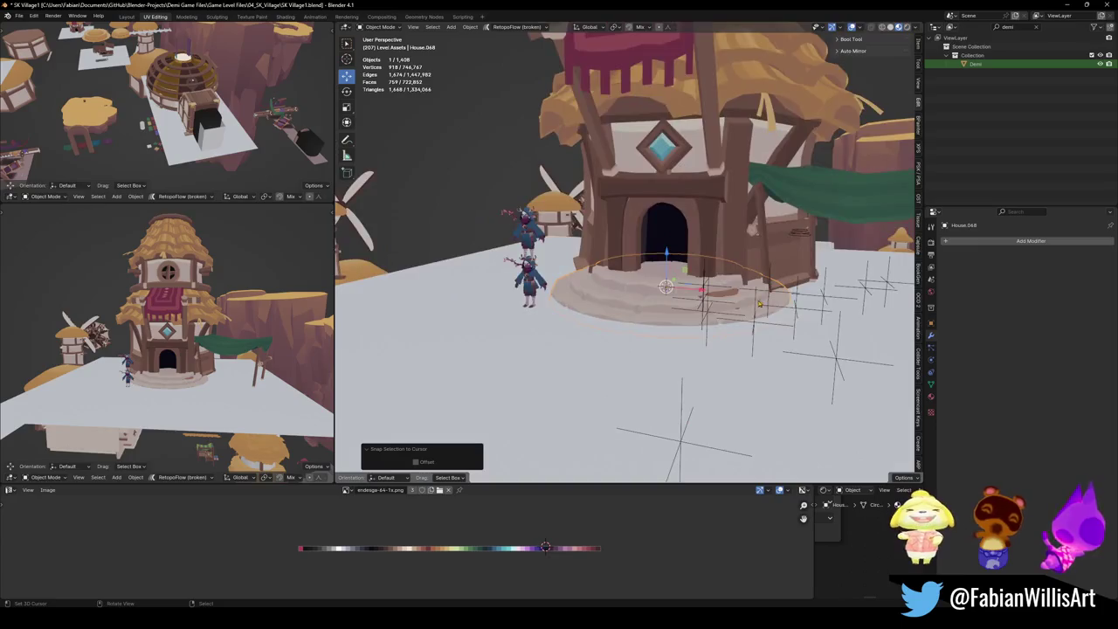
{"action": "scroll", "coordinate": [732, 318], "scroll_direction": "up", "scroll_amount": 2}
{"action": "left_click", "coordinate": [749, 325]}
{"action": "scroll", "coordinate": [743, 327], "scroll_direction": "down", "scroll_amount": 2}
{"action": "scroll", "coordinate": [746, 335], "scroll_direction": "down", "scroll_amount": 2}
{"action": "key", "text": "g"}
{"action": "left_click", "coordinate": [746, 334]}
{"action": "left_click", "coordinate": [744, 341]}
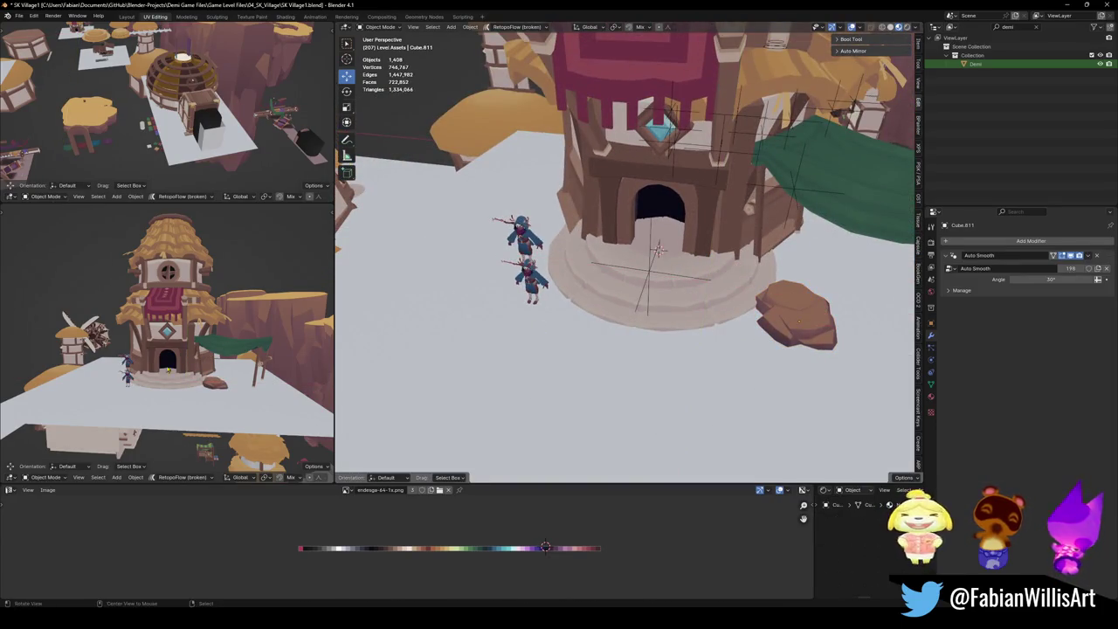
Raise the stepped platform vertically, then lift the tower body along Z onto it.
{"action": "scroll", "coordinate": [176, 351], "scroll_direction": "up", "scroll_amount": 2}
{"action": "scroll", "coordinate": [175, 367], "scroll_direction": "up", "scroll_amount": 2}
{"action": "scroll", "coordinate": [173, 384], "scroll_direction": "up", "scroll_amount": 1}
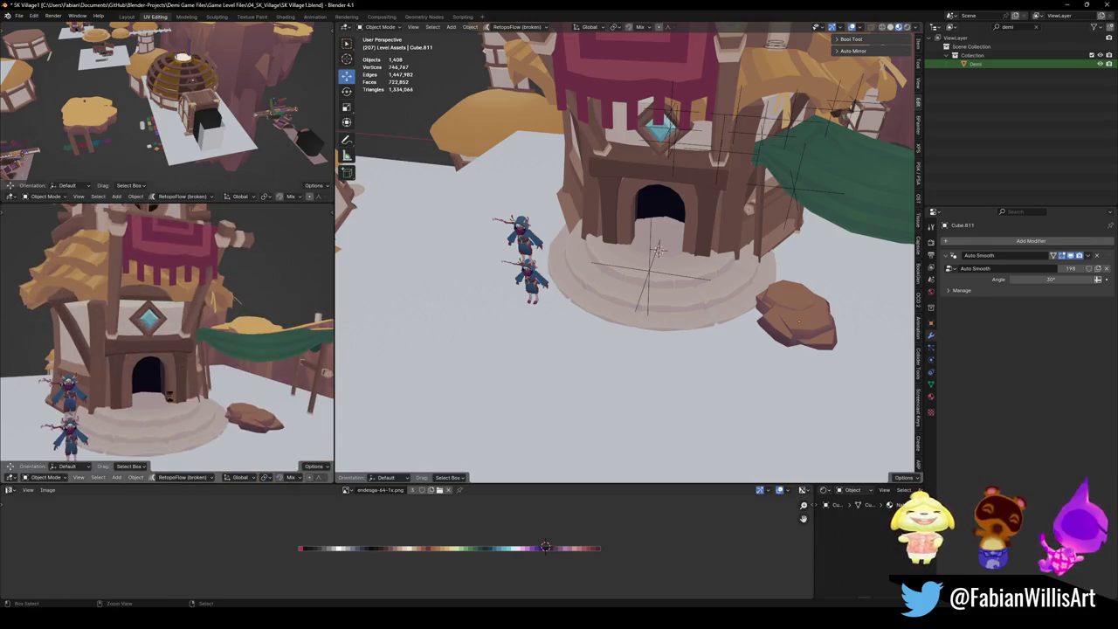
{"action": "key", "text": "ctrl+s"}
{"action": "left_click", "coordinate": [226, 419]}
{"action": "key", "text": "g"}
{"action": "key", "text": "z"}
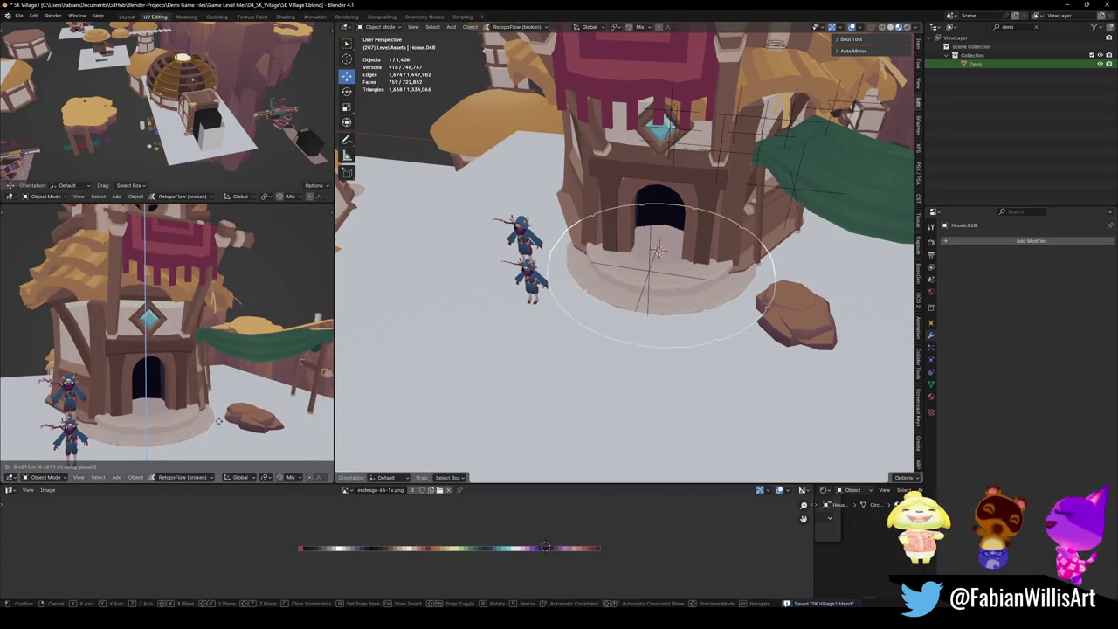
{"action": "left_click", "coordinate": [302, 403]}
{"action": "left_click", "coordinate": [623, 225]}
{"action": "key", "text": "g"}
{"action": "key", "text": "z"}
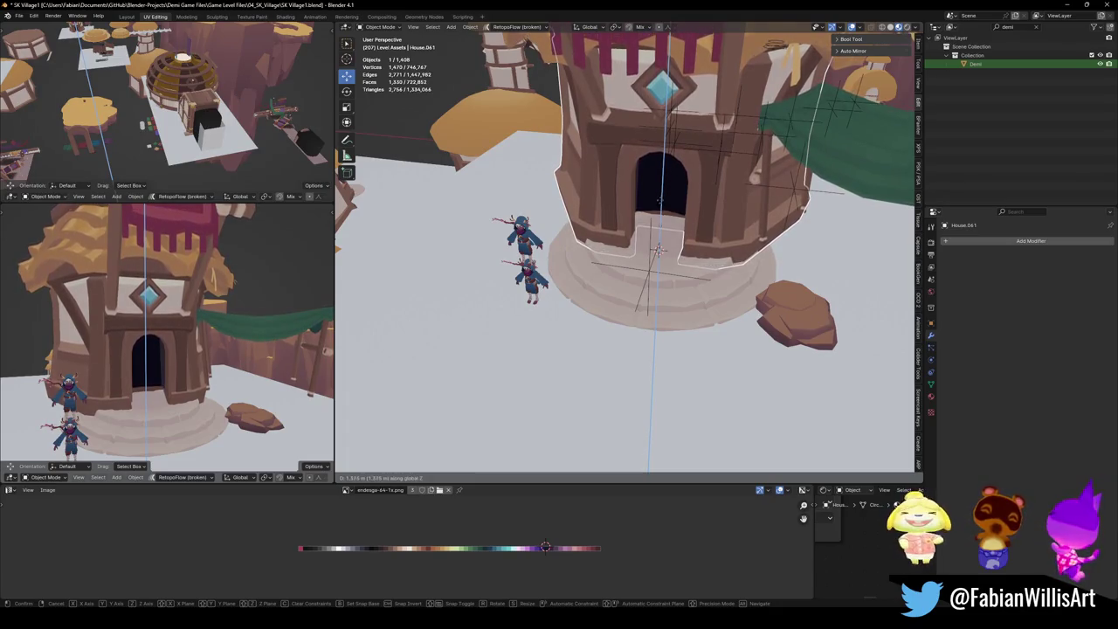
{"action": "left_click", "coordinate": [657, 249]}
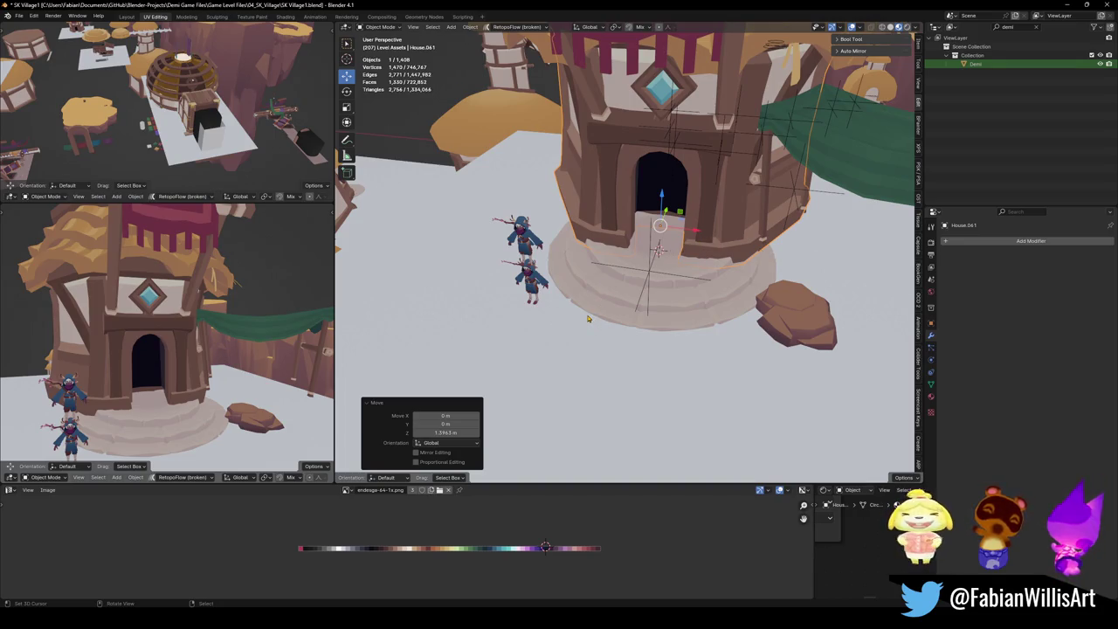
Place a copy of the rock beside the platform, stretch it taller and widen it to 1.547.
{"action": "left_click", "coordinate": [812, 323]}
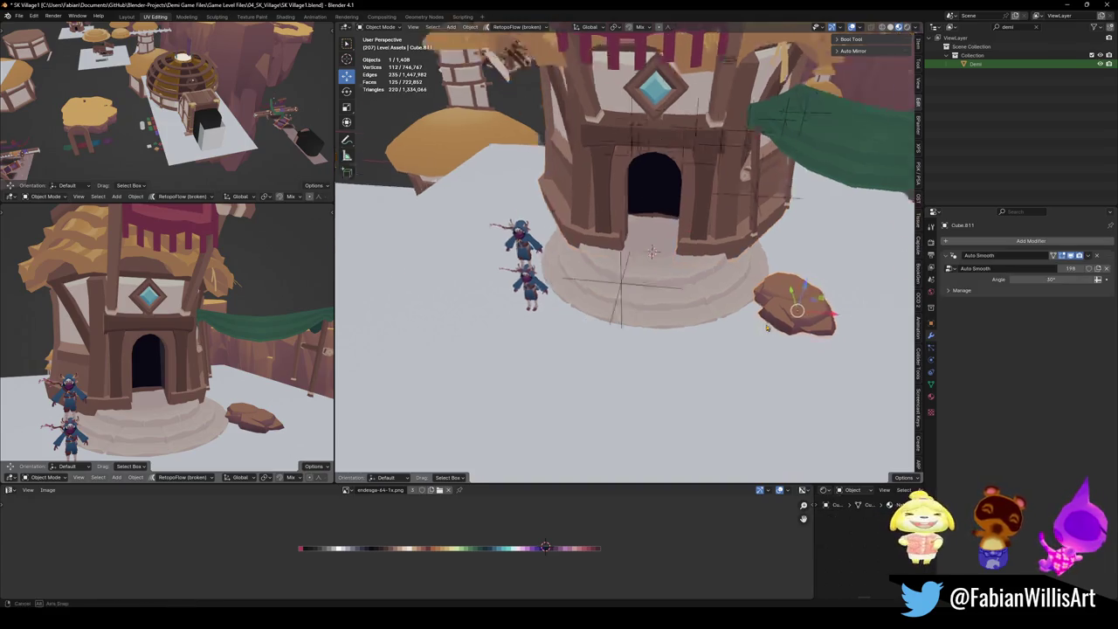
{"action": "middle_click_drag", "start_coordinate": [812, 323], "coordinate": [768, 306]}
{"action": "key", "text": "g"}
{"action": "left_click", "coordinate": [551, 336]}
{"action": "key", "text": "s"}
{"action": "key", "text": "z"}
{"action": "left_click", "coordinate": [509, 268]}
{"action": "key", "text": "s"}
{"action": "key", "text": "shift+z"}
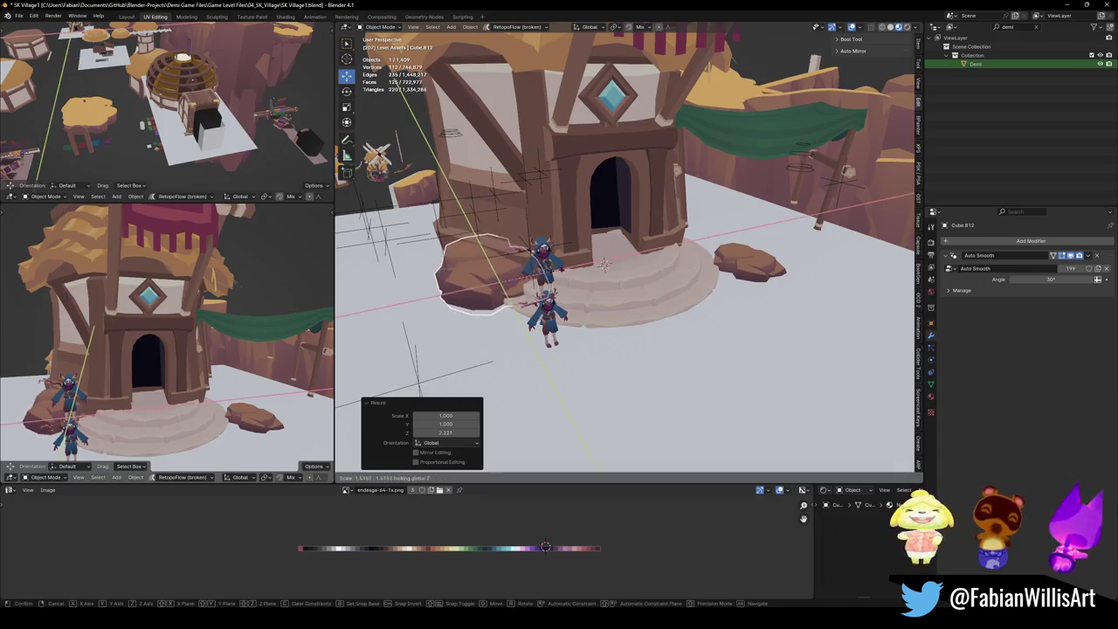
{"action": "left_click", "coordinate": [516, 260]}
{"action": "middle_click_drag", "start_coordinate": [595, 273], "coordinate": [647, 359]}
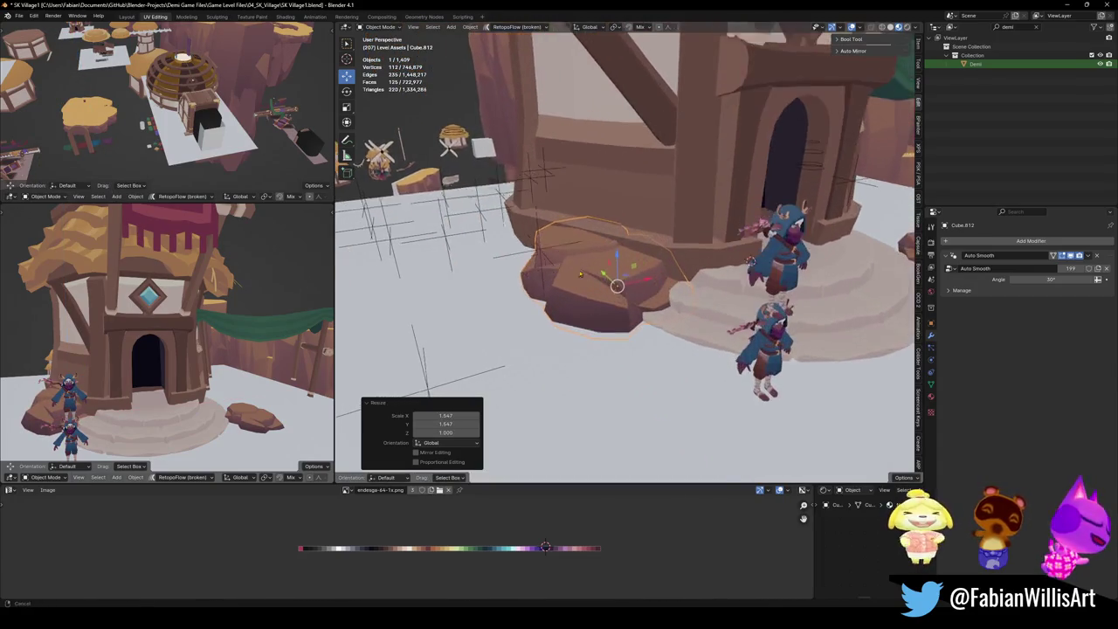
Add a rock copy rotated about Z, height scaled to 1.484, set against the tower base.
{"action": "scroll", "coordinate": [636, 296], "scroll_direction": "down", "scroll_amount": 2}
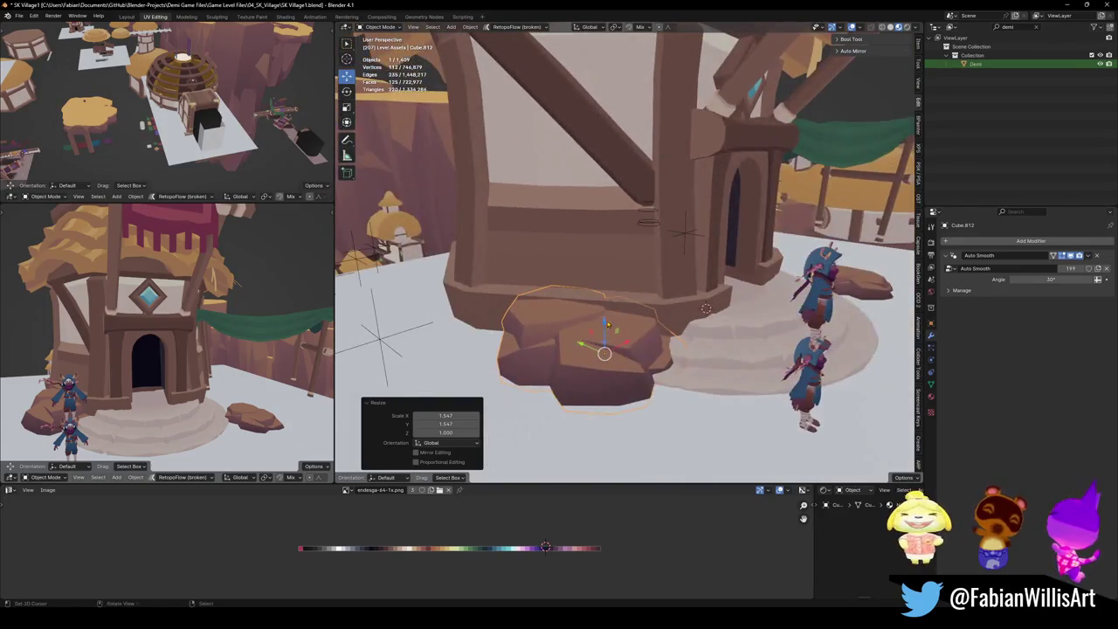
{"action": "middle_click_drag", "start_coordinate": [637, 296], "coordinate": [611, 339]}
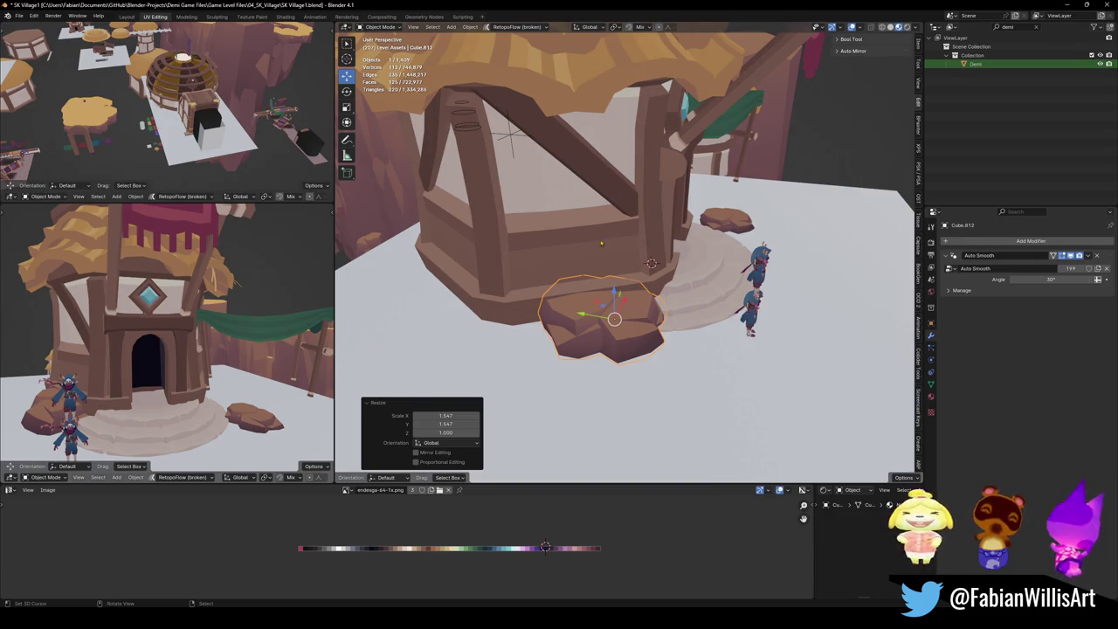
{"action": "middle_click_drag", "start_coordinate": [588, 264], "coordinate": [594, 289]}
{"action": "key", "text": "shift+d"}
{"action": "key", "text": "r"}
{"action": "key", "text": "z"}
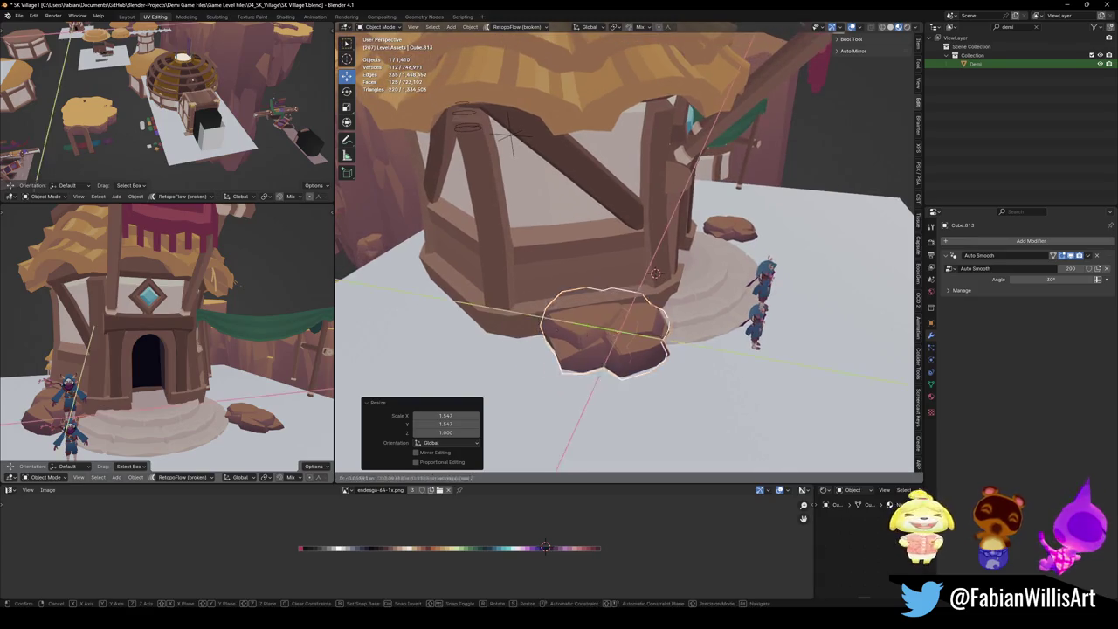
{"action": "left_click", "coordinate": [544, 365]}
{"action": "key", "text": "s"}
{"action": "key", "text": "z"}
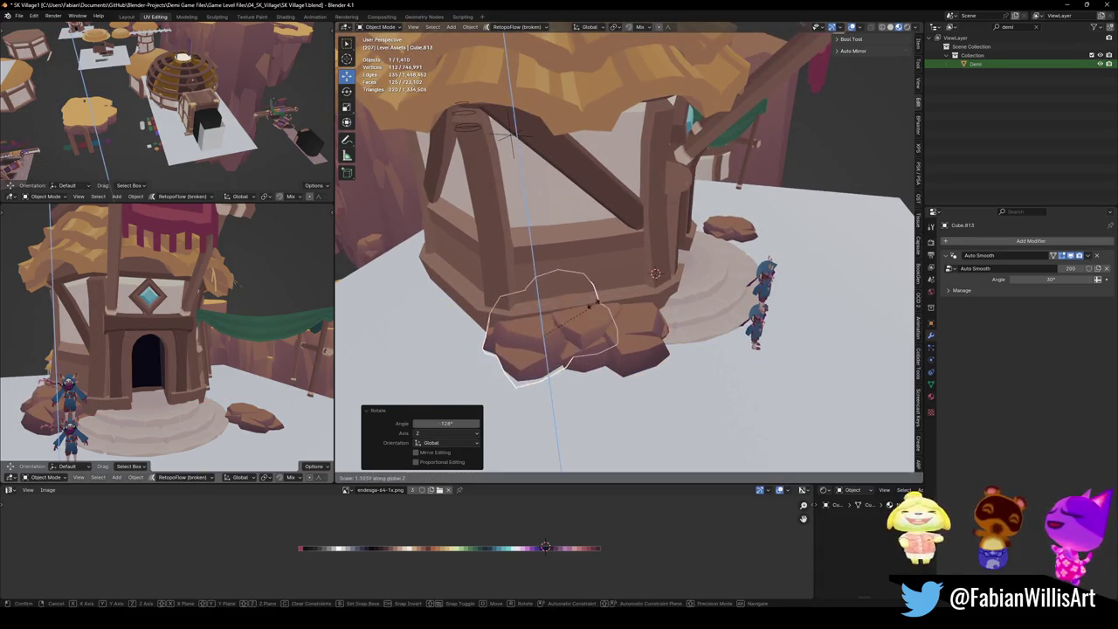
{"action": "left_click", "coordinate": [599, 294]}
{"action": "key", "text": "g"}
{"action": "key", "text": "shift+z"}
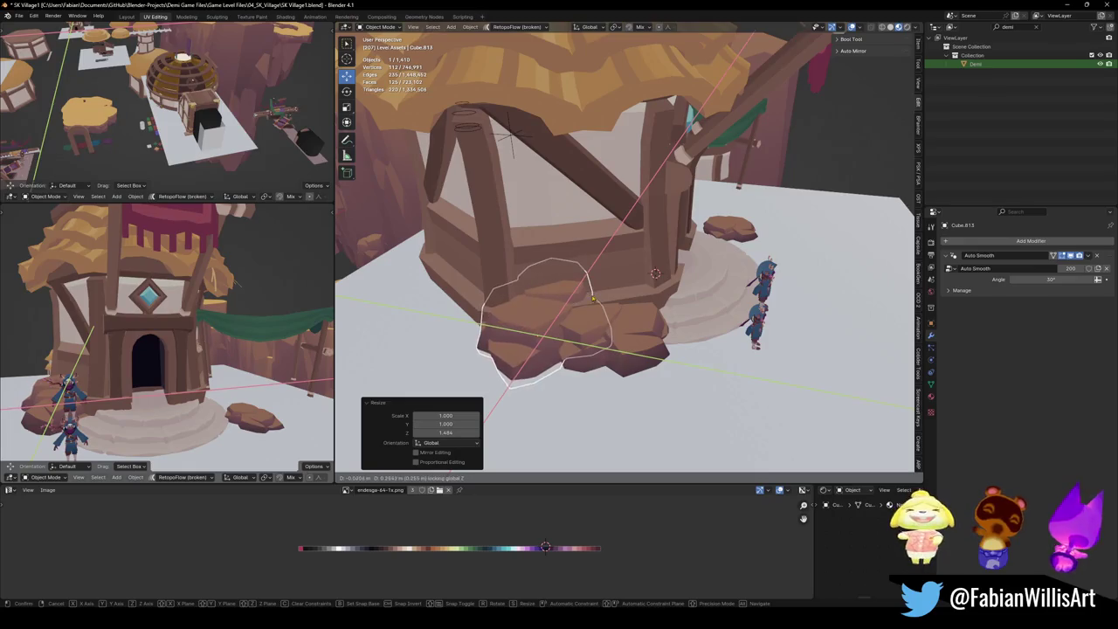
{"action": "left_click", "coordinate": [590, 302]}
{"action": "key", "text": "g"}
{"action": "key", "text": "shift+z"}
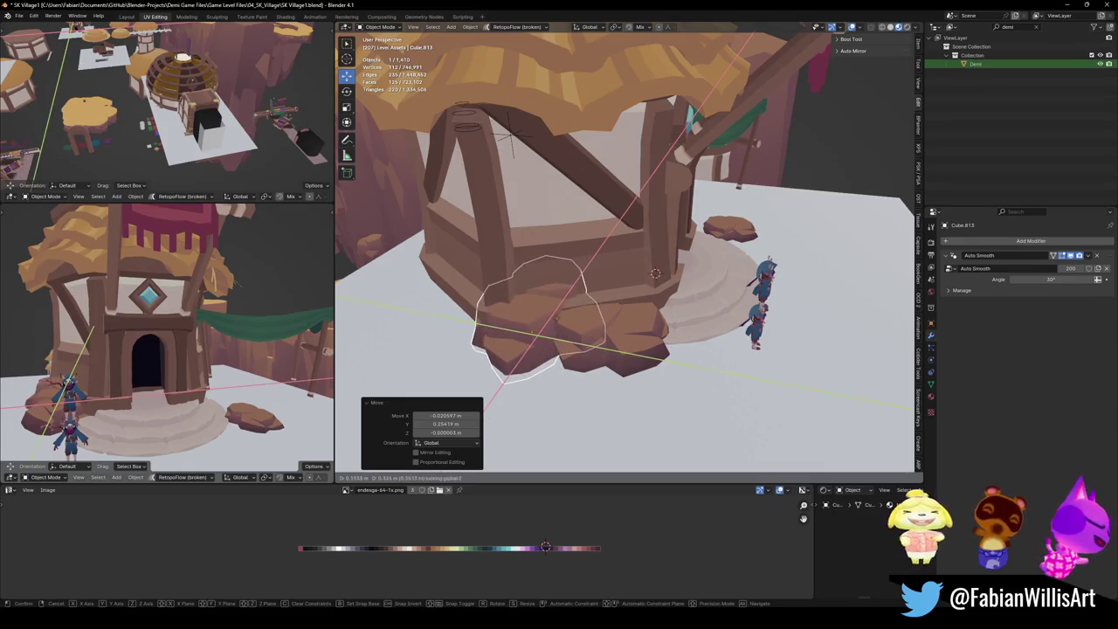
{"action": "left_click", "coordinate": [557, 323]}
Add another rock copy rotated about 60°, widened to 1.324, height 1.228, repositioned vertically.
{"action": "key", "text": "shift+d"}
{"action": "key", "text": "r"}
{"action": "key", "text": "z"}
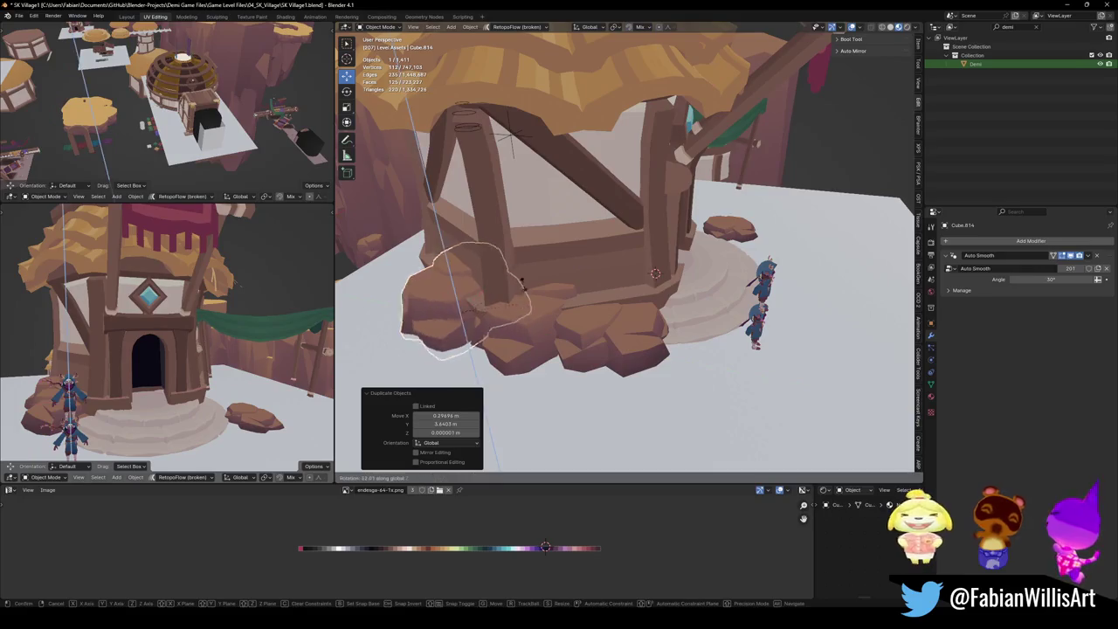
{"action": "key", "text": "Return"}
{"action": "middle_click_drag", "start_coordinate": [624, 263], "coordinate": [588, 282]}
{"action": "key", "text": "s"}
{"action": "key", "text": "shift+z"}
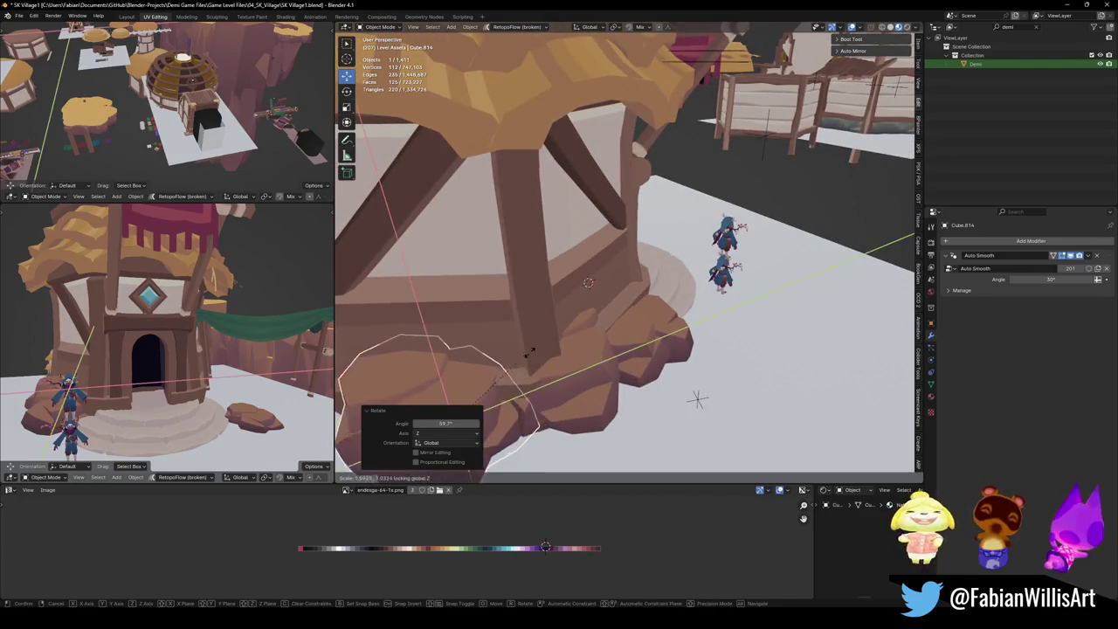
{"action": "left_click", "coordinate": [532, 348]}
{"action": "scroll", "coordinate": [531, 347], "scroll_direction": "down", "scroll_amount": 1}
{"action": "key", "text": "s"}
{"action": "key", "text": "shift+z"}
{"action": "key", "text": "z"}
{"action": "left_click", "coordinate": [528, 352]}
{"action": "mouse_move", "coordinate": [528, 352]}
{"action": "middle_mouse_down"}
{"action": "mouse_move", "coordinate": [519, 340]}
{"action": "mouse_move", "coordinate": [548, 289]}
{"action": "mouse_move", "coordinate": [504, 325]}
{"action": "middle_mouse_up"}
{"action": "key", "text": "g"}
{"action": "key", "text": "z"}
{"action": "left_click", "coordinate": [518, 340]}
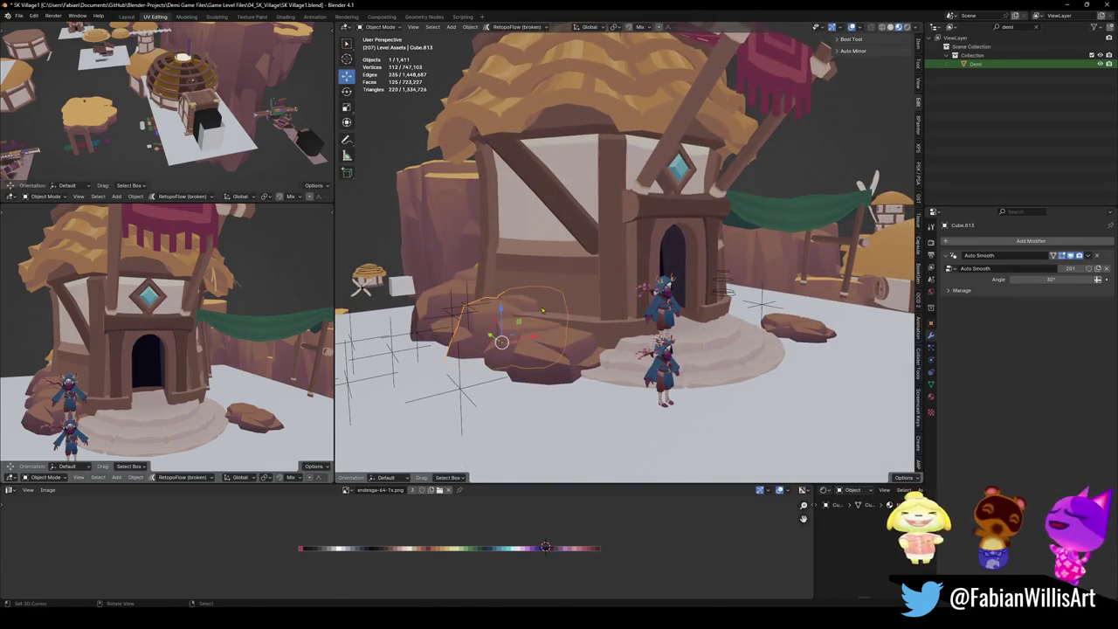
Select the Cube.812 rock and pull back to a wider view of the tower.
{"action": "left_click", "coordinate": [559, 331]}
{"action": "key", "text": "alt+a"}
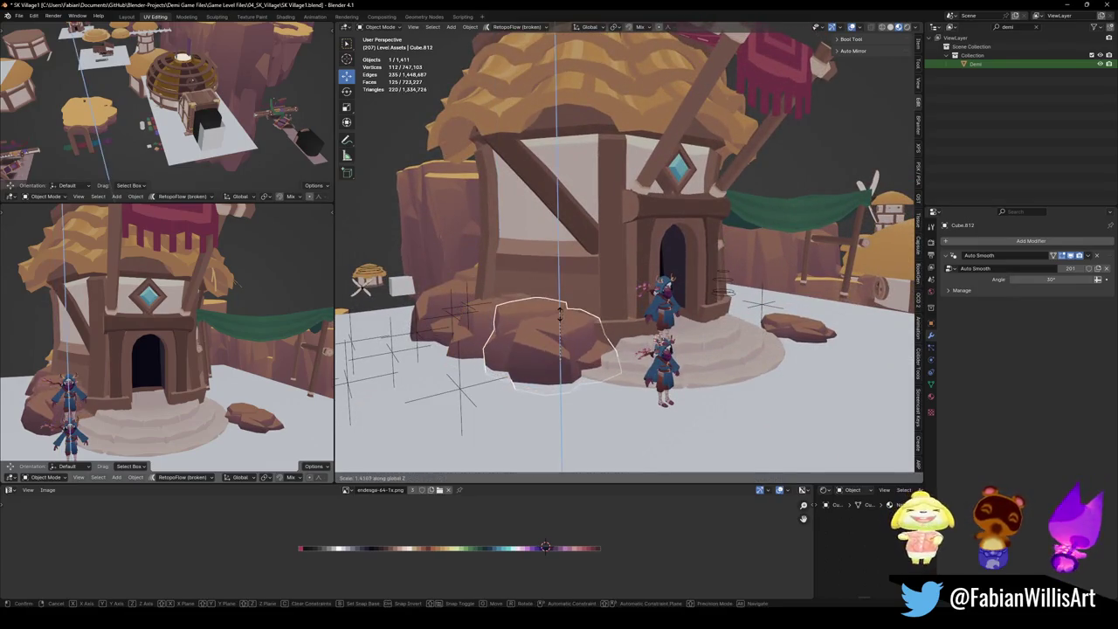
{"action": "mouse_move", "coordinate": [560, 332]}
{"action": "middle_mouse_down"}
{"action": "mouse_move", "coordinate": [524, 297]}
{"action": "mouse_move", "coordinate": [583, 294]}
{"action": "middle_mouse_up"}
{"action": "scroll", "coordinate": [574, 304], "scroll_direction": "up", "scroll_amount": 3}
Save SK Village1.blend and orbit to a higher, wider view of the tower base.
{"action": "key", "text": "ctrl+s"}
{"action": "scroll", "coordinate": [582, 294], "scroll_direction": "down", "scroll_amount": 3}
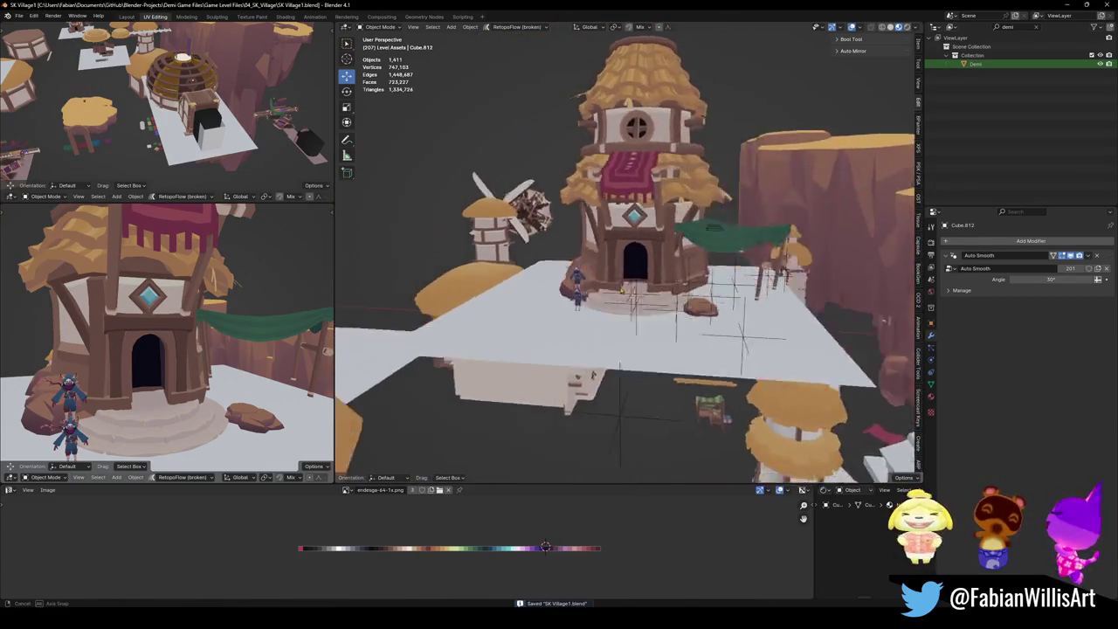
{"action": "scroll", "coordinate": [577, 311], "scroll_direction": "up", "scroll_amount": 3}
{"action": "left_click", "coordinate": [549, 332]}
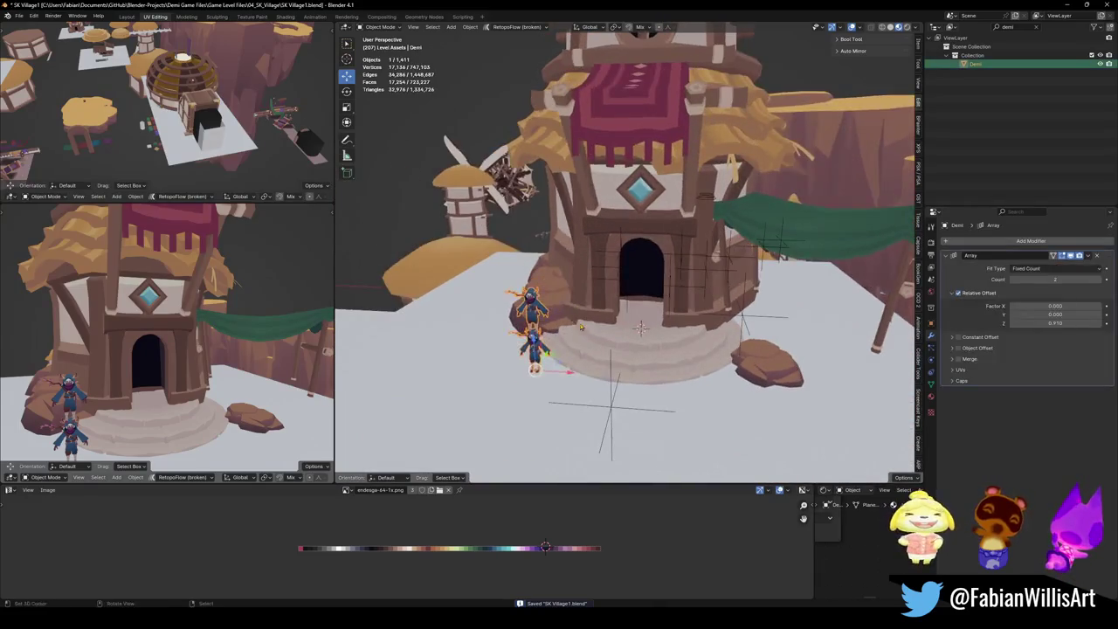
{"action": "scroll", "coordinate": [559, 323], "scroll_direction": "down", "scroll_amount": 3}
{"action": "mouse_move", "coordinate": [559, 324]}
{"action": "middle_mouse_down"}
{"action": "mouse_move", "coordinate": [575, 301]}
{"action": "mouse_move", "coordinate": [581, 332]}
{"action": "middle_mouse_up"}
{"action": "scroll", "coordinate": [582, 332], "scroll_direction": "up", "scroll_amount": 2}
{"action": "scroll", "coordinate": [581, 332], "scroll_direction": "up", "scroll_amount": 2}
Link the palette material from the palette-textured piece onto the stepped base.
{"action": "left_click", "coordinate": [608, 360]}
{"action": "key", "text": "Tab"}
{"action": "key", "text": "a"}
{"action": "key", "text": "Tab"}
{"action": "left_click", "coordinate": [564, 349], "text": "shift"}
{"action": "key", "text": "q"}
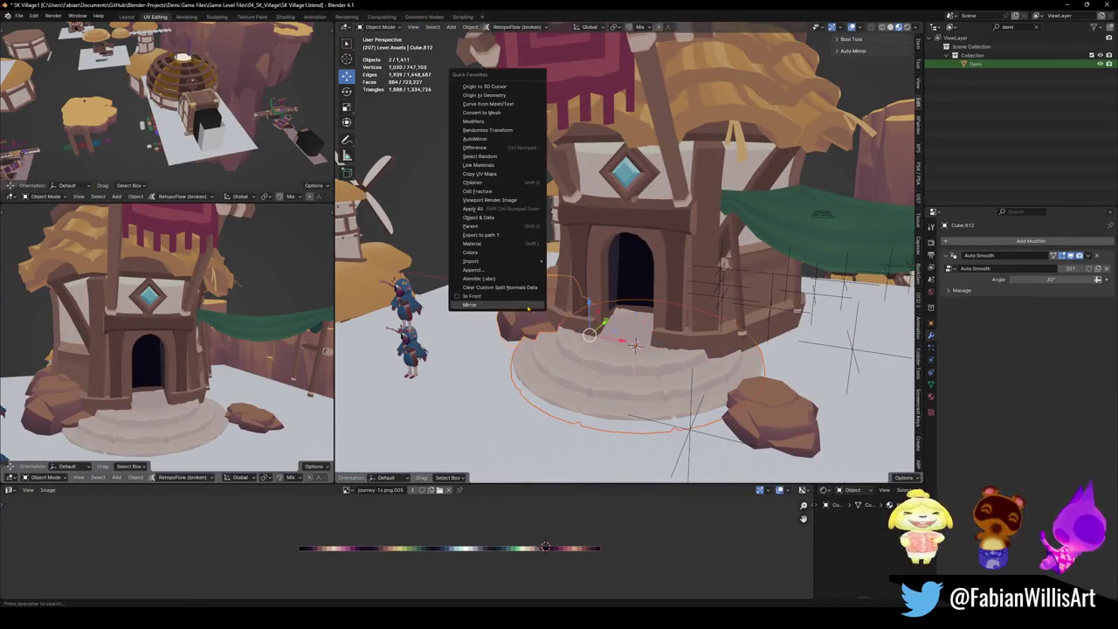
{"action": "left_click", "coordinate": [492, 165]}
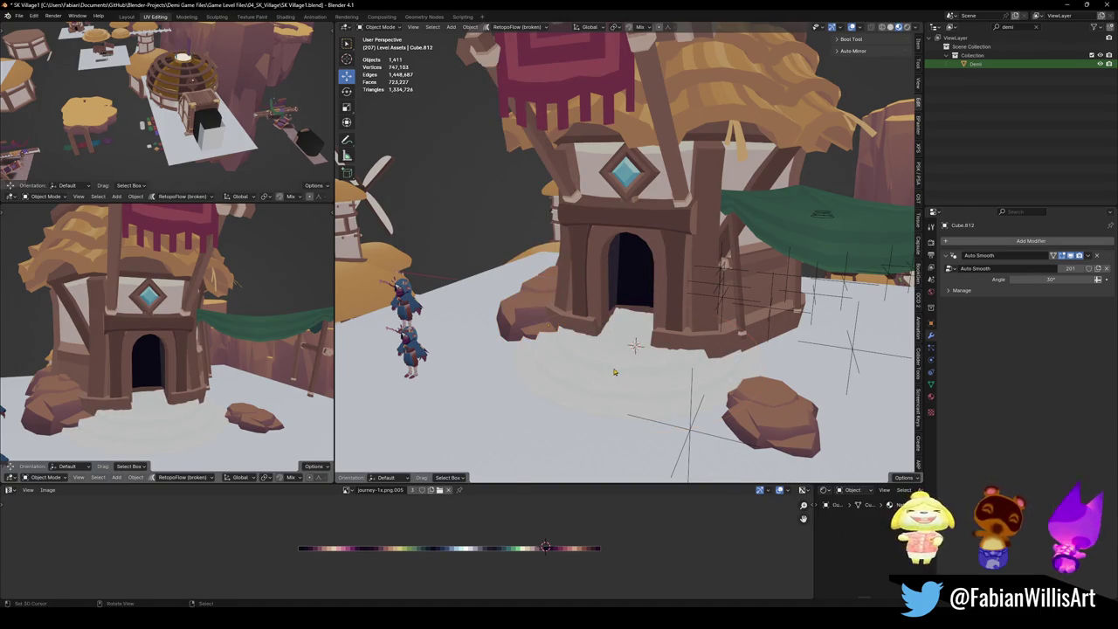
Slide the base's UVs along X across the palette, mirror them on X, and resize them.
{"action": "key", "text": "Tab"}
{"action": "key", "text": "a"}
{"action": "key", "text": "g"}
{"action": "key", "text": "x"}
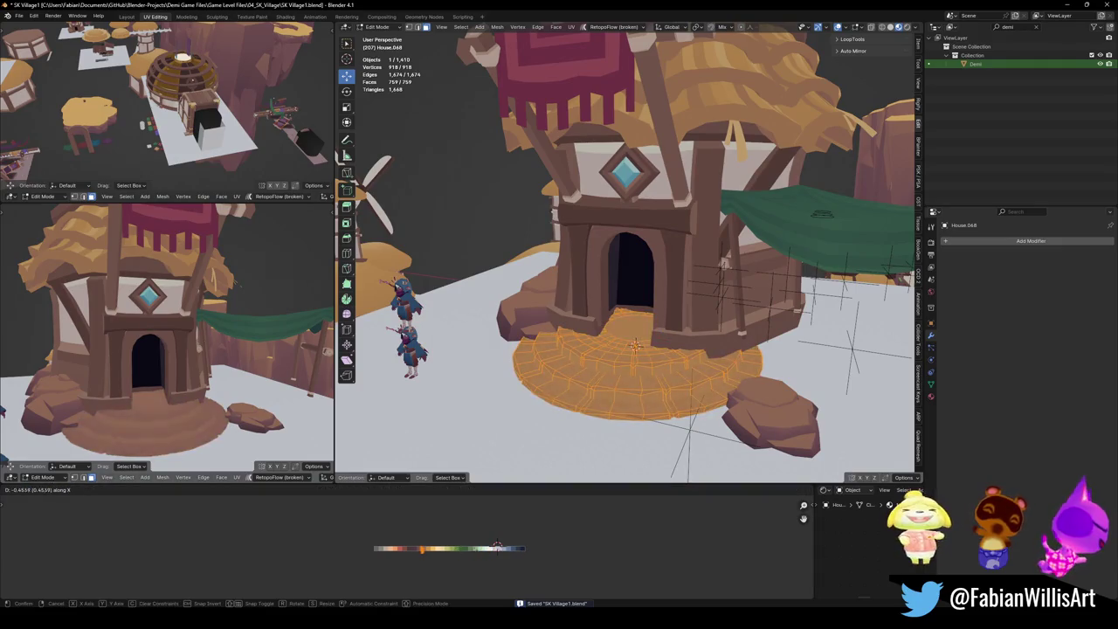
{"action": "left_click", "coordinate": [472, 552]}
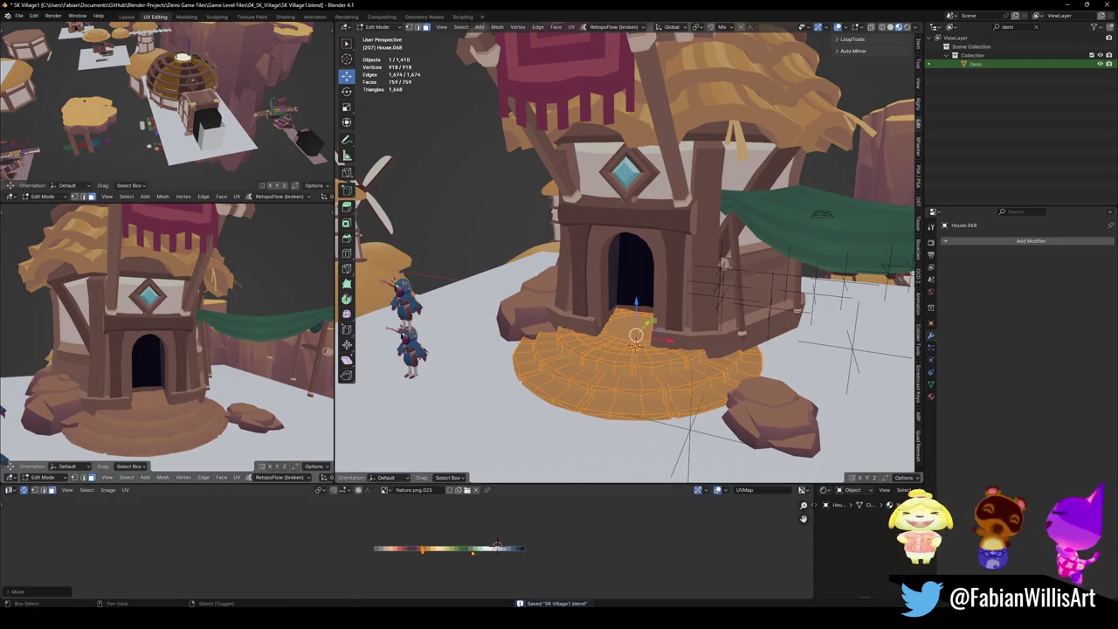
{"action": "key", "text": "ctrl+m"}
{"action": "key", "text": "x"}
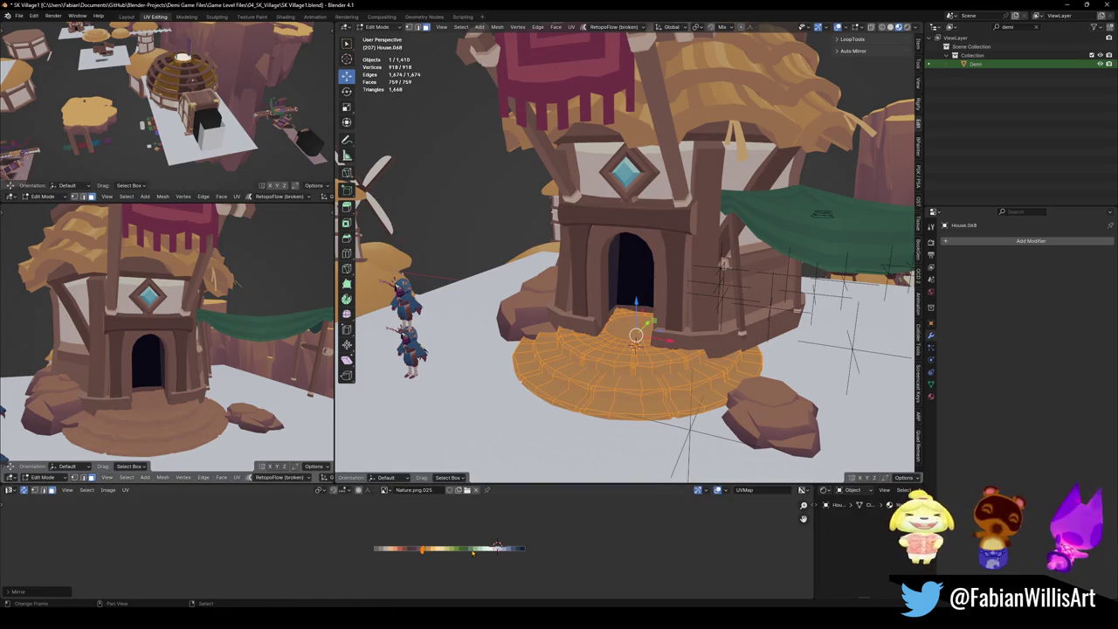
{"action": "key", "text": "s"}
{"action": "left_click", "coordinate": [588, 554]}
{"action": "key", "text": "g"}
{"action": "key", "text": "x"}
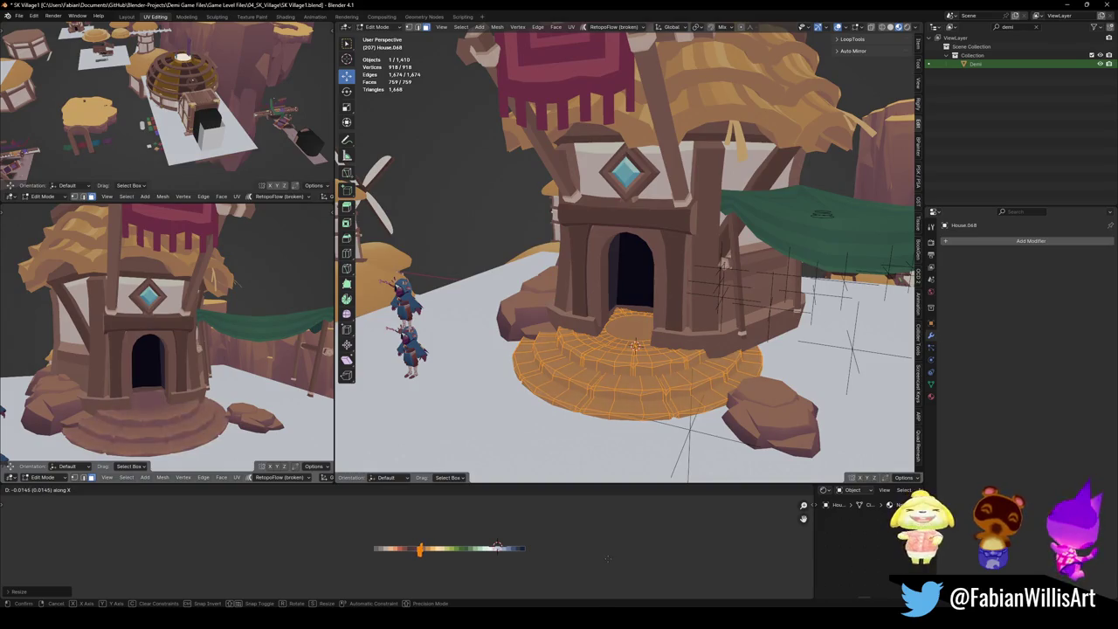
{"action": "left_click", "coordinate": [611, 556]}
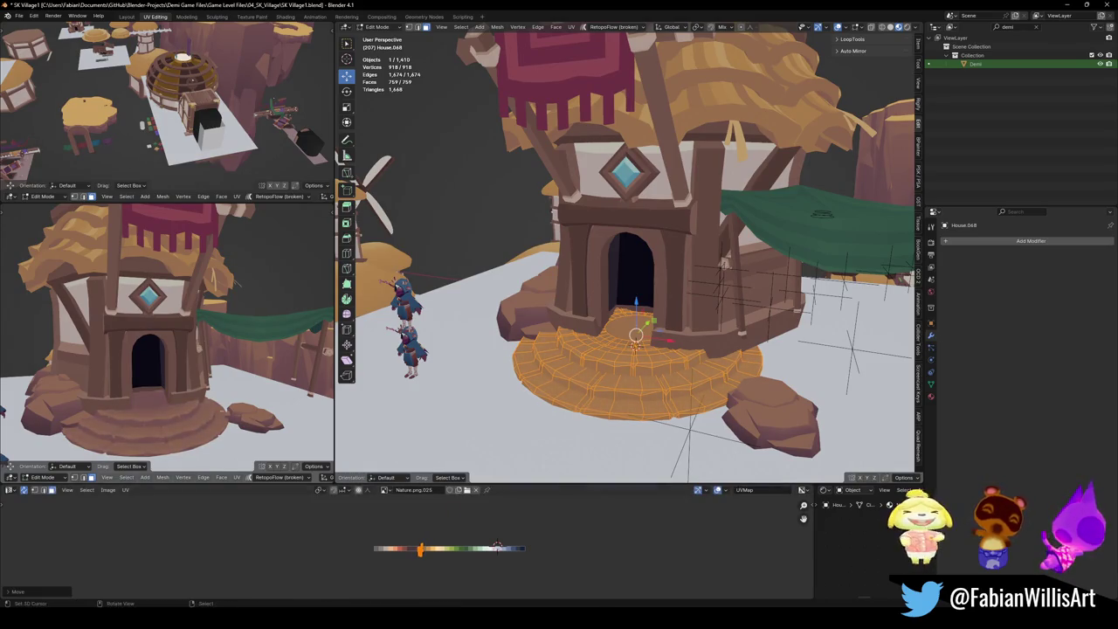
Check the result from the side, undo a second mirror, and shrink the UVs onto the brown swatch.
{"action": "scroll", "coordinate": [175, 349], "scroll_direction": "down", "scroll_amount": 3}
{"action": "scroll", "coordinate": [175, 349], "scroll_direction": "up", "scroll_amount": 4}
{"action": "middle_click_drag", "start_coordinate": [210, 367], "coordinate": [241, 388]}
{"action": "scroll", "coordinate": [241, 388], "scroll_direction": "down", "scroll_amount": 3}
{"action": "scroll", "coordinate": [241, 388], "scroll_direction": "up", "scroll_amount": 4}
{"action": "scroll", "coordinate": [241, 388], "scroll_direction": "down", "scroll_amount": 3}
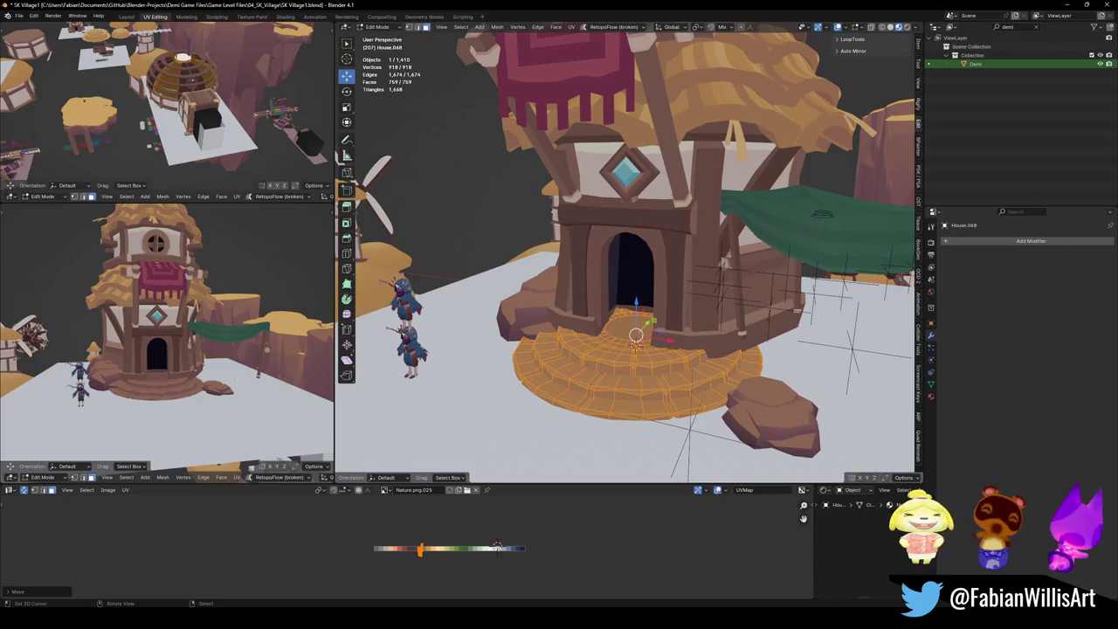
{"action": "middle_click_drag", "start_coordinate": [225, 382], "coordinate": [215, 385]}
{"action": "scroll", "coordinate": [465, 552], "scroll_direction": "up", "scroll_amount": 4}
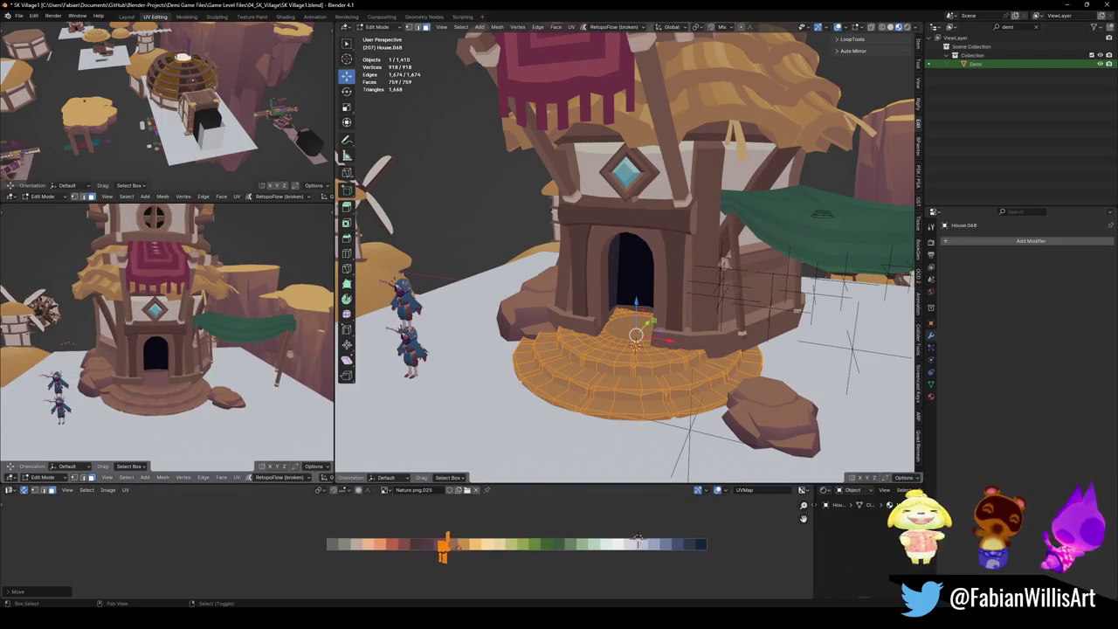
{"action": "key", "text": "ctrl+m"}
{"action": "key", "text": "x"}
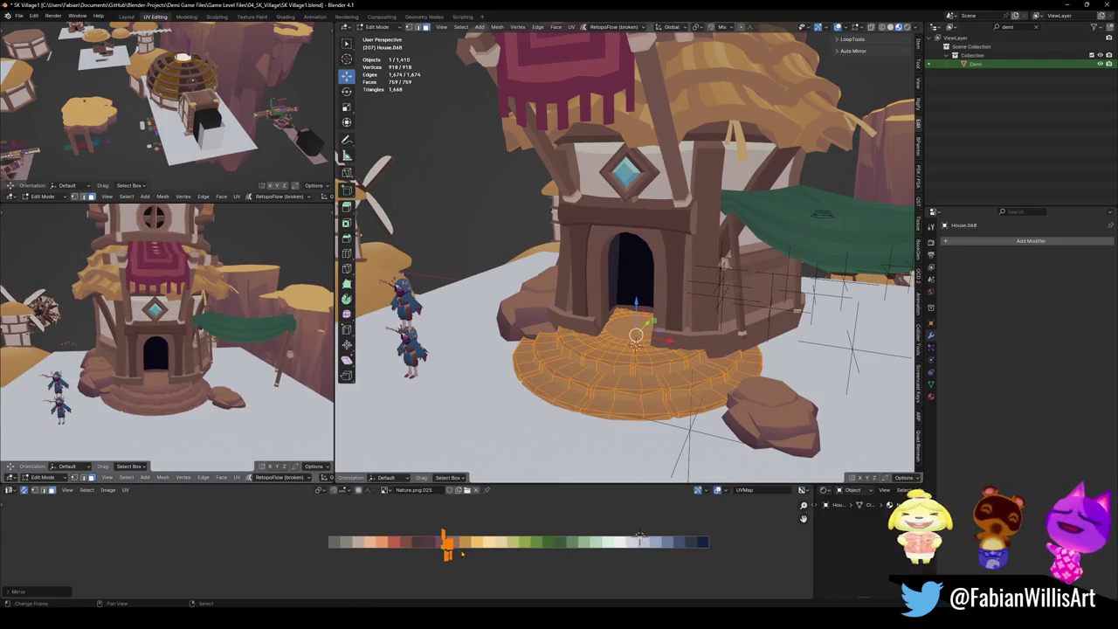
{"action": "scroll", "coordinate": [167, 408], "scroll_direction": "up", "scroll_amount": 4}
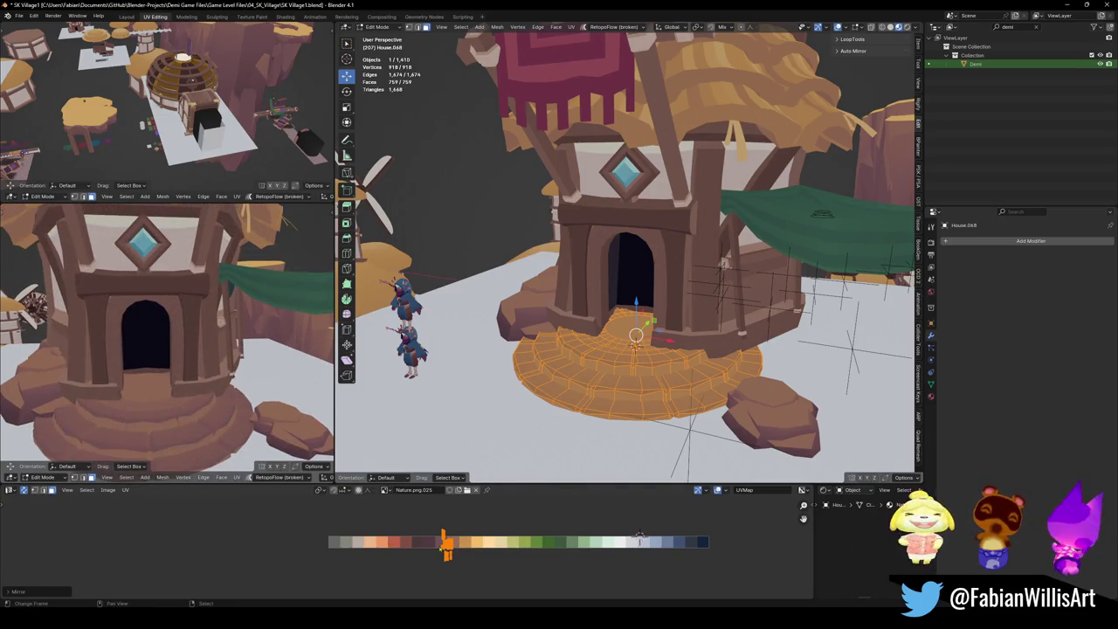
{"action": "key", "text": "ctrl+z"}
{"action": "key", "text": "s"}
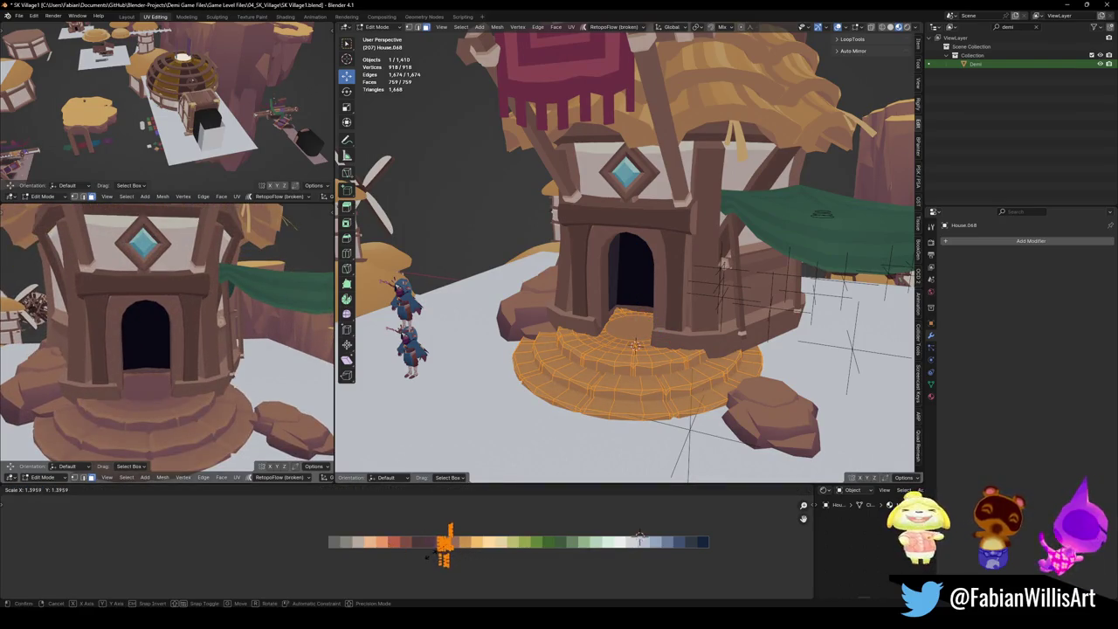
{"action": "left_click", "coordinate": [331, 552]}
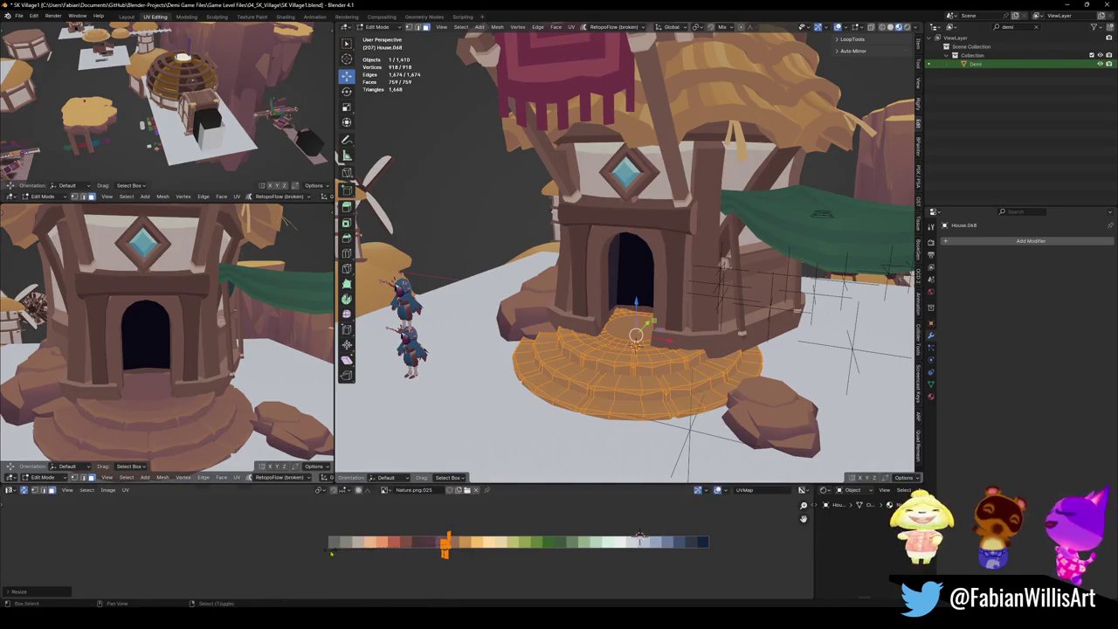
Return to object mode and begin moving the stepped base along Y.
{"action": "key", "text": "Tab"}
{"action": "key", "text": "g"}
{"action": "key", "text": "y"}
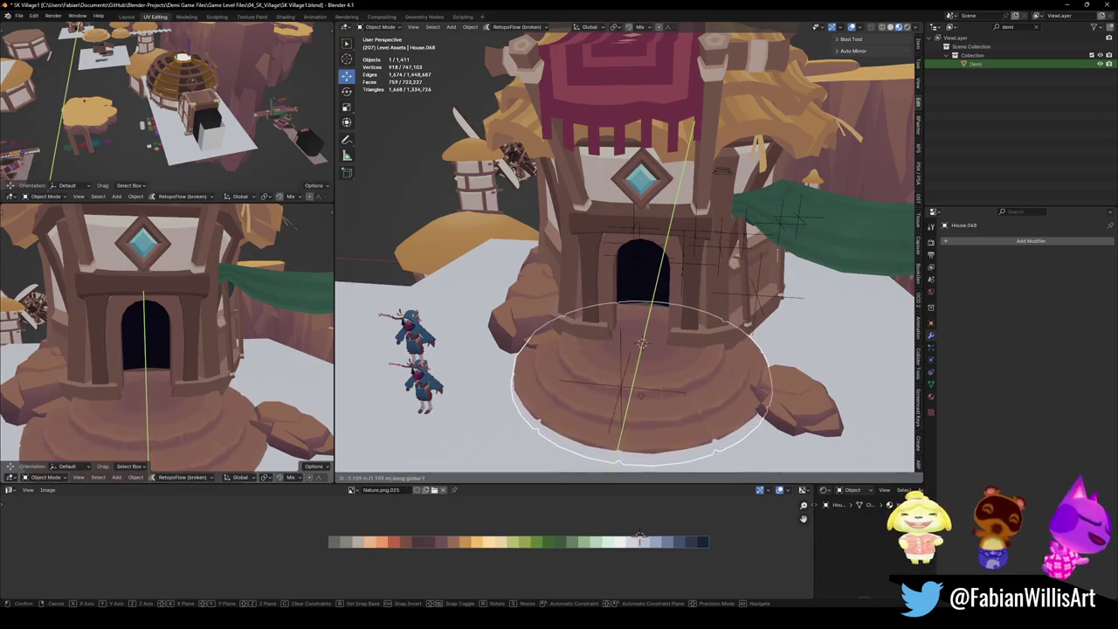
Confirm the base at Y -0.74465 m, save SK Village1.blend, and frame the tower wall.
{"action": "left_click", "coordinate": [642, 350]}
{"action": "mouse_move", "coordinate": [157, 349]}
{"action": "middle_mouse_down"}
{"action": "mouse_move", "coordinate": [175, 374]}
{"action": "mouse_move", "coordinate": [268, 385]}
{"action": "mouse_move", "coordinate": [172, 380]}
{"action": "mouse_move", "coordinate": [211, 360]}
{"action": "mouse_move", "coordinate": [169, 371]}
{"action": "mouse_move", "coordinate": [226, 358]}
{"action": "mouse_move", "coordinate": [148, 360]}
{"action": "middle_mouse_up"}
{"action": "scroll", "coordinate": [182, 378], "scroll_direction": "down", "scroll_amount": 2}
{"action": "scroll", "coordinate": [181, 379], "scroll_direction": "down", "scroll_amount": 2}
{"action": "scroll", "coordinate": [211, 360], "scroll_direction": "up", "scroll_amount": 2}
{"action": "key", "text": "ctrl+s"}
{"action": "scroll", "coordinate": [226, 359], "scroll_direction": "up", "scroll_amount": 3}
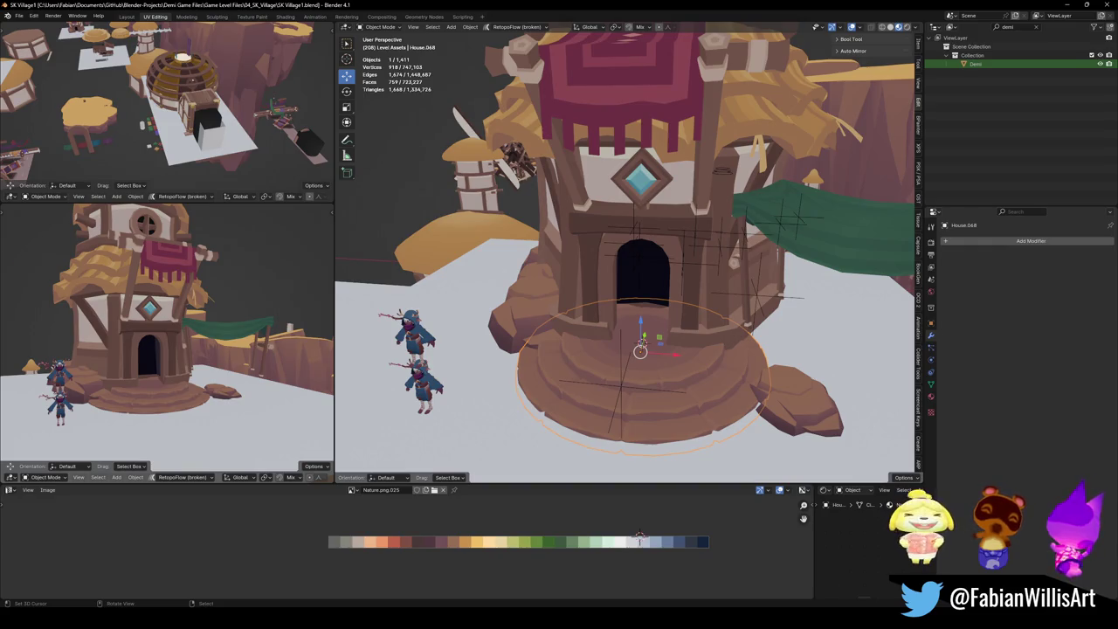
{"action": "left_click", "coordinate": [664, 163]}
{"action": "key", "text": "KP_Decimal"}
Save, then in Edit Mode select and hide the tower's diagonal beam.
{"action": "key", "text": "ctrl+s"}
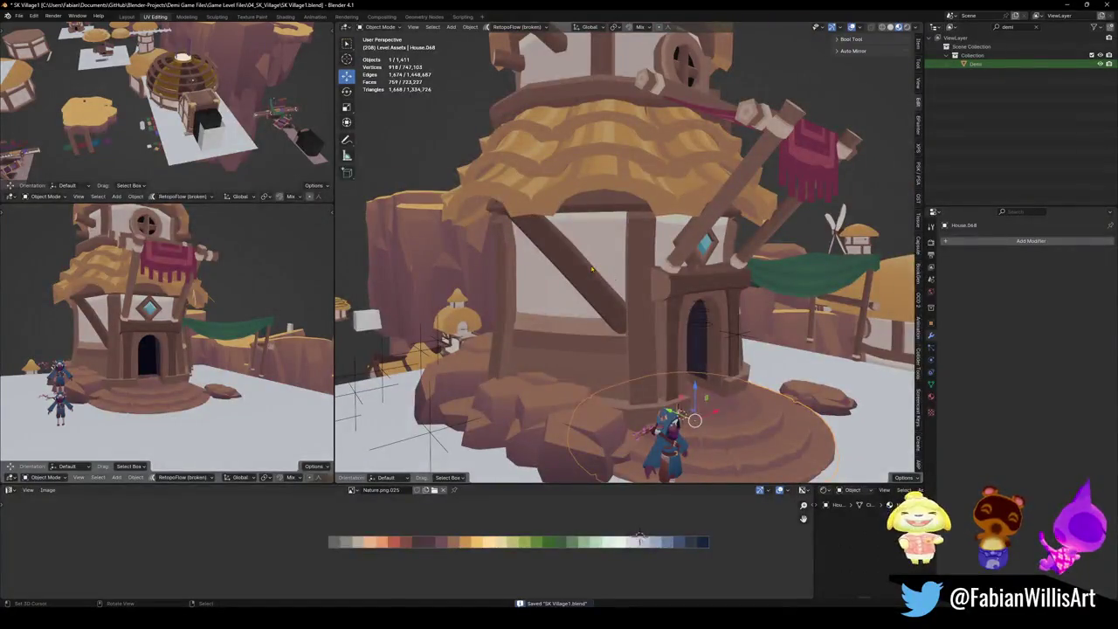
{"action": "key", "text": "Tab"}
{"action": "key", "text": "alt+a"}
{"action": "key", "text": "l"}
{"action": "key", "text": "h"}
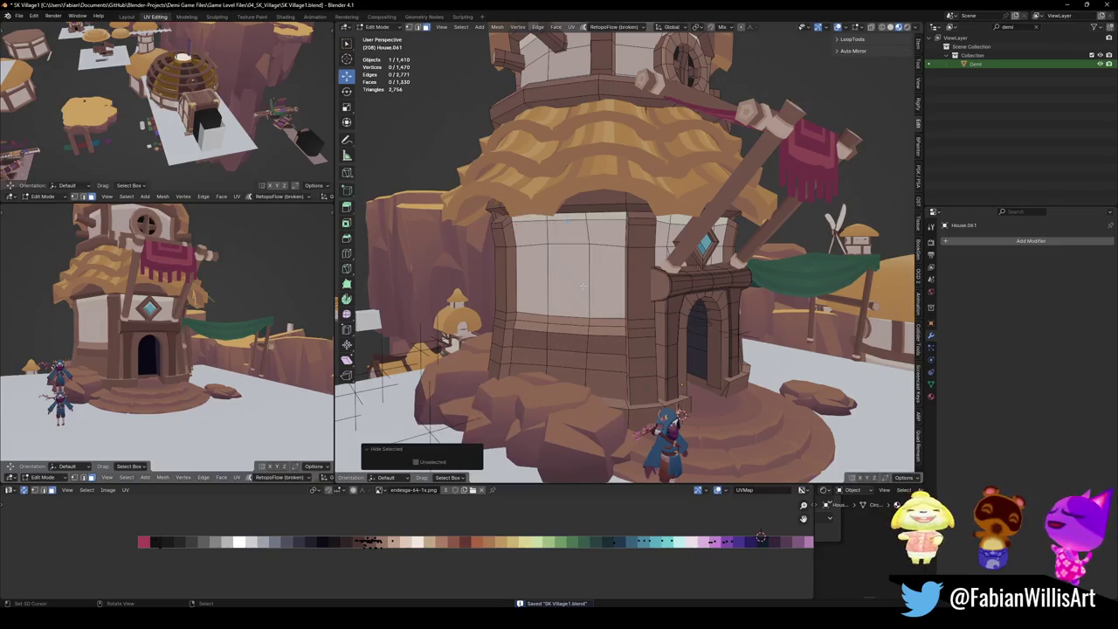
Orbit and zoom around the tower to inspect the wall with the beam hidden.
{"action": "mouse_move", "coordinate": [327, 295]}
{"action": "middle_mouse_down"}
{"action": "mouse_move", "coordinate": [269, 315]}
{"action": "mouse_move", "coordinate": [265, 328]}
{"action": "middle_mouse_up"}
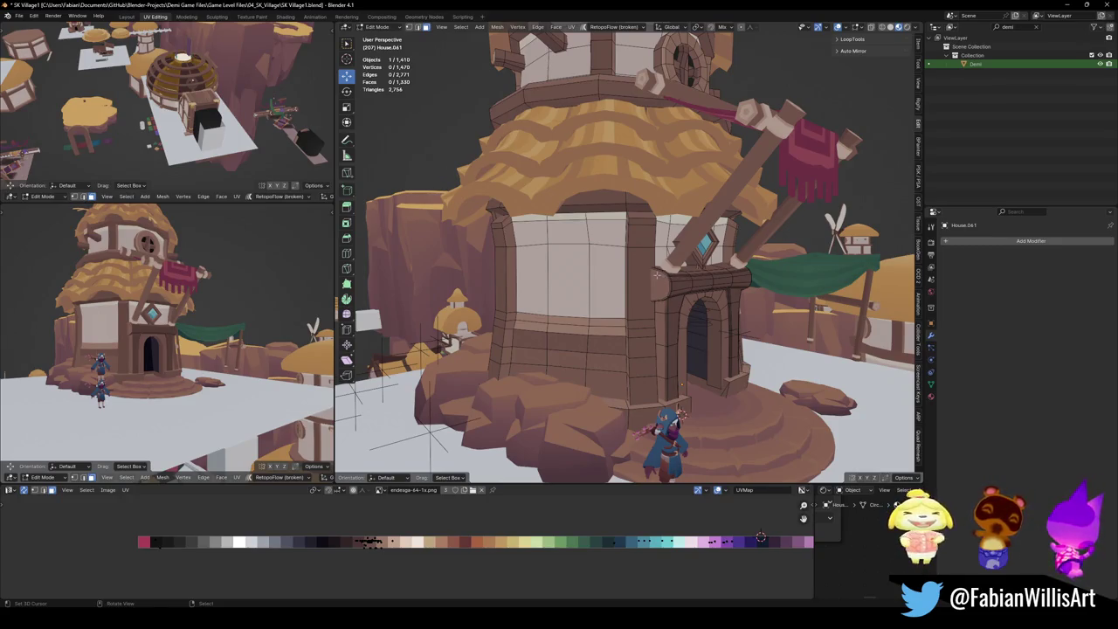
{"action": "mouse_move", "coordinate": [175, 325]}
{"action": "middle_mouse_down"}
{"action": "mouse_move", "coordinate": [216, 325]}
{"action": "mouse_move", "coordinate": [198, 323]}
{"action": "middle_mouse_up"}
{"action": "scroll", "coordinate": [216, 325], "scroll_direction": "down", "scroll_amount": 3}
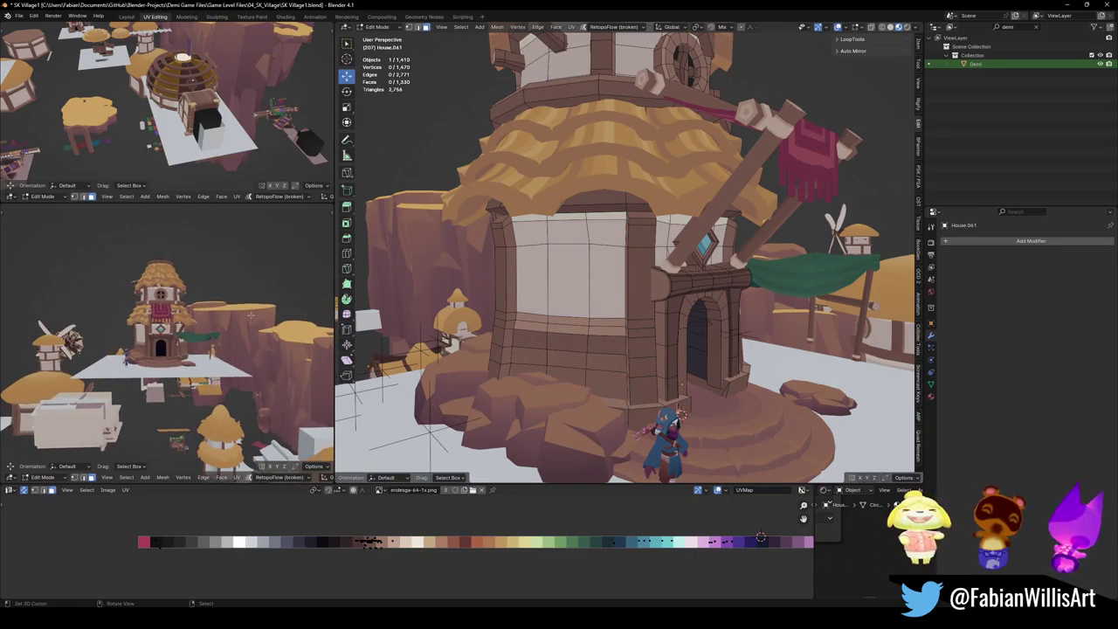
{"action": "scroll", "coordinate": [252, 316], "scroll_direction": "up", "scroll_amount": 2}
{"action": "middle_click_drag", "start_coordinate": [267, 332], "coordinate": [266, 334]}
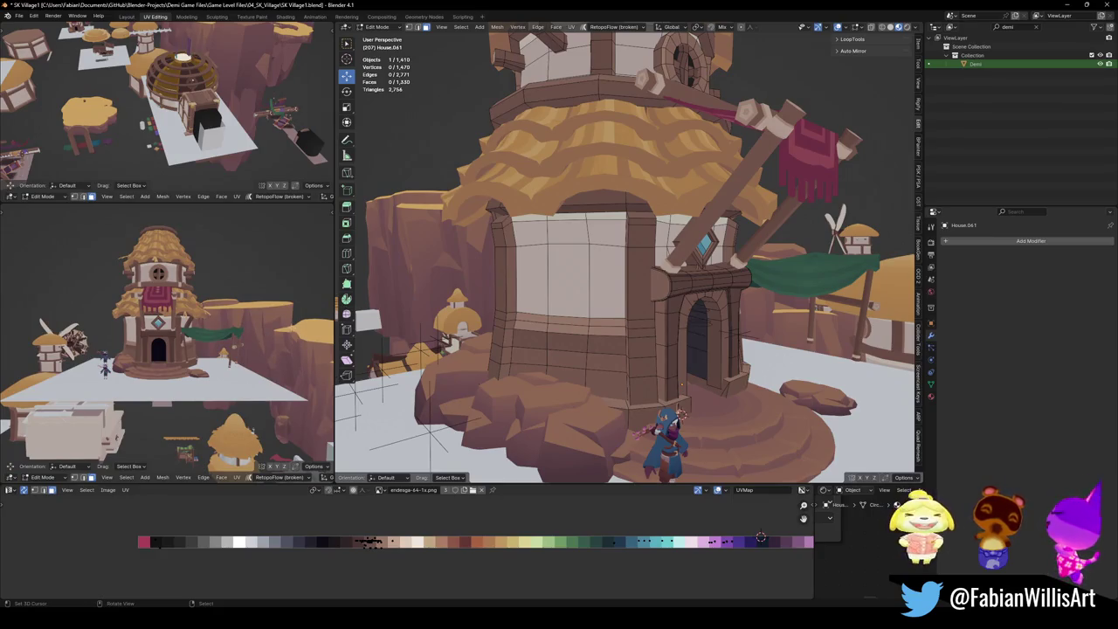
{"action": "scroll", "coordinate": [166, 341], "scroll_direction": "up", "scroll_amount": 2}
{"action": "middle_click_drag", "start_coordinate": [105, 349], "coordinate": [273, 328]}
{"action": "scroll", "coordinate": [265, 322], "scroll_direction": "up", "scroll_amount": 3}
{"action": "scroll", "coordinate": [240, 327], "scroll_direction": "up", "scroll_amount": 2}
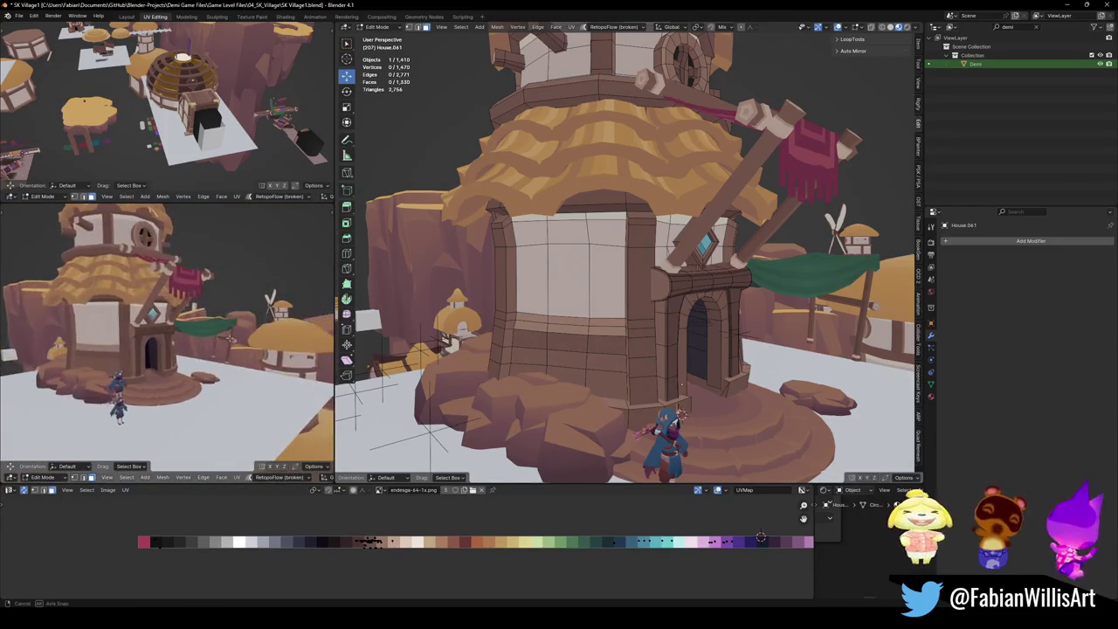
{"action": "scroll", "coordinate": [218, 332], "scroll_direction": "up", "scroll_amount": 2}
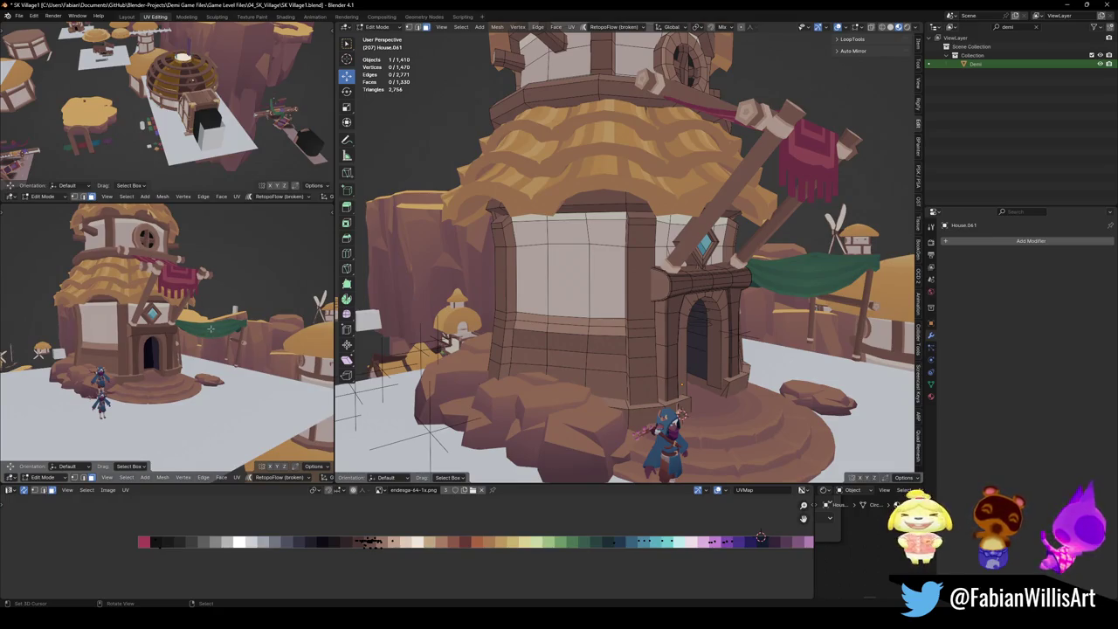
{"action": "middle_click_drag", "start_coordinate": [217, 326], "coordinate": [197, 329]}
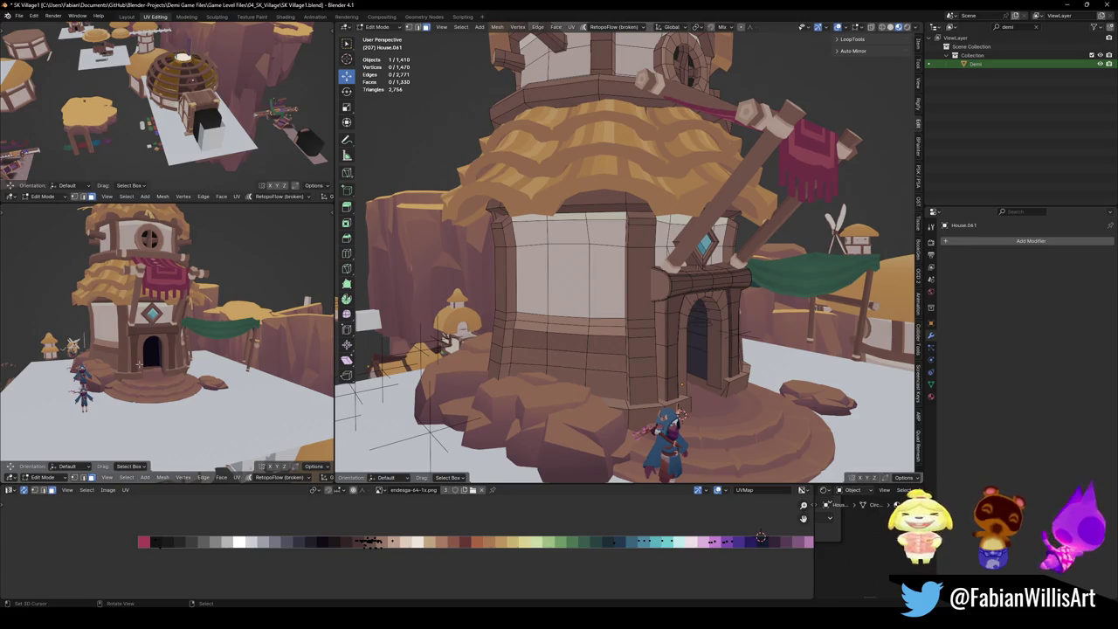
{"action": "mouse_move", "coordinate": [213, 339]}
{"action": "middle_mouse_down"}
{"action": "mouse_move", "coordinate": [8, 455]}
{"action": "mouse_move", "coordinate": [104, 376]}
{"action": "middle_mouse_up"}
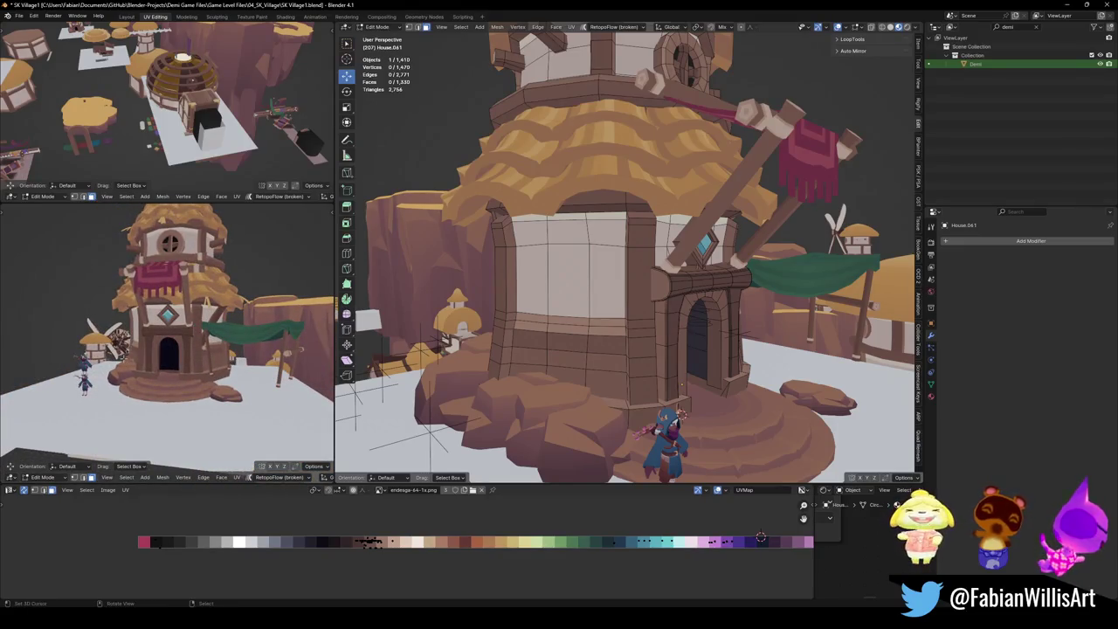
{"action": "mouse_move", "coordinate": [194, 359]}
{"action": "middle_mouse_down"}
{"action": "mouse_move", "coordinate": [157, 367]}
{"action": "mouse_move", "coordinate": [216, 337]}
{"action": "middle_mouse_up"}
Return to Object Mode and save SK Village1.blend.
{"action": "key", "text": "Tab"}
{"action": "key", "text": "ctrl+s"}
{"action": "scroll", "coordinate": [228, 342], "scroll_direction": "down", "scroll_amount": 2}
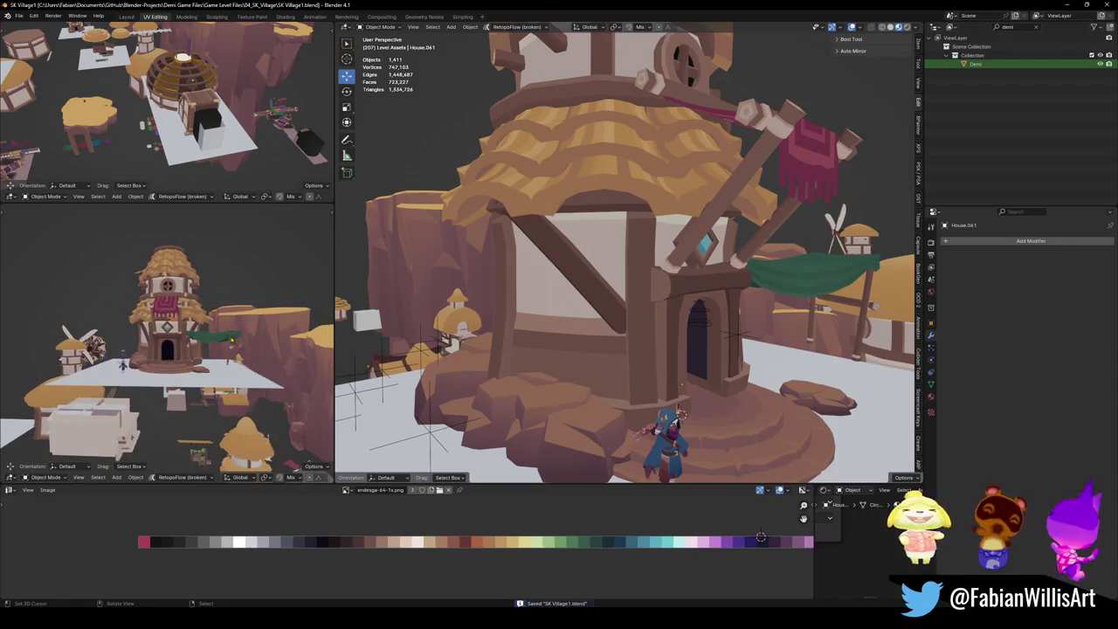
Unhide the red banner and support beams, select both, and lower them along Z.
{"action": "scroll", "coordinate": [247, 343], "scroll_direction": "up", "scroll_amount": 1}
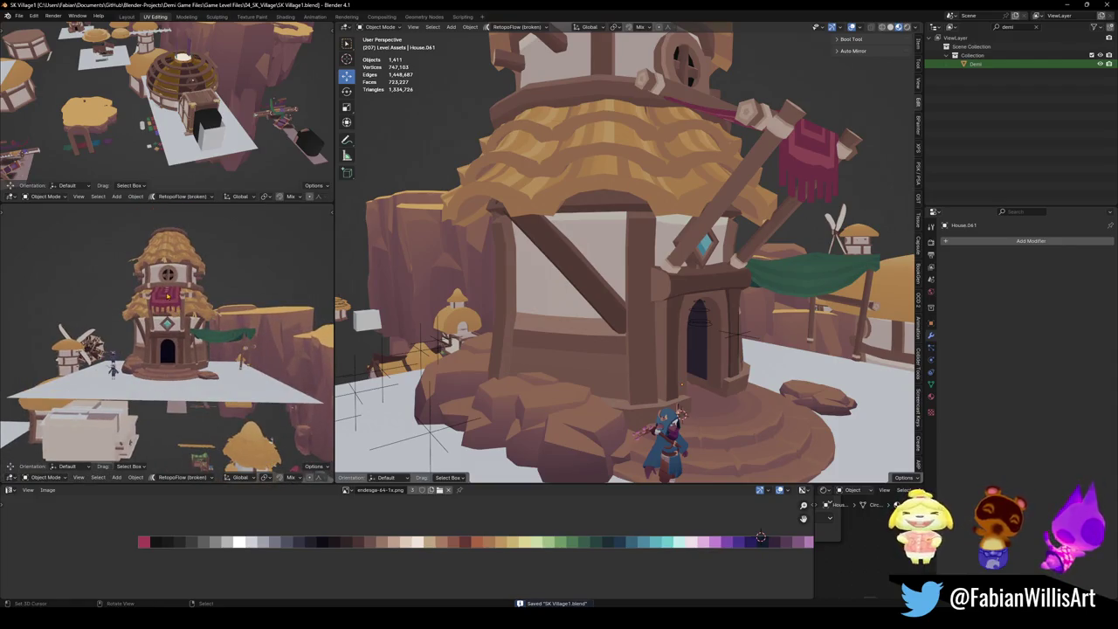
{"action": "scroll", "coordinate": [648, 269], "scroll_direction": "up", "scroll_amount": 3}
{"action": "left_click", "coordinate": [647, 269]}
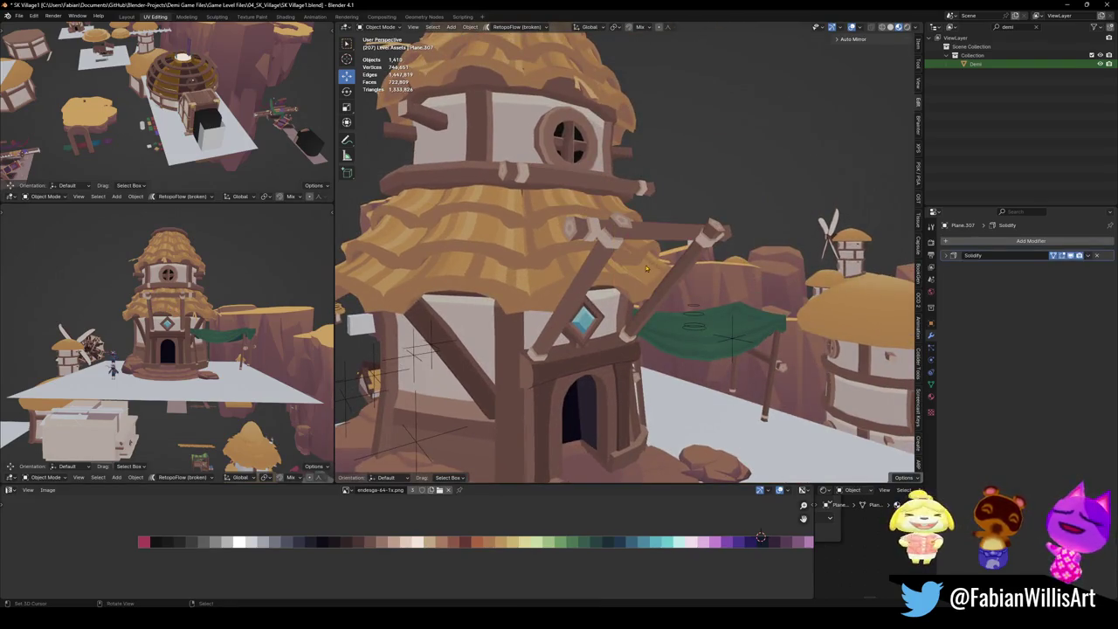
{"action": "key", "text": "alt+h"}
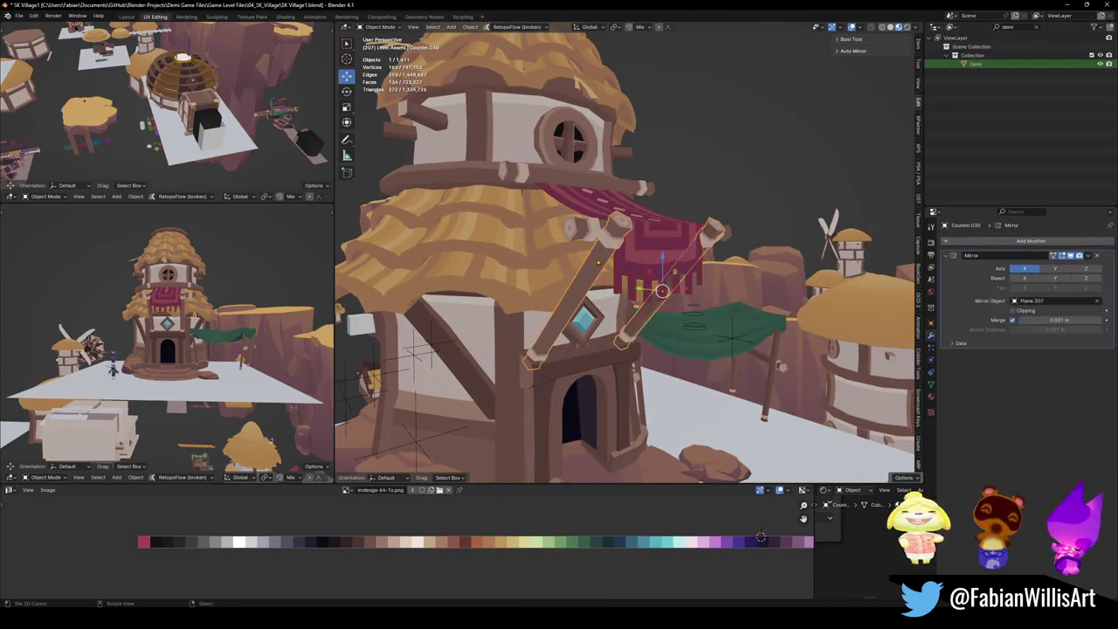
{"action": "left_click", "coordinate": [598, 268]}
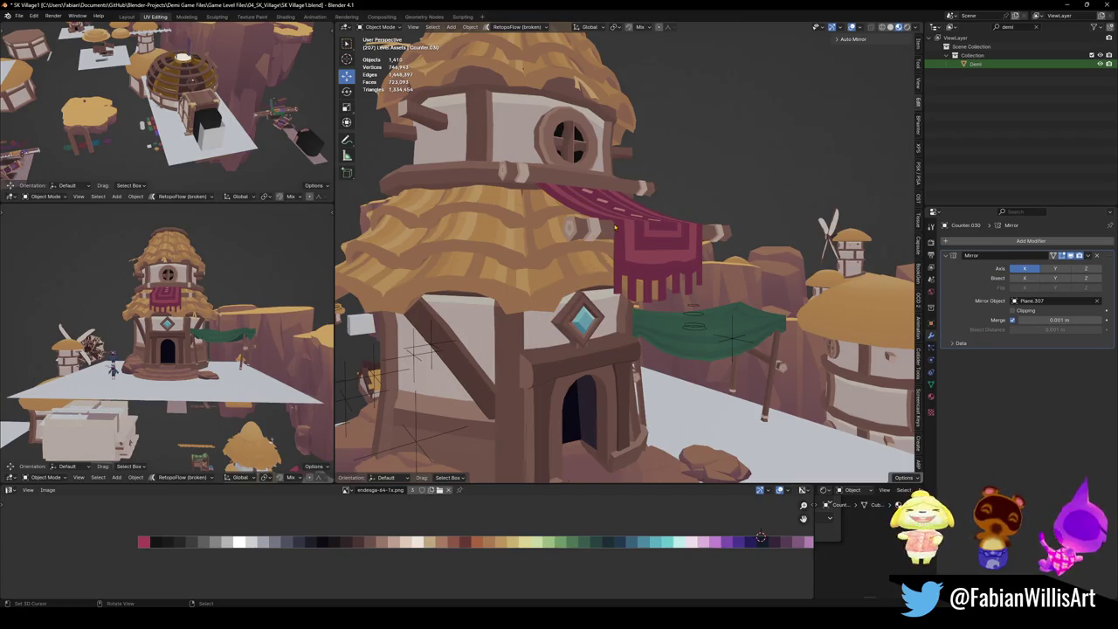
{"action": "key", "text": "alt+h"}
{"action": "key", "text": "alt+h"}
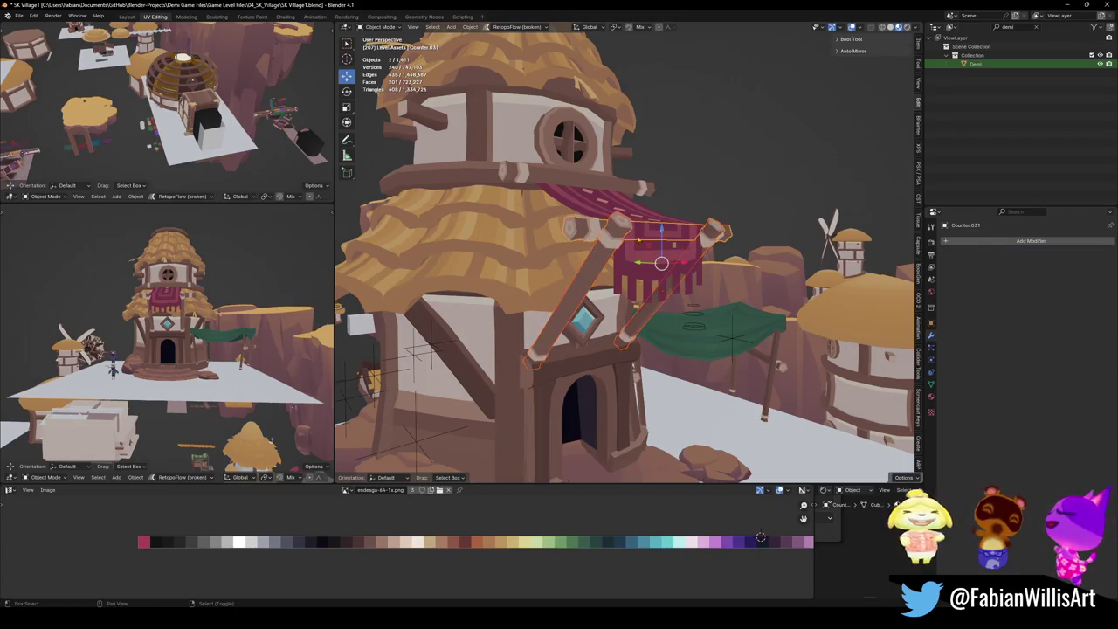
{"action": "left_click", "coordinate": [664, 262], "text": "shift"}
{"action": "key", "text": "g"}
{"action": "key", "text": "z"}
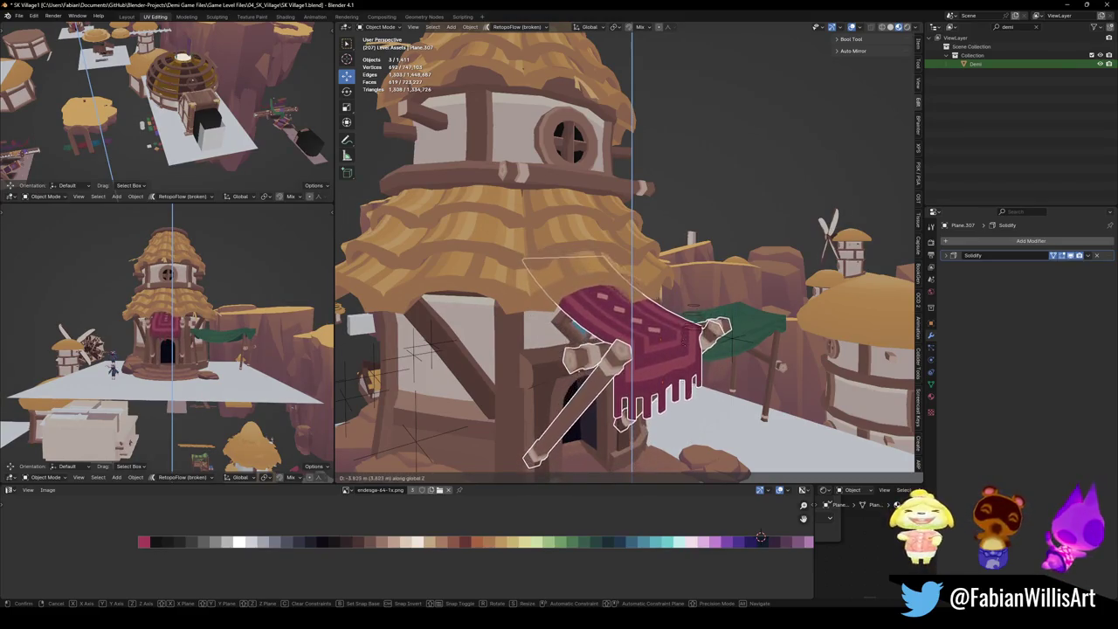
{"action": "key", "text": "Return"}
Shift the banner assembly along Y and shrink it slightly.
{"action": "mouse_move", "coordinate": [192, 349]}
{"action": "middle_mouse_down"}
{"action": "mouse_move", "coordinate": [222, 332]}
{"action": "mouse_move", "coordinate": [192, 306]}
{"action": "middle_mouse_up"}
{"action": "scroll", "coordinate": [201, 318], "scroll_direction": "up", "scroll_amount": 3}
{"action": "scroll", "coordinate": [192, 306], "scroll_direction": "up", "scroll_amount": 3}
{"action": "scroll", "coordinate": [192, 306], "scroll_direction": "up", "scroll_amount": 3}
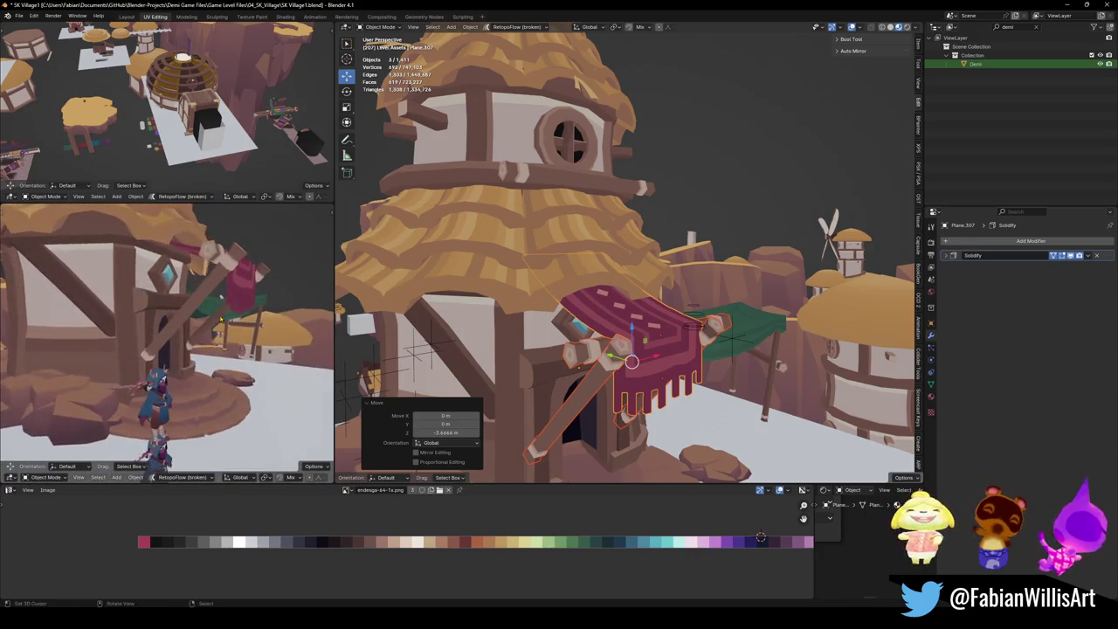
{"action": "key", "text": "g"}
{"action": "key", "text": "y"}
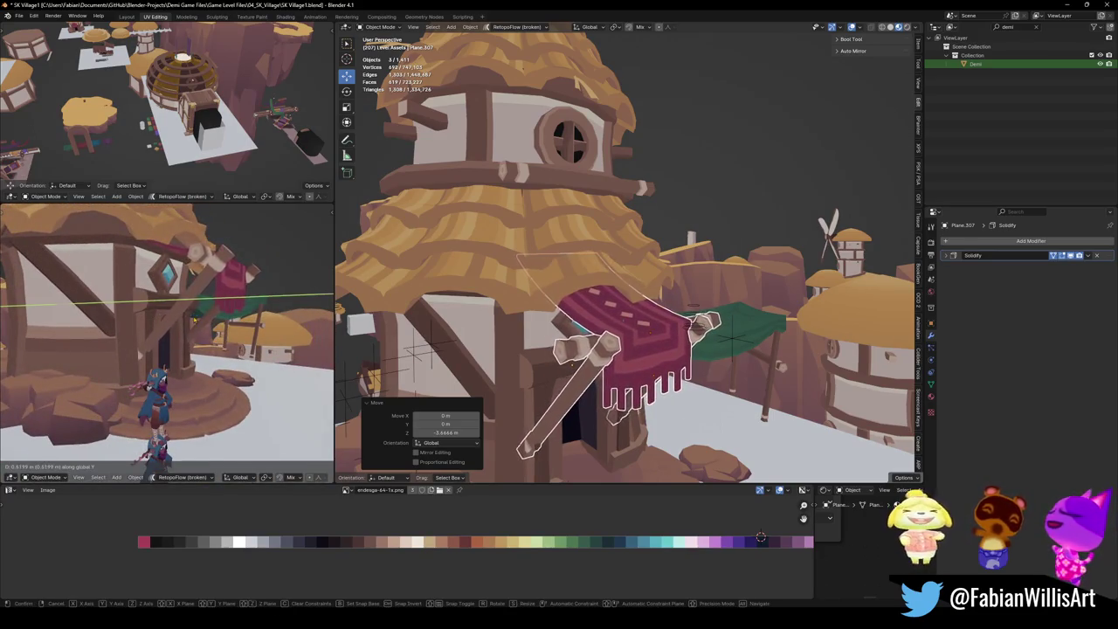
{"action": "left_click", "coordinate": [232, 320]}
{"action": "key", "text": "s"}
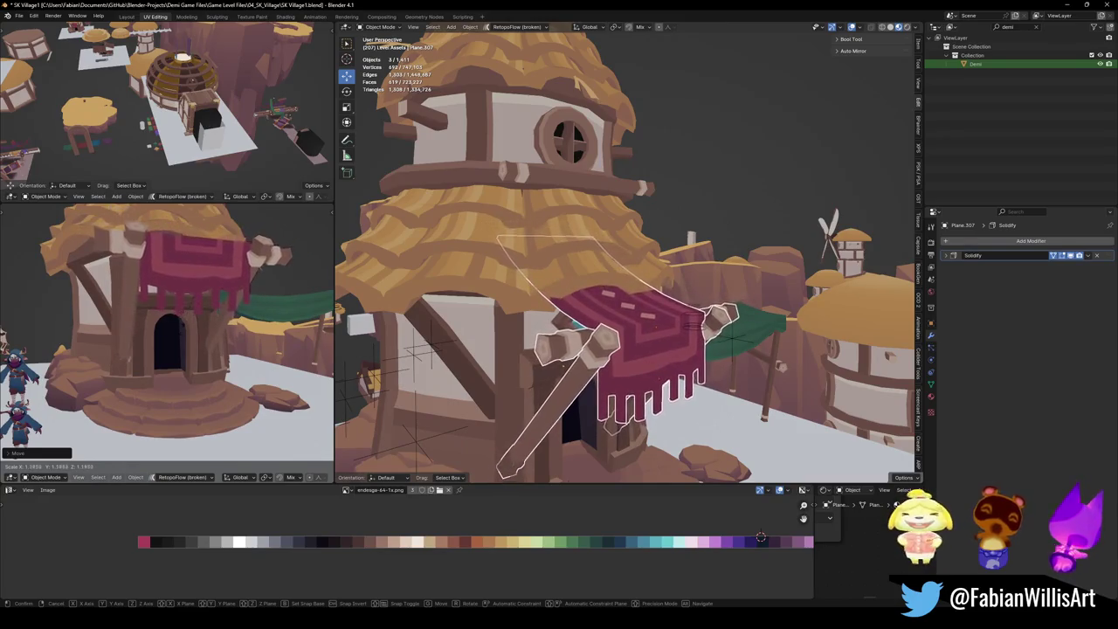
{"action": "left_click", "coordinate": [199, 308]}
Nudge the banner assembly vertically once more and save the village file.
{"action": "scroll", "coordinate": [199, 307], "scroll_direction": "down", "scroll_amount": 3}
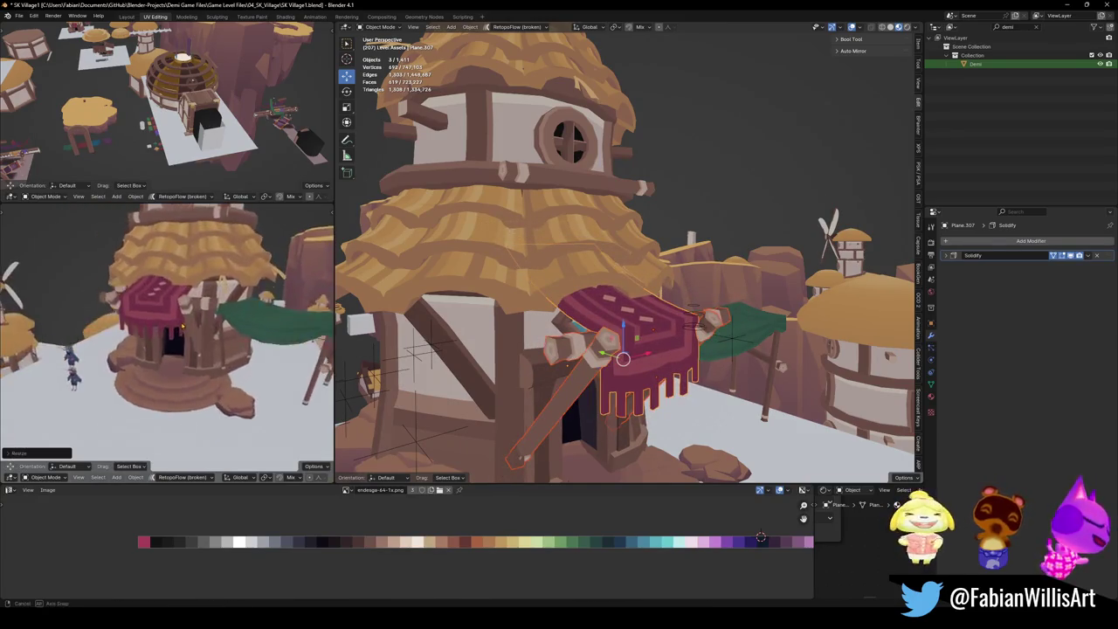
{"action": "mouse_move", "coordinate": [199, 308]}
{"action": "middle_mouse_down"}
{"action": "mouse_move", "coordinate": [229, 291]}
{"action": "mouse_move", "coordinate": [236, 330]}
{"action": "middle_mouse_up"}
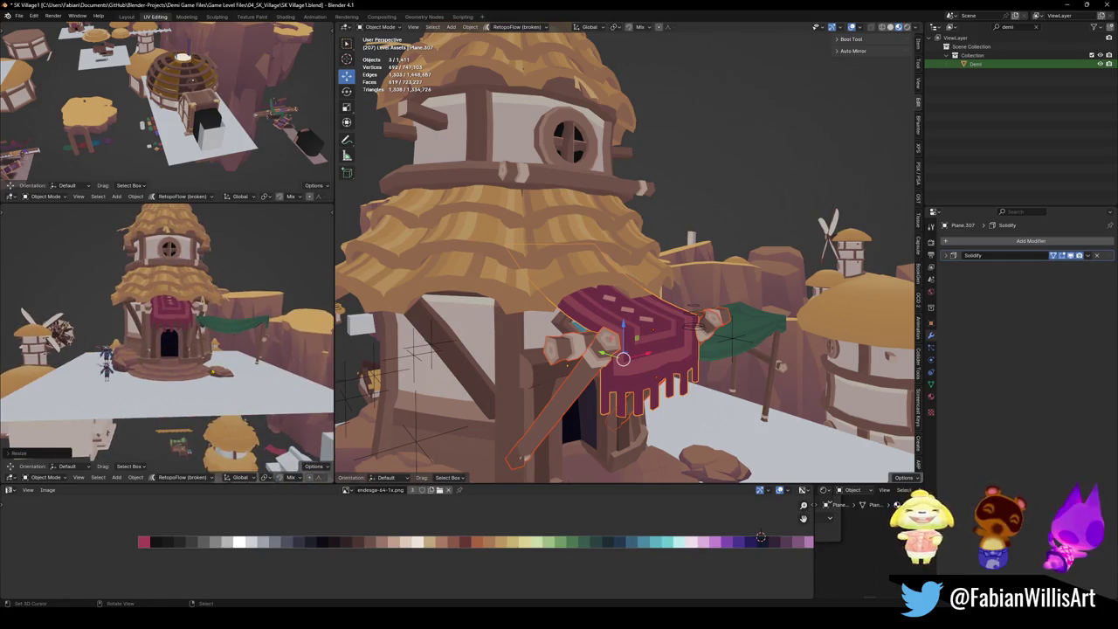
{"action": "scroll", "coordinate": [212, 382], "scroll_direction": "up", "scroll_amount": 3}
{"action": "mouse_move", "coordinate": [212, 382]}
{"action": "middle_mouse_down"}
{"action": "mouse_move", "coordinate": [26, 264]}
{"action": "mouse_move", "coordinate": [54, 310]}
{"action": "middle_mouse_up"}
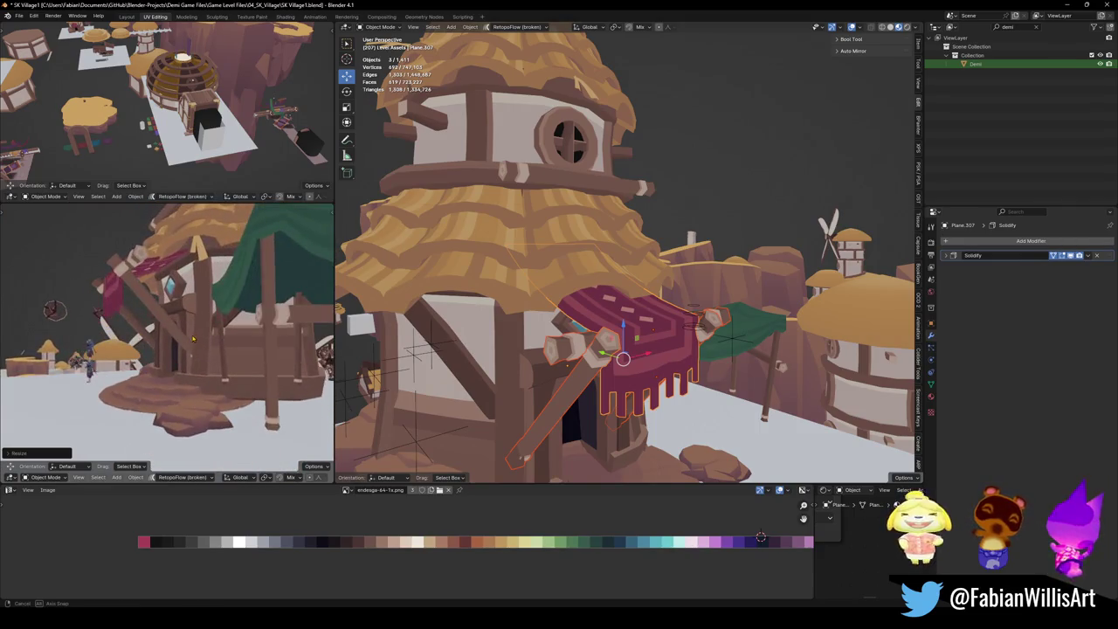
{"action": "middle_click_drag", "start_coordinate": [200, 334], "coordinate": [213, 307]}
{"action": "key", "text": "g"}
{"action": "key", "text": "z"}
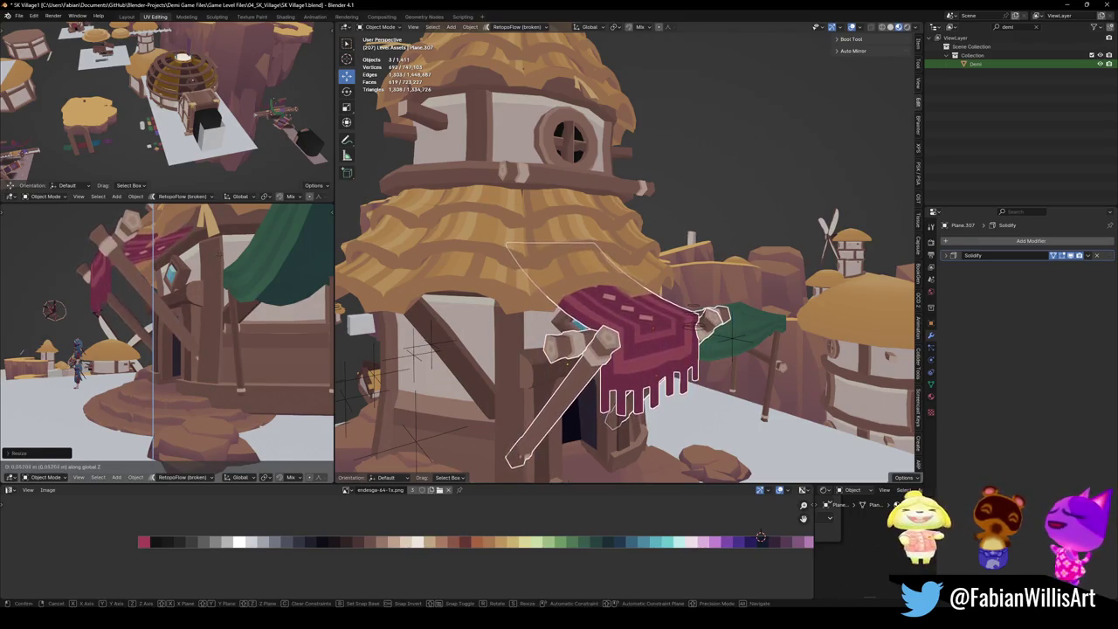
{"action": "left_click", "coordinate": [54, 310]}
{"action": "middle_click_drag", "start_coordinate": [55, 310], "coordinate": [262, 336]}
{"action": "key", "text": "ctrl+s"}
{"action": "scroll", "coordinate": [222, 334], "scroll_direction": "up", "scroll_amount": 5}
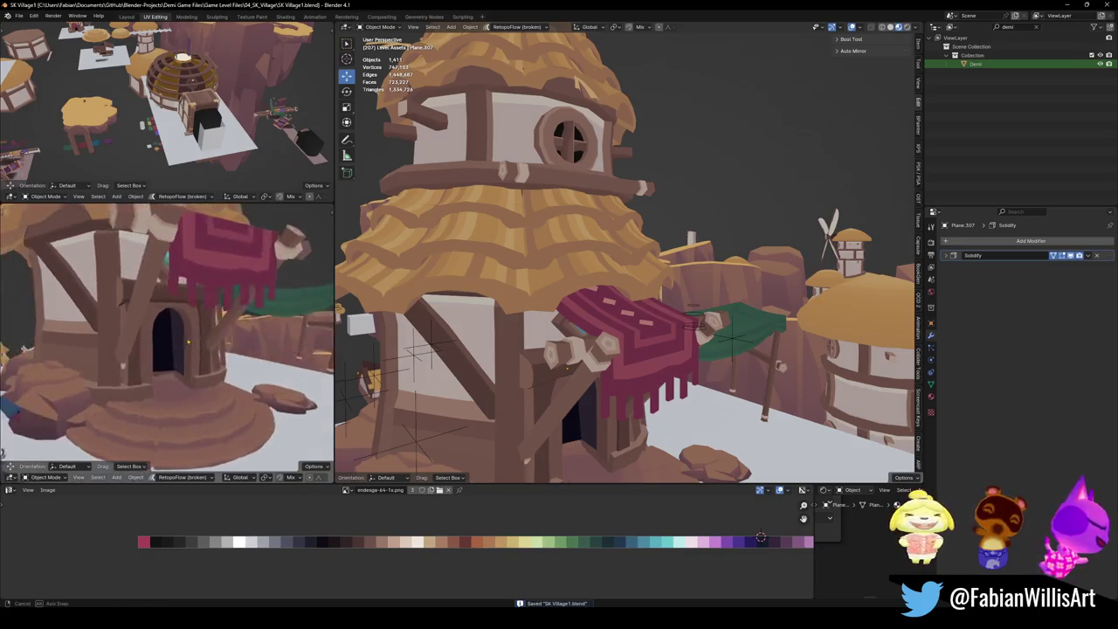
Tilt the two wooden poles -13.7° on X and lower them about 1.15 m.
{"action": "left_click", "coordinate": [572, 404]}
{"action": "middle_click_drag", "start_coordinate": [572, 403], "coordinate": [611, 375]}
{"action": "key", "text": "r"}
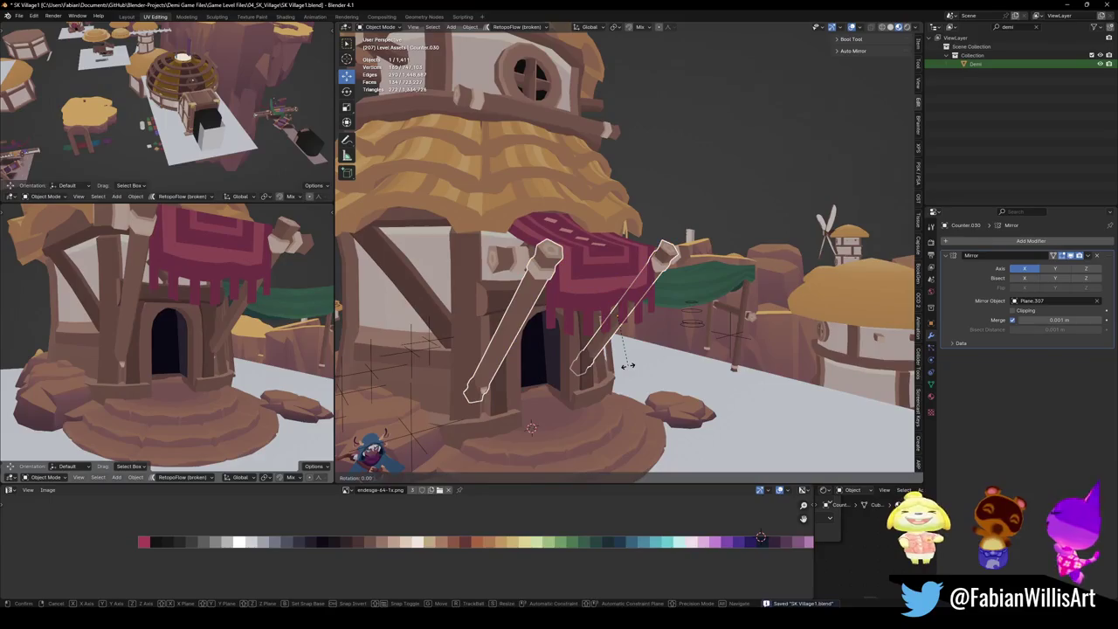
{"action": "key", "text": "x"}
{"action": "left_click", "coordinate": [632, 347]}
{"action": "key", "text": "g"}
{"action": "key", "text": "z"}
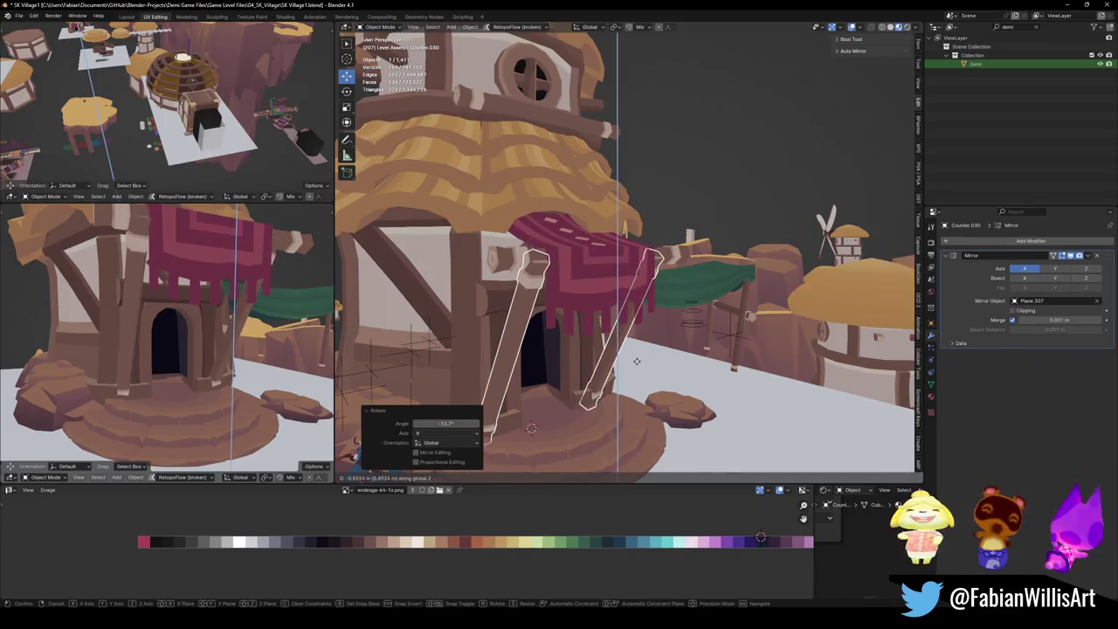
{"action": "left_click", "coordinate": [635, 371]}
Tilt the poles upright by -20.8° on X and raise them to Z 0.62413 m.
{"action": "mouse_move", "coordinate": [227, 332]}
{"action": "middle_mouse_down"}
{"action": "mouse_move", "coordinate": [196, 336]}
{"action": "mouse_move", "coordinate": [204, 332]}
{"action": "middle_mouse_up"}
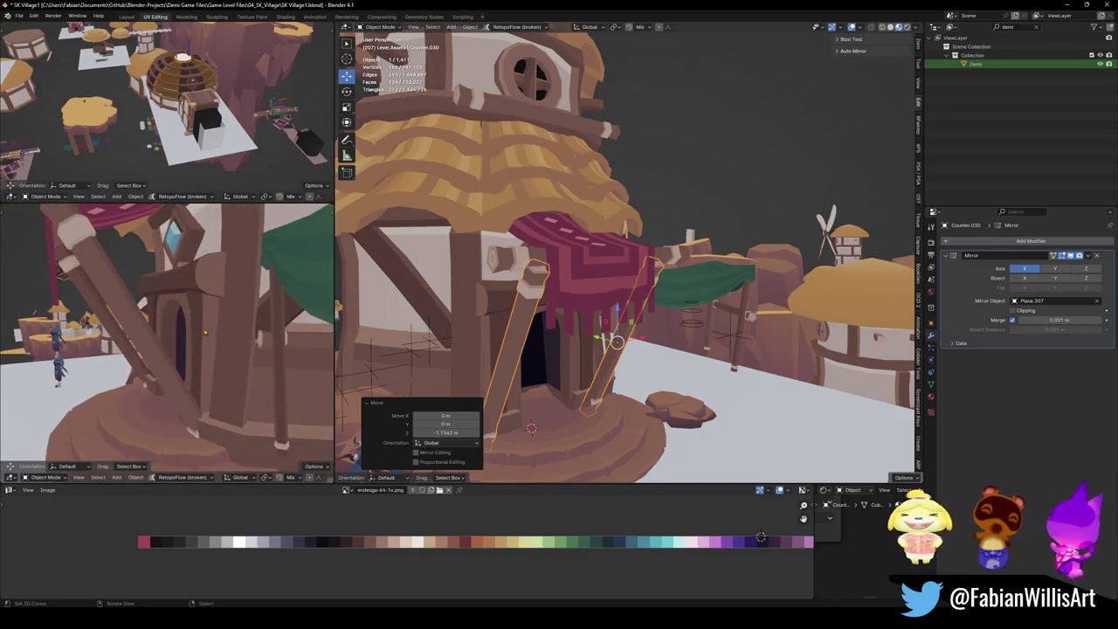
{"action": "key", "text": "r"}
{"action": "key", "text": "x"}
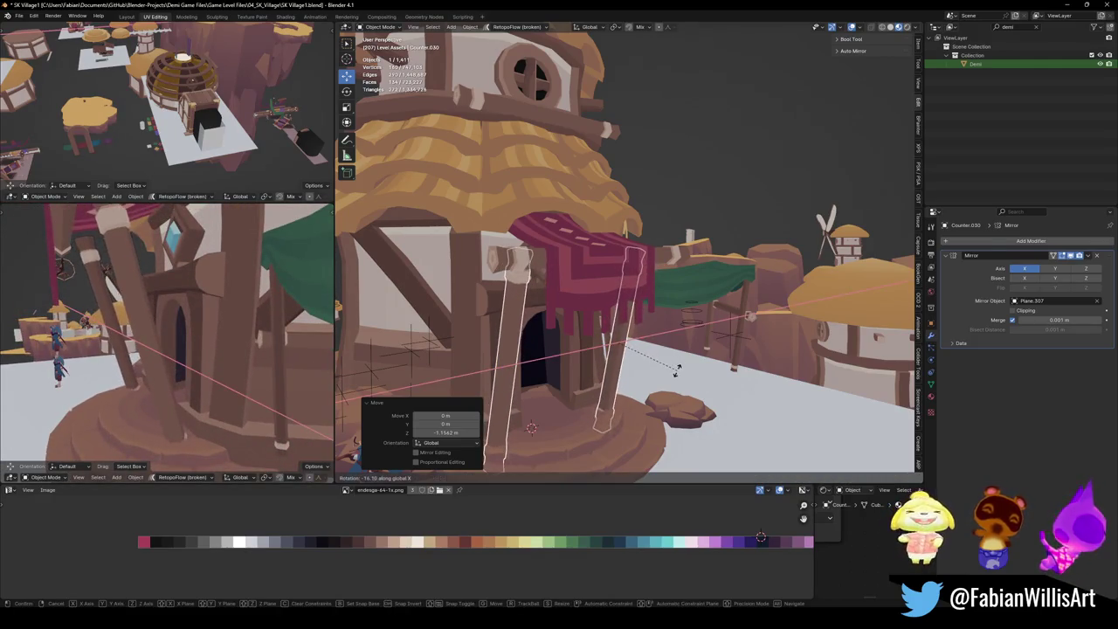
{"action": "left_click", "coordinate": [681, 361]}
{"action": "key", "text": "g"}
{"action": "key", "text": "y"}
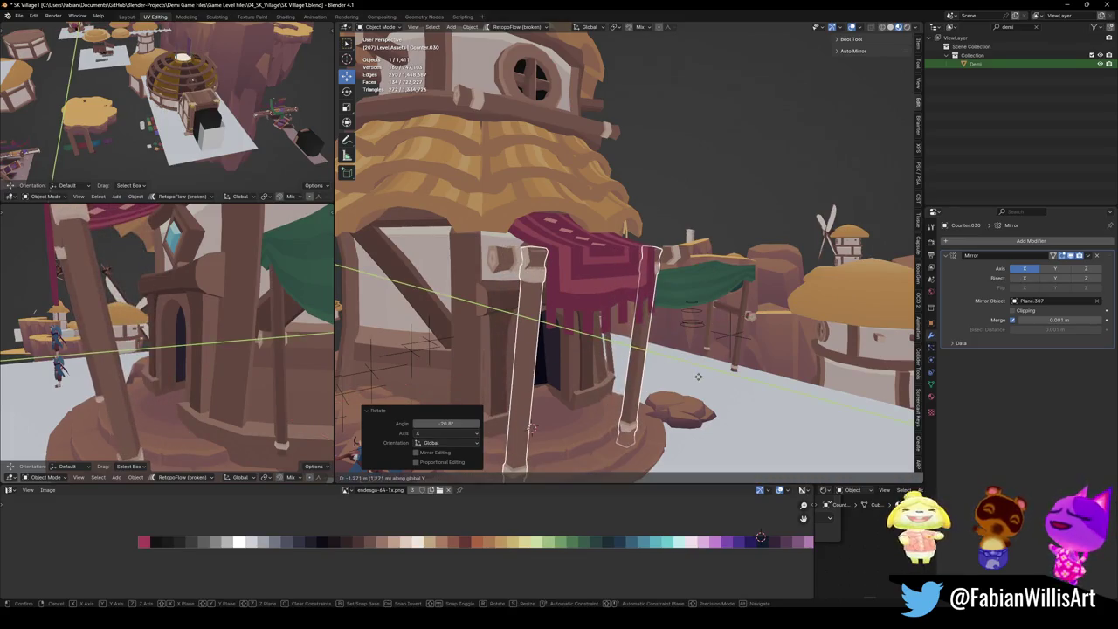
{"action": "key", "text": "z"}
{"action": "left_click", "coordinate": [695, 378]}
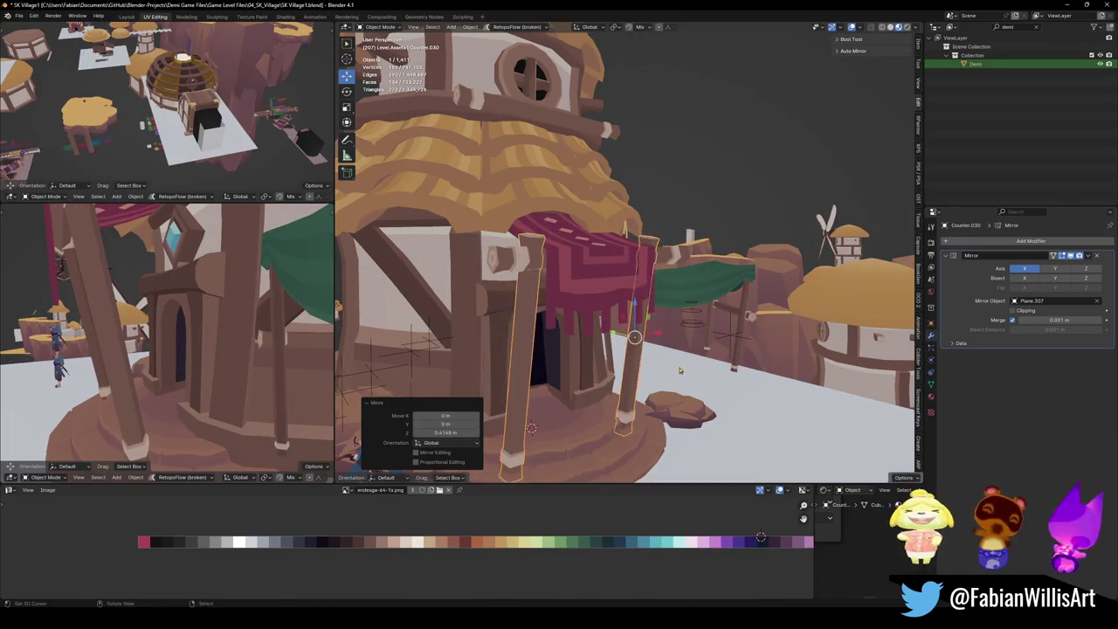
{"action": "middle_click_drag", "start_coordinate": [695, 378], "coordinate": [642, 342]}
{"action": "left_click_drag", "start_coordinate": [445, 433], "coordinate": [489, 432]}
Orbit and fly the view around the tower to check the poles under the banner.
{"action": "mouse_move", "coordinate": [131, 332]}
{"action": "middle_mouse_down"}
{"action": "mouse_move", "coordinate": [171, 294]}
{"action": "mouse_move", "coordinate": [213, 331]}
{"action": "mouse_move", "coordinate": [208, 320]}
{"action": "middle_mouse_up"}
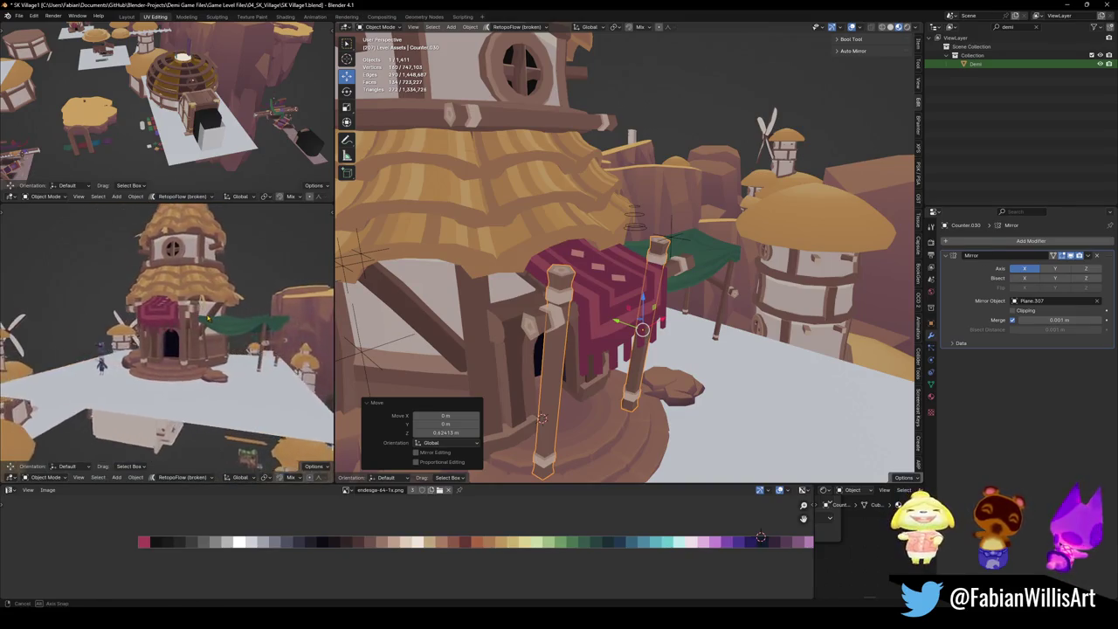
{"action": "scroll", "coordinate": [179, 347], "scroll_direction": "up", "scroll_amount": 3}
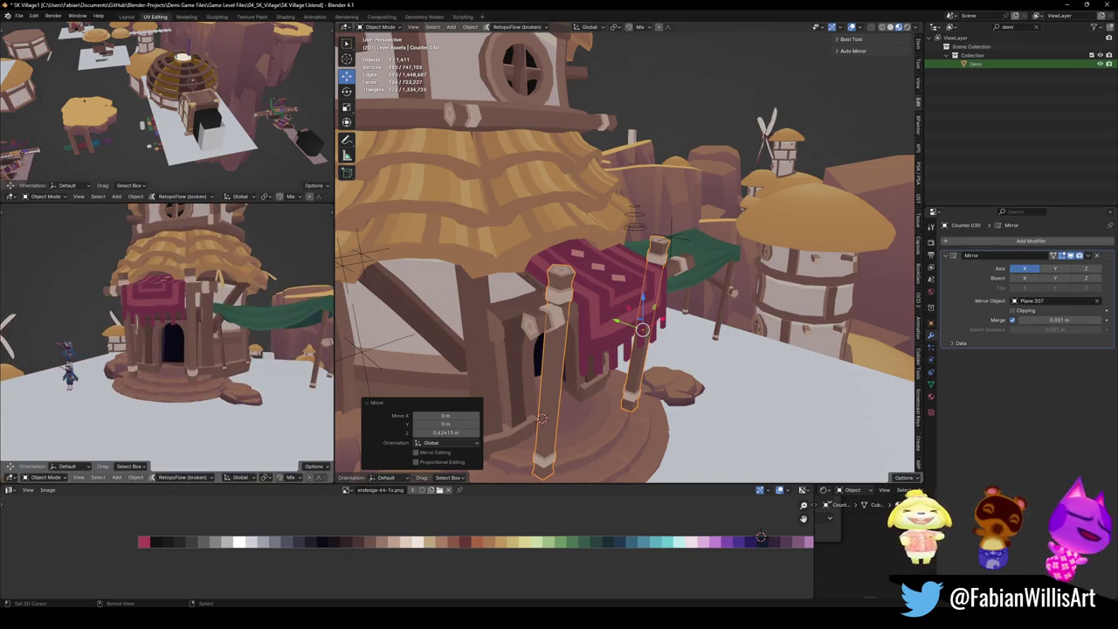
{"action": "mouse_move", "coordinate": [174, 332]}
{"action": "middle_mouse_down"}
{"action": "mouse_move", "coordinate": [140, 334]}
{"action": "mouse_move", "coordinate": [221, 353]}
{"action": "middle_mouse_up"}
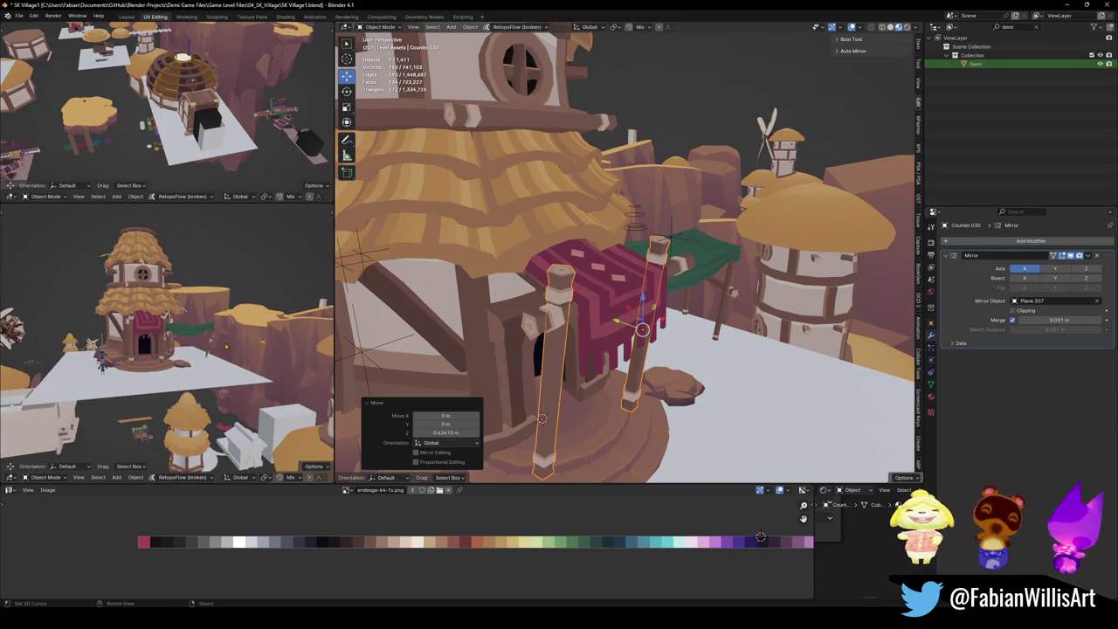
{"action": "middle_click_drag", "start_coordinate": [229, 343], "coordinate": [226, 314]}
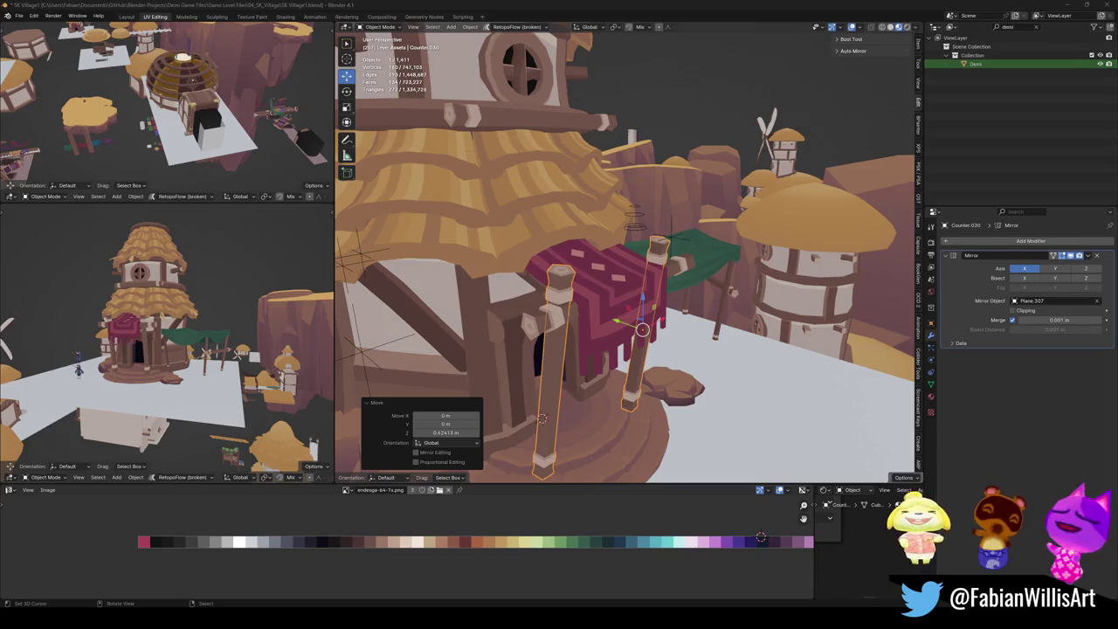
{"action": "mouse_move", "coordinate": [683, 138]}
{"action": "middle_mouse_down"}
{"action": "mouse_move", "coordinate": [607, 306]}
{"action": "mouse_move", "coordinate": [636, 336]}
{"action": "mouse_move", "coordinate": [588, 310]}
{"action": "middle_mouse_up"}
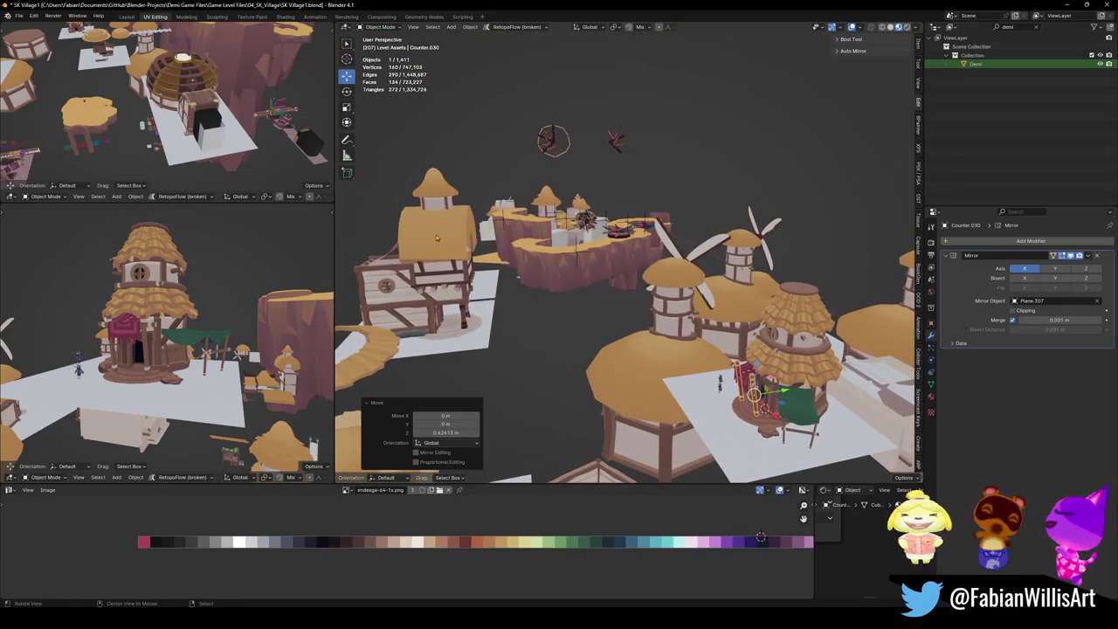
{"action": "mouse_move", "coordinate": [437, 237]}
{"action": "middle_mouse_down"}
{"action": "mouse_move", "coordinate": [604, 243]}
{"action": "mouse_move", "coordinate": [609, 476]}
{"action": "middle_mouse_up"}
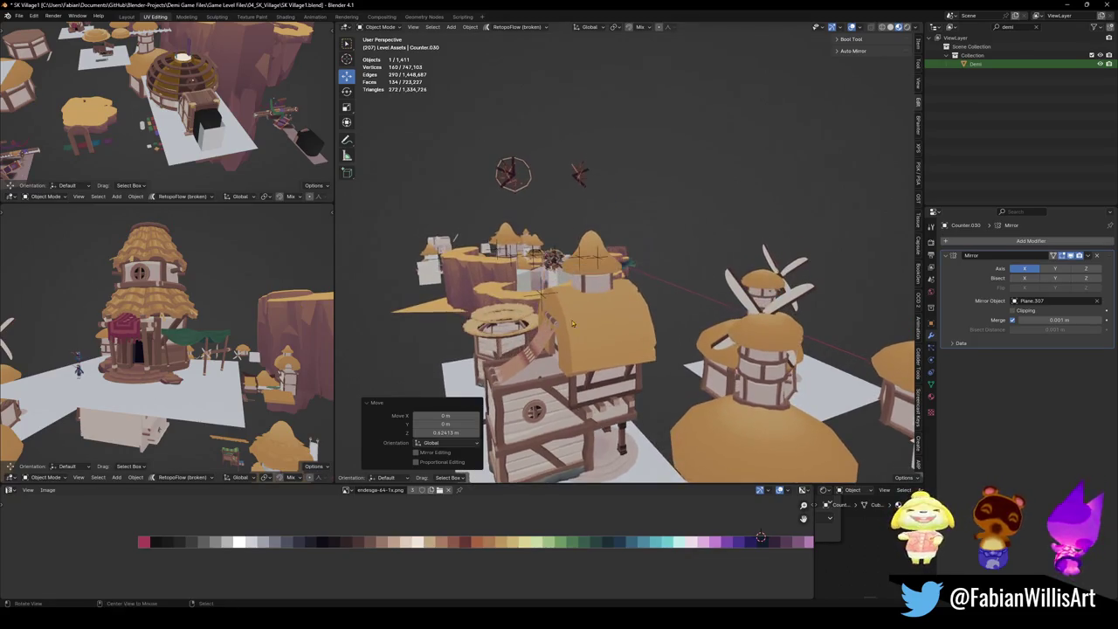
Leave fly navigation, select and frame the red banner, and save the file.
{"action": "key", "text": "w"}
{"action": "key", "text": "Return"}
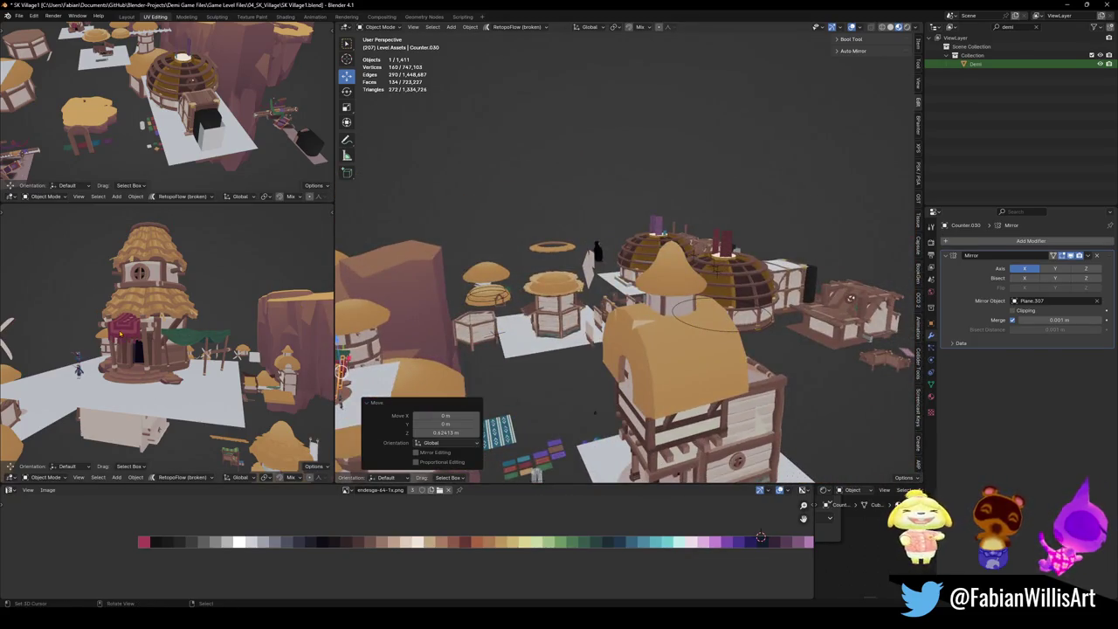
{"action": "left_click", "coordinate": [444, 273]}
{"action": "key", "text": "shift+grave"}
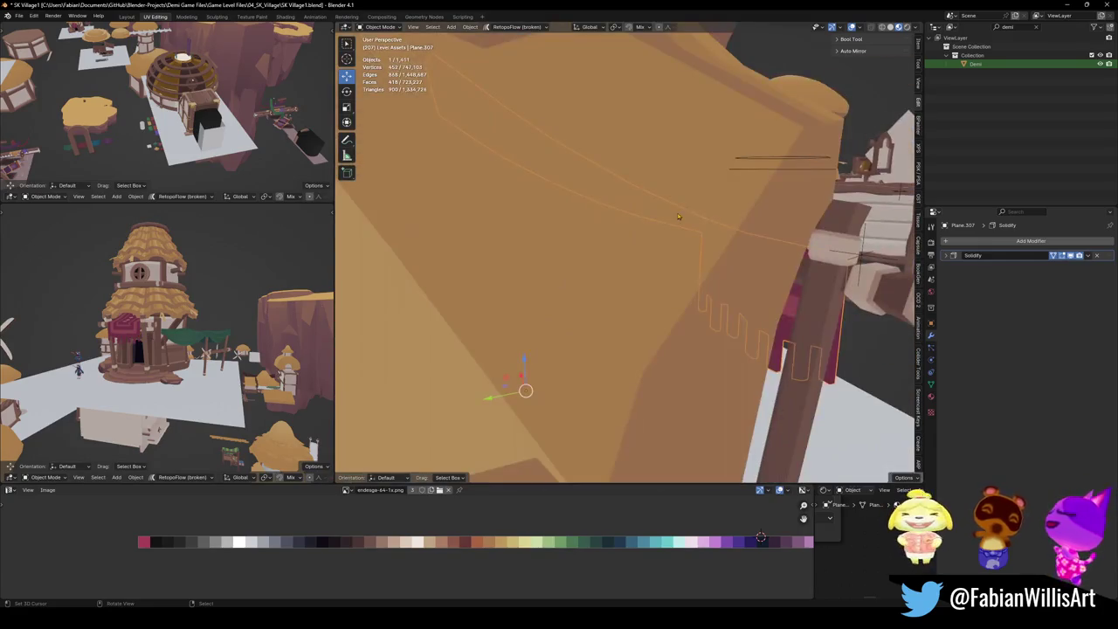
{"action": "key", "text": "ctrl+s"}
Reselect the banner, reframe the tower, deselect everything and bring up the Add menu.
{"action": "left_click", "coordinate": [661, 264]}
{"action": "middle_click_drag", "start_coordinate": [649, 267], "coordinate": [627, 260], "text": "shift"}
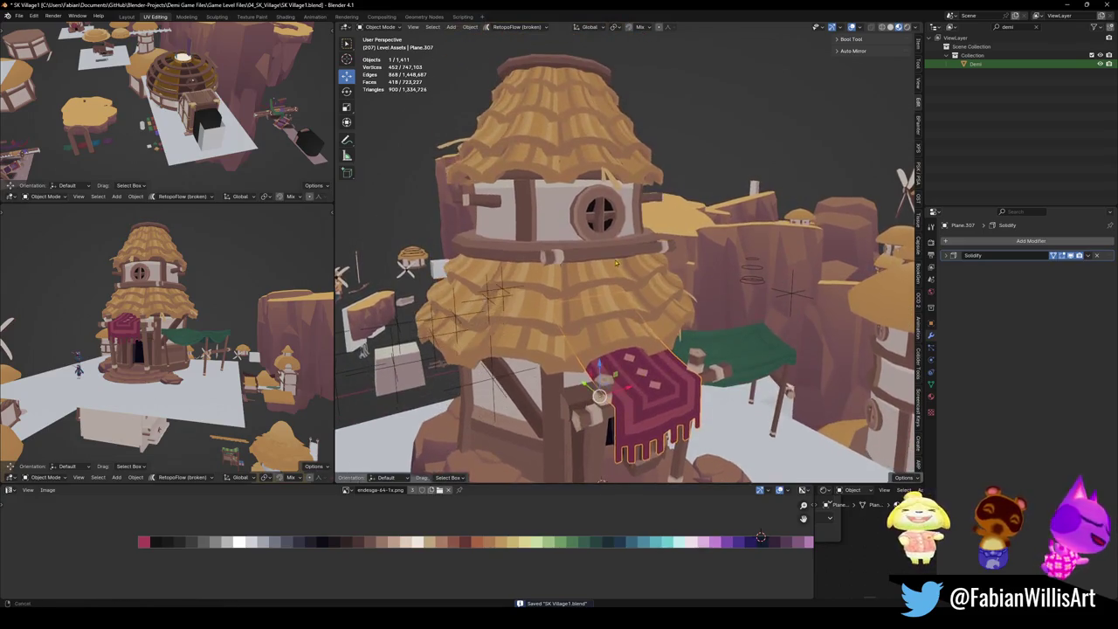
{"action": "key", "text": "shift+grave"}
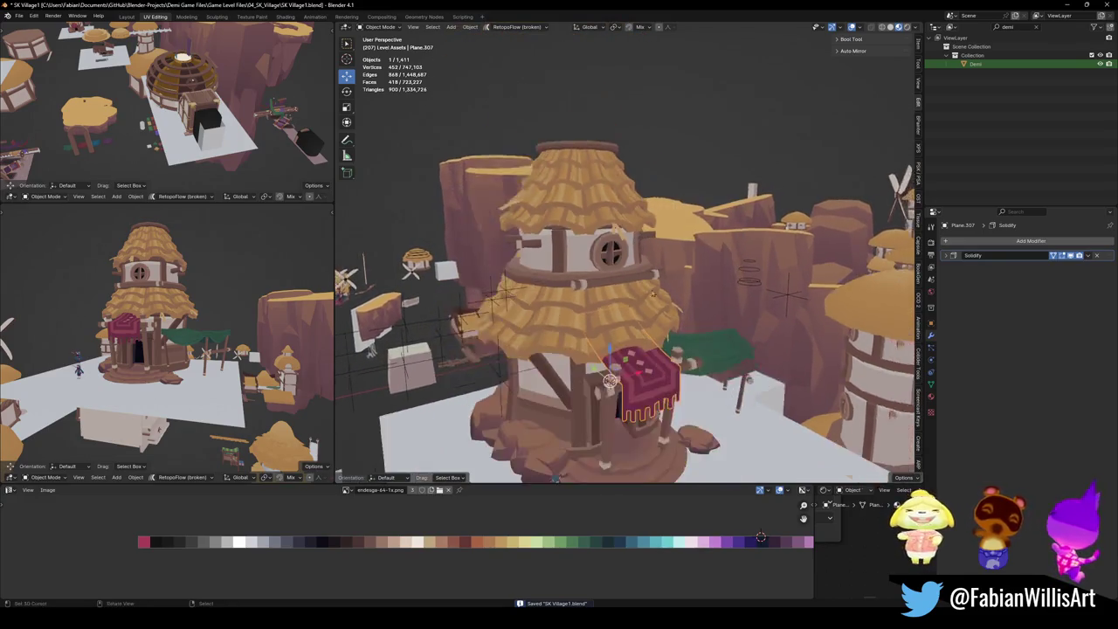
{"action": "key", "text": "alt+a"}
{"action": "key", "text": "shift+a"}
{"action": "mouse_move", "coordinate": [591, 324]}
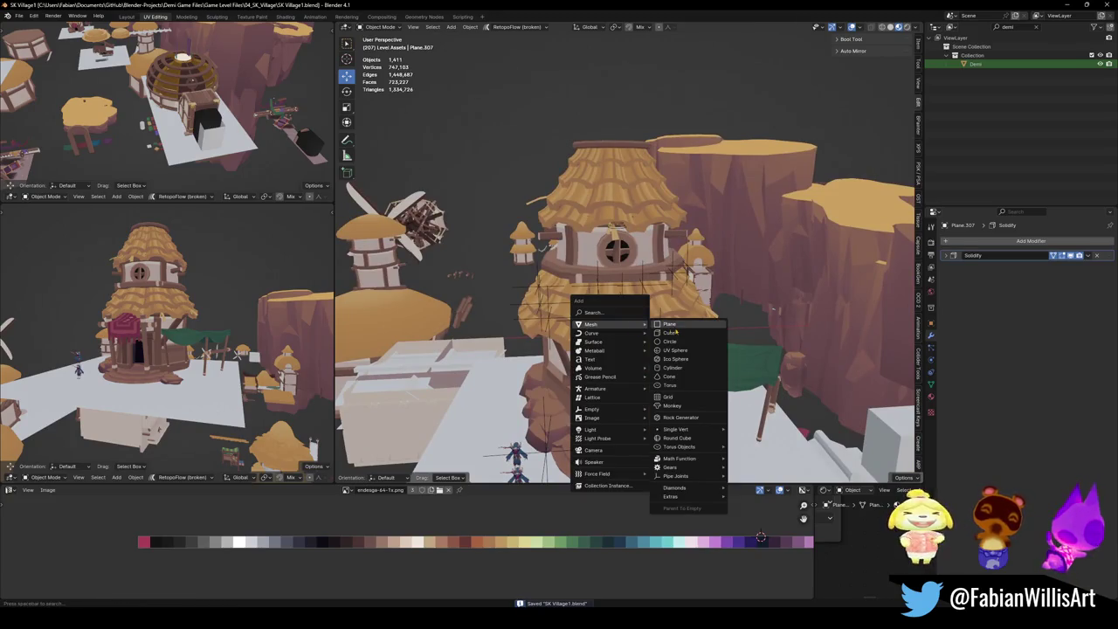
Add a plane, raise it to the top of the tower and scale it to size.
{"action": "left_click", "coordinate": [677, 324]}
{"action": "key", "text": "g"}
{"action": "key", "text": "z"}
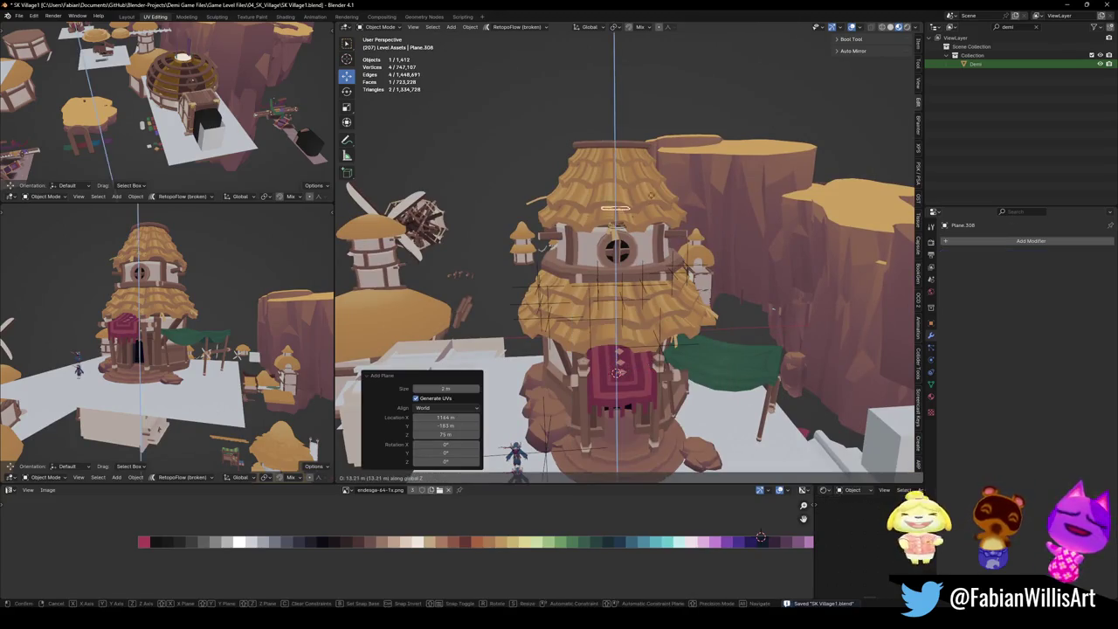
{"action": "left_click", "coordinate": [610, 147]}
{"action": "mouse_move", "coordinate": [610, 152]}
{"action": "middle_mouse_down"}
{"action": "mouse_move", "coordinate": [699, 228]}
{"action": "mouse_move", "coordinate": [644, 260]}
{"action": "mouse_move", "coordinate": [673, 271]}
{"action": "mouse_move", "coordinate": [647, 470]}
{"action": "mouse_move", "coordinate": [664, 262]}
{"action": "middle_mouse_up"}
{"action": "key", "text": "s"}
{"action": "left_click", "coordinate": [714, 231]}
{"action": "key", "text": "s"}
{"action": "left_click", "coordinate": [698, 279]}
In Edit Mode, raise one edge of the plane 3.5 m.
{"action": "key", "text": "ctrl+s"}
{"action": "key", "text": "Tab"}
{"action": "left_click", "coordinate": [664, 236]}
{"action": "key", "text": "g"}
{"action": "key", "text": "z"}
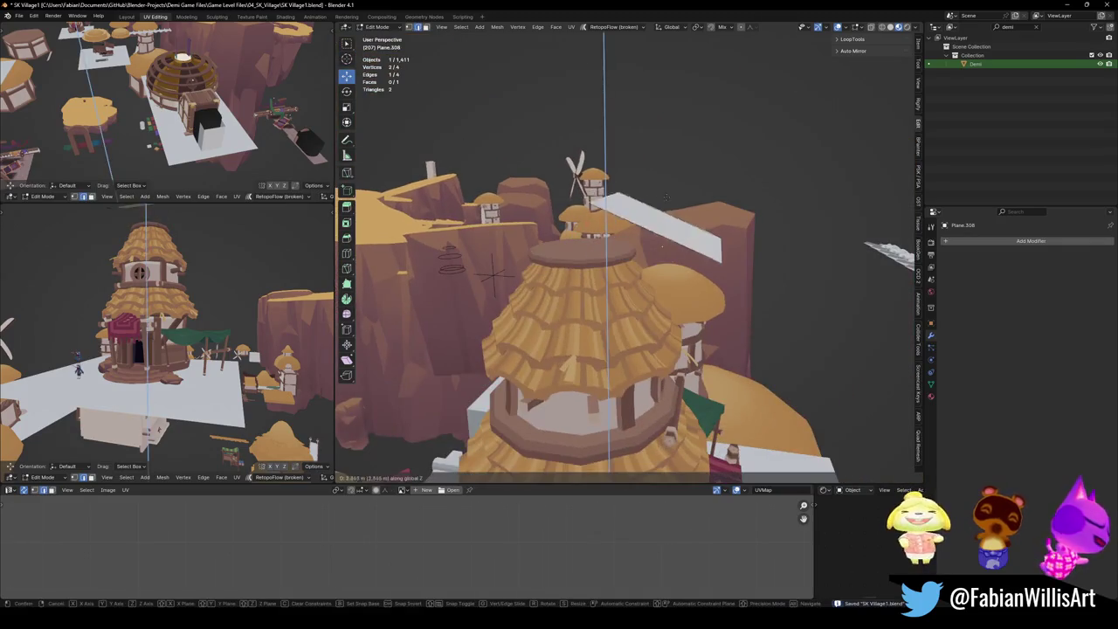
{"action": "left_click", "coordinate": [665, 197]}
{"action": "middle_click_drag", "start_coordinate": [666, 197], "coordinate": [645, 219]}
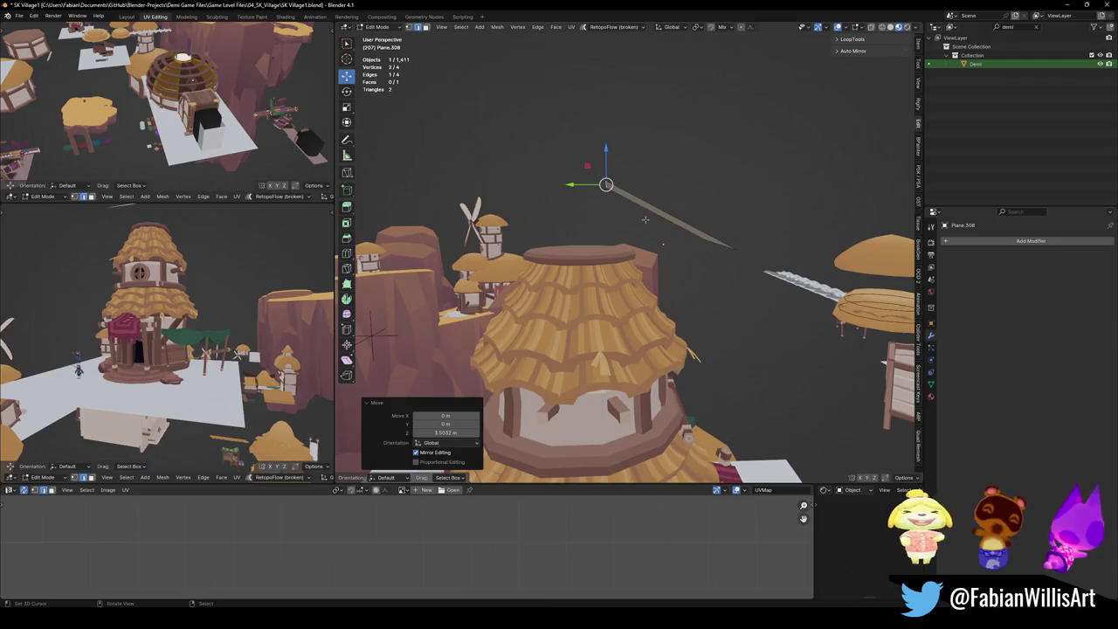
Extrude the strip's edge vertically into a new face.
{"action": "key", "text": "e"}
{"action": "key", "text": "y"}
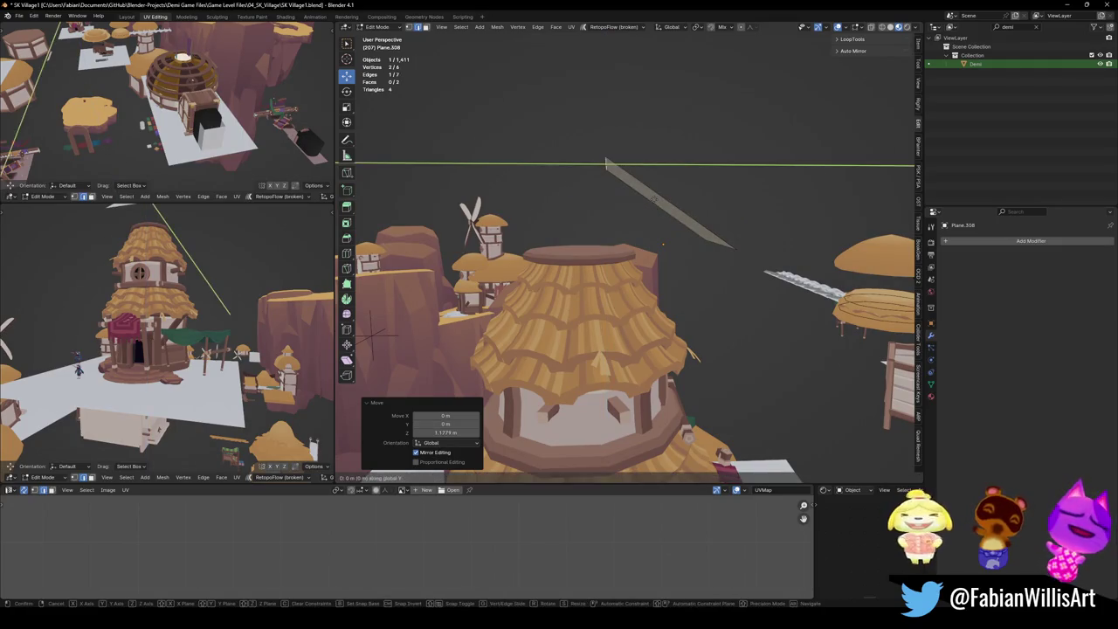
{"action": "key", "text": "z"}
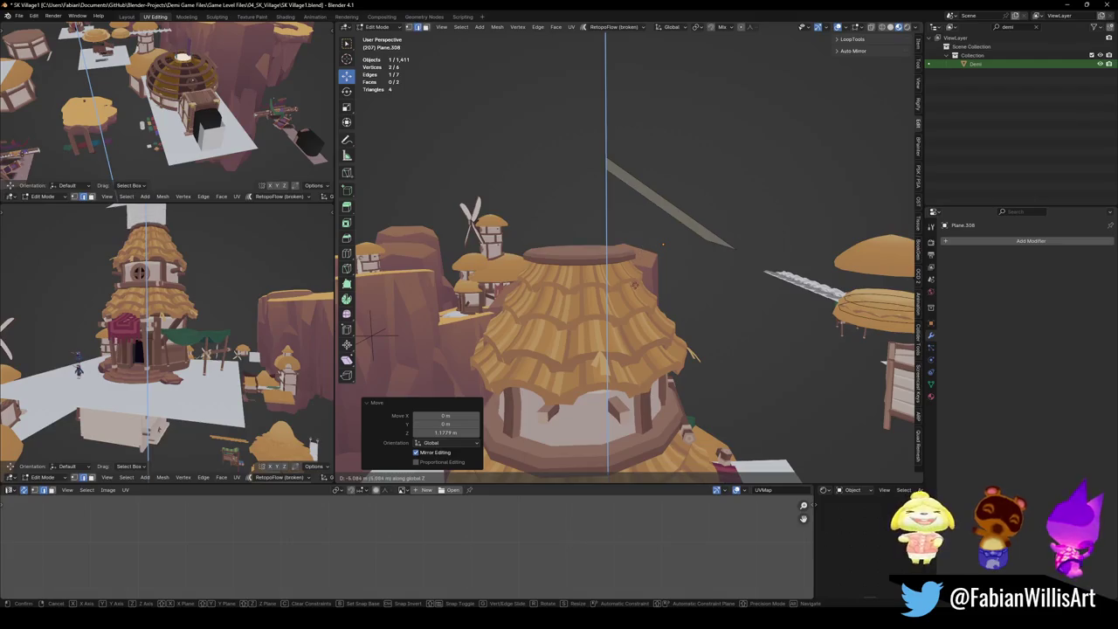
{"action": "left_click", "coordinate": [663, 243]}
{"action": "mouse_move", "coordinate": [664, 244]}
{"action": "middle_mouse_down"}
{"action": "mouse_move", "coordinate": [662, 258]}
{"action": "mouse_move", "coordinate": [548, 245]}
{"action": "mouse_move", "coordinate": [577, 247]}
{"action": "mouse_move", "coordinate": [563, 234]}
{"action": "middle_mouse_up"}
{"action": "left_click", "coordinate": [662, 257]}
{"action": "key", "text": "alt+a"}
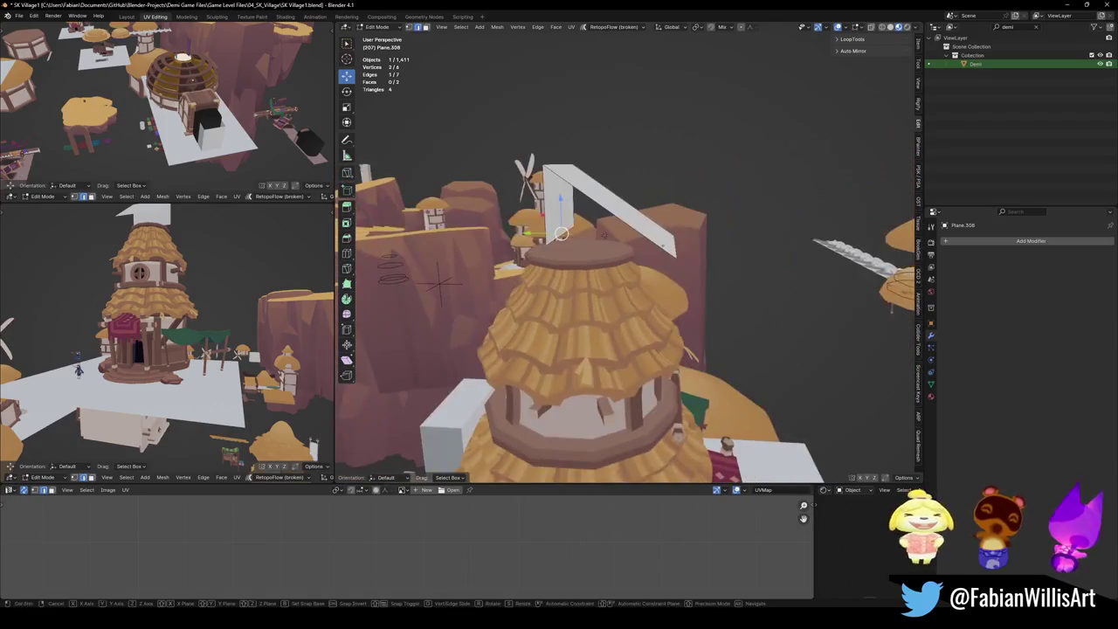
Shift part of the strip along Y by 1.8129 m and save the file.
{"action": "key", "text": "g"}
{"action": "key", "text": "y"}
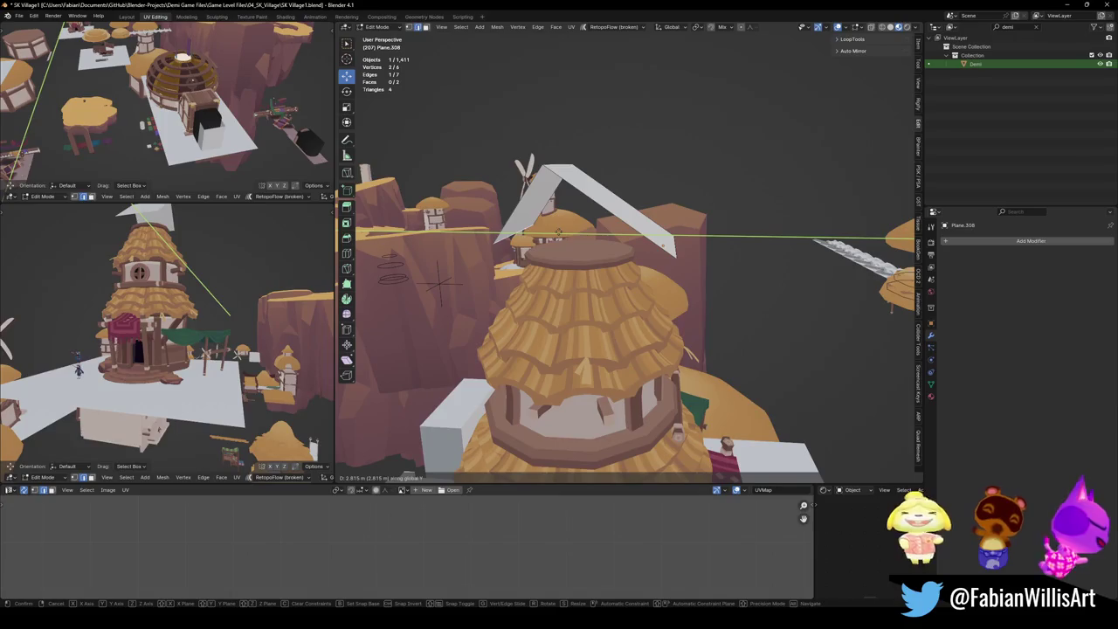
{"action": "left_click", "coordinate": [553, 234]}
{"action": "middle_click_drag", "start_coordinate": [552, 234], "coordinate": [612, 241]}
{"action": "key", "text": "g"}
{"action": "key", "text": "y"}
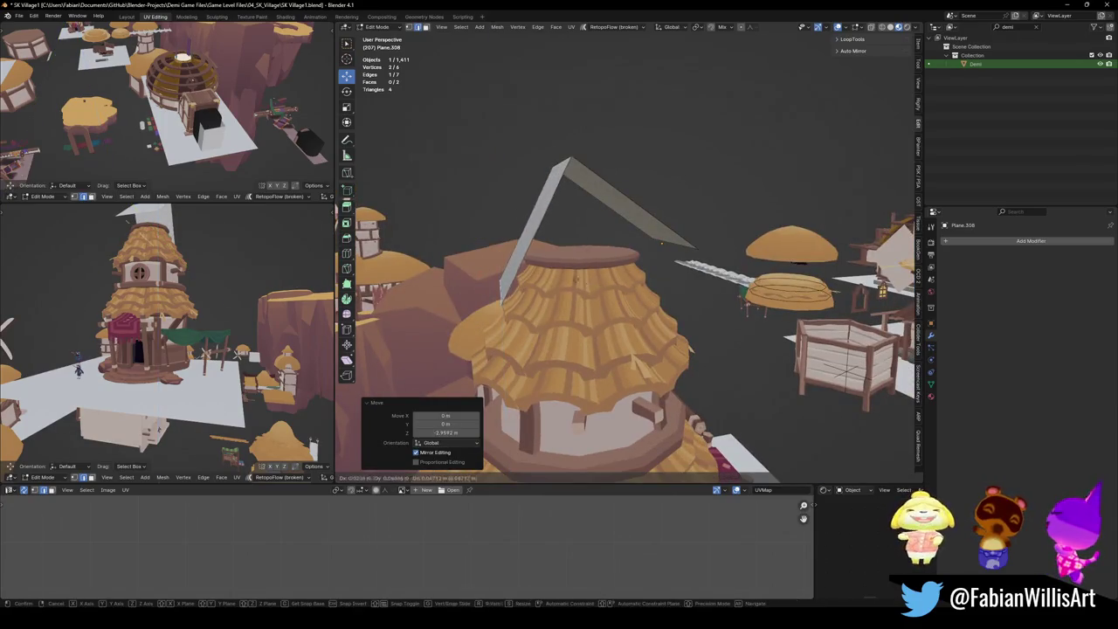
{"action": "key", "text": "Return"}
{"action": "middle_click_drag", "start_coordinate": [174, 289], "coordinate": [222, 280]}
{"action": "key", "text": "ctrl+s"}
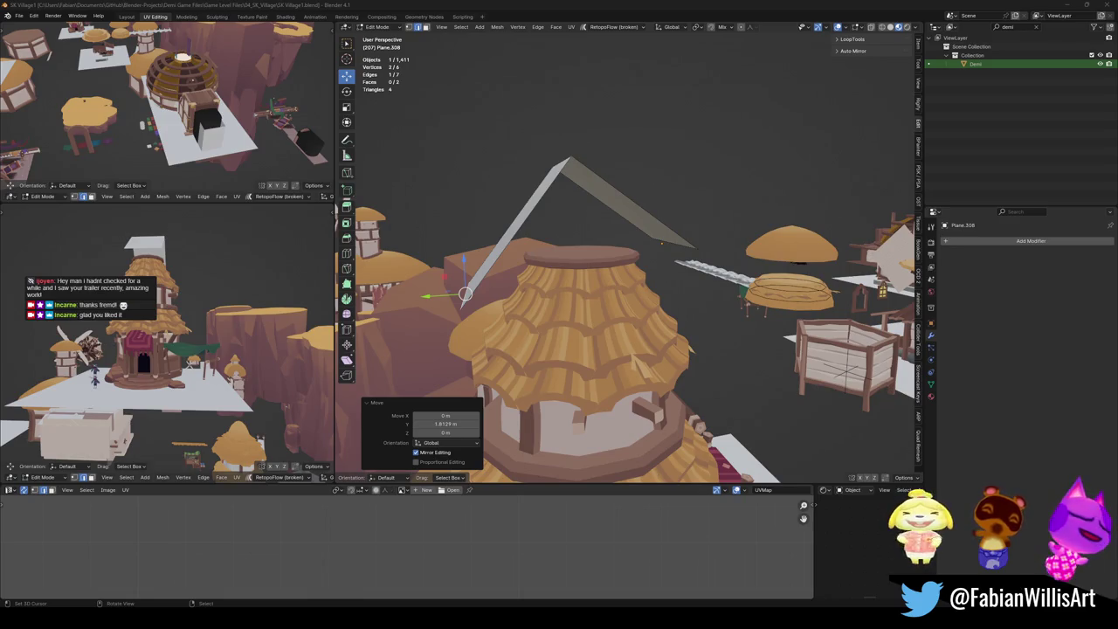
Shift the sail's end edge along Y and extrude it straight down for a vertical drop.
{"action": "middle_click_drag", "start_coordinate": [505, 290], "coordinate": [507, 288]}
{"action": "key", "text": "g"}
{"action": "key", "text": "y"}
{"action": "left_click", "coordinate": [513, 285]}
{"action": "key", "text": "e"}
{"action": "key", "text": "z"}
{"action": "left_click", "coordinate": [504, 361]}
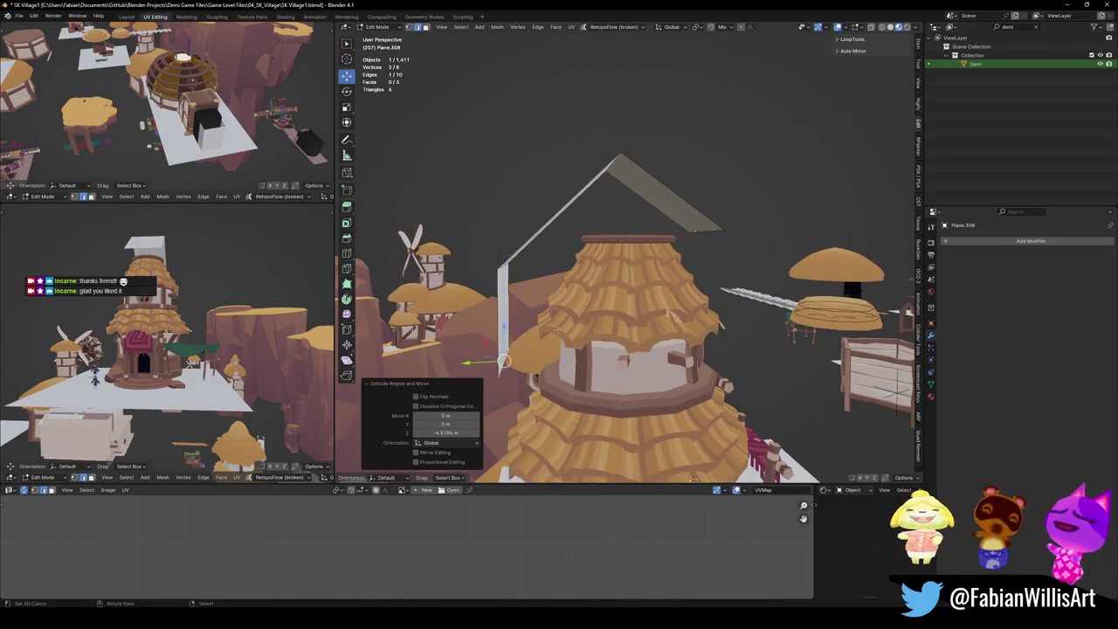
Deselect the mesh and save the file.
{"action": "middle_click_drag", "start_coordinate": [504, 361], "coordinate": [524, 349]}
{"action": "key", "text": "alt+a"}
{"action": "middle_click_drag", "start_coordinate": [210, 349], "coordinate": [267, 323]}
{"action": "key", "text": "ctrl+s"}
Add a centred loop cut across the sail strip and extrude its top edge upward along Z.
{"action": "mouse_move", "coordinate": [751, 349]}
{"action": "middle_mouse_down"}
{"action": "mouse_move", "coordinate": [793, 356]}
{"action": "mouse_move", "coordinate": [634, 247]}
{"action": "mouse_move", "coordinate": [631, 221]}
{"action": "middle_mouse_up"}
{"action": "left_click", "coordinate": [793, 355]}
{"action": "right_click", "coordinate": [792, 355]}
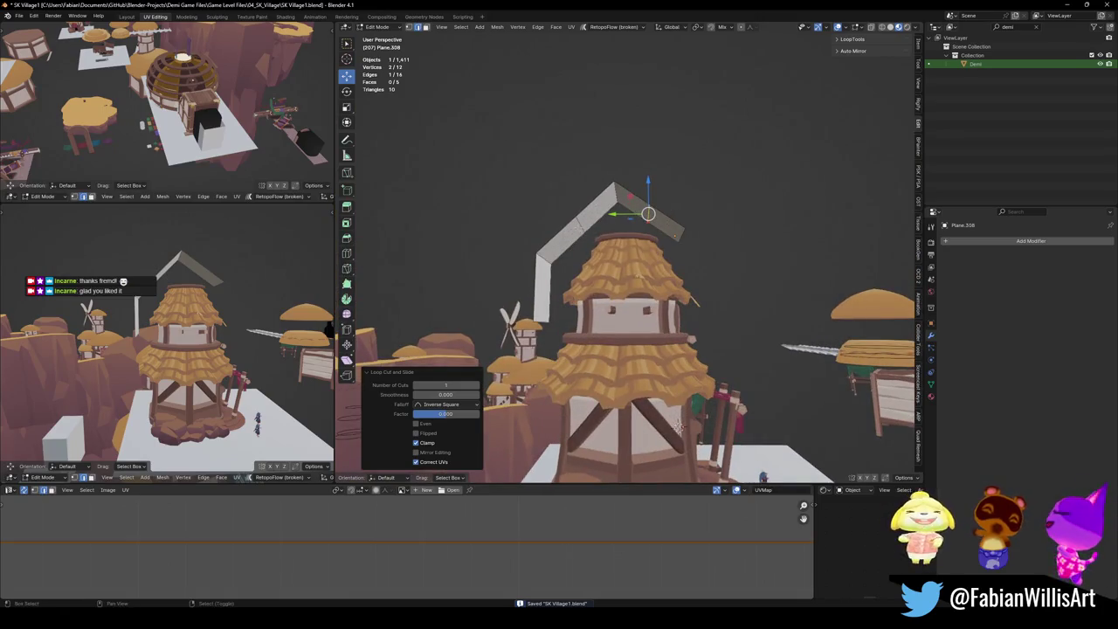
{"action": "key", "text": "e"}
{"action": "key", "text": "z"}
{"action": "left_click", "coordinate": [668, 223]}
Bevel the sail's peak into a rounded 5-segment curve, then select the whole sail mesh.
{"action": "key", "text": "ctrl+b"}
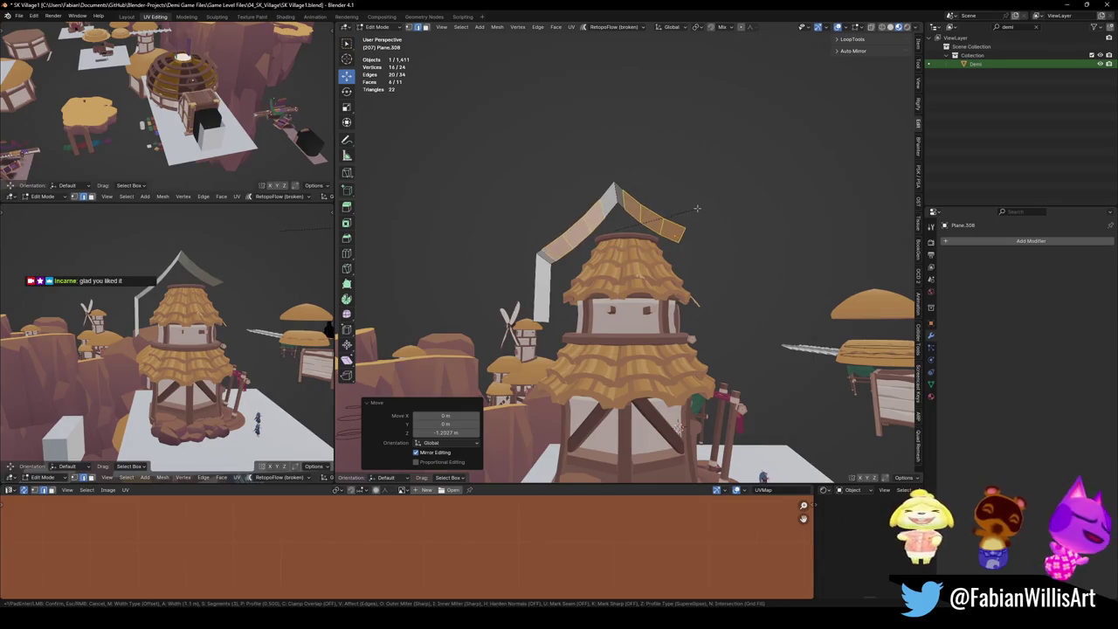
{"action": "right_click", "coordinate": [709, 204]}
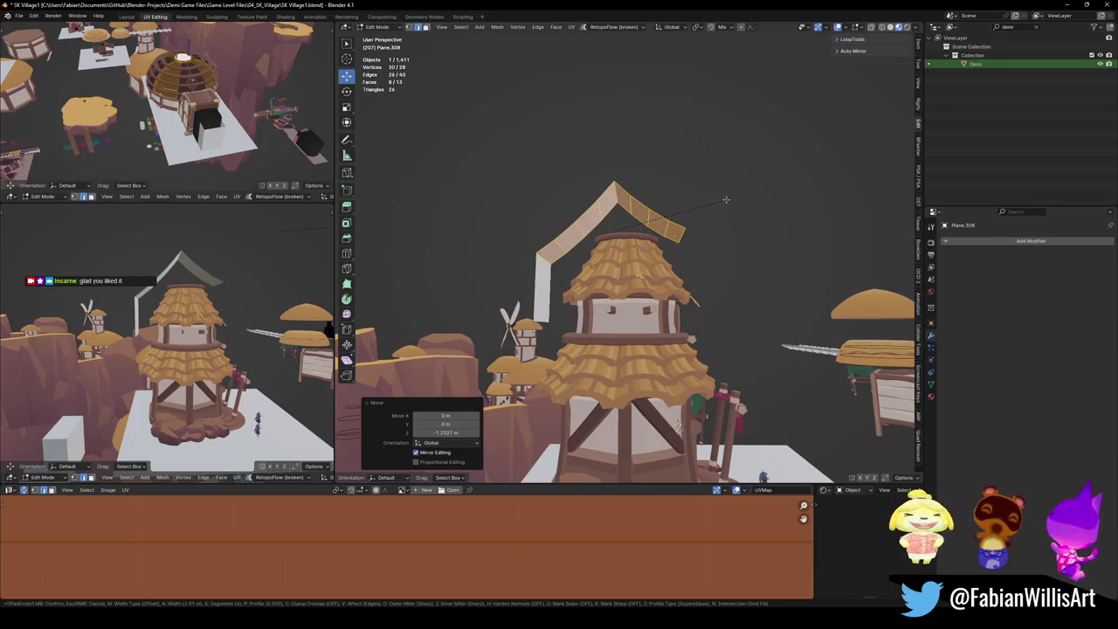
{"action": "key", "text": "ctrl+b"}
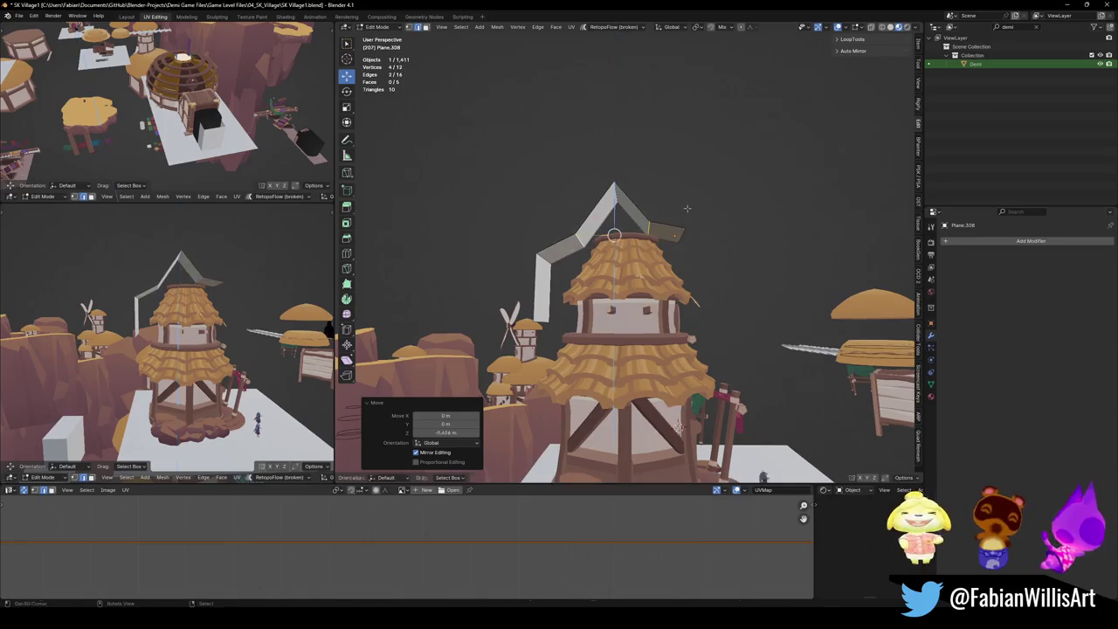
{"action": "scroll", "coordinate": [753, 190], "scroll_direction": "up", "scroll_amount": 2}
{"action": "scroll", "coordinate": [757, 189], "scroll_direction": "up", "scroll_amount": 2}
{"action": "left_click", "coordinate": [756, 190]}
{"action": "middle_click_drag", "start_coordinate": [218, 350], "coordinate": [166, 301]}
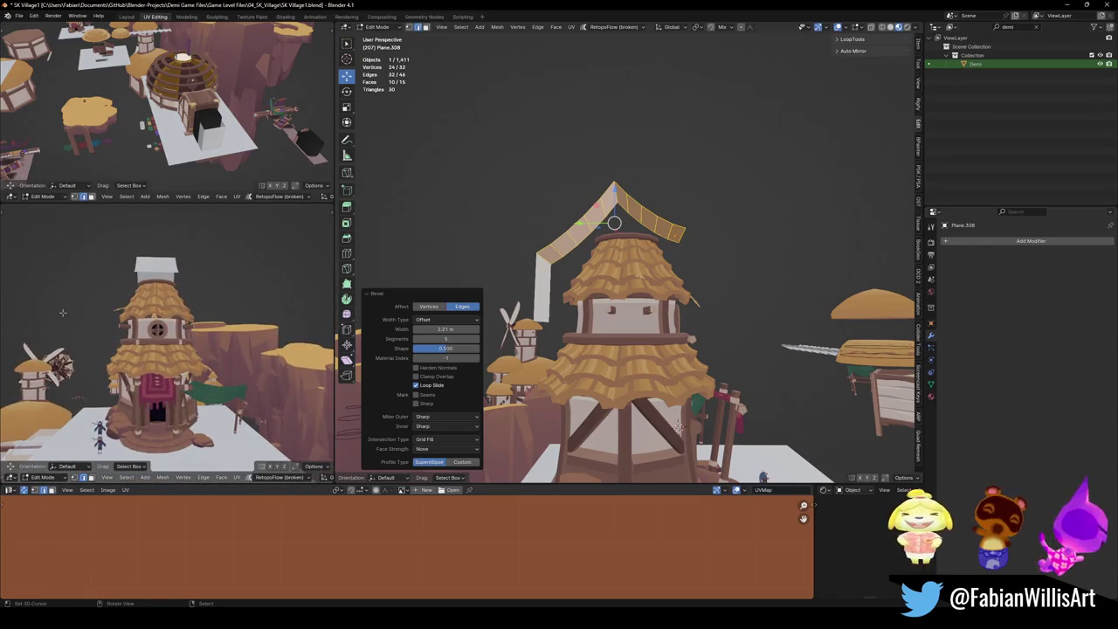
{"action": "middle_click_drag", "start_coordinate": [664, 263], "coordinate": [647, 332]}
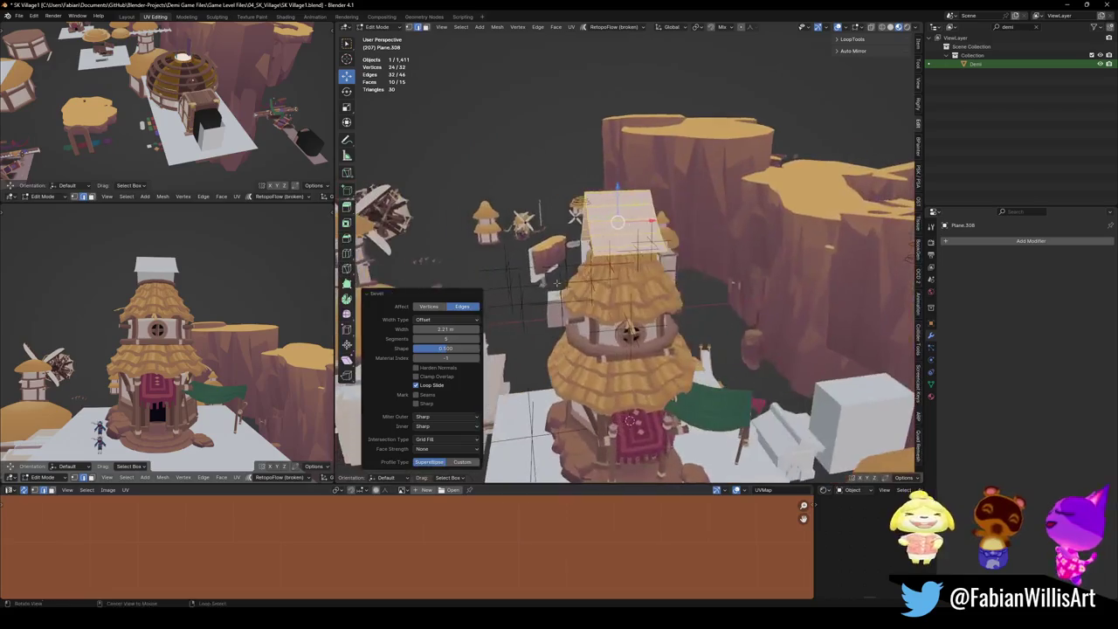
{"action": "key", "text": "a"}
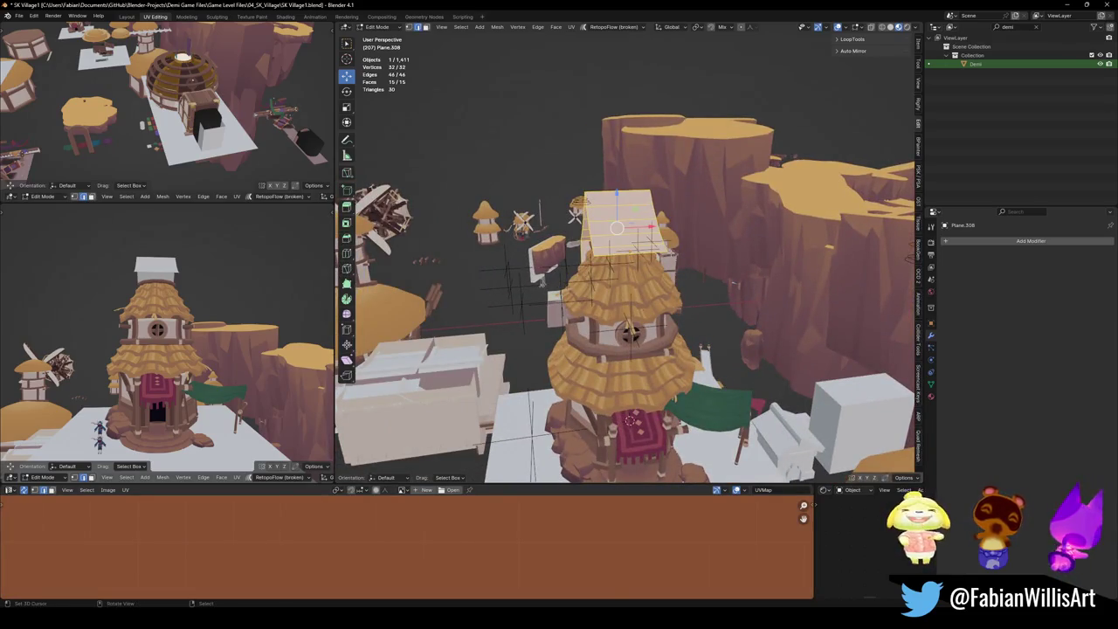
{"action": "middle_click_drag", "start_coordinate": [664, 288], "coordinate": [699, 262]}
{"action": "scroll", "coordinate": [699, 254], "scroll_direction": "up", "scroll_amount": 3}
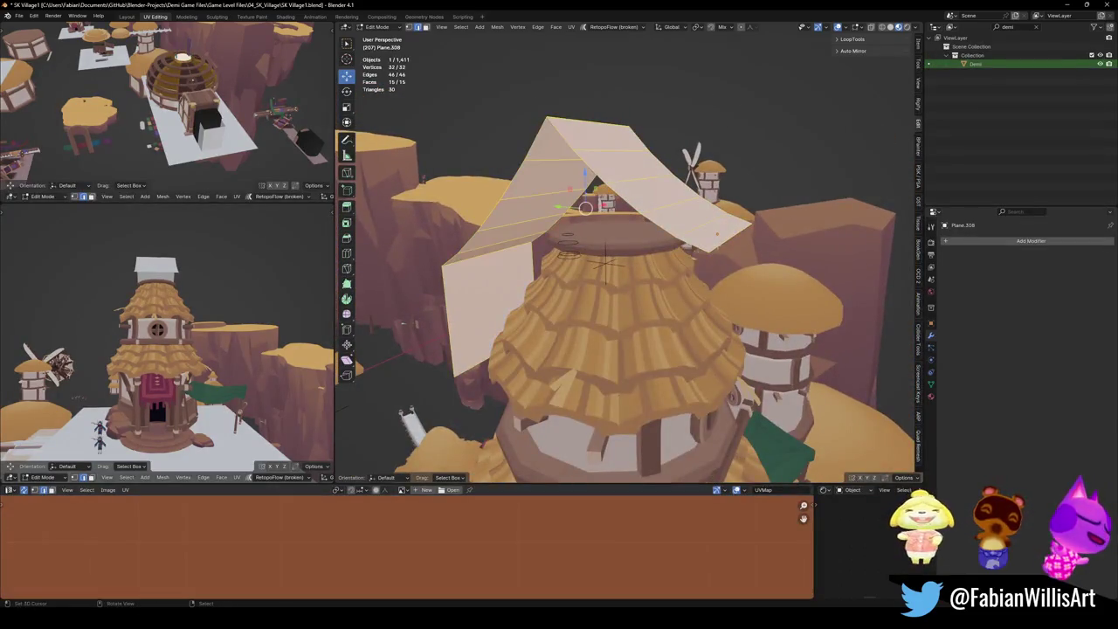
Merge the sail's overlapping vertices by distance, undoing an accidental merge at centre first.
{"action": "key", "text": "q"}
{"action": "left_click", "coordinate": [699, 288]}
{"action": "key", "text": "ctrl+z"}
{"action": "key", "text": "q"}
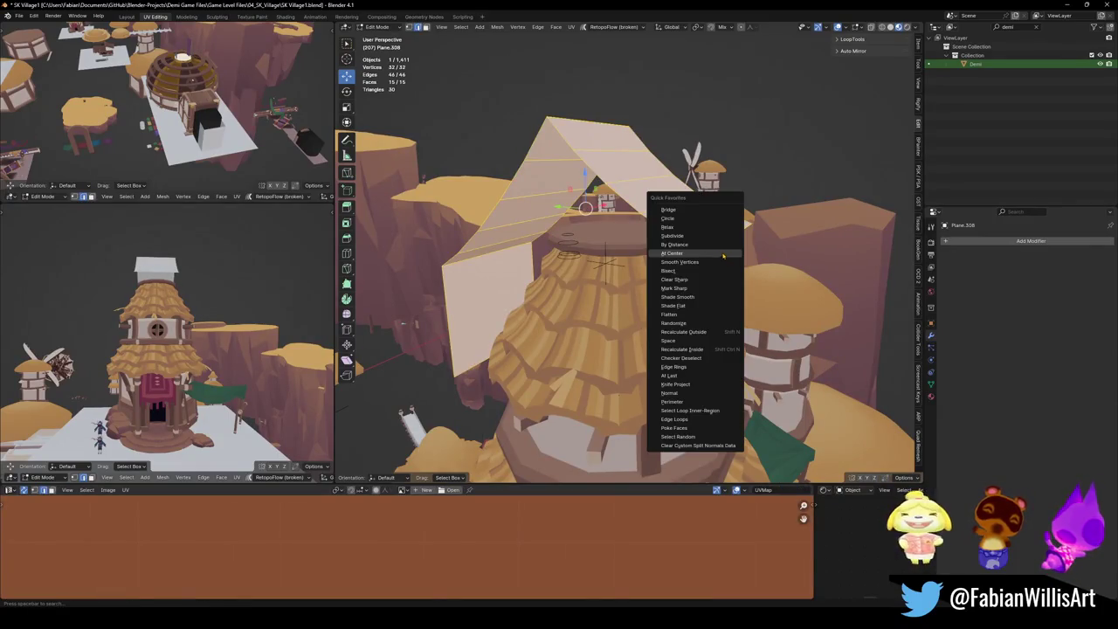
{"action": "left_click", "coordinate": [724, 245]}
{"action": "middle_click_drag", "start_coordinate": [730, 246], "coordinate": [751, 268]}
Extrude the sail's far edge and slide the new edge out along Y.
{"action": "key", "text": "e"}
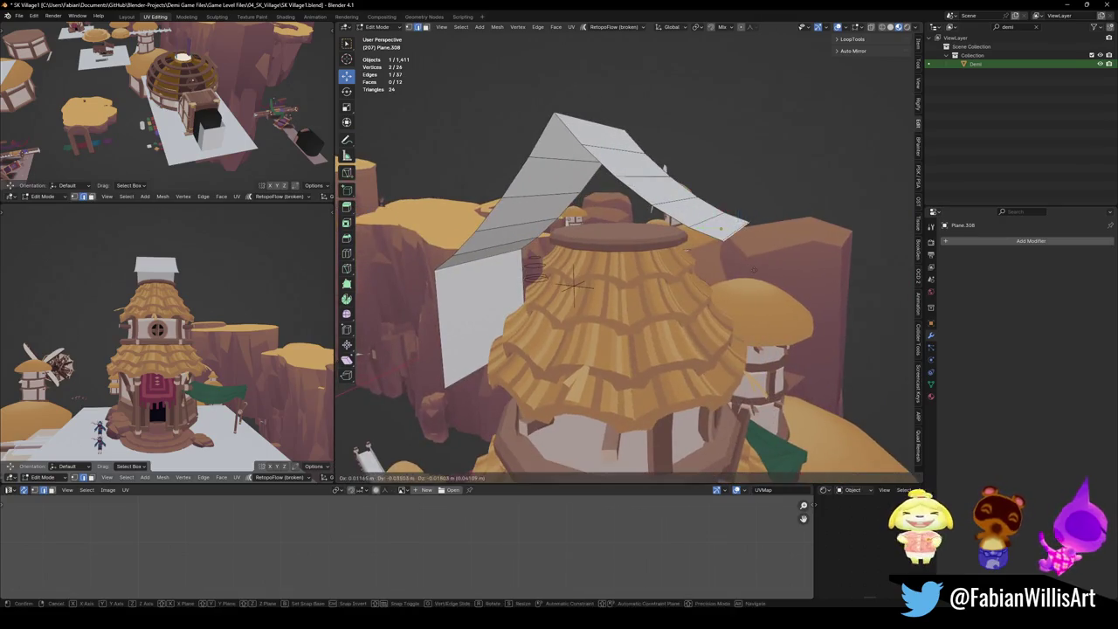
{"action": "left_click", "coordinate": [752, 229]}
{"action": "mouse_move", "coordinate": [751, 229]}
{"action": "middle_mouse_down"}
{"action": "mouse_move", "coordinate": [725, 240]}
{"action": "mouse_move", "coordinate": [759, 236]}
{"action": "mouse_move", "coordinate": [717, 179]}
{"action": "middle_mouse_up"}
{"action": "key", "text": "g"}
{"action": "key", "text": "y"}
{"action": "left_click", "coordinate": [725, 241]}
Bevel an edge on the sail strip into a curved band.
{"action": "left_click", "coordinate": [759, 236]}
{"action": "left_click", "coordinate": [716, 179]}
{"action": "key", "text": "ctrl+b"}
{"action": "scroll", "coordinate": [804, 169], "scroll_direction": "down", "scroll_amount": 3}
{"action": "left_click", "coordinate": [804, 170]}
Select the whole sail and merge its overlapping vertices by distance again.
{"action": "key", "text": "a"}
{"action": "key", "text": "q"}
{"action": "left_click", "coordinate": [709, 188]}
{"action": "key", "text": "alt+a"}
{"action": "mouse_move", "coordinate": [760, 190]}
{"action": "middle_mouse_down"}
{"action": "mouse_move", "coordinate": [700, 280]}
{"action": "mouse_move", "coordinate": [736, 238]}
{"action": "middle_mouse_up"}
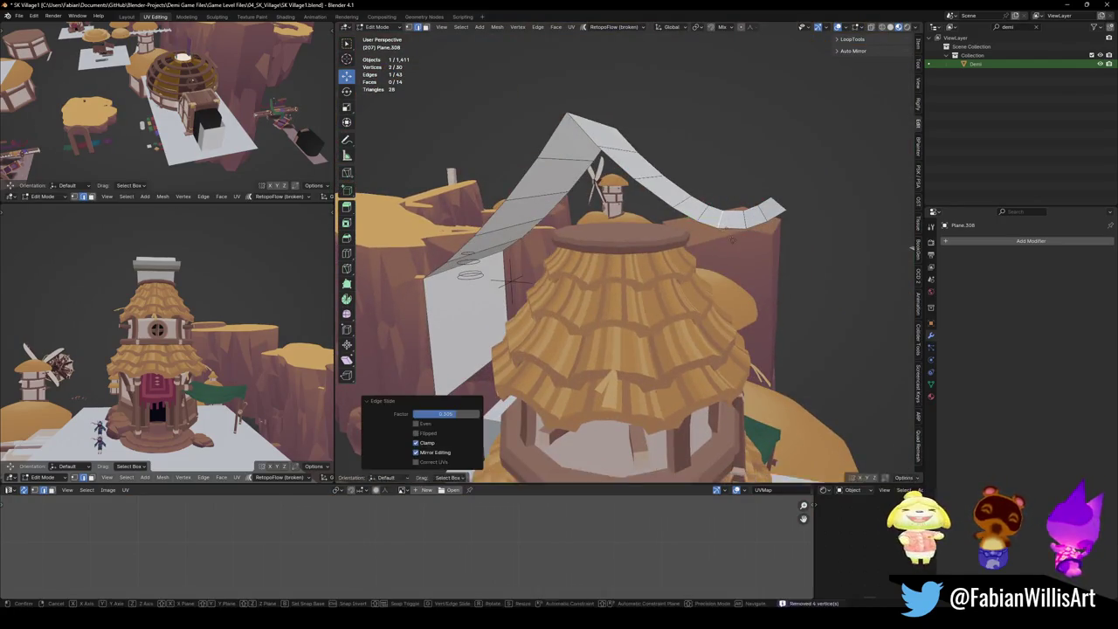
{"action": "mouse_move", "coordinate": [729, 238]}
{"action": "middle_mouse_down"}
{"action": "mouse_move", "coordinate": [682, 272]}
{"action": "mouse_move", "coordinate": [759, 267]}
{"action": "mouse_move", "coordinate": [563, 365]}
{"action": "mouse_move", "coordinate": [638, 305]}
{"action": "middle_mouse_up"}
Save the file and return to Object Mode.
{"action": "key", "text": "ctrl+s"}
{"action": "key", "text": "ctrl+s"}
{"action": "key", "text": "Tab"}
{"action": "mouse_move", "coordinate": [174, 323]}
{"action": "middle_mouse_down"}
{"action": "mouse_move", "coordinate": [194, 304]}
{"action": "mouse_move", "coordinate": [188, 386]}
{"action": "middle_mouse_up"}
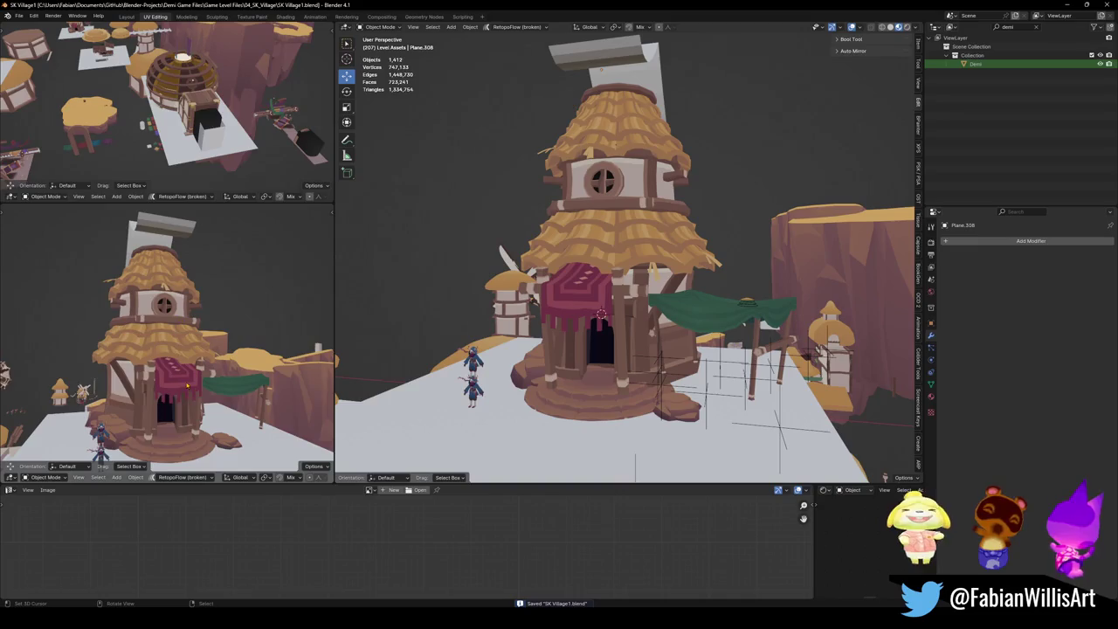
Remove the red awning over the doorway and add the Counter.030 pillar to the selection.
{"action": "key", "text": "ctrl+z"}
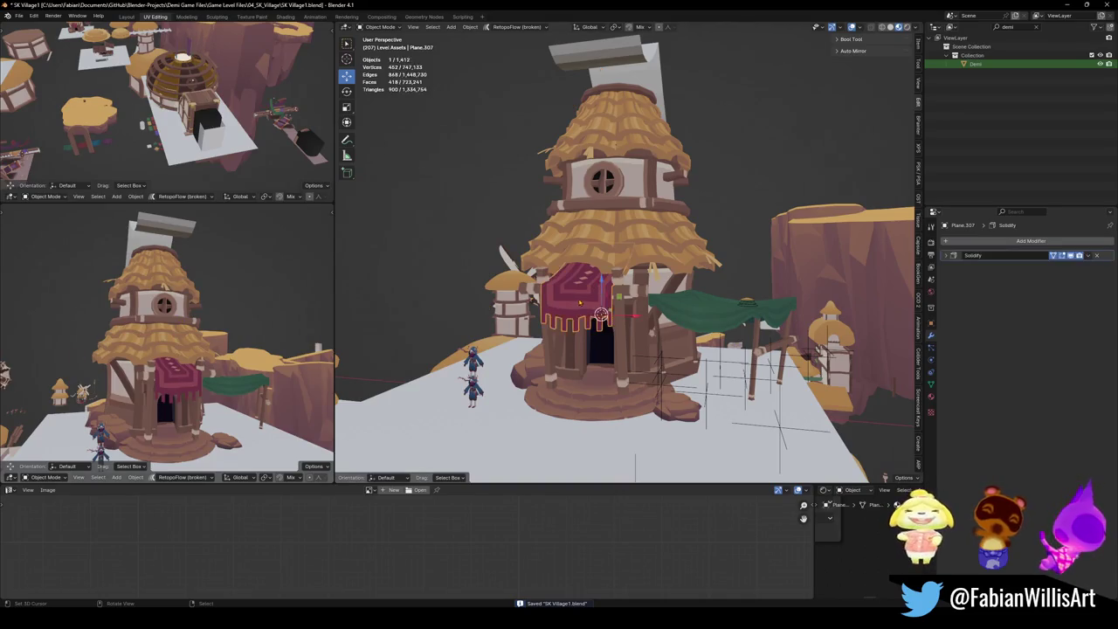
{"action": "scroll", "coordinate": [230, 322], "scroll_direction": "down", "scroll_amount": 1}
{"action": "scroll", "coordinate": [231, 322], "scroll_direction": "down", "scroll_amount": 2}
{"action": "middle_click_drag", "start_coordinate": [230, 322], "coordinate": [266, 300]}
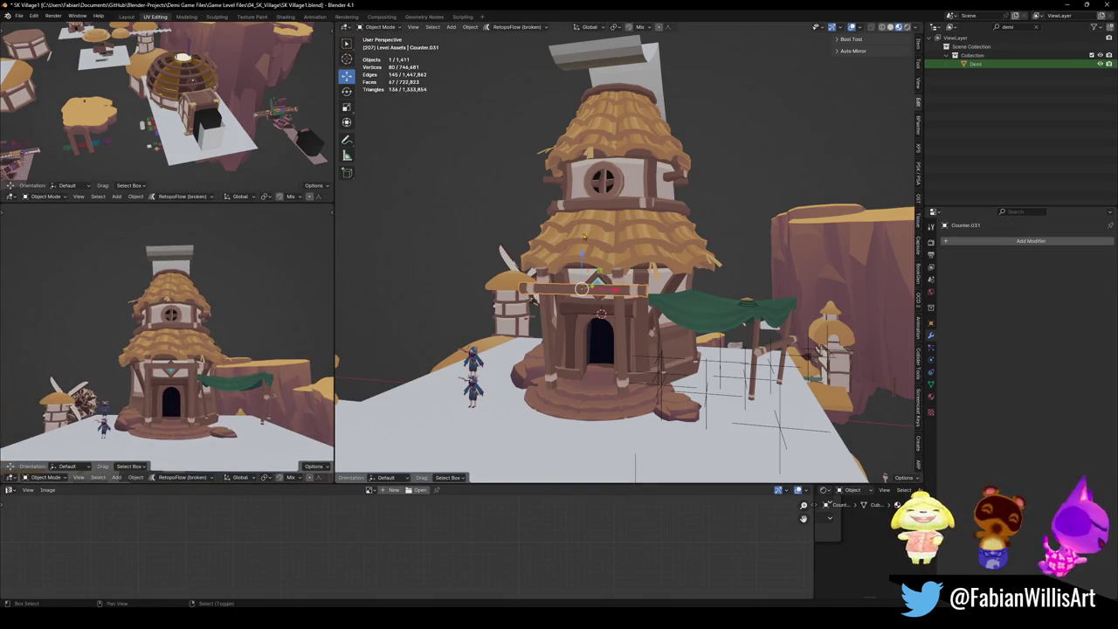
{"action": "left_click", "coordinate": [620, 328], "text": "shift"}
Duplicate the two pillars higher up, then select beam Counter.031 with a second pillar.
{"action": "key", "text": "shift+d"}
{"action": "left_click", "coordinate": [618, 323]}
{"action": "key", "text": "alt+a"}
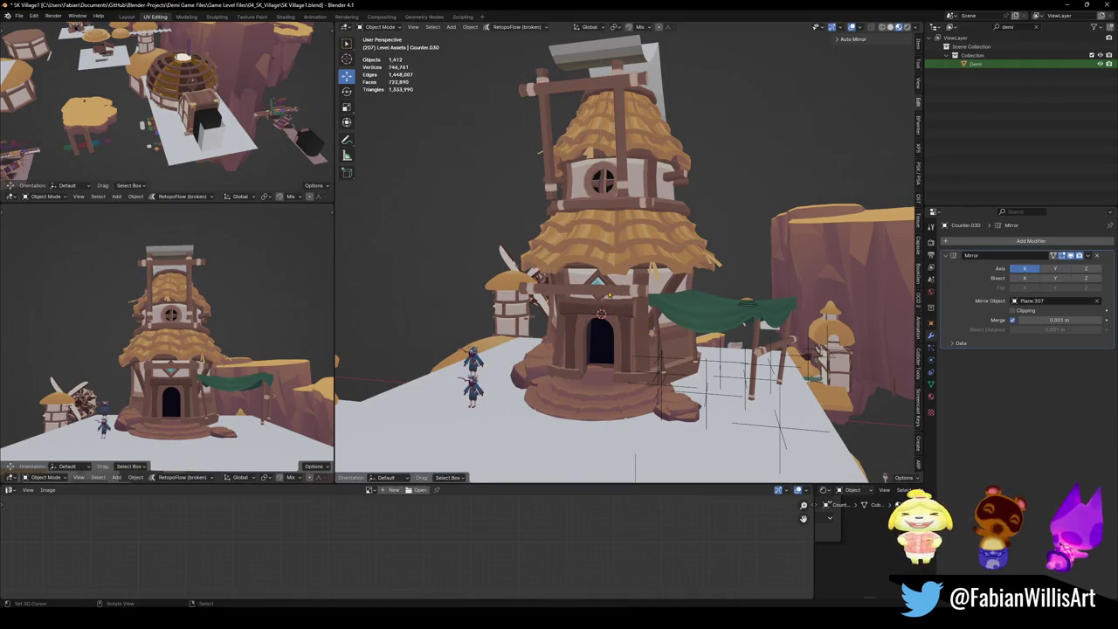
{"action": "left_click", "coordinate": [611, 295]}
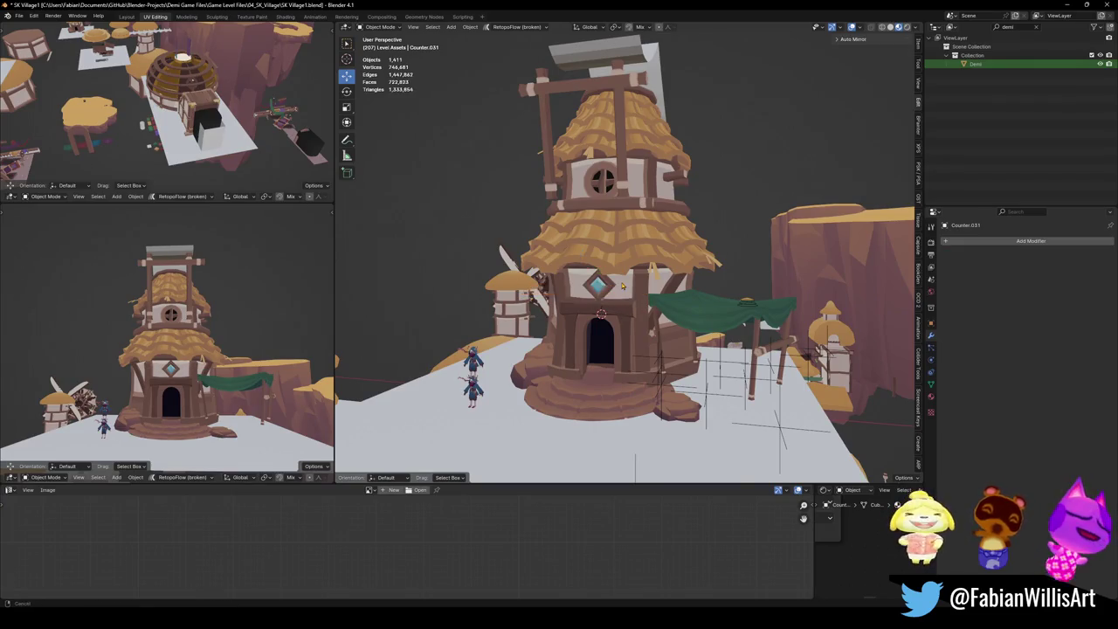
{"action": "middle_click_drag", "start_coordinate": [623, 285], "coordinate": [683, 323]}
{"action": "left_click", "coordinate": [524, 262], "text": "shift"}
{"action": "middle_click_drag", "start_coordinate": [524, 262], "coordinate": [559, 289]}
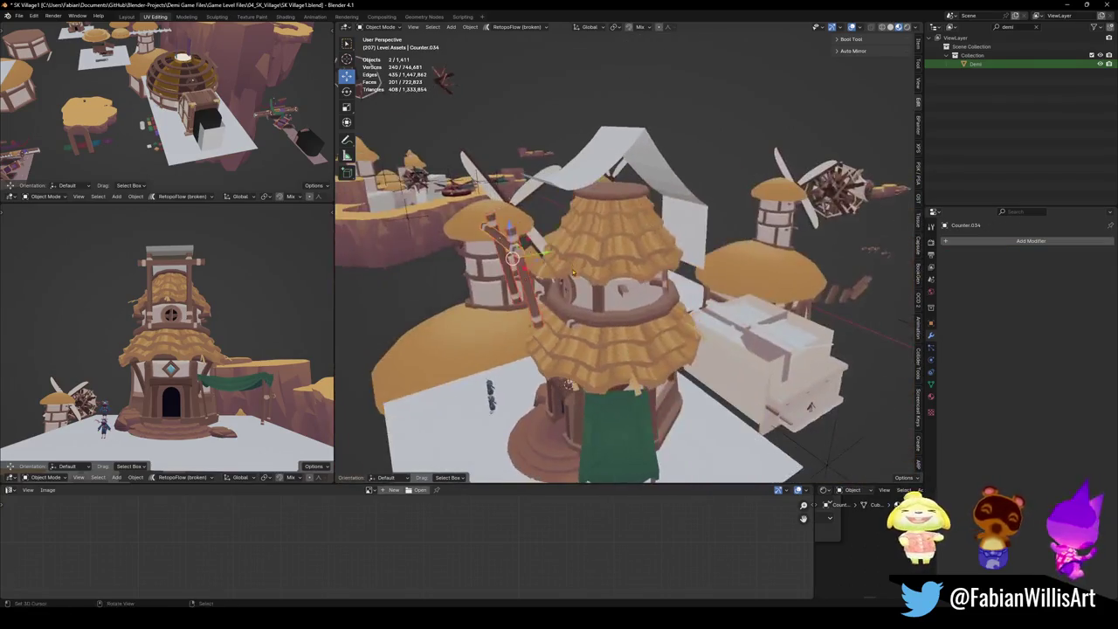
Move the selected pillars up the tower and along the Y axis.
{"action": "left_click_drag", "start_coordinate": [502, 262], "coordinate": [505, 188]}
{"action": "key", "text": "g"}
{"action": "key", "text": "y"}
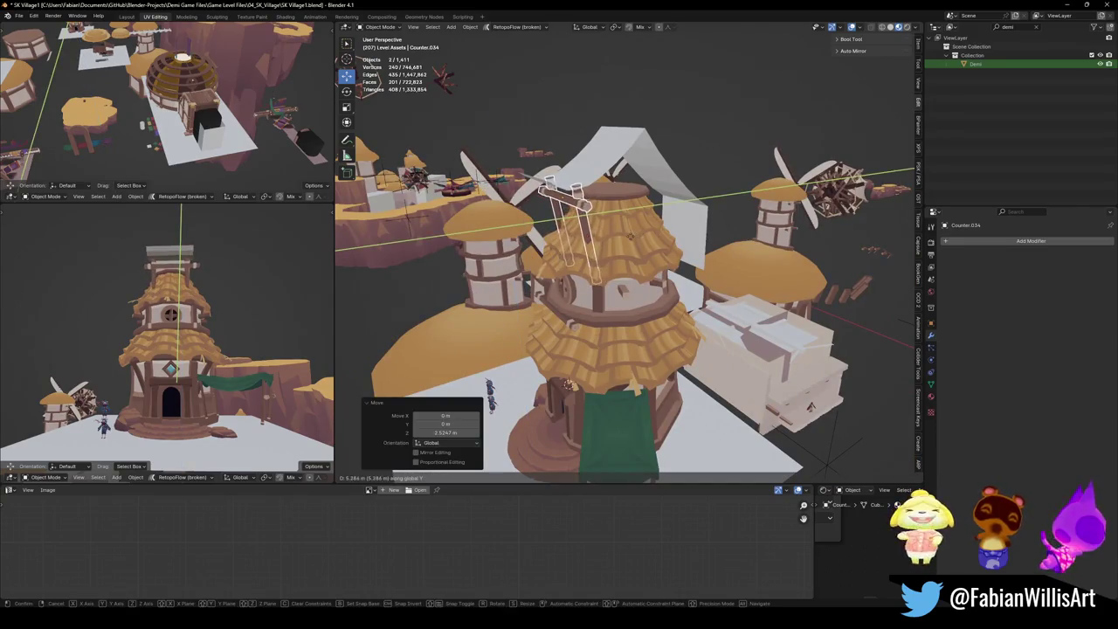
{"action": "key", "text": "Return"}
{"action": "middle_click_drag", "start_coordinate": [559, 262], "coordinate": [524, 289]}
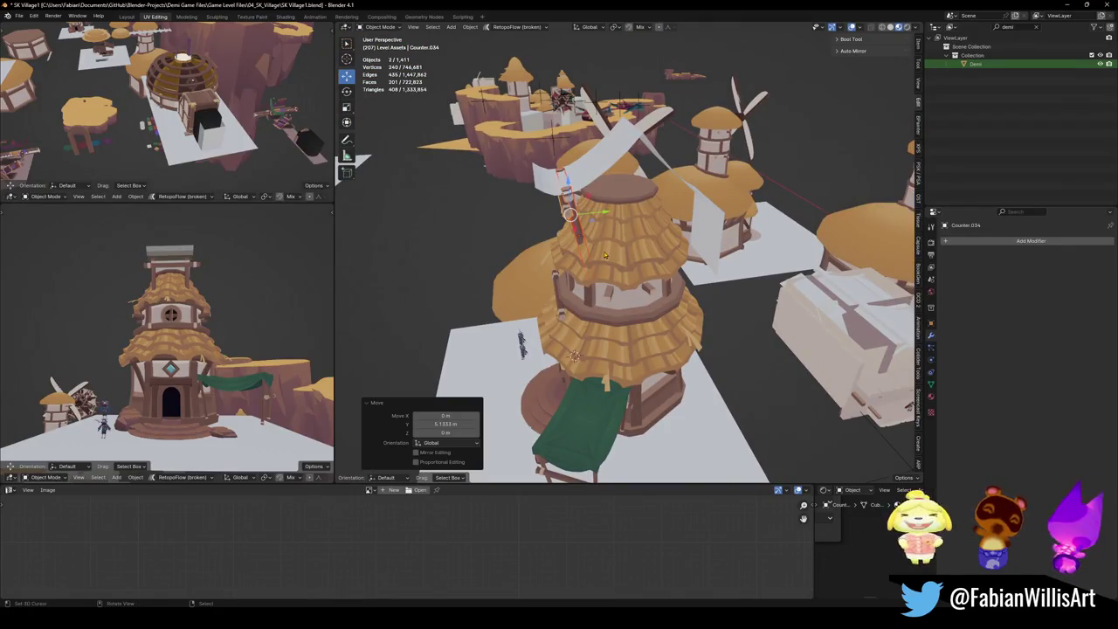
Fine-tune the pillar's position with alternating vertical and Y-axis moves.
{"action": "key", "text": "g"}
{"action": "key", "text": "z"}
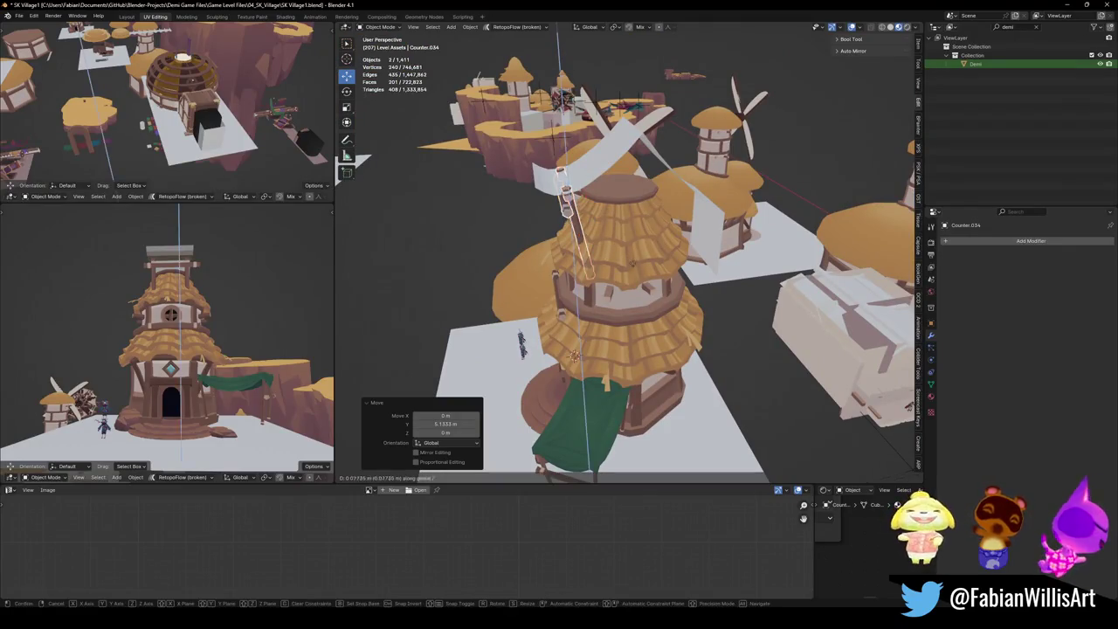
{"action": "key", "text": "Return"}
{"action": "key", "text": "g"}
{"action": "key", "text": "y"}
{"action": "key", "text": "Return"}
{"action": "key", "text": "g"}
{"action": "key", "text": "z"}
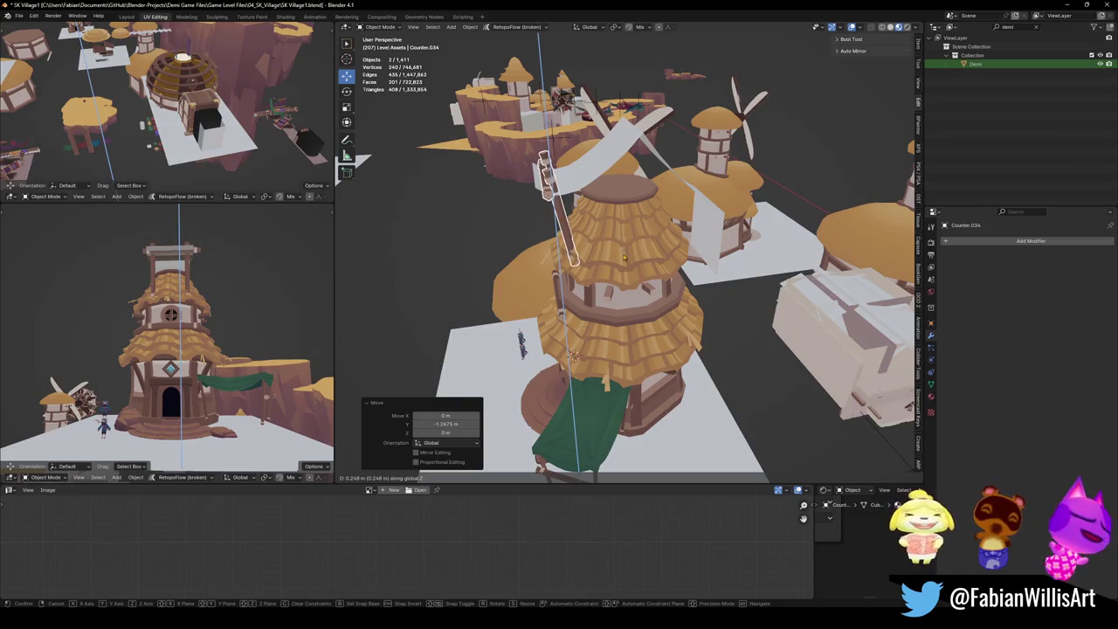
{"action": "key", "text": "Return"}
Raise the crossbeam along Z above the thatch, then select the mirrored poles.
{"action": "scroll", "coordinate": [213, 329], "scroll_direction": "up", "scroll_amount": 1}
{"action": "scroll", "coordinate": [212, 330], "scroll_direction": "up", "scroll_amount": 3}
{"action": "scroll", "coordinate": [212, 329], "scroll_direction": "up", "scroll_amount": 3}
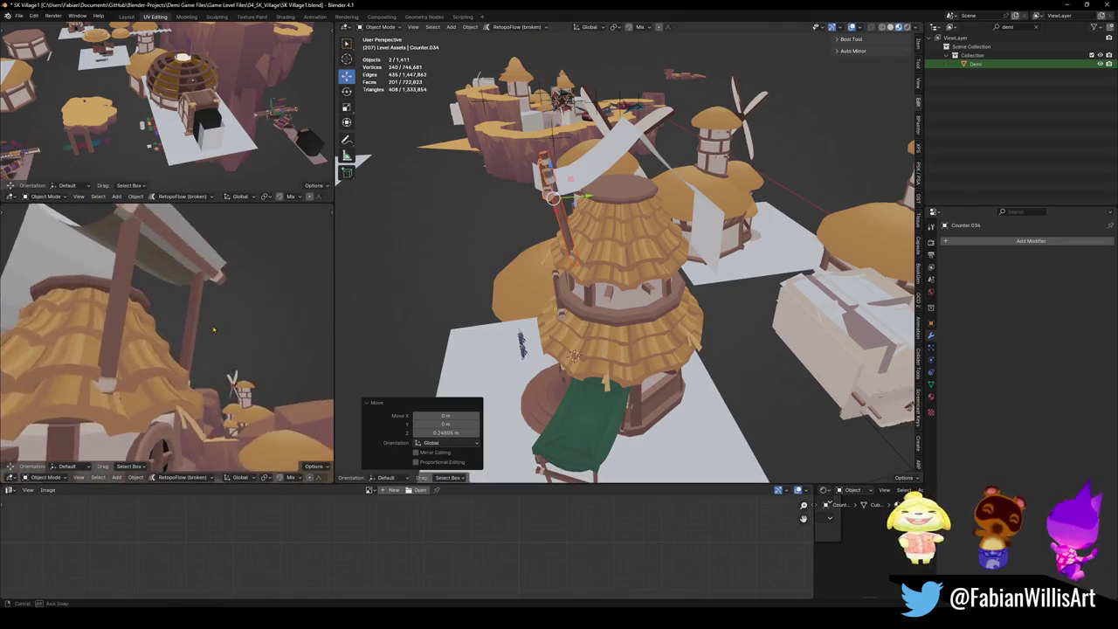
{"action": "scroll", "coordinate": [212, 329], "scroll_direction": "down", "scroll_amount": 3}
{"action": "middle_click_drag", "start_coordinate": [212, 329], "coordinate": [174, 315]}
{"action": "key", "text": "g"}
{"action": "key", "text": "z"}
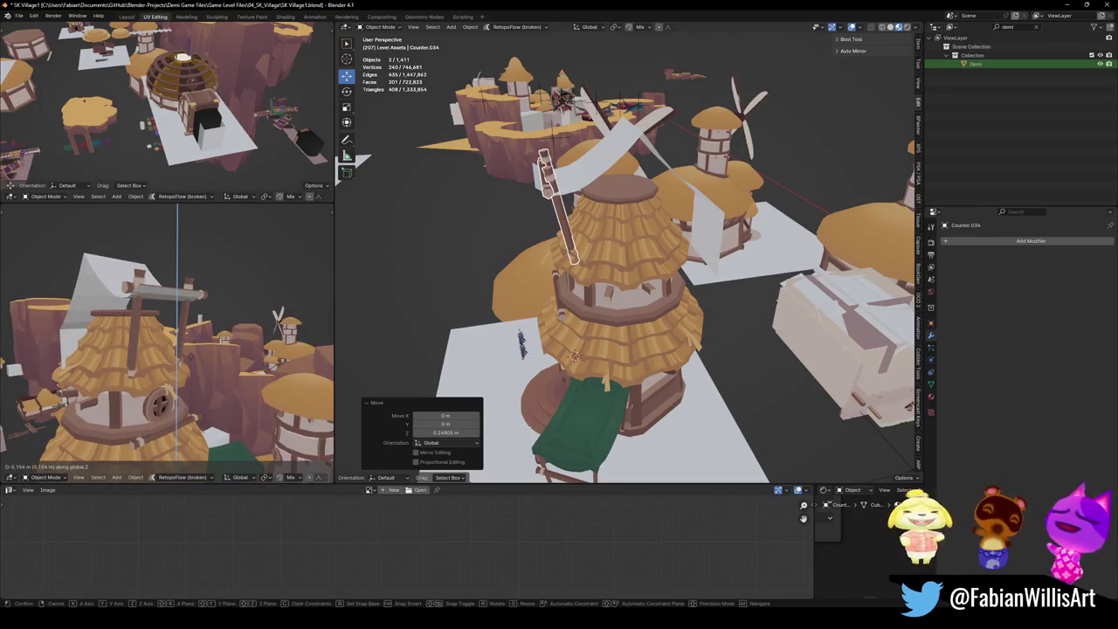
{"action": "key", "text": "Return"}
{"action": "middle_click_drag", "start_coordinate": [527, 249], "coordinate": [621, 202]}
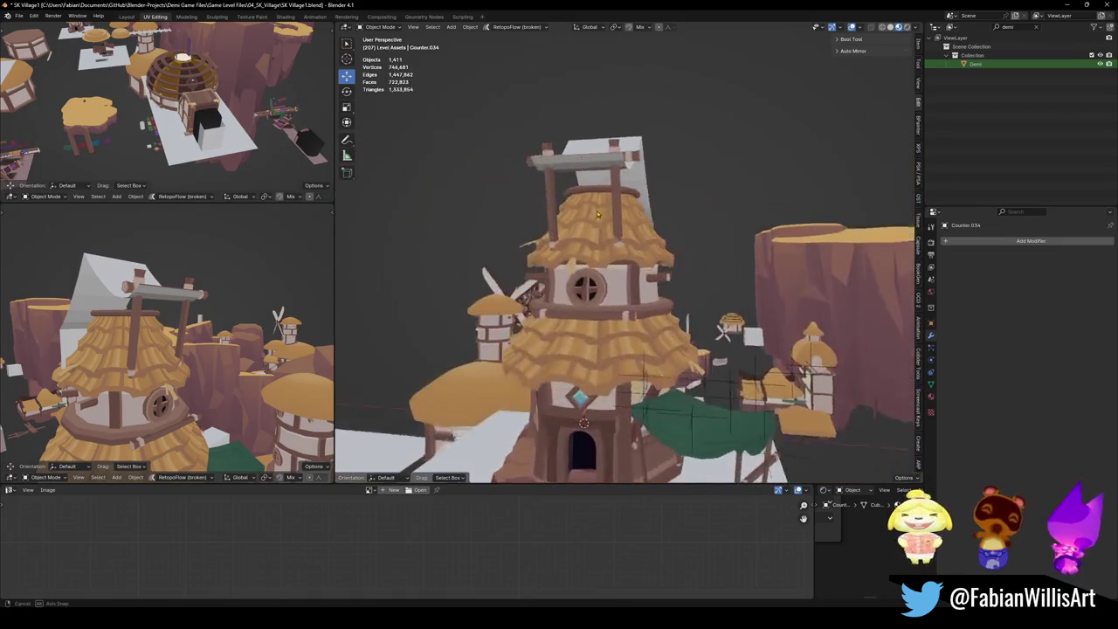
{"action": "left_click", "coordinate": [621, 202]}
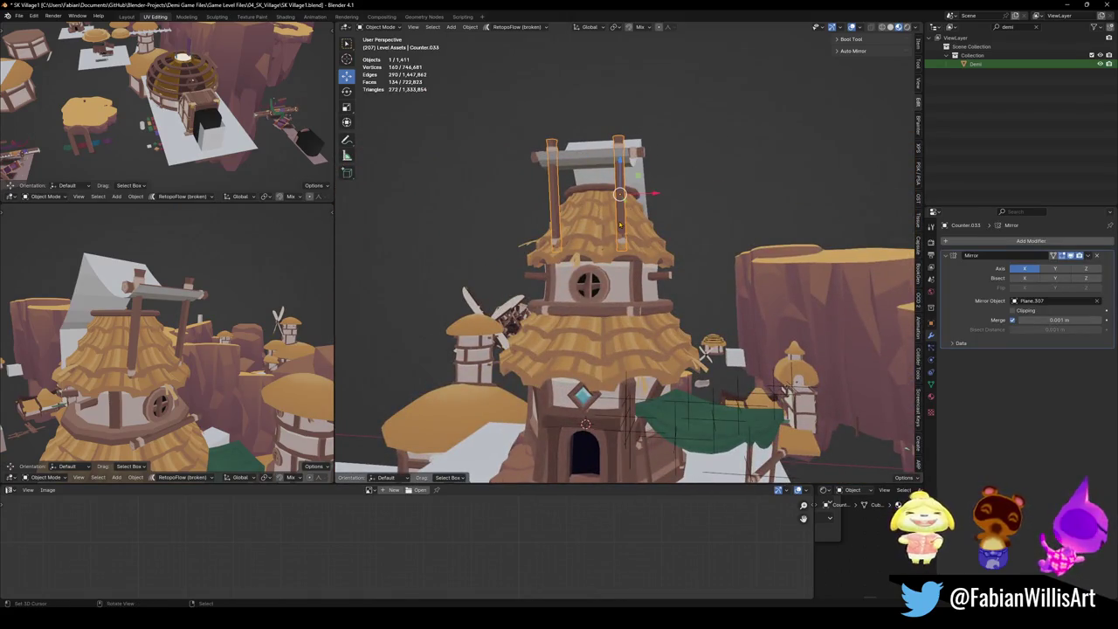
Spread the mirrored poles further apart along the X axis.
{"action": "middle_click_drag", "start_coordinate": [620, 224], "coordinate": [622, 245]}
{"action": "scroll", "coordinate": [622, 244], "scroll_direction": "up", "scroll_amount": 3}
{"action": "key", "text": "g"}
{"action": "key", "text": "x"}
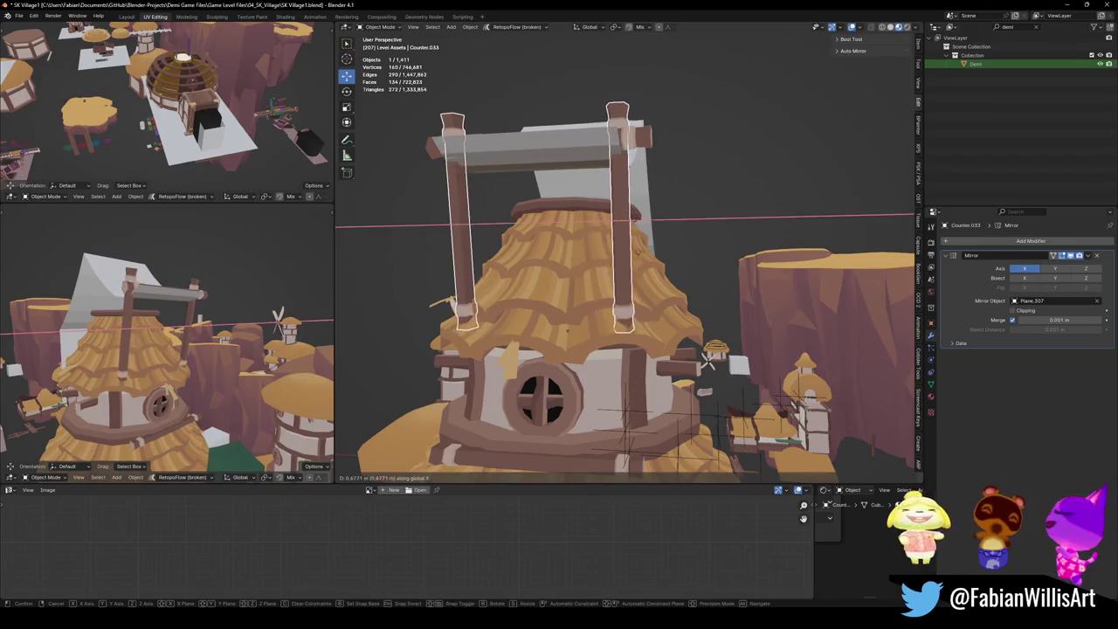
{"action": "left_click", "coordinate": [647, 253]}
Widen the crossbeam by scaling it along X.
{"action": "left_click", "coordinate": [653, 138]}
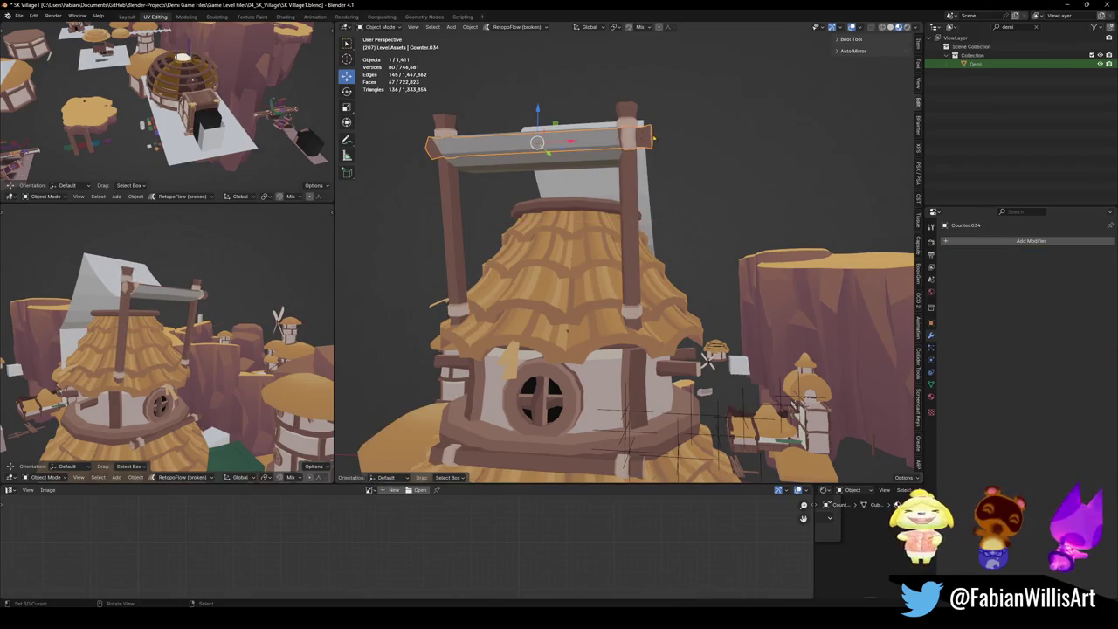
{"action": "key", "text": "s"}
{"action": "key", "text": "x"}
{"action": "left_click", "coordinate": [684, 140]}
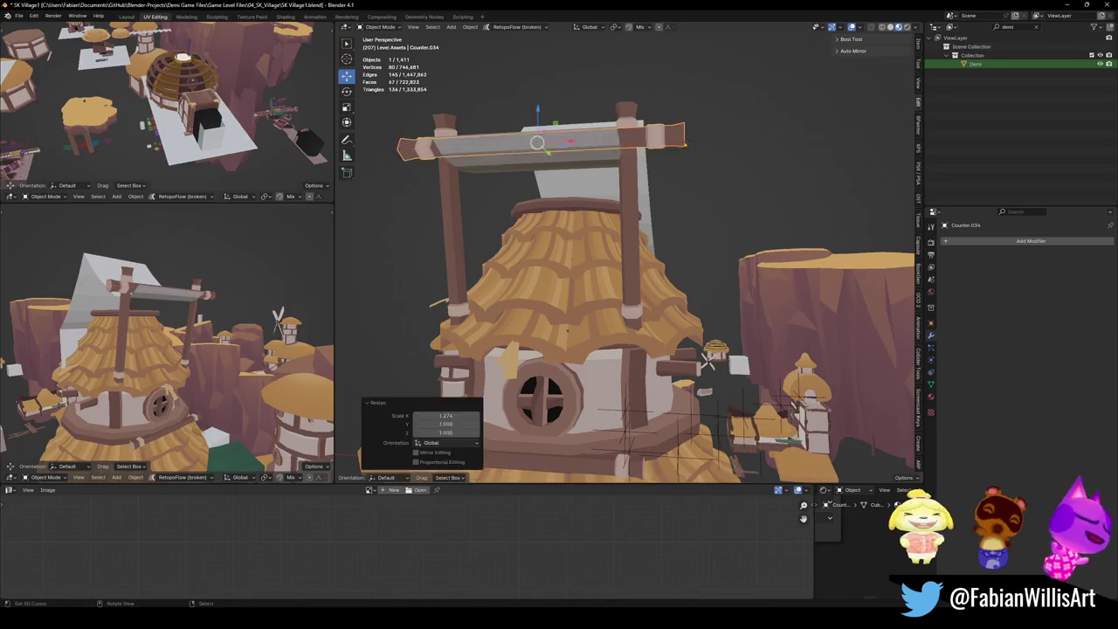
Tilt the mirrored poles about the Y axis into a V shape.
{"action": "left_click", "coordinate": [629, 219]}
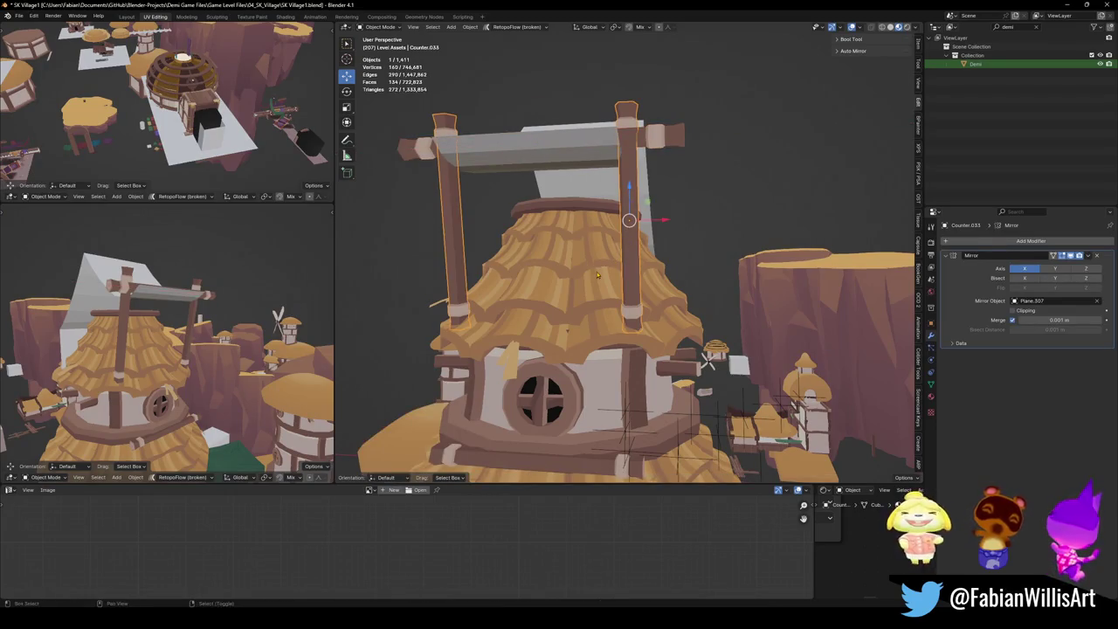
{"action": "middle_click_drag", "start_coordinate": [597, 275], "coordinate": [629, 255], "text": "shift"}
{"action": "key", "text": "r"}
{"action": "key", "text": "y"}
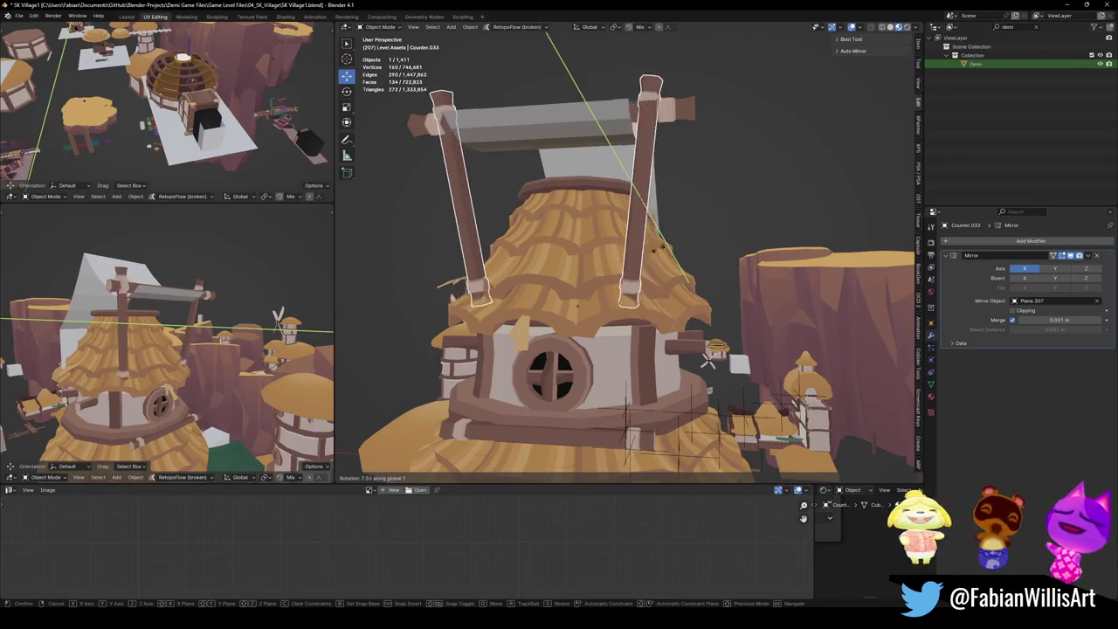
{"action": "left_click", "coordinate": [652, 252]}
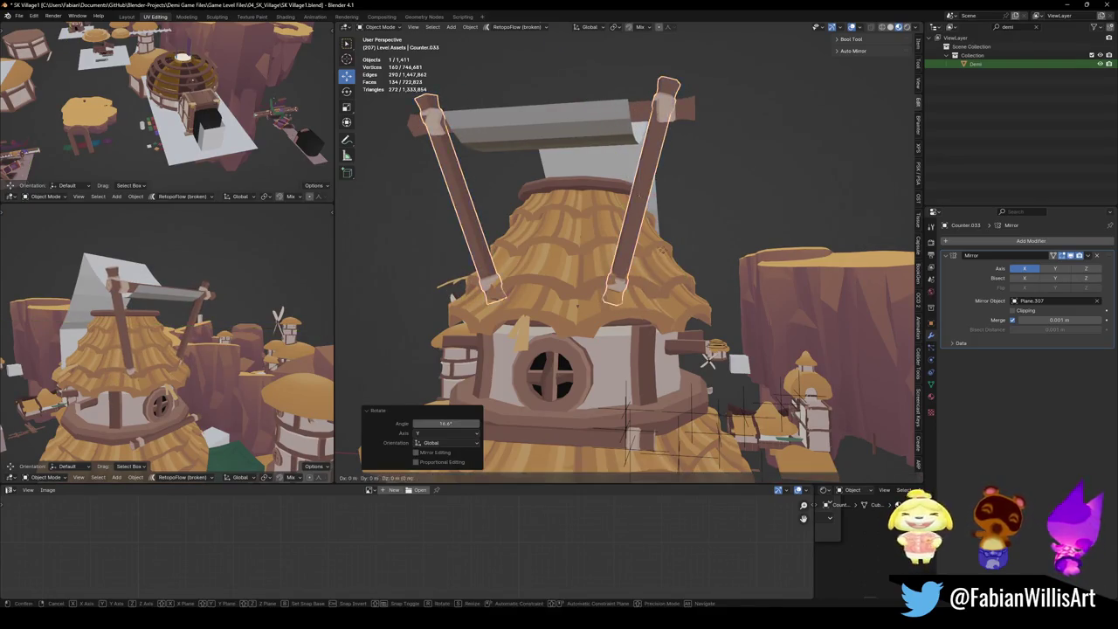
{"action": "key", "text": "g"}
{"action": "key", "text": "x"}
Lower the crossbeam along Z onto the splayed poles and save the file.
{"action": "mouse_move", "coordinate": [577, 262]}
{"action": "middle_mouse_down"}
{"action": "mouse_move", "coordinate": [602, 268]}
{"action": "mouse_move", "coordinate": [523, 240]}
{"action": "mouse_move", "coordinate": [564, 167]}
{"action": "middle_mouse_up"}
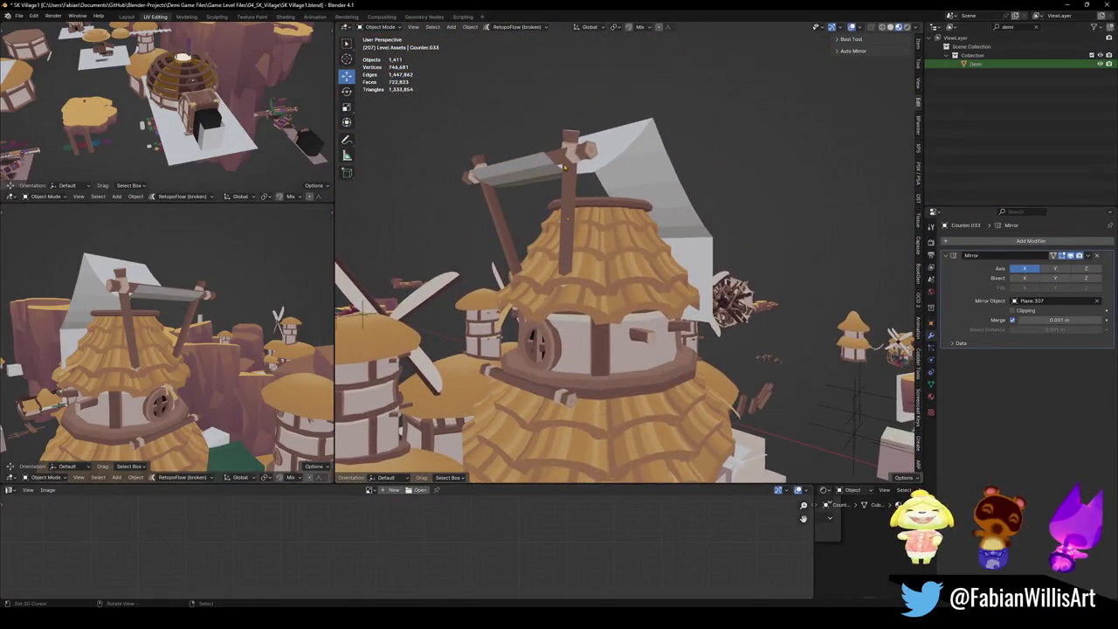
{"action": "left_click", "coordinate": [569, 157]}
{"action": "key", "text": "g"}
{"action": "key", "text": "z"}
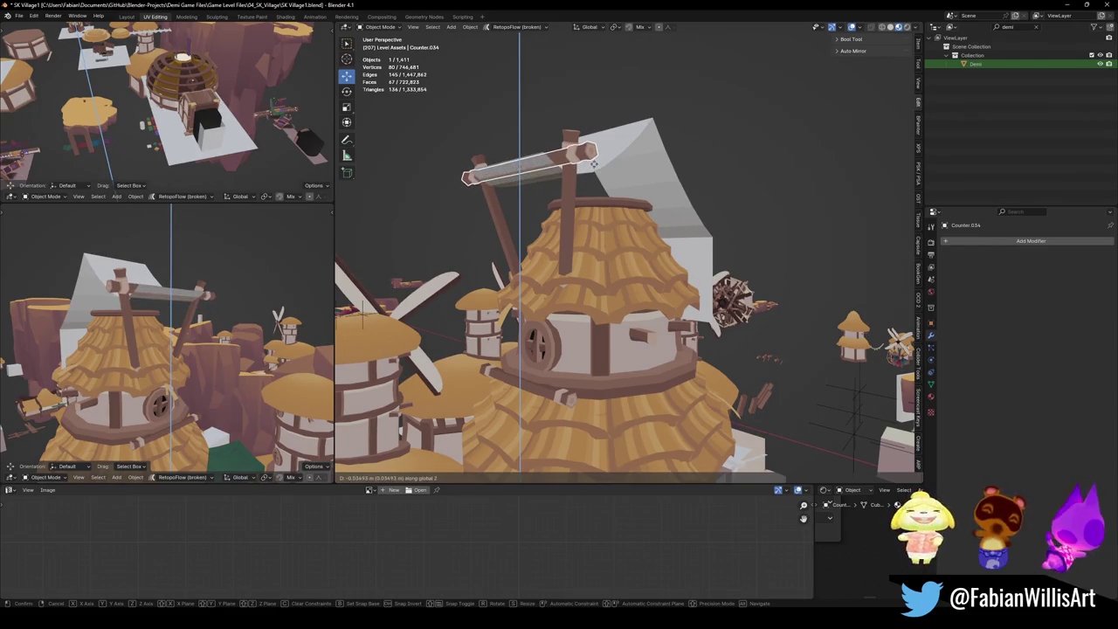
{"action": "left_click", "coordinate": [592, 168]}
{"action": "mouse_move", "coordinate": [175, 349]}
{"action": "middle_mouse_down"}
{"action": "mouse_move", "coordinate": [189, 319]}
{"action": "mouse_move", "coordinate": [240, 312]}
{"action": "mouse_move", "coordinate": [218, 339]}
{"action": "mouse_move", "coordinate": [229, 309]}
{"action": "middle_mouse_up"}
{"action": "scroll", "coordinate": [190, 319], "scroll_direction": "down", "scroll_amount": 3}
{"action": "scroll", "coordinate": [190, 317], "scroll_direction": "up", "scroll_amount": 3}
{"action": "key", "text": "ctrl+s"}
{"action": "scroll", "coordinate": [231, 321], "scroll_direction": "down", "scroll_amount": 2}
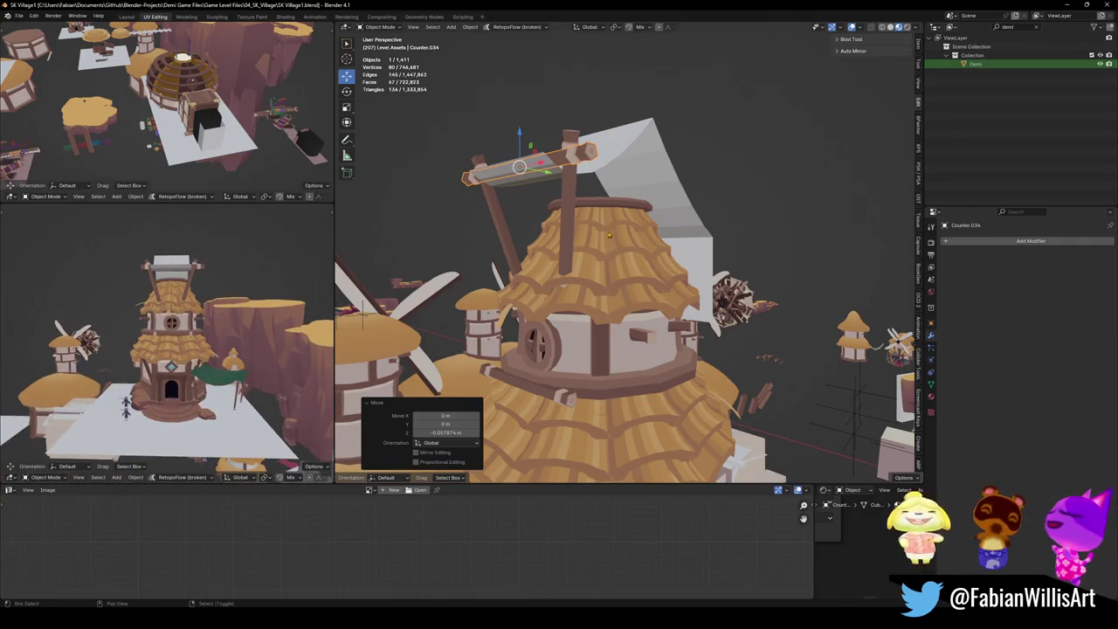
Give the mirrored vertical post a slight tilt about the Y axis.
{"action": "middle_click_drag", "start_coordinate": [559, 332], "coordinate": [567, 315]}
{"action": "left_click", "coordinate": [516, 329]}
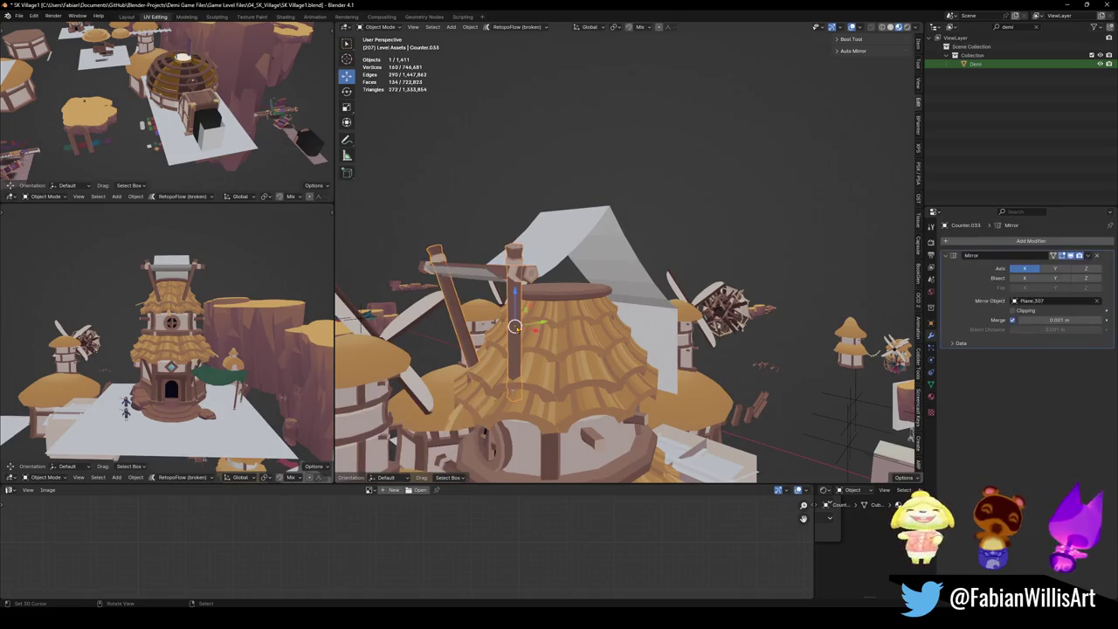
{"action": "key", "text": "alt+r"}
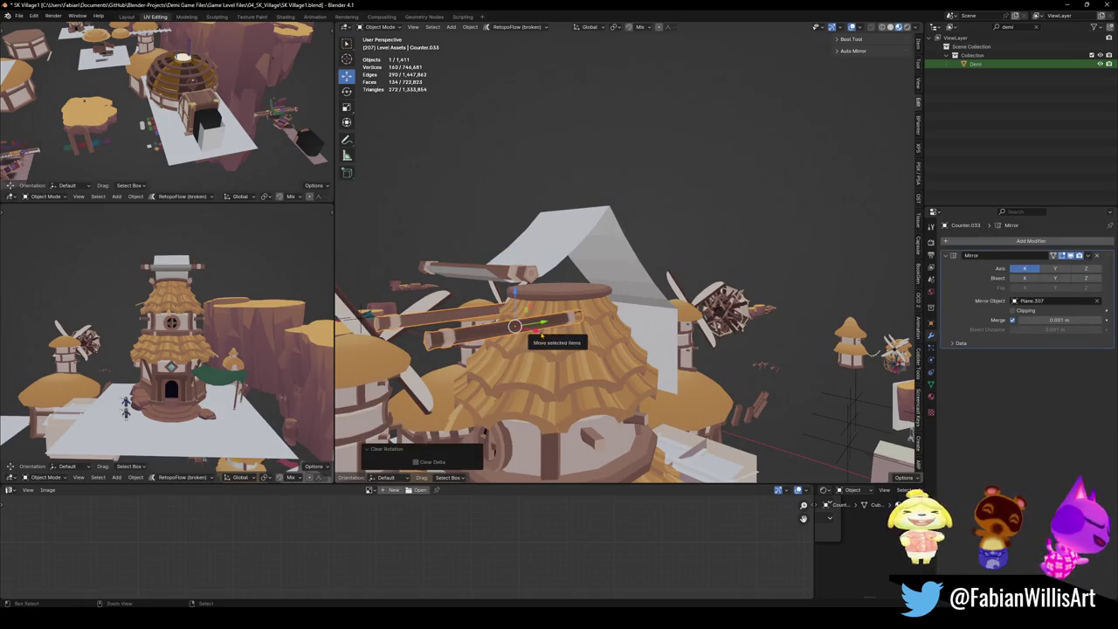
{"action": "key", "text": "ctrl+z"}
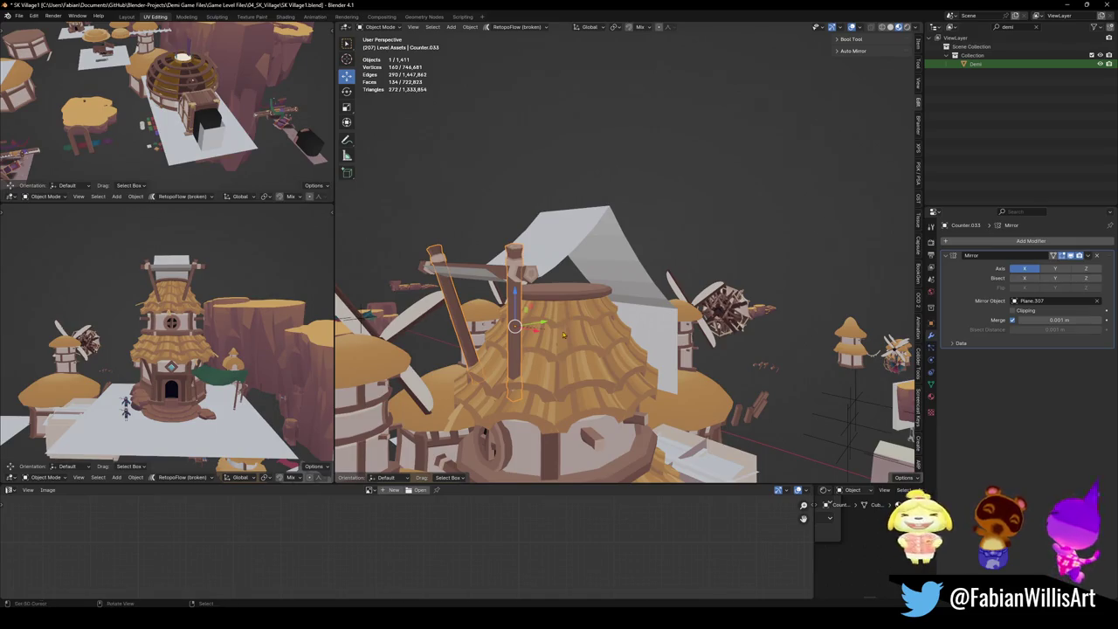
{"action": "key", "text": "r"}
{"action": "key", "text": "y"}
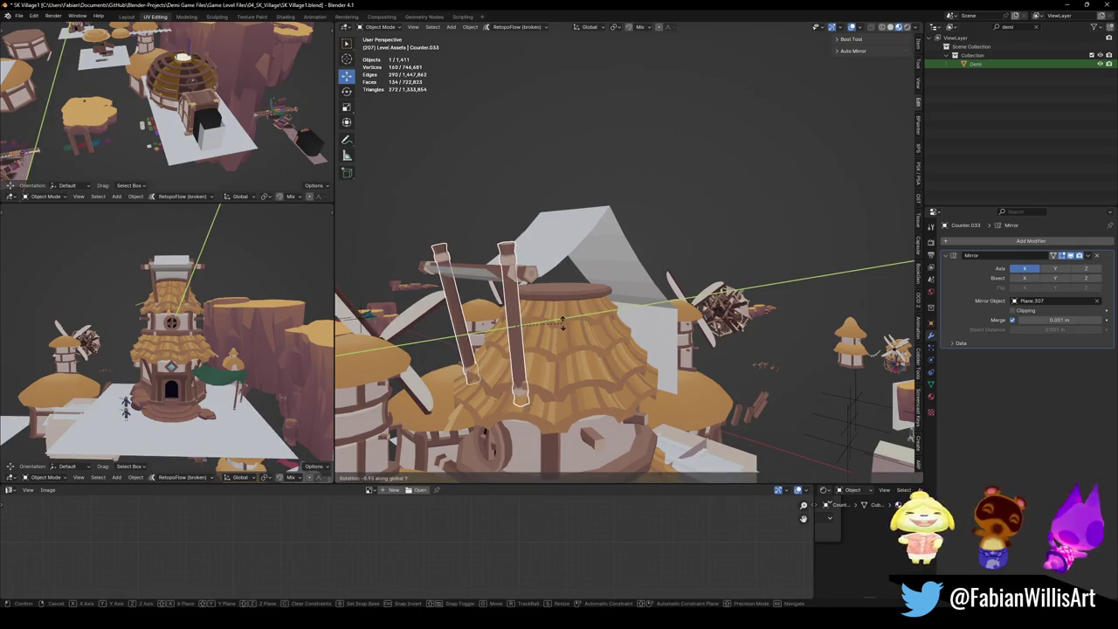
{"action": "left_click", "coordinate": [560, 326]}
{"action": "middle_click_drag", "start_coordinate": [559, 326], "coordinate": [603, 321]}
Slide the post pair along Y and duplicate it as a new copy.
{"action": "key", "text": "g"}
{"action": "key", "text": "y"}
{"action": "left_click", "coordinate": [594, 329]}
{"action": "key", "text": "shift+d"}
Position the copied posts along Y, raise them, and shift them sideways.
{"action": "key", "text": "y"}
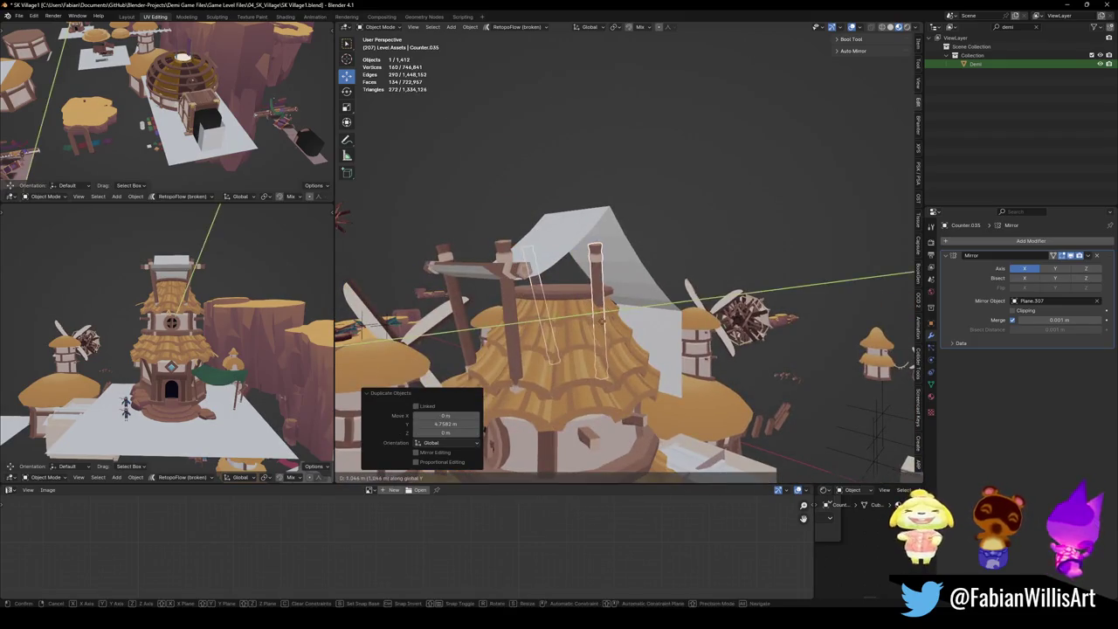
{"action": "left_click", "coordinate": [603, 319]}
{"action": "key", "text": "g"}
{"action": "key", "text": "z"}
{"action": "left_click", "coordinate": [627, 248]}
{"action": "middle_click_drag", "start_coordinate": [627, 249], "coordinate": [621, 261]}
{"action": "key", "text": "g"}
{"action": "key", "text": "z"}
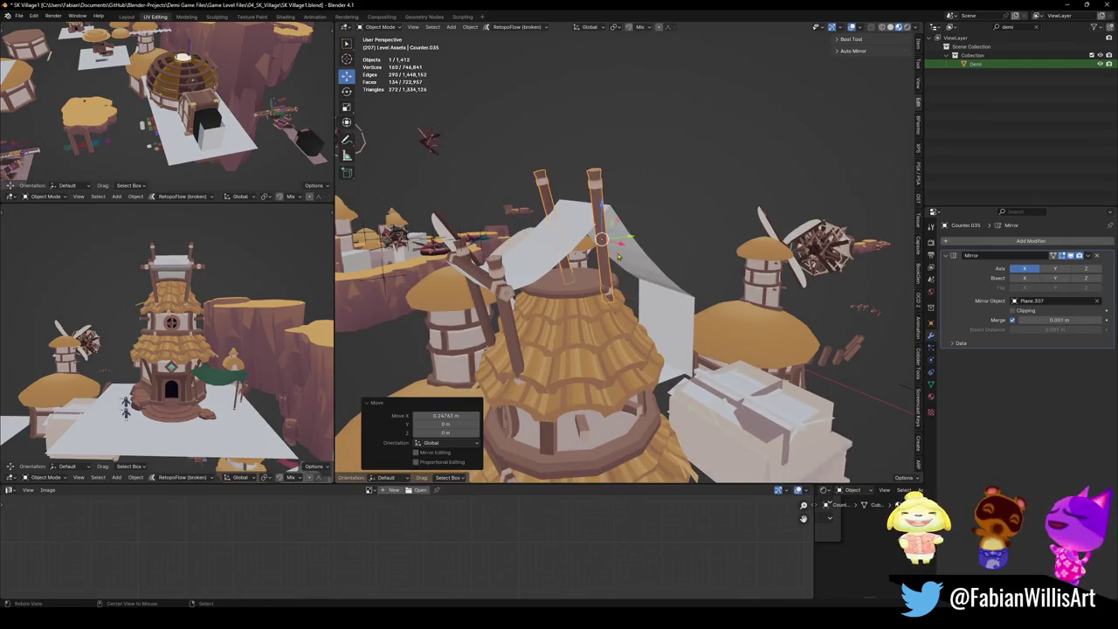
{"action": "left_click", "coordinate": [616, 264]}
Tilt the copied posts -24.6° about X and save the file.
{"action": "middle_click_drag", "start_coordinate": [616, 264], "coordinate": [638, 260]}
{"action": "key", "text": "r"}
{"action": "key", "text": "x"}
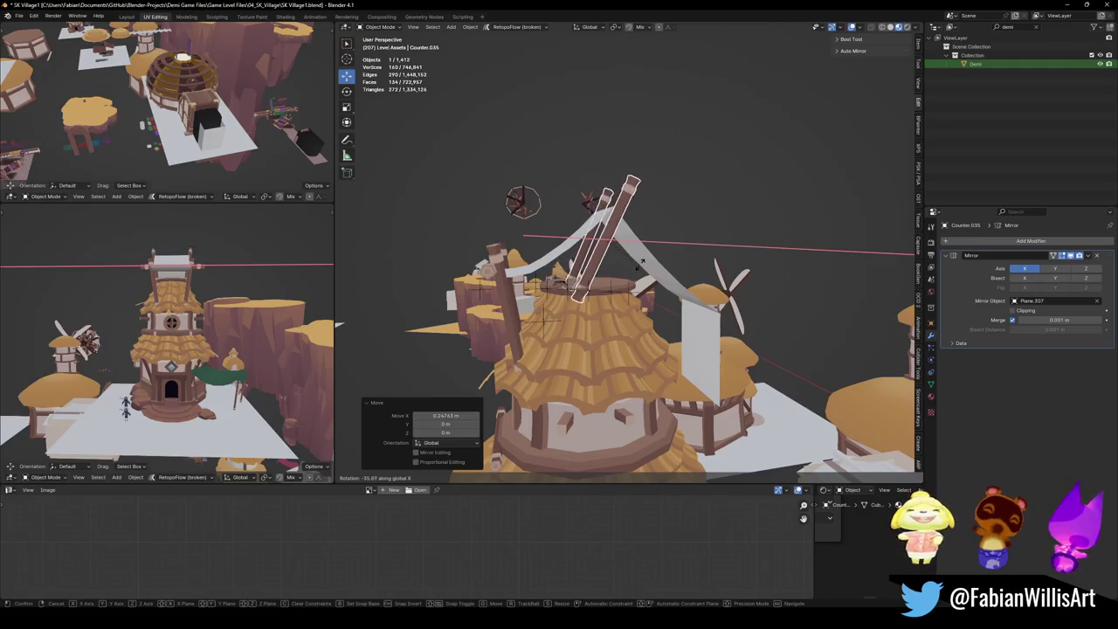
{"action": "left_click", "coordinate": [645, 255]}
{"action": "mouse_move", "coordinate": [319, 276]}
{"action": "middle_mouse_down"}
{"action": "mouse_move", "coordinate": [167, 276]}
{"action": "mouse_move", "coordinate": [189, 310]}
{"action": "middle_mouse_up"}
{"action": "key", "text": "ctrl+s"}
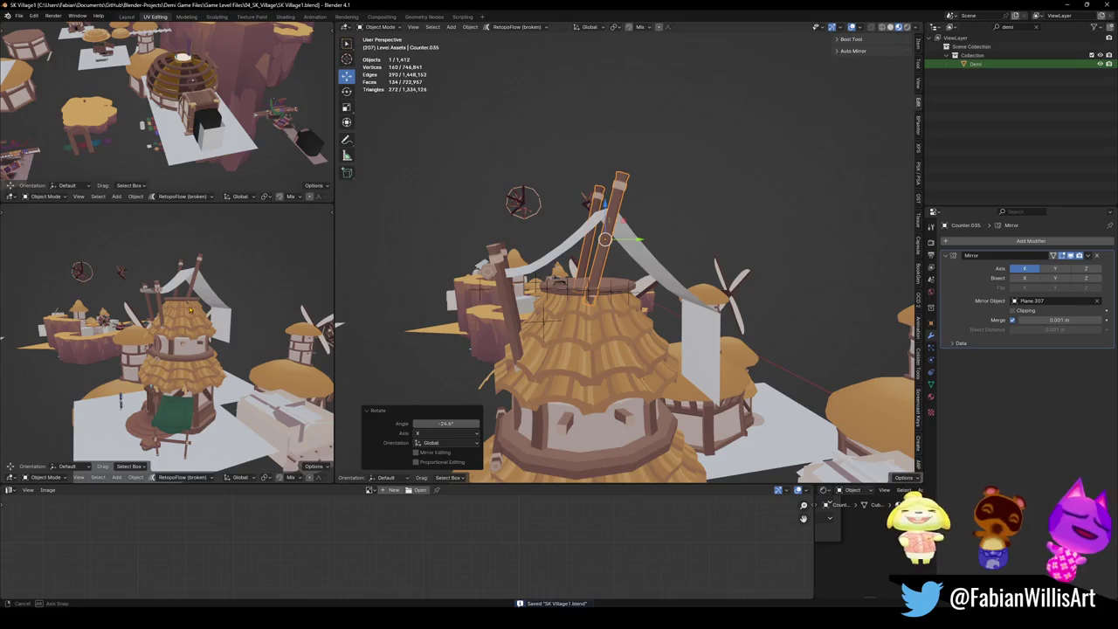
Duplicate the selected piece and slide the copy along Y.
{"action": "middle_click_drag", "start_coordinate": [637, 271], "coordinate": [585, 282]}
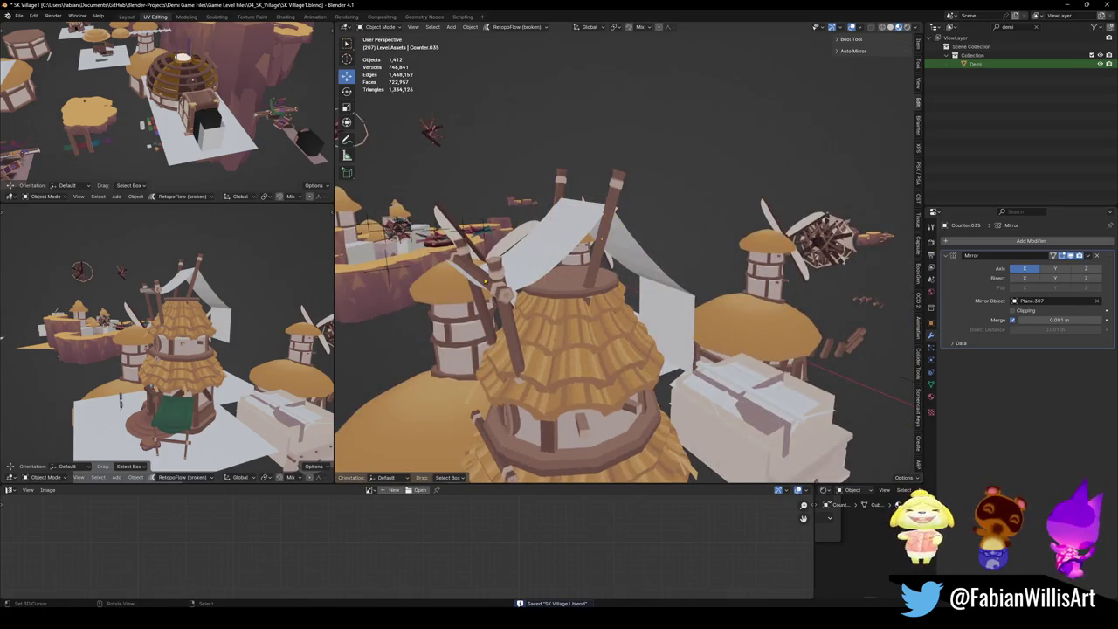
{"action": "key", "text": "shift+d"}
{"action": "key", "text": "y"}
{"action": "key", "text": "Return"}
{"action": "scroll", "coordinate": [615, 270], "scroll_direction": "up", "scroll_amount": 5}
{"action": "key", "text": "g"}
{"action": "key", "text": "z"}
{"action": "key", "text": "Escape"}
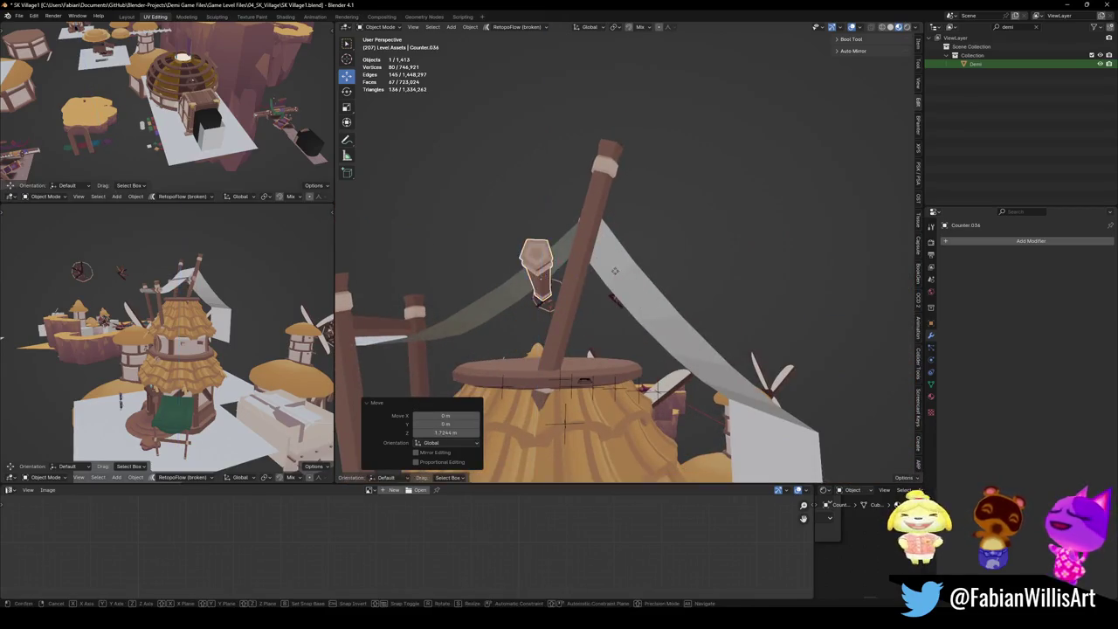
{"action": "key", "text": "g"}
{"action": "key", "text": "y"}
{"action": "left_click", "coordinate": [653, 241]}
Select the copied post pair and shift it along Y.
{"action": "key", "text": "g"}
{"action": "key", "text": "z"}
{"action": "key", "text": "Escape"}
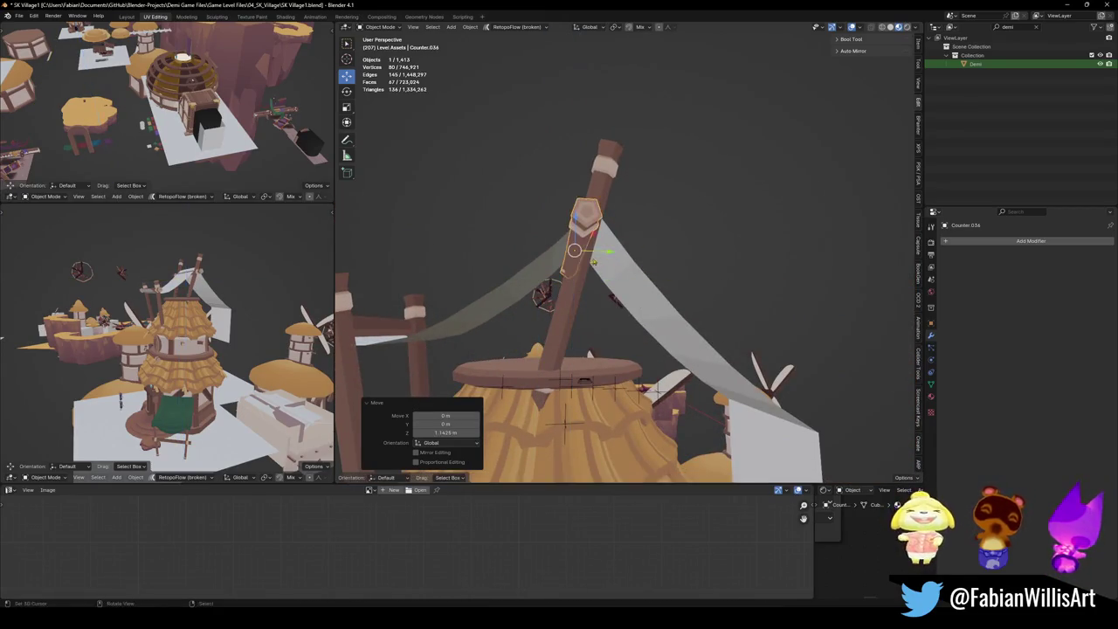
{"action": "middle_click_drag", "start_coordinate": [653, 241], "coordinate": [611, 263]}
{"action": "left_click", "coordinate": [585, 280]}
{"action": "key", "text": "g"}
{"action": "key", "text": "y"}
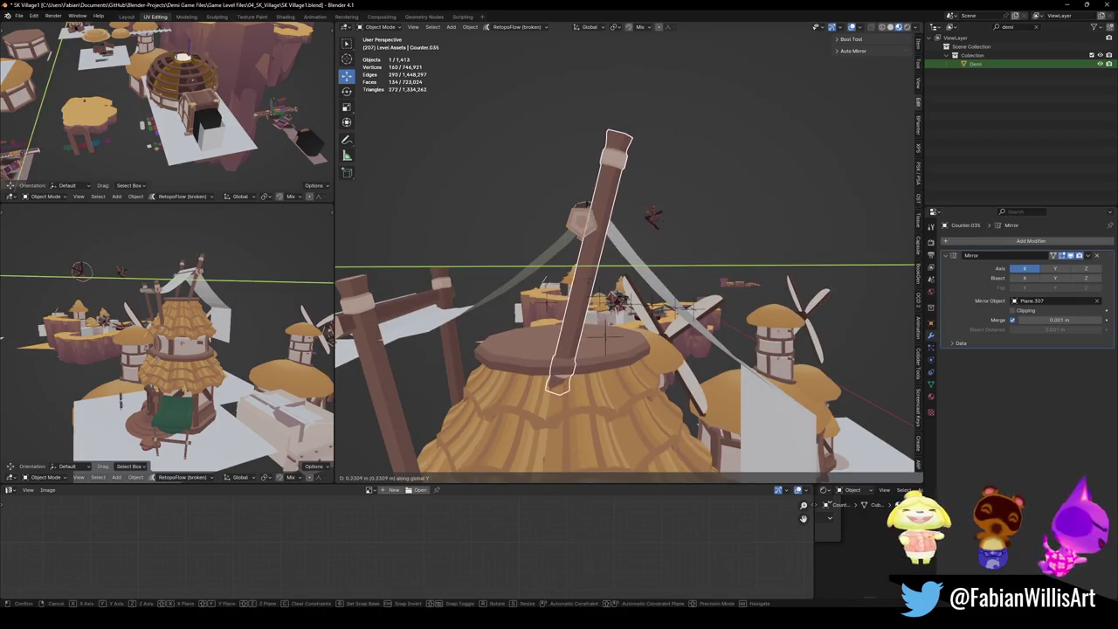
{"action": "left_click", "coordinate": [591, 286]}
{"action": "mouse_move", "coordinate": [592, 285]}
{"action": "middle_mouse_down"}
{"action": "mouse_move", "coordinate": [615, 302]}
{"action": "mouse_move", "coordinate": [603, 289]}
{"action": "middle_mouse_up"}
Tilt the posts 7.05° about Y, shift them along X, and lower them.
{"action": "key", "text": "g"}
{"action": "key", "text": "x"}
{"action": "key", "text": "Escape"}
{"action": "key", "text": "r"}
{"action": "key", "text": "y"}
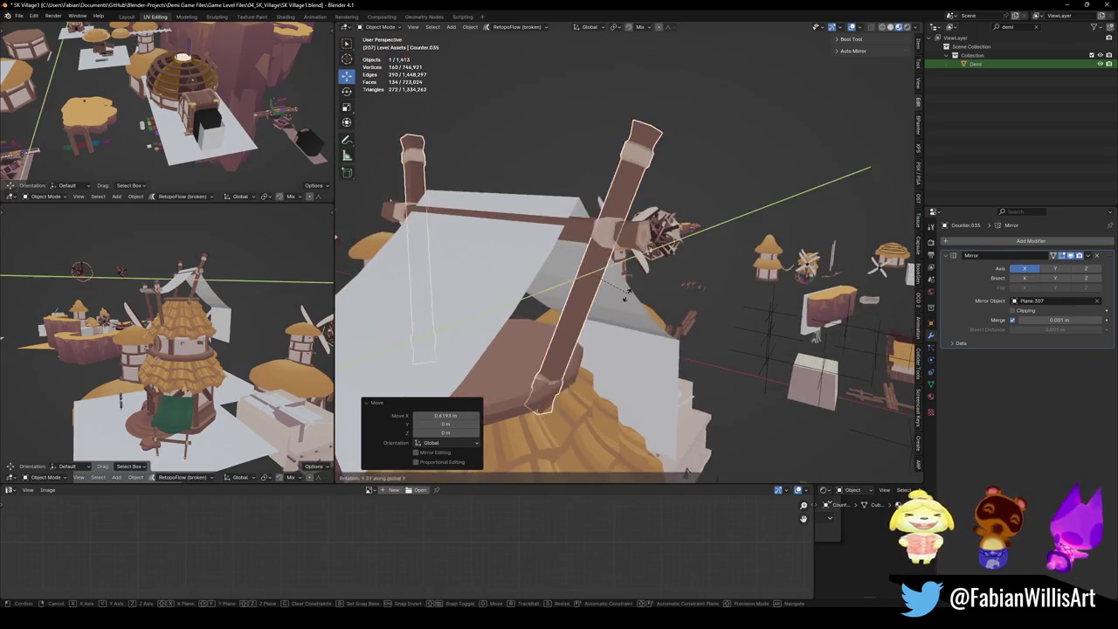
{"action": "left_click", "coordinate": [590, 274]}
{"action": "key", "text": "x"}
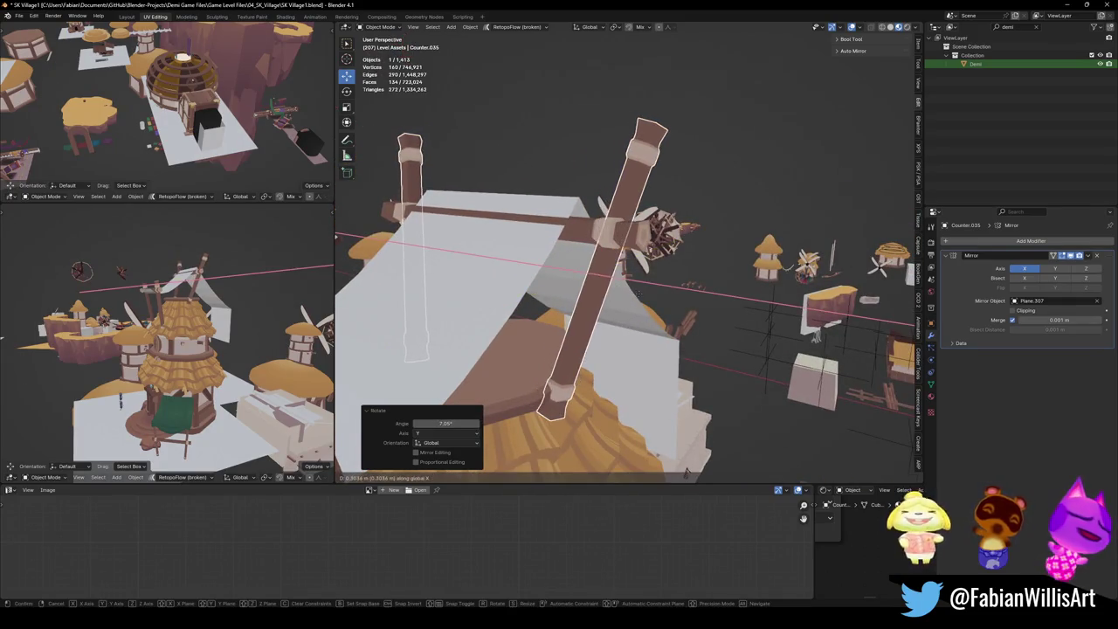
{"action": "left_click", "coordinate": [636, 304]}
{"action": "key", "text": "g"}
{"action": "key", "text": "z"}
{"action": "left_click", "coordinate": [639, 310]}
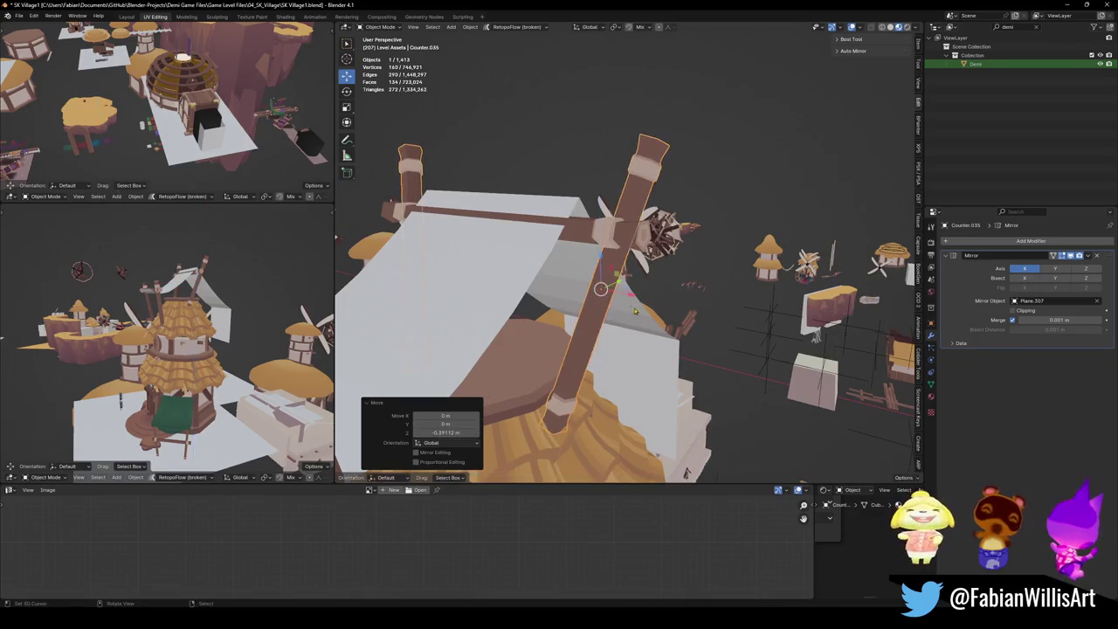
Tilt the leaning pole -25.8° about Y, shift it along X, then refine its tilt.
{"action": "middle_click_drag", "start_coordinate": [601, 288], "coordinate": [616, 300]}
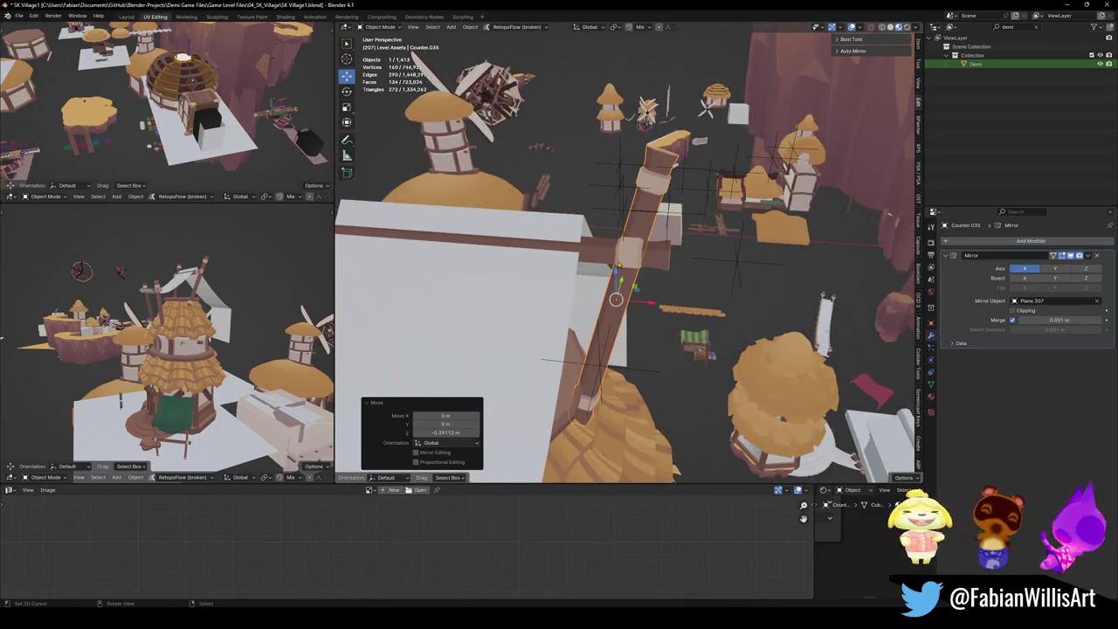
{"action": "key", "text": "y"}
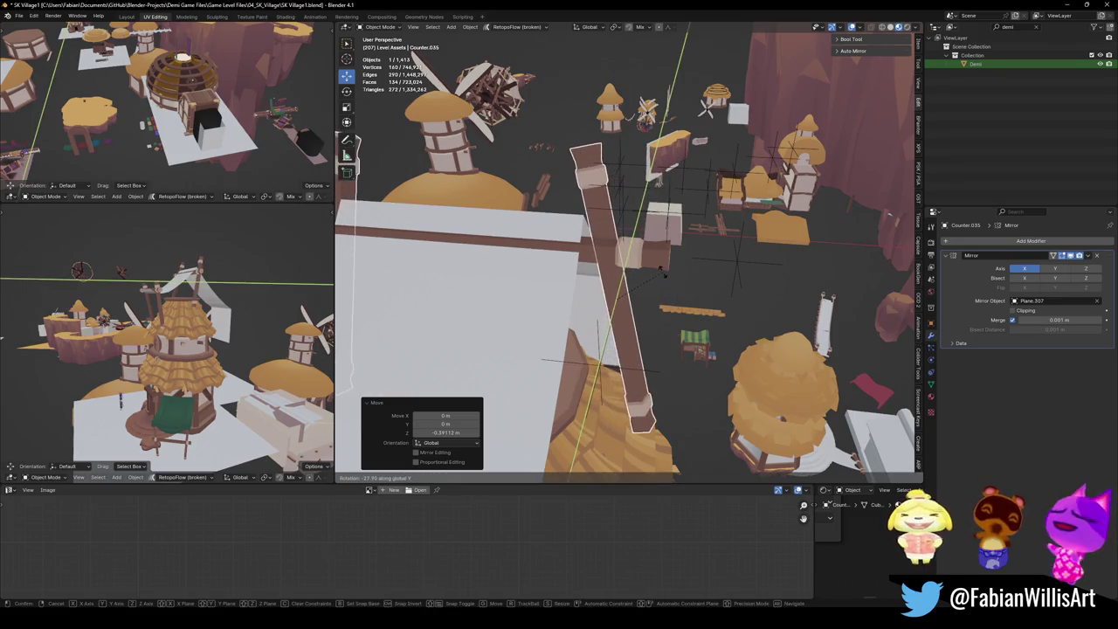
{"action": "left_click", "coordinate": [662, 274]}
{"action": "key", "text": "g"}
{"action": "key", "text": "x"}
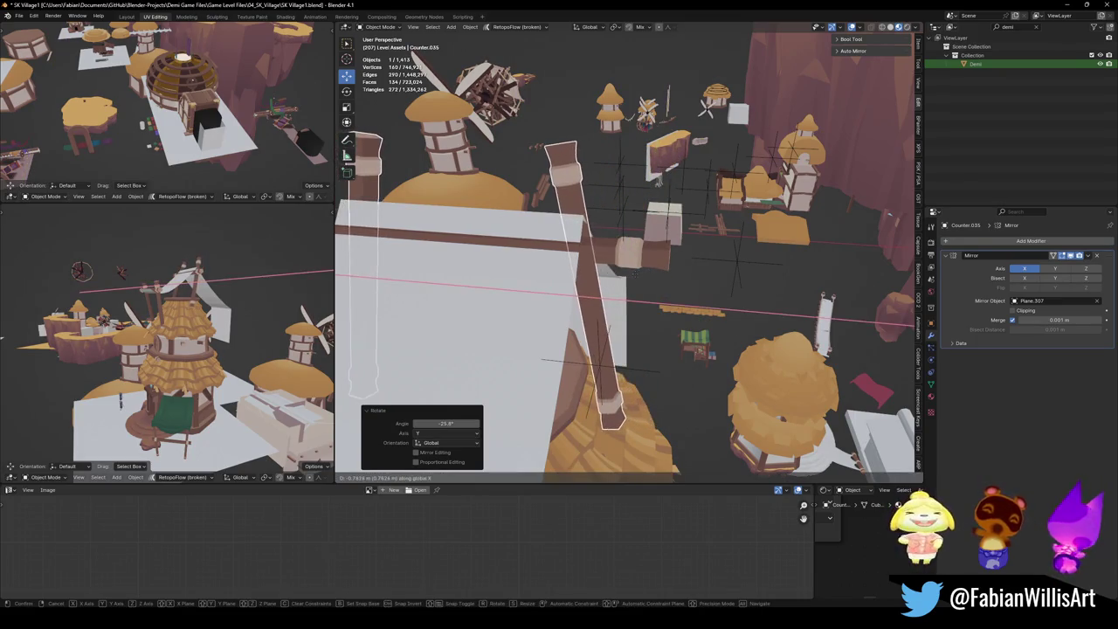
{"action": "left_click", "coordinate": [633, 274]}
{"action": "middle_click_drag", "start_coordinate": [174, 332], "coordinate": [157, 307]}
{"action": "key", "text": "r"}
{"action": "key", "text": "x"}
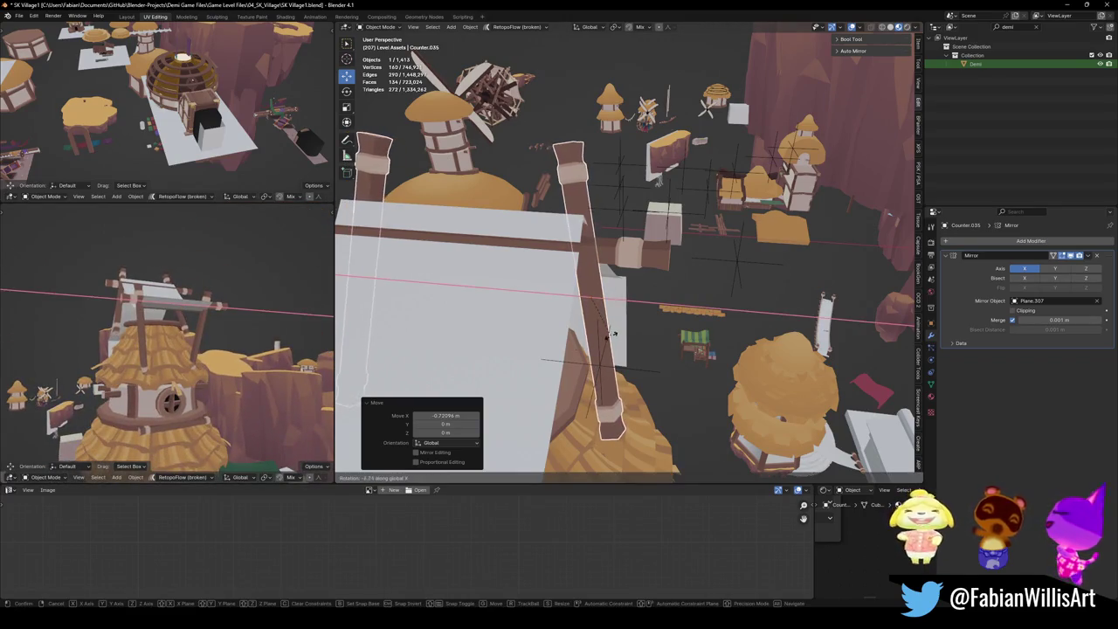
{"action": "key", "text": "y"}
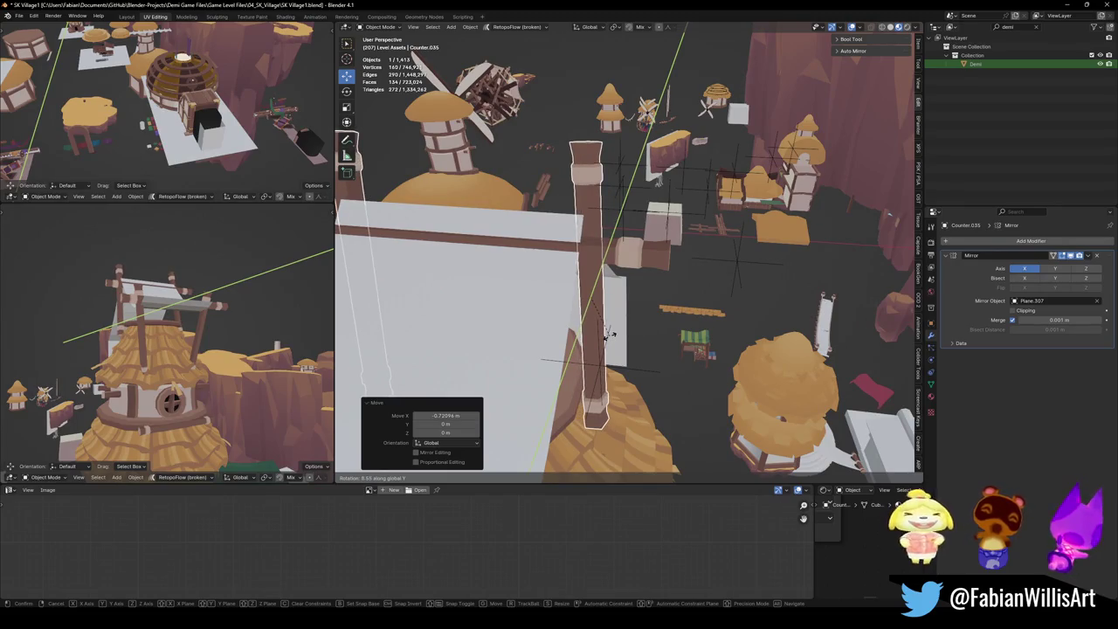
{"action": "left_click", "coordinate": [606, 336]}
{"action": "middle_click_drag", "start_coordinate": [606, 336], "coordinate": [630, 302]}
Move the other post along Y, deselect it, and save the file.
{"action": "left_click", "coordinate": [603, 220]}
{"action": "key", "text": "g"}
{"action": "middle_click_drag", "start_coordinate": [602, 220], "coordinate": [593, 231]}
{"action": "key", "text": "y"}
{"action": "left_click", "coordinate": [594, 229]}
{"action": "key", "text": "z"}
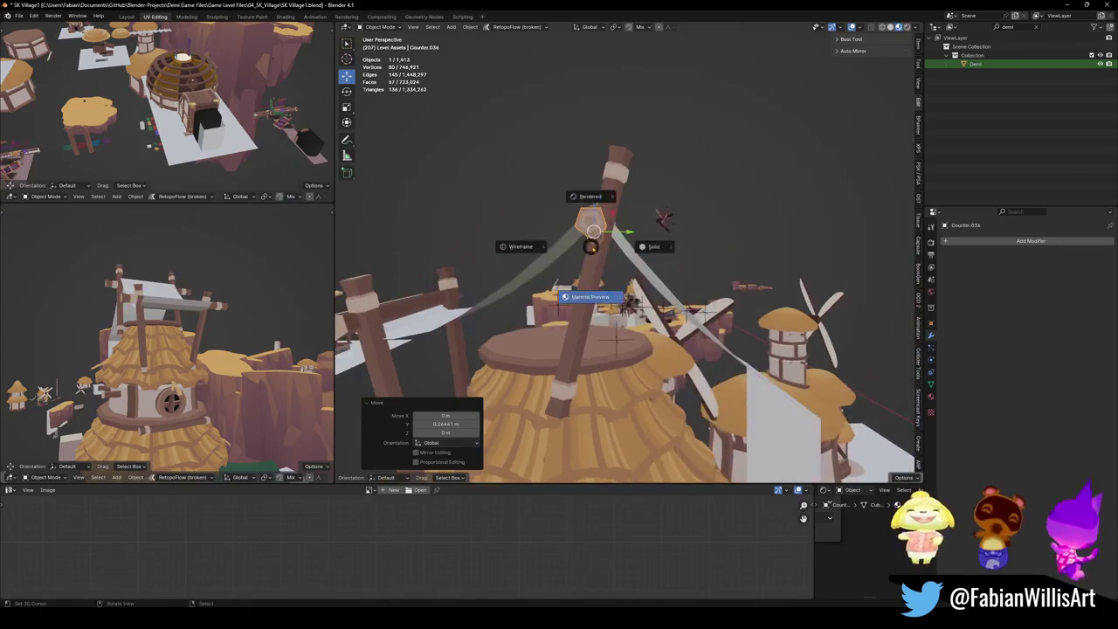
{"action": "key", "text": "alt+a"}
{"action": "mouse_move", "coordinate": [140, 367]}
{"action": "middle_mouse_down"}
{"action": "mouse_move", "coordinate": [193, 305]}
{"action": "mouse_move", "coordinate": [345, 282]}
{"action": "middle_mouse_up"}
{"action": "key", "text": "ctrl+s"}
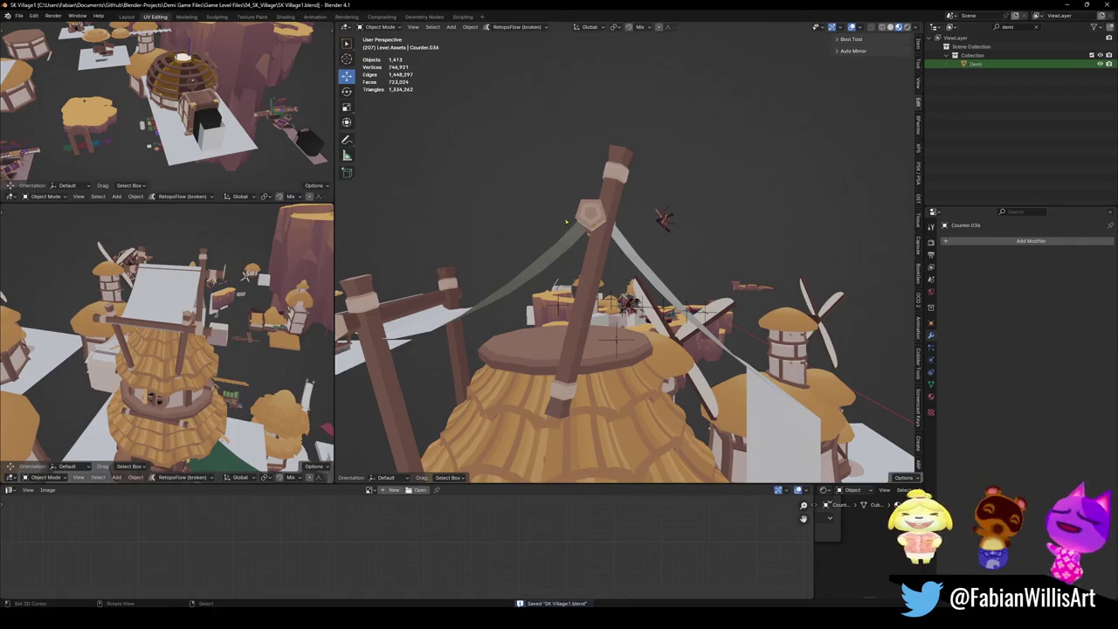
Nudge the mirrored pole slightly along Y and deselect it.
{"action": "left_click", "coordinate": [594, 226]}
{"action": "key", "text": "g"}
{"action": "key", "text": "y"}
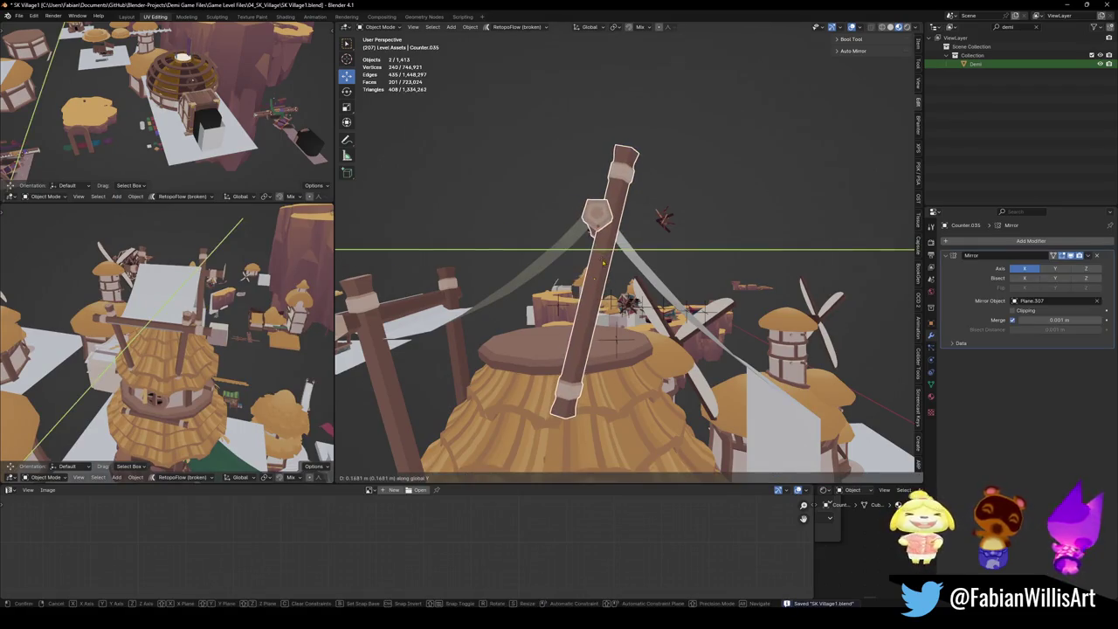
{"action": "left_click", "coordinate": [593, 285]}
{"action": "key", "text": "alt+a"}
{"action": "mouse_move", "coordinate": [149, 345]}
{"action": "middle_mouse_down"}
{"action": "mouse_move", "coordinate": [297, 267]}
{"action": "mouse_move", "coordinate": [314, 289]}
{"action": "middle_mouse_up"}
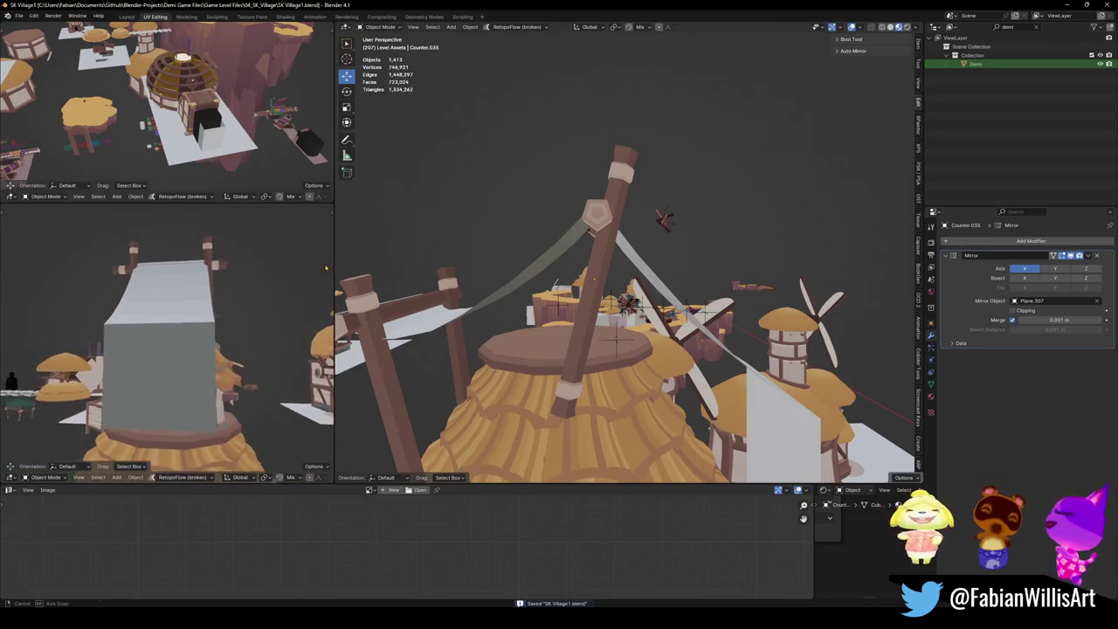
{"action": "mouse_move", "coordinate": [611, 289]}
{"action": "middle_mouse_down"}
{"action": "mouse_move", "coordinate": [755, 310]}
{"action": "mouse_move", "coordinate": [666, 282]}
{"action": "middle_mouse_up"}
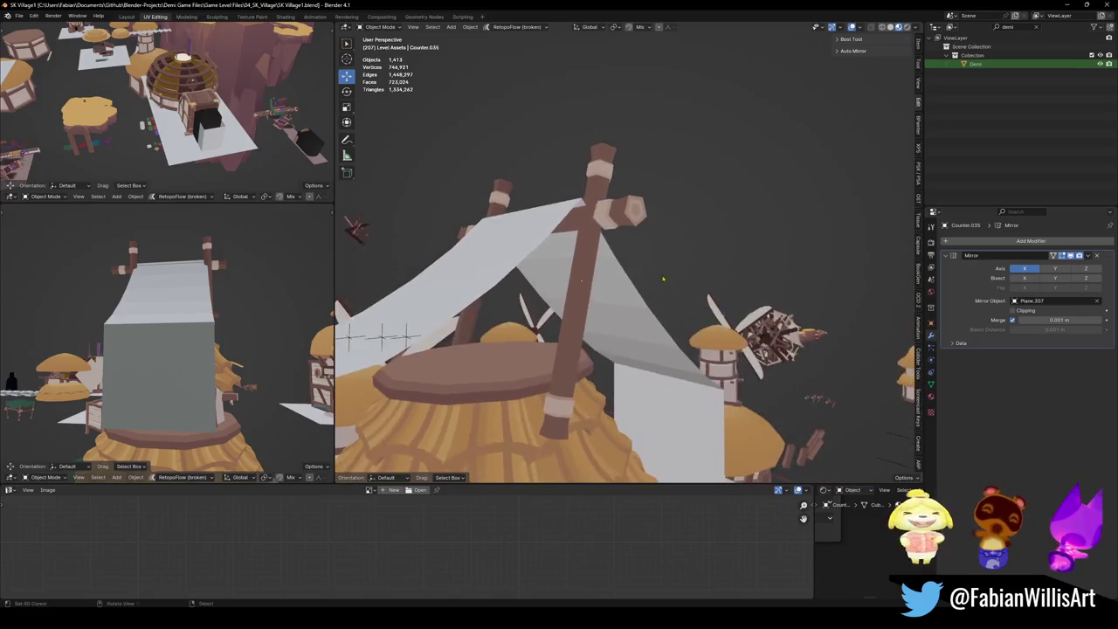
Duplicate the top log and drop the copy lower, shifted along Y.
{"action": "left_click", "coordinate": [616, 230]}
{"action": "key", "text": "shift+d"}
{"action": "key", "text": "z"}
{"action": "left_click", "coordinate": [603, 401]}
{"action": "key", "text": "g"}
{"action": "key", "text": "y"}
{"action": "key", "text": "Return"}
Lower the copied log further and adjust it along Y as a crossbeam.
{"action": "key", "text": "g"}
{"action": "key", "text": "z"}
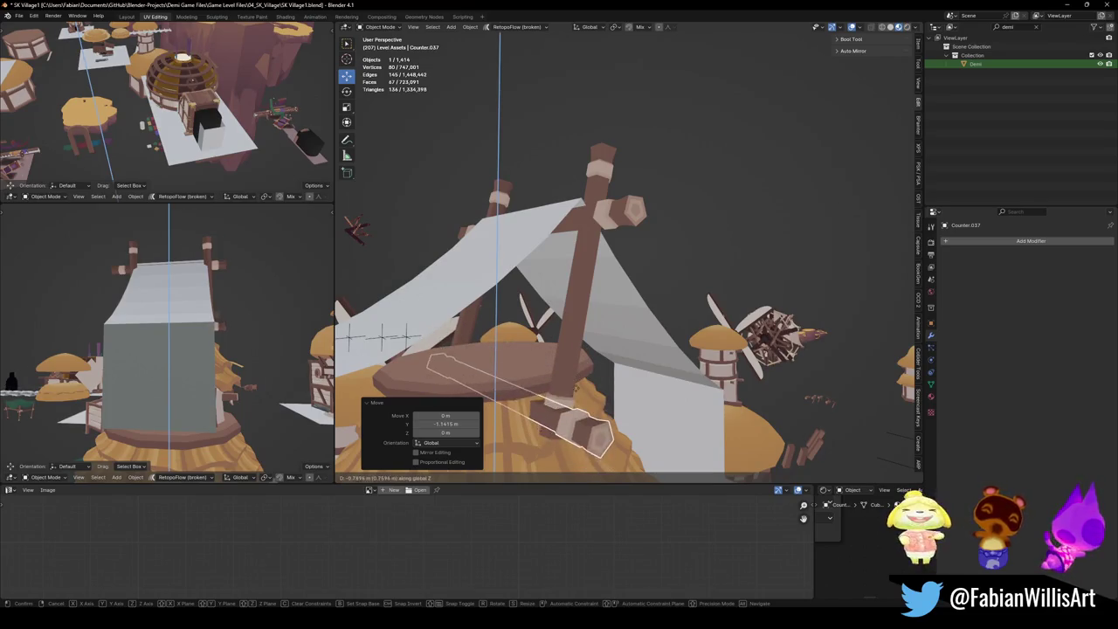
{"action": "key", "text": "Return"}
{"action": "key", "text": "g"}
{"action": "key", "text": "y"}
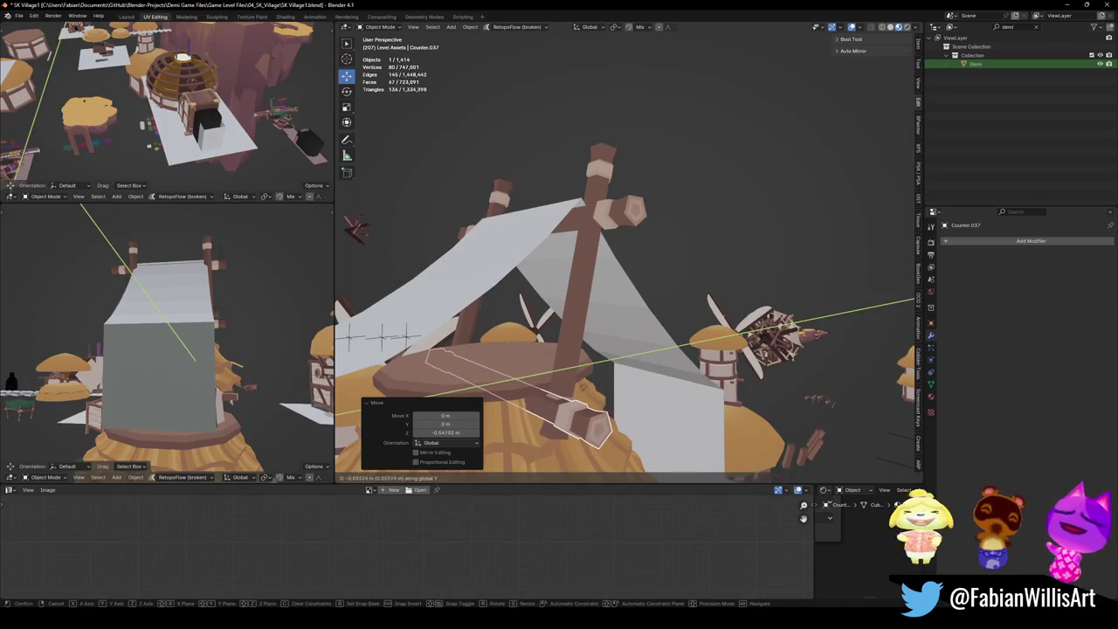
{"action": "key", "text": "Return"}
{"action": "mouse_move", "coordinate": [583, 386]}
{"action": "middle_mouse_down"}
{"action": "mouse_move", "coordinate": [574, 367]}
{"action": "mouse_move", "coordinate": [651, 376]}
{"action": "middle_mouse_up"}
Move a small peg on the tower along Y and save the file.
{"action": "left_click", "coordinate": [575, 366]}
{"action": "key", "text": "g"}
{"action": "key", "text": "y"}
{"action": "key", "text": "Return"}
{"action": "key", "text": "ctrl+s"}
{"action": "mouse_move", "coordinate": [174, 349]}
{"action": "middle_mouse_down"}
{"action": "mouse_move", "coordinate": [77, 328]}
{"action": "mouse_move", "coordinate": [164, 335]}
{"action": "mouse_move", "coordinate": [167, 323]}
{"action": "mouse_move", "coordinate": [181, 343]}
{"action": "mouse_move", "coordinate": [208, 321]}
{"action": "mouse_move", "coordinate": [155, 332]}
{"action": "middle_mouse_up"}
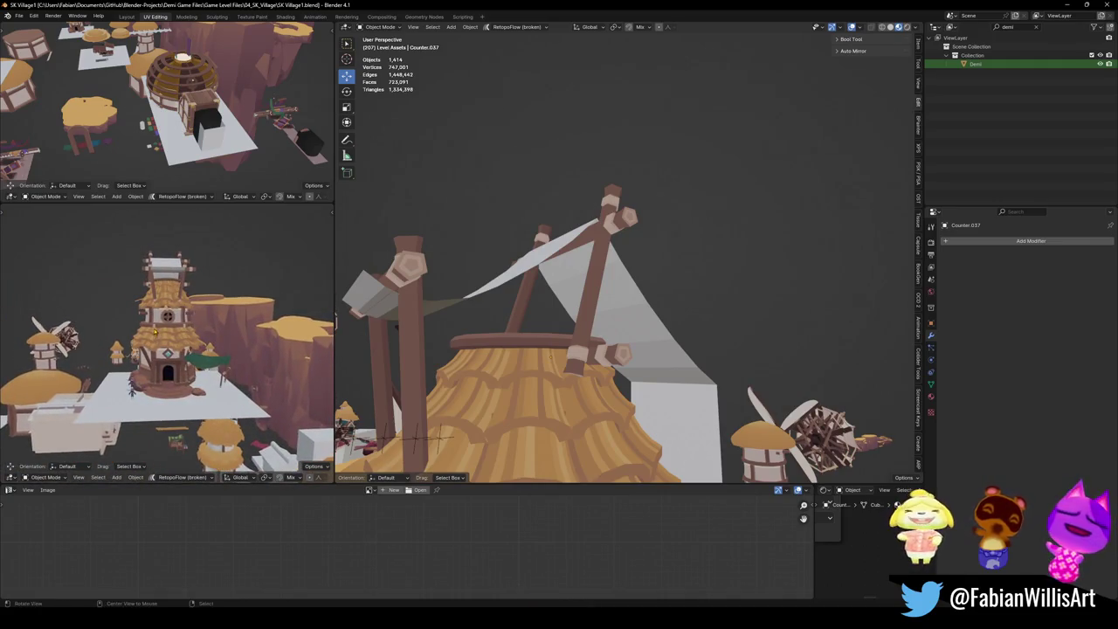
Duplicate the ring peg and place the copy along Y and lower down.
{"action": "middle_click_drag", "start_coordinate": [439, 340], "coordinate": [559, 299]}
{"action": "left_click", "coordinate": [540, 261]}
{"action": "middle_click_drag", "start_coordinate": [540, 261], "coordinate": [559, 262]}
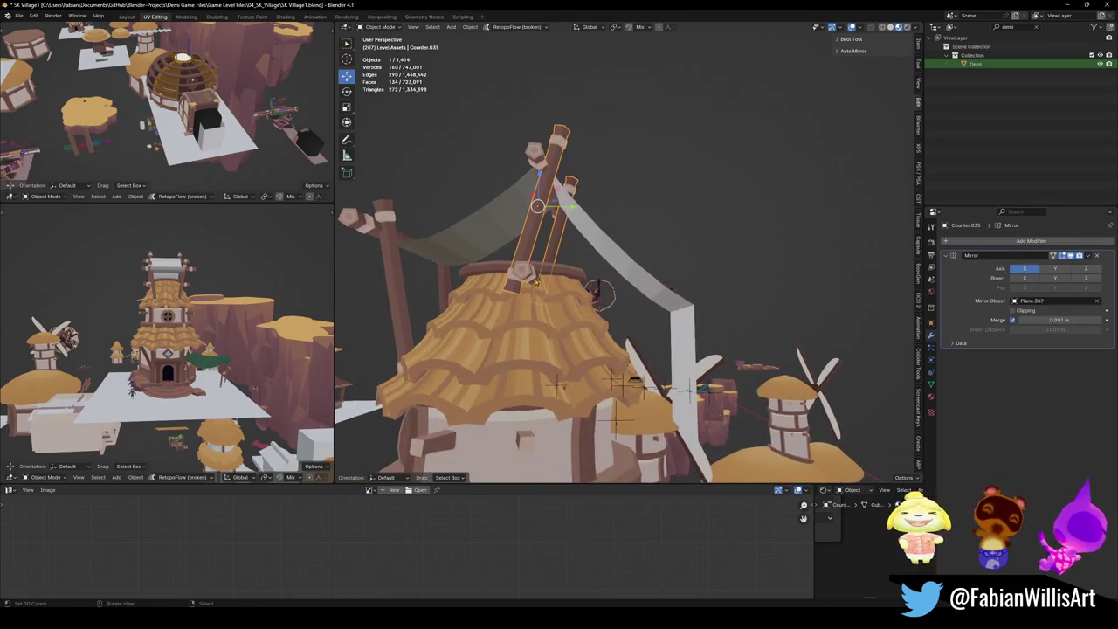
{"action": "left_click", "coordinate": [529, 267]}
{"action": "key", "text": "shift+d"}
{"action": "key", "text": "y"}
{"action": "left_click", "coordinate": [681, 317]}
{"action": "key", "text": "g"}
{"action": "key", "text": "z"}
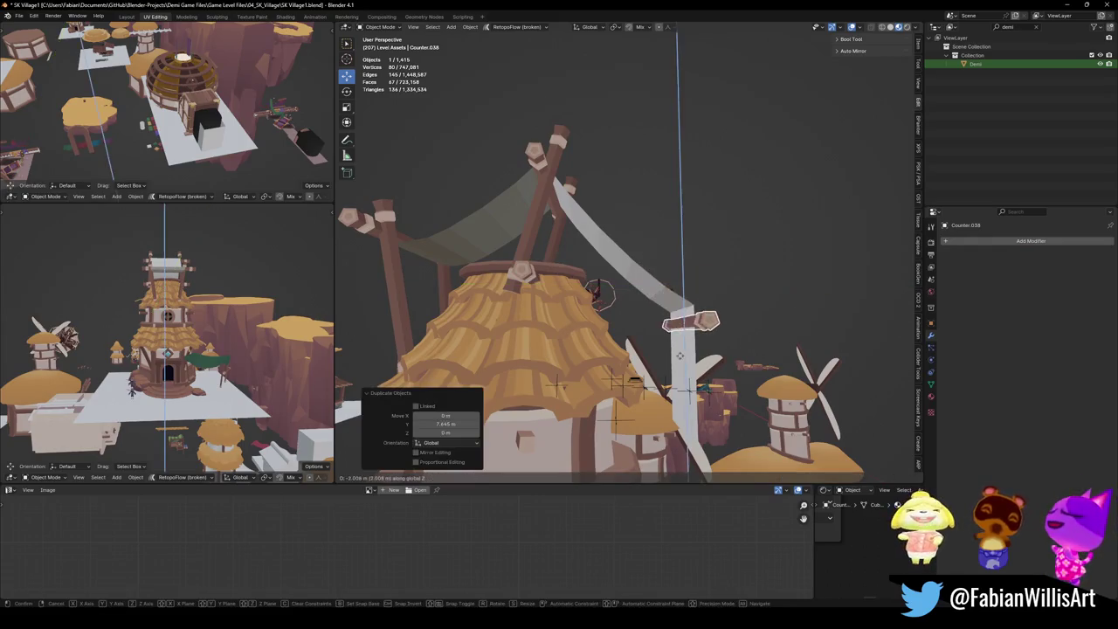
{"action": "left_click", "coordinate": [681, 341]}
Fine-tune the copied peg along Y and Z, deselect it, and save.
{"action": "key", "text": "g"}
{"action": "key", "text": "y"}
{"action": "left_click", "coordinate": [683, 344]}
{"action": "key", "text": "g"}
{"action": "key", "text": "z"}
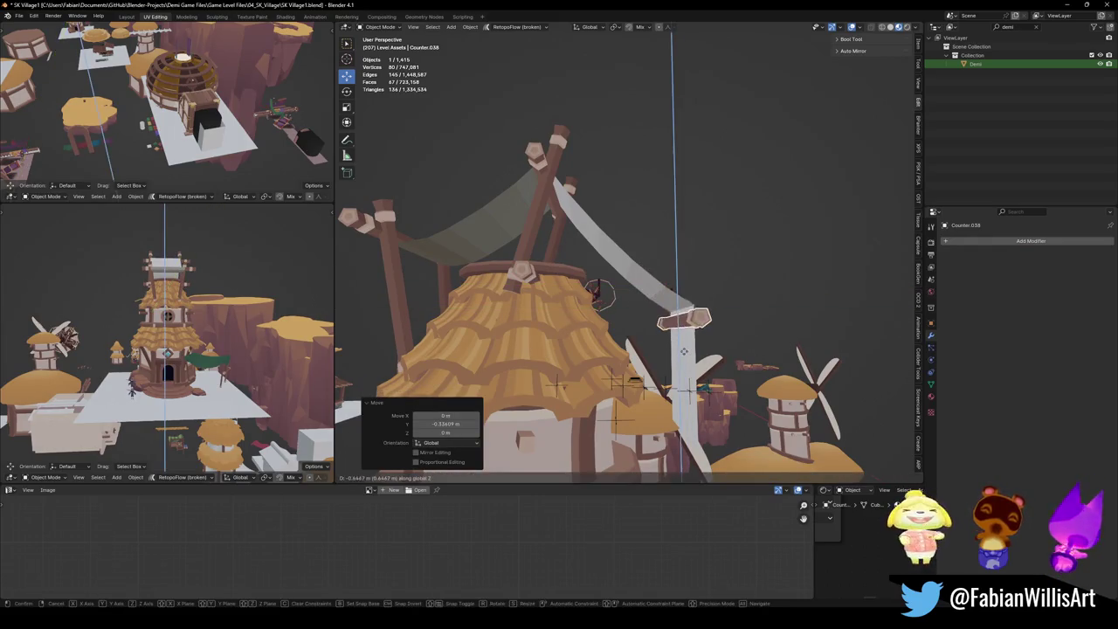
{"action": "middle_click_drag", "start_coordinate": [686, 352], "coordinate": [577, 367]}
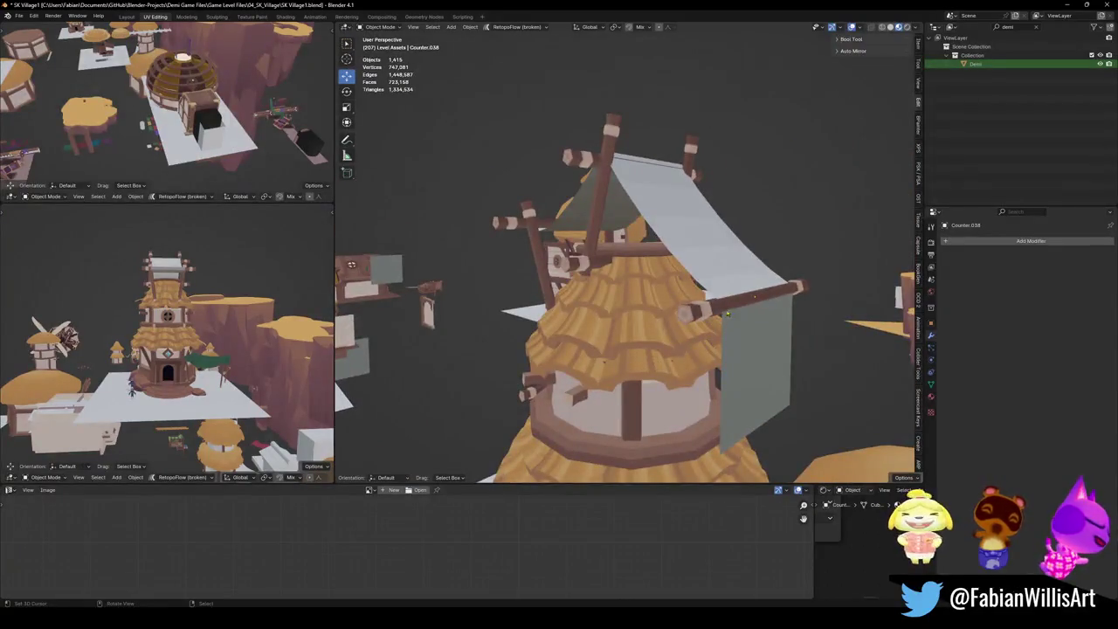
{"action": "left_click", "coordinate": [690, 308]}
{"action": "left_click", "coordinate": [690, 308]}
{"action": "mouse_move", "coordinate": [691, 307]}
{"action": "middle_mouse_down"}
{"action": "mouse_move", "coordinate": [640, 321]}
{"action": "mouse_move", "coordinate": [556, 255]}
{"action": "mouse_move", "coordinate": [612, 262]}
{"action": "mouse_move", "coordinate": [649, 291]}
{"action": "mouse_move", "coordinate": [649, 266]}
{"action": "middle_mouse_up"}
{"action": "key", "text": "ctrl+s"}
Duplicate the mirrored pole pair and place the copy 3.365 m along Y.
{"action": "left_click", "coordinate": [555, 256]}
{"action": "key", "text": "shift+d"}
{"action": "key", "text": "y"}
{"action": "left_click", "coordinate": [629, 262]}
Tilt the copied post pair -40° about X, lower it along Z onto the roof, and shift it along Y.
{"action": "key", "text": "x"}
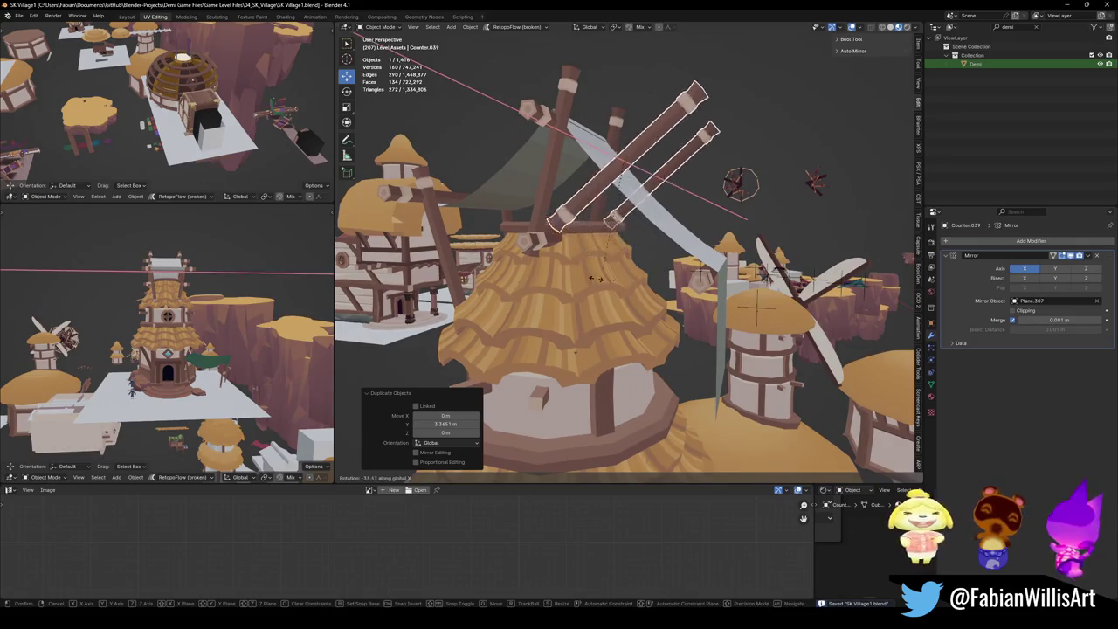
{"action": "left_click", "coordinate": [599, 274]}
{"action": "key", "text": "g"}
{"action": "key", "text": "z"}
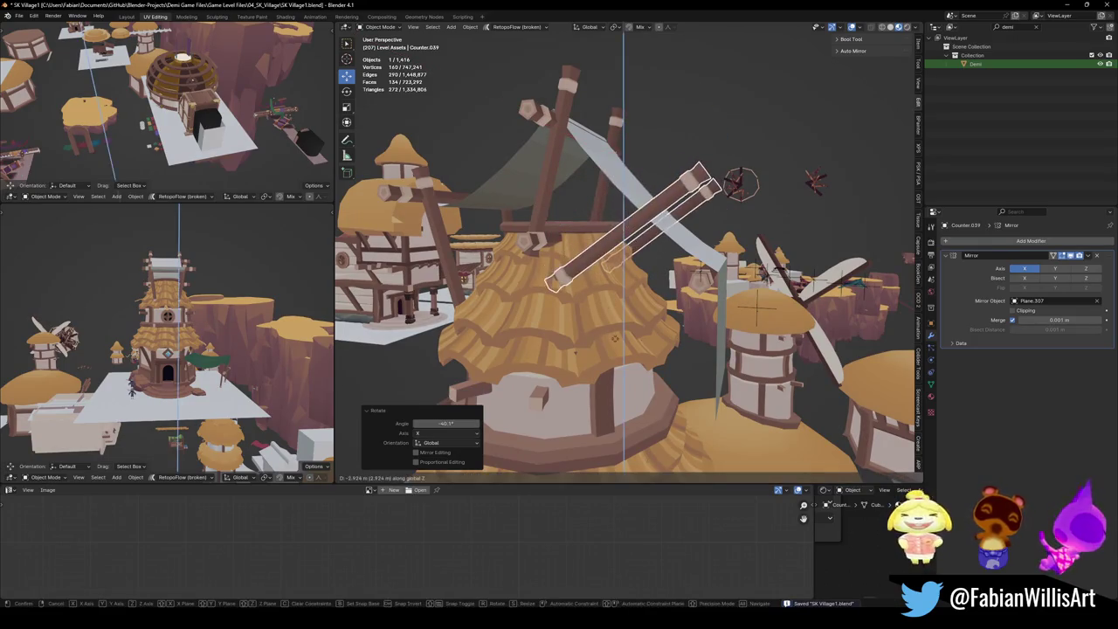
{"action": "left_click", "coordinate": [629, 306]}
{"action": "key", "text": "g"}
{"action": "key", "text": "y"}
{"action": "left_click", "coordinate": [664, 348]}
{"action": "mouse_move", "coordinate": [664, 348]}
{"action": "middle_mouse_down"}
{"action": "mouse_move", "coordinate": [679, 330]}
{"action": "mouse_move", "coordinate": [636, 334]}
{"action": "mouse_move", "coordinate": [612, 289]}
{"action": "mouse_move", "coordinate": [552, 297]}
{"action": "middle_mouse_up"}
Scale the copied posts to 0.866, reposition them along Z and X, and save.
{"action": "key", "text": "s"}
{"action": "left_click", "coordinate": [679, 330]}
{"action": "key", "text": "z"}
{"action": "left_click", "coordinate": [636, 334]}
{"action": "key", "text": "g"}
{"action": "key", "text": "x"}
{"action": "left_click", "coordinate": [611, 292]}
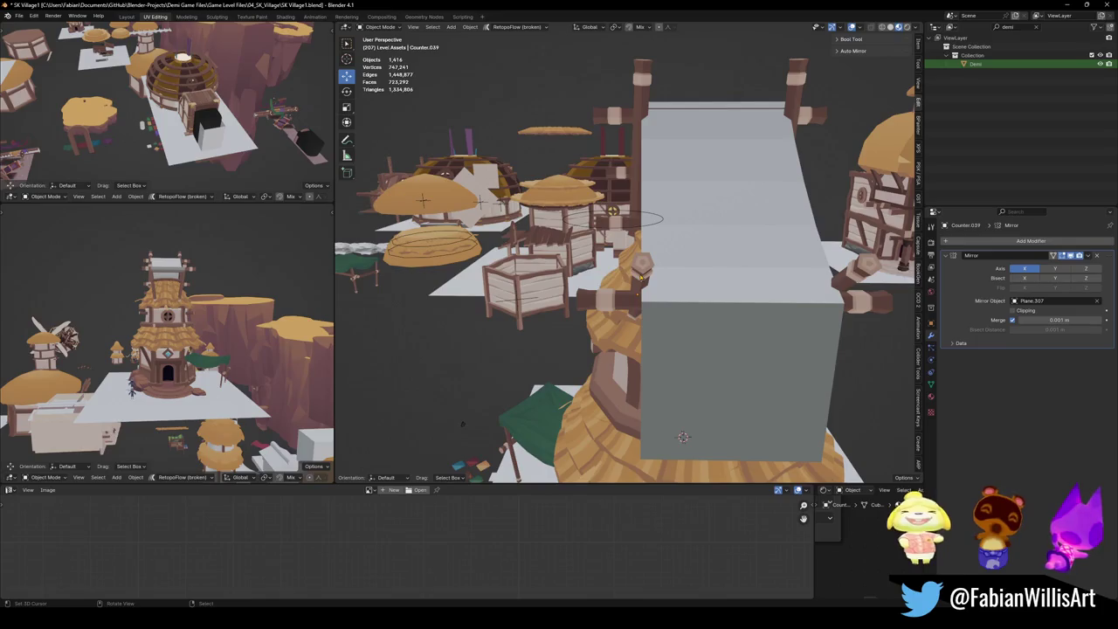
{"action": "mouse_move", "coordinate": [122, 367]}
{"action": "middle_mouse_down"}
{"action": "mouse_move", "coordinate": [108, 324]}
{"action": "mouse_move", "coordinate": [153, 280]}
{"action": "mouse_move", "coordinate": [183, 279]}
{"action": "mouse_move", "coordinate": [144, 305]}
{"action": "mouse_move", "coordinate": [157, 297]}
{"action": "middle_mouse_up"}
{"action": "key", "text": "ctrl+s"}
Delete the leftover green counter piece Counter.028 and save SK Village1.blend.
{"action": "left_click", "coordinate": [523, 415]}
{"action": "mouse_move", "coordinate": [522, 415]}
{"action": "middle_mouse_down"}
{"action": "mouse_move", "coordinate": [542, 427]}
{"action": "mouse_move", "coordinate": [530, 423]}
{"action": "middle_mouse_up"}
{"action": "key", "text": "Delete"}
{"action": "mouse_move", "coordinate": [158, 349]}
{"action": "middle_mouse_down"}
{"action": "mouse_move", "coordinate": [171, 349]}
{"action": "mouse_move", "coordinate": [193, 401]}
{"action": "middle_mouse_up"}
{"action": "key", "text": "ctrl+s"}
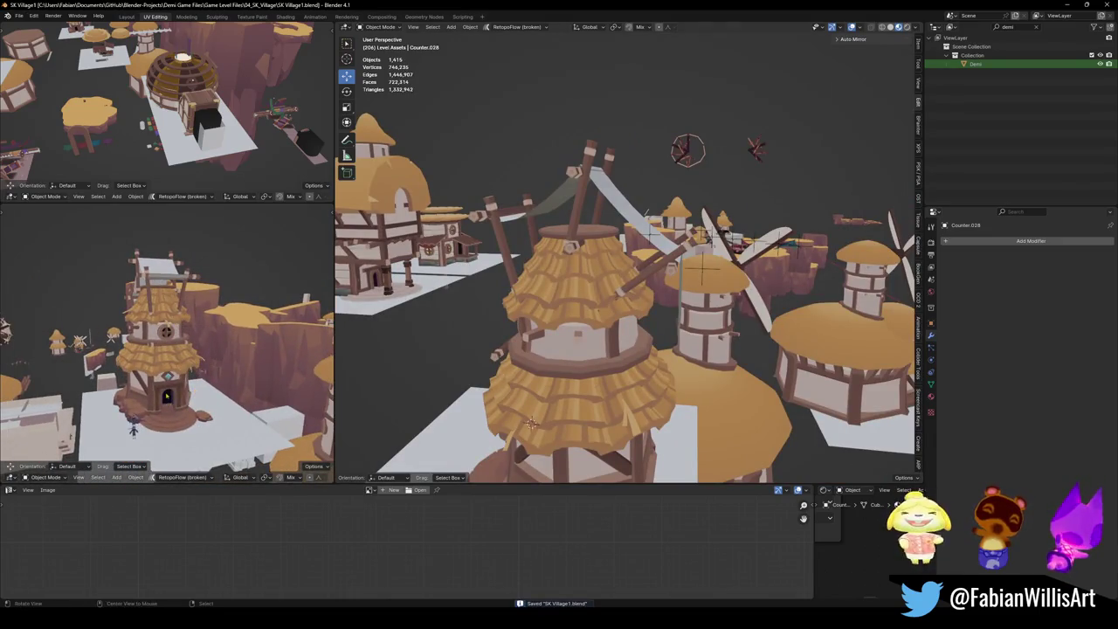
{"action": "scroll", "coordinate": [167, 400], "scroll_direction": "up", "scroll_amount": 5}
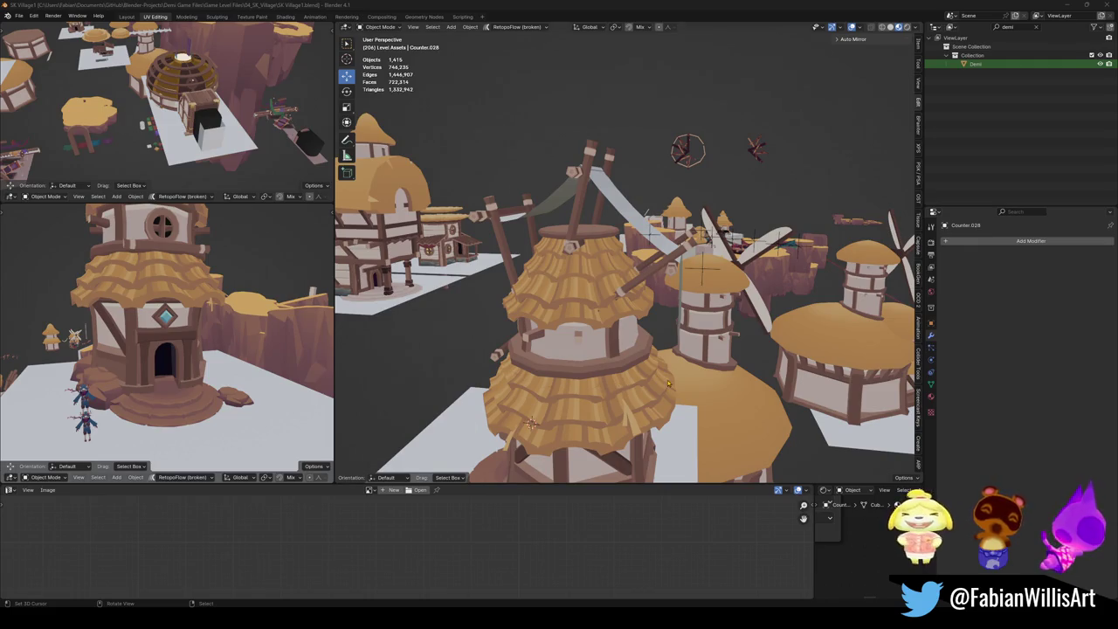
{"action": "mouse_move", "coordinate": [155, 348]}
{"action": "middle_mouse_down"}
{"action": "mouse_move", "coordinate": [320, 458]}
{"action": "mouse_move", "coordinate": [78, 475]}
{"action": "middle_mouse_up"}
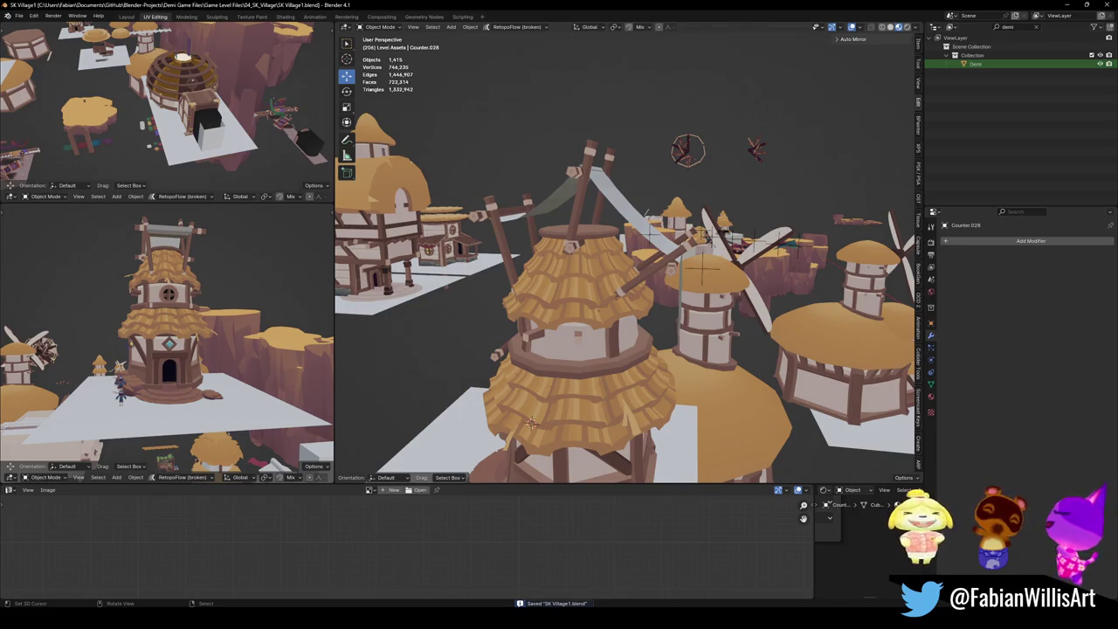
{"action": "mouse_move", "coordinate": [602, 297]}
{"action": "middle_mouse_down"}
{"action": "mouse_move", "coordinate": [591, 320]}
{"action": "mouse_move", "coordinate": [553, 309]}
{"action": "middle_mouse_up"}
{"action": "left_click", "coordinate": [568, 310]}
{"action": "left_click", "coordinate": [553, 308], "text": "shift"}
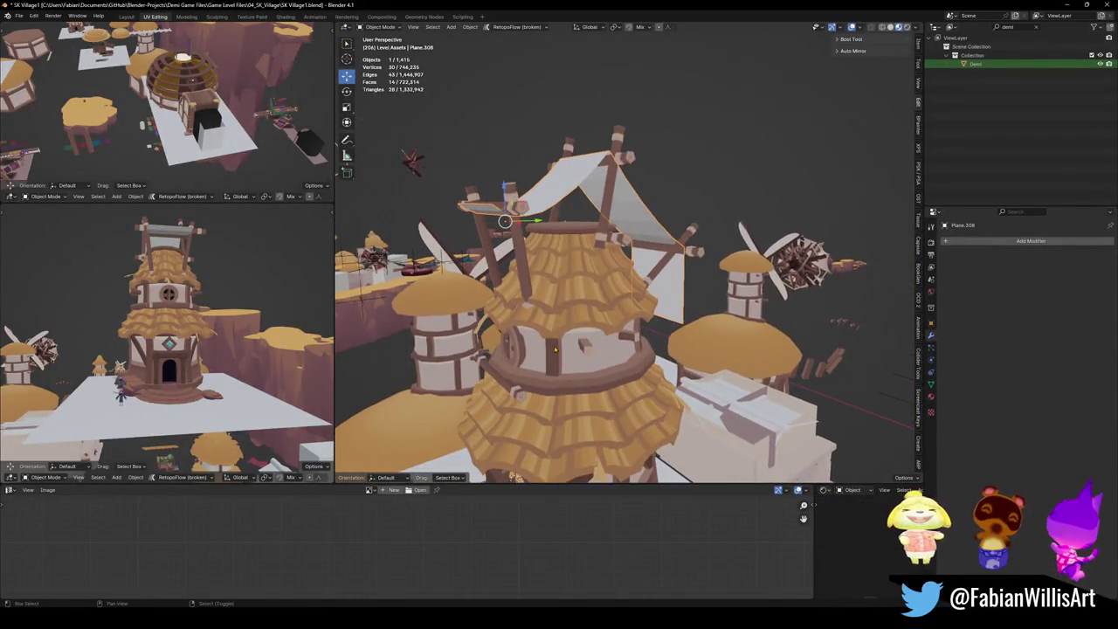
Copy the tower's UV map onto the canopy via Quick Favorites and save.
{"action": "key", "text": "q"}
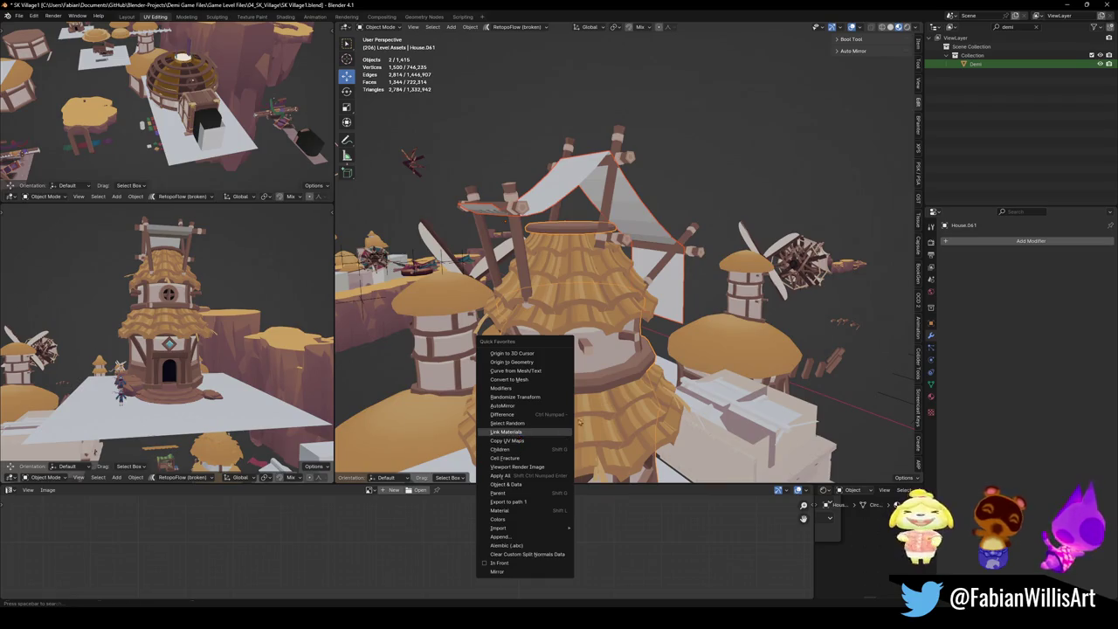
{"action": "left_click", "coordinate": [519, 441]}
{"action": "key", "text": "ctrl+s"}
Snap the canopy's UVs to one point, slide them along X onto the orange palette swatch, and save.
{"action": "left_click", "coordinate": [542, 205]}
{"action": "mouse_move", "coordinate": [541, 205]}
{"action": "middle_mouse_down"}
{"action": "mouse_move", "coordinate": [523, 230]}
{"action": "mouse_move", "coordinate": [537, 245]}
{"action": "middle_mouse_up"}
{"action": "key", "text": "Tab"}
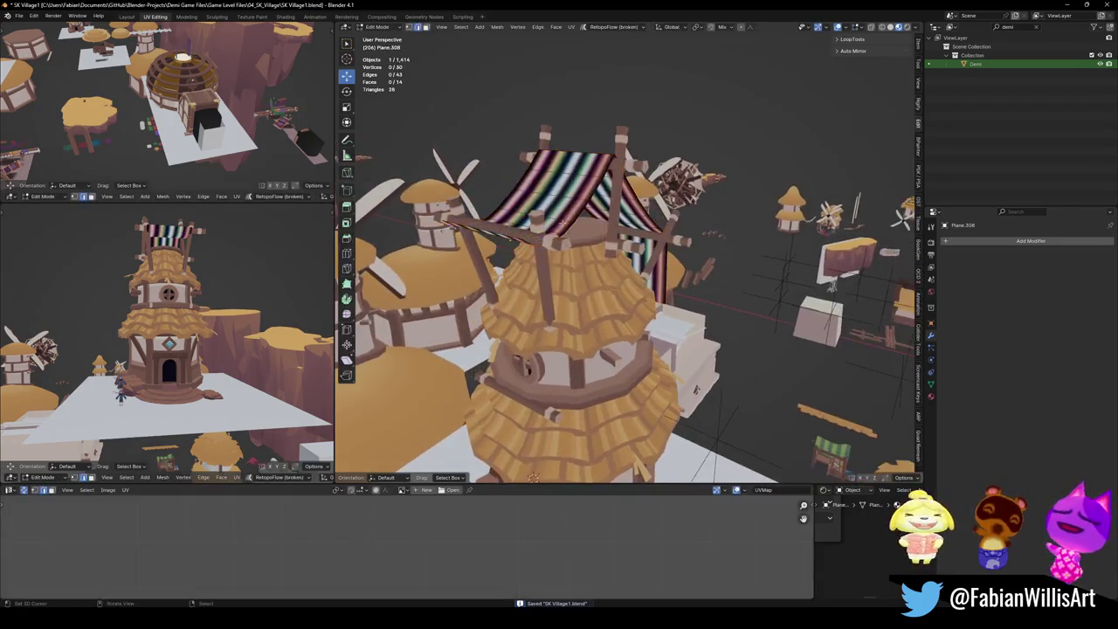
{"action": "right_click", "coordinate": [486, 546], "text": "shift"}
{"action": "key", "text": "shift+s"}
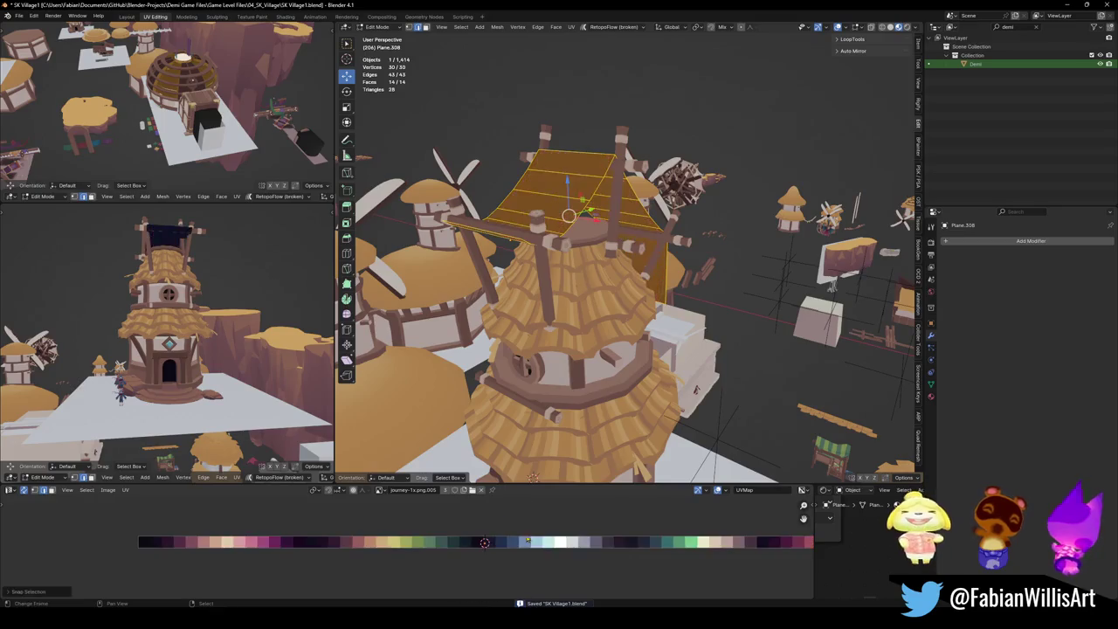
{"action": "key", "text": "g"}
{"action": "key", "text": "x"}
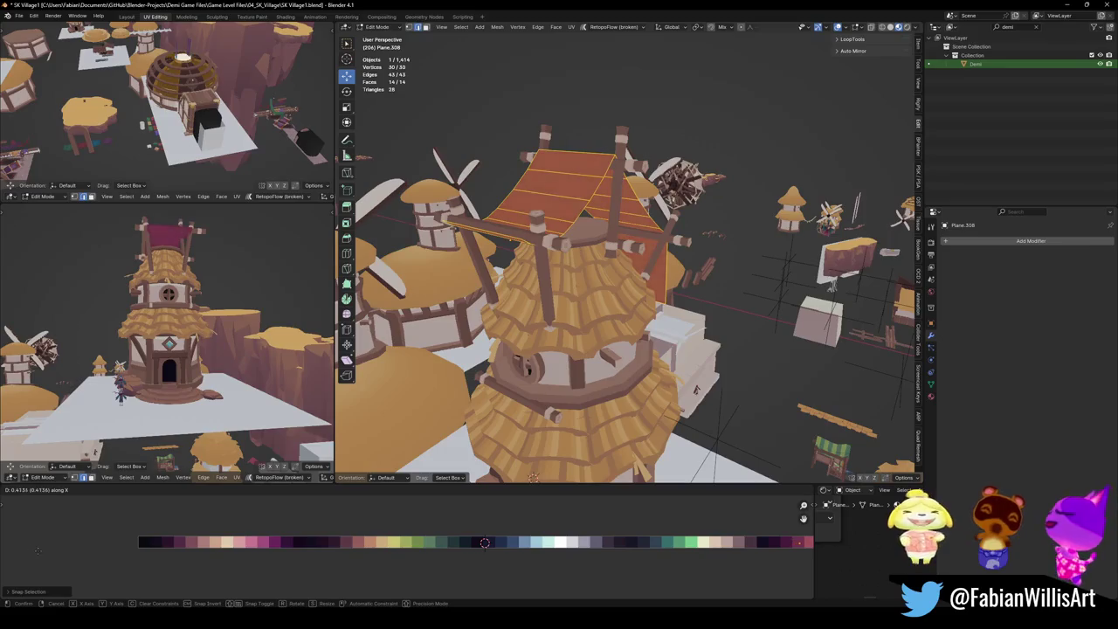
{"action": "left_click", "coordinate": [38, 549]}
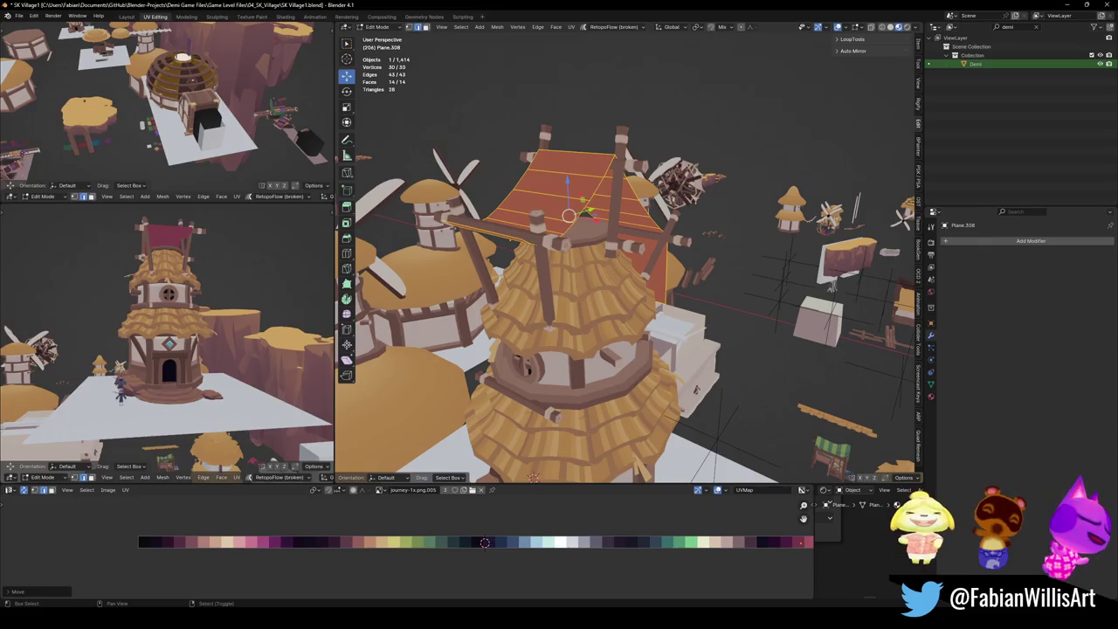
{"action": "key", "text": "ctrl+s"}
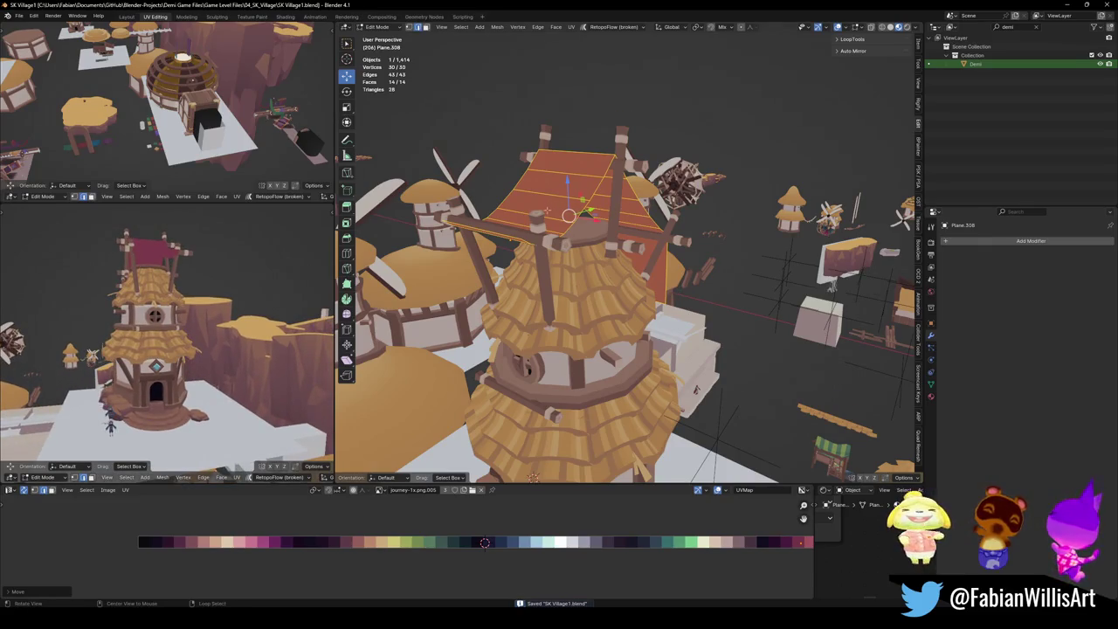
{"action": "mouse_move", "coordinate": [533, 478]}
{"action": "middle_mouse_down"}
{"action": "mouse_move", "coordinate": [611, 288]}
{"action": "mouse_move", "coordinate": [690, 295]}
{"action": "middle_mouse_up"}
{"action": "key", "text": "ctrl+r"}
Add a loop cut across the sail and bevel its edge loops into lengthwise strips.
{"action": "left_click", "coordinate": [637, 272]}
{"action": "key", "text": "ctrl+b"}
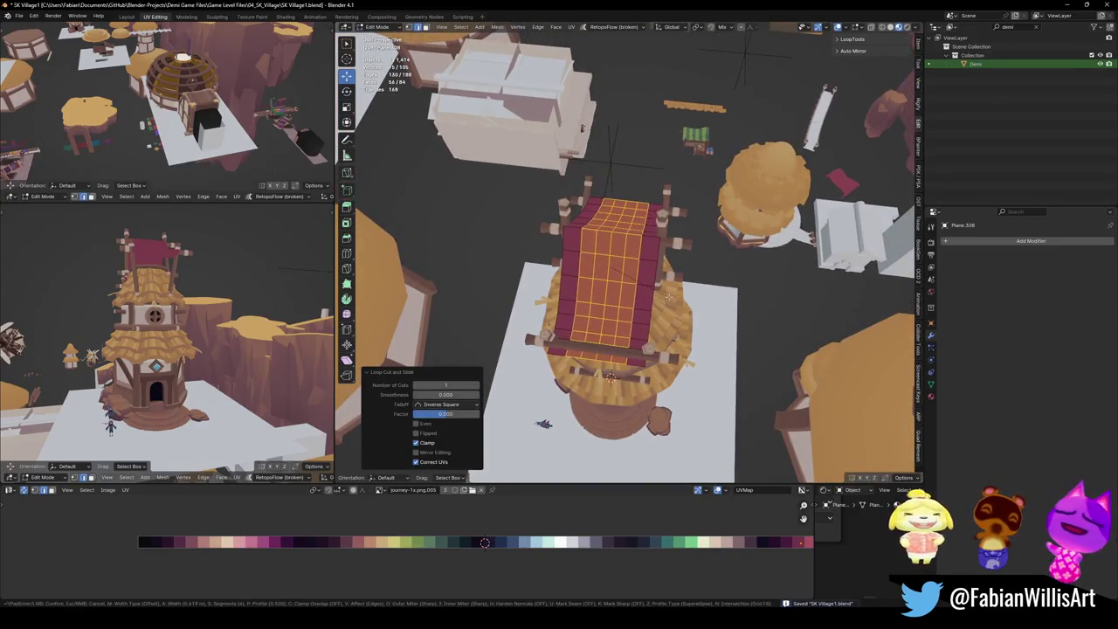
{"action": "scroll", "coordinate": [735, 300], "scroll_direction": "down", "scroll_amount": 1}
{"action": "scroll", "coordinate": [736, 300], "scroll_direction": "down", "scroll_amount": 1}
{"action": "left_click", "coordinate": [734, 300]}
{"action": "middle_click_drag", "start_coordinate": [734, 300], "coordinate": [629, 288]}
{"action": "left_click", "coordinate": [610, 289], "text": "alt"}
{"action": "key", "text": "ctrl+b"}
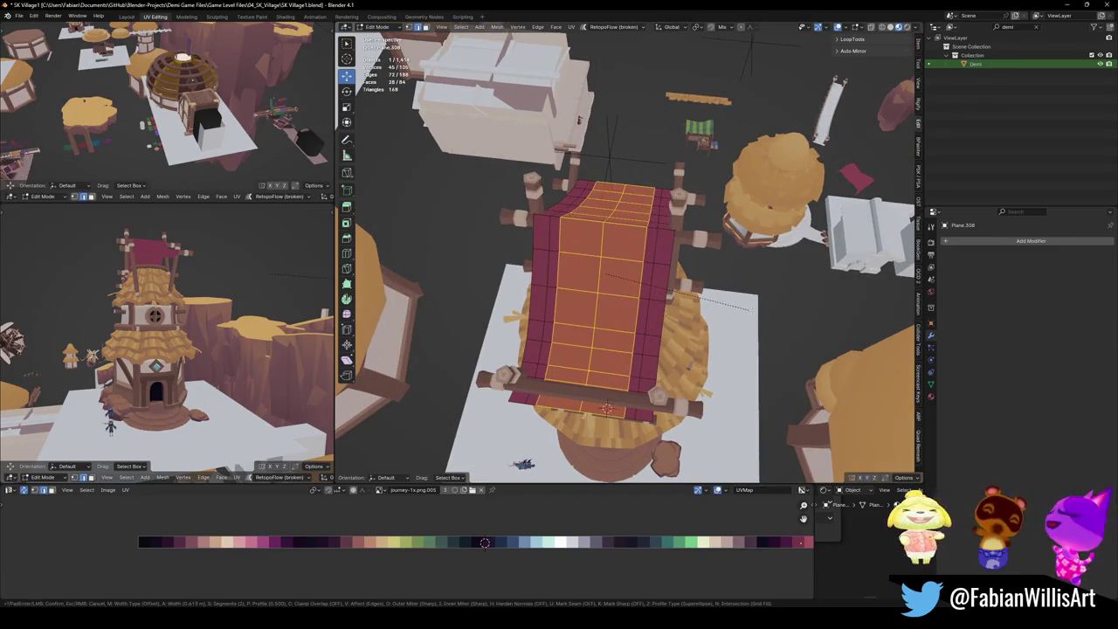
{"action": "left_click", "coordinate": [765, 310]}
Shift the UVs of two lengthwise face strips along X to a lighter stripe colour.
{"action": "key", "text": "alt+a"}
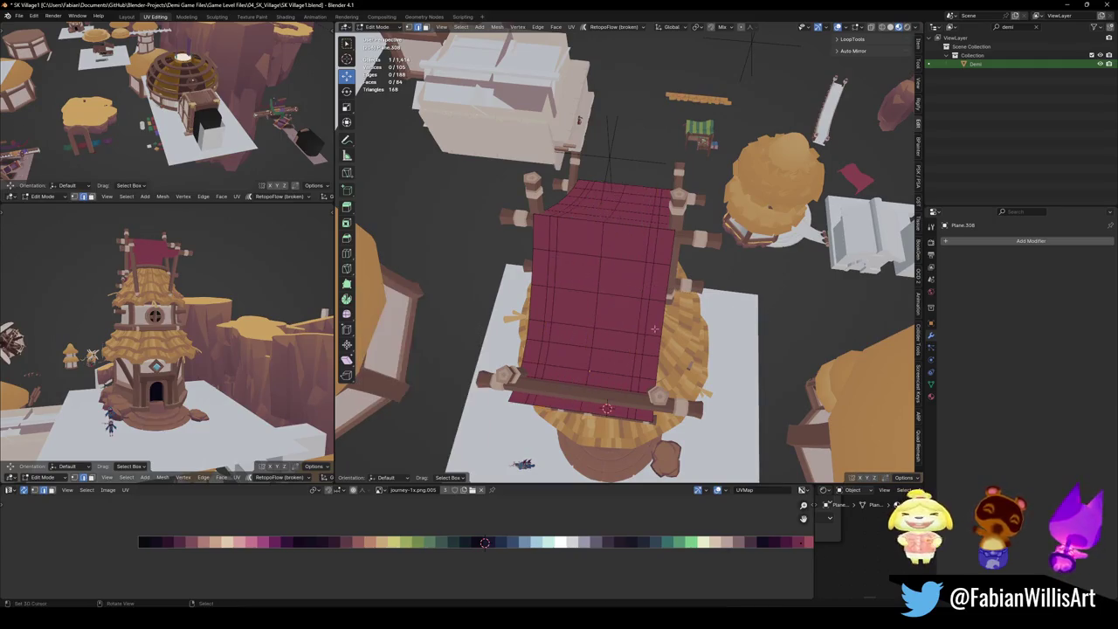
{"action": "left_click", "coordinate": [645, 303], "text": "alt"}
{"action": "left_click", "coordinate": [551, 286], "text": "alt+shift"}
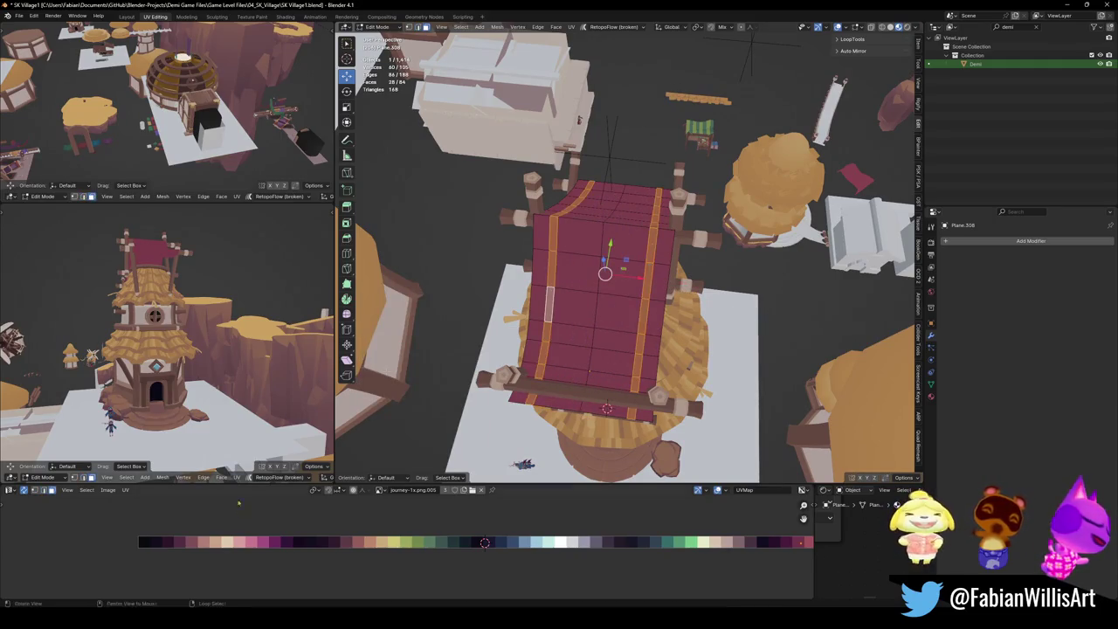
{"action": "key", "text": "g"}
{"action": "key", "text": "x"}
{"action": "left_click", "coordinate": [485, 542]}
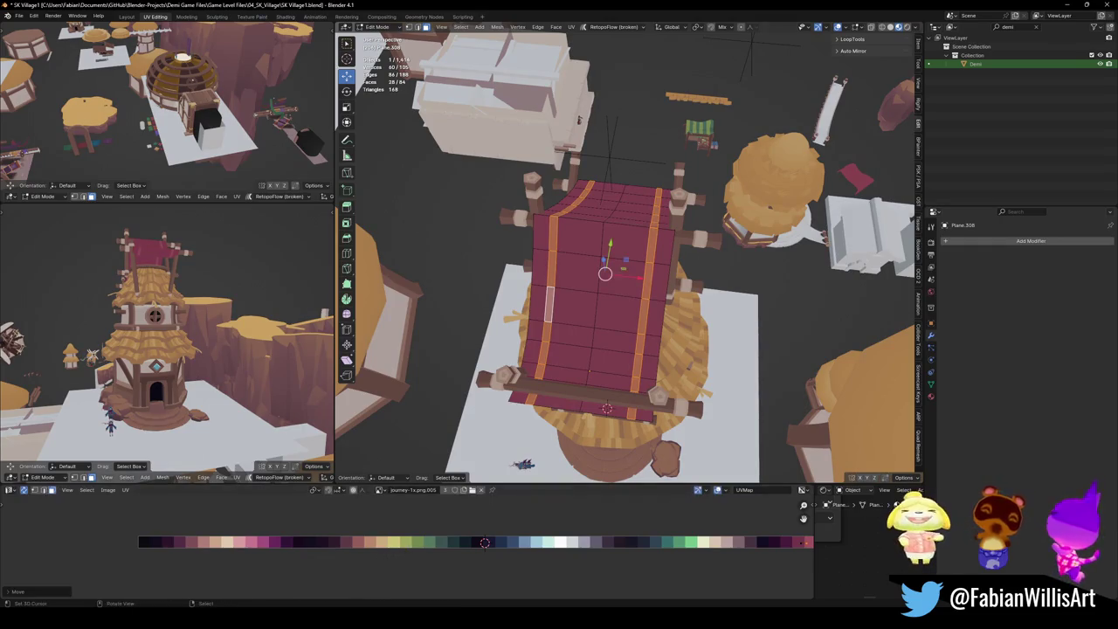
{"action": "middle_click_drag", "start_coordinate": [562, 396], "coordinate": [611, 375]}
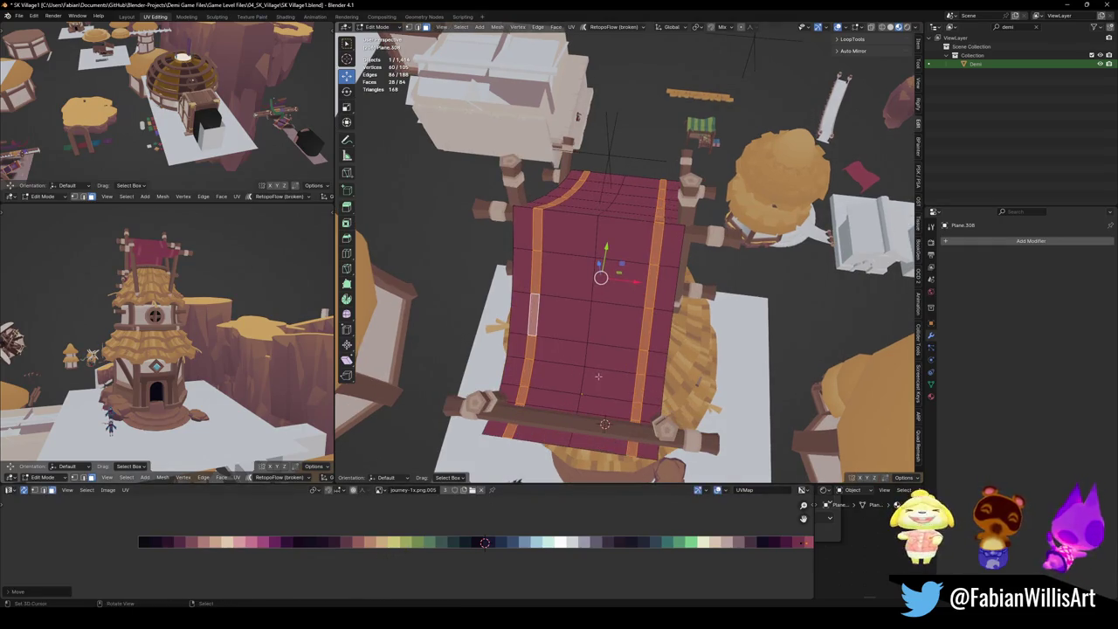
{"action": "key", "text": "alt+a"}
Bevel two more vertical edge loops near the sail's centre into wide strips.
{"action": "middle_click_drag", "start_coordinate": [578, 416], "coordinate": [576, 417]}
{"action": "left_click", "coordinate": [580, 349], "text": "alt"}
{"action": "key", "text": "ctrl+b"}
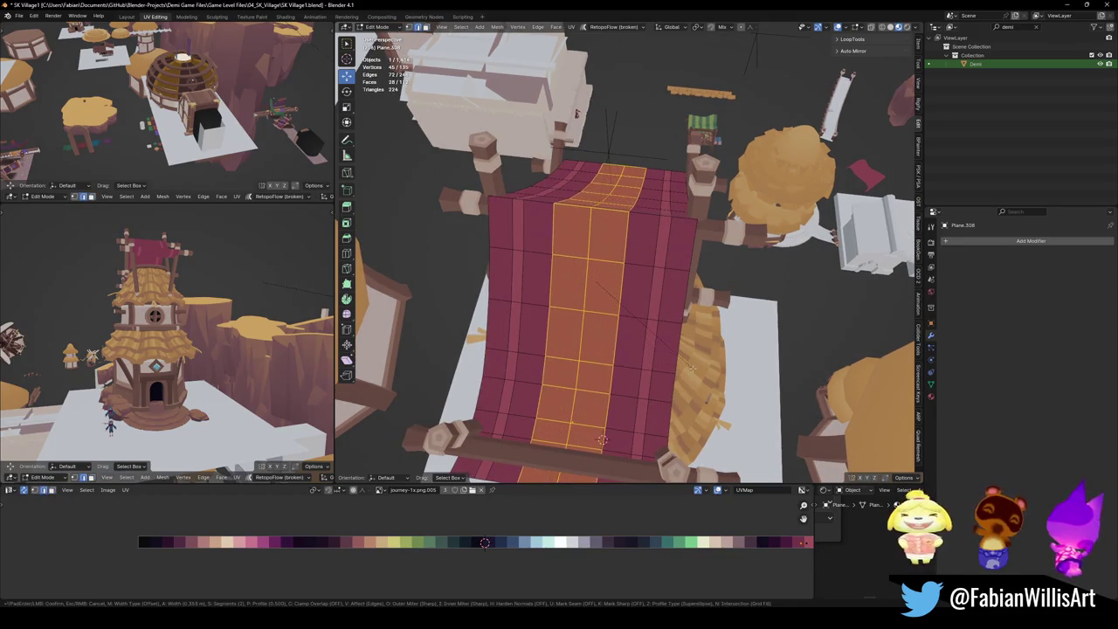
{"action": "left_click", "coordinate": [693, 368]}
{"action": "key", "text": "alt+a"}
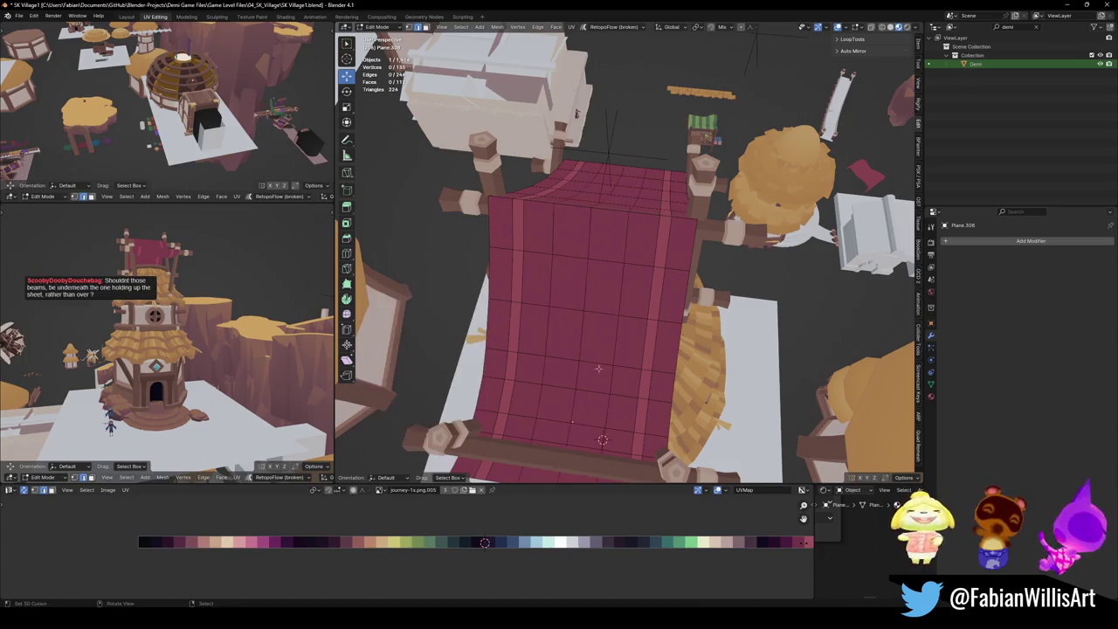
{"action": "left_click", "coordinate": [584, 342], "text": "alt"}
{"action": "key", "text": "ctrl+b"}
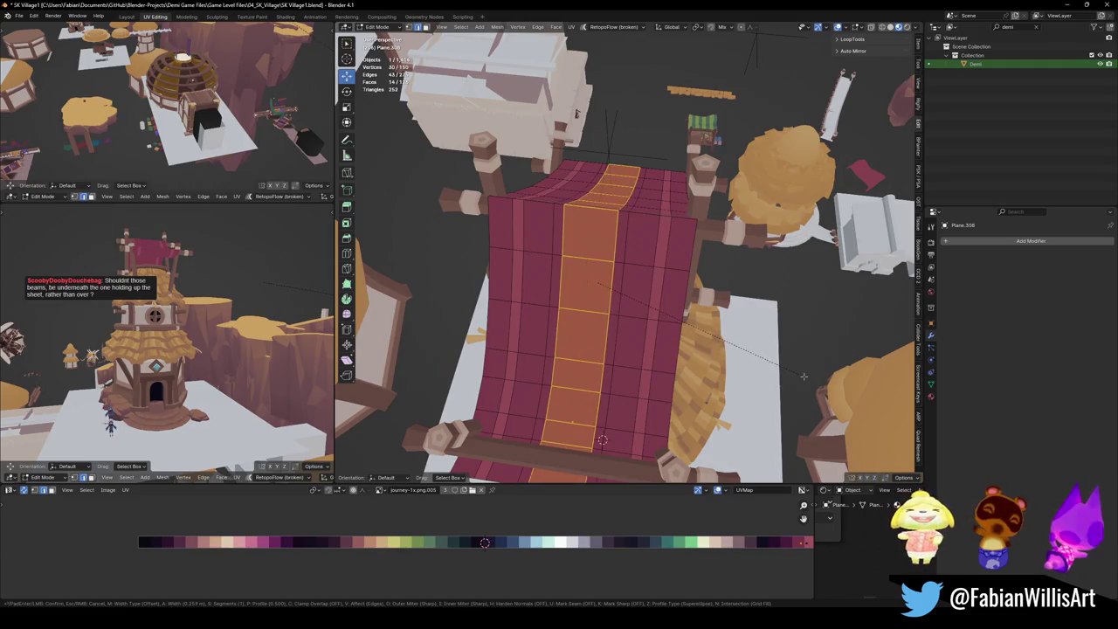
{"action": "left_click", "coordinate": [800, 376]}
{"action": "key", "text": "alt+a"}
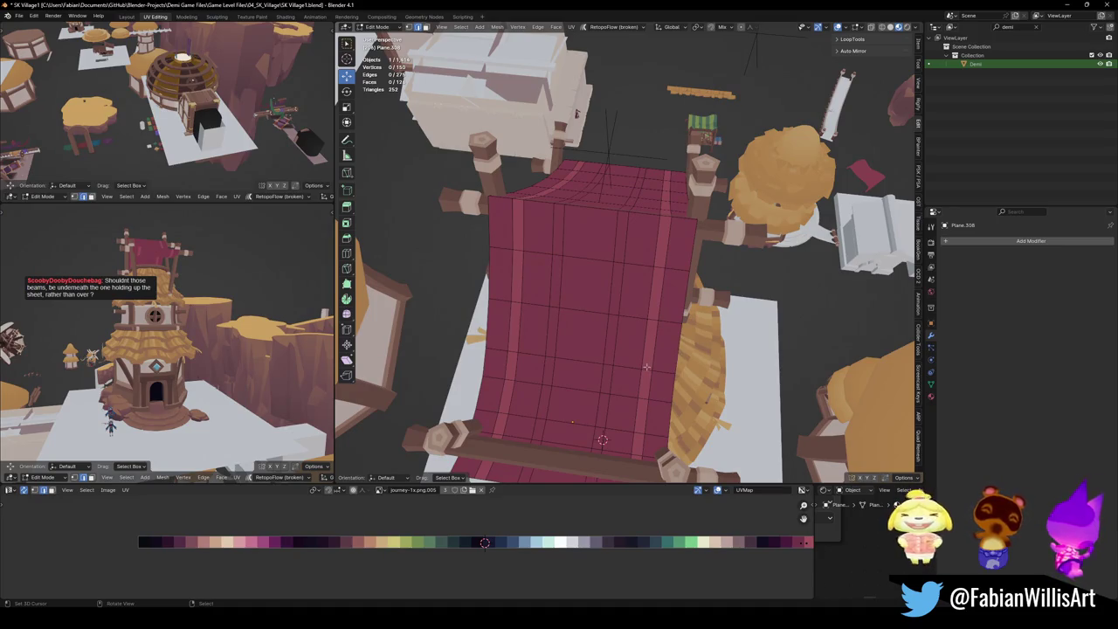
Select two more sail strips, cancel their colour shift, then select the crossbeam in Object Mode.
{"action": "mouse_move", "coordinate": [602, 439]}
{"action": "middle_mouse_down"}
{"action": "mouse_move", "coordinate": [664, 376]}
{"action": "mouse_move", "coordinate": [653, 322]}
{"action": "mouse_move", "coordinate": [587, 306]}
{"action": "middle_mouse_up"}
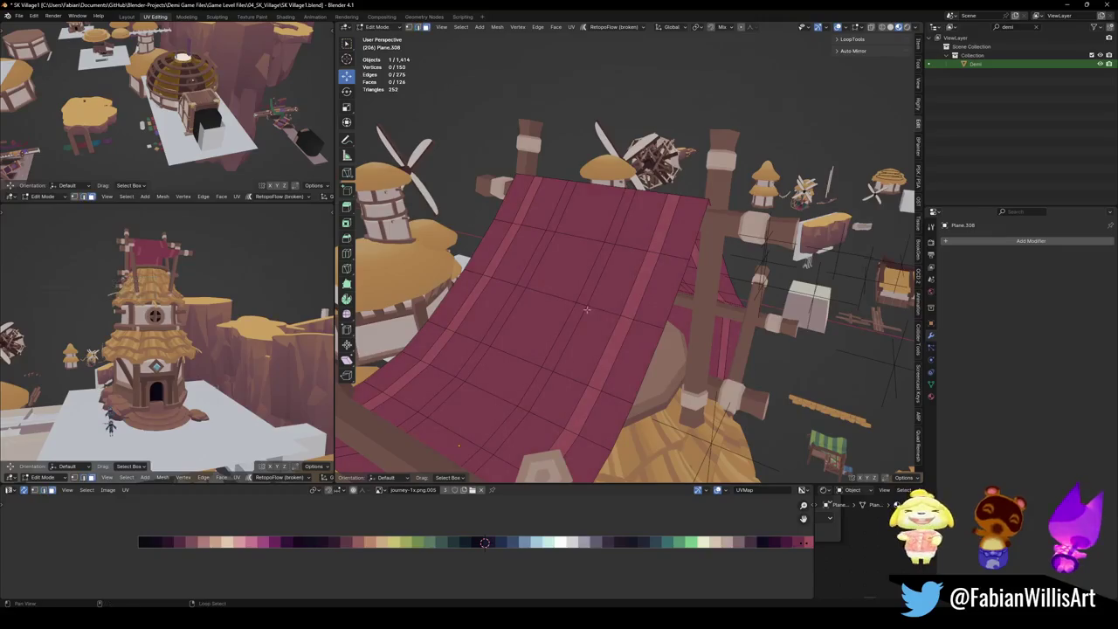
{"action": "left_click", "coordinate": [587, 306], "text": "alt"}
{"action": "left_click", "coordinate": [514, 295], "text": "alt+shift"}
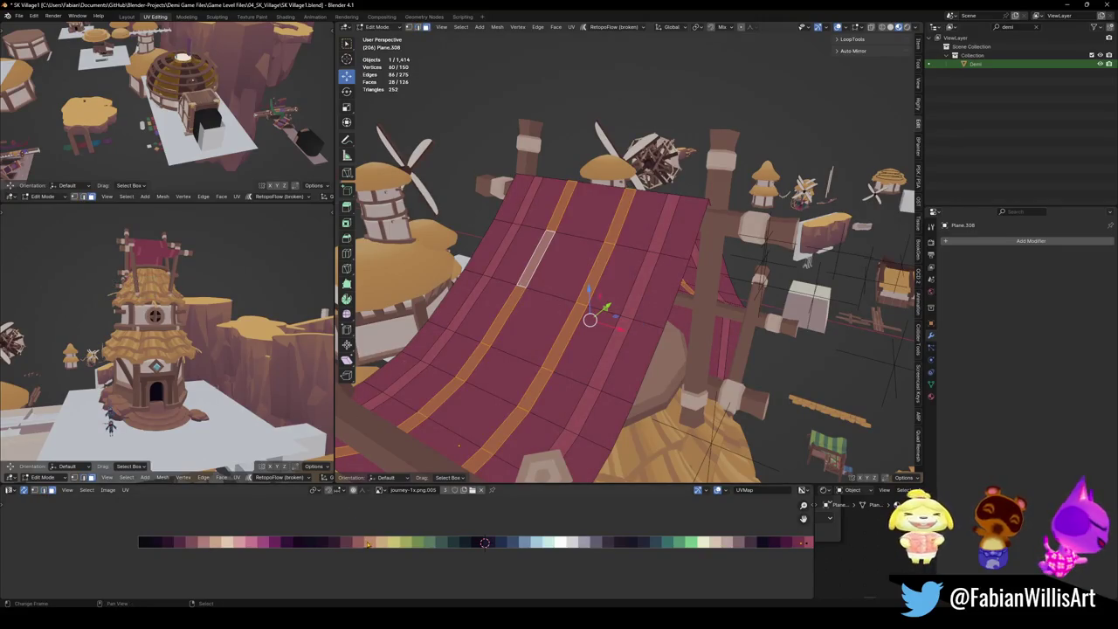
{"action": "key", "text": "g"}
{"action": "key", "text": "x"}
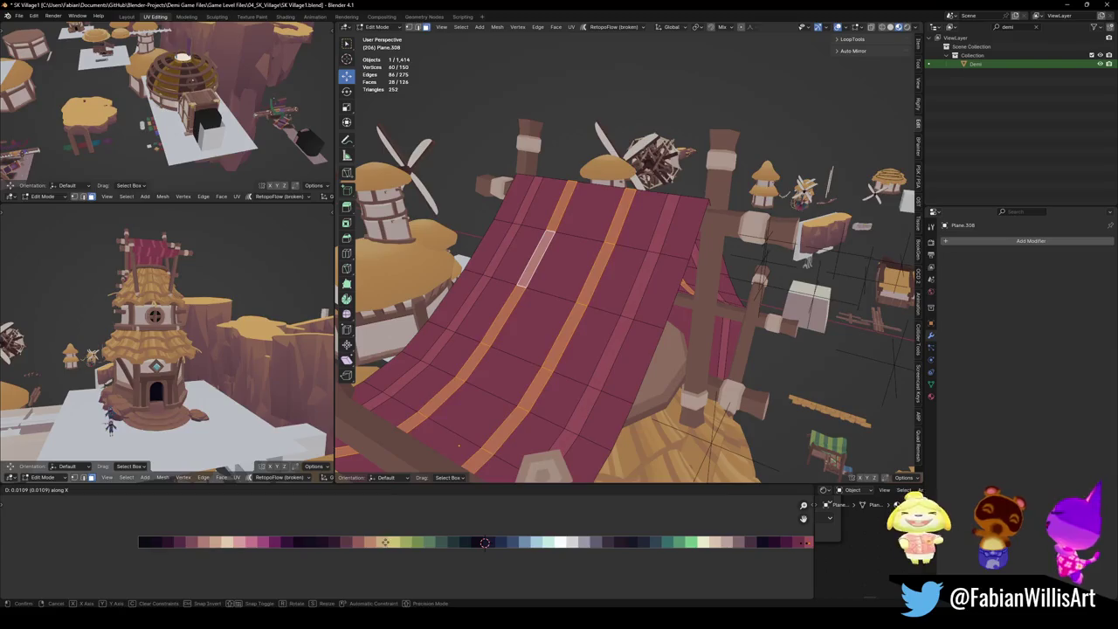
{"action": "key", "text": "Escape"}
{"action": "middle_click_drag", "start_coordinate": [487, 397], "coordinate": [497, 391]}
{"action": "key", "text": "alt+a"}
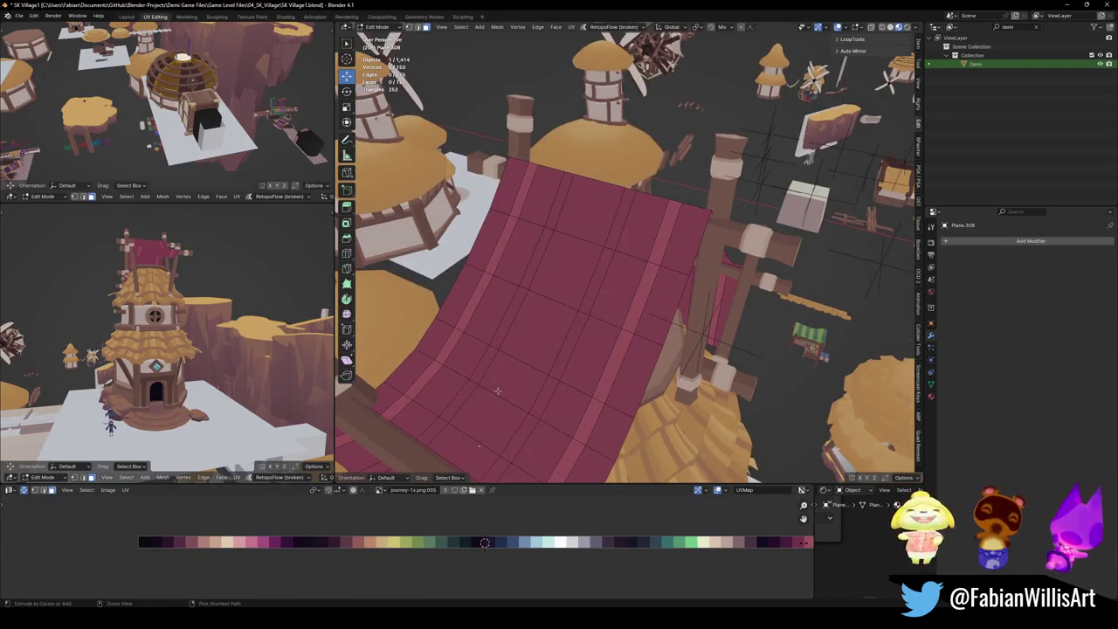
{"action": "left_click", "coordinate": [495, 392], "text": "alt"}
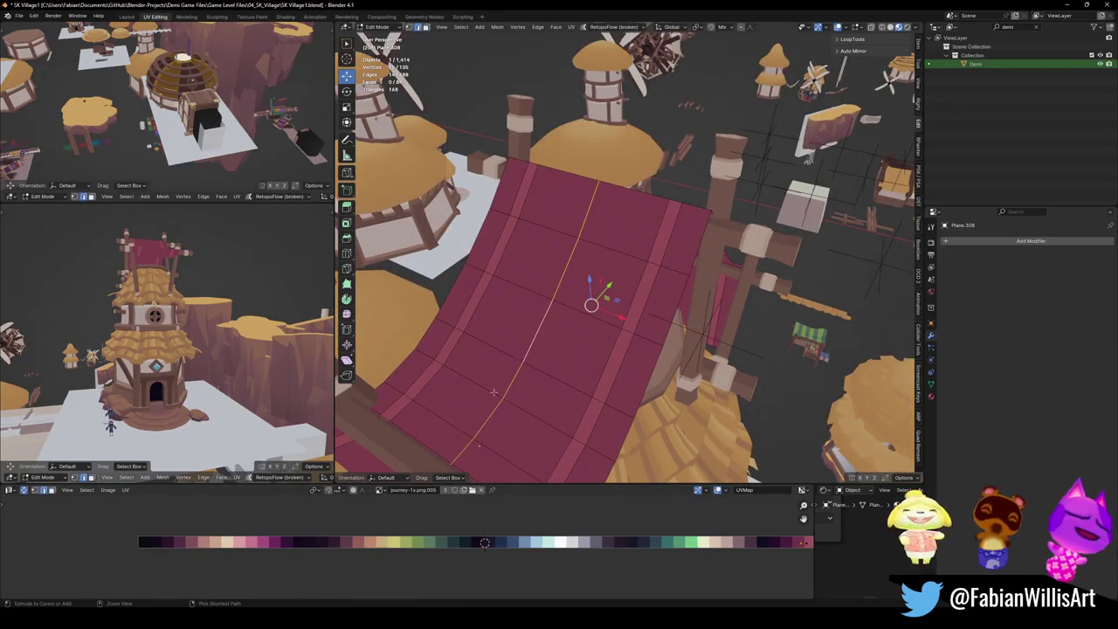
{"action": "key", "text": "alt+a"}
{"action": "middle_click_drag", "start_coordinate": [474, 445], "coordinate": [536, 305]}
{"action": "key", "text": "Tab"}
{"action": "left_click", "coordinate": [528, 288]}
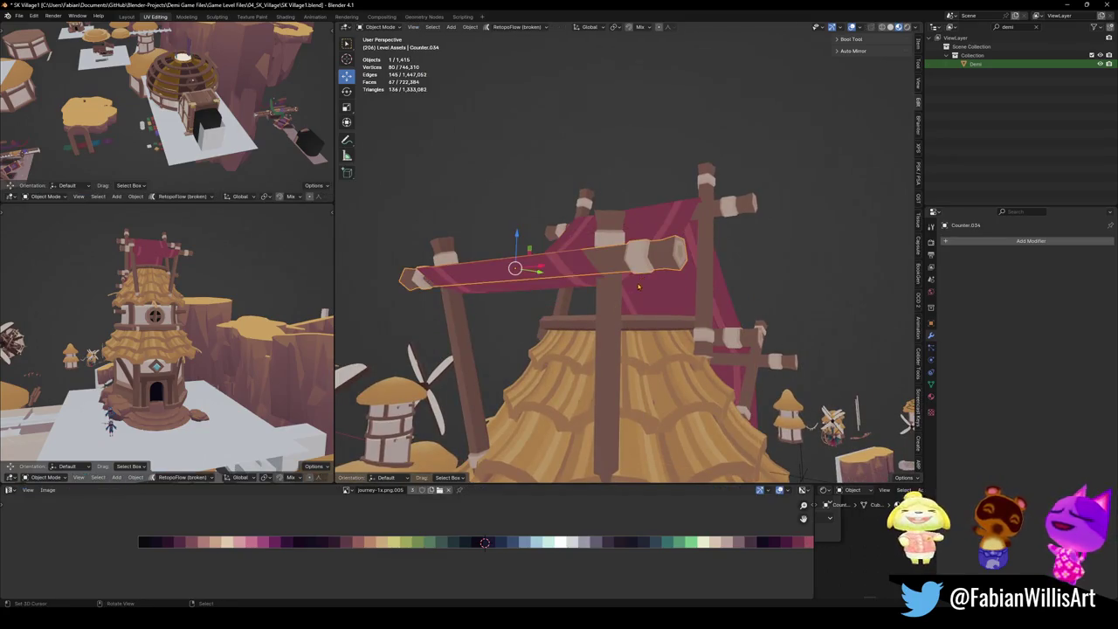
Lower the crossbeam 0.70151 m along Z, then delete it from the top of the sail.
{"action": "key", "text": "g"}
{"action": "key", "text": "z"}
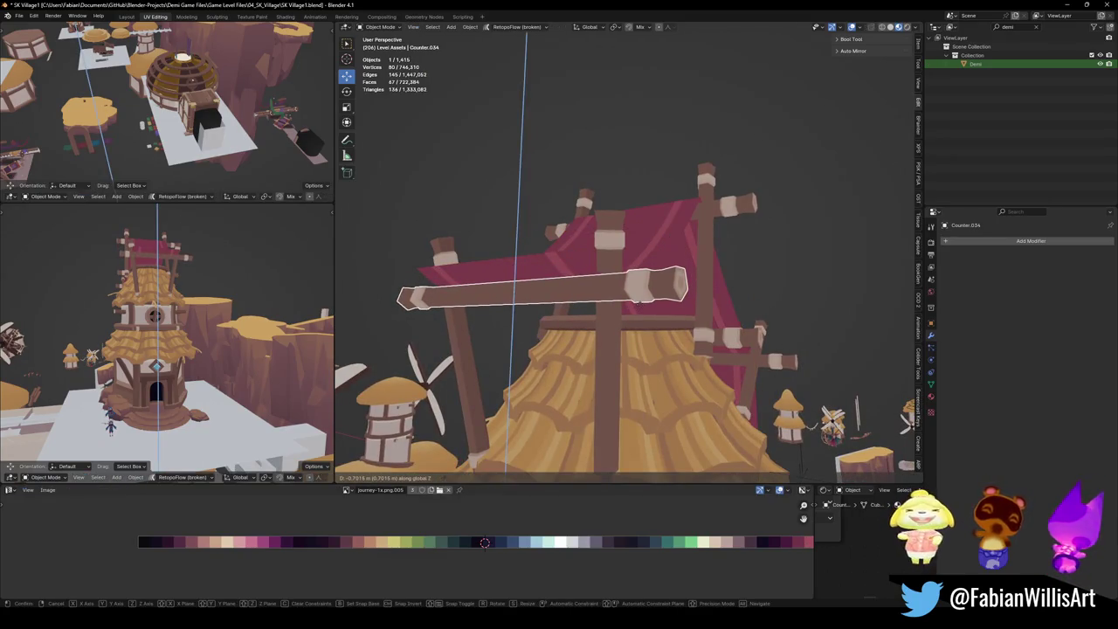
{"action": "key", "text": "Return"}
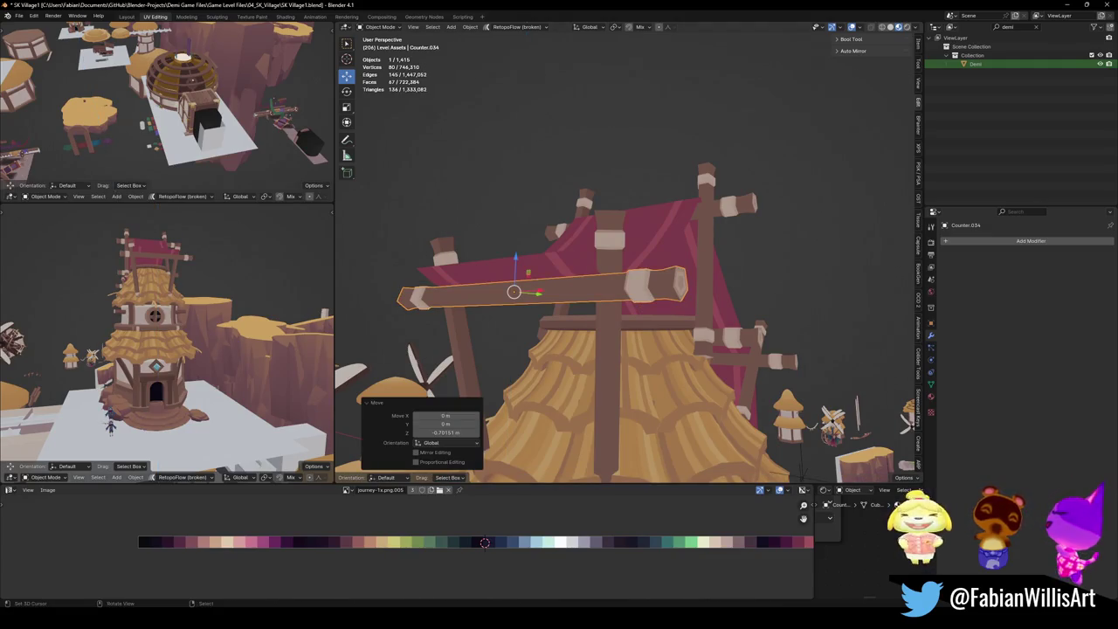
{"action": "middle_click_drag", "start_coordinate": [455, 313], "coordinate": [489, 385]}
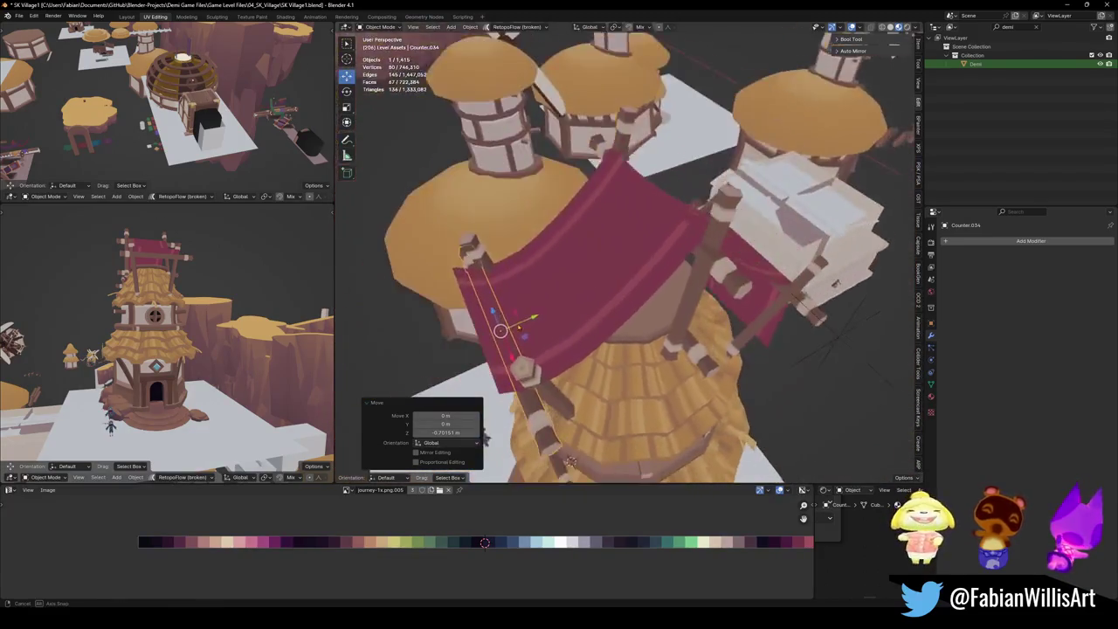
{"action": "middle_click_drag", "start_coordinate": [166, 367], "coordinate": [166, 315]}
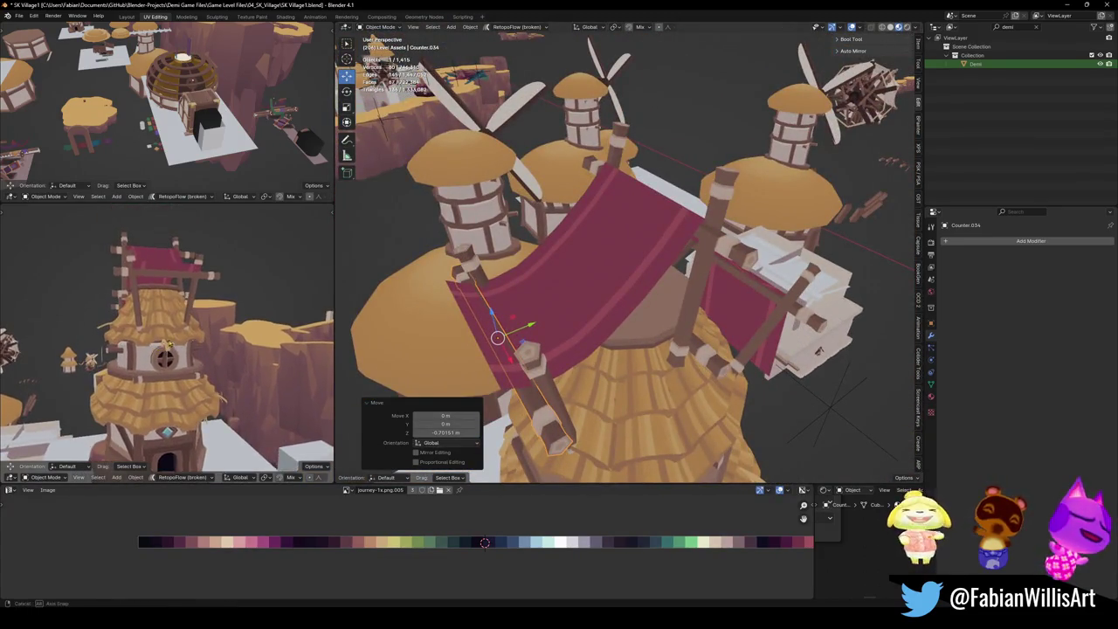
{"action": "key", "text": "Delete"}
{"action": "middle_click_drag", "start_coordinate": [655, 307], "coordinate": [687, 324]}
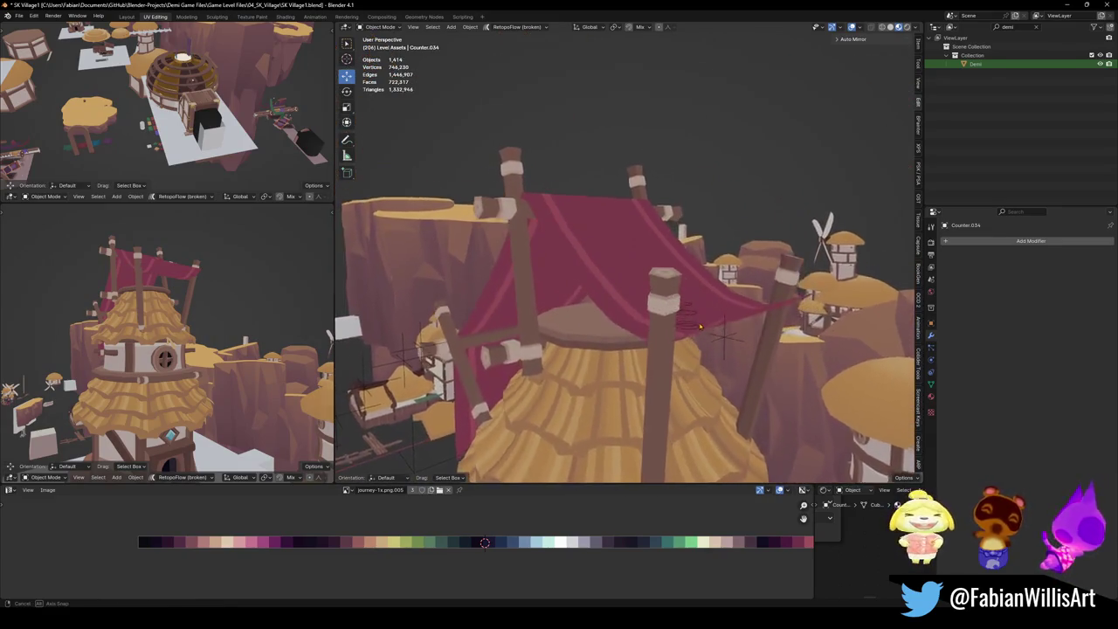
{"action": "middle_click_drag", "start_coordinate": [687, 323], "coordinate": [509, 143]}
{"action": "middle_click_drag", "start_coordinate": [255, 300], "coordinate": [233, 307]}
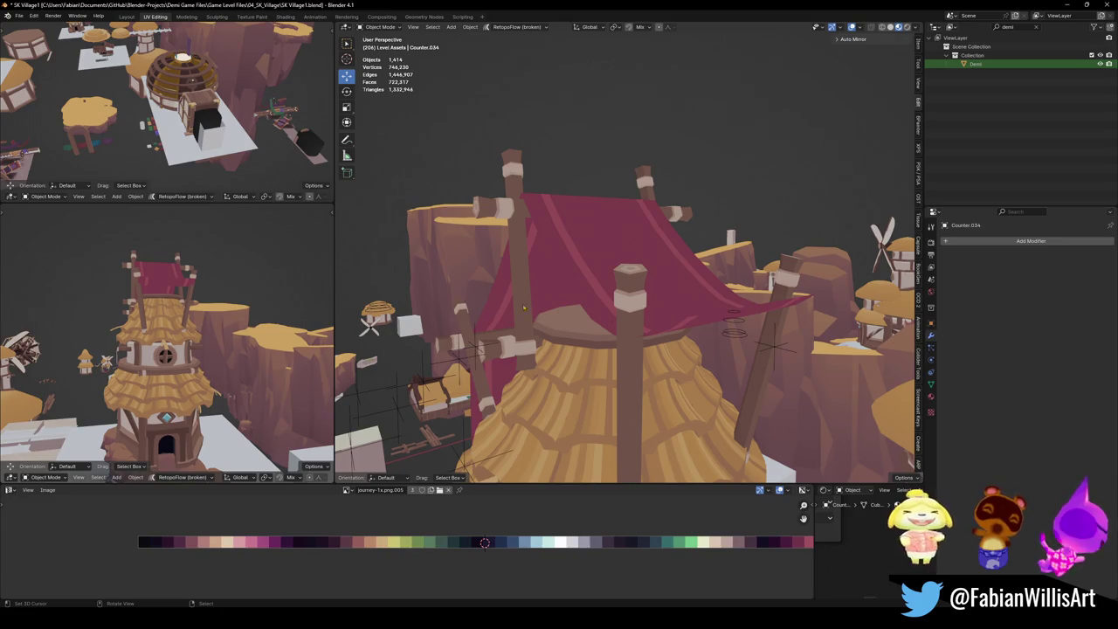
Inspect the tent from several angles, save SK Village1.blend, and select the mirrored post Counter.033.
{"action": "scroll", "coordinate": [187, 245], "scroll_direction": "up", "scroll_amount": 3}
{"action": "scroll", "coordinate": [187, 246], "scroll_direction": "up", "scroll_amount": 2}
{"action": "mouse_move", "coordinate": [188, 246]}
{"action": "middle_mouse_down"}
{"action": "mouse_move", "coordinate": [175, 333]}
{"action": "mouse_move", "coordinate": [323, 294]}
{"action": "middle_mouse_up"}
{"action": "scroll", "coordinate": [175, 333], "scroll_direction": "down", "scroll_amount": 5}
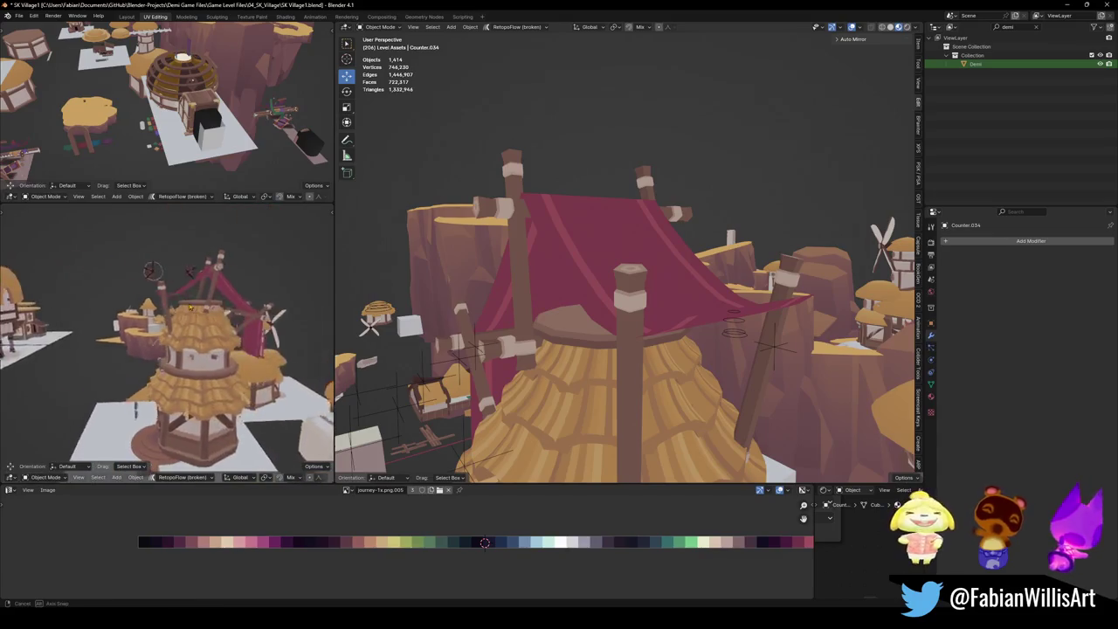
{"action": "middle_click_drag", "start_coordinate": [489, 323], "coordinate": [653, 349]}
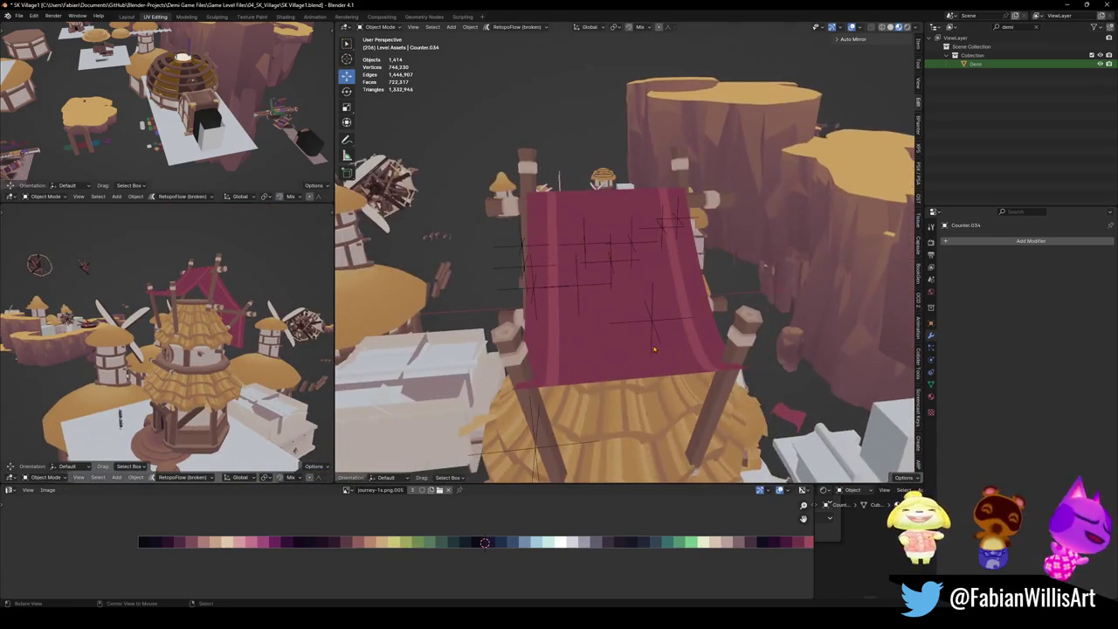
{"action": "scroll", "coordinate": [223, 334], "scroll_direction": "down", "scroll_amount": 3}
{"action": "middle_click_drag", "start_coordinate": [224, 333], "coordinate": [328, 334]}
{"action": "scroll", "coordinate": [224, 334], "scroll_direction": "up", "scroll_amount": 3}
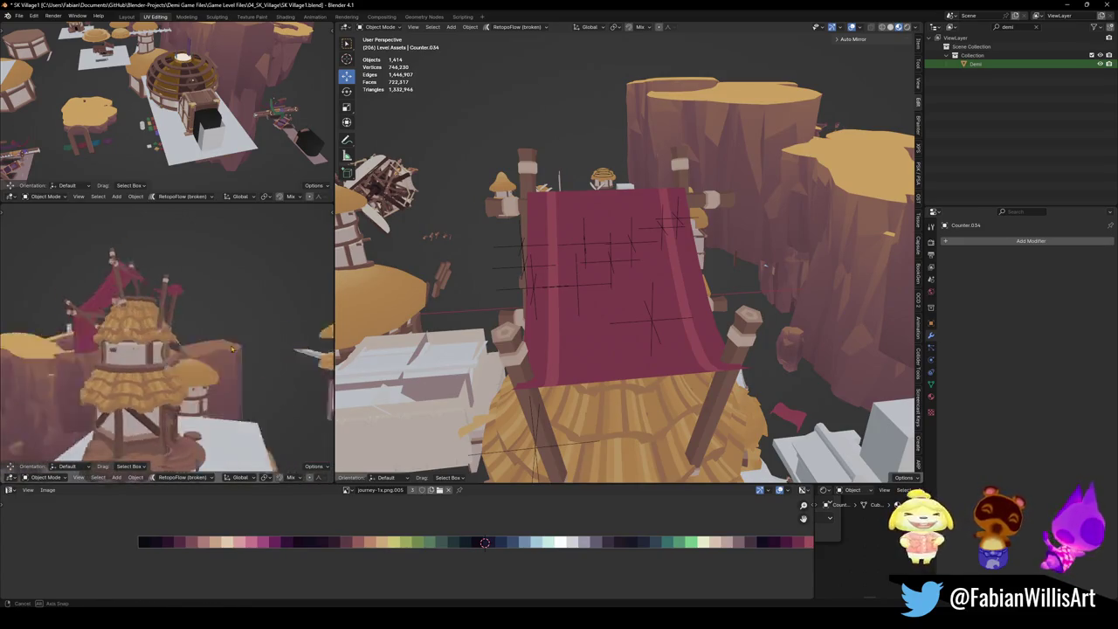
{"action": "key", "text": "ctrl+s"}
{"action": "mouse_move", "coordinate": [611, 306]}
{"action": "middle_mouse_down"}
{"action": "mouse_move", "coordinate": [717, 389]}
{"action": "mouse_move", "coordinate": [699, 402]}
{"action": "middle_mouse_up"}
{"action": "left_click", "coordinate": [722, 395]}
Move post pair Counter.033 0.18046 m along X under the striped sail and save SK Village1.blend.
{"action": "left_click_drag", "start_coordinate": [699, 402], "coordinate": [695, 404]}
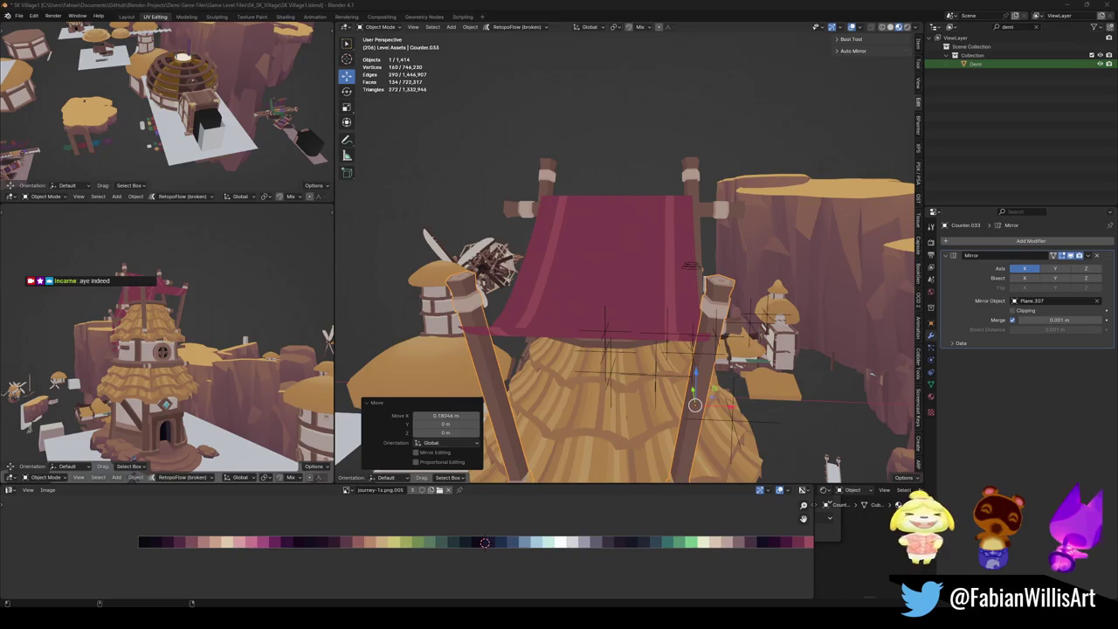
{"action": "mouse_move", "coordinate": [160, 256]}
{"action": "middle_mouse_down"}
{"action": "mouse_move", "coordinate": [253, 335]}
{"action": "mouse_move", "coordinate": [314, 367]}
{"action": "middle_mouse_up"}
{"action": "key", "text": "ctrl+s"}
{"action": "mouse_move", "coordinate": [194, 347]}
{"action": "middle_mouse_down"}
{"action": "mouse_move", "coordinate": [161, 442]}
{"action": "mouse_move", "coordinate": [149, 434]}
{"action": "mouse_move", "coordinate": [175, 419]}
{"action": "middle_mouse_up"}
{"action": "scroll", "coordinate": [148, 433], "scroll_direction": "up", "scroll_amount": 3}
{"action": "key", "text": "ctrl+s"}
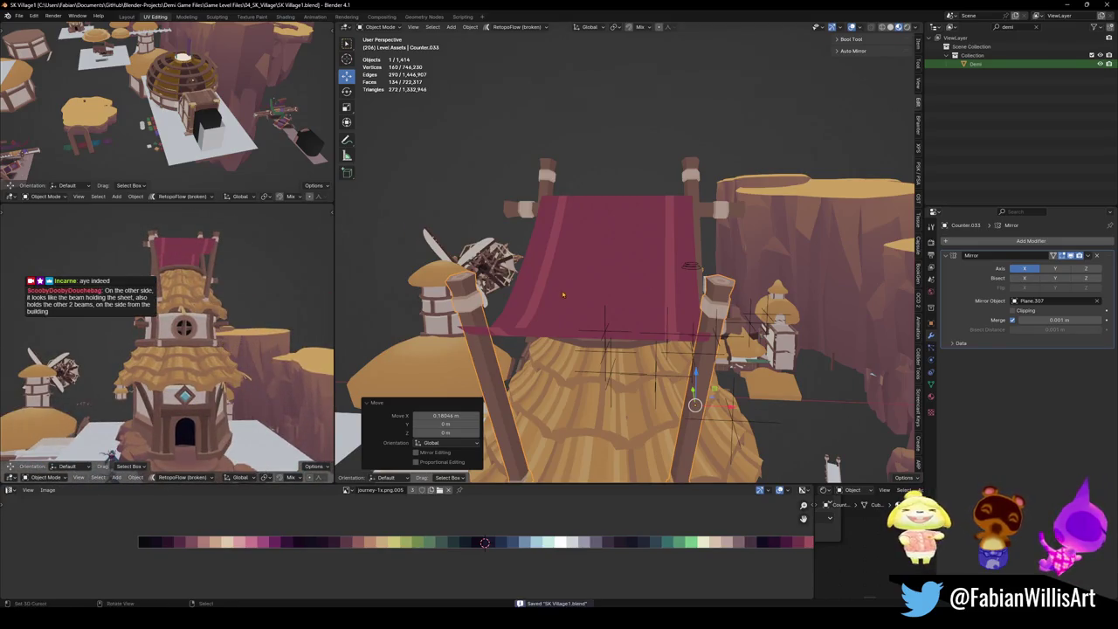
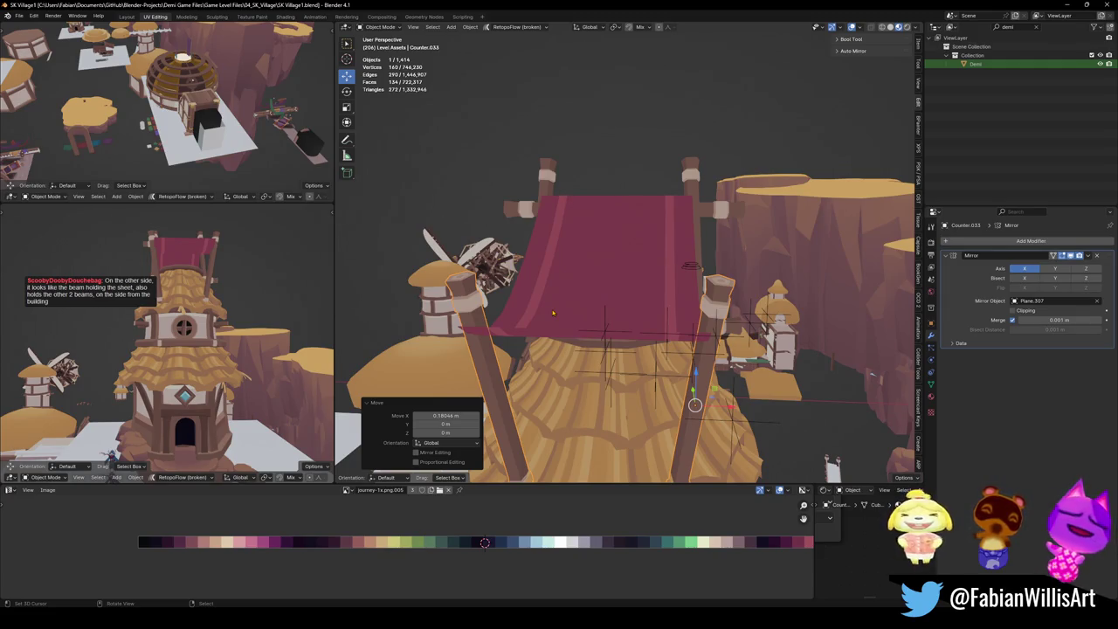
Duplicate the central post pair, tilt the copy on X, and lower it into a diagonal crossbeam.
{"action": "mouse_move", "coordinate": [614, 317]}
{"action": "middle_mouse_down"}
{"action": "mouse_move", "coordinate": [706, 324]}
{"action": "mouse_move", "coordinate": [677, 342]}
{"action": "mouse_move", "coordinate": [577, 286]}
{"action": "middle_mouse_up"}
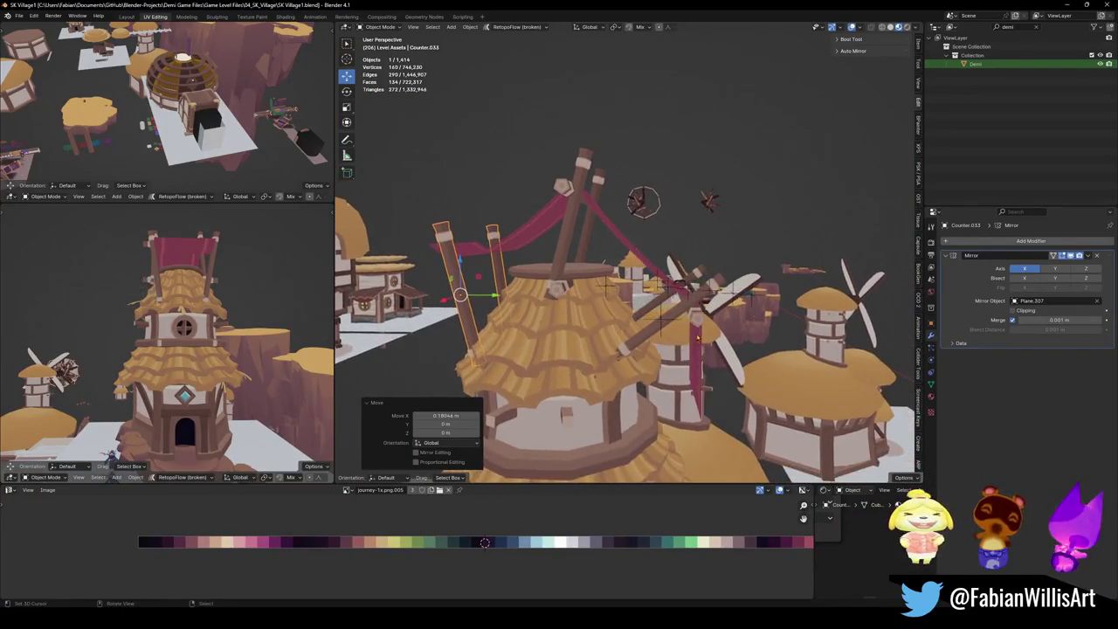
{"action": "left_click", "coordinate": [572, 269]}
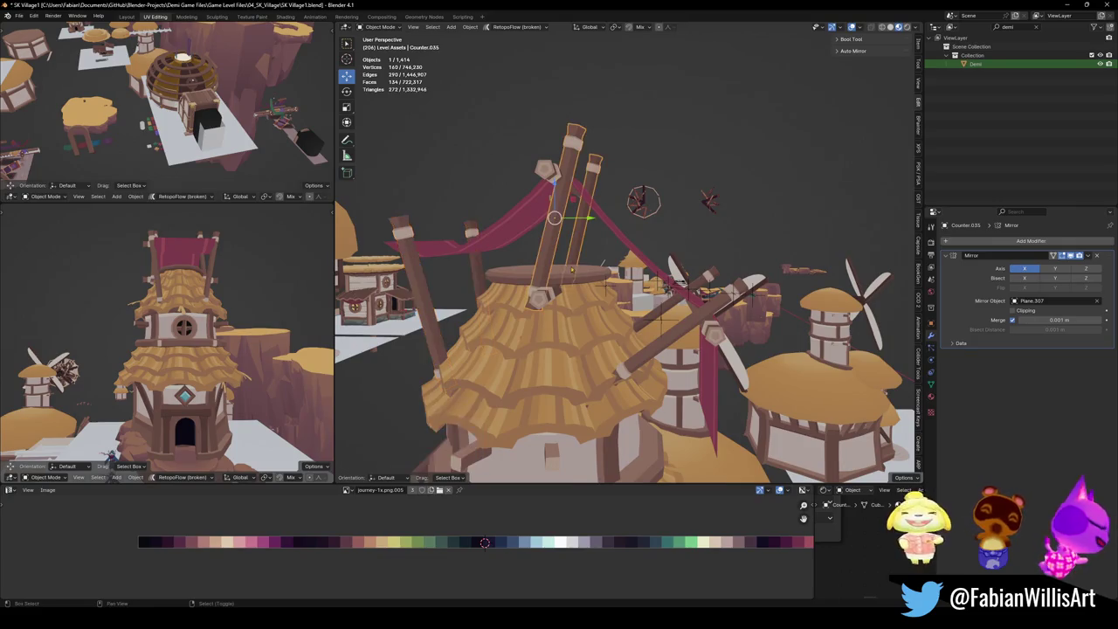
{"action": "key", "text": "shift+d"}
{"action": "key", "text": "Escape"}
{"action": "key", "text": "r"}
{"action": "key", "text": "x"}
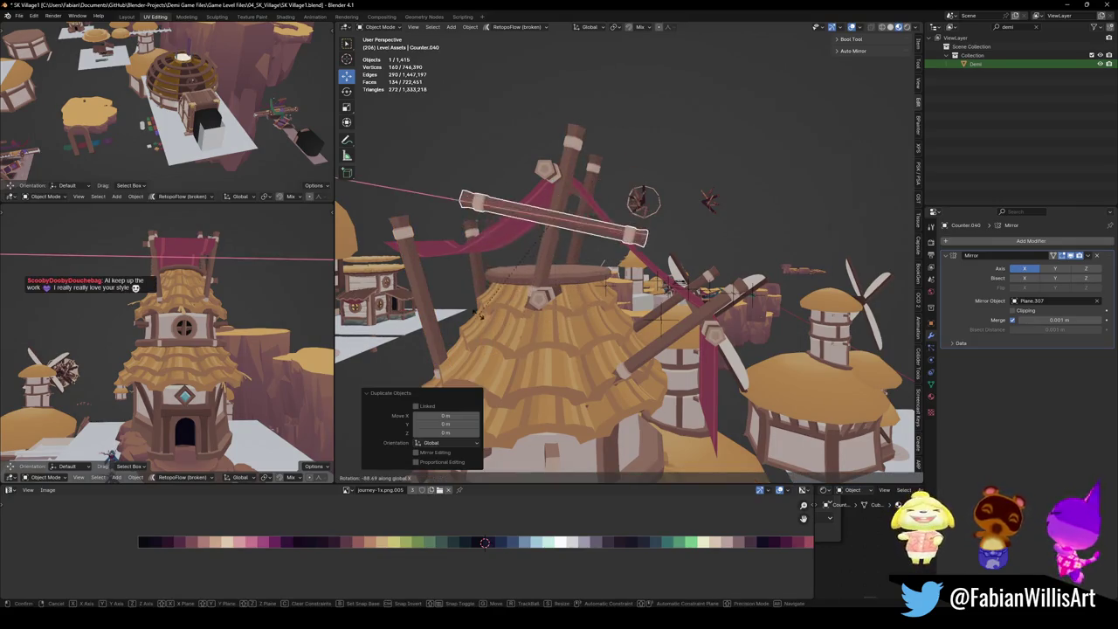
{"action": "left_click", "coordinate": [437, 271]}
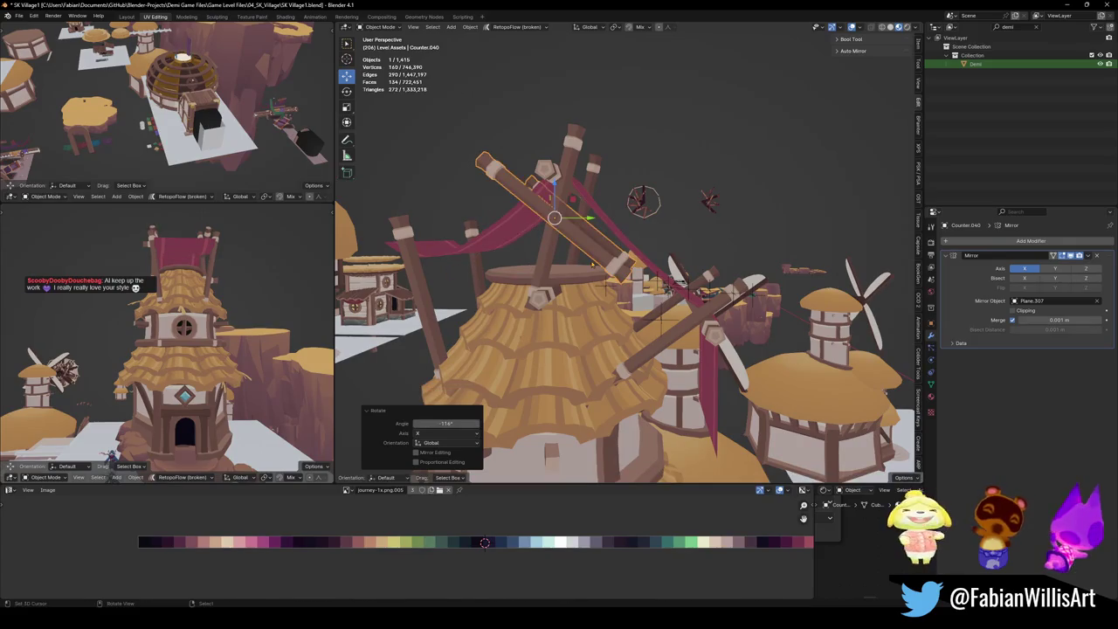
{"action": "key", "text": "g"}
{"action": "key", "text": "z"}
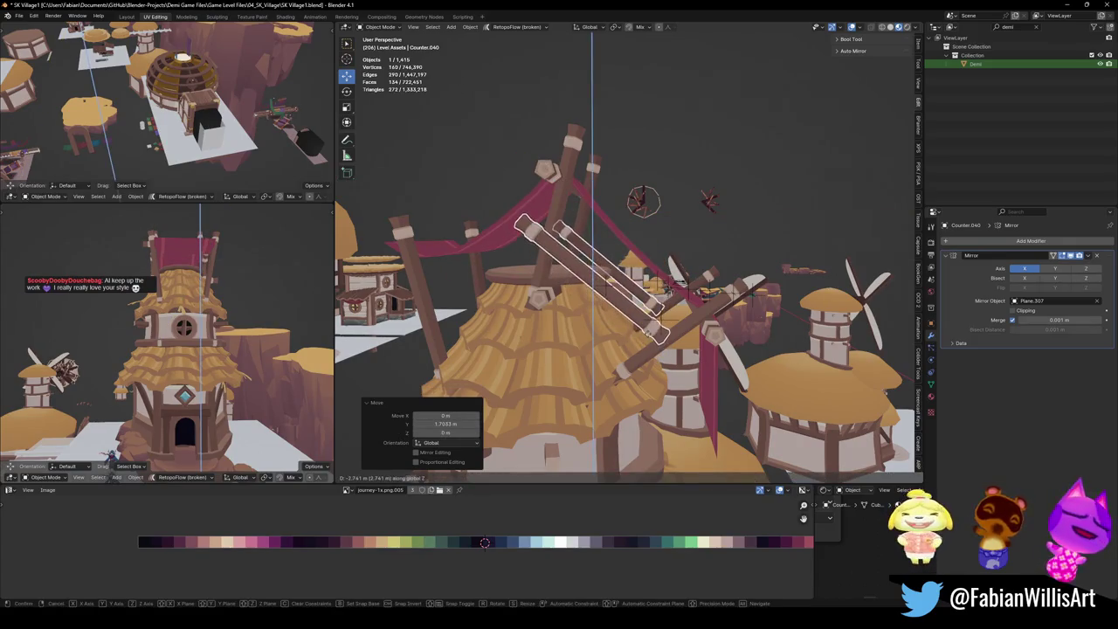
{"action": "key", "text": "Return"}
Delete the beam's extra geometry and duplicate the beam along the Y axis.
{"action": "key", "text": "Tab"}
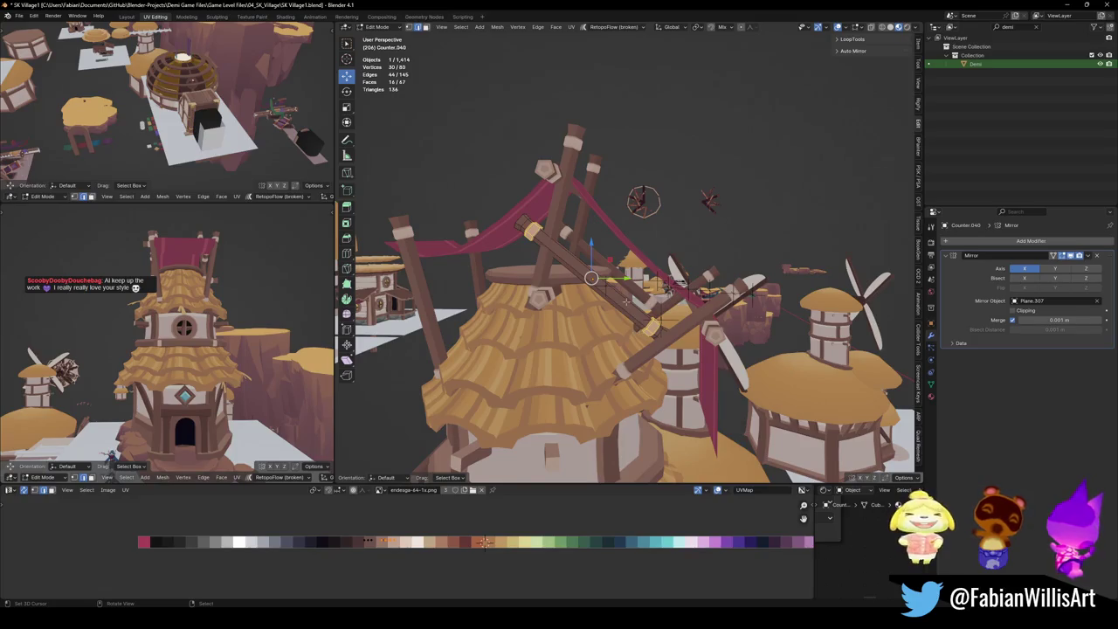
{"action": "key", "text": "x"}
{"action": "left_click", "coordinate": [600, 282]}
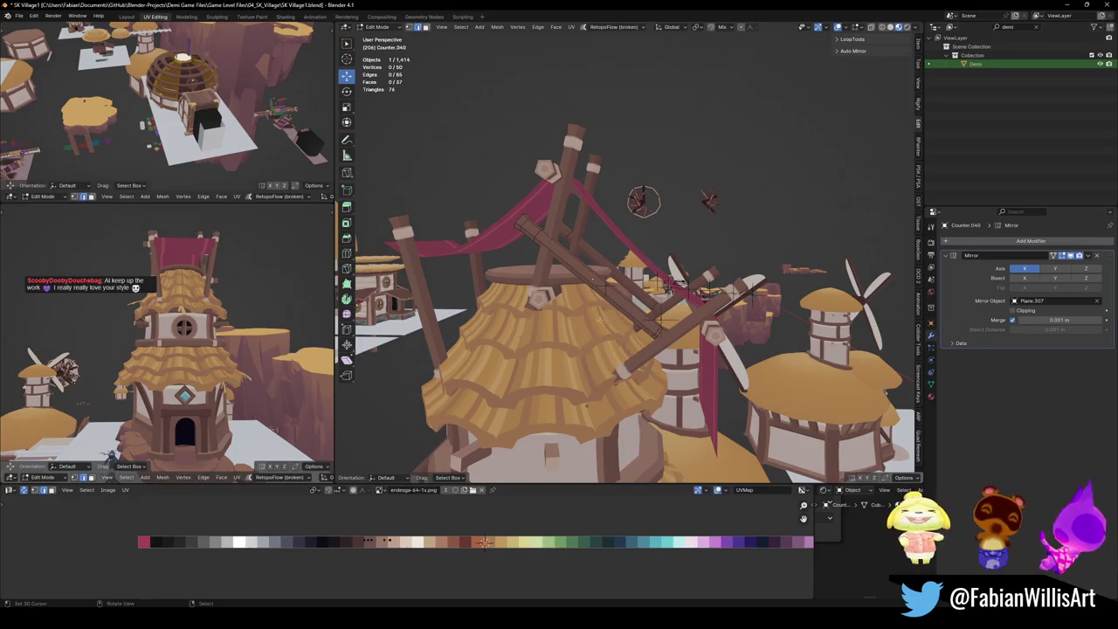
{"action": "key", "text": "Tab"}
{"action": "key", "text": "shift+d"}
{"action": "key", "text": "y"}
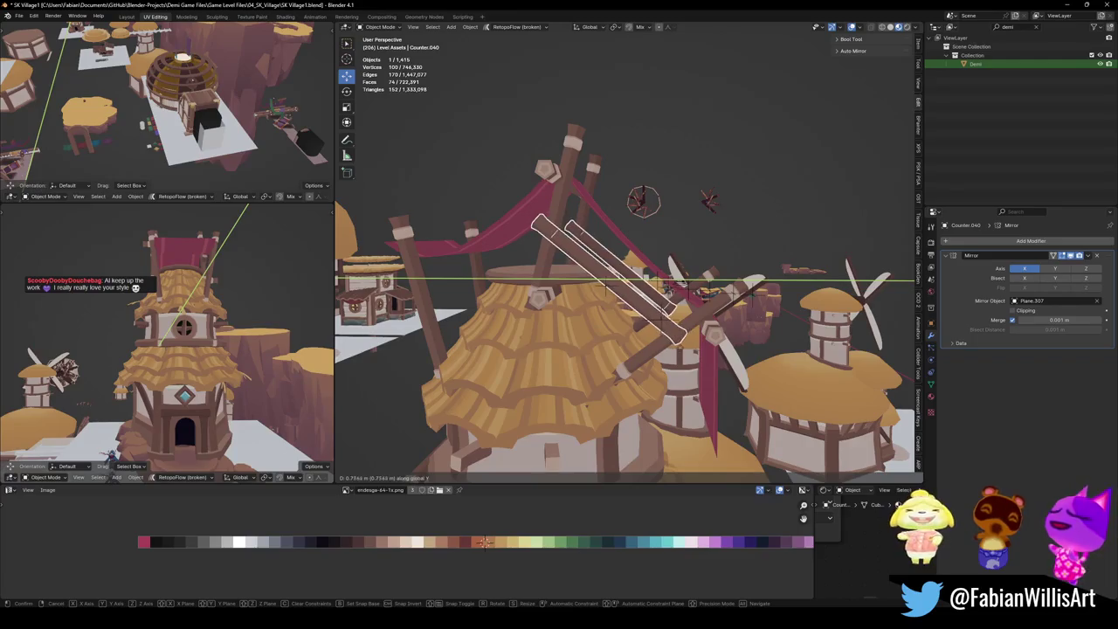
{"action": "left_click", "coordinate": [686, 351]}
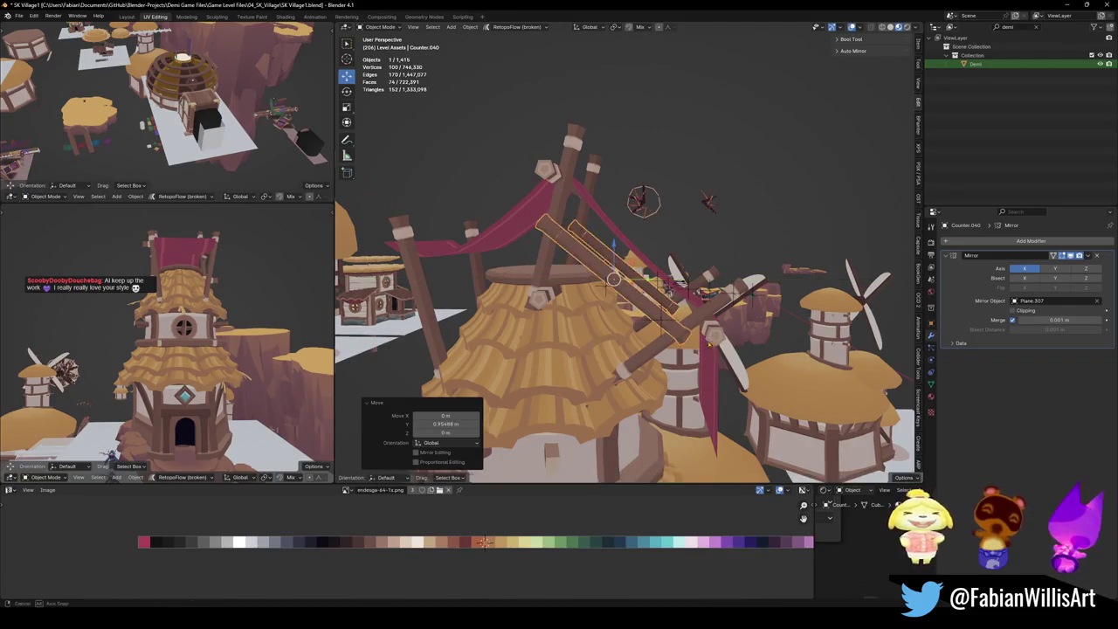
{"action": "middle_click_drag", "start_coordinate": [686, 351], "coordinate": [693, 351]}
{"action": "key", "text": "Escape"}
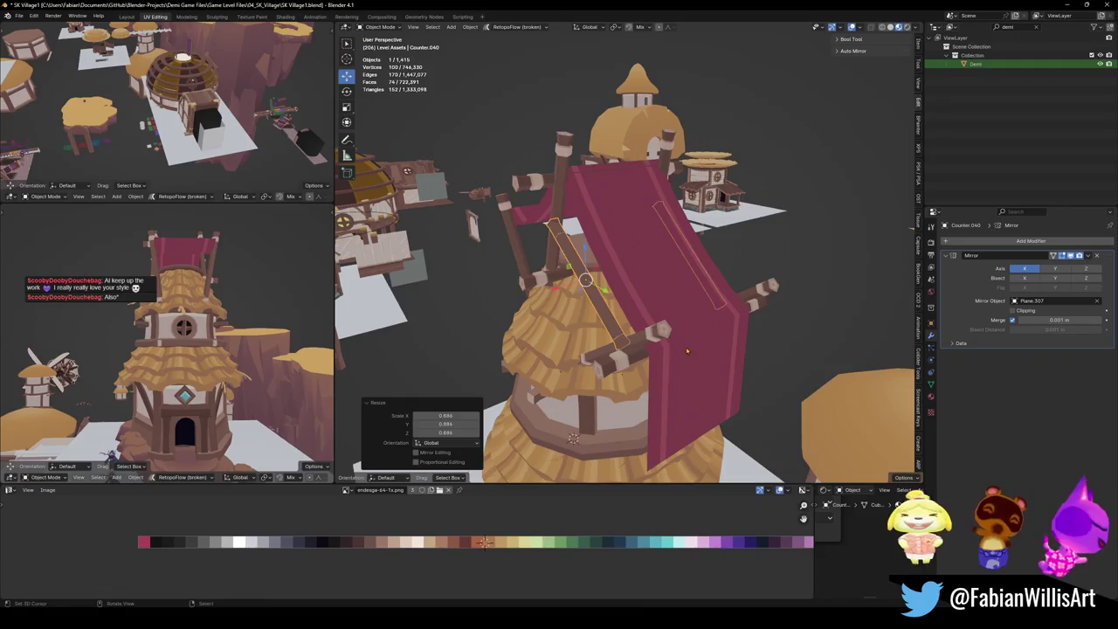
{"action": "key", "text": "alt+a"}
Slide an edge loop along the beam and merge its overlapping vertices by distance.
{"action": "middle_click_drag", "start_coordinate": [686, 348], "coordinate": [677, 293]}
{"action": "mouse_move", "coordinate": [157, 349]}
{"action": "middle_mouse_down"}
{"action": "mouse_move", "coordinate": [171, 310]}
{"action": "mouse_move", "coordinate": [234, 319]}
{"action": "mouse_move", "coordinate": [254, 310]}
{"action": "middle_mouse_up"}
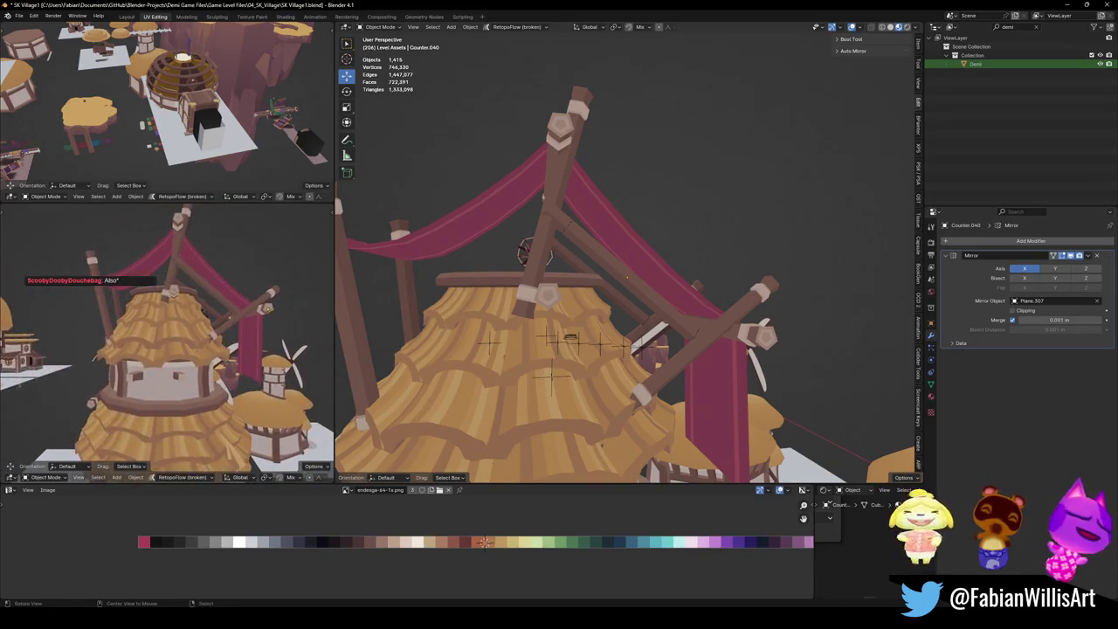
{"action": "mouse_move", "coordinate": [693, 338]}
{"action": "middle_mouse_down"}
{"action": "mouse_move", "coordinate": [437, 275]}
{"action": "mouse_move", "coordinate": [457, 264]}
{"action": "middle_mouse_up"}
{"action": "key", "text": "Tab"}
{"action": "scroll", "coordinate": [612, 314], "scroll_direction": "up", "scroll_amount": 4}
{"action": "key", "text": "alt+a"}
{"action": "key", "text": "shift+v"}
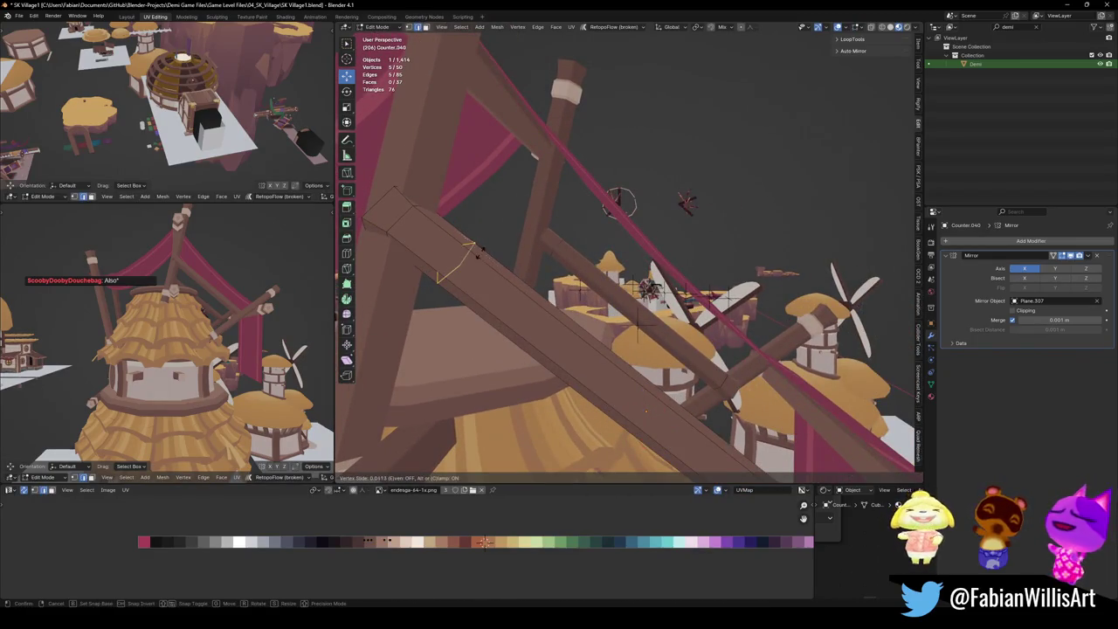
{"action": "left_click", "coordinate": [480, 259]}
{"action": "key", "text": "a"}
{"action": "key", "text": "m"}
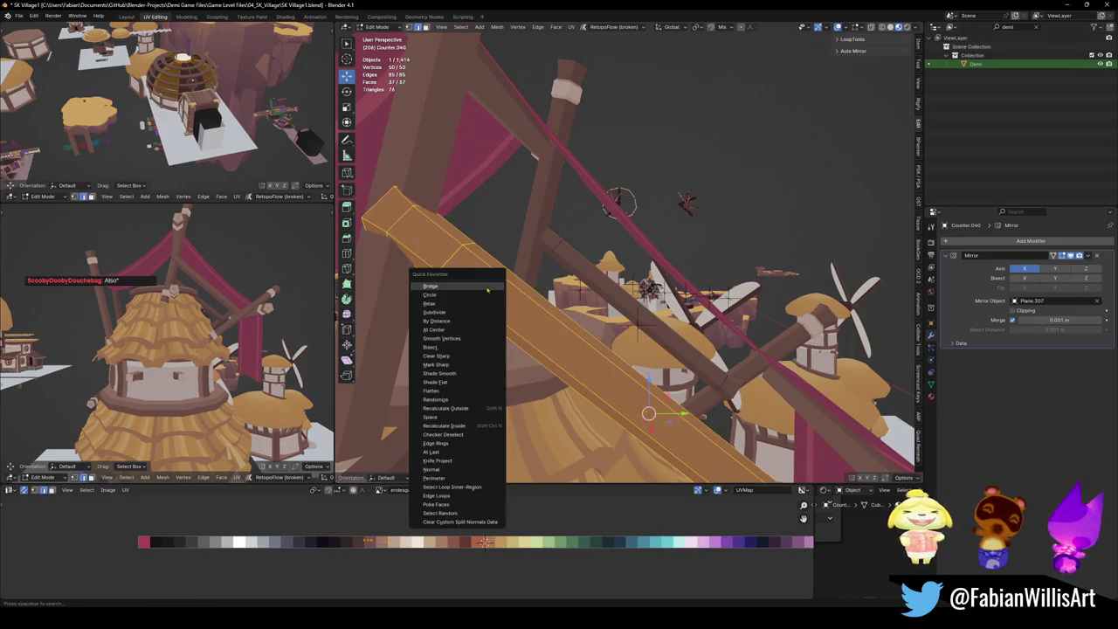
{"action": "left_click", "coordinate": [468, 321]}
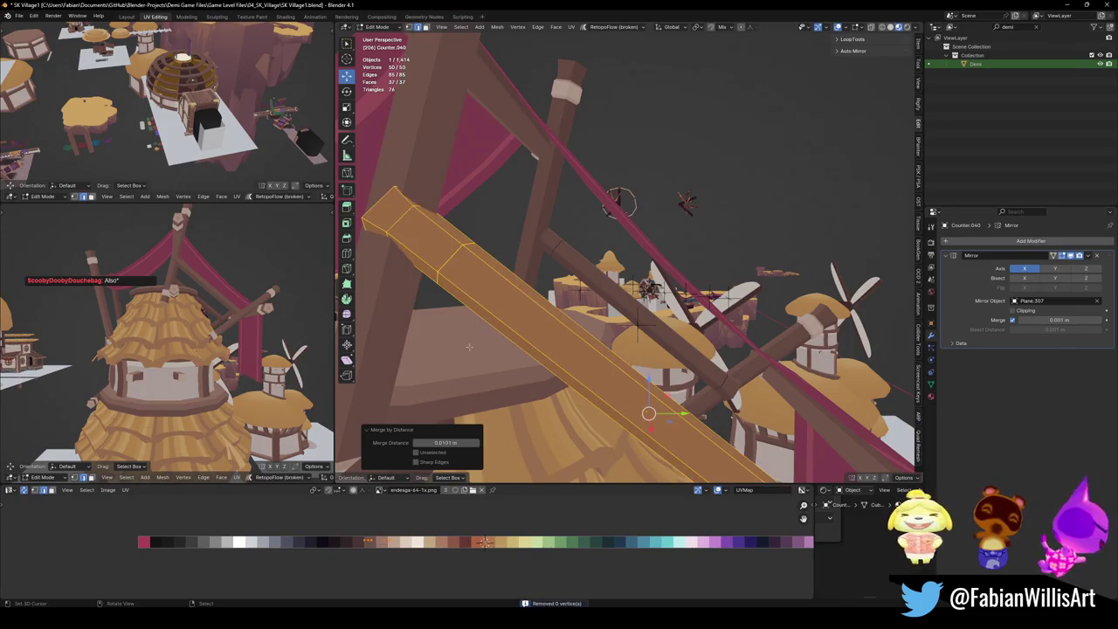
{"action": "key", "text": "alt+a"}
Delete the beam's leftover end vertices, cutting it to 40 vertices, and save the file.
{"action": "mouse_move", "coordinate": [539, 276]}
{"action": "middle_mouse_down"}
{"action": "mouse_move", "coordinate": [536, 297]}
{"action": "mouse_move", "coordinate": [687, 382]}
{"action": "mouse_move", "coordinate": [700, 363]}
{"action": "mouse_move", "coordinate": [668, 424]}
{"action": "middle_mouse_up"}
{"action": "key", "text": "x"}
{"action": "left_click", "coordinate": [535, 304]}
{"action": "key", "text": "x"}
{"action": "left_click", "coordinate": [700, 362]}
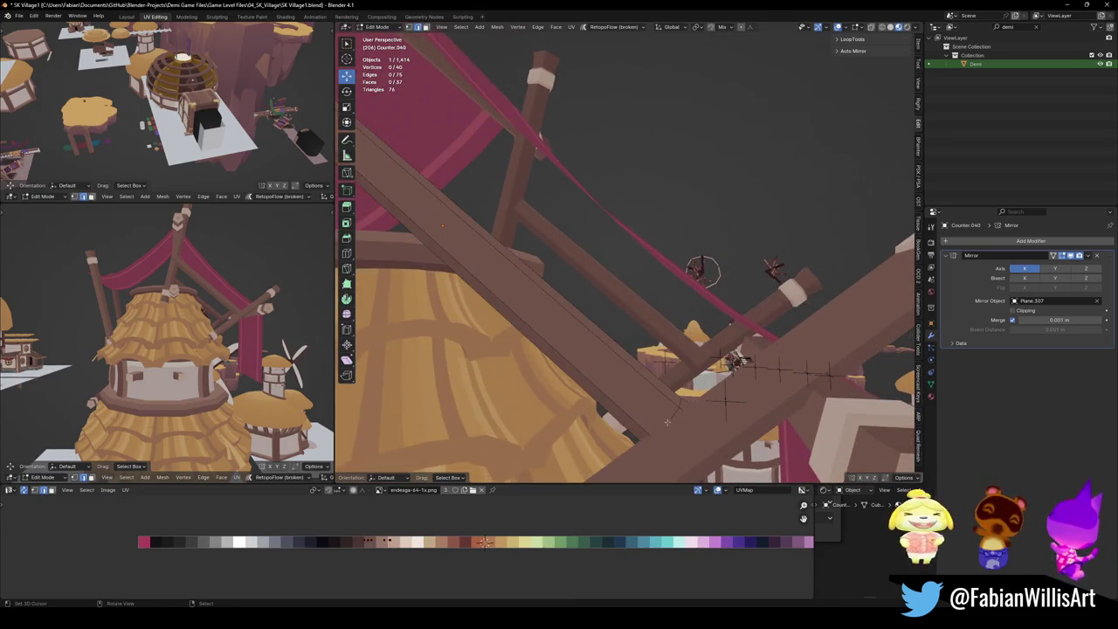
{"action": "mouse_move", "coordinate": [709, 402]}
{"action": "middle_mouse_down"}
{"action": "mouse_move", "coordinate": [561, 317]}
{"action": "mouse_move", "coordinate": [613, 331]}
{"action": "middle_mouse_up"}
{"action": "scroll", "coordinate": [612, 331], "scroll_direction": "up", "scroll_amount": 3}
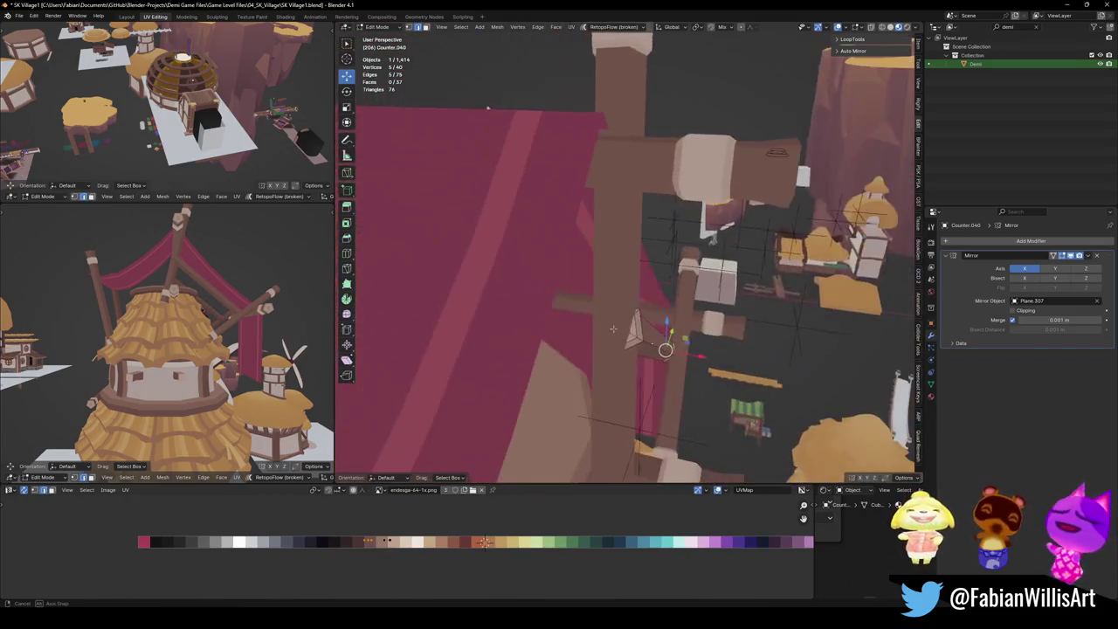
{"action": "scroll", "coordinate": [613, 331], "scroll_direction": "down", "scroll_amount": 5}
{"action": "key", "text": "Tab"}
{"action": "key", "text": "ctrl+s"}
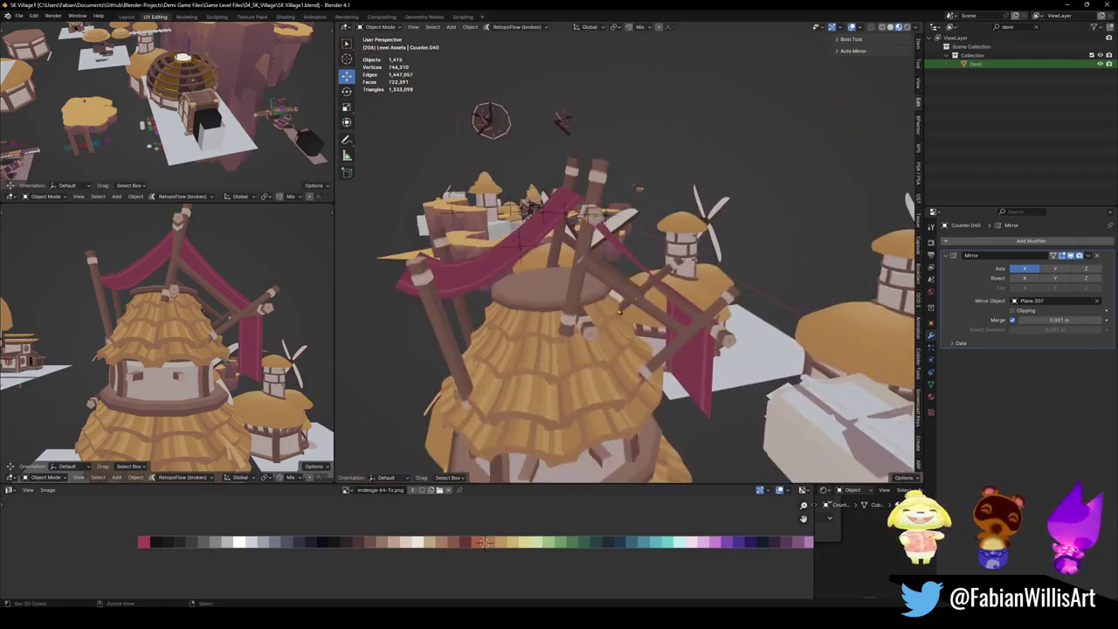
Select the red cloth sail, frame it, and lower one of its vertical edge loops along Z.
{"action": "middle_click_drag", "start_coordinate": [598, 313], "coordinate": [716, 306]}
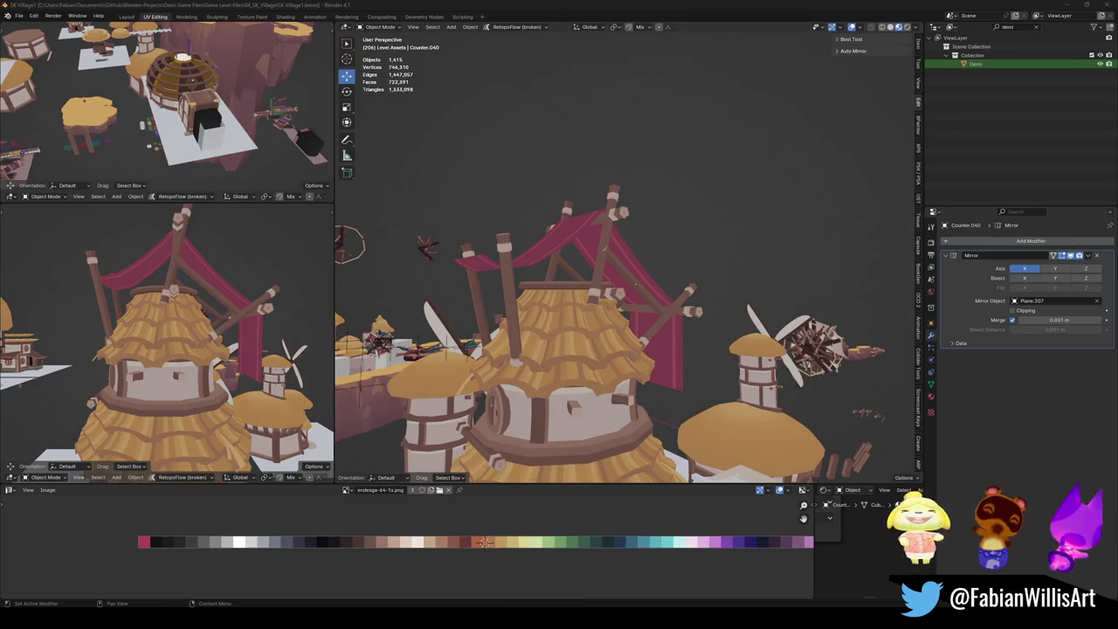
{"action": "scroll", "coordinate": [185, 306], "scroll_direction": "down", "scroll_amount": 3}
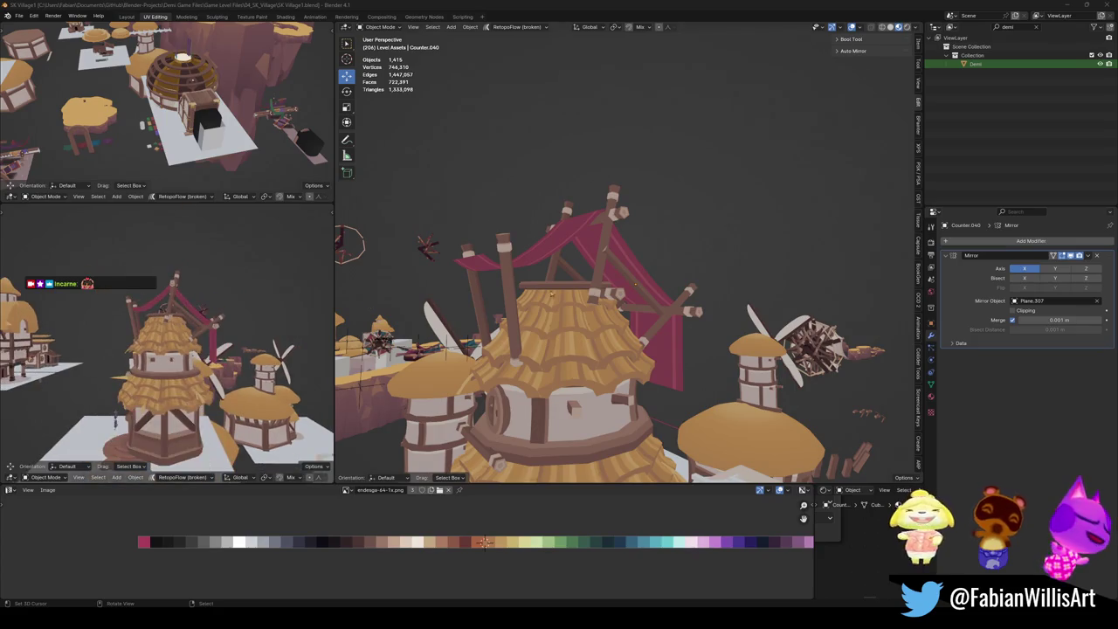
{"action": "middle_click_drag", "start_coordinate": [659, 267], "coordinate": [575, 276]}
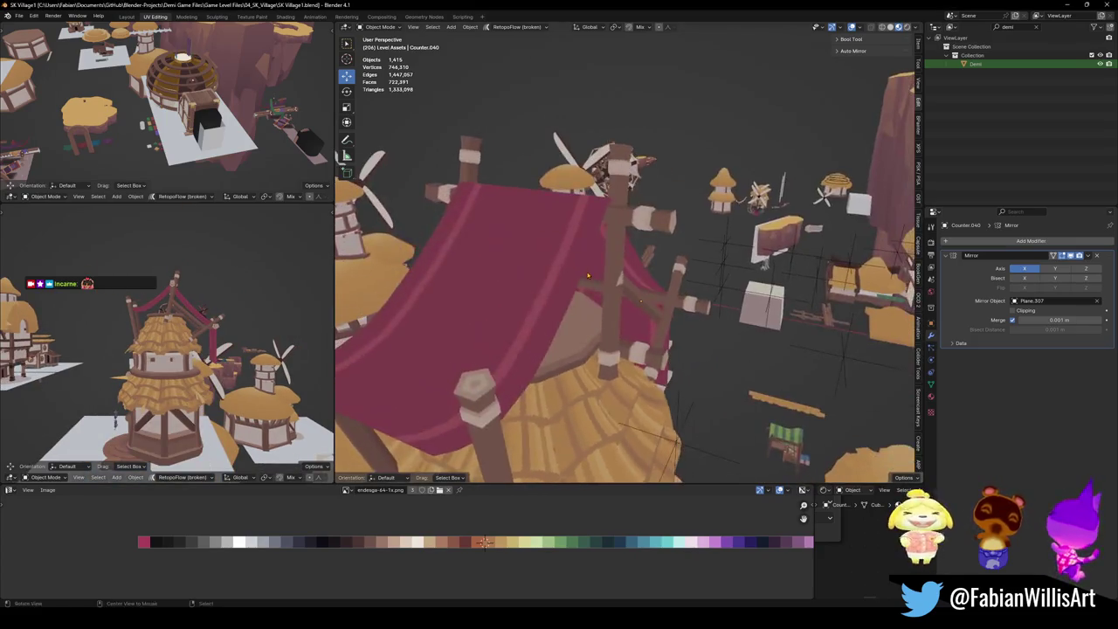
{"action": "left_click", "coordinate": [575, 277]}
{"action": "key", "text": "KP_Decimal"}
{"action": "key", "text": "Tab"}
{"action": "key", "text": "alt+a"}
{"action": "left_click", "coordinate": [580, 317], "text": "alt"}
{"action": "mouse_move", "coordinate": [580, 318]}
{"action": "middle_mouse_down"}
{"action": "mouse_move", "coordinate": [642, 282]}
{"action": "mouse_move", "coordinate": [699, 280]}
{"action": "middle_mouse_up"}
{"action": "key", "text": "g"}
{"action": "key", "text": "z"}
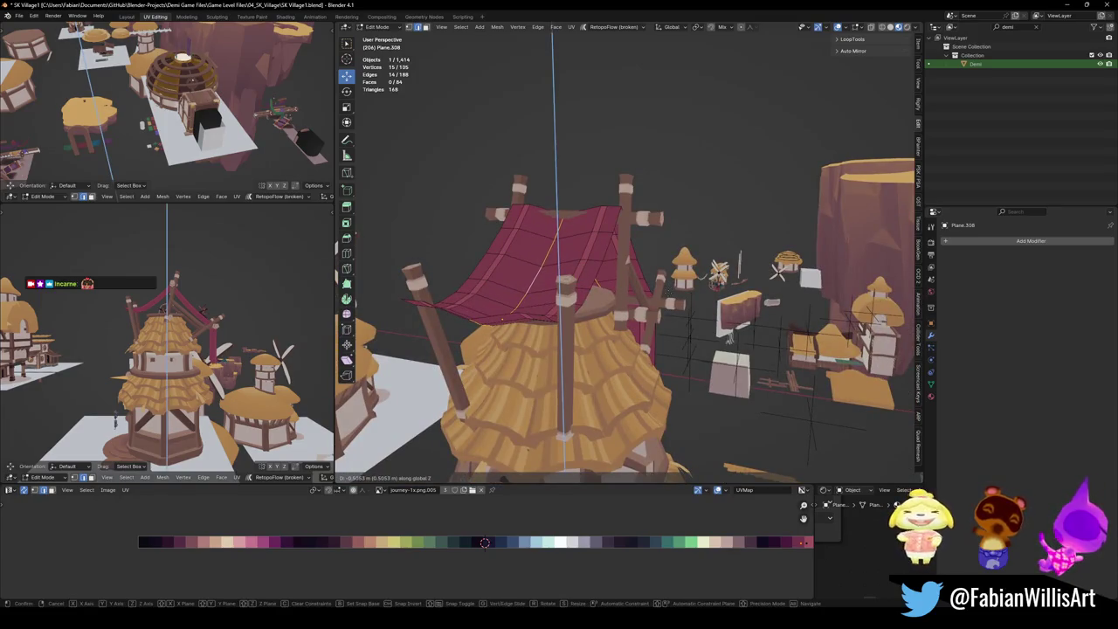
{"action": "key", "text": "Return"}
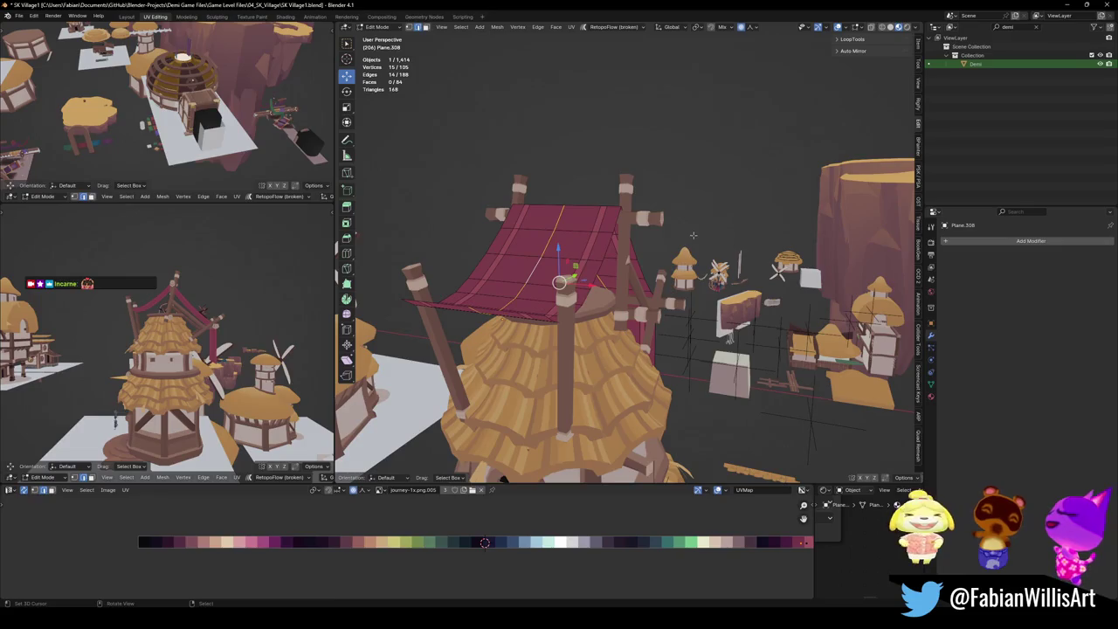
Move the edge loop vertically twice with proportional falloff to curve the sail.
{"action": "key", "text": "g"}
{"action": "key", "text": "z"}
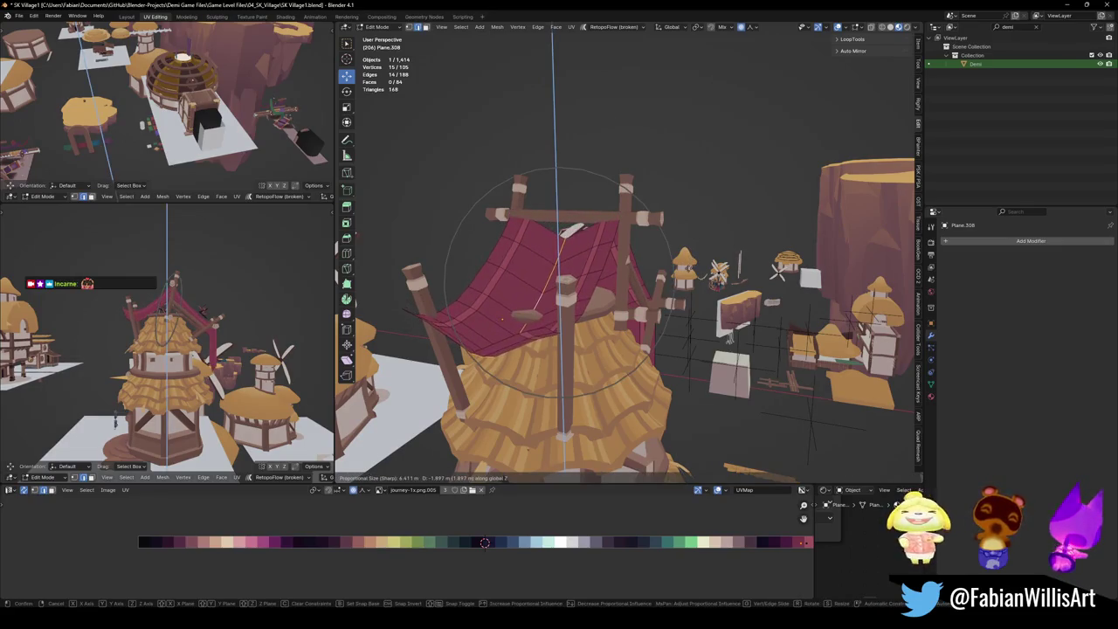
{"action": "key", "text": "Return"}
{"action": "key", "text": "g"}
{"action": "key", "text": "z"}
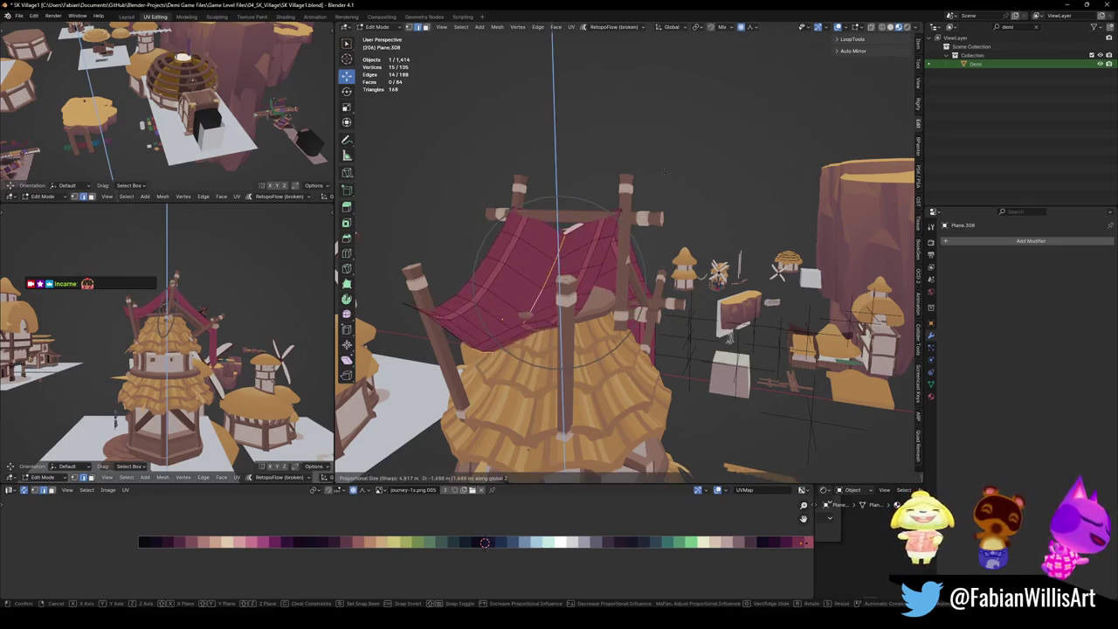
{"action": "left_click", "coordinate": [684, 188]}
Raise the whole sail mesh along Z.
{"action": "key", "text": "alt+a"}
{"action": "key", "text": "a"}
{"action": "key", "text": "g"}
{"action": "key", "text": "z"}
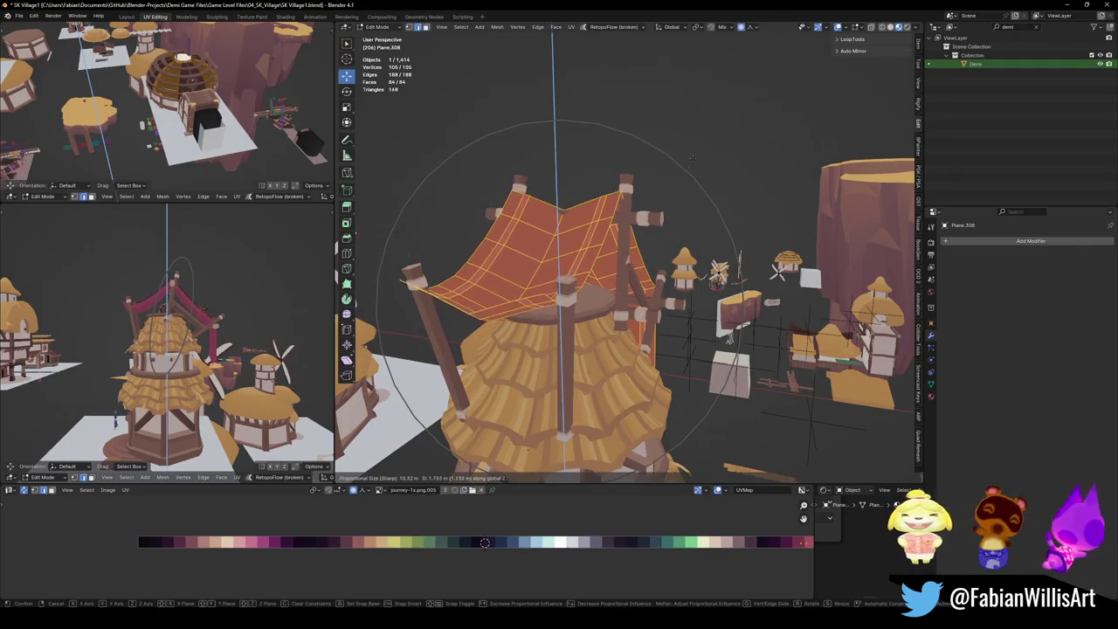
{"action": "left_click", "coordinate": [693, 157]}
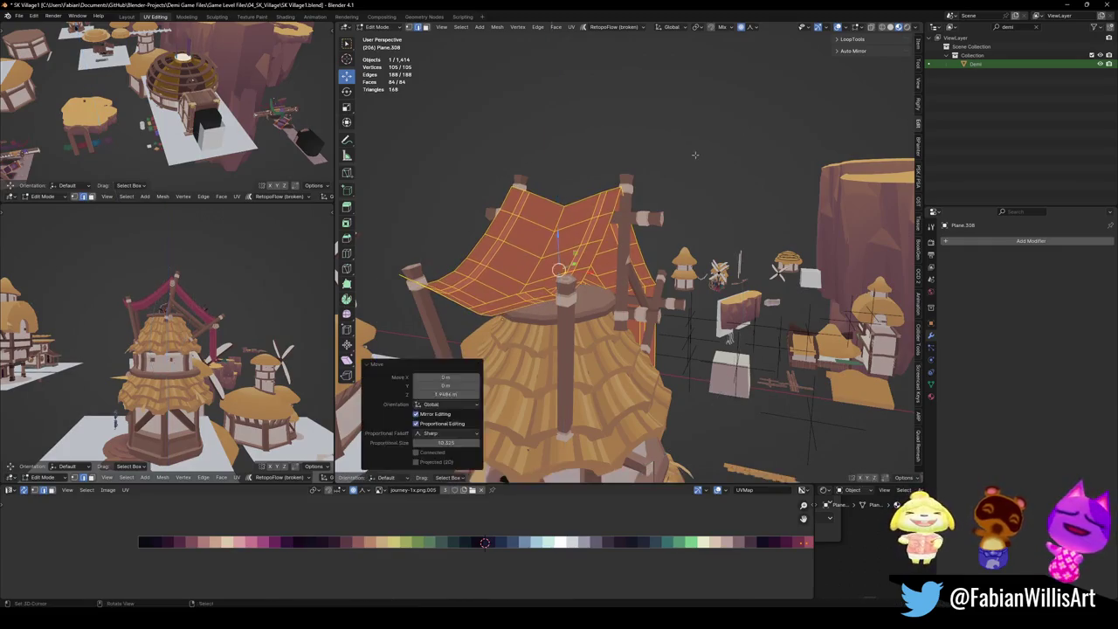
{"action": "key", "text": "alt+a"}
Shift the selected loop vertically with soft falloff to refine the sail's curve.
{"action": "middle_click_drag", "start_coordinate": [693, 157], "coordinate": [647, 175]}
{"action": "middle_click_drag", "start_coordinate": [219, 367], "coordinate": [175, 376]}
{"action": "scroll", "coordinate": [276, 351], "scroll_direction": "up", "scroll_amount": 3}
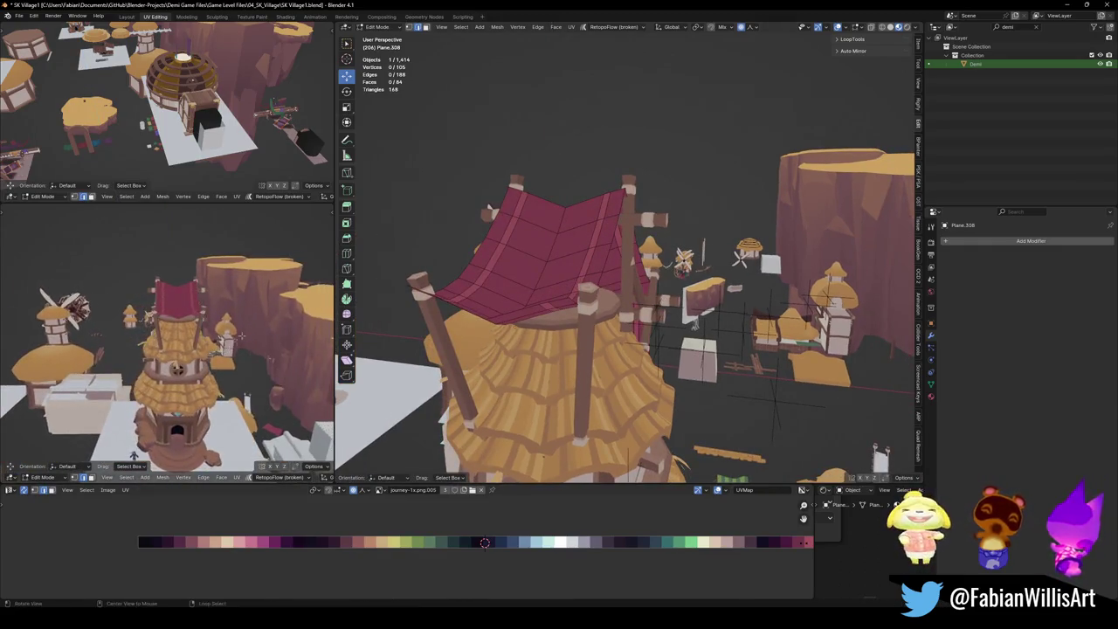
{"action": "middle_click_drag", "start_coordinate": [276, 351], "coordinate": [255, 311]}
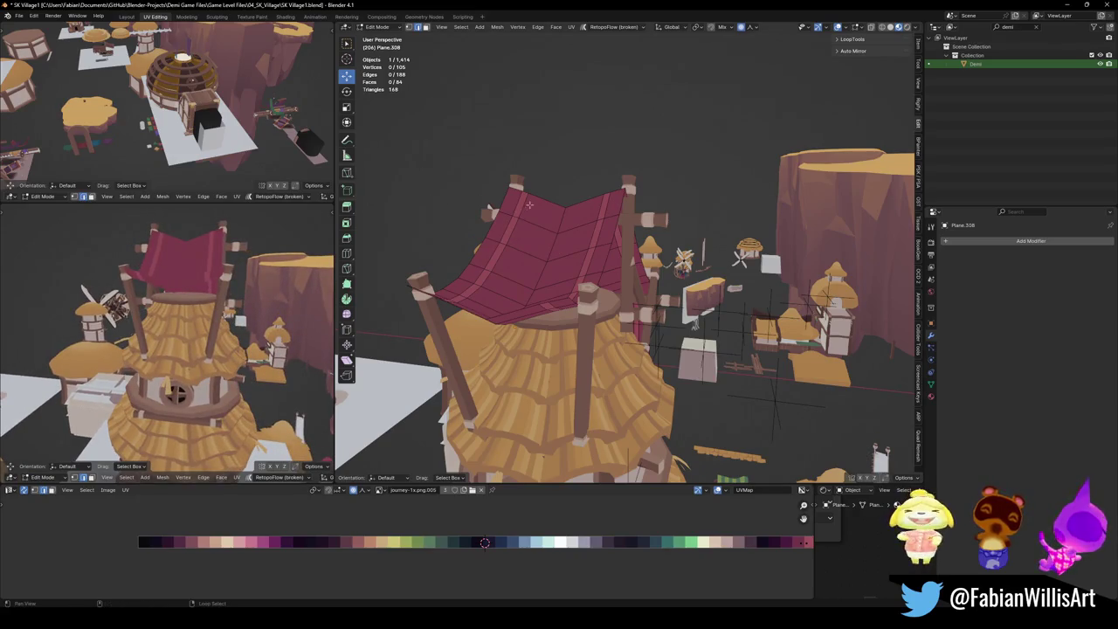
{"action": "key", "text": "g"}
{"action": "key", "text": "z"}
{"action": "scroll", "coordinate": [485, 542], "scroll_direction": "up", "scroll_amount": 10}
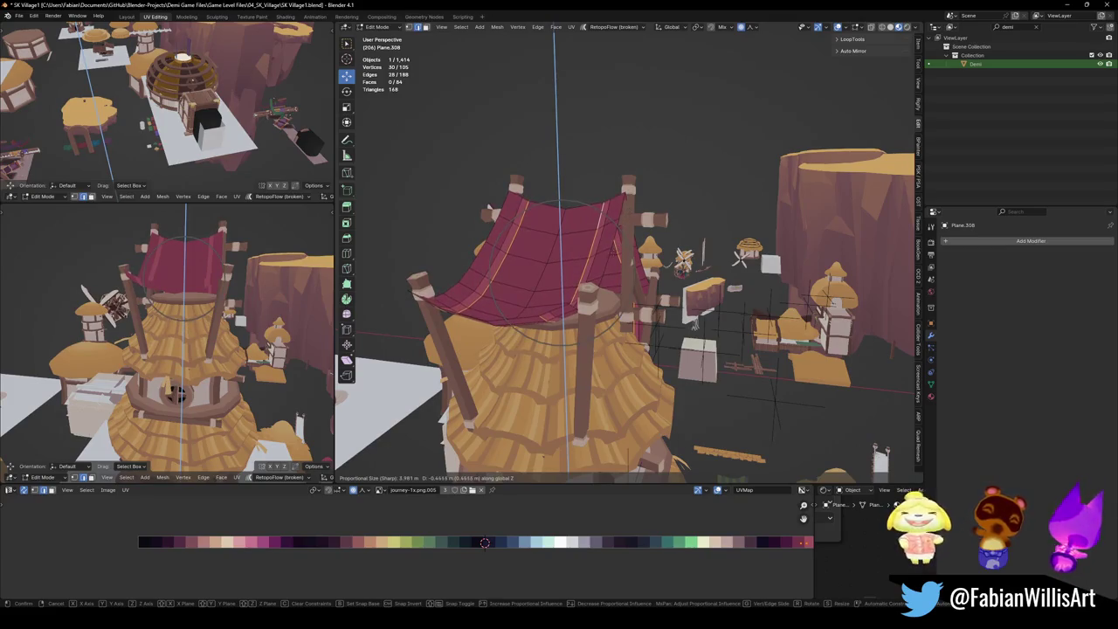
{"action": "key", "text": "Return"}
{"action": "key", "text": "alt+a"}
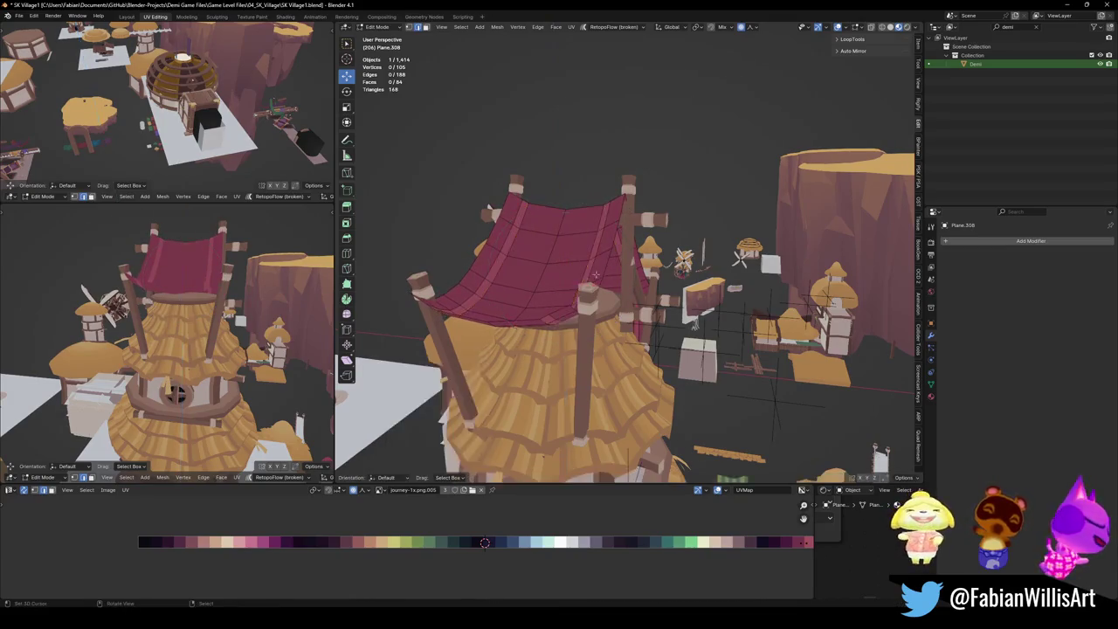
Raise the entire cloth mesh slightly along Z.
{"action": "middle_click_drag", "start_coordinate": [559, 289], "coordinate": [613, 274]}
{"action": "key", "text": "a"}
{"action": "key", "text": "g"}
{"action": "key", "text": "z"}
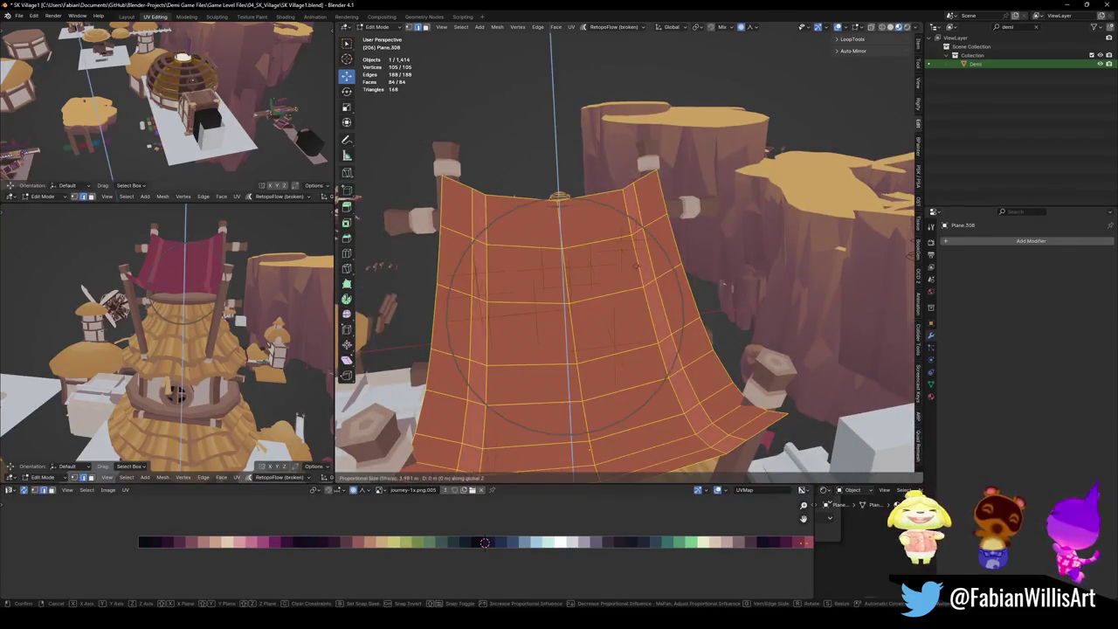
{"action": "left_click", "coordinate": [510, 242]}
{"action": "key", "text": "alt+a"}
Lower a vertex on the cloth's bottom edge with proportional falloff.
{"action": "middle_click_drag", "start_coordinate": [511, 242], "coordinate": [713, 249]}
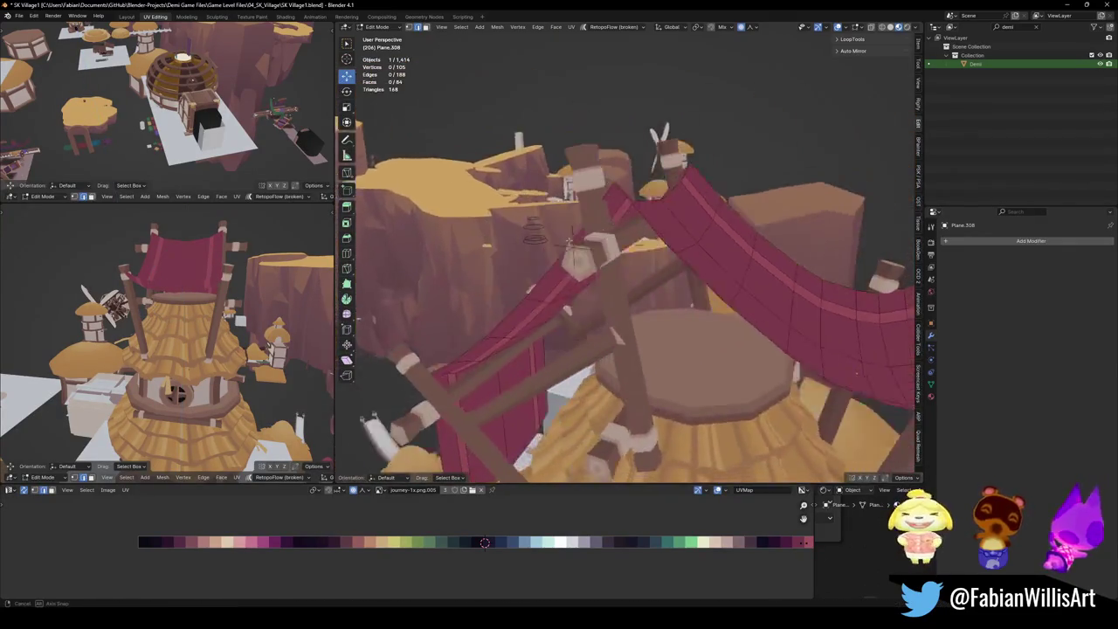
{"action": "mouse_move", "coordinate": [536, 273]}
{"action": "middle_mouse_down"}
{"action": "mouse_move", "coordinate": [632, 357]}
{"action": "mouse_move", "coordinate": [631, 200]}
{"action": "middle_mouse_up"}
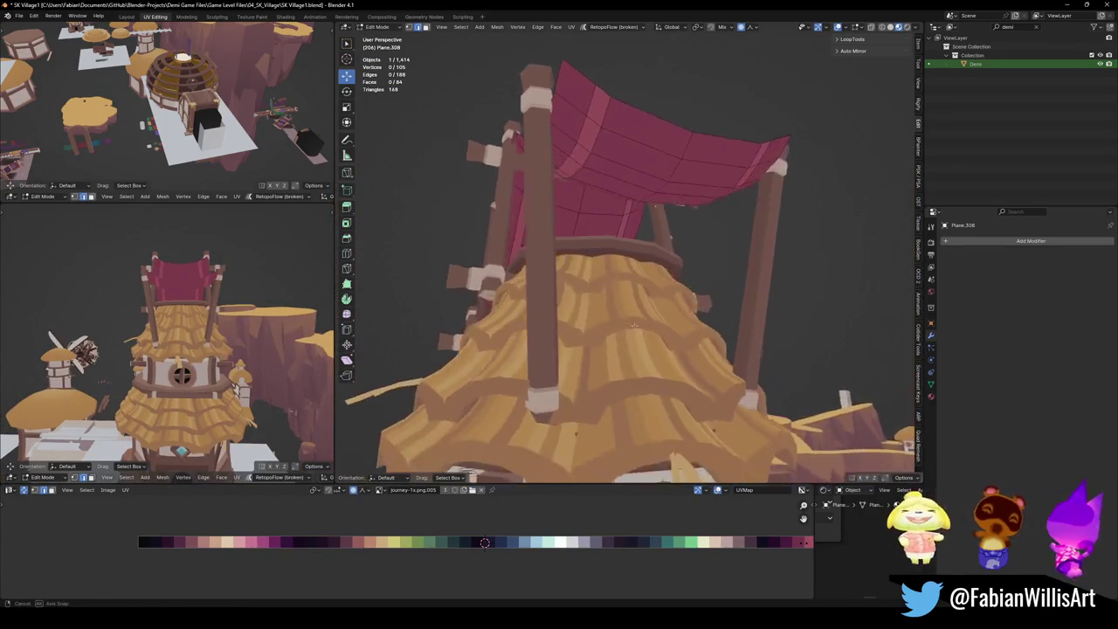
{"action": "mouse_move", "coordinate": [207, 316]}
{"action": "middle_mouse_down"}
{"action": "mouse_move", "coordinate": [305, 304]}
{"action": "mouse_move", "coordinate": [289, 306]}
{"action": "middle_mouse_up"}
{"action": "mouse_move", "coordinate": [541, 297]}
{"action": "middle_mouse_down"}
{"action": "mouse_move", "coordinate": [617, 307]}
{"action": "mouse_move", "coordinate": [664, 331]}
{"action": "middle_mouse_up"}
{"action": "left_click", "coordinate": [677, 400]}
{"action": "key", "text": "g"}
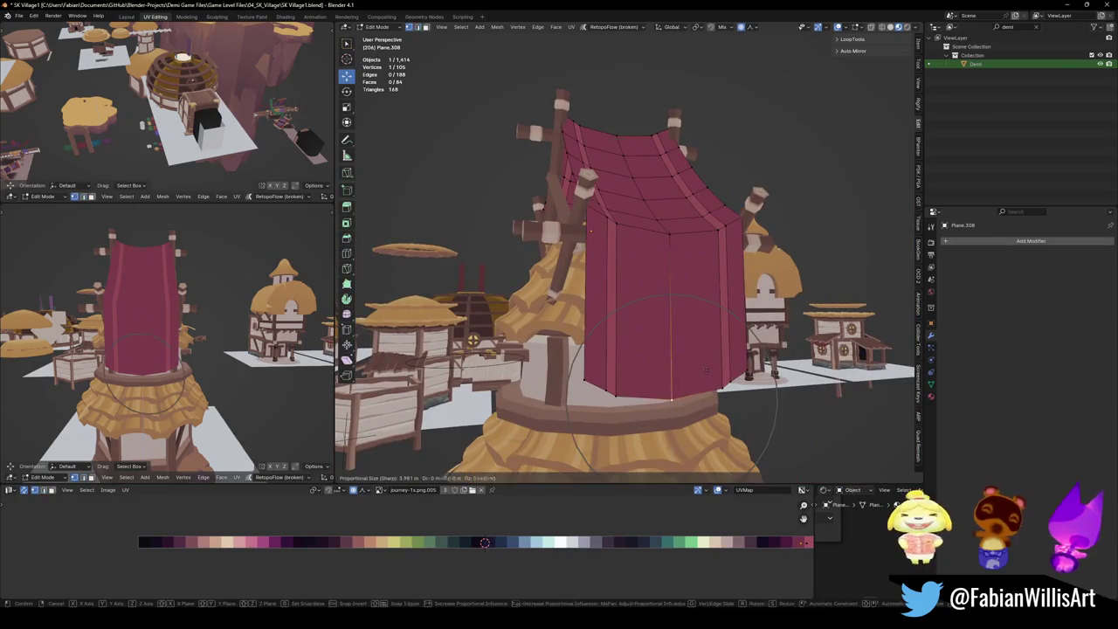
{"action": "key", "text": "z"}
{"action": "left_click", "coordinate": [702, 399]}
Pull the cloth's bottom tip further down over the tower and save the file.
{"action": "mouse_move", "coordinate": [702, 398]}
{"action": "middle_mouse_down"}
{"action": "mouse_move", "coordinate": [609, 259]}
{"action": "mouse_move", "coordinate": [672, 361]}
{"action": "middle_mouse_up"}
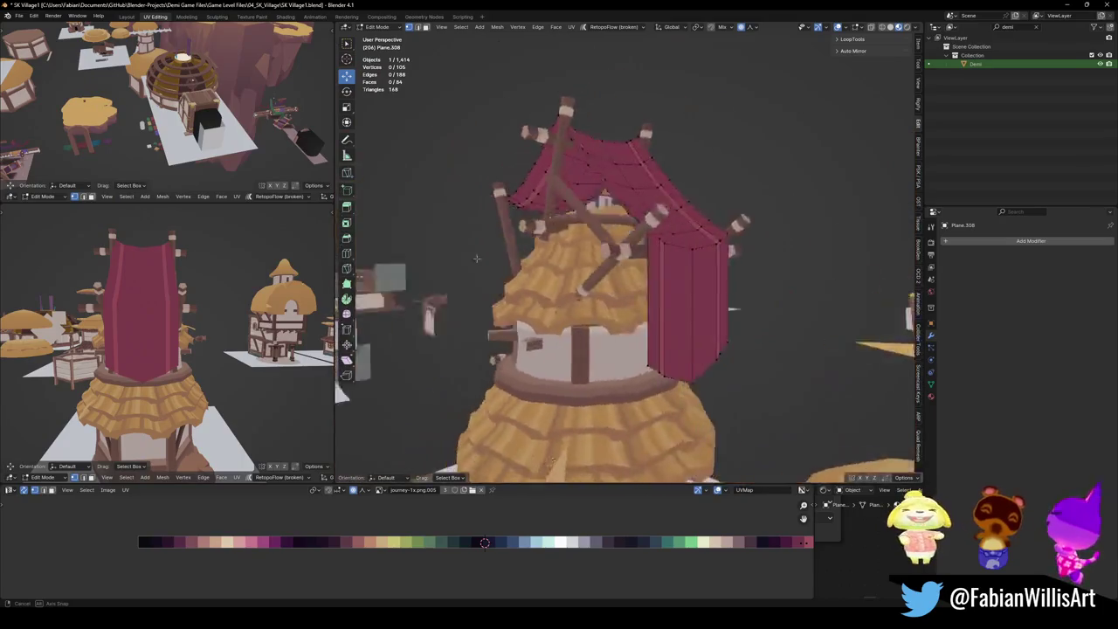
{"action": "key", "text": "g"}
{"action": "key", "text": "z"}
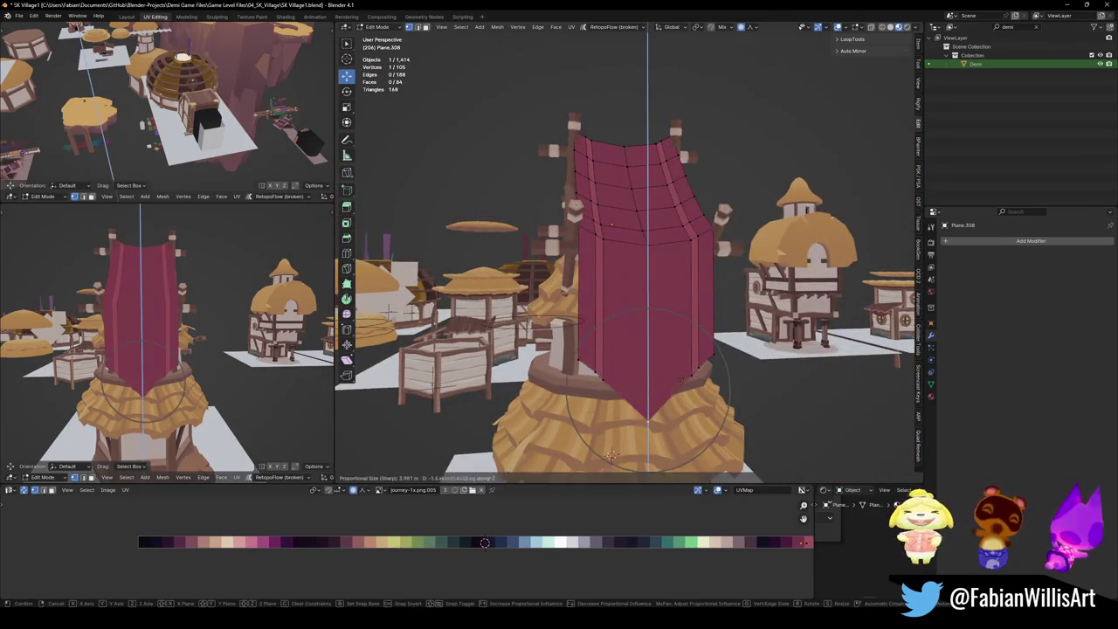
{"action": "key", "text": "Return"}
{"action": "mouse_move", "coordinate": [262, 336]}
{"action": "middle_mouse_down"}
{"action": "mouse_move", "coordinate": [215, 320]}
{"action": "mouse_move", "coordinate": [155, 346]}
{"action": "mouse_move", "coordinate": [240, 332]}
{"action": "middle_mouse_up"}
{"action": "scroll", "coordinate": [215, 320], "scroll_direction": "up", "scroll_amount": 5}
{"action": "key", "text": "ctrl+s"}
Raise the whole cloth by 0.106 m along Z and save the file.
{"action": "mouse_move", "coordinate": [603, 288]}
{"action": "middle_mouse_down"}
{"action": "mouse_move", "coordinate": [622, 312]}
{"action": "mouse_move", "coordinate": [620, 218]}
{"action": "mouse_move", "coordinate": [631, 245]}
{"action": "mouse_move", "coordinate": [587, 358]}
{"action": "middle_mouse_up"}
{"action": "key", "text": "a"}
{"action": "key", "text": "g"}
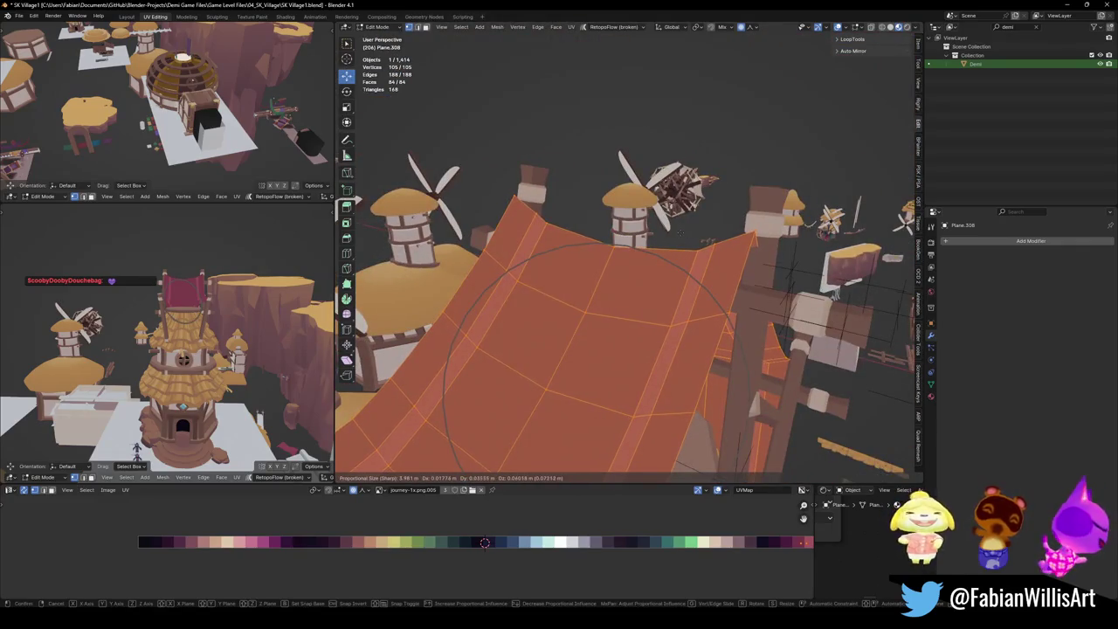
{"action": "mouse_move", "coordinate": [681, 230]}
{"action": "middle_mouse_down"}
{"action": "mouse_move", "coordinate": [690, 266]}
{"action": "mouse_move", "coordinate": [622, 333]}
{"action": "mouse_move", "coordinate": [625, 295]}
{"action": "mouse_move", "coordinate": [577, 389]}
{"action": "middle_mouse_up"}
{"action": "key", "text": "z"}
{"action": "left_click", "coordinate": [689, 269]}
{"action": "key", "text": "alt+a"}
{"action": "key", "text": "ctrl+s"}
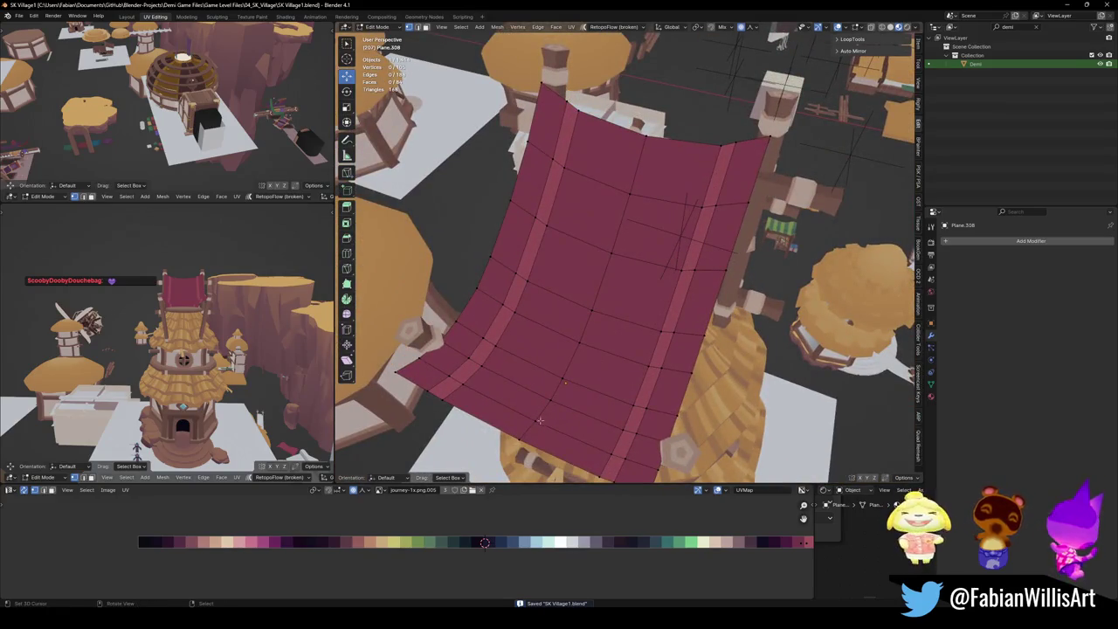
Select a path of vertices down the cloth's centre and try a diamond vertex bevel, then cancel it.
{"action": "right_click", "coordinate": [534, 425], "text": "shift"}
{"action": "left_click", "coordinate": [568, 381], "text": "ctrl"}
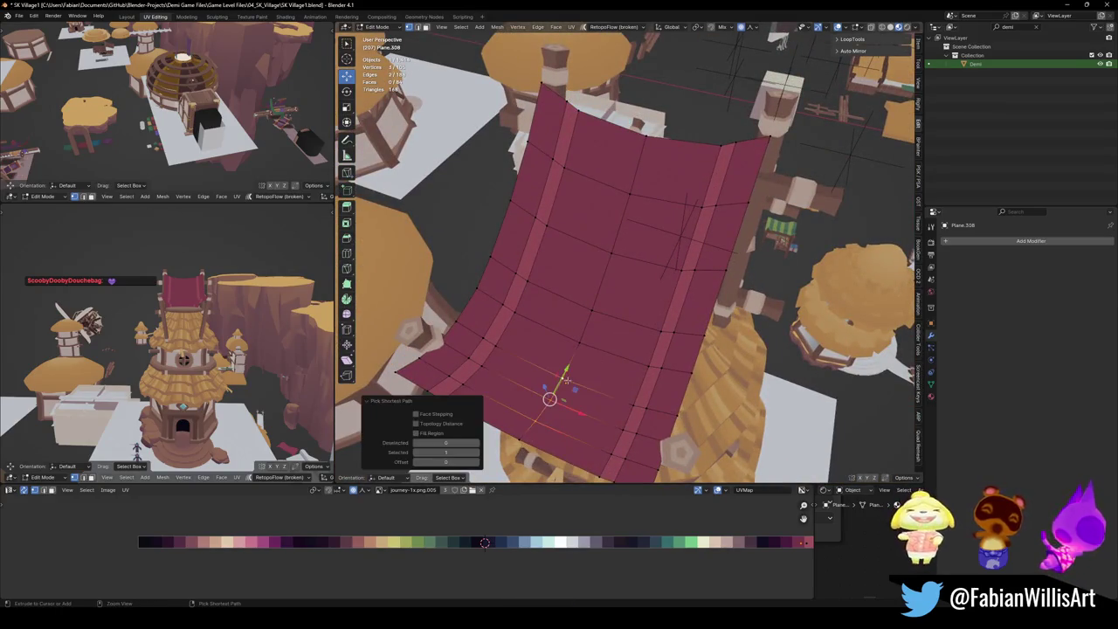
{"action": "left_click", "coordinate": [595, 409]}
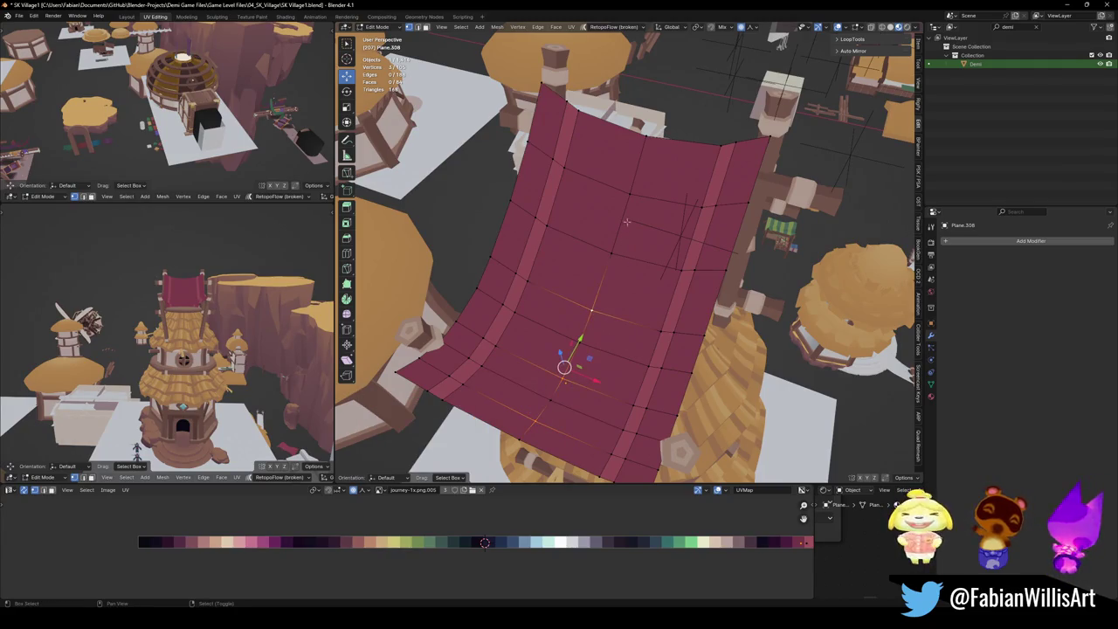
{"action": "key", "text": "ctrl+shift+b"}
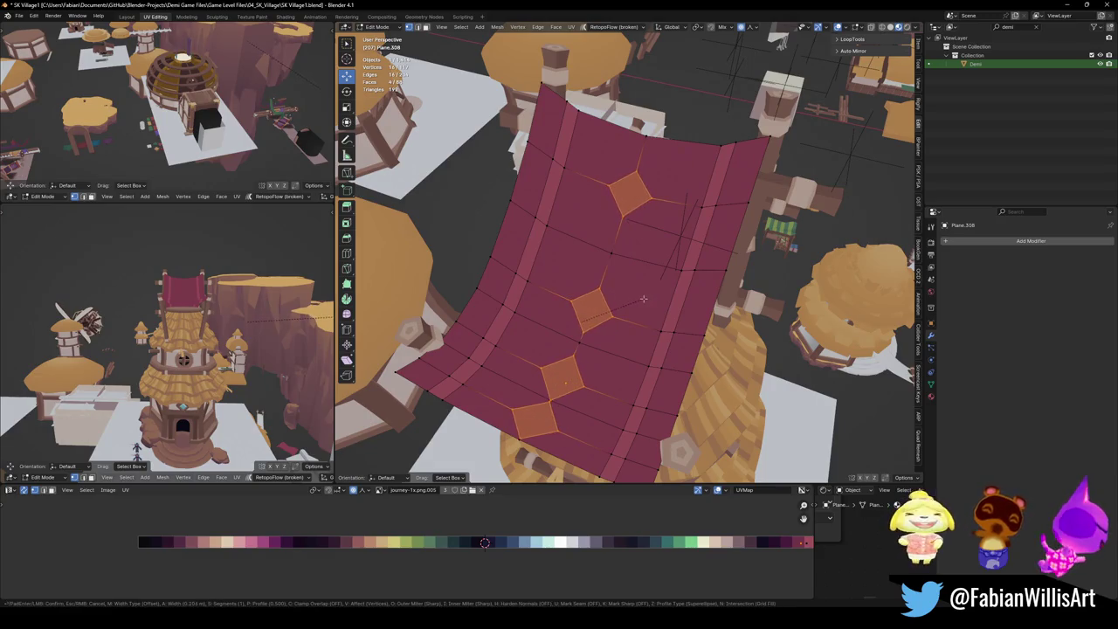
{"action": "key", "text": "Escape"}
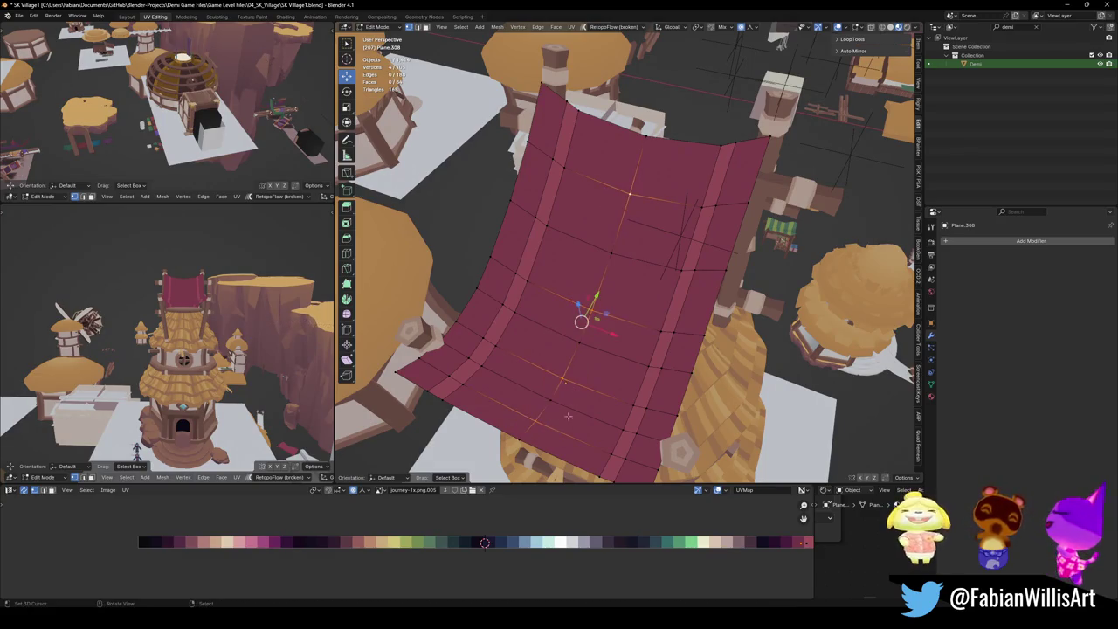
{"action": "key", "text": "alt+a"}
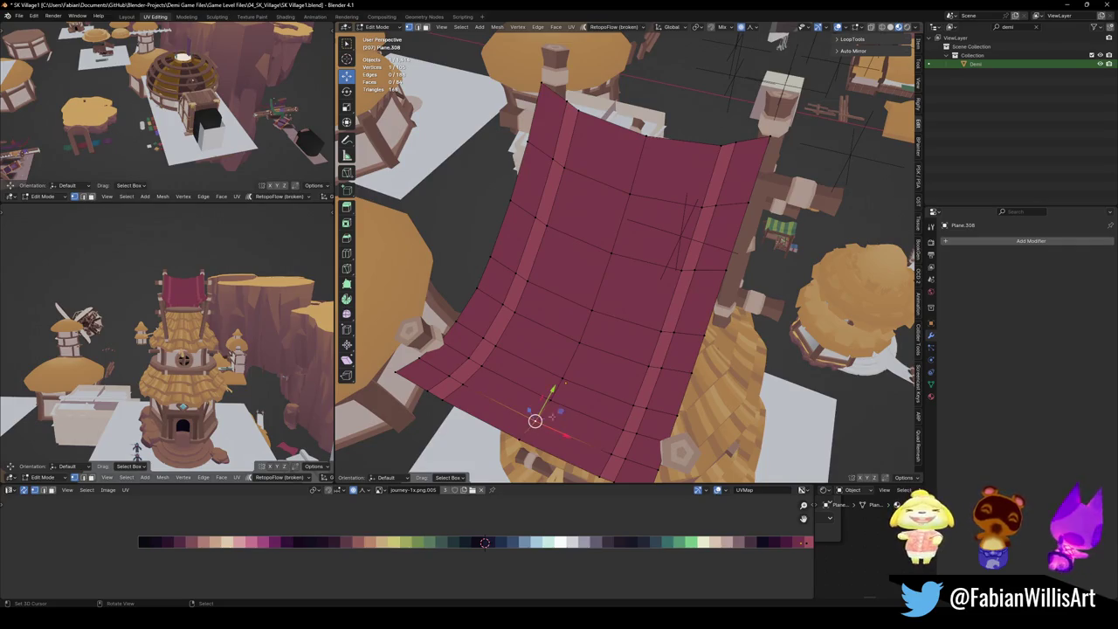
Select a horizontal edge loop across the cloth and edge-slide it, then undo the slide.
{"action": "left_click", "coordinate": [582, 393], "text": "alt"}
{"action": "key", "text": "g"}
{"action": "key", "text": "g"}
{"action": "left_click", "coordinate": [592, 416]}
{"action": "key", "text": "alt+a"}
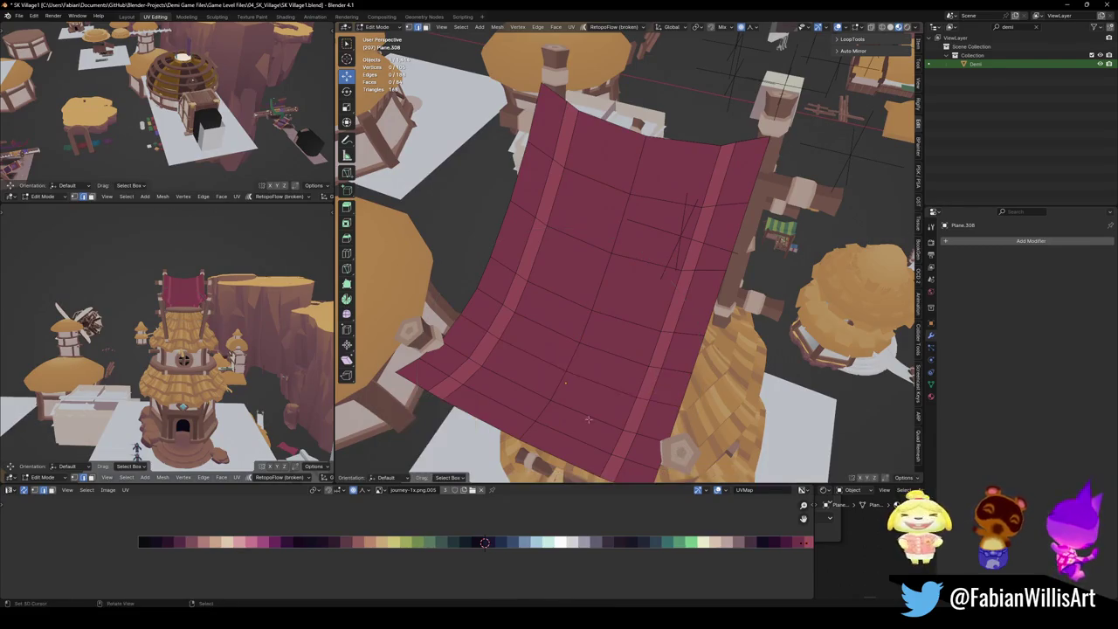
{"action": "key", "text": "ctrl+z"}
{"action": "key", "text": "ctrl+z"}
Edge-slide the horizontal loop lower down the sail and confirm its new position.
{"action": "key", "text": "g"}
{"action": "key", "text": "g"}
{"action": "key", "text": "Escape"}
{"action": "key", "text": "g"}
{"action": "key", "text": "g"}
{"action": "key", "text": "Return"}
{"action": "key", "text": "g"}
{"action": "key", "text": "g"}
{"action": "key", "text": "Escape"}
{"action": "key", "text": "g"}
{"action": "key", "text": "g"}
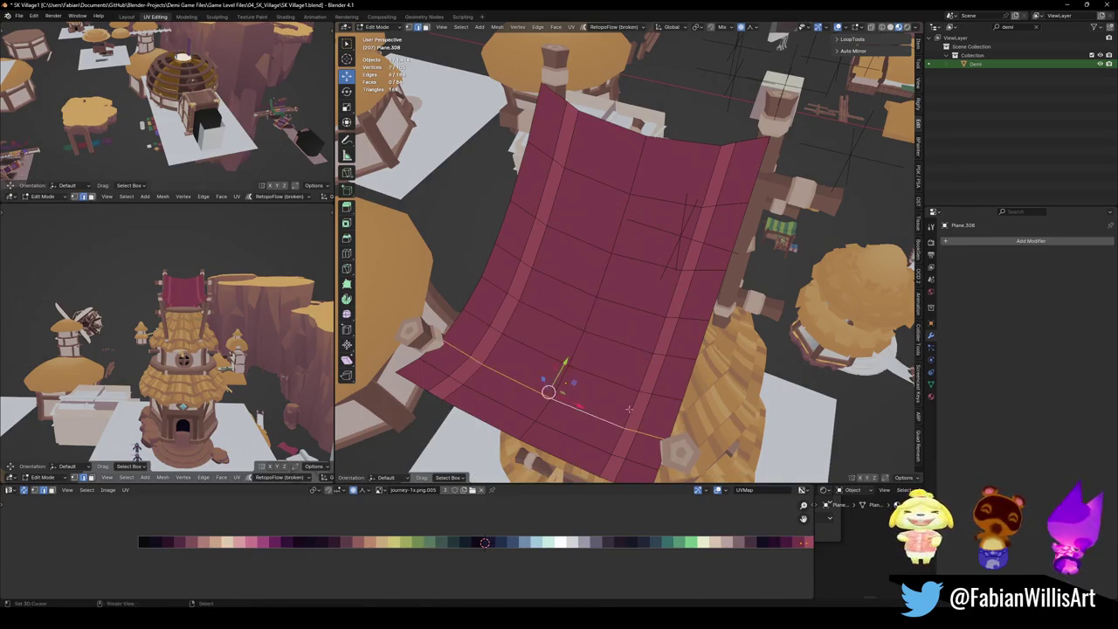
{"action": "key", "text": "g"}
{"action": "key", "text": "g"}
{"action": "left_click", "coordinate": [638, 396]}
{"action": "left_click", "coordinate": [534, 420]}
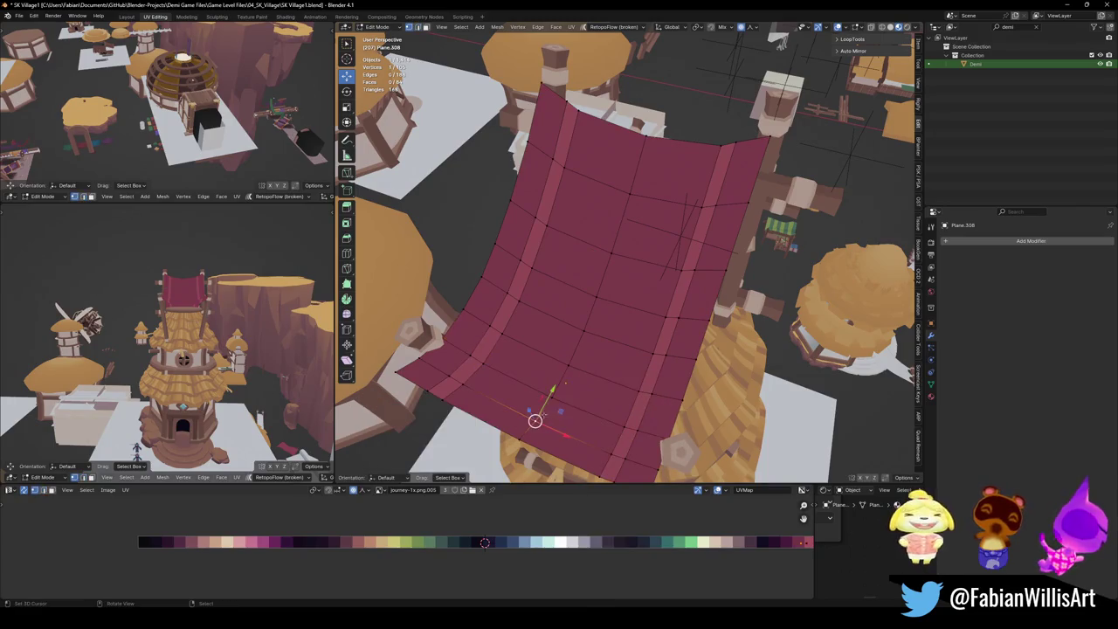
Vertex-bevel the sail's centre-line vertices into diamonds and move their UVs onto a lighter colour.
{"action": "left_click", "coordinate": [572, 369], "text": "ctrl"}
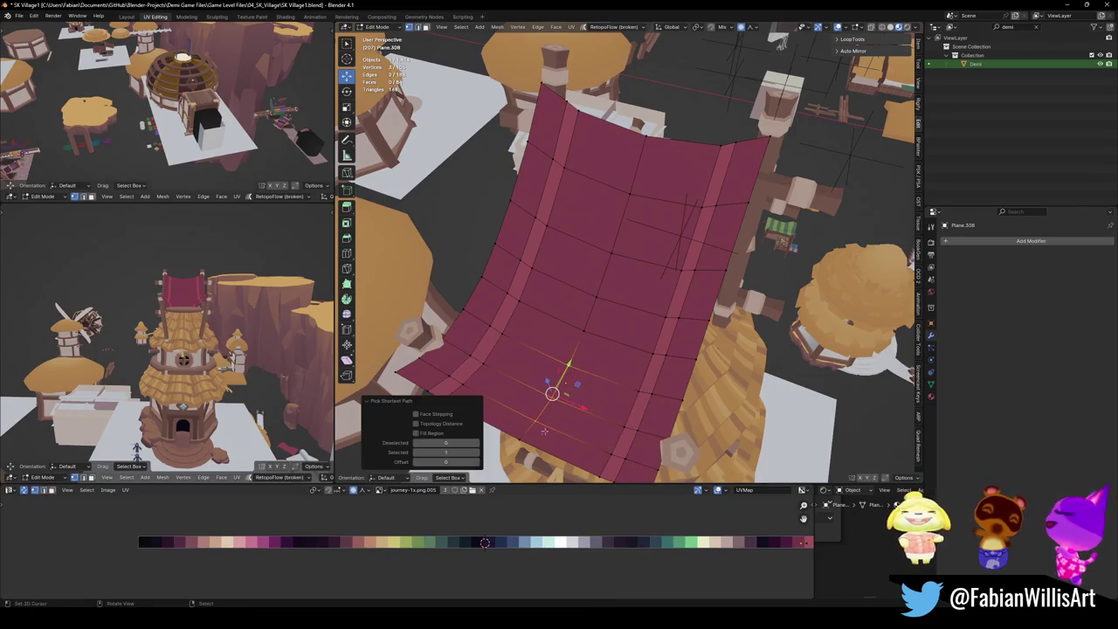
{"action": "left_click", "coordinate": [546, 418]}
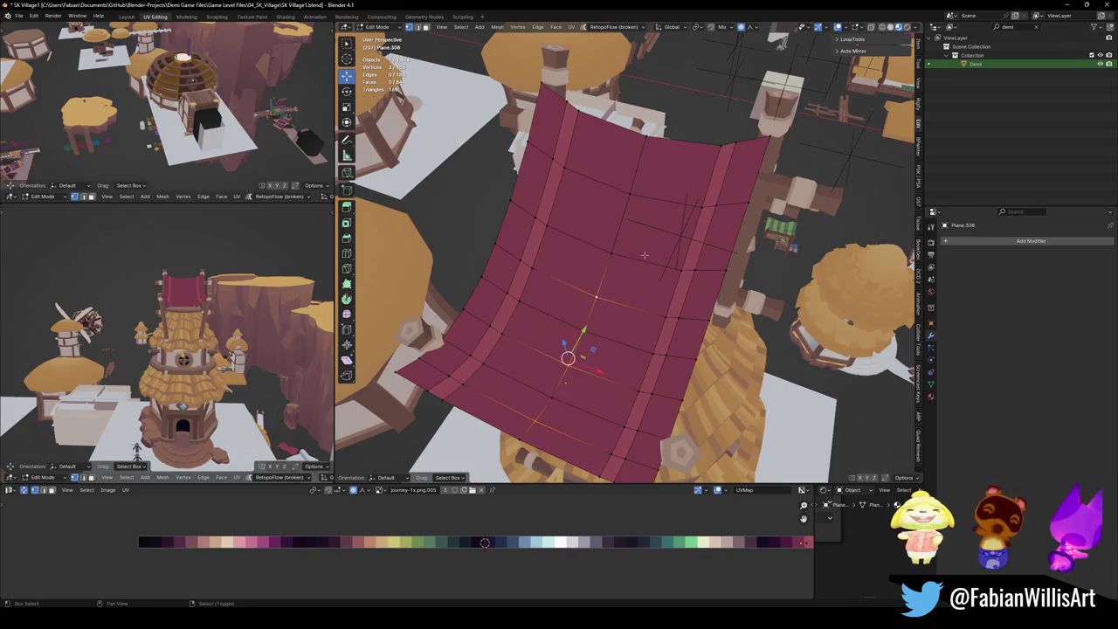
{"action": "key", "text": "ctrl+shift+b"}
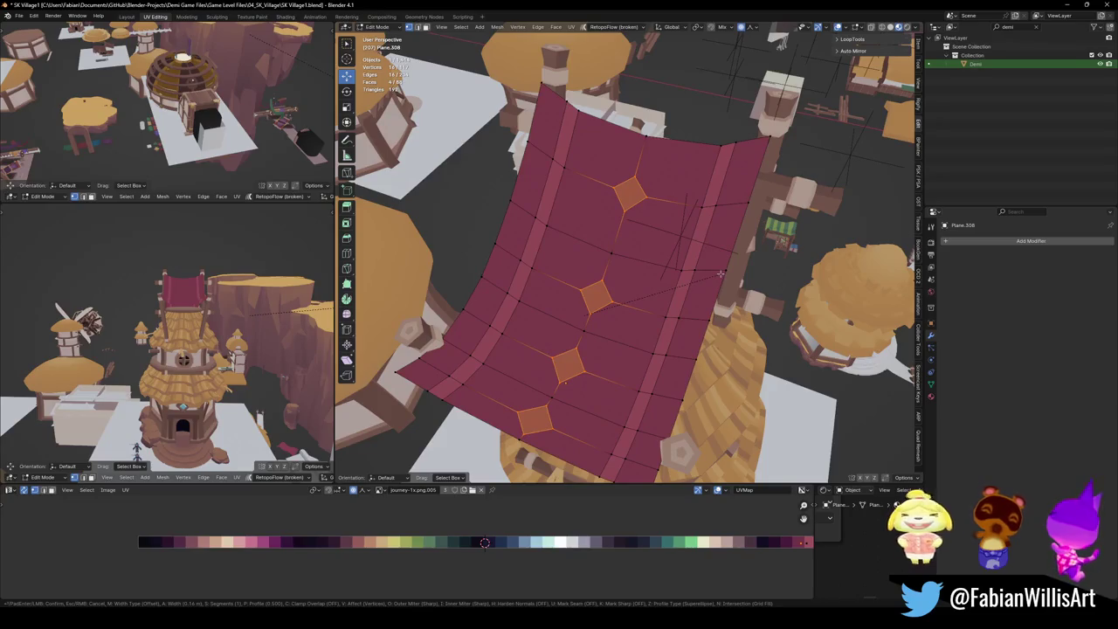
{"action": "key", "text": "Escape"}
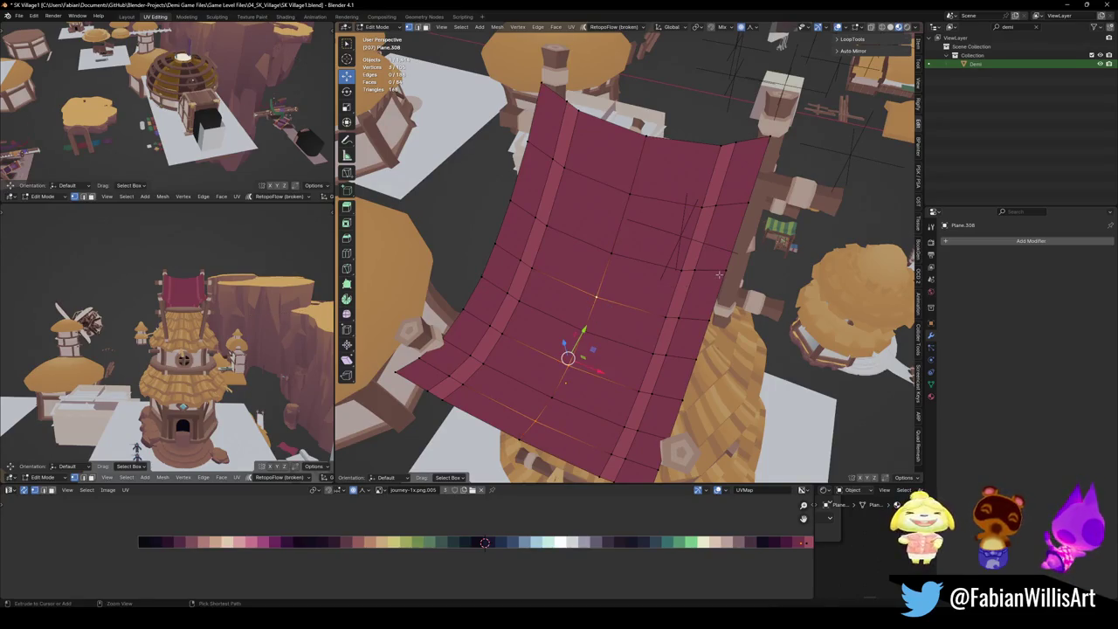
{"action": "key", "text": "ctrl+shift+b"}
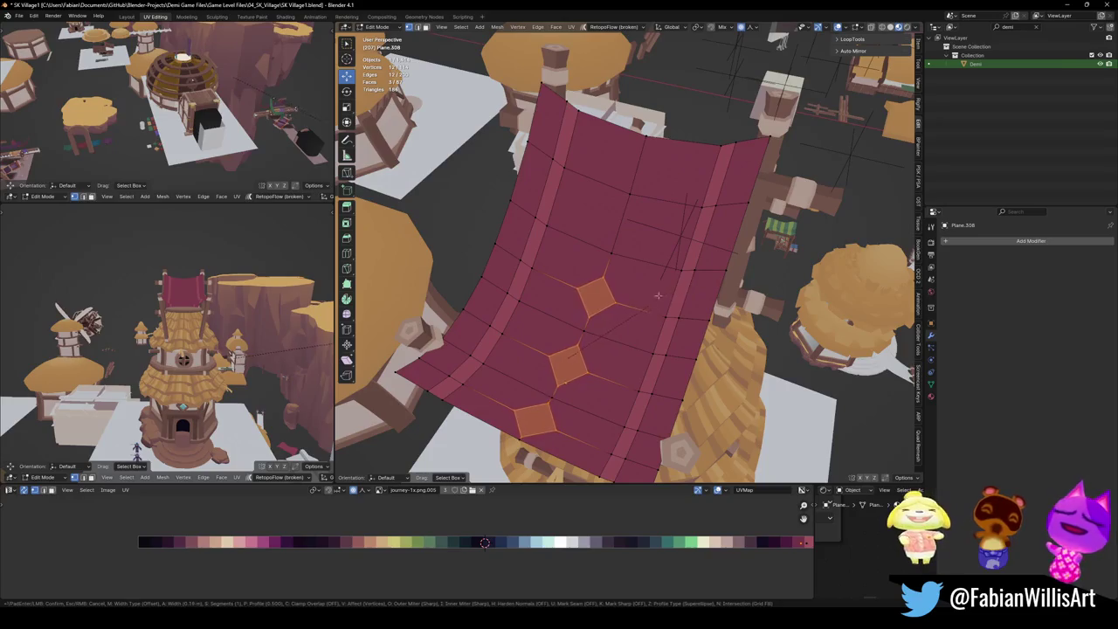
{"action": "left_click", "coordinate": [627, 317]}
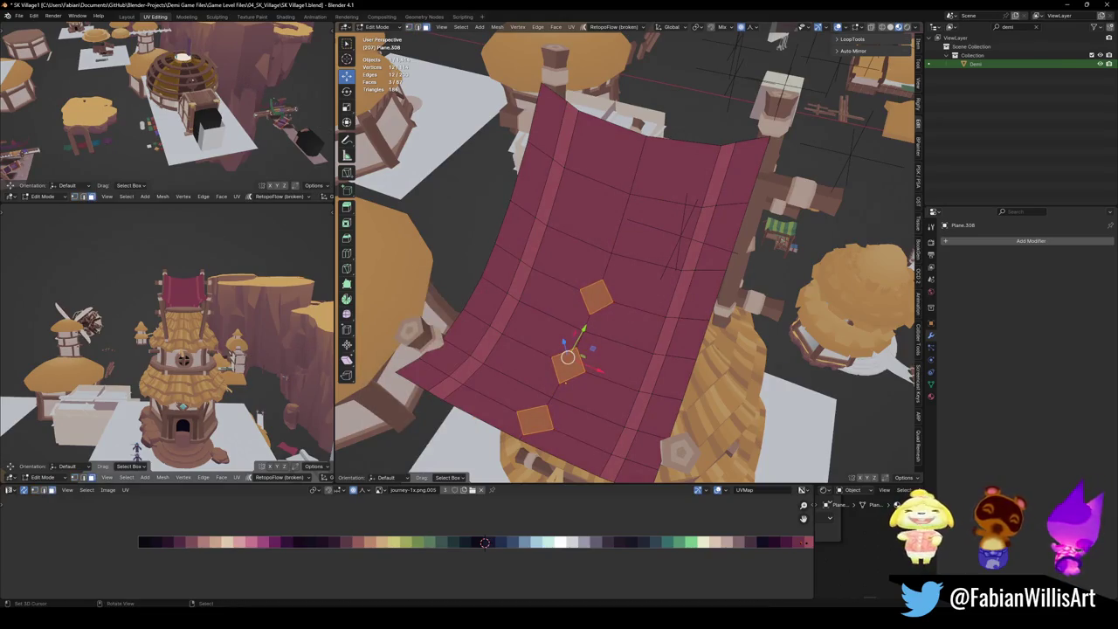
{"action": "key", "text": "g"}
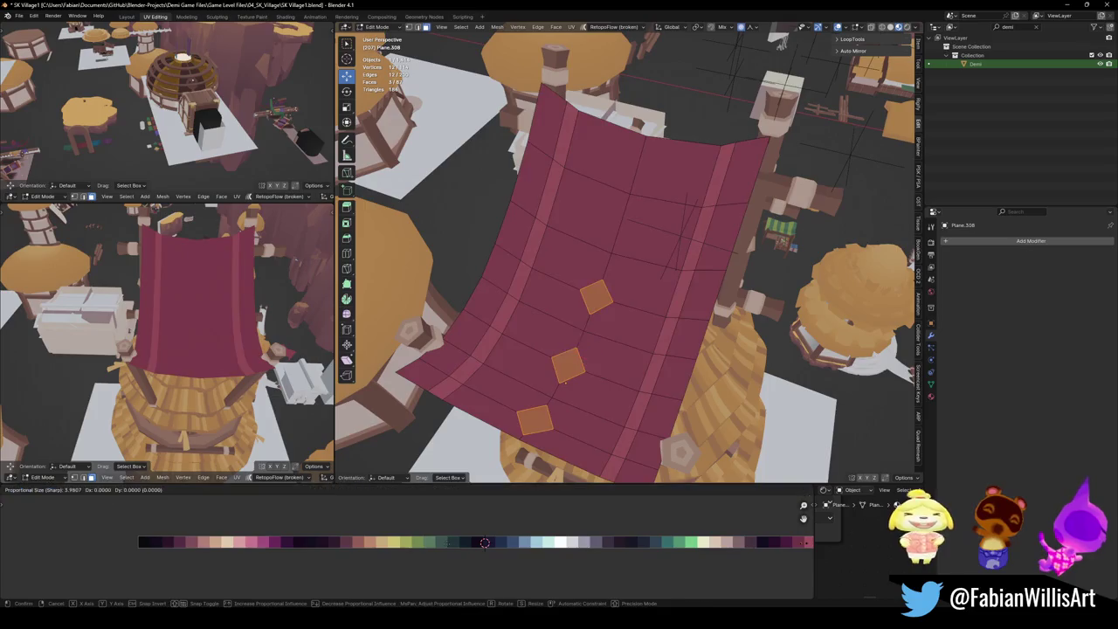
{"action": "key", "text": "Escape"}
{"action": "key", "text": "g"}
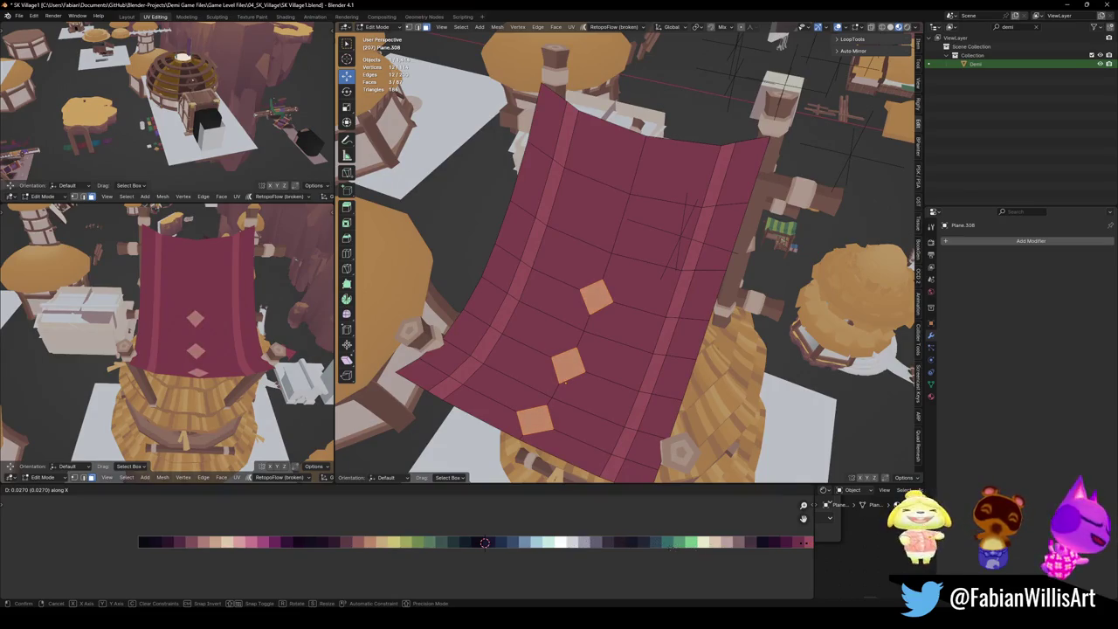
{"action": "key", "text": "Return"}
Add a new edge loop across the cloth and slide it down the sail.
{"action": "key", "text": "ctrl+r"}
{"action": "left_click", "coordinate": [635, 255]}
{"action": "right_click", "coordinate": [635, 254]}
{"action": "key", "text": "g"}
{"action": "key", "text": "g"}
{"action": "left_click", "coordinate": [675, 249]}
Bevel the top-centre vertex into a diamond and give it the light patch colour.
{"action": "key", "text": "1"}
{"action": "left_click", "coordinate": [622, 213]}
{"action": "key", "text": "ctrl+shift+b"}
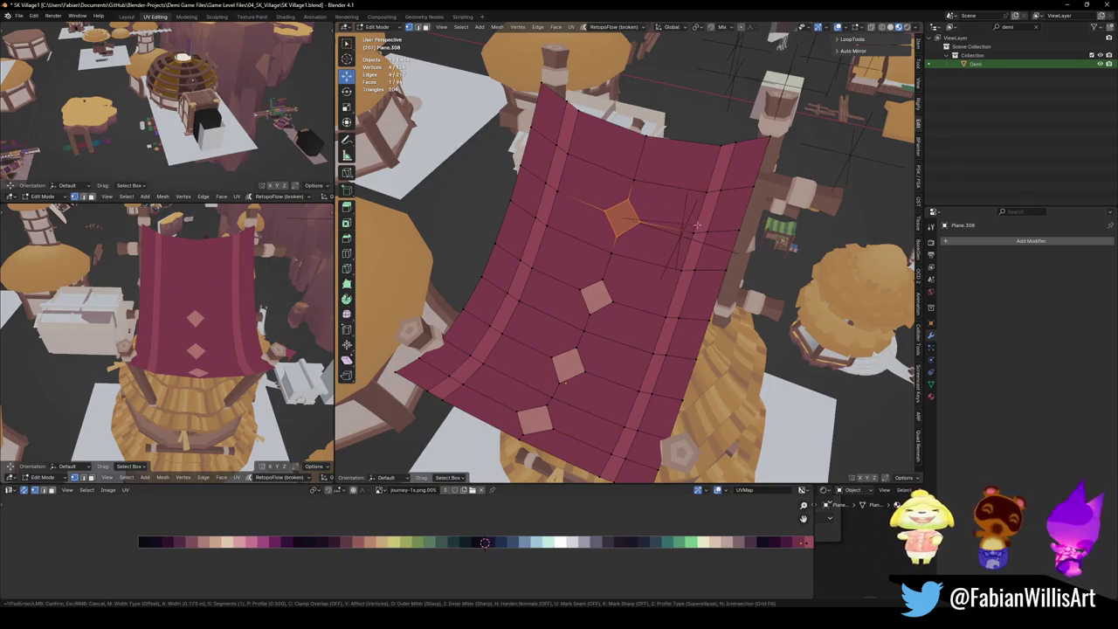
{"action": "left_click", "coordinate": [696, 225]}
{"action": "key", "text": "g"}
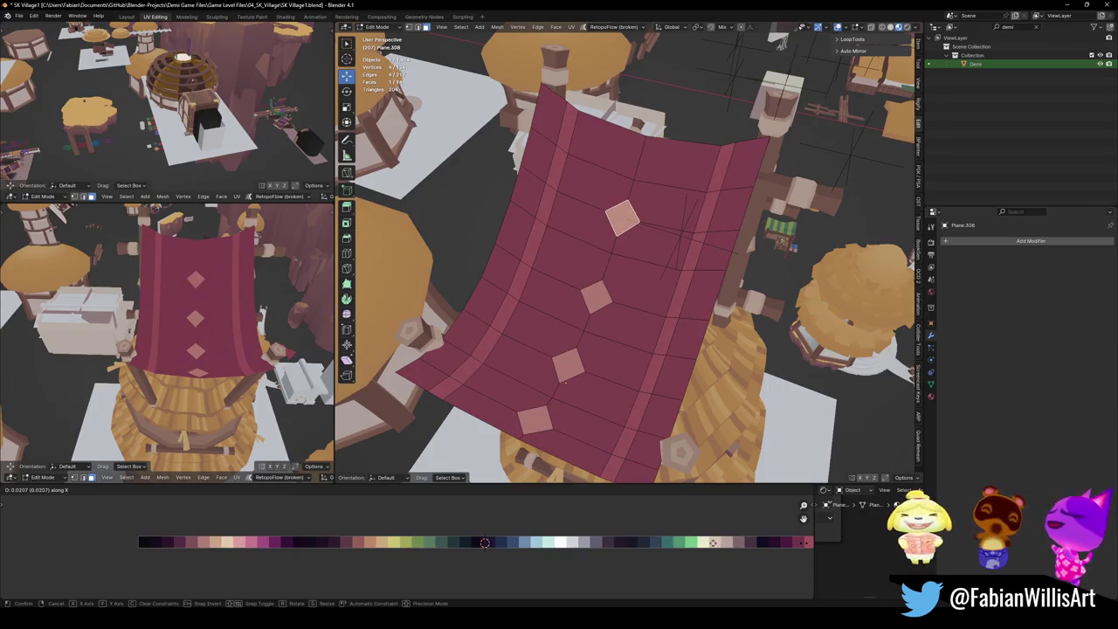
{"action": "left_click", "coordinate": [743, 527]}
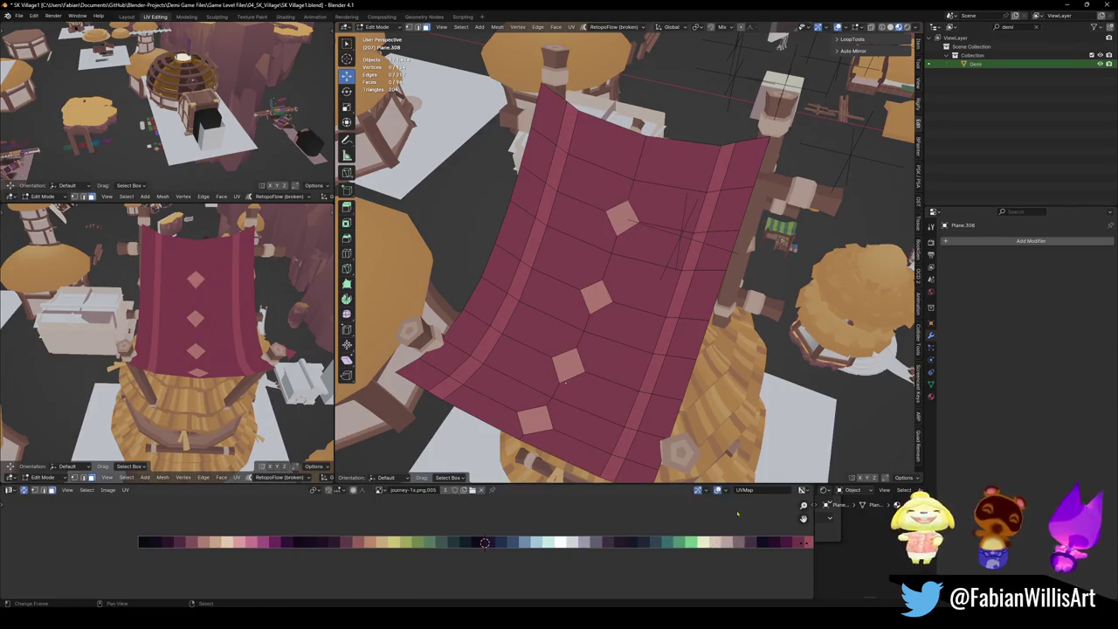
{"action": "mouse_move", "coordinate": [166, 349]}
{"action": "middle_mouse_down"}
{"action": "mouse_move", "coordinate": [181, 455]}
{"action": "mouse_move", "coordinate": [217, 346]}
{"action": "mouse_move", "coordinate": [225, 428]}
{"action": "mouse_move", "coordinate": [188, 410]}
{"action": "middle_mouse_up"}
Save, then bevel the vertex at the sail's top edge into a single-segment face.
{"action": "scroll", "coordinate": [181, 455], "scroll_direction": "down", "scroll_amount": 4}
{"action": "key", "text": "ctrl+s"}
{"action": "mouse_move", "coordinate": [612, 288]}
{"action": "middle_mouse_down"}
{"action": "mouse_move", "coordinate": [583, 343]}
{"action": "mouse_move", "coordinate": [610, 312]}
{"action": "mouse_move", "coordinate": [579, 262]}
{"action": "middle_mouse_up"}
{"action": "left_click", "coordinate": [578, 245]}
{"action": "key", "text": "ctrl+shift+b"}
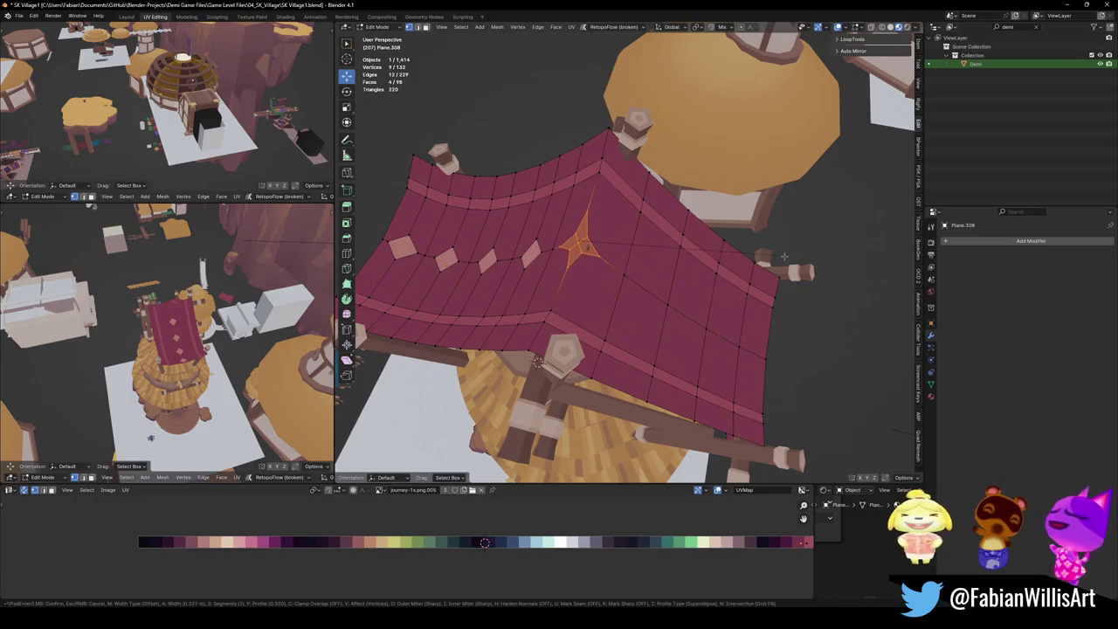
{"action": "scroll", "coordinate": [749, 262], "scroll_direction": "down", "scroll_amount": 1}
{"action": "left_click", "coordinate": [749, 262]}
Extrude the bevelled face upward and merge it at centre into a triangular peak.
{"action": "middle_click_drag", "start_coordinate": [750, 262], "coordinate": [596, 229]}
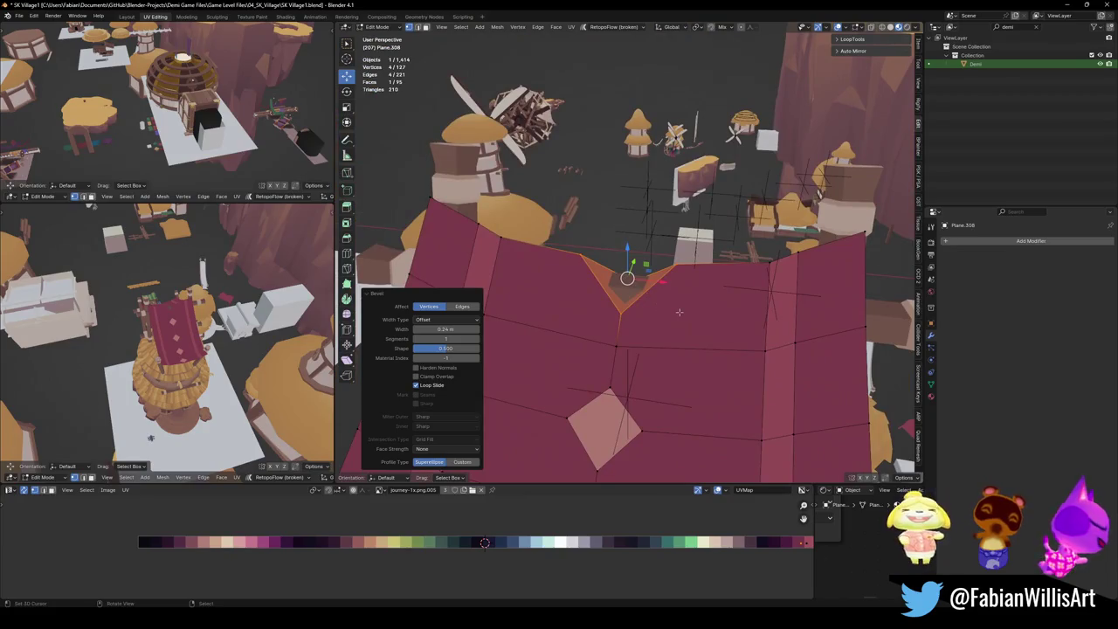
{"action": "key", "text": "e"}
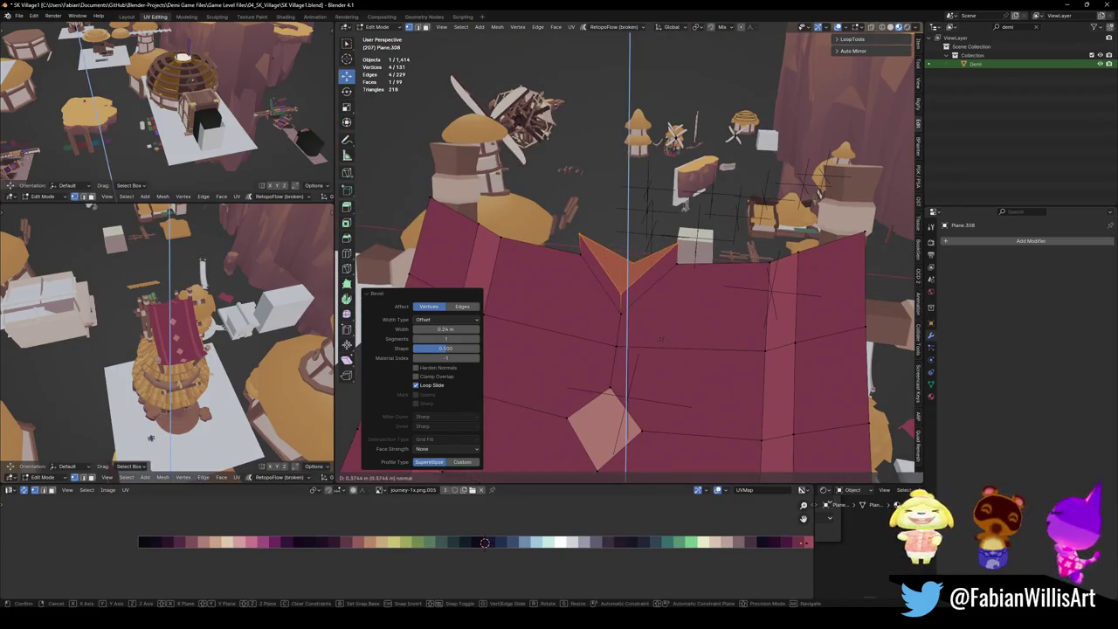
{"action": "left_click", "coordinate": [690, 339]}
{"action": "key", "text": "q"}
{"action": "left_click", "coordinate": [690, 338]}
Shift the triangular peak face's UVs along X onto the light pink swatch.
{"action": "mouse_move", "coordinate": [690, 339]}
{"action": "middle_mouse_down"}
{"action": "mouse_move", "coordinate": [632, 347]}
{"action": "mouse_move", "coordinate": [521, 246]}
{"action": "middle_mouse_up"}
{"action": "left_click", "coordinate": [603, 319]}
{"action": "left_click", "coordinate": [521, 246], "text": "shift"}
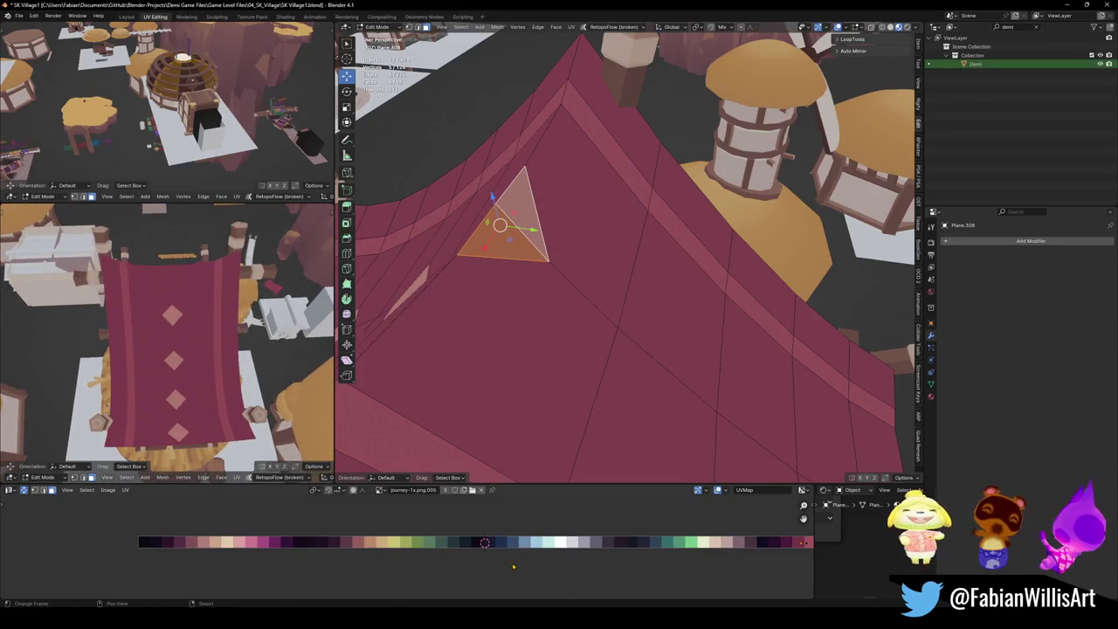
{"action": "key", "text": "g"}
{"action": "key", "text": "x"}
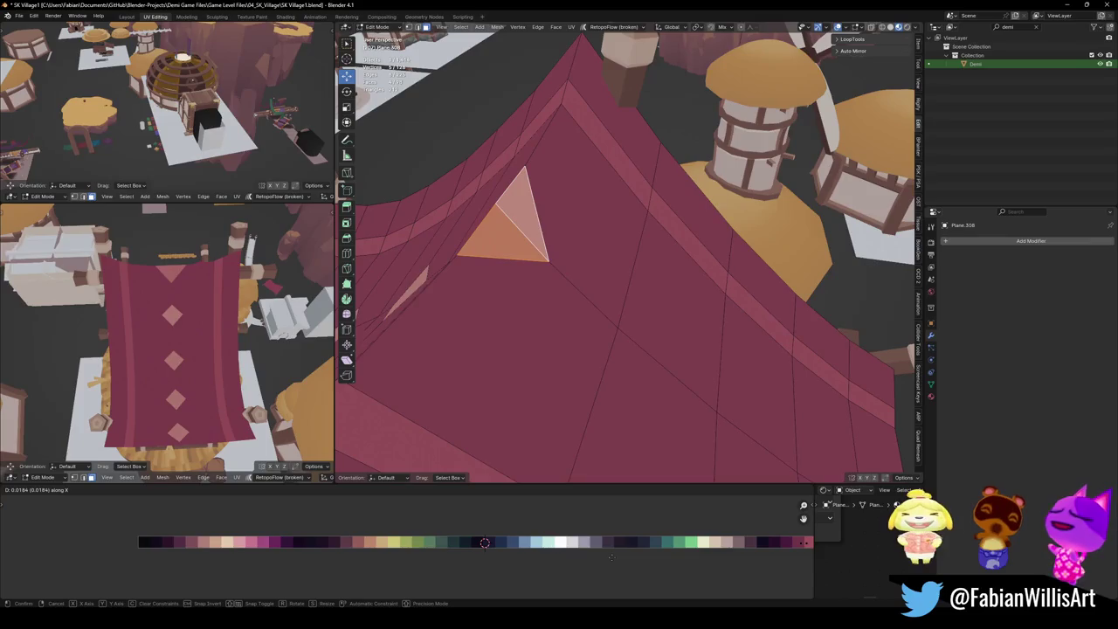
{"action": "left_click", "coordinate": [681, 559]}
Save the file with the pink triangle patch in place.
{"action": "scroll", "coordinate": [175, 349], "scroll_direction": "down", "scroll_amount": 3}
{"action": "mouse_move", "coordinate": [175, 350]}
{"action": "middle_mouse_down"}
{"action": "mouse_move", "coordinate": [199, 319]}
{"action": "mouse_move", "coordinate": [175, 336]}
{"action": "middle_mouse_up"}
{"action": "scroll", "coordinate": [175, 336], "scroll_direction": "up", "scroll_amount": 3}
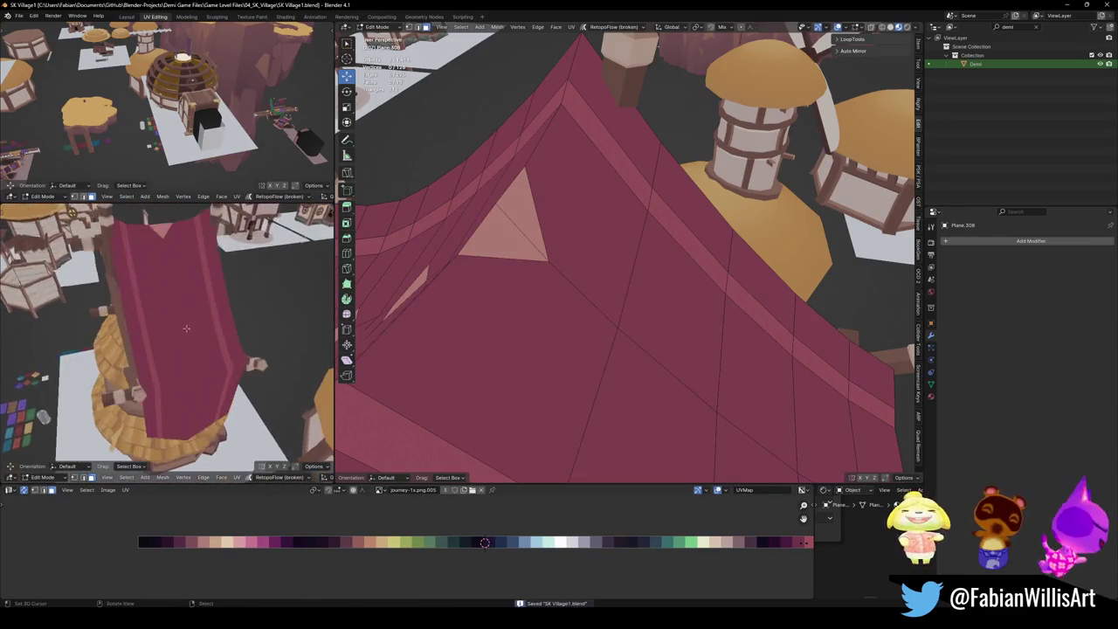
{"action": "key", "text": "ctrl+s"}
{"action": "mouse_move", "coordinate": [651, 352]}
{"action": "middle_mouse_down"}
{"action": "mouse_move", "coordinate": [629, 371]}
{"action": "mouse_move", "coordinate": [632, 338]}
{"action": "middle_mouse_up"}
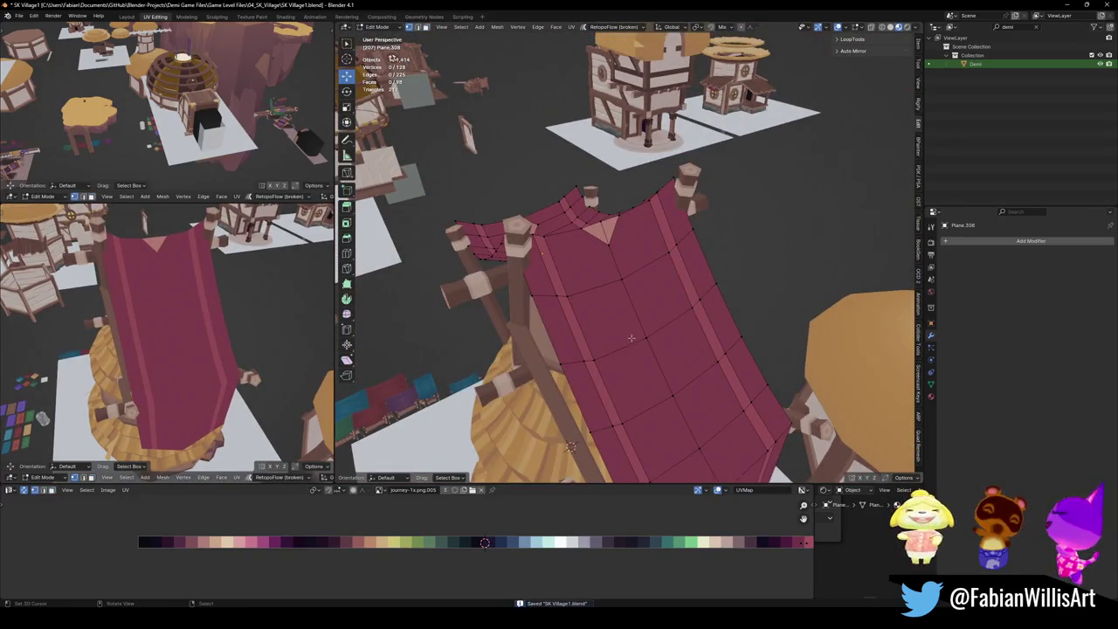
Select two centre vertices on the sail and vertex-bevel them into diamonds.
{"action": "left_click", "coordinate": [628, 289]}
{"action": "mouse_move", "coordinate": [628, 289]}
{"action": "middle_mouse_down"}
{"action": "mouse_move", "coordinate": [632, 262]}
{"action": "mouse_move", "coordinate": [636, 292]}
{"action": "mouse_move", "coordinate": [620, 326]}
{"action": "mouse_move", "coordinate": [656, 367]}
{"action": "mouse_move", "coordinate": [699, 372]}
{"action": "middle_mouse_up"}
{"action": "left_click", "coordinate": [670, 376], "text": "shift"}
{"action": "key", "text": "ctrl+shift+b"}
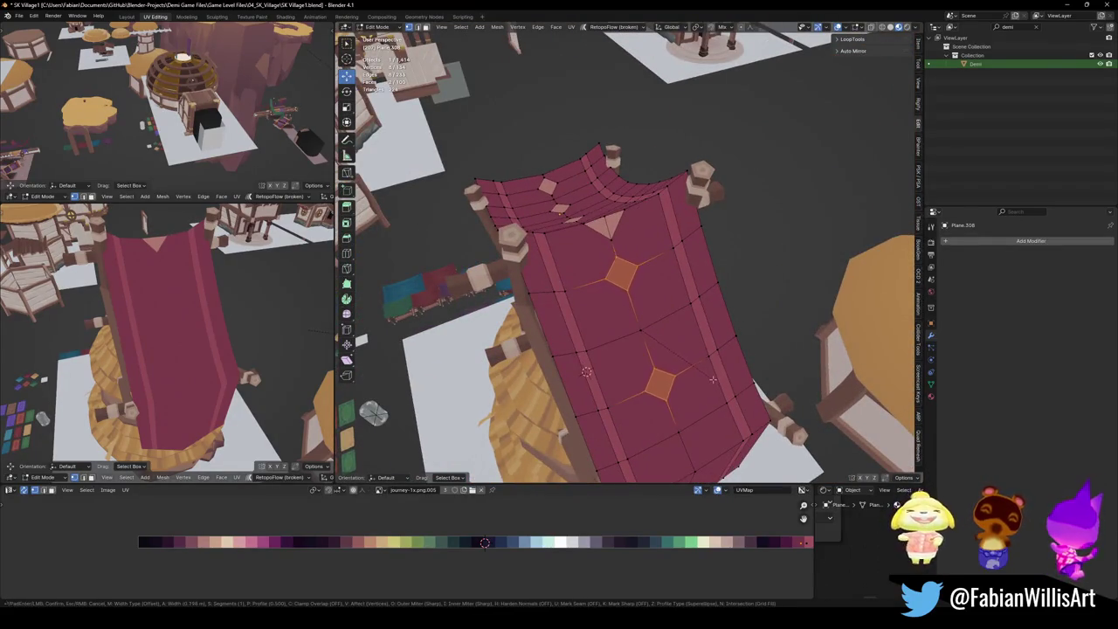
{"action": "key", "text": "Escape"}
{"action": "key", "text": "ctrl+shift+b"}
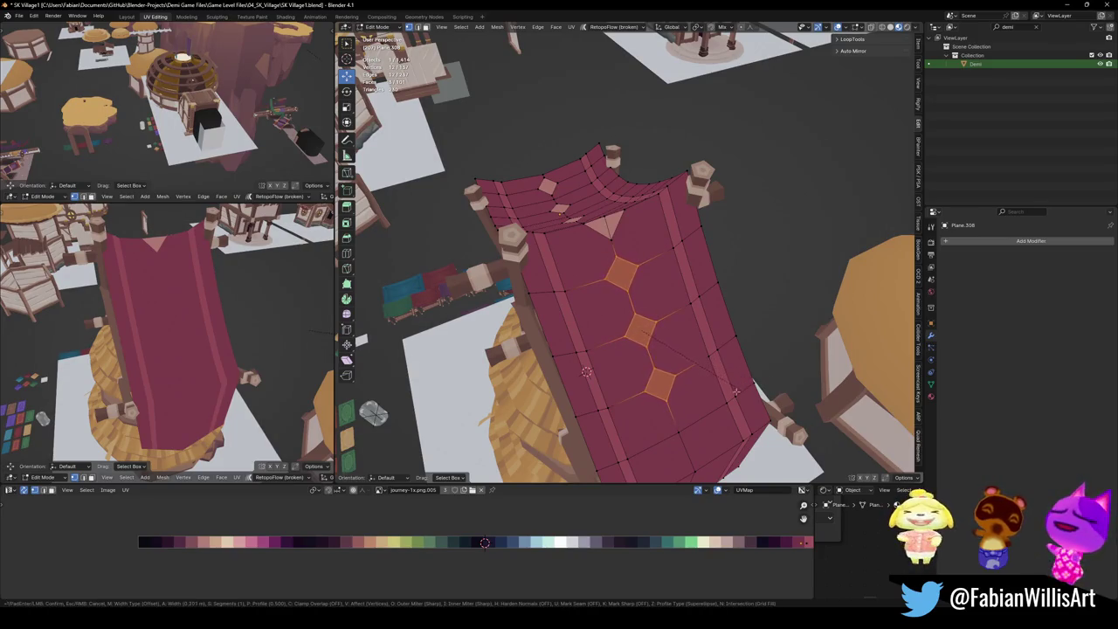
{"action": "left_click", "coordinate": [707, 395]}
Slide the new diamonds' UVs along X onto the lighter swatch, then save.
{"action": "middle_click_drag", "start_coordinate": [708, 395], "coordinate": [638, 350]}
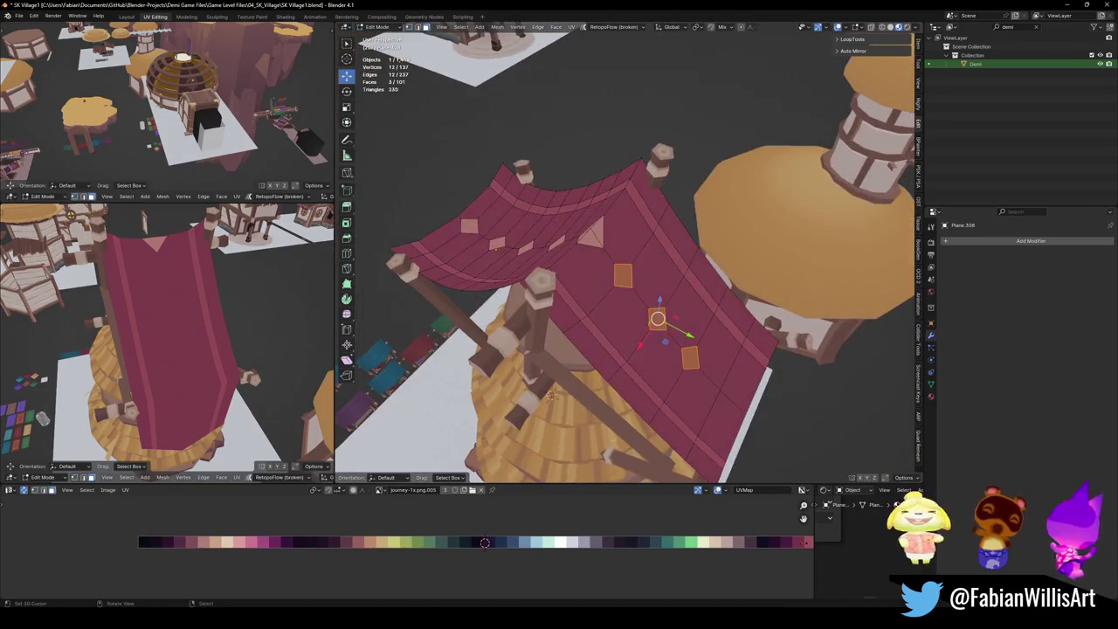
{"action": "key", "text": "g"}
{"action": "key", "text": "x"}
{"action": "left_click", "coordinate": [619, 516]}
{"action": "key", "text": "g"}
{"action": "key", "text": "x"}
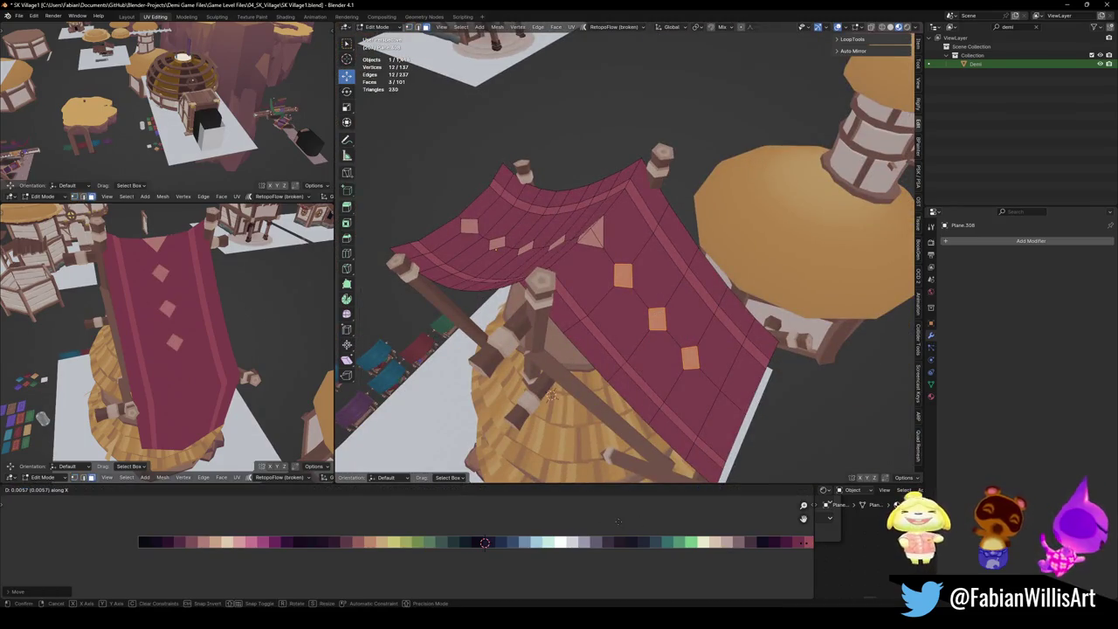
{"action": "left_click", "coordinate": [638, 521]}
{"action": "mouse_move", "coordinate": [612, 366]}
{"action": "middle_mouse_down"}
{"action": "mouse_move", "coordinate": [623, 352]}
{"action": "mouse_move", "coordinate": [629, 369]}
{"action": "middle_mouse_up"}
{"action": "key", "text": "alt+a"}
{"action": "key", "text": "ctrl+s"}
Add two centred edge loops across the tower banner.
{"action": "key", "text": "ctrl+r"}
{"action": "scroll", "coordinate": [629, 369], "scroll_direction": "up", "scroll_amount": 1}
{"action": "left_click", "coordinate": [630, 369]}
{"action": "right_click", "coordinate": [621, 322]}
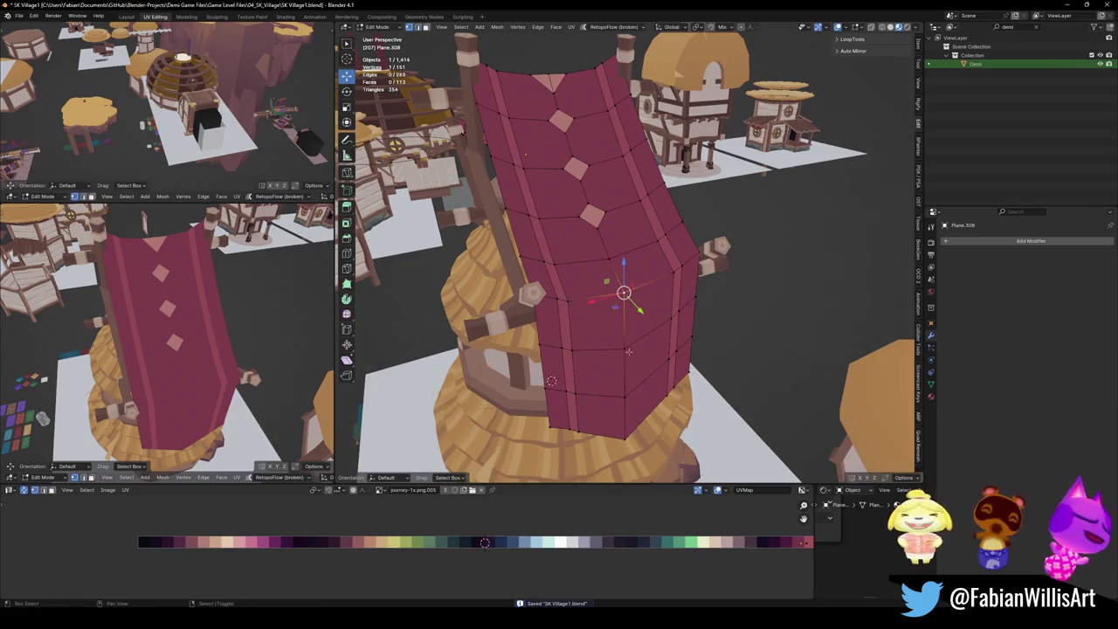
Bevel the banner's centre vertex into a diamond, redoing it after an undo.
{"action": "left_click", "coordinate": [634, 388], "text": "ctrl"}
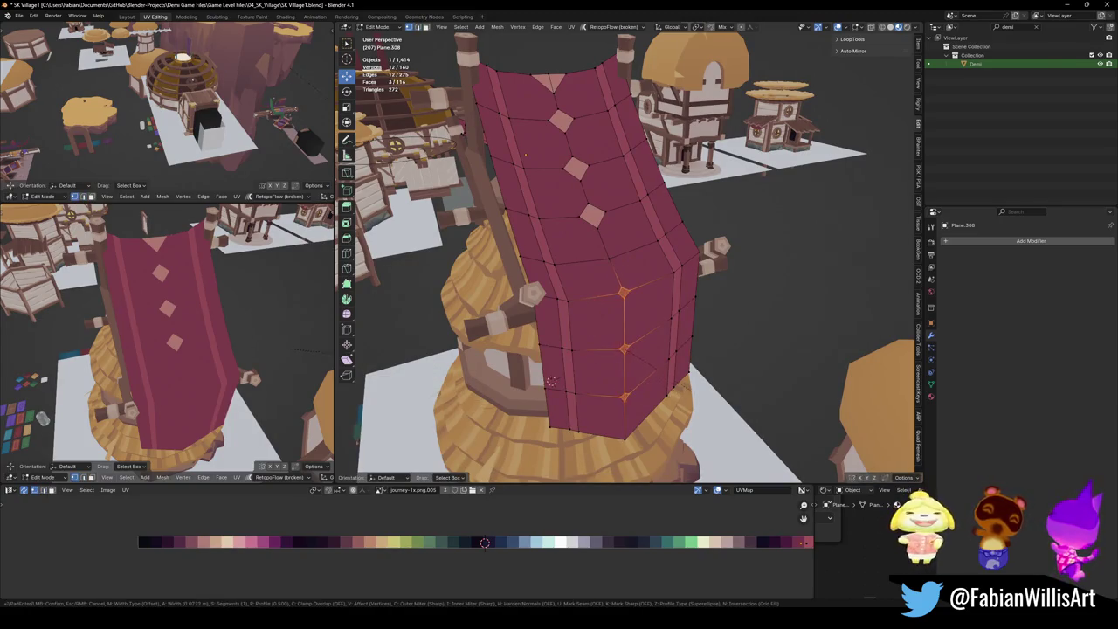
{"action": "key", "text": "ctrl+shift+b"}
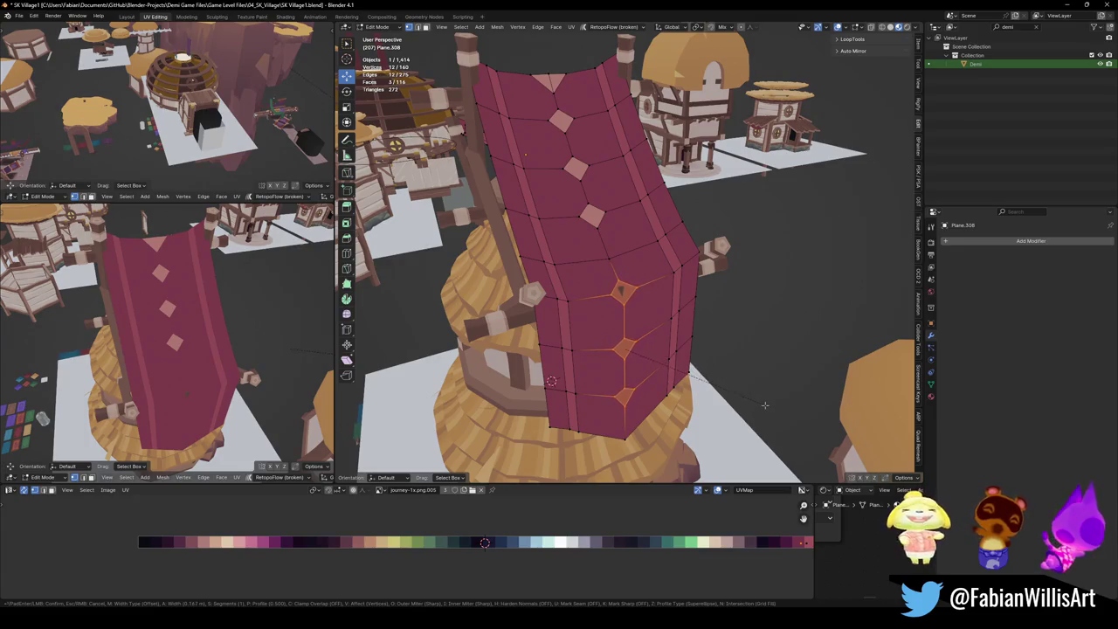
{"action": "left_click", "coordinate": [789, 404]}
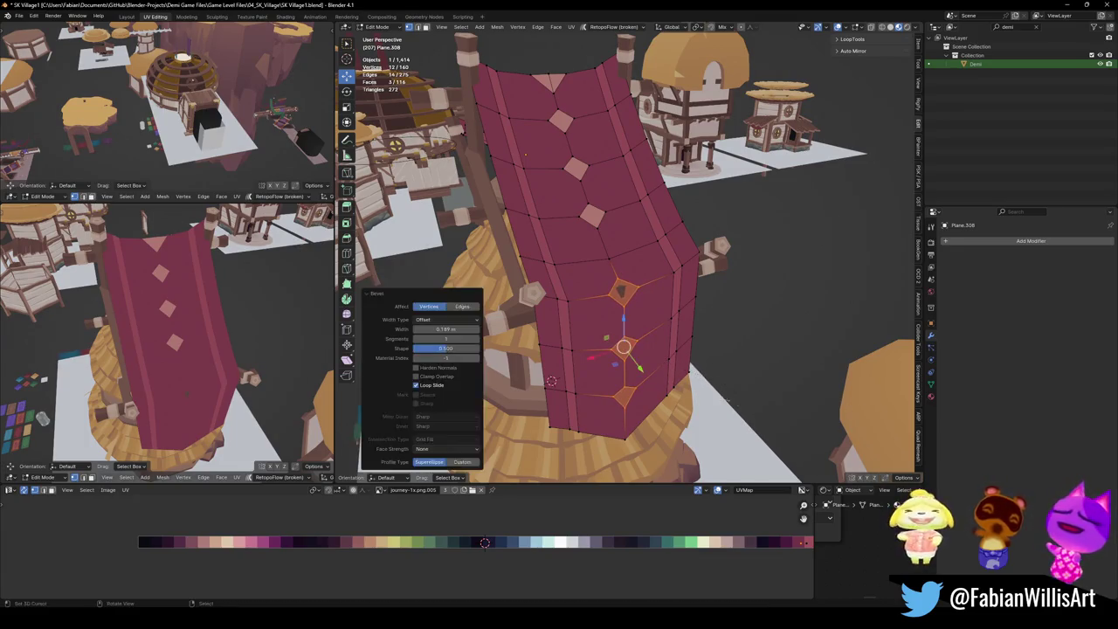
{"action": "key", "text": "g"}
{"action": "key", "text": "x"}
{"action": "key", "text": "Escape"}
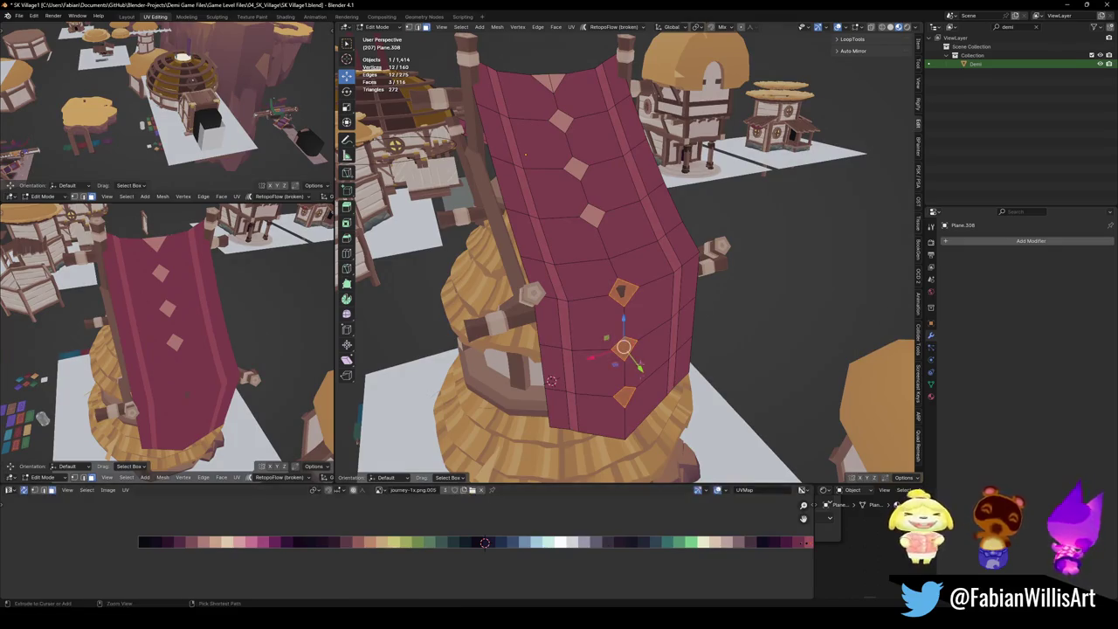
{"action": "key", "text": "ctrl+z"}
{"action": "key", "text": "ctrl+z"}
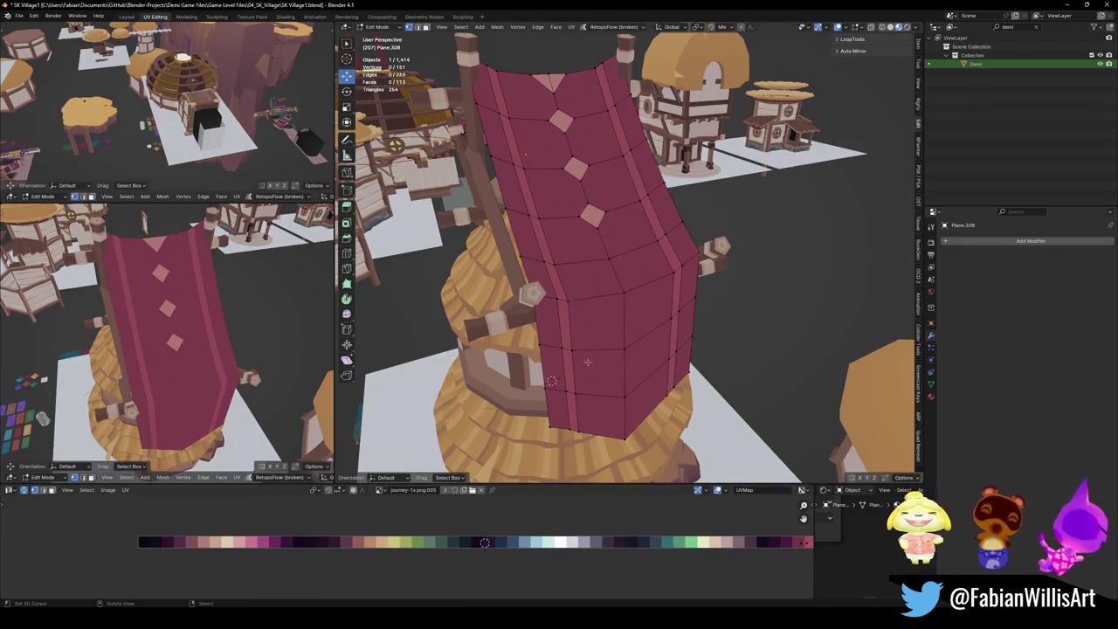
{"action": "key", "text": "ctrl+shift+b"}
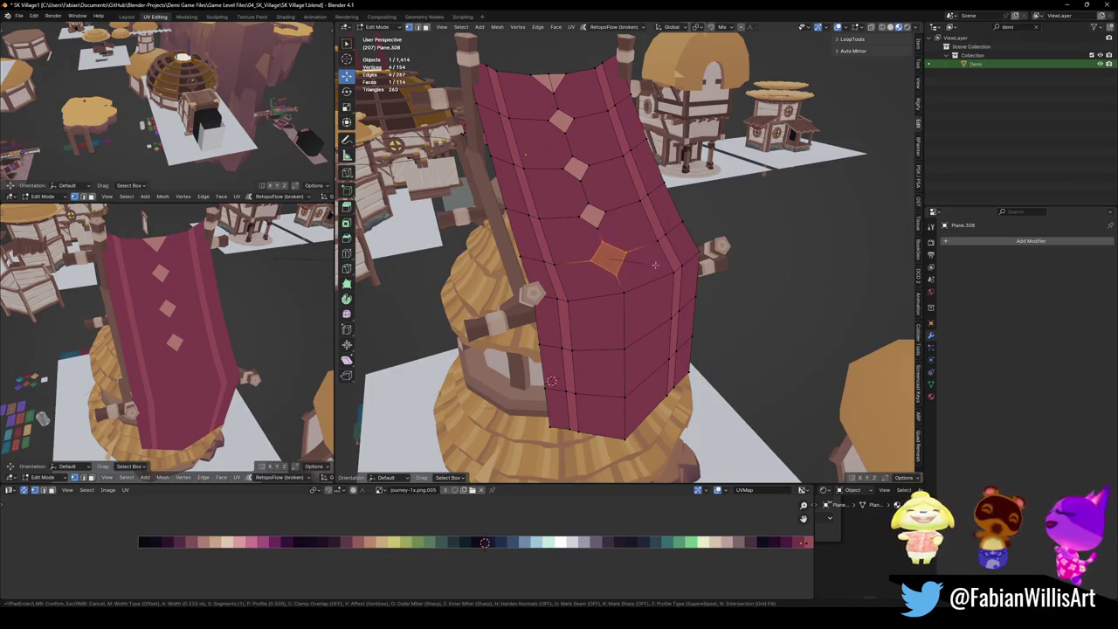
{"action": "left_click", "coordinate": [603, 259]}
Move the banner diamond's UVs along X onto the light colour and save.
{"action": "key", "text": "3"}
{"action": "key", "text": "g"}
{"action": "key", "text": "x"}
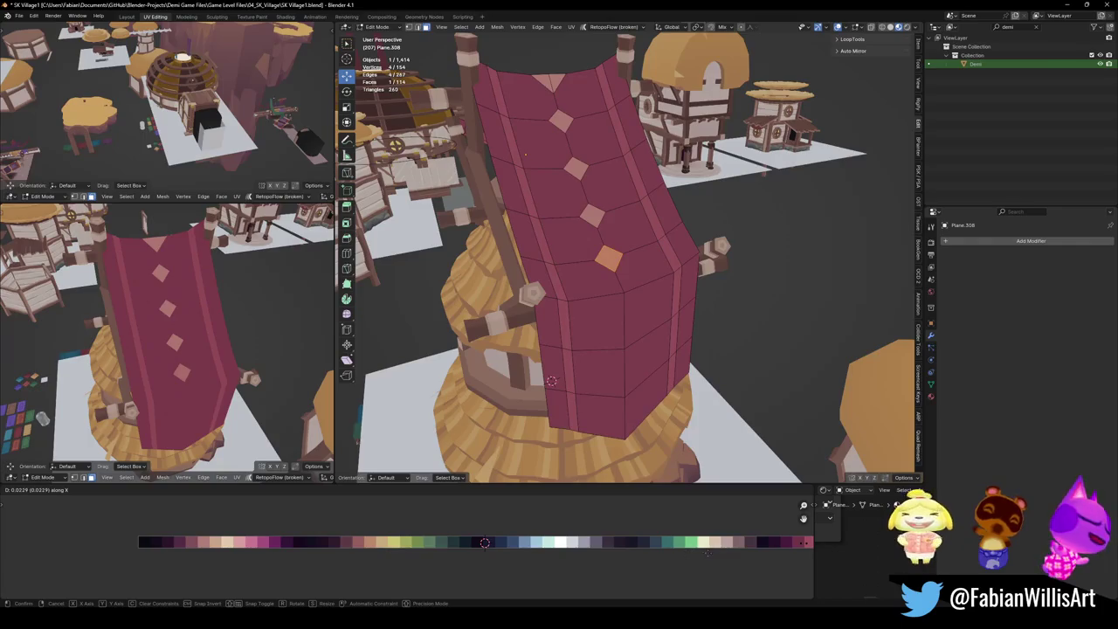
{"action": "key", "text": "Return"}
{"action": "key", "text": "ctrl+s"}
{"action": "key", "text": "alt+a"}
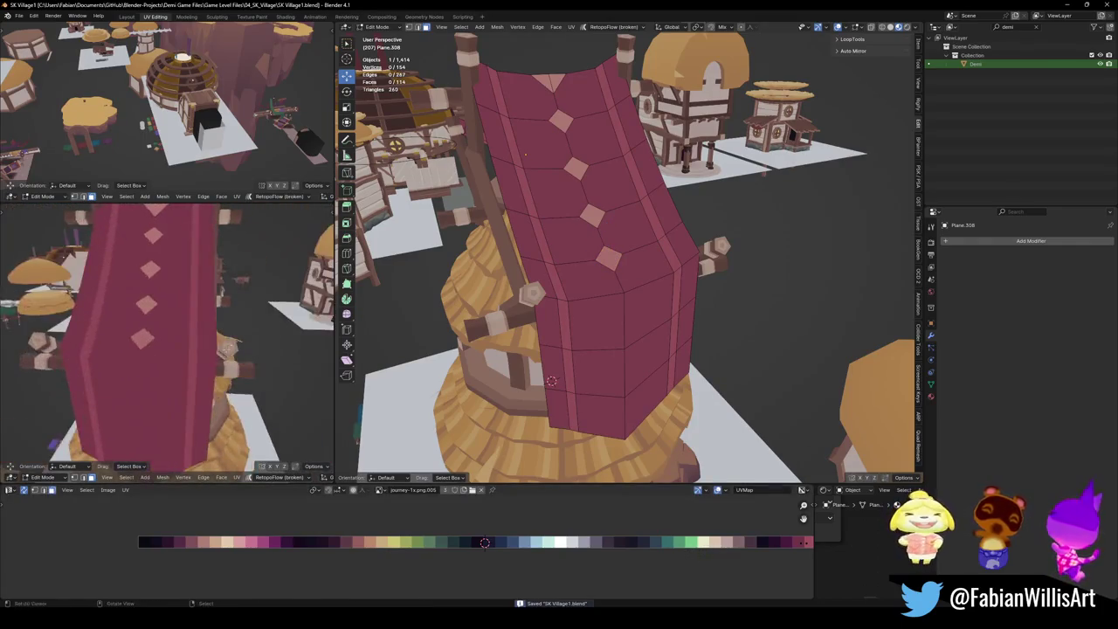
{"action": "middle_click_drag", "start_coordinate": [612, 262], "coordinate": [629, 367]}
Bevel two edges on the banner's lower centre.
{"action": "left_click", "coordinate": [612, 340]}
{"action": "left_click", "coordinate": [651, 410]}
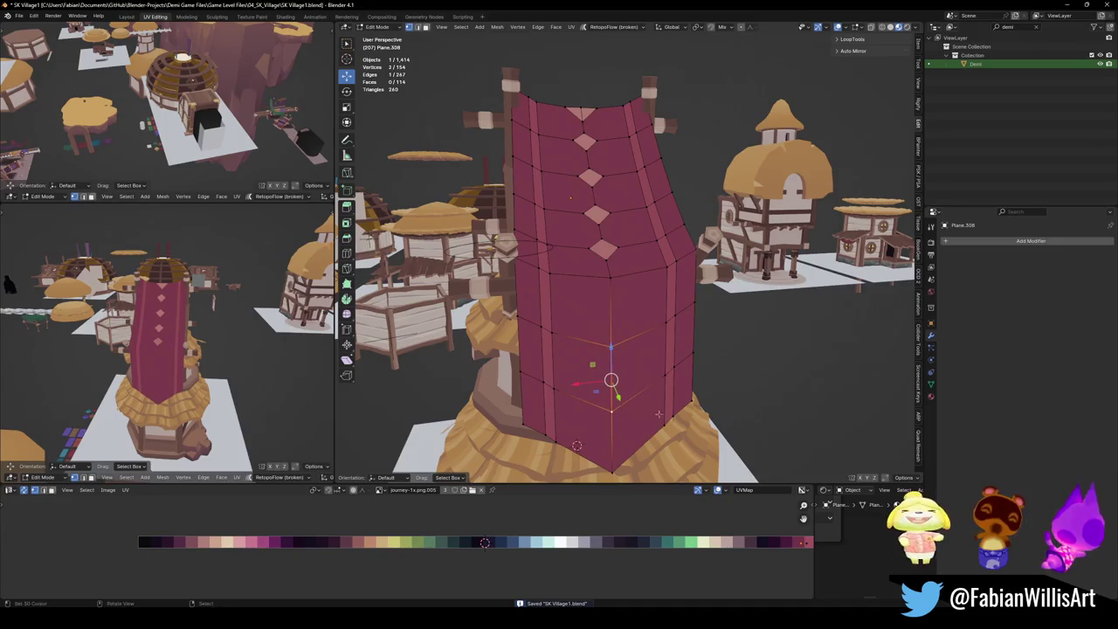
{"action": "left_click", "coordinate": [624, 278], "text": "shift"}
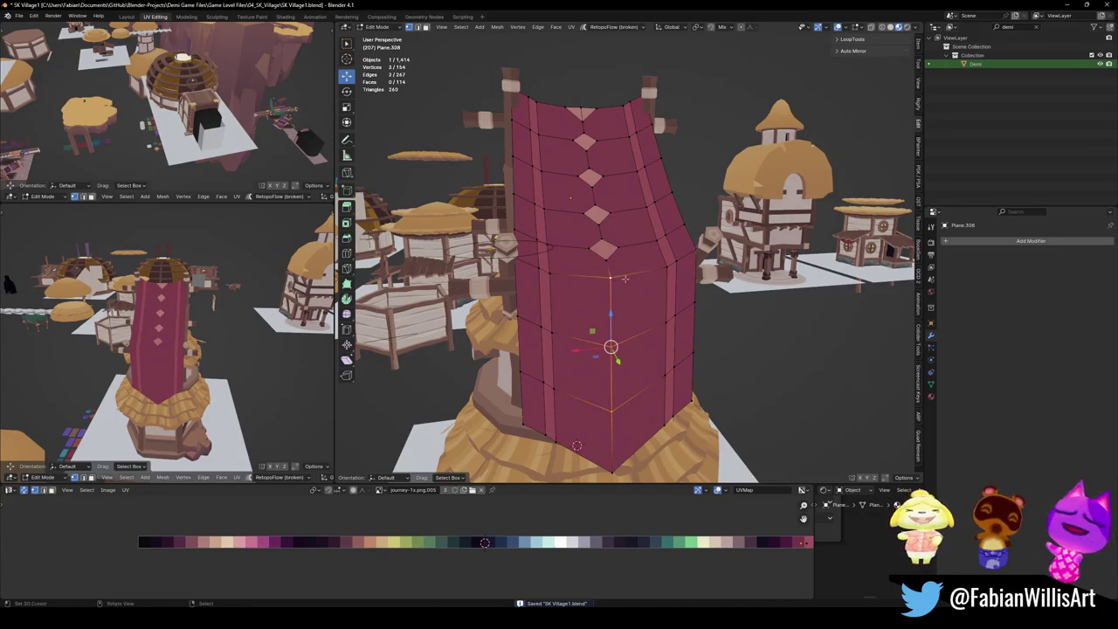
{"action": "key", "text": "ctrl+b"}
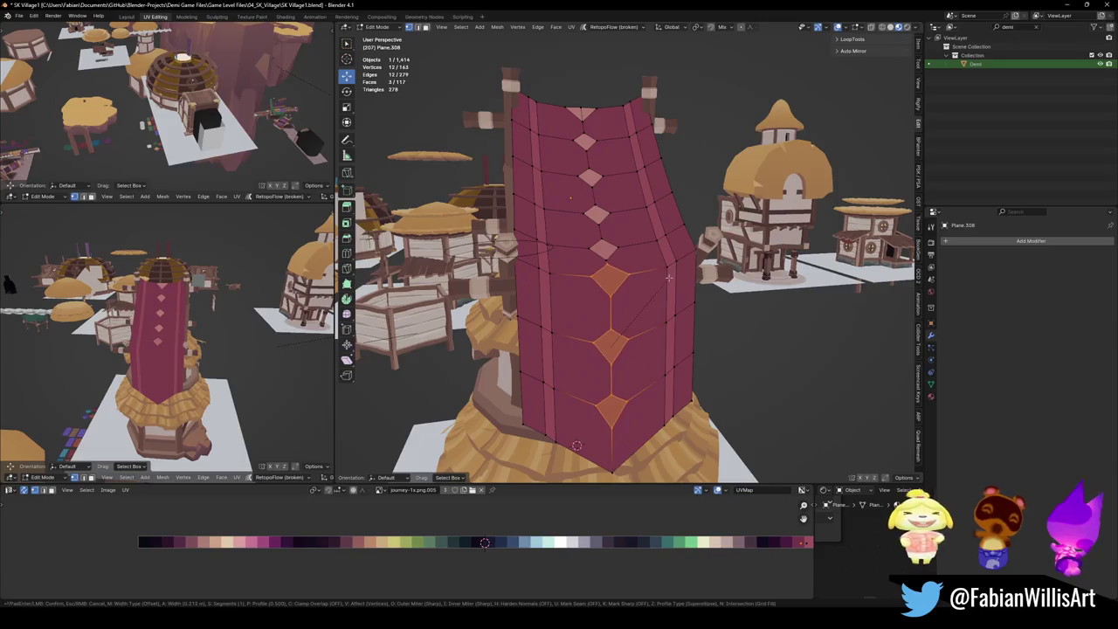
{"action": "left_click", "coordinate": [669, 277]}
Slide the banner's edge loop to a new position along the banner.
{"action": "middle_click_drag", "start_coordinate": [606, 341], "coordinate": [621, 375]}
{"action": "key", "text": "alt+a"}
{"action": "left_click", "coordinate": [621, 354], "text": "alt"}
{"action": "left_click", "coordinate": [645, 324], "text": "alt"}
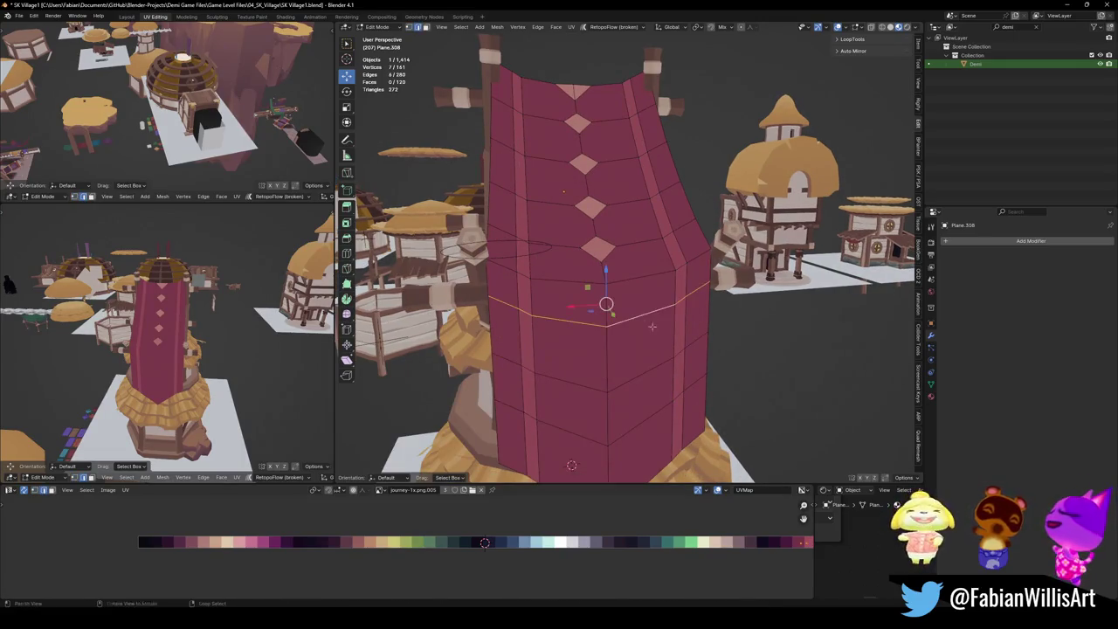
{"action": "key", "text": "g"}
{"action": "key", "text": "g"}
{"action": "left_click", "coordinate": [610, 296]}
{"action": "key", "text": "alt+a"}
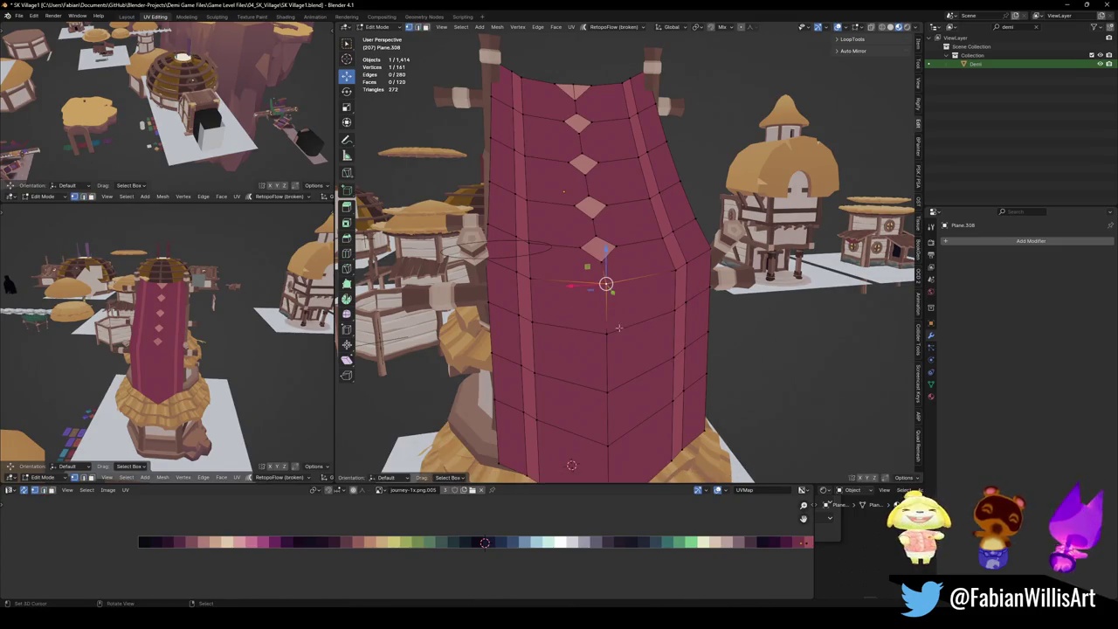
Bevel another vertex into a new diamond face, 0.144 m wide.
{"action": "middle_click_drag", "start_coordinate": [618, 328], "coordinate": [629, 364]}
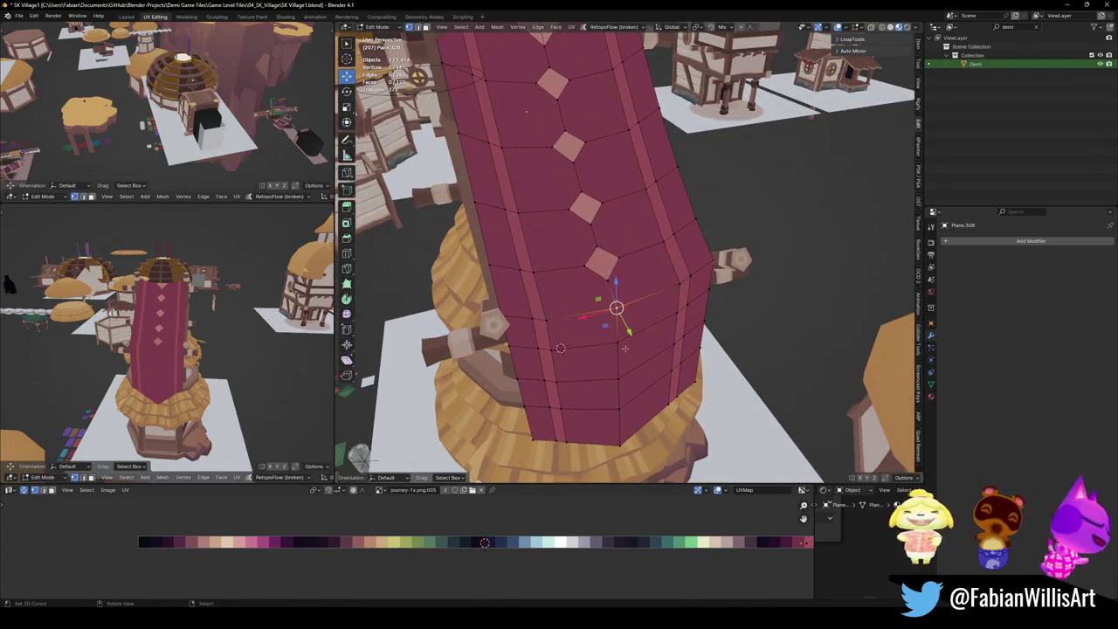
{"action": "key", "text": "ctrl+shift+b"}
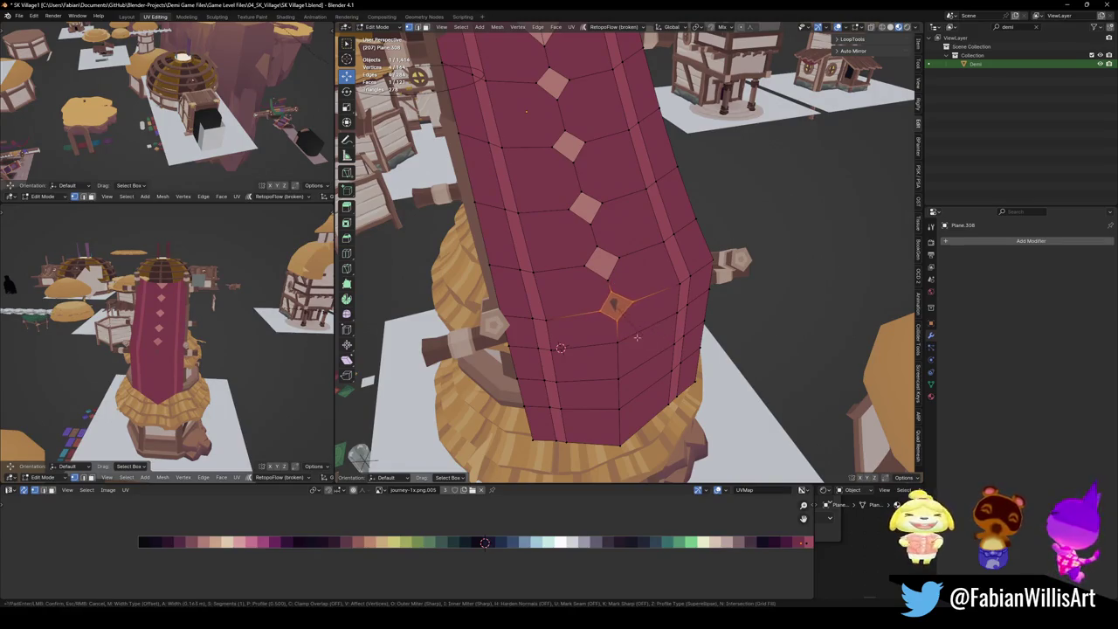
{"action": "left_click", "coordinate": [597, 340]}
{"action": "middle_click_drag", "start_coordinate": [636, 337], "coordinate": [683, 368]}
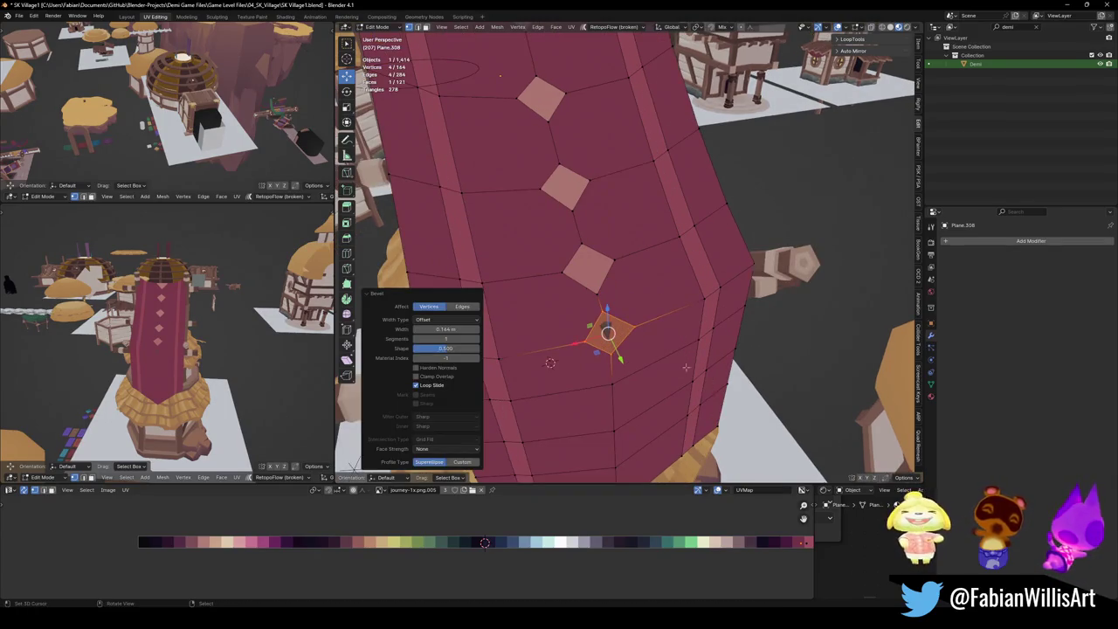
Merge the diamond's vertices at centre and push the point out along its normal.
{"action": "right_click", "coordinate": [616, 335]}
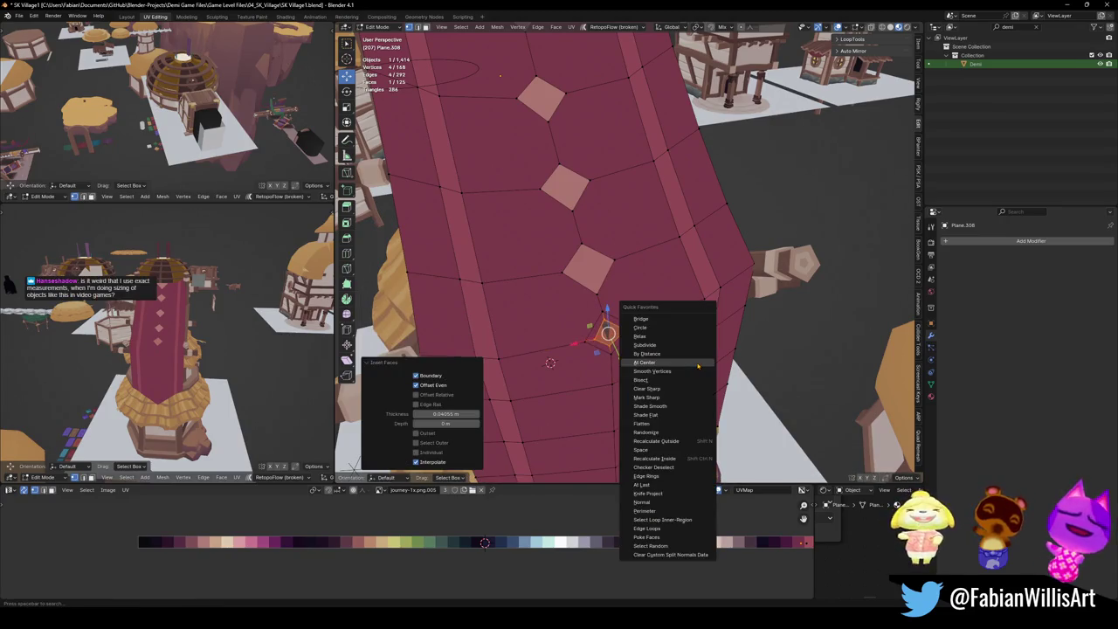
{"action": "left_click", "coordinate": [622, 335]}
{"action": "mouse_move", "coordinate": [618, 334]}
{"action": "middle_mouse_down"}
{"action": "mouse_move", "coordinate": [624, 253]}
{"action": "mouse_move", "coordinate": [771, 235]}
{"action": "middle_mouse_up"}
{"action": "scroll", "coordinate": [624, 253], "scroll_direction": "up", "scroll_amount": 3}
{"action": "key", "text": "alt+s"}
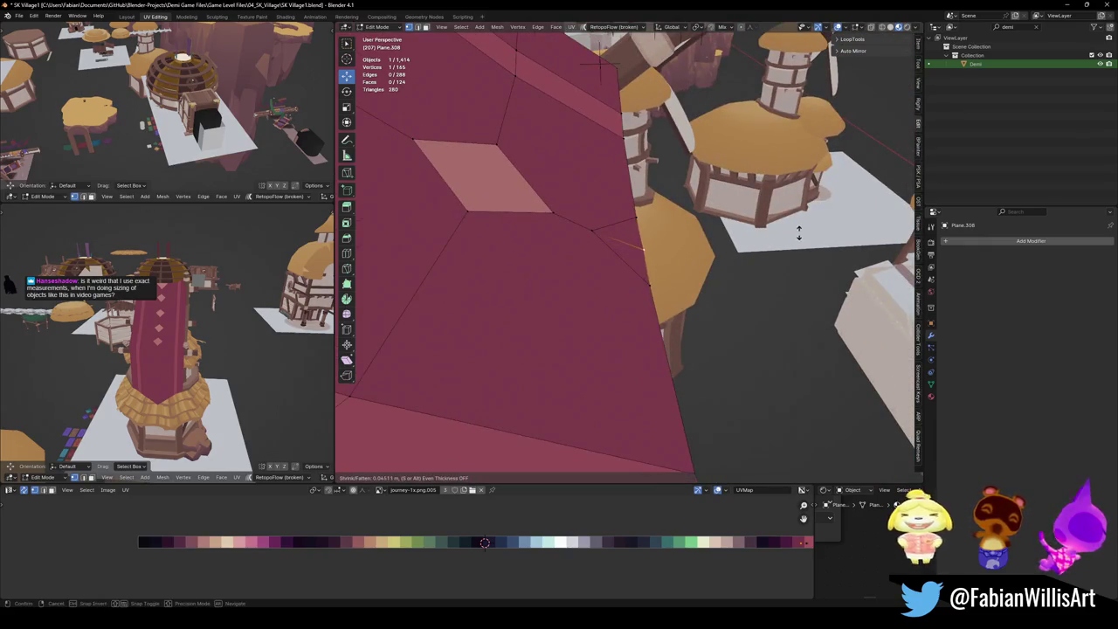
{"action": "left_click", "coordinate": [644, 242]}
Select the diamond's four triangles and shift their UVs along X to the lighter colour.
{"action": "left_click", "coordinate": [644, 242]}
{"action": "left_click", "coordinate": [629, 242], "text": "shift"}
{"action": "middle_click_drag", "start_coordinate": [629, 242], "coordinate": [625, 240]}
{"action": "middle_click_drag", "start_coordinate": [595, 453], "coordinate": [612, 288]}
{"action": "left_click", "coordinate": [603, 270], "text": "shift"}
{"action": "left_click", "coordinate": [643, 275], "text": "shift"}
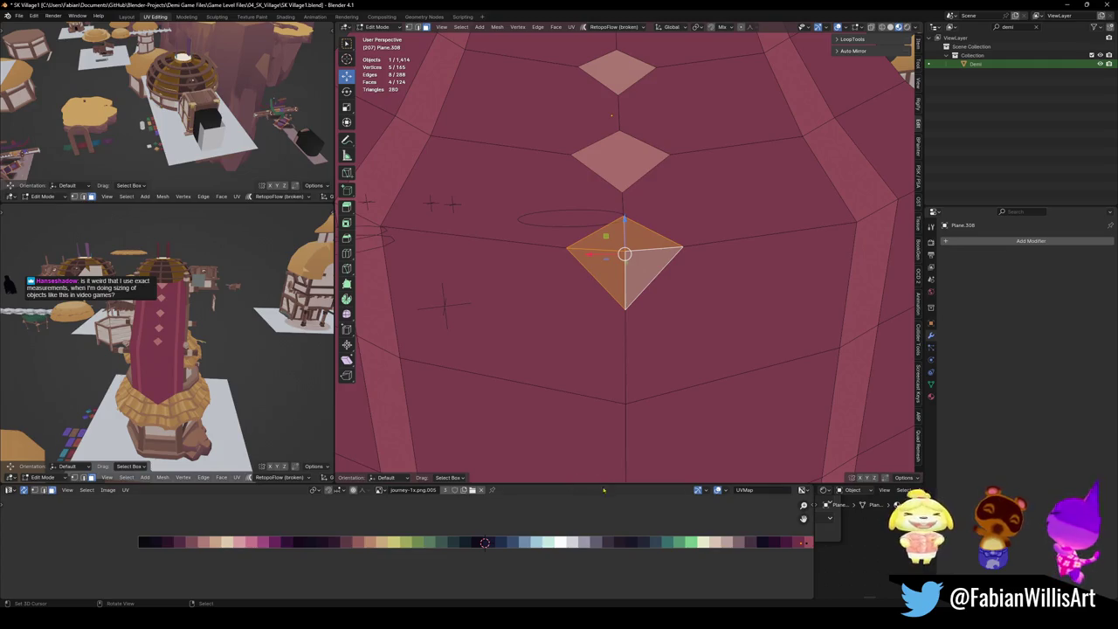
{"action": "scroll", "coordinate": [568, 553], "scroll_direction": "up", "scroll_amount": 1}
{"action": "key", "text": "g"}
{"action": "key", "text": "x"}
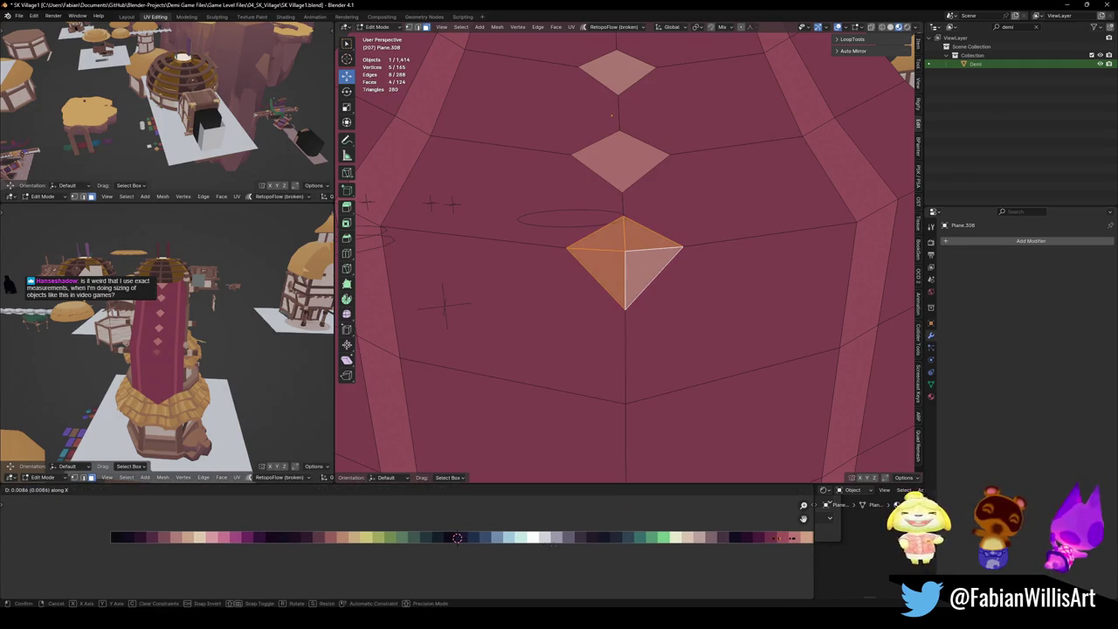
{"action": "left_click", "coordinate": [443, 305]}
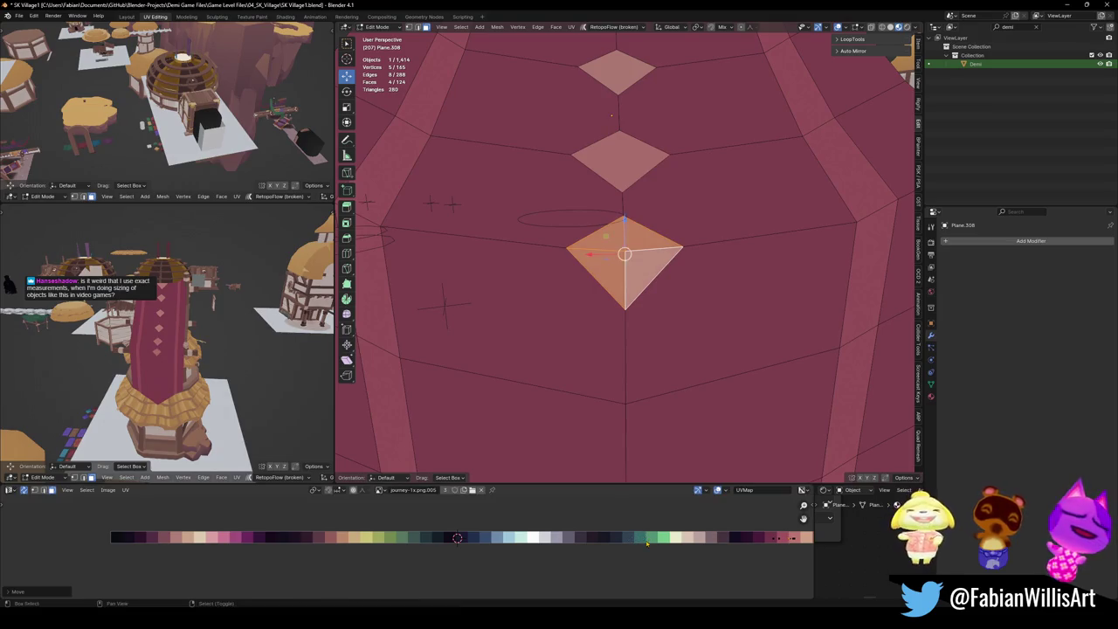
{"action": "key", "text": "alt+a"}
Scale a diamond patch face slightly smaller.
{"action": "middle_click_drag", "start_coordinate": [443, 305], "coordinate": [599, 150]}
{"action": "left_click", "coordinate": [600, 150]}
{"action": "key", "text": "s"}
{"action": "left_click", "coordinate": [601, 151]}
{"action": "middle_click_drag", "start_coordinate": [189, 349], "coordinate": [253, 374]}
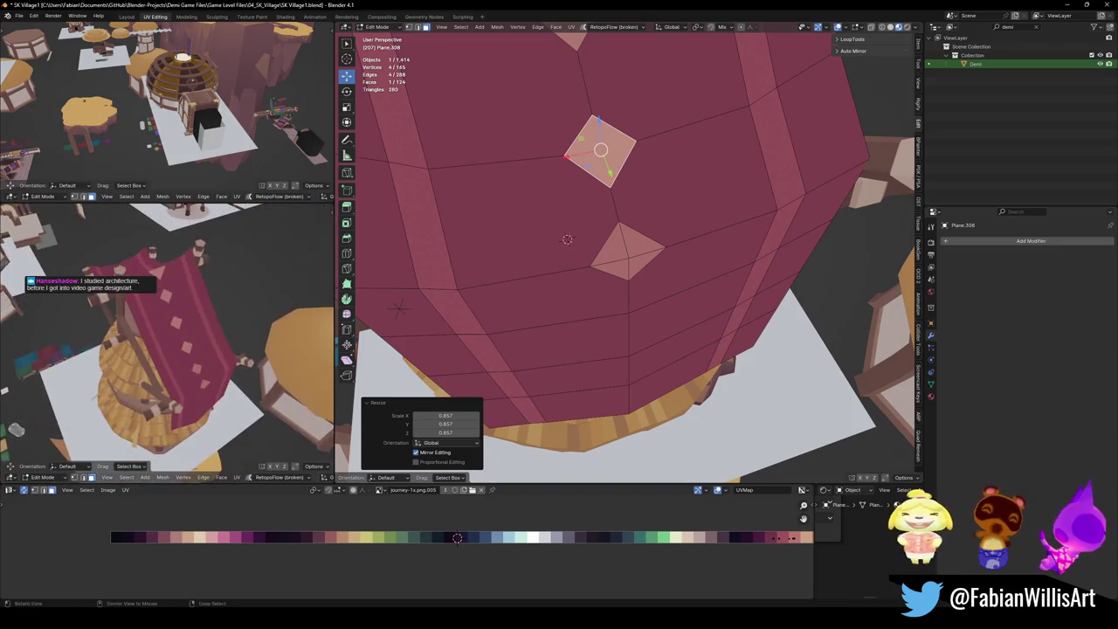
{"action": "key", "text": "alt+a"}
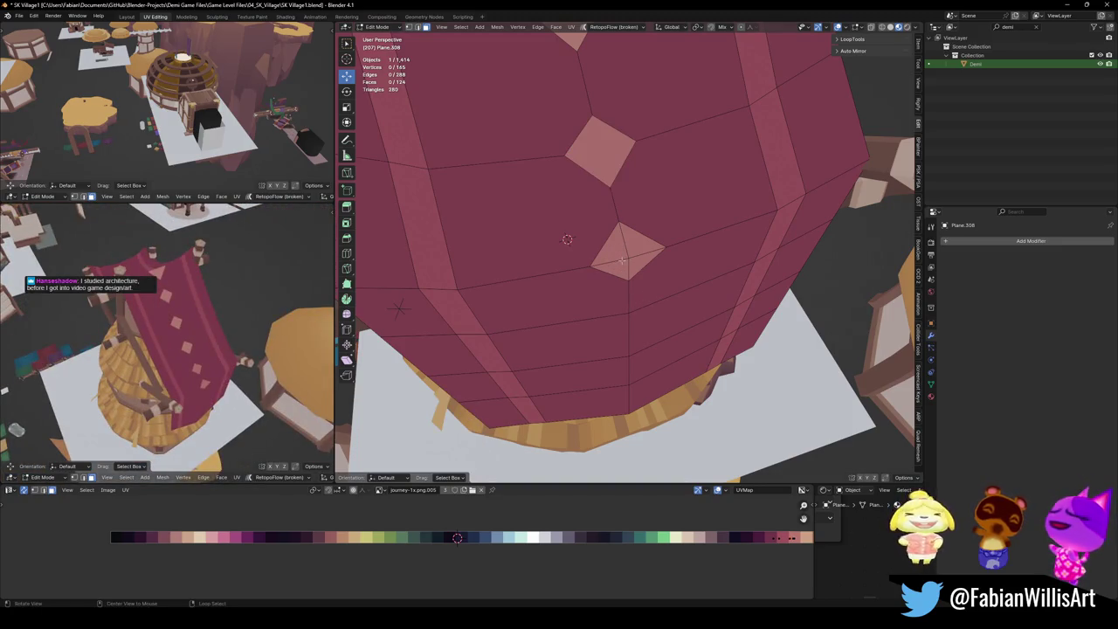
Enlarge the lower diamond face on the sail.
{"action": "middle_click_drag", "start_coordinate": [622, 259], "coordinate": [640, 247]}
{"action": "left_click", "coordinate": [641, 248]}
{"action": "key", "text": "g"}
{"action": "key", "text": "g"}
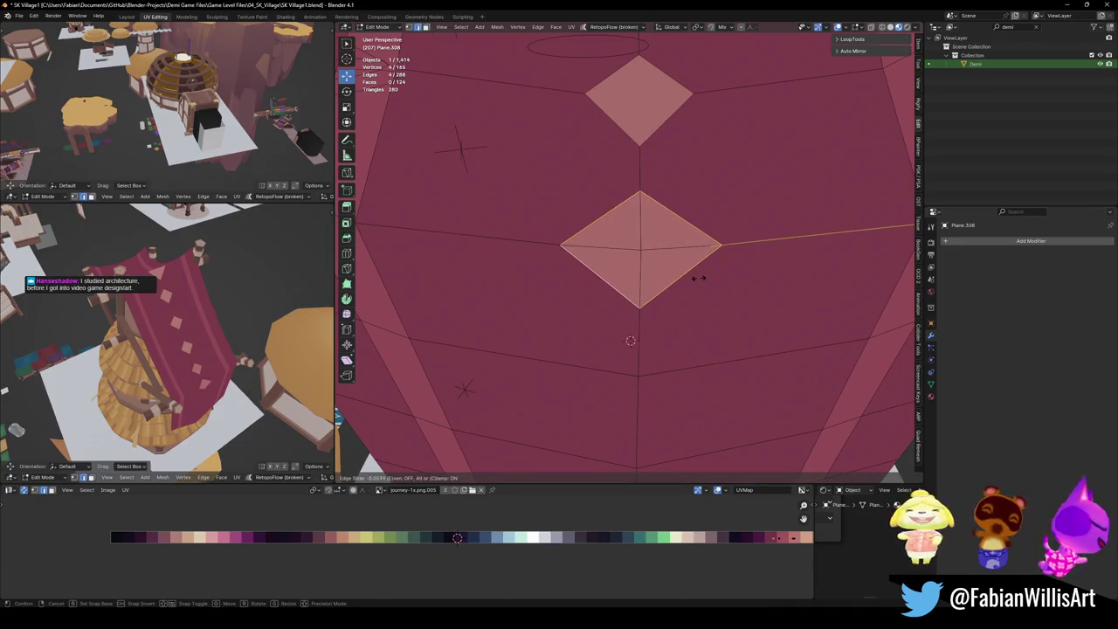
{"action": "right_click", "coordinate": [703, 274]}
{"action": "key", "text": "s"}
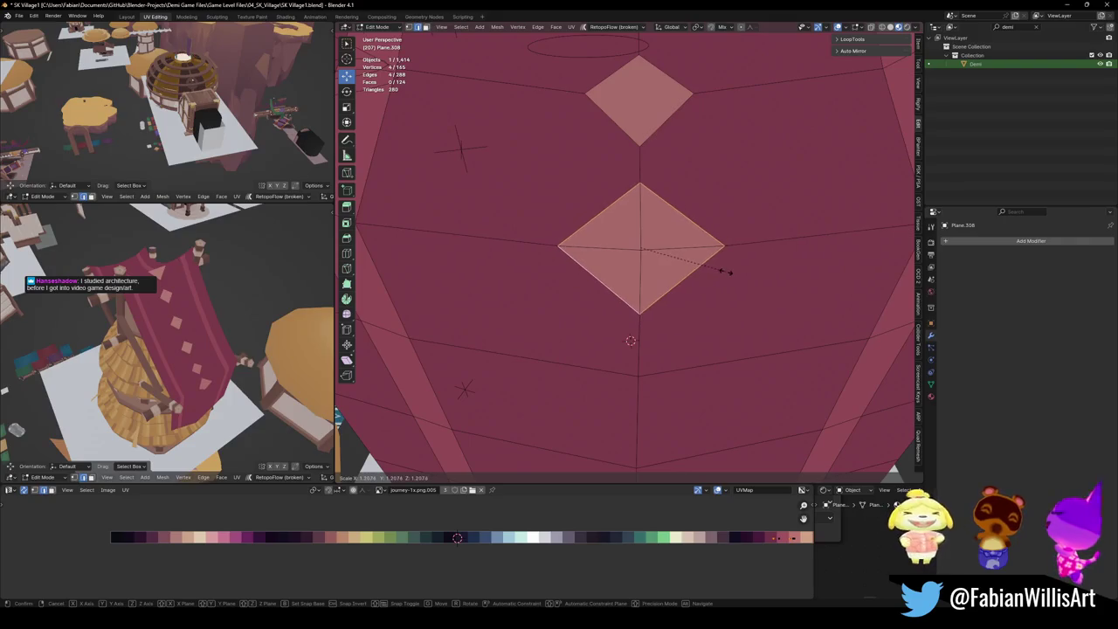
{"action": "left_click", "coordinate": [725, 272]}
{"action": "middle_click_drag", "start_coordinate": [725, 272], "coordinate": [761, 259]}
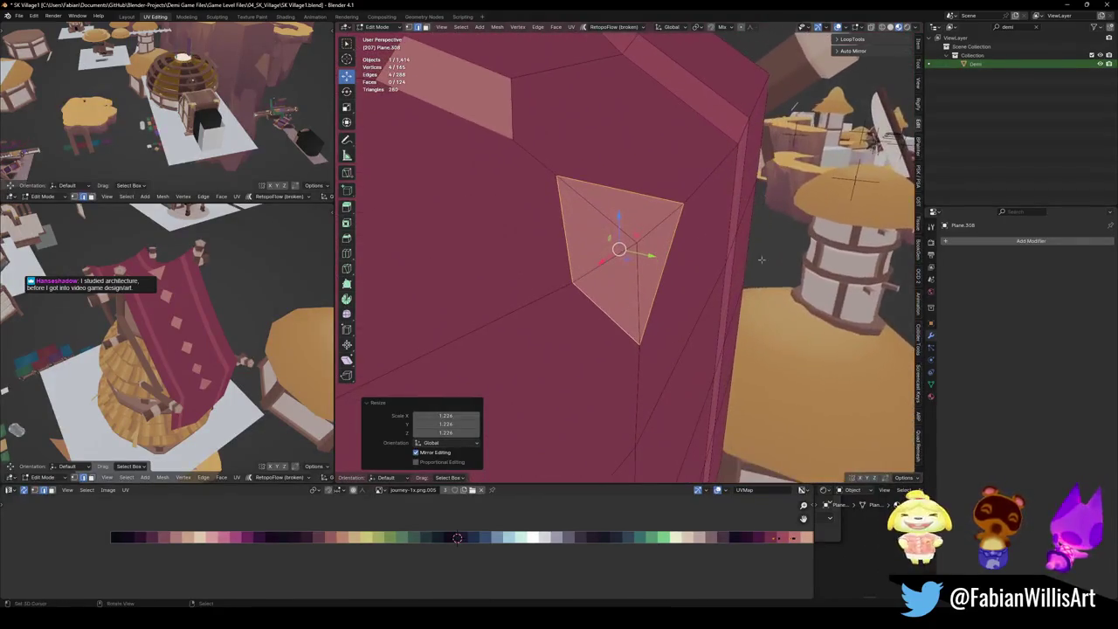
Try resizing and sliding the small diamond patch, leaving its size unchanged.
{"action": "mouse_move", "coordinate": [221, 348]}
{"action": "middle_mouse_down"}
{"action": "mouse_move", "coordinate": [541, 279]}
{"action": "mouse_move", "coordinate": [433, 345]}
{"action": "mouse_move", "coordinate": [484, 337]}
{"action": "middle_mouse_up"}
{"action": "scroll", "coordinate": [472, 339], "scroll_direction": "down", "scroll_amount": 3}
{"action": "key", "text": "g"}
{"action": "key", "text": "g"}
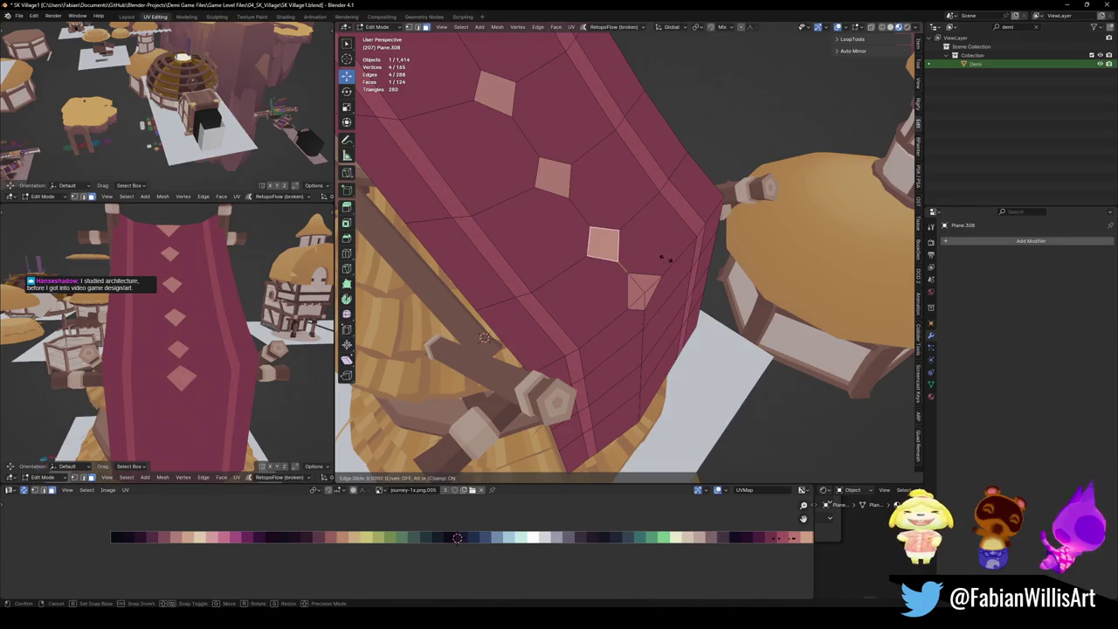
{"action": "key", "text": "Escape"}
{"action": "key", "text": "s"}
{"action": "left_click", "coordinate": [694, 250]}
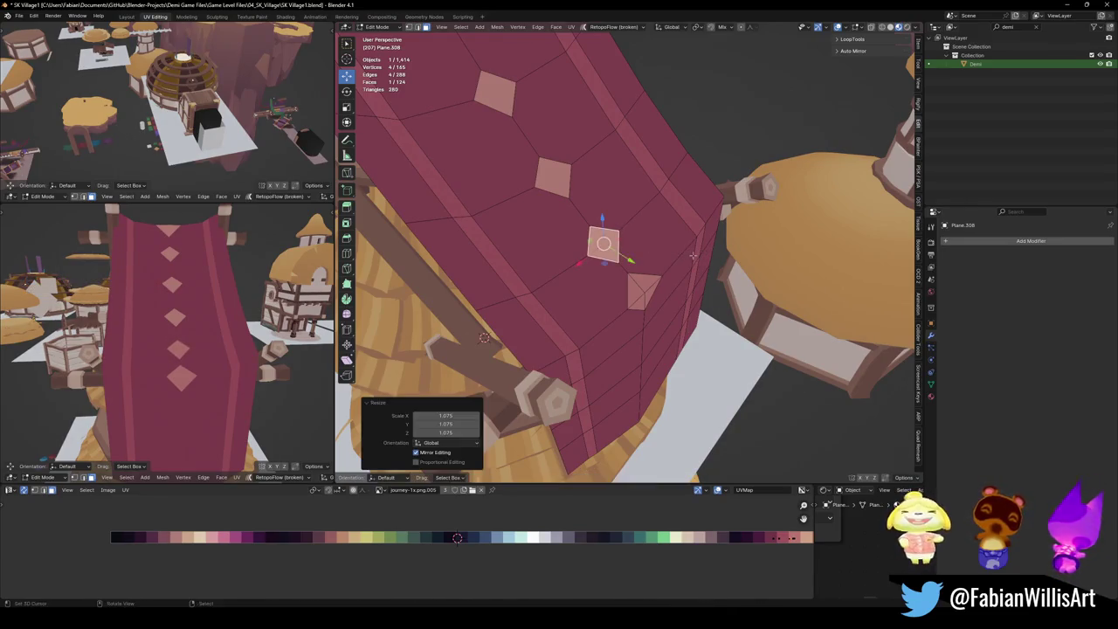
{"action": "key", "text": "ctrl+z"}
{"action": "middle_click_drag", "start_coordinate": [668, 312], "coordinate": [603, 301]}
{"action": "left_click", "coordinate": [618, 295]}
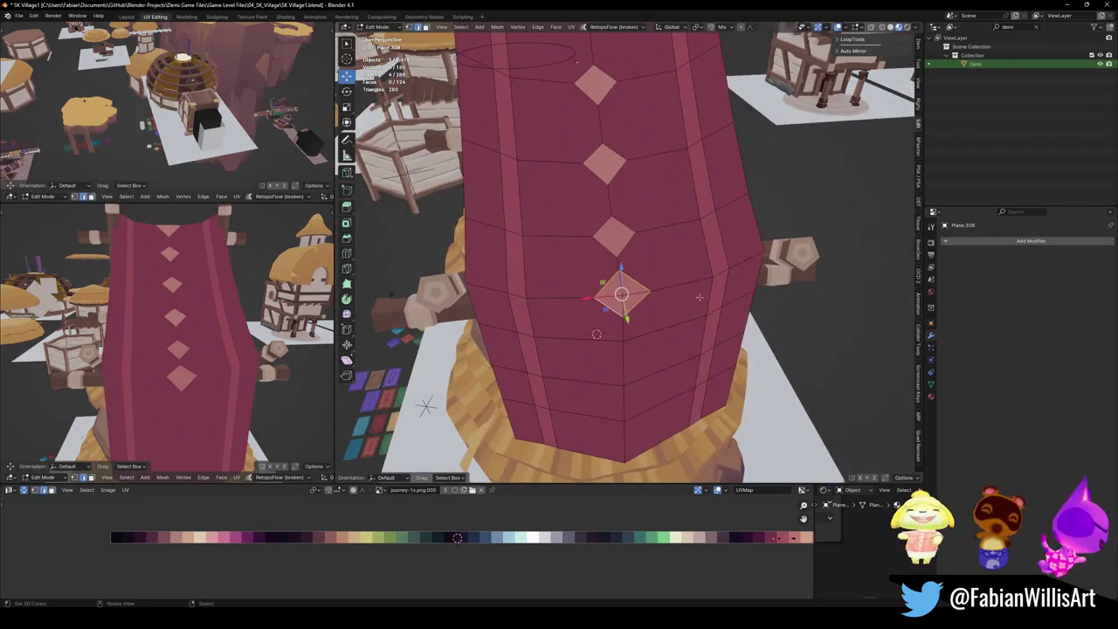
{"action": "key", "text": "g"}
{"action": "key", "text": "g"}
{"action": "key", "text": "Escape"}
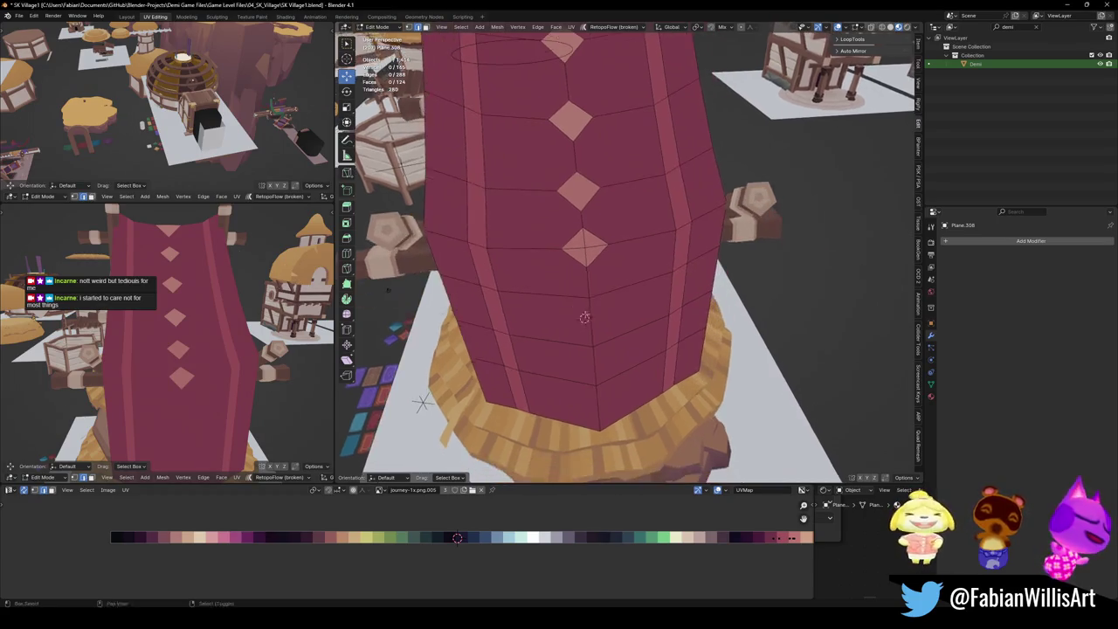
{"action": "middle_click_drag", "start_coordinate": [592, 355], "coordinate": [622, 330]}
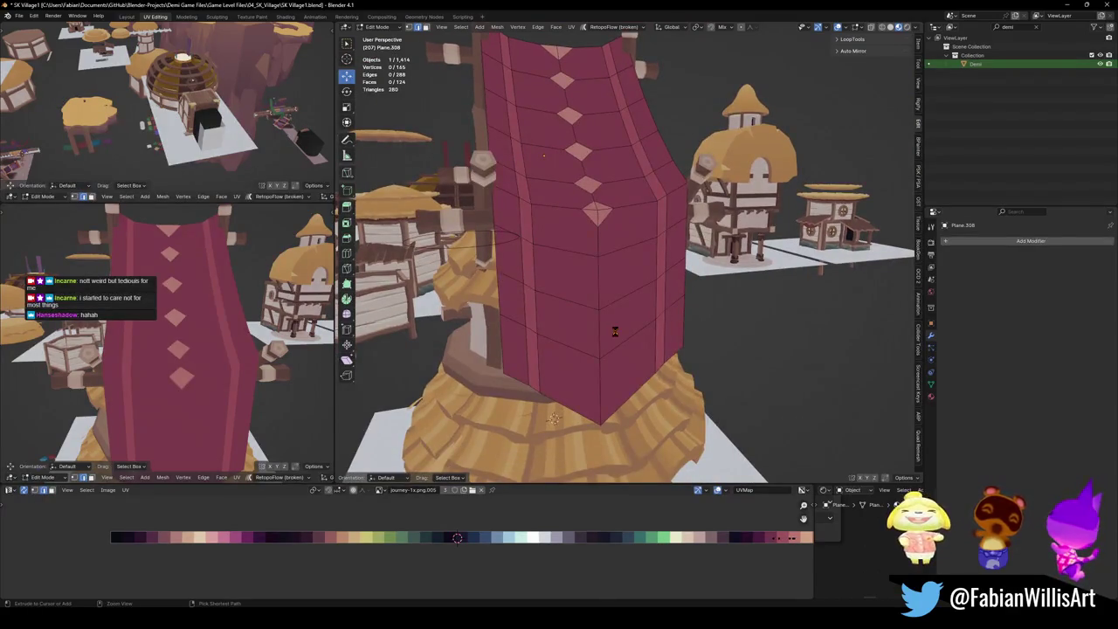
Save the file before editing the lower cloth.
{"action": "key", "text": "ctrl+s"}
{"action": "scroll", "coordinate": [615, 331], "scroll_direction": "up", "scroll_amount": 3}
{"action": "scroll", "coordinate": [592, 257], "scroll_direction": "down", "scroll_amount": 2}
Slide a horizontal edge loop on the lower cloth upward.
{"action": "left_click", "coordinate": [603, 307], "text": "alt"}
{"action": "key", "text": "g"}
{"action": "key", "text": "g"}
{"action": "left_click", "coordinate": [637, 359]}
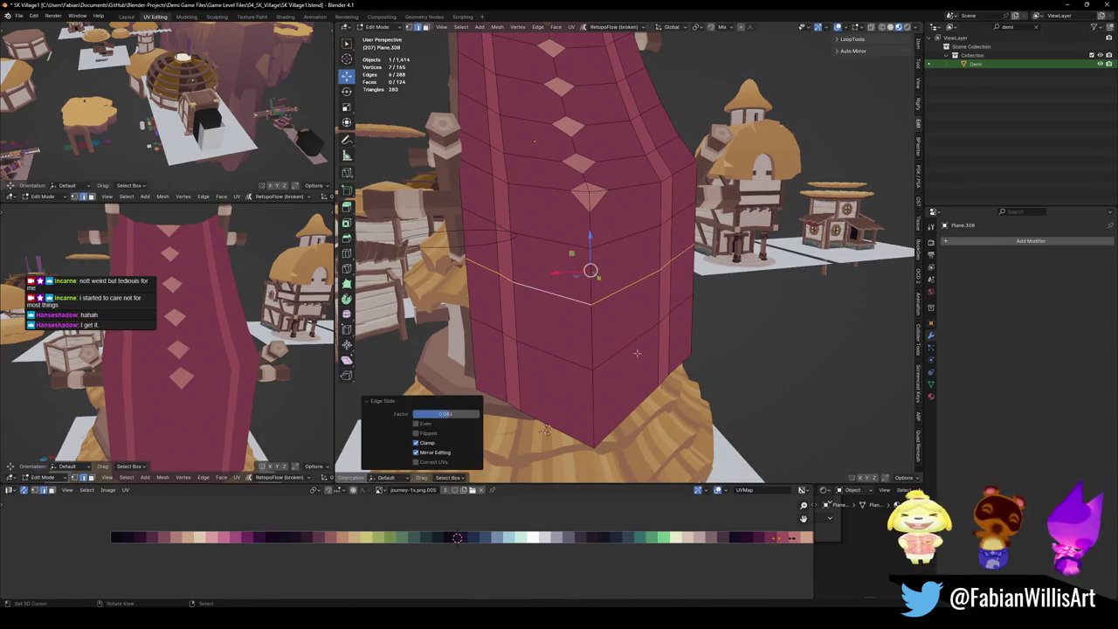
Bevel the centre edges down the lower cloth into new diamond faces.
{"action": "key", "text": "alt+a"}
{"action": "left_click", "coordinate": [591, 249]}
{"action": "left_click", "coordinate": [593, 371], "text": "ctrl"}
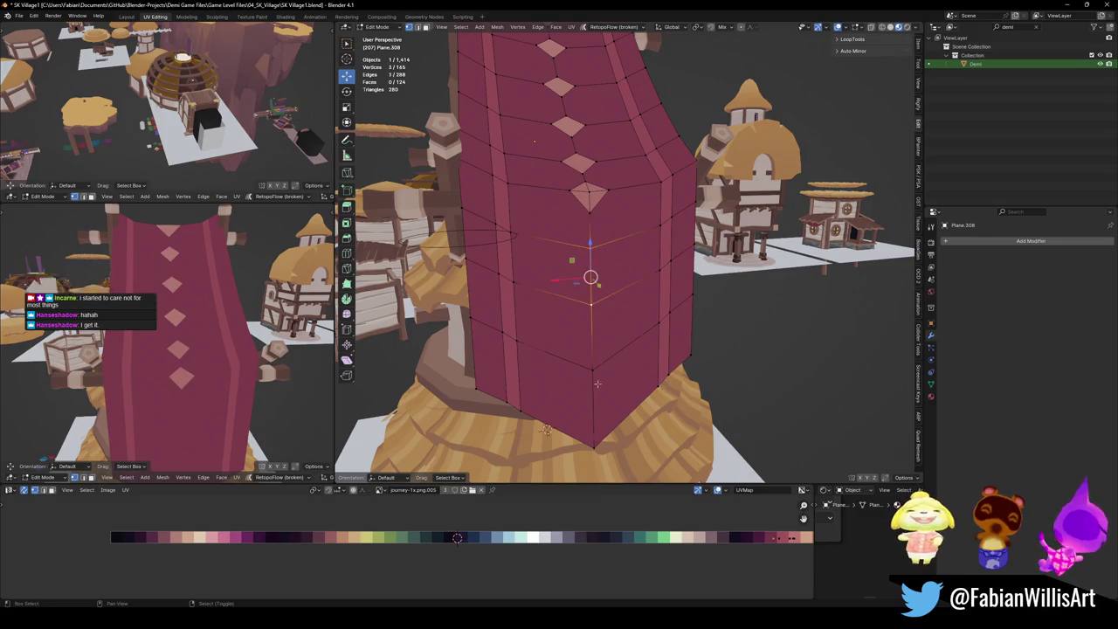
{"action": "key", "text": "ctrl+b"}
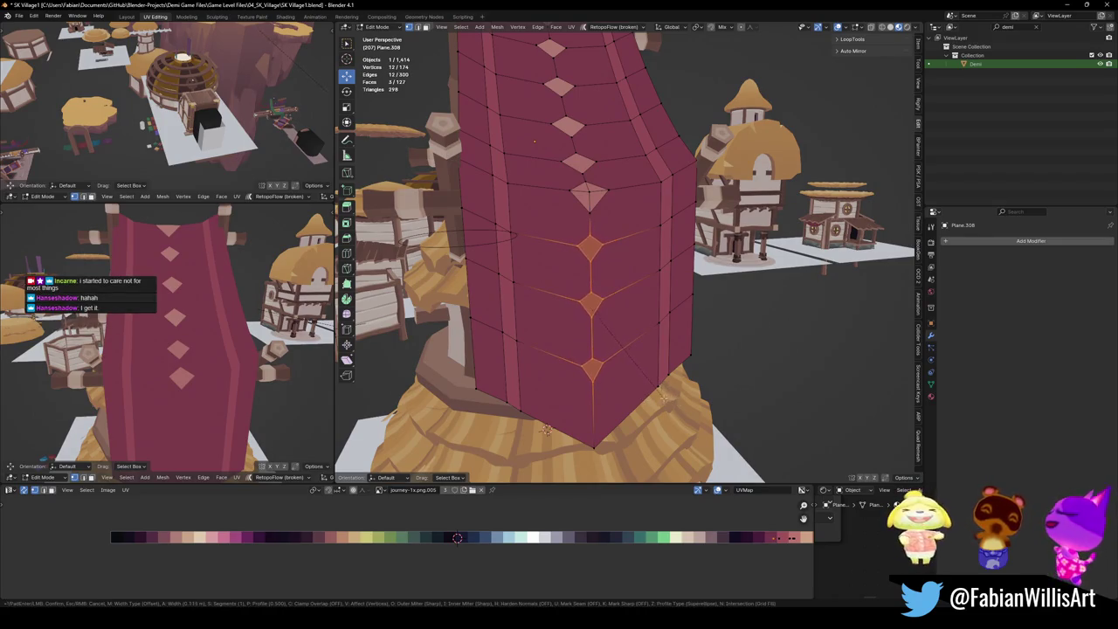
{"action": "left_click", "coordinate": [672, 396]}
Shift the three new diamond faces' UVs horizontally onto the light palette colour.
{"action": "left_click", "coordinate": [590, 301]}
{"action": "left_click", "coordinate": [591, 249], "text": "shift"}
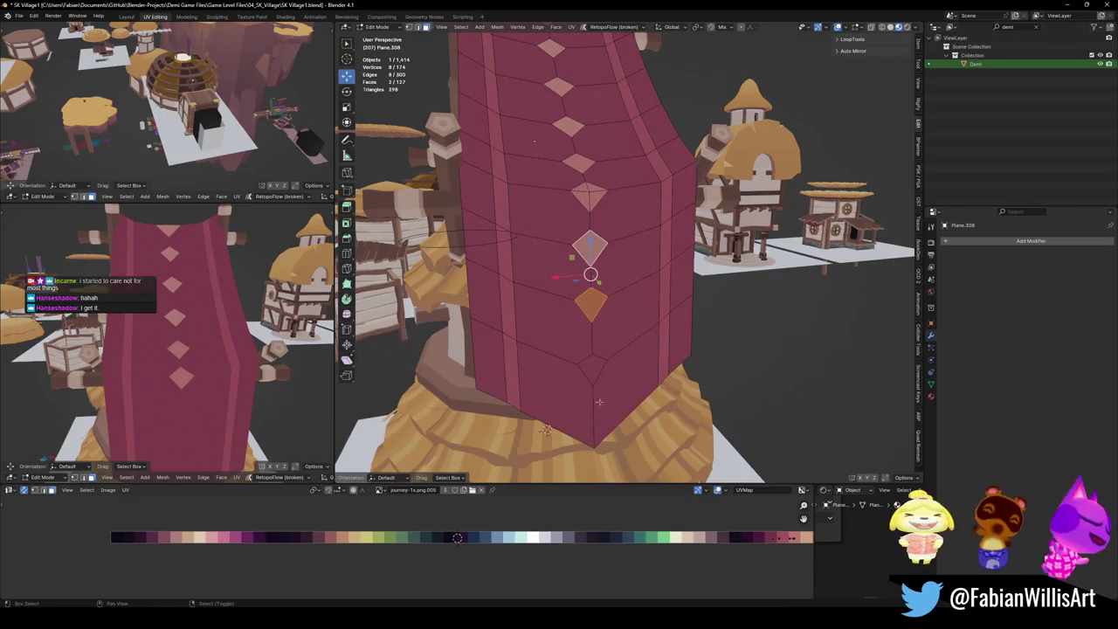
{"action": "left_click", "coordinate": [591, 367], "text": "shift"}
{"action": "key", "text": "g"}
{"action": "key", "text": "x"}
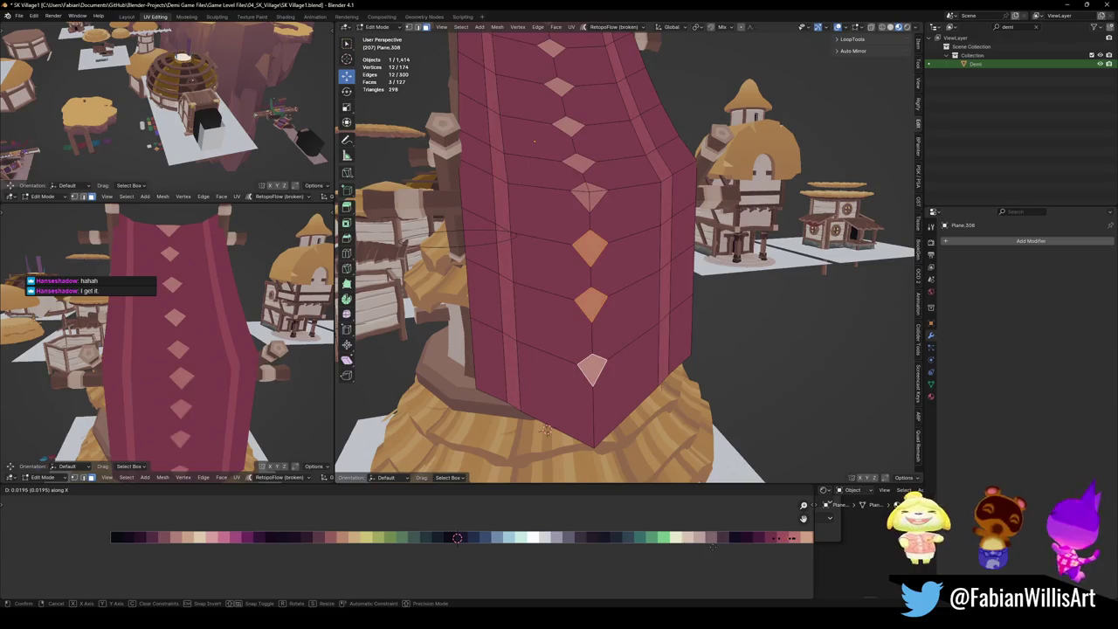
{"action": "left_click", "coordinate": [545, 428]}
{"action": "key", "text": "alt+a"}
Check a lower diamond patch's vertical position, leaving it in place.
{"action": "mouse_move", "coordinate": [175, 367]}
{"action": "middle_mouse_down"}
{"action": "mouse_move", "coordinate": [244, 447]}
{"action": "mouse_move", "coordinate": [243, 334]}
{"action": "middle_mouse_up"}
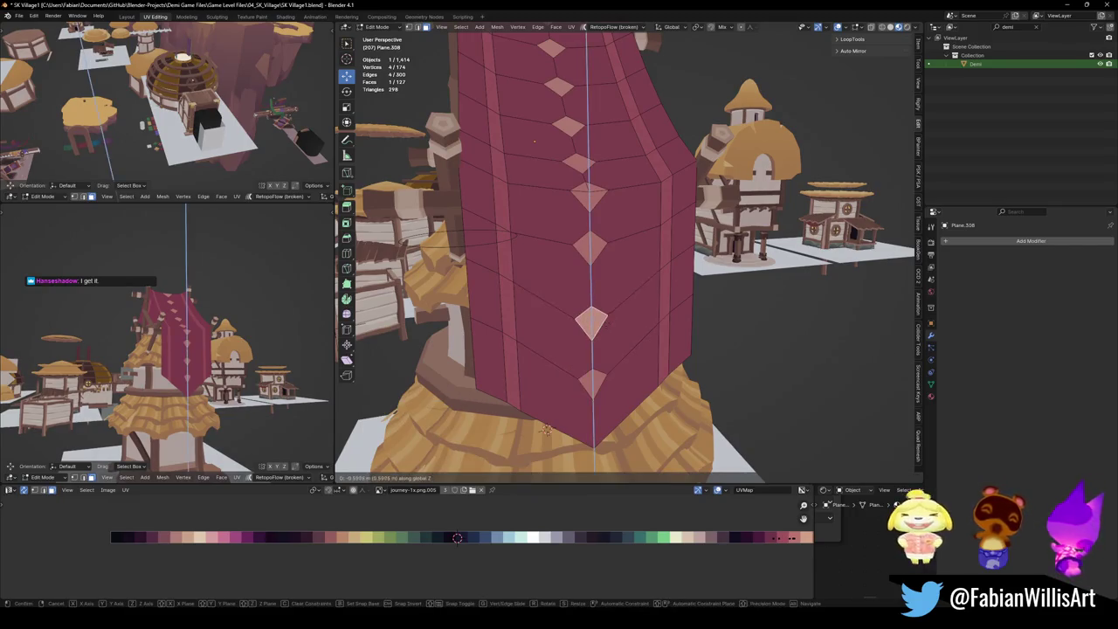
{"action": "left_click", "coordinate": [591, 253]}
{"action": "key", "text": "g"}
{"action": "key", "text": "z"}
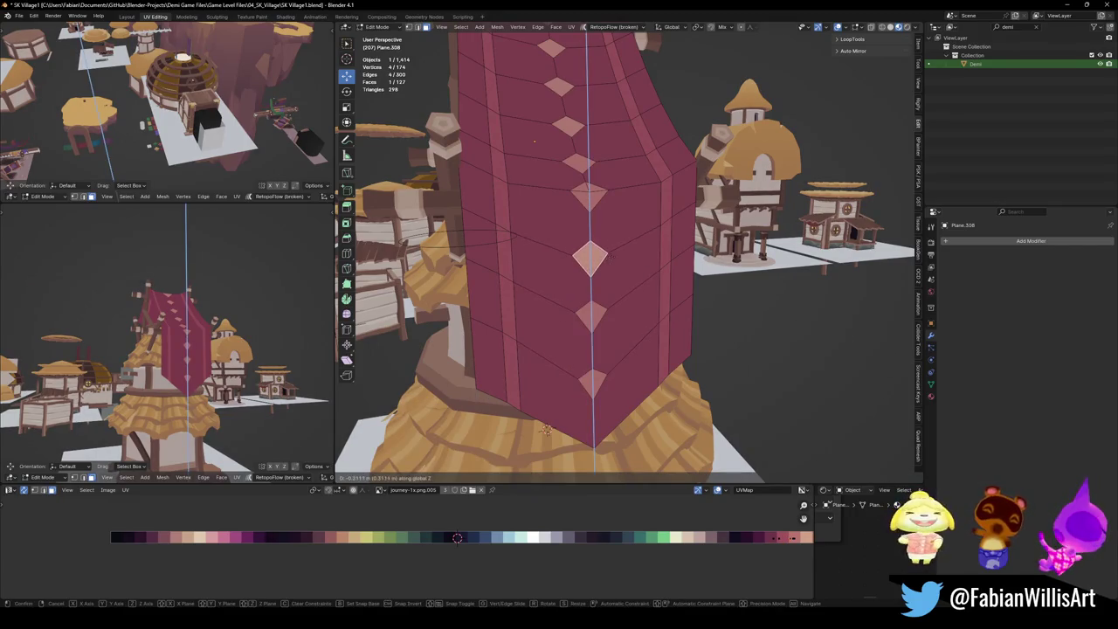
{"action": "left_click", "coordinate": [545, 429]}
{"action": "key", "text": "alt+a"}
Inspect the cloth from an angled view and save the file.
{"action": "middle_click_drag", "start_coordinate": [201, 349], "coordinate": [249, 355]}
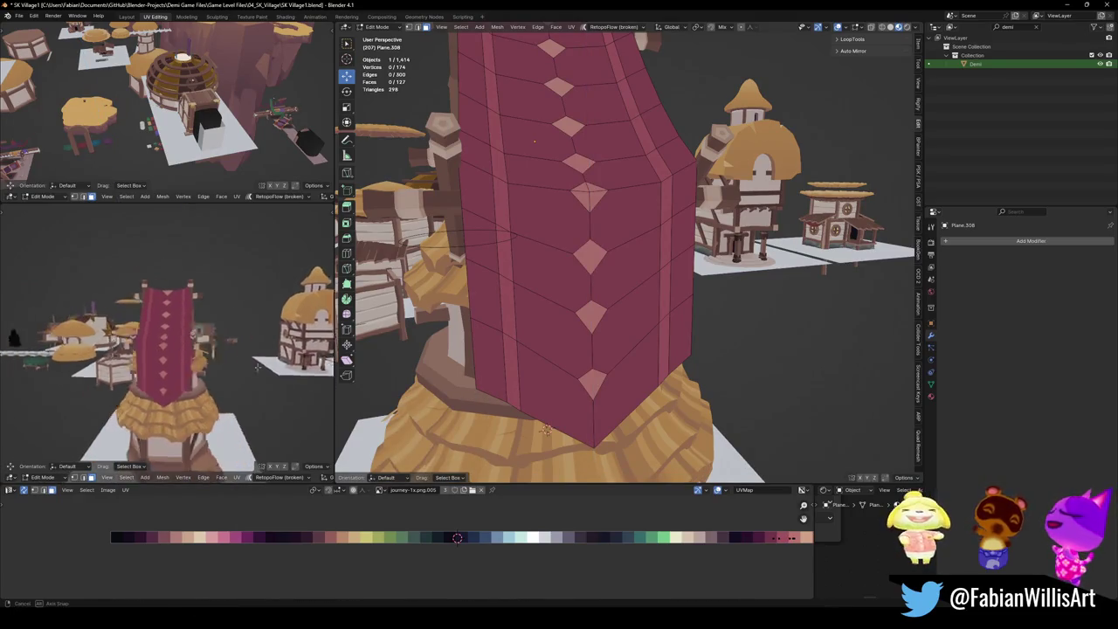
{"action": "scroll", "coordinate": [249, 355], "scroll_direction": "up", "scroll_amount": 3}
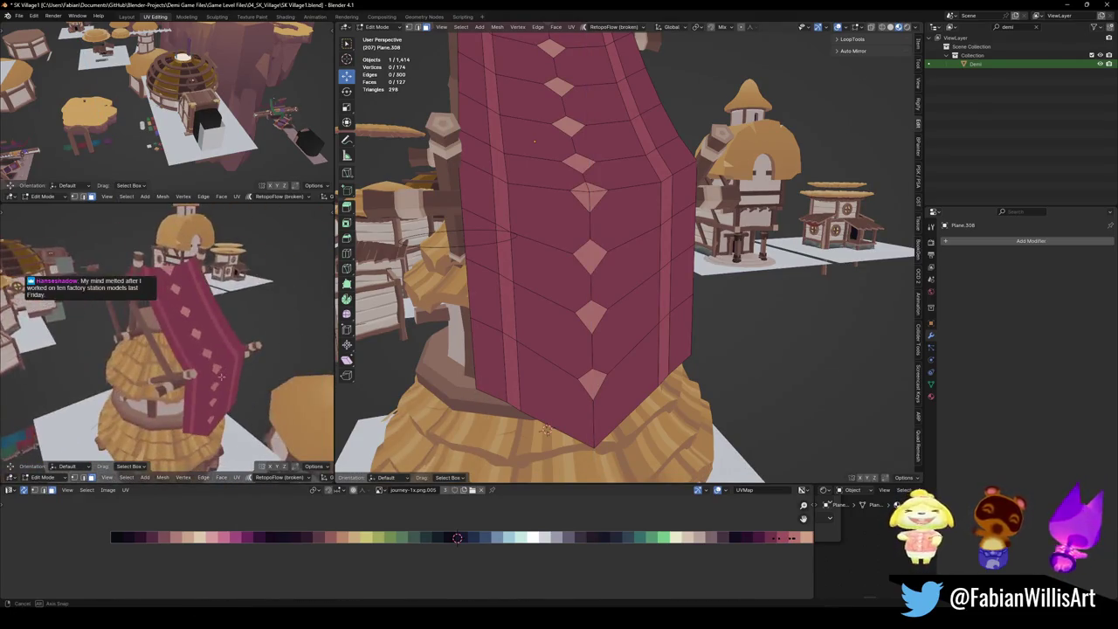
{"action": "mouse_move", "coordinate": [249, 355]}
{"action": "middle_mouse_down"}
{"action": "mouse_move", "coordinate": [219, 367]}
{"action": "mouse_move", "coordinate": [238, 344]}
{"action": "mouse_move", "coordinate": [94, 369]}
{"action": "mouse_move", "coordinate": [131, 367]}
{"action": "middle_mouse_up"}
{"action": "scroll", "coordinate": [243, 373], "scroll_direction": "down", "scroll_amount": 3}
{"action": "scroll", "coordinate": [243, 373], "scroll_direction": "down", "scroll_amount": 2}
{"action": "key", "text": "ctrl+s"}
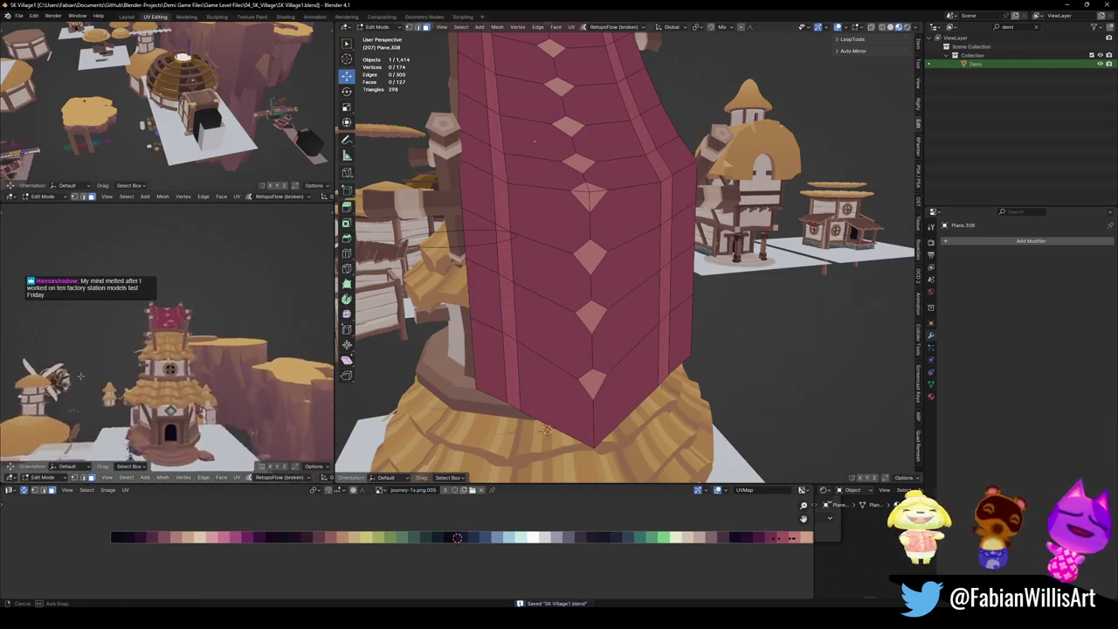
Orbit around the thatched tower and face the red cloth straight on.
{"action": "middle_click_drag", "start_coordinate": [220, 418], "coordinate": [175, 412]}
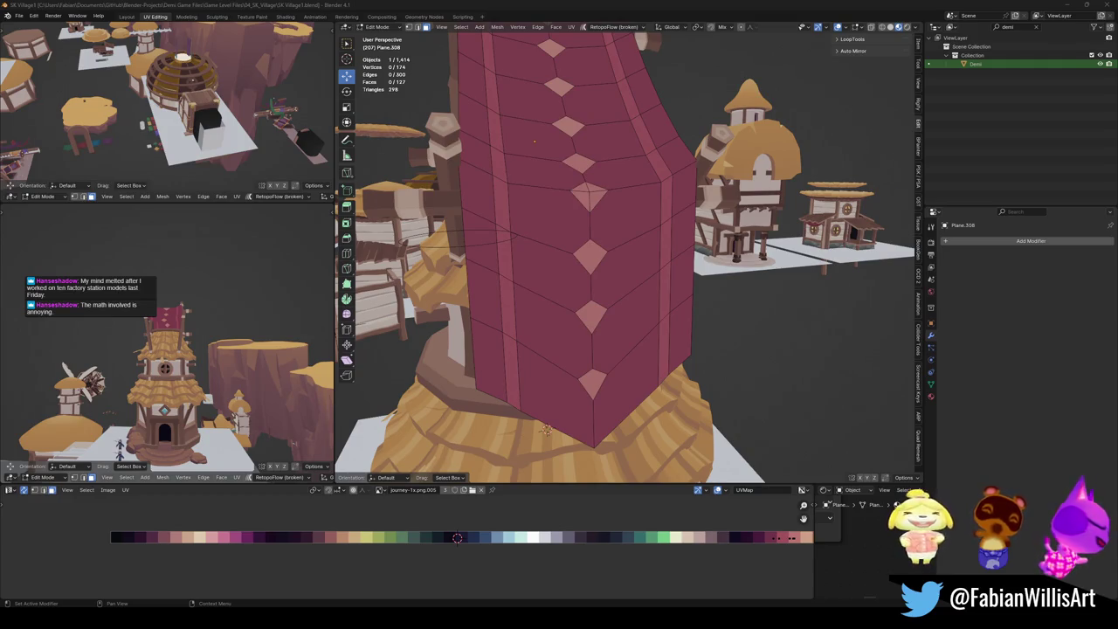
{"action": "scroll", "coordinate": [644, 280], "scroll_direction": "down", "scroll_amount": 5}
{"action": "mouse_move", "coordinate": [644, 280]}
{"action": "middle_mouse_down"}
{"action": "mouse_move", "coordinate": [585, 398]}
{"action": "mouse_move", "coordinate": [591, 354]}
{"action": "middle_mouse_up"}
{"action": "scroll", "coordinate": [585, 398], "scroll_direction": "up", "scroll_amount": 5}
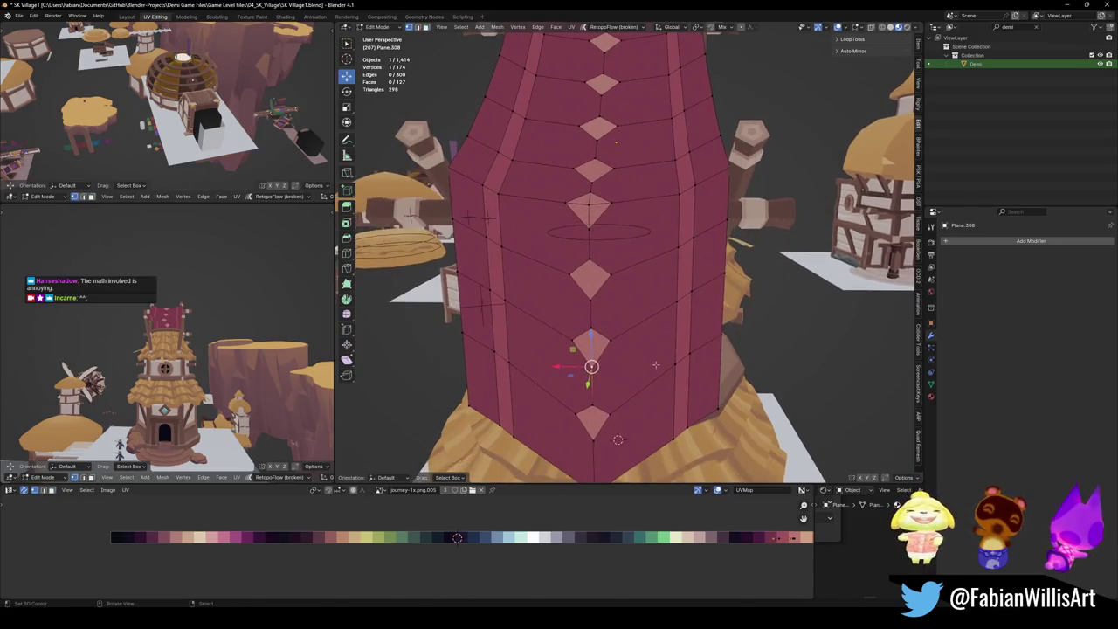
Move the selected diamond point vertically, raising it up the cloth.
{"action": "key", "text": "g"}
{"action": "key", "text": "z"}
{"action": "left_click", "coordinate": [612, 387]}
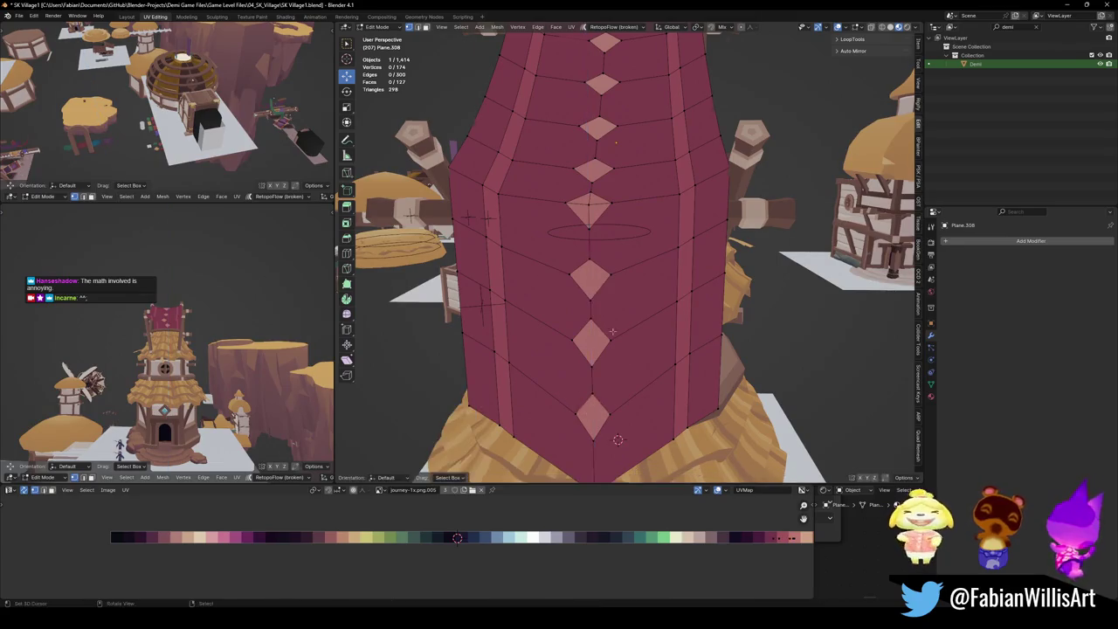
{"action": "middle_click_drag", "start_coordinate": [612, 387], "coordinate": [599, 295]}
{"action": "left_click_drag", "start_coordinate": [605, 218], "coordinate": [606, 212]}
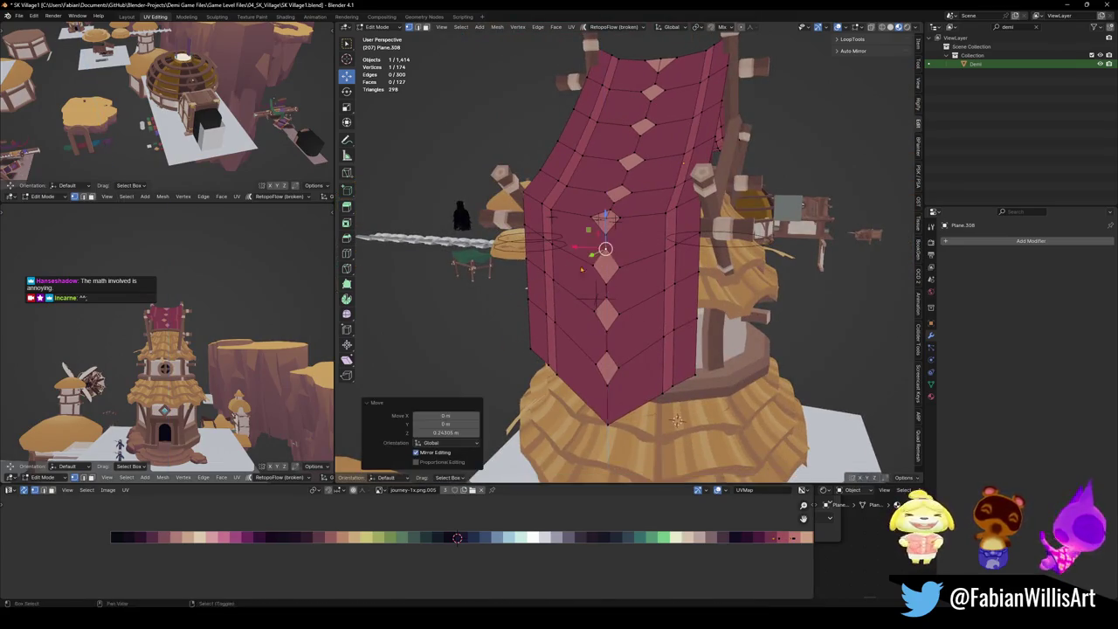
{"action": "middle_click_drag", "start_coordinate": [104, 367], "coordinate": [50, 320]}
Raise the lower diamond patch vertically, then clear the selection.
{"action": "middle_click_drag", "start_coordinate": [42, 321], "coordinate": [35, 322]}
{"action": "left_click", "coordinate": [606, 349]}
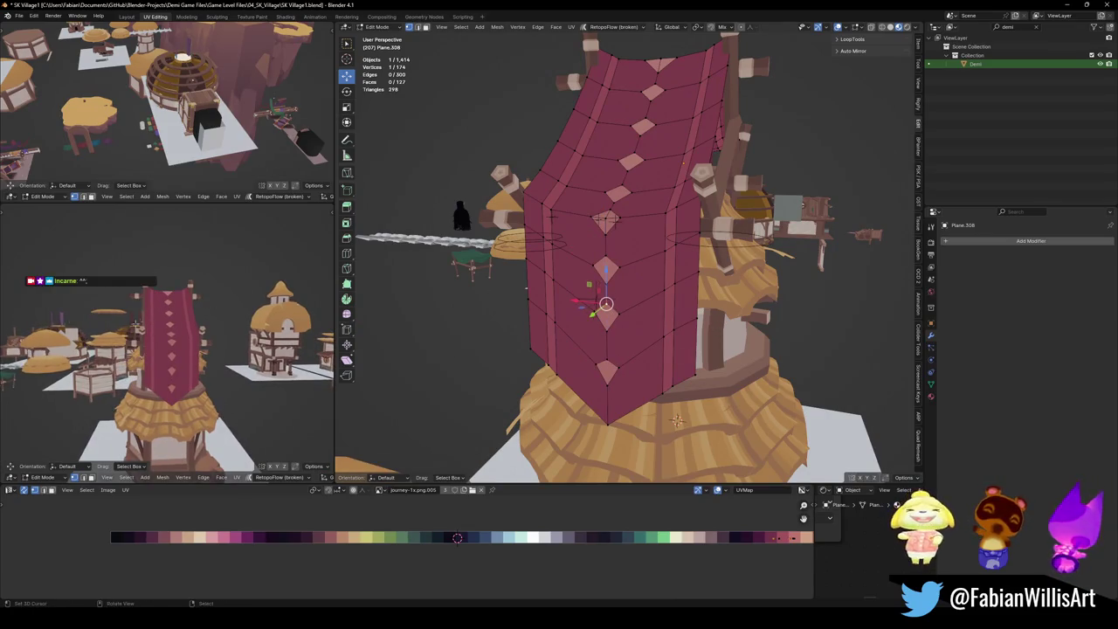
{"action": "key", "text": "g"}
{"action": "key", "text": "z"}
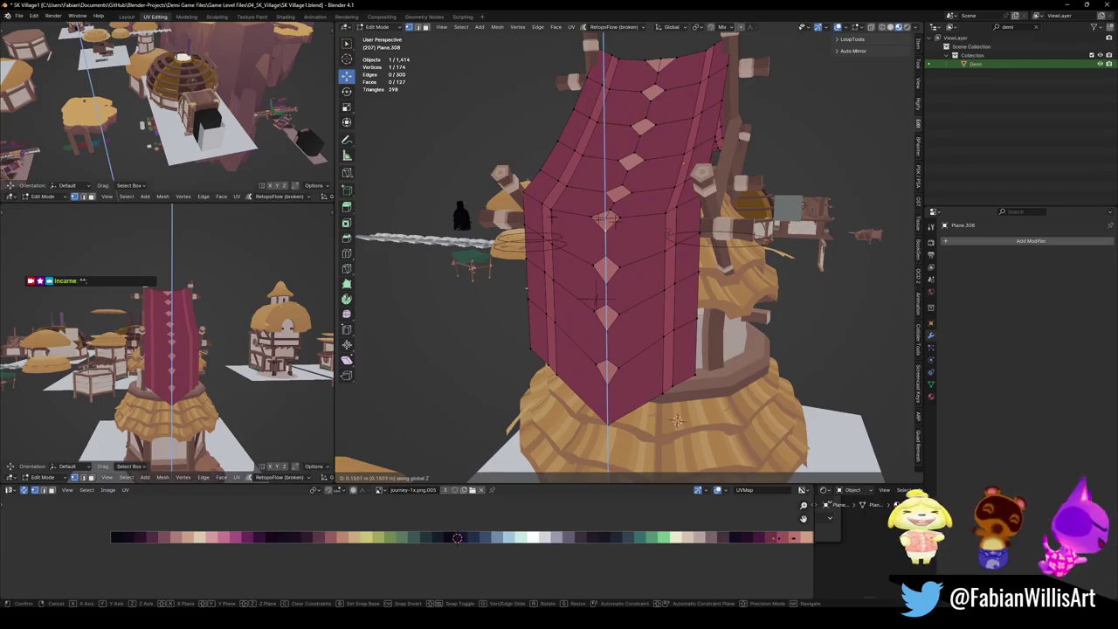
{"action": "key", "text": "Return"}
{"action": "mouse_move", "coordinate": [219, 331]}
{"action": "middle_mouse_down"}
{"action": "mouse_move", "coordinate": [251, 321]}
{"action": "mouse_move", "coordinate": [200, 363]}
{"action": "middle_mouse_up"}
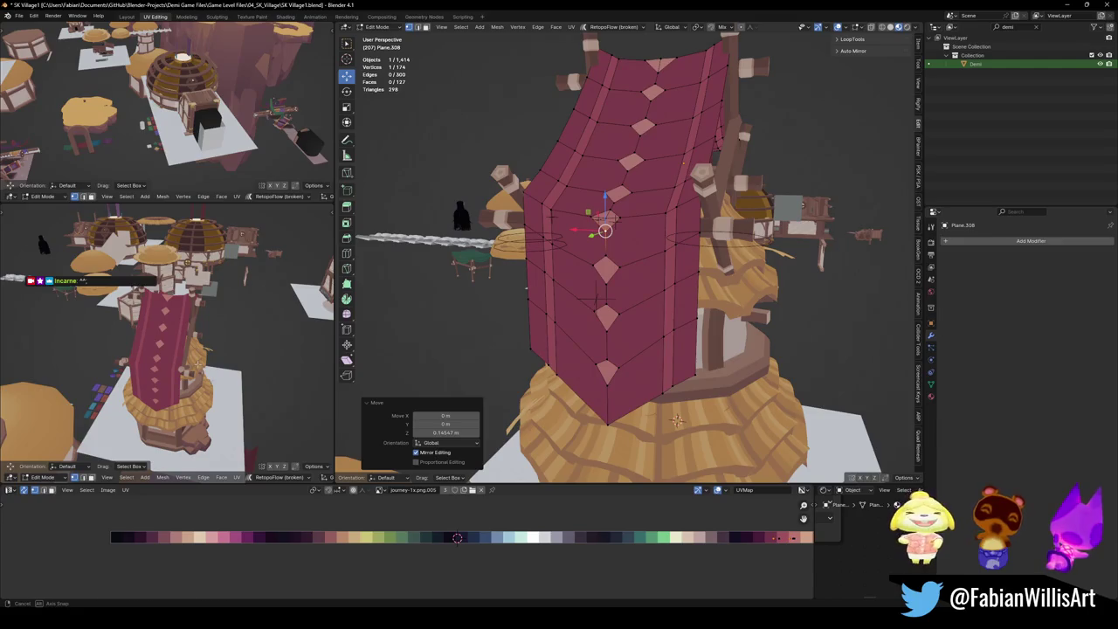
{"action": "mouse_move", "coordinate": [678, 420]}
{"action": "middle_mouse_down"}
{"action": "mouse_move", "coordinate": [682, 449]}
{"action": "mouse_move", "coordinate": [669, 307]}
{"action": "mouse_move", "coordinate": [612, 302]}
{"action": "middle_mouse_up"}
{"action": "key", "text": "s"}
{"action": "left_click", "coordinate": [608, 254]}
{"action": "left_click", "coordinate": [622, 291]}
Shrink the centre diamond patch and narrow its width to 0.933 in X.
{"action": "left_click", "coordinate": [601, 297]}
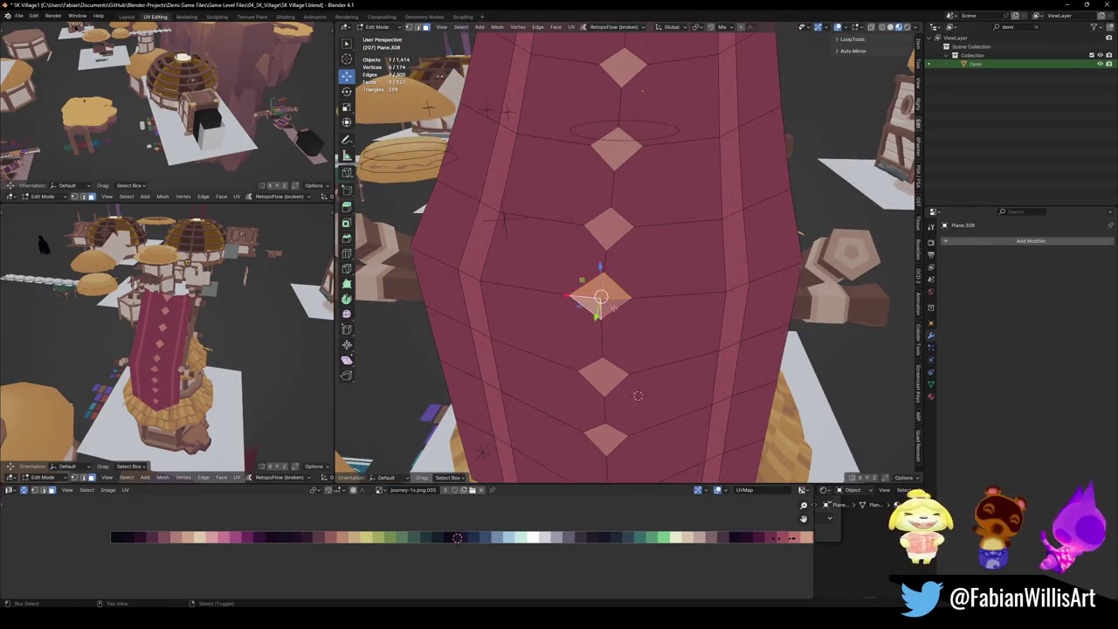
{"action": "key", "text": "s"}
{"action": "left_click", "coordinate": [664, 299]}
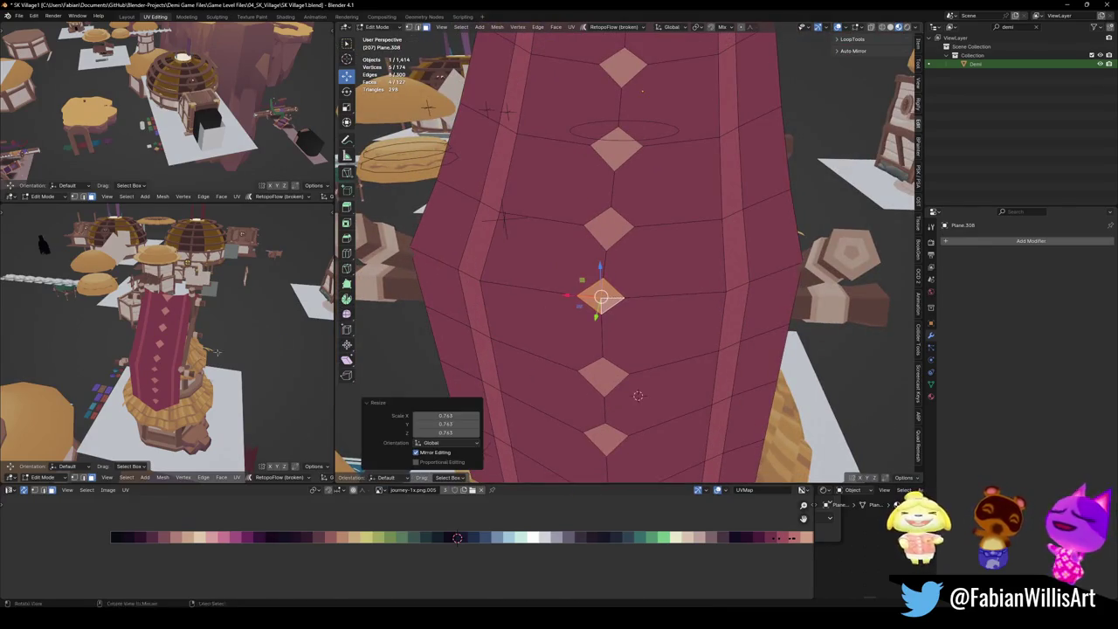
{"action": "middle_click_drag", "start_coordinate": [201, 341], "coordinate": [249, 319]}
{"action": "key", "text": "s"}
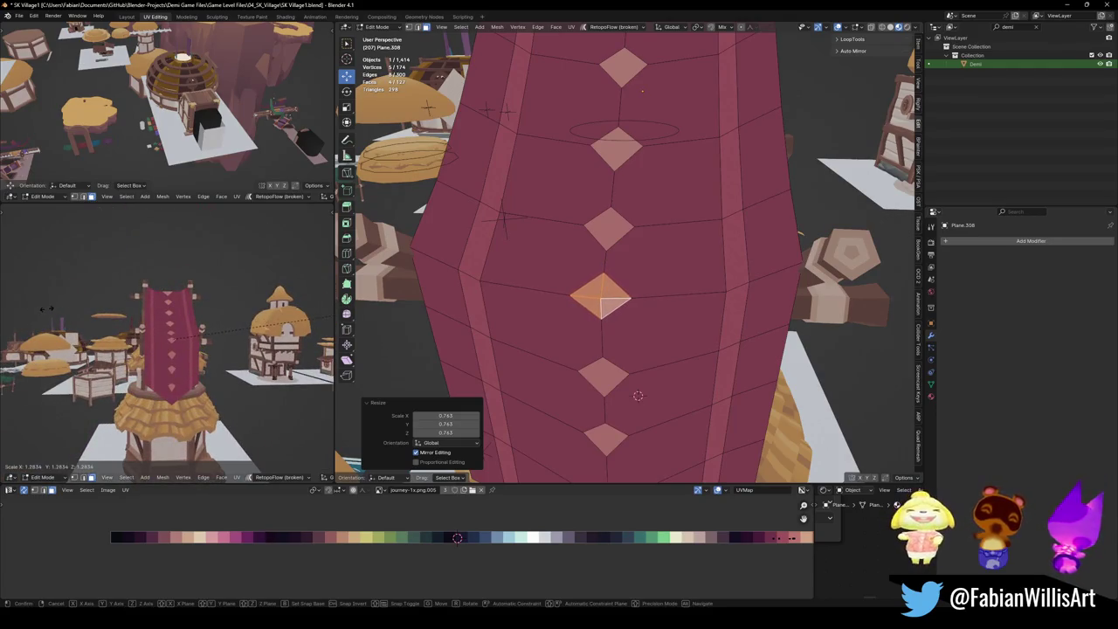
{"action": "left_click", "coordinate": [48, 309]}
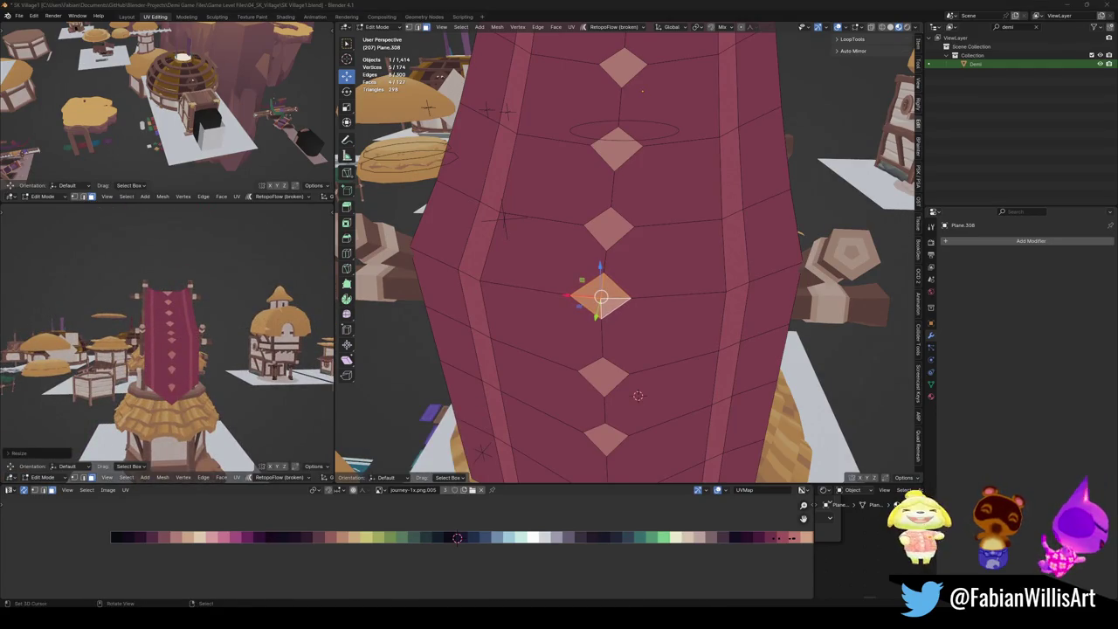
{"action": "middle_click_drag", "start_coordinate": [317, 293], "coordinate": [262, 314]}
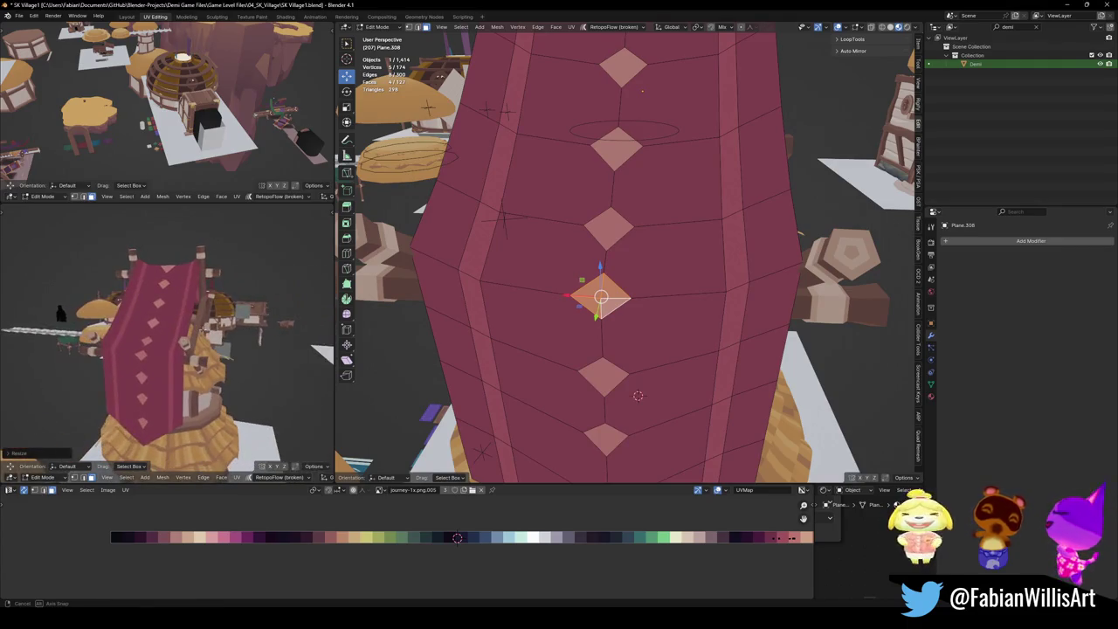
{"action": "key", "text": "s"}
{"action": "key", "text": "x"}
{"action": "left_click", "coordinate": [766, 291]}
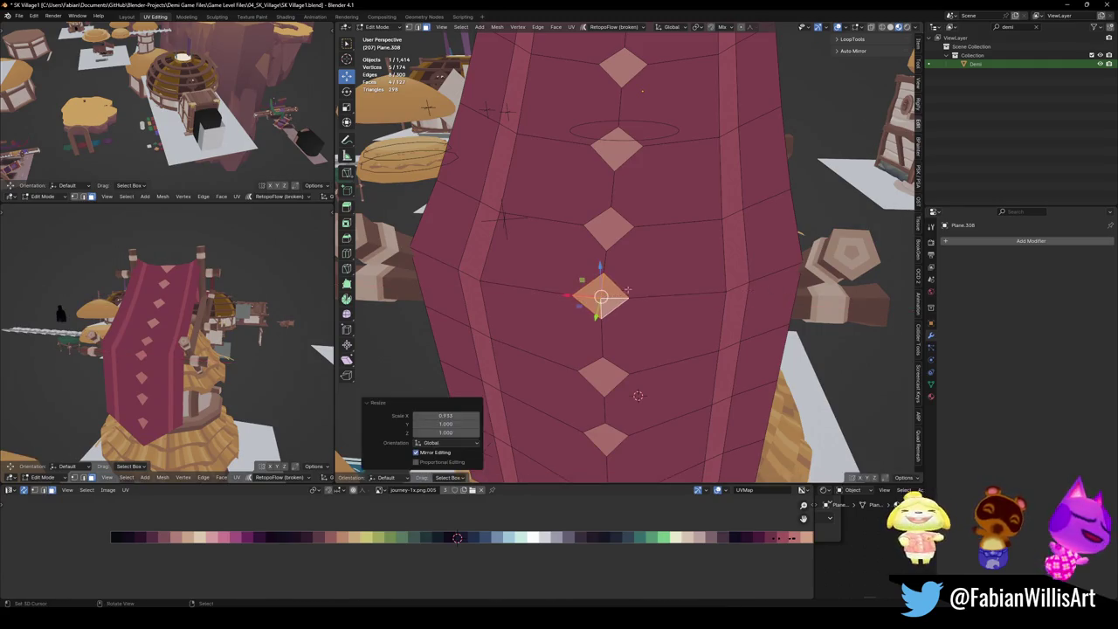
{"action": "middle_click_drag", "start_coordinate": [55, 312], "coordinate": [223, 323]}
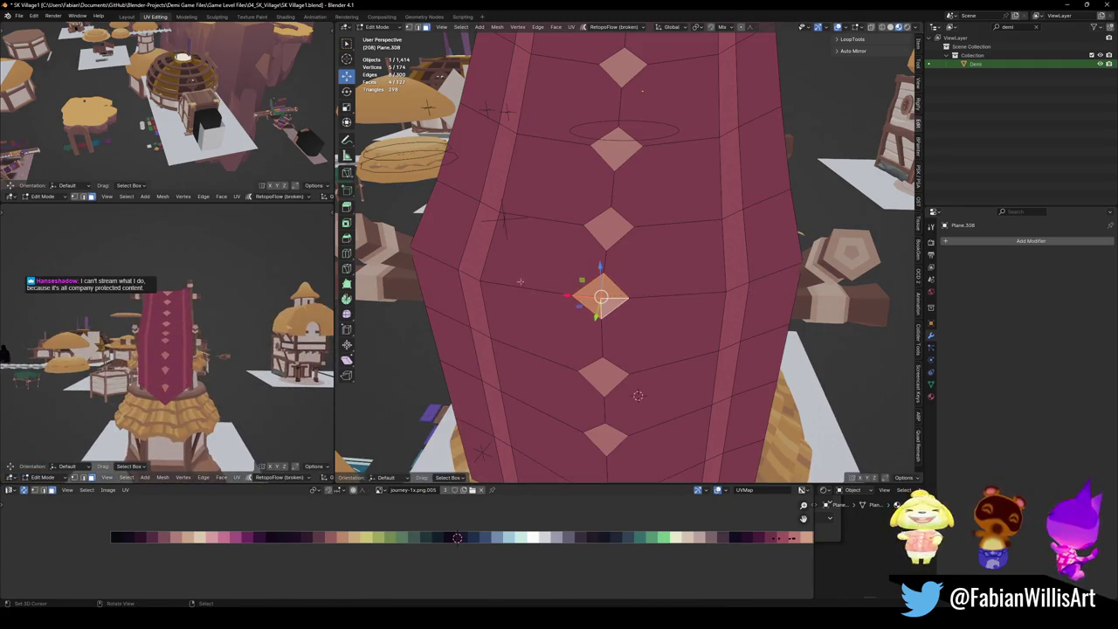
Vertex-slide the diamond's bottom corner further along its edge.
{"action": "key", "text": "1"}
{"action": "left_click", "coordinate": [601, 321]}
{"action": "key", "text": "g"}
{"action": "key", "text": "g"}
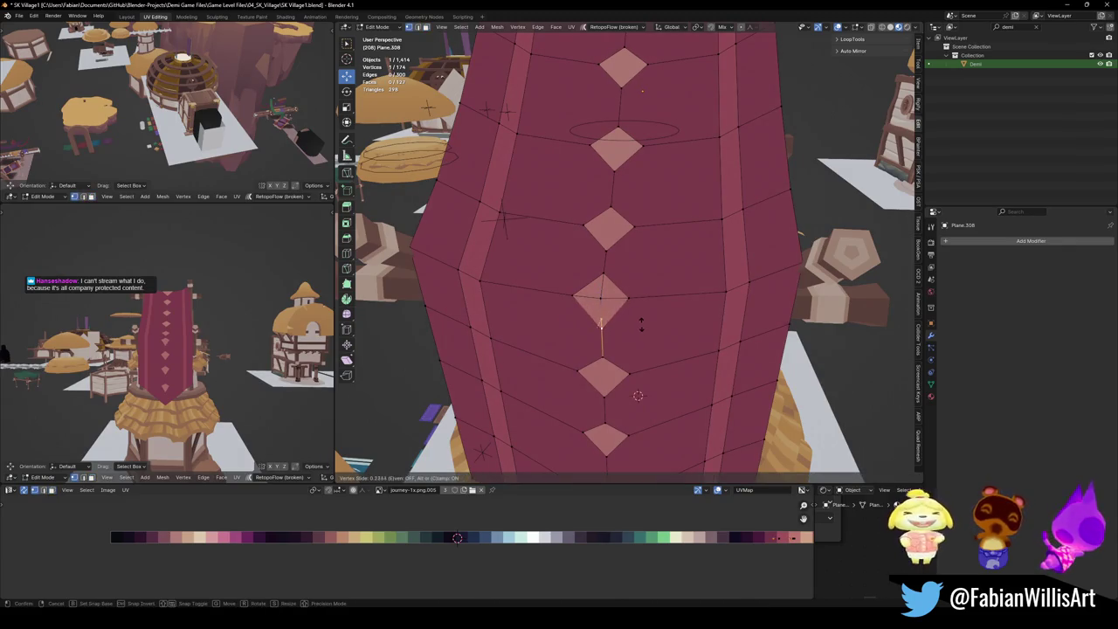
{"action": "left_click", "coordinate": [640, 326]}
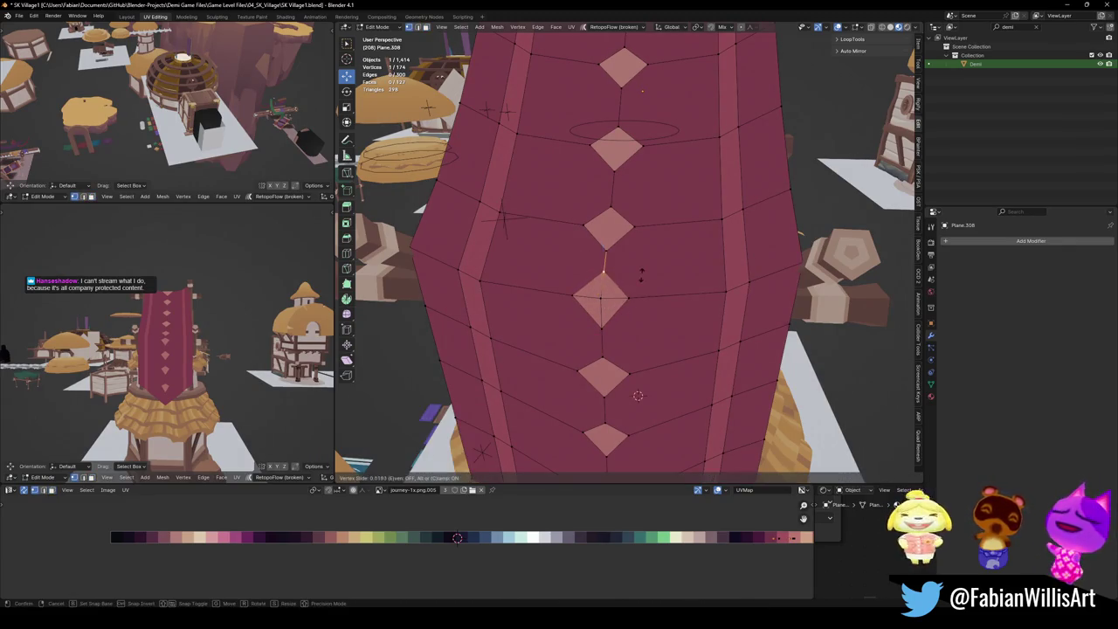
{"action": "middle_click_drag", "start_coordinate": [637, 396], "coordinate": [636, 373]}
{"action": "middle_click_drag", "start_coordinate": [206, 326], "coordinate": [276, 343]}
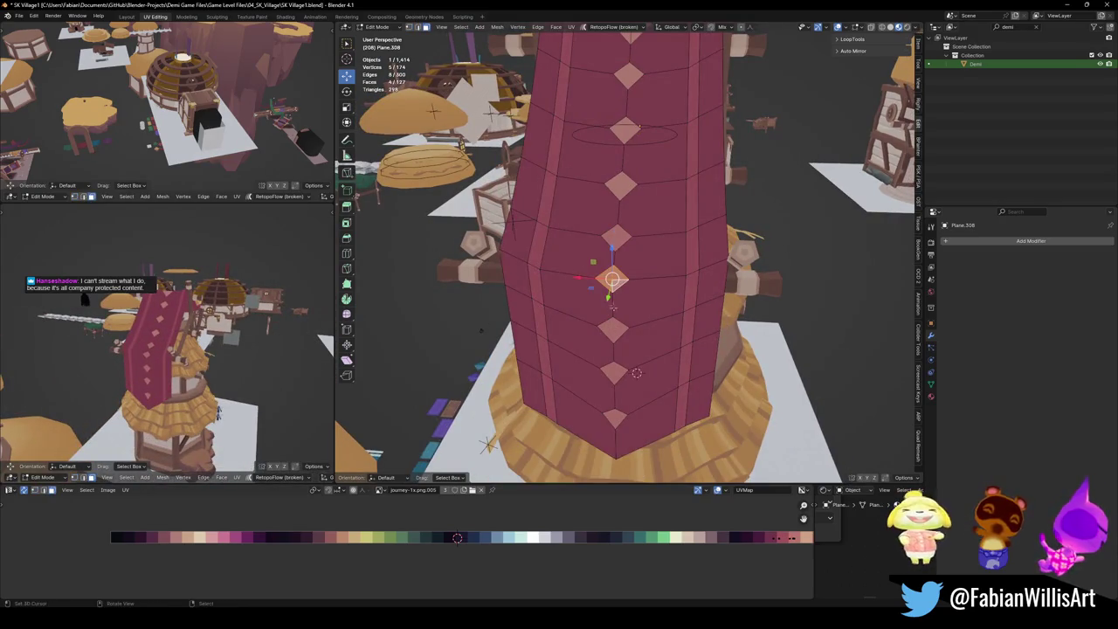
Shift the selected patch's UVs horizontally along the palette, then clear the selection.
{"action": "key", "text": "g"}
{"action": "key", "text": "x"}
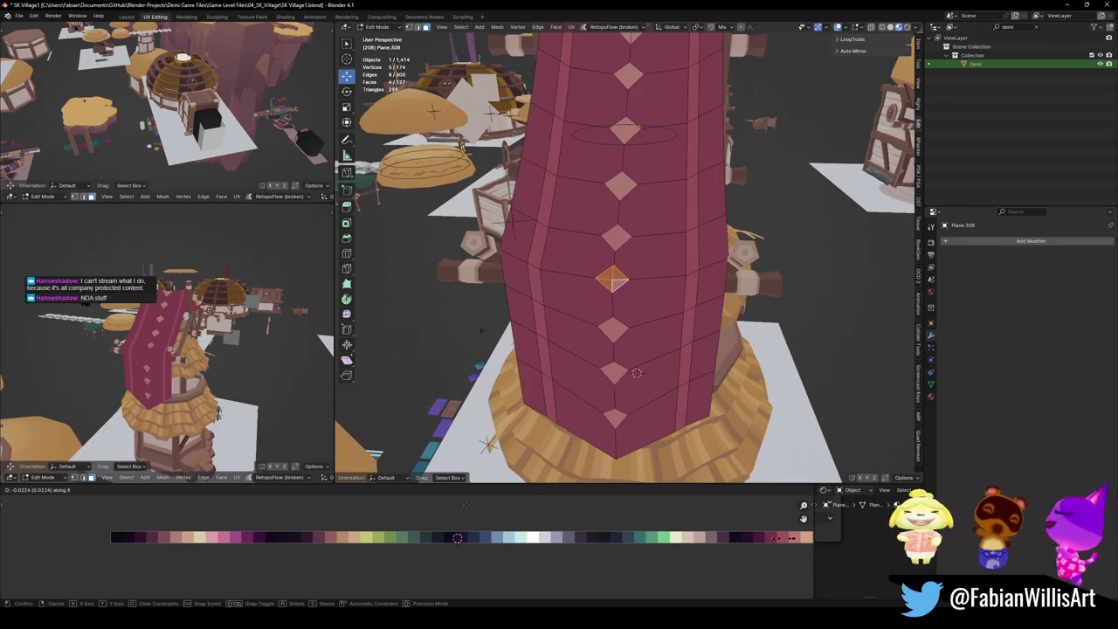
{"action": "left_click", "coordinate": [469, 507]}
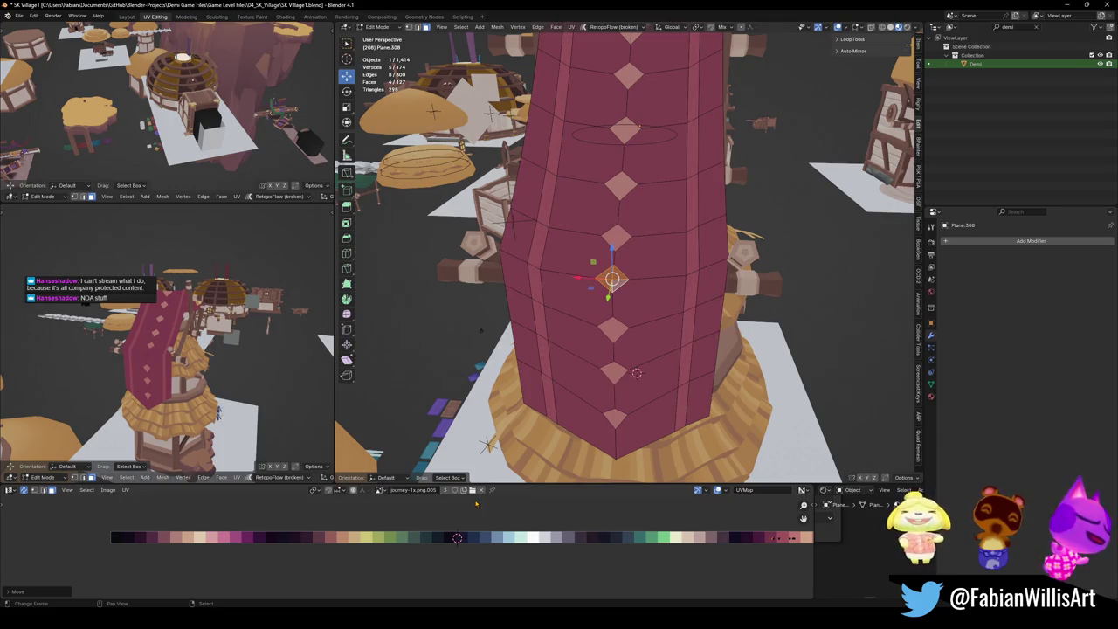
{"action": "key", "text": "alt+a"}
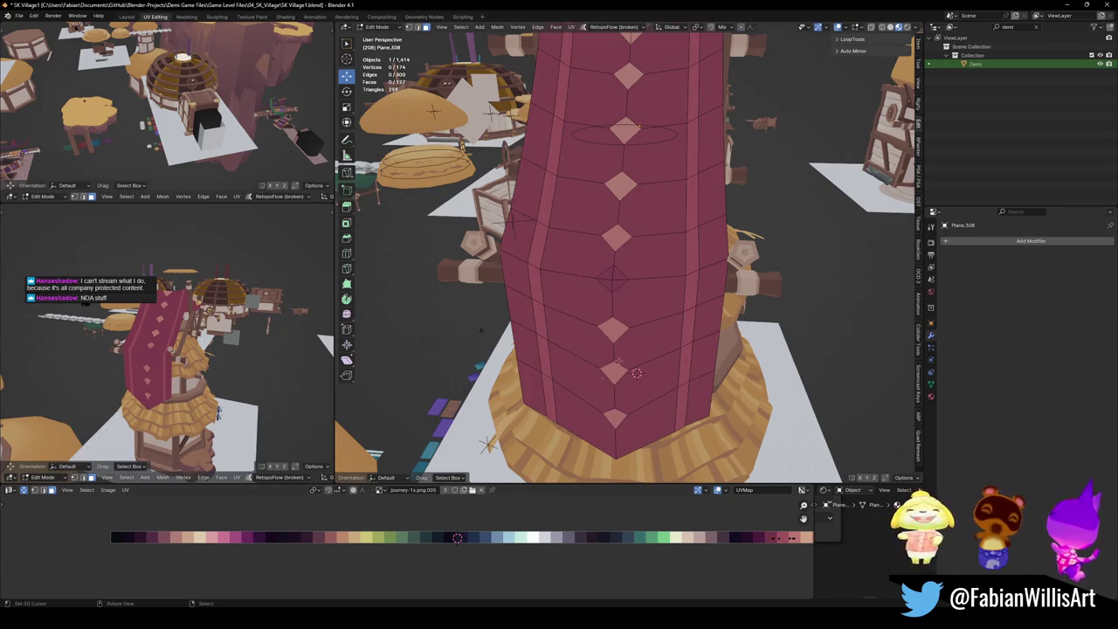
{"action": "key", "text": "g"}
{"action": "key", "text": "z"}
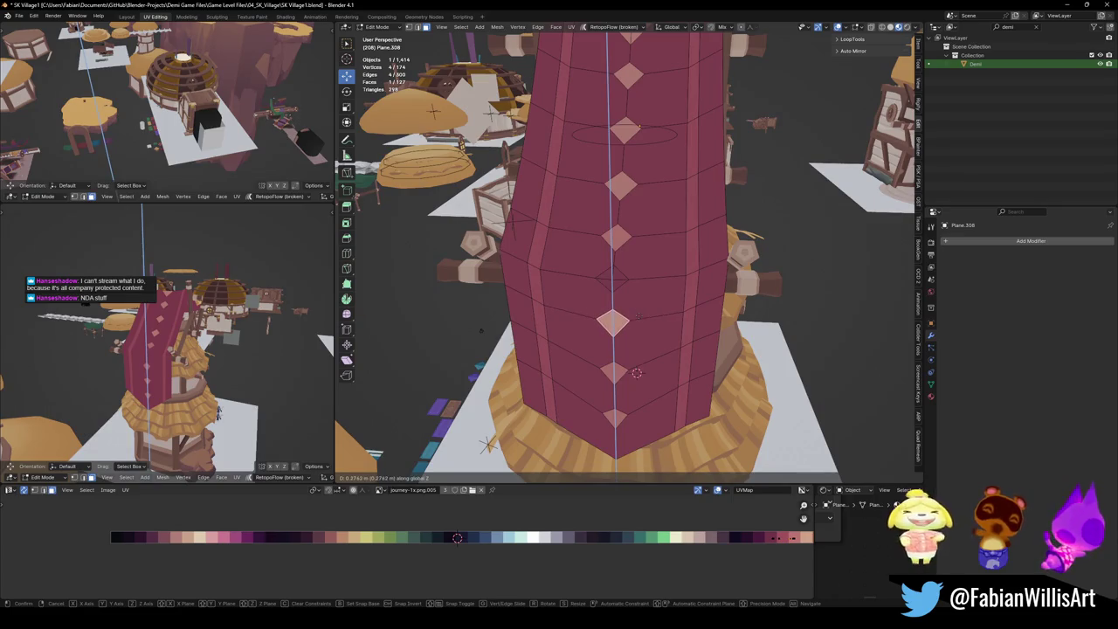
{"action": "key", "text": "Escape"}
{"action": "key", "text": "alt+a"}
{"action": "key", "text": "alt+a"}
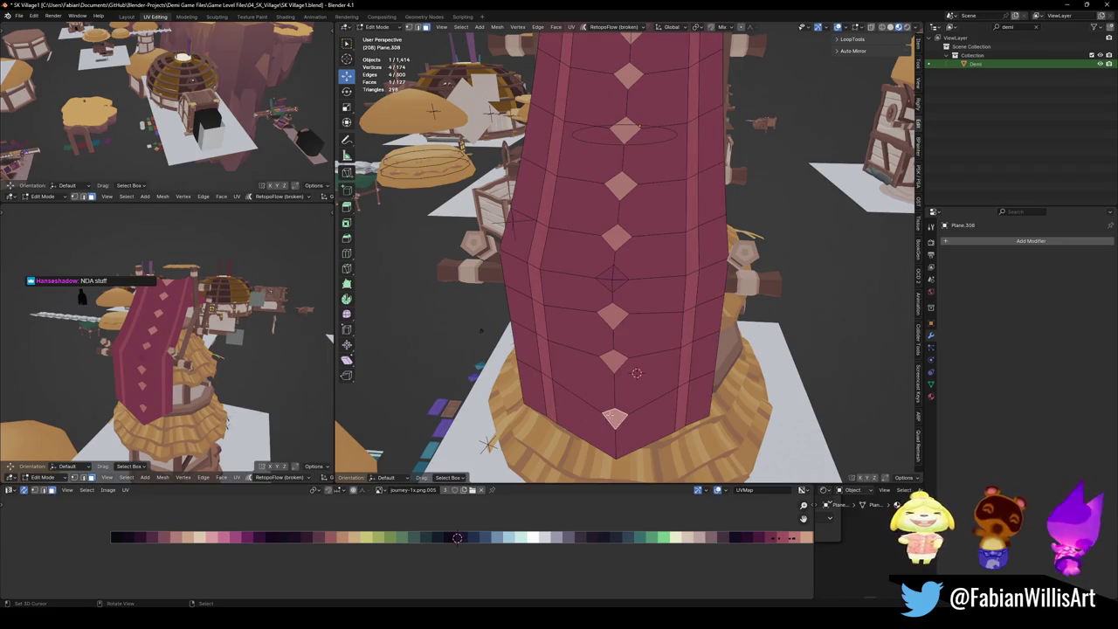
Raise and vertically rescale the banner's bottom diamond face, then adjust its bottom vertex.
{"action": "left_click", "coordinate": [609, 414]}
{"action": "key", "text": "g"}
{"action": "key", "text": "z"}
{"action": "left_click", "coordinate": [646, 403]}
{"action": "key", "text": "s"}
{"action": "key", "text": "z"}
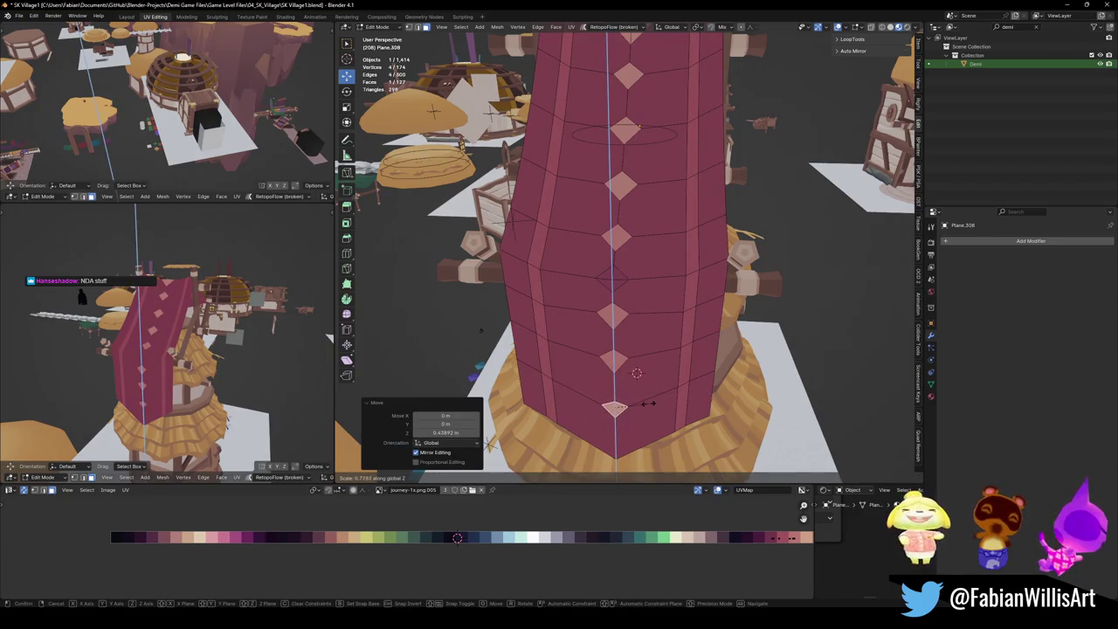
{"action": "left_click", "coordinate": [647, 404]}
{"action": "key", "text": "1"}
{"action": "left_click", "coordinate": [615, 403]}
{"action": "key", "text": "g"}
{"action": "left_click", "coordinate": [615, 404]}
{"action": "key", "text": "alt+a"}
Move another diamond patch to a new position on the banner.
{"action": "middle_click_drag", "start_coordinate": [166, 375], "coordinate": [192, 367]}
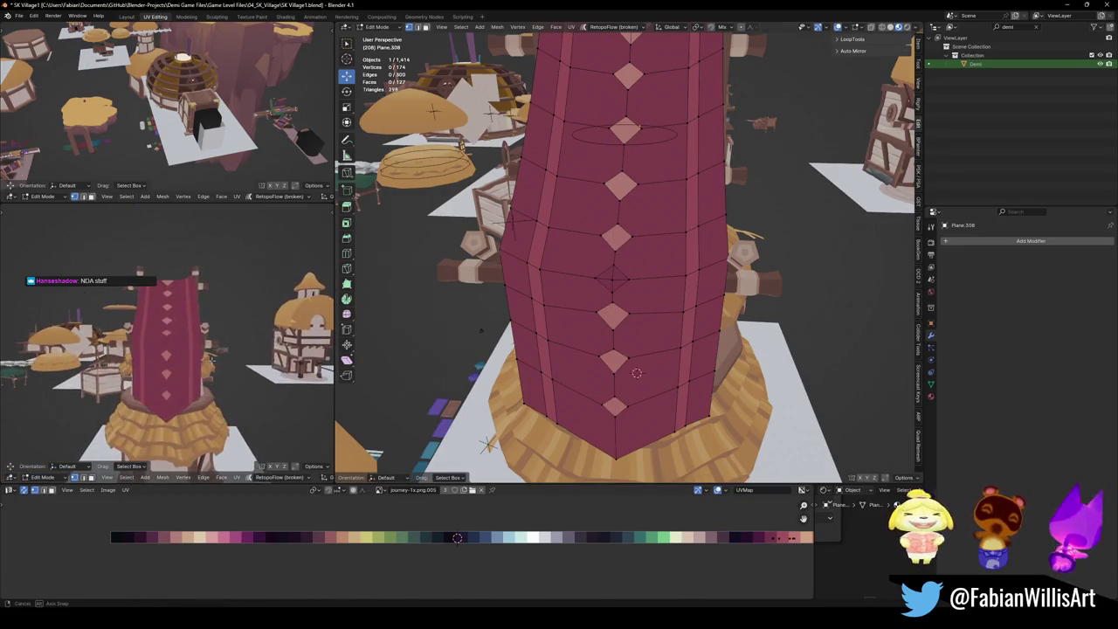
{"action": "middle_click_drag", "start_coordinate": [603, 281], "coordinate": [618, 247]}
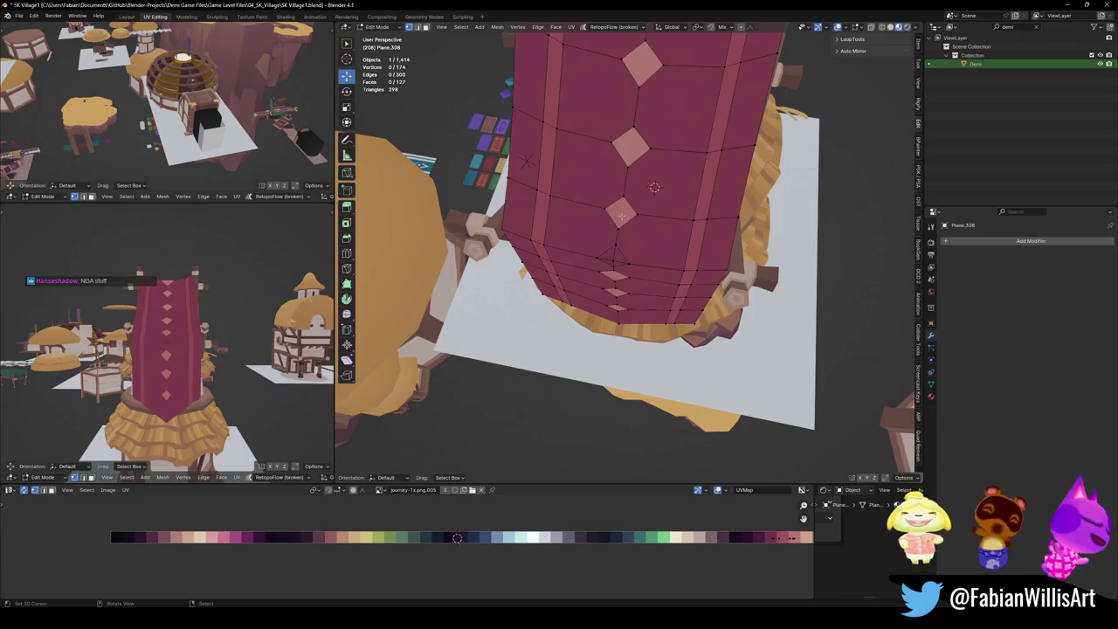
{"action": "left_click", "coordinate": [621, 215]}
{"action": "key", "text": "g"}
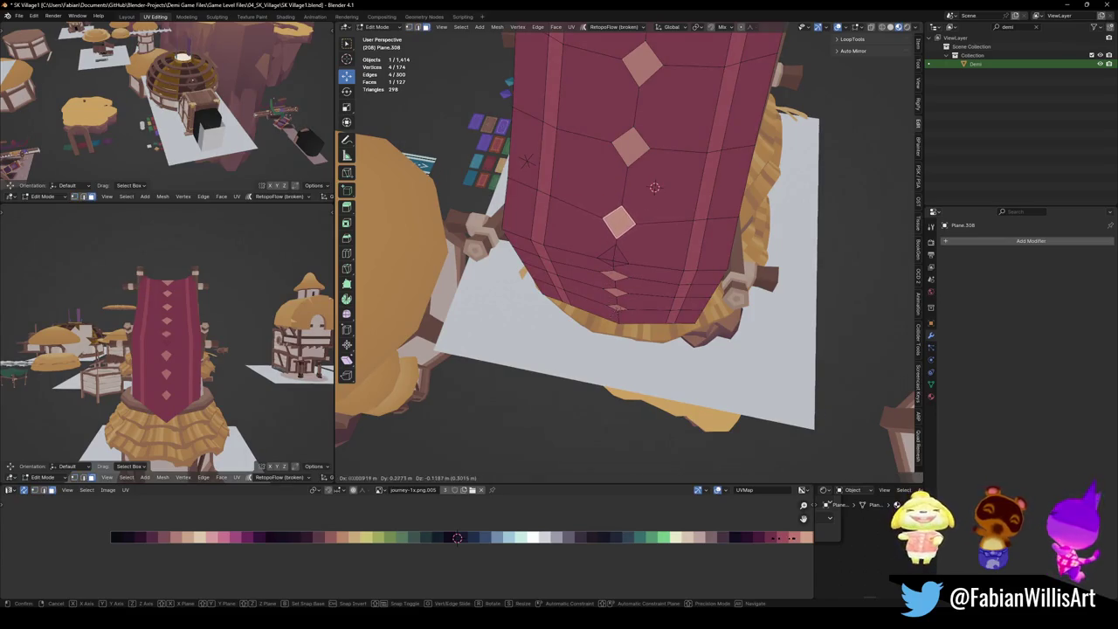
{"action": "left_click", "coordinate": [614, 256]}
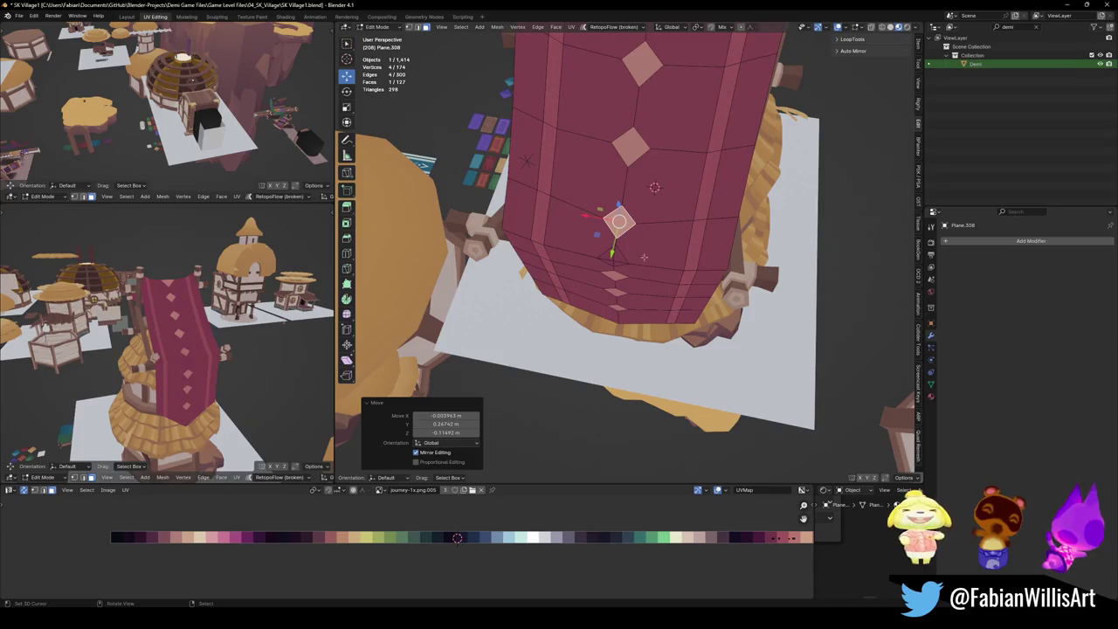
{"action": "middle_click_drag", "start_coordinate": [654, 187], "coordinate": [611, 262]}
{"action": "scroll", "coordinate": [586, 286], "scroll_direction": "up", "scroll_amount": 3}
{"action": "key", "text": "alt+a"}
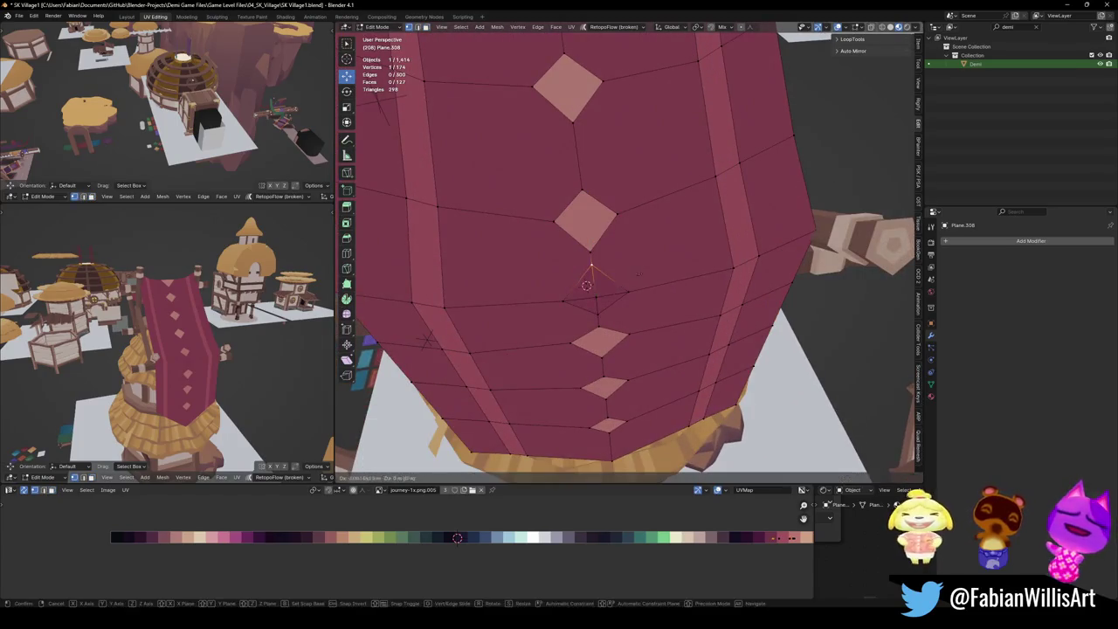
Merge the whole banner mesh by distance and dissolve the extra vertex.
{"action": "key", "text": "a"}
{"action": "key", "text": "q"}
{"action": "left_click", "coordinate": [643, 279]}
{"action": "key", "text": "ctrl+z"}
{"action": "key", "text": "q"}
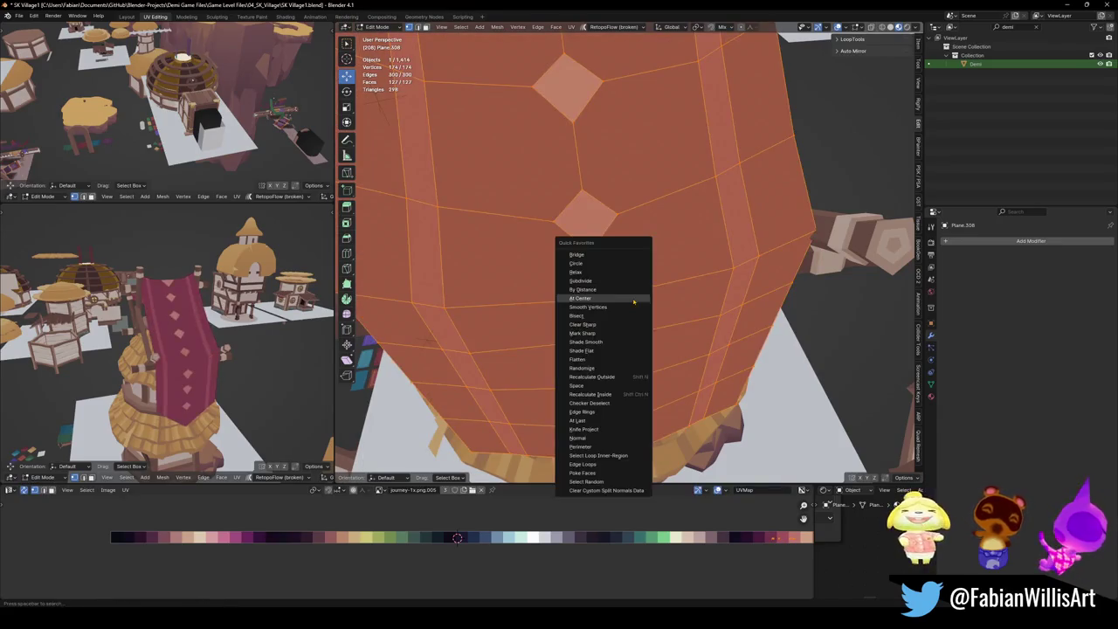
{"action": "left_click", "coordinate": [599, 300]}
{"action": "key", "text": "q"}
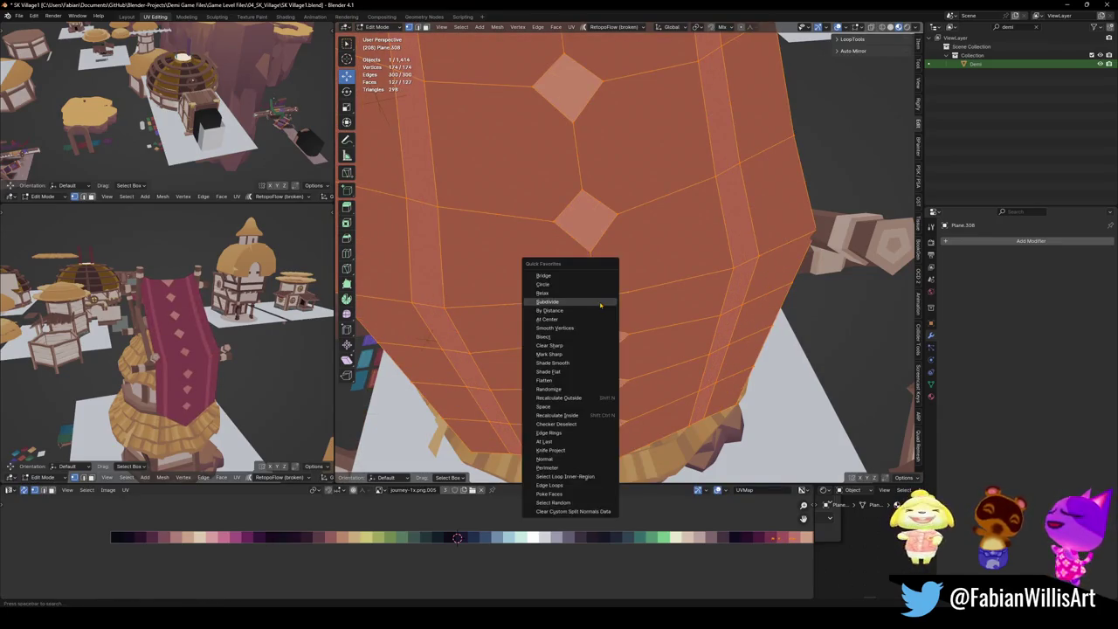
{"action": "left_click", "coordinate": [553, 303]}
{"action": "key", "text": "ctrl+x"}
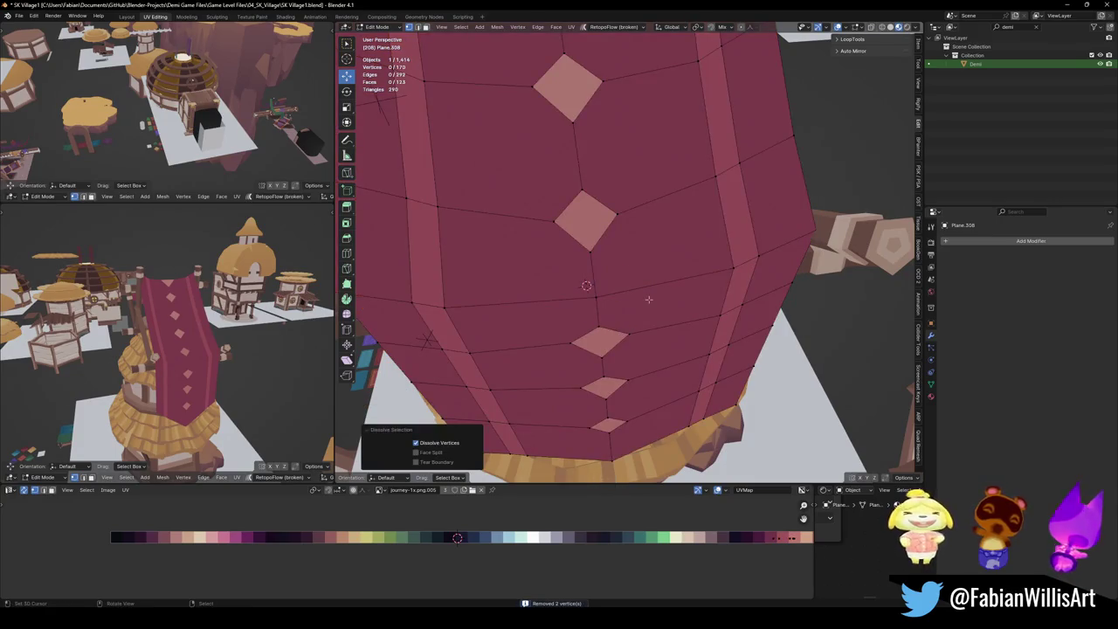
Reposition a diamond patch face on the banner.
{"action": "left_click", "coordinate": [582, 219]}
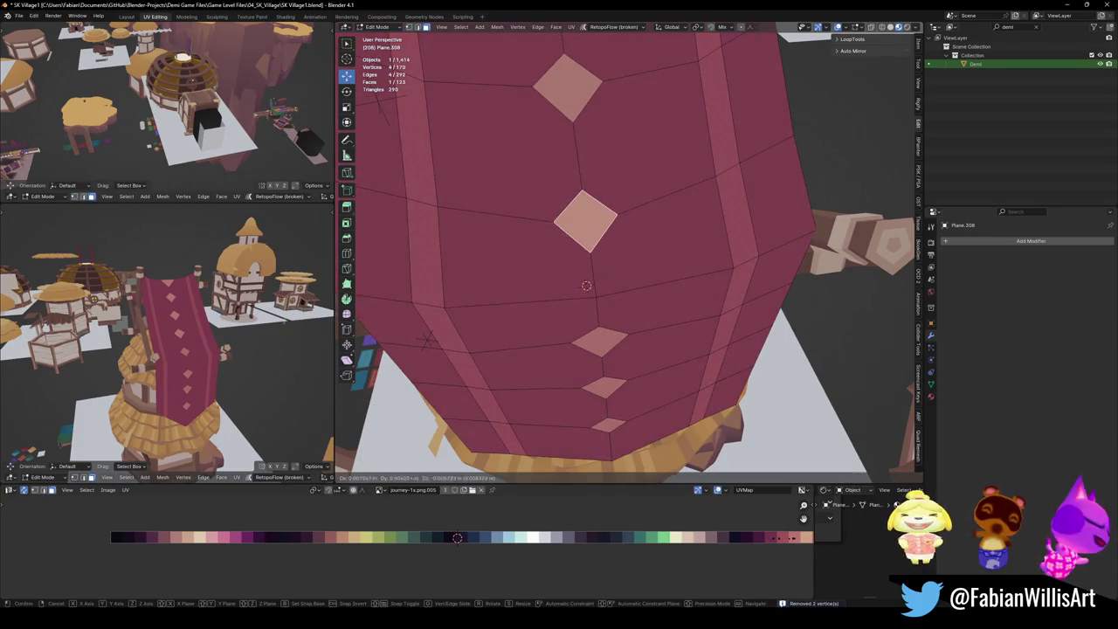
{"action": "key", "text": "g"}
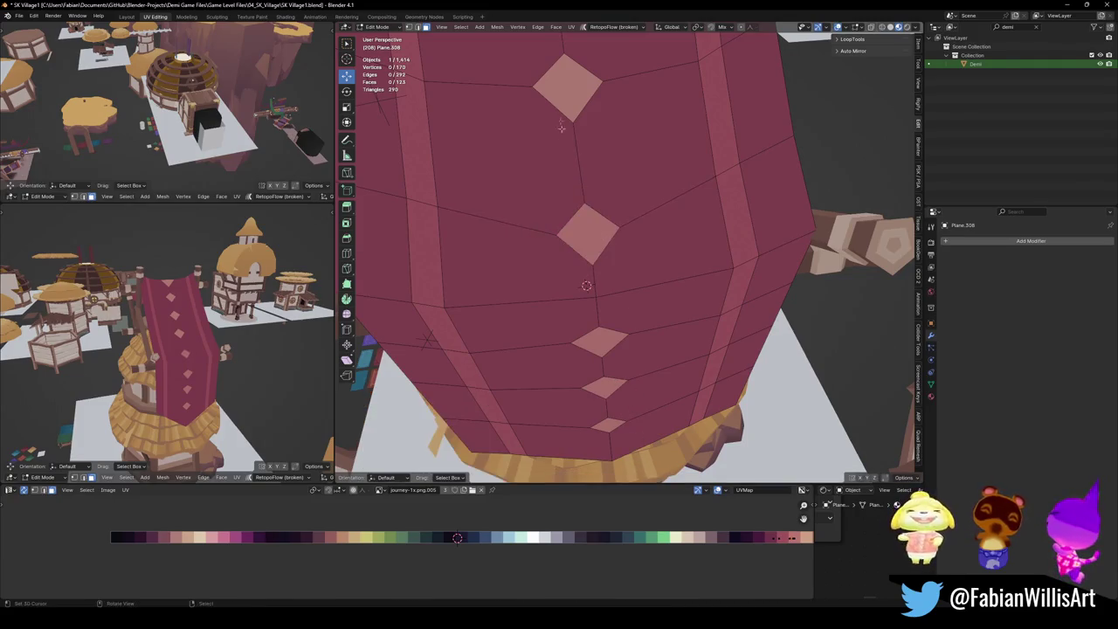
{"action": "middle_click_drag", "start_coordinate": [629, 389], "coordinate": [643, 370]}
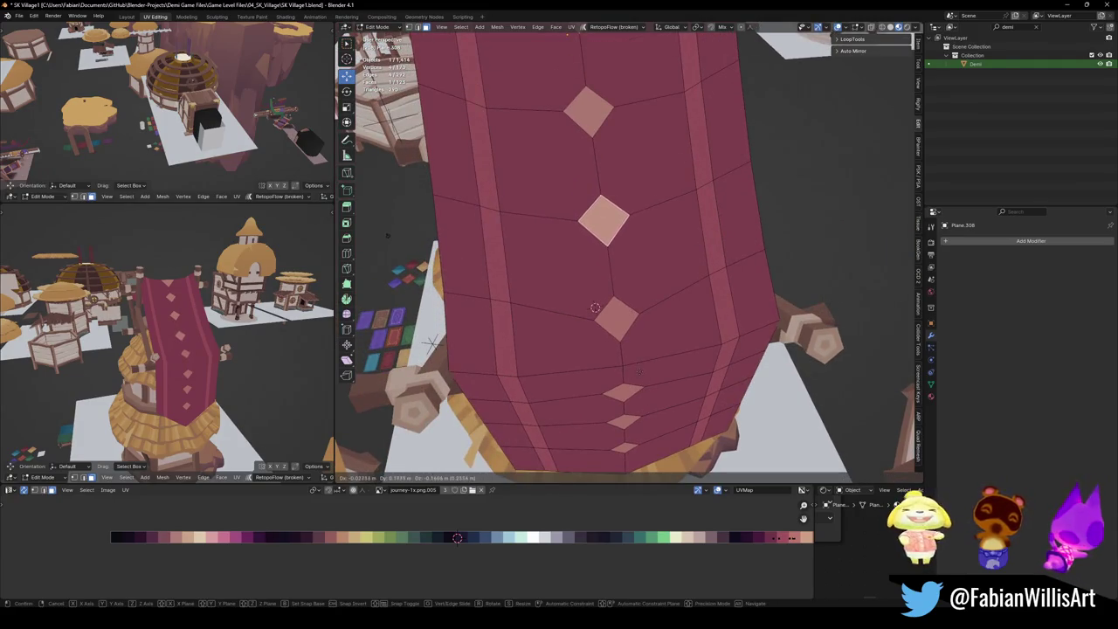
{"action": "key", "text": "Return"}
Move the bottom diamond patch vertically to even the spacing, then inspect the banner.
{"action": "middle_click_drag", "start_coordinate": [201, 332], "coordinate": [221, 337]}
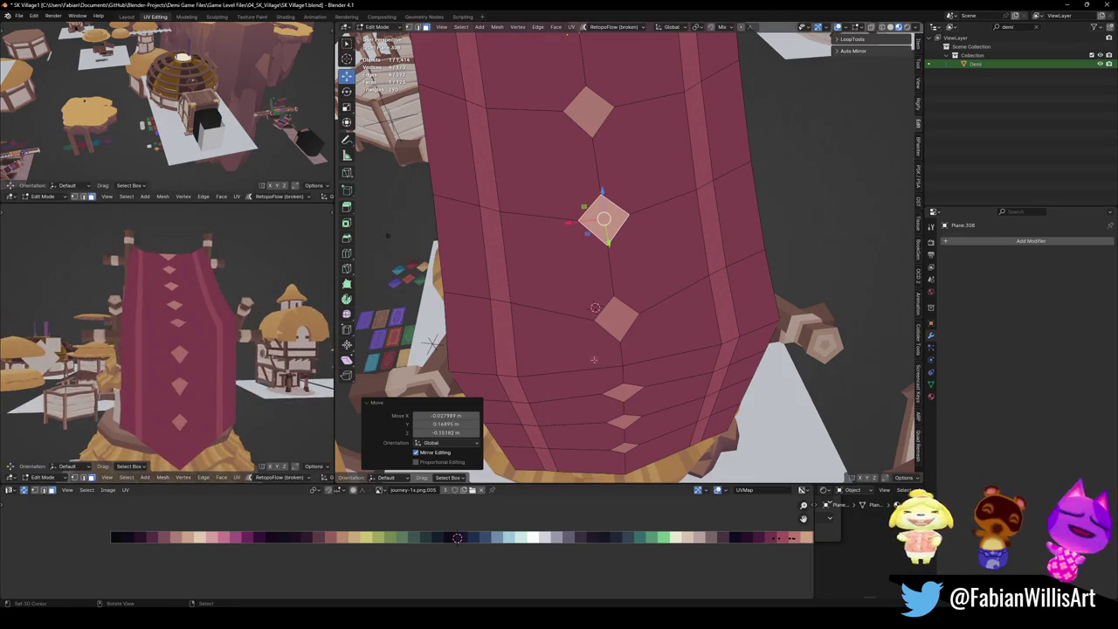
{"action": "middle_click_drag", "start_coordinate": [585, 361], "coordinate": [616, 437]}
{"action": "left_click", "coordinate": [620, 452]}
{"action": "key", "text": "g"}
{"action": "key", "text": "z"}
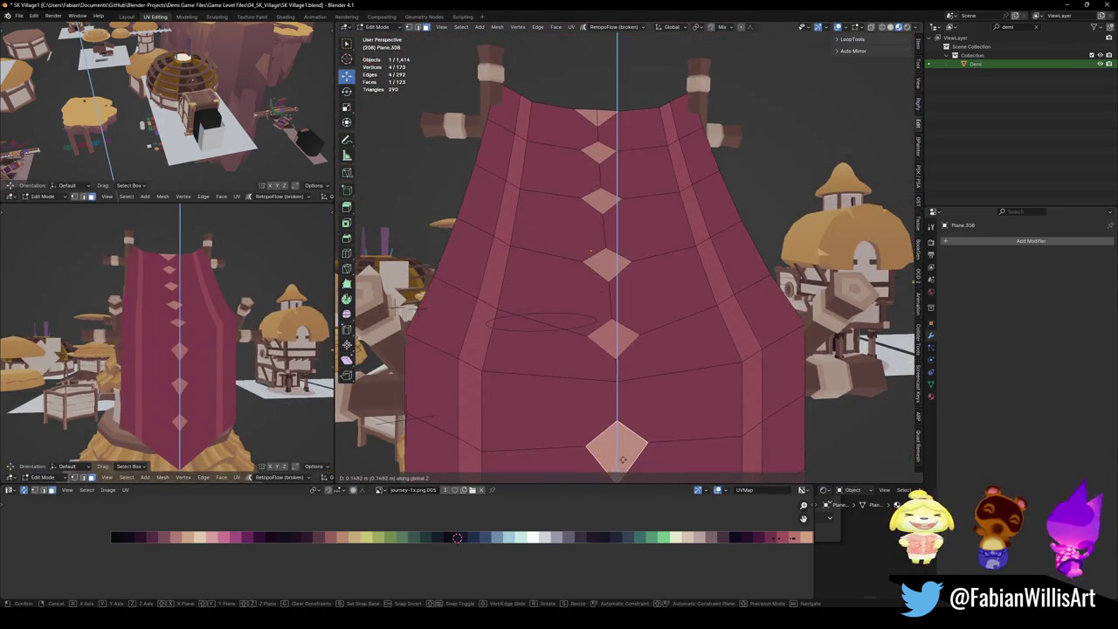
{"action": "left_click", "coordinate": [622, 458]}
{"action": "scroll", "coordinate": [622, 458], "scroll_direction": "down", "scroll_amount": 3}
{"action": "key", "text": "alt+a"}
{"action": "mouse_move", "coordinate": [218, 323]}
{"action": "middle_mouse_down"}
{"action": "mouse_move", "coordinate": [255, 317]}
{"action": "mouse_move", "coordinate": [236, 325]}
{"action": "middle_mouse_up"}
{"action": "mouse_move", "coordinate": [611, 288]}
{"action": "middle_mouse_down"}
{"action": "mouse_move", "coordinate": [637, 315]}
{"action": "mouse_move", "coordinate": [716, 244]}
{"action": "middle_mouse_up"}
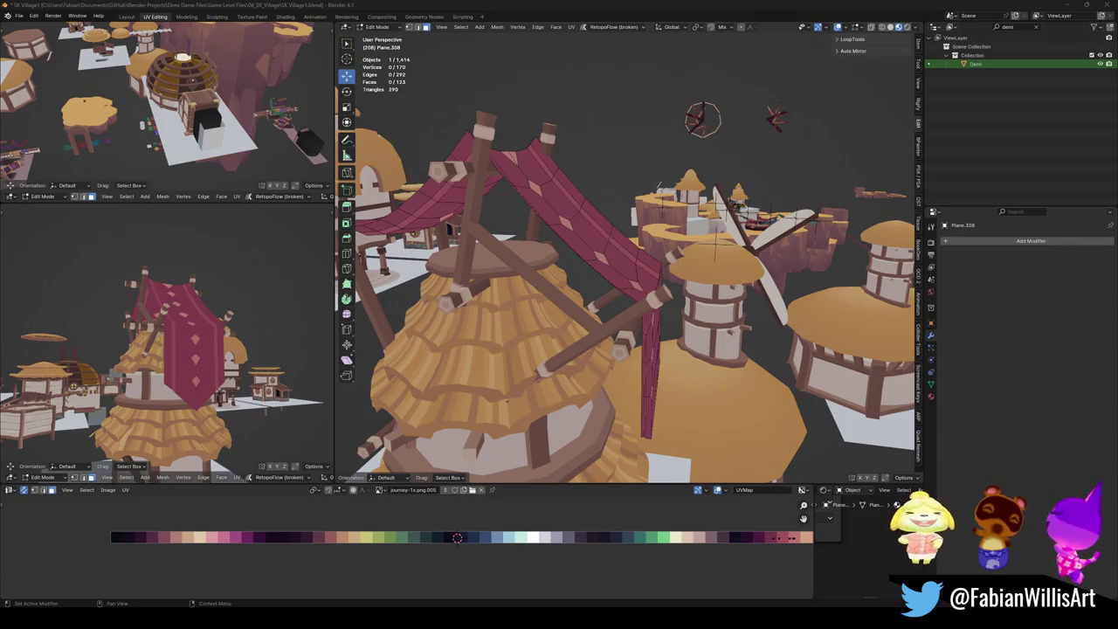
Return to Object Mode, save SK Village1.blend, and unhide the red canopy and green awning.
{"action": "middle_click_drag", "start_coordinate": [715, 247], "coordinate": [598, 241]}
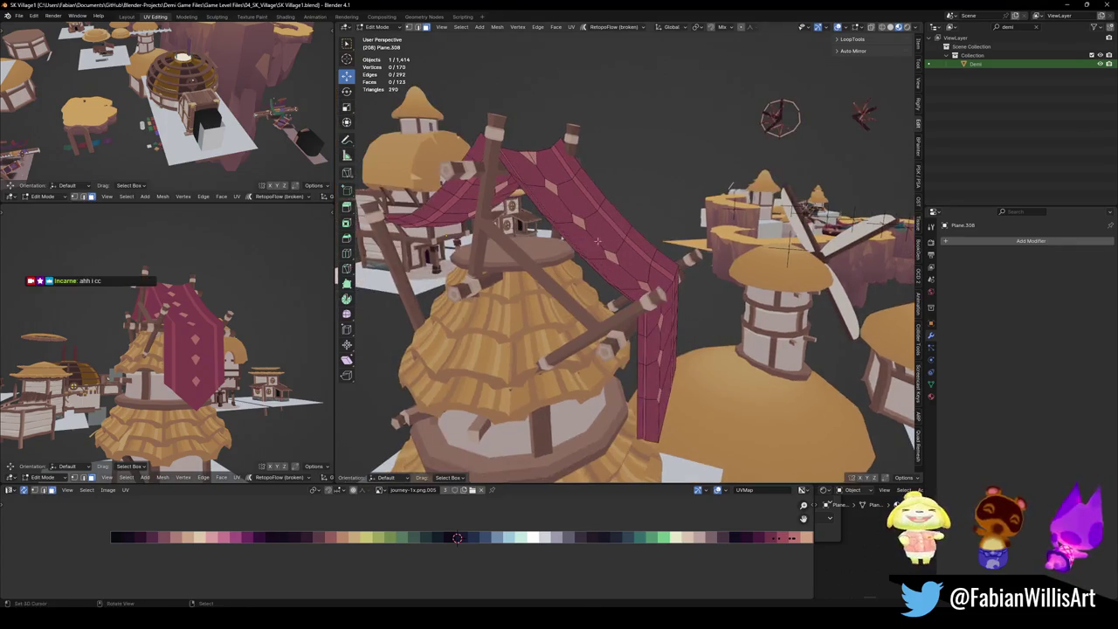
{"action": "mouse_move", "coordinate": [207, 335]}
{"action": "middle_mouse_down"}
{"action": "mouse_move", "coordinate": [111, 385]}
{"action": "mouse_move", "coordinate": [233, 327]}
{"action": "mouse_move", "coordinate": [299, 270]}
{"action": "mouse_move", "coordinate": [181, 340]}
{"action": "middle_mouse_up"}
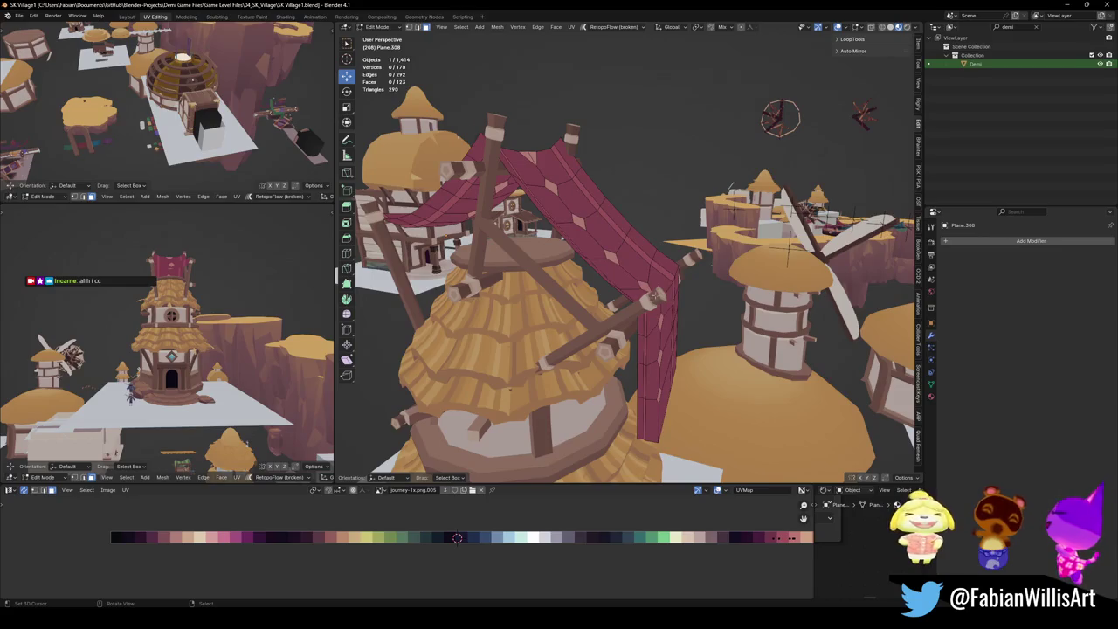
{"action": "middle_click_drag", "start_coordinate": [653, 297], "coordinate": [693, 348]}
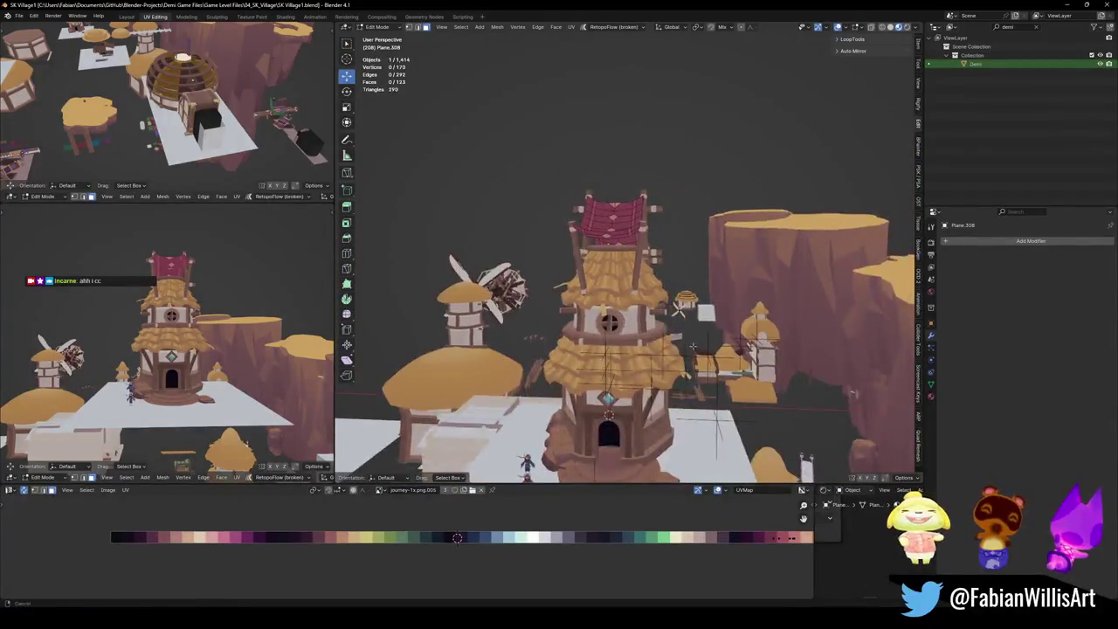
{"action": "scroll", "coordinate": [692, 348], "scroll_direction": "up", "scroll_amount": 2}
{"action": "scroll", "coordinate": [864, 391], "scroll_direction": "up", "scroll_amount": 2}
{"action": "key", "text": "Tab"}
{"action": "scroll", "coordinate": [865, 391], "scroll_direction": "down", "scroll_amount": 2}
{"action": "scroll", "coordinate": [785, 376], "scroll_direction": "down", "scroll_amount": 3}
{"action": "key", "text": "ctrl+s"}
{"action": "key", "text": "ctrl+v"}
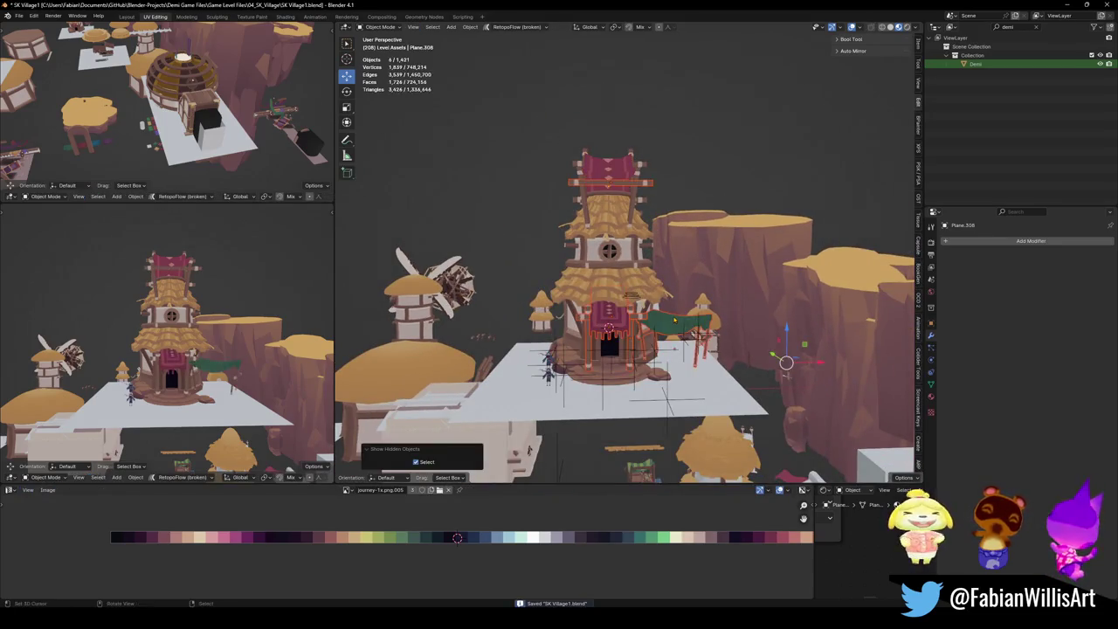
Reposition the red doorway banner and its frame slightly at the tower doorway.
{"action": "mouse_move", "coordinate": [785, 376]}
{"action": "middle_mouse_down"}
{"action": "mouse_move", "coordinate": [632, 337]}
{"action": "mouse_move", "coordinate": [547, 333]}
{"action": "mouse_move", "coordinate": [591, 343]}
{"action": "middle_mouse_up"}
{"action": "scroll", "coordinate": [632, 337], "scroll_direction": "up", "scroll_amount": 3}
{"action": "scroll", "coordinate": [632, 337], "scroll_direction": "down", "scroll_amount": 2}
{"action": "left_click", "coordinate": [596, 336]}
{"action": "left_click", "coordinate": [525, 349]}
{"action": "key", "text": "g"}
{"action": "left_click", "coordinate": [672, 358]}
{"action": "mouse_move", "coordinate": [672, 358]}
{"action": "middle_mouse_down"}
{"action": "mouse_move", "coordinate": [603, 327]}
{"action": "mouse_move", "coordinate": [612, 320]}
{"action": "middle_mouse_up"}
{"action": "key", "text": "g"}
{"action": "left_click", "coordinate": [612, 321]}
Duplicate the red rug pieces with Counter.031 and rotate the copy around Z.
{"action": "left_click", "coordinate": [612, 321]}
{"action": "left_click", "coordinate": [606, 317]}
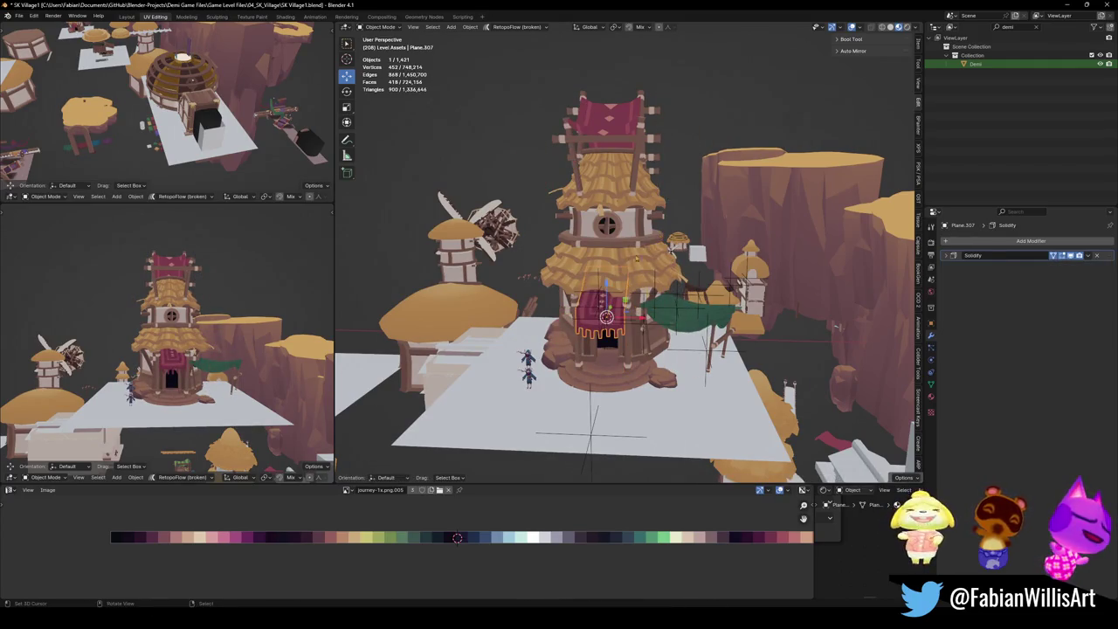
{"action": "left_click", "coordinate": [605, 317]}
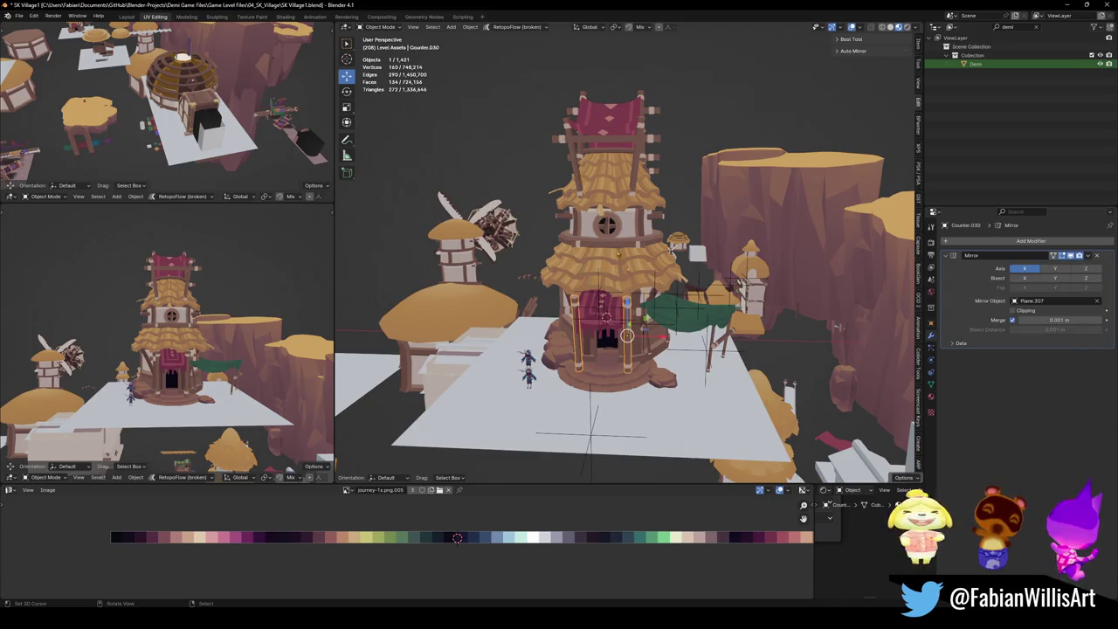
{"action": "scroll", "coordinate": [605, 317], "scroll_direction": "up", "scroll_amount": 3}
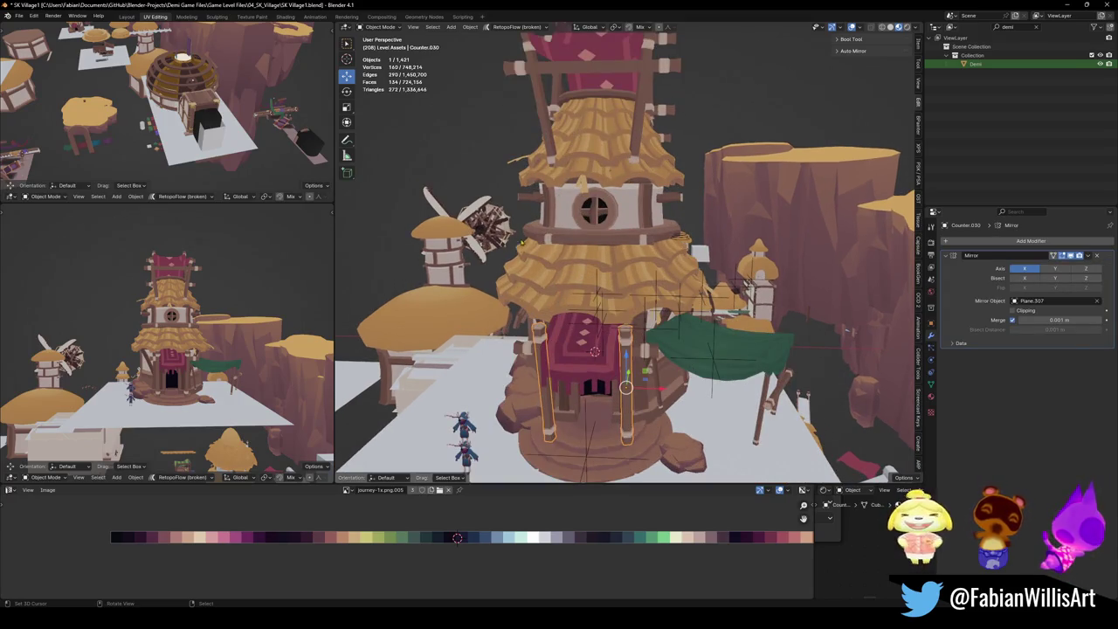
{"action": "mouse_move", "coordinate": [611, 376]}
{"action": "middle_mouse_down"}
{"action": "mouse_move", "coordinate": [533, 349]}
{"action": "mouse_move", "coordinate": [617, 341]}
{"action": "mouse_move", "coordinate": [619, 366]}
{"action": "middle_mouse_up"}
{"action": "left_click", "coordinate": [533, 318], "text": "shift"}
{"action": "left_click", "coordinate": [564, 345], "text": "shift"}
{"action": "key", "text": "shift+d"}
{"action": "key", "text": "Escape"}
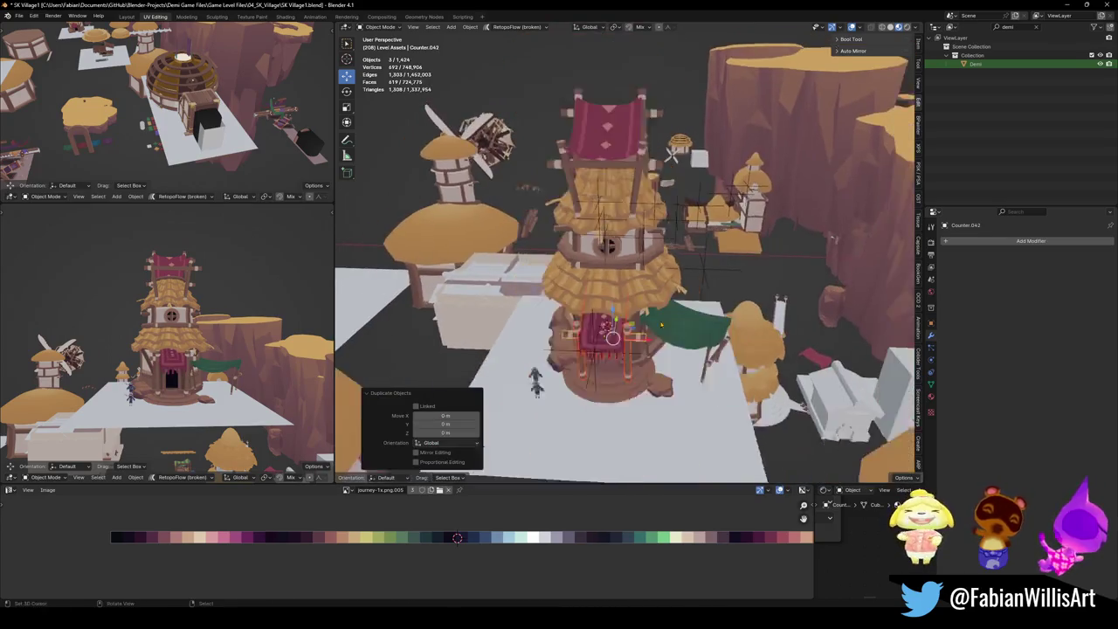
{"action": "key", "text": "r"}
{"action": "key", "text": "z"}
{"action": "left_click", "coordinate": [619, 366]}
Raise the rug copy up the tower along Z and scale it to 0.755.
{"action": "key", "text": "g"}
{"action": "key", "text": "shift+z"}
{"action": "key", "text": "Escape"}
{"action": "key", "text": "g"}
{"action": "key", "text": "z"}
{"action": "left_click", "coordinate": [546, 256]}
{"action": "key", "text": "s"}
{"action": "left_click", "coordinate": [577, 267]}
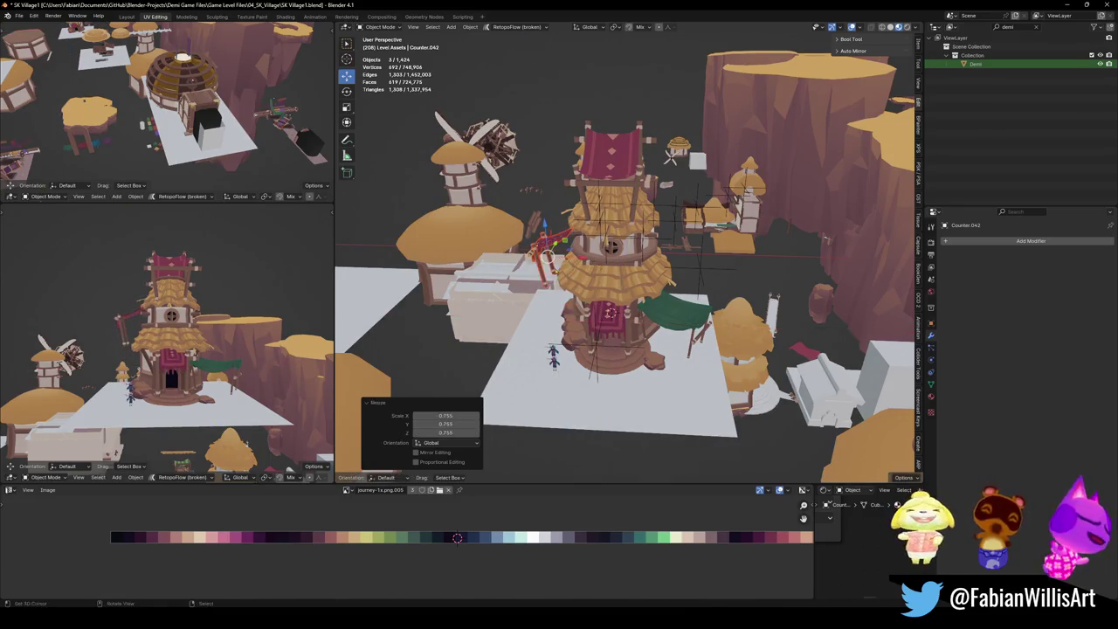
{"action": "key", "text": "KP_Decimal"}
Turn the rug copy to a new angle around Z and raise it further.
{"action": "key", "text": "r"}
{"action": "key", "text": "z"}
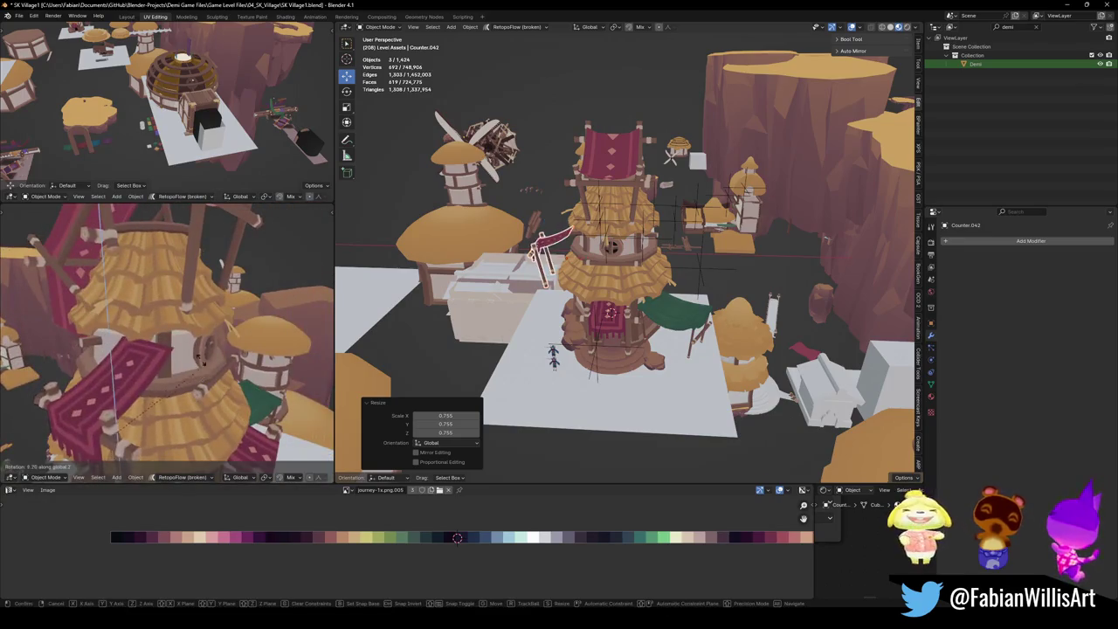
{"action": "left_click", "coordinate": [201, 325]}
{"action": "scroll", "coordinate": [201, 332], "scroll_direction": "down", "scroll_amount": 4}
{"action": "key", "text": "g"}
{"action": "key", "text": "z"}
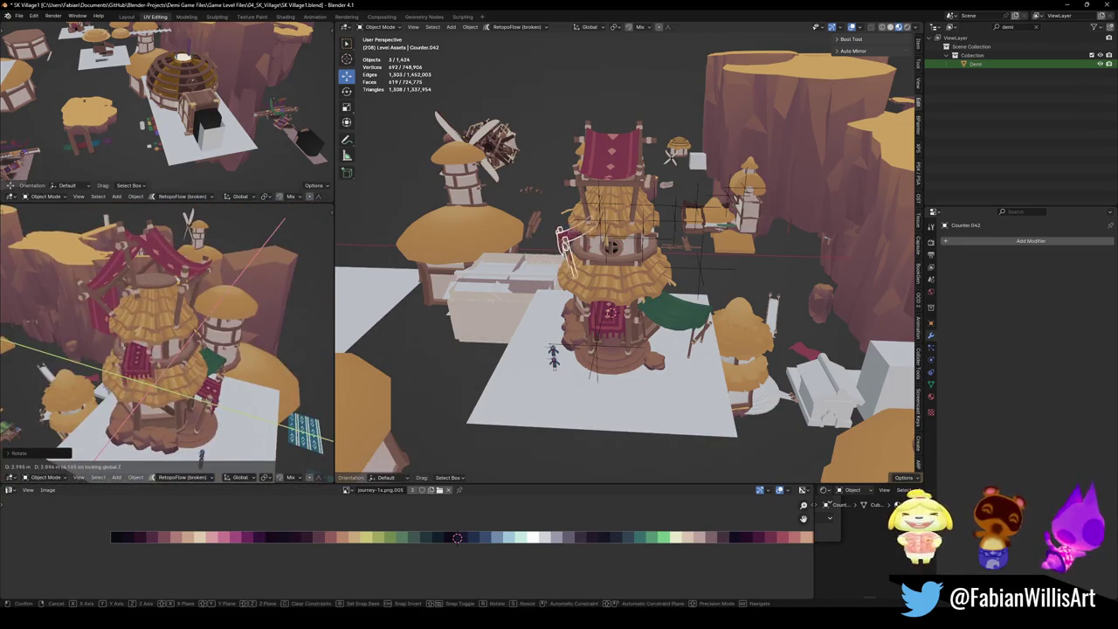
{"action": "left_click", "coordinate": [138, 371]}
{"action": "middle_click_drag", "start_coordinate": [138, 372], "coordinate": [229, 356]}
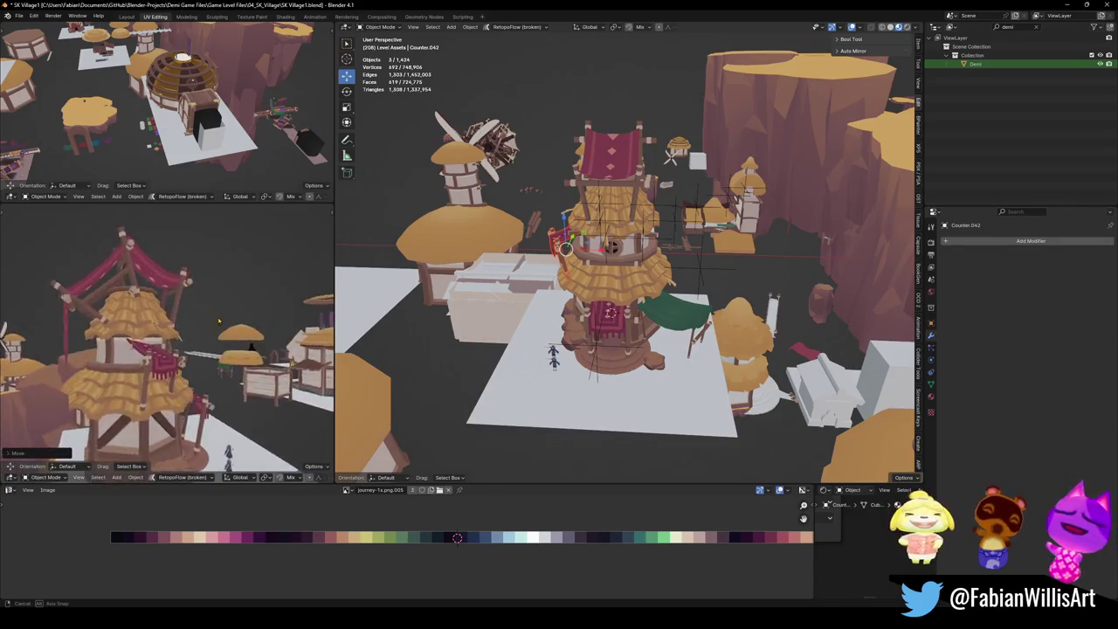
{"action": "middle_click_drag", "start_coordinate": [139, 349], "coordinate": [200, 325]}
{"action": "scroll", "coordinate": [199, 325], "scroll_direction": "down", "scroll_amount": 3}
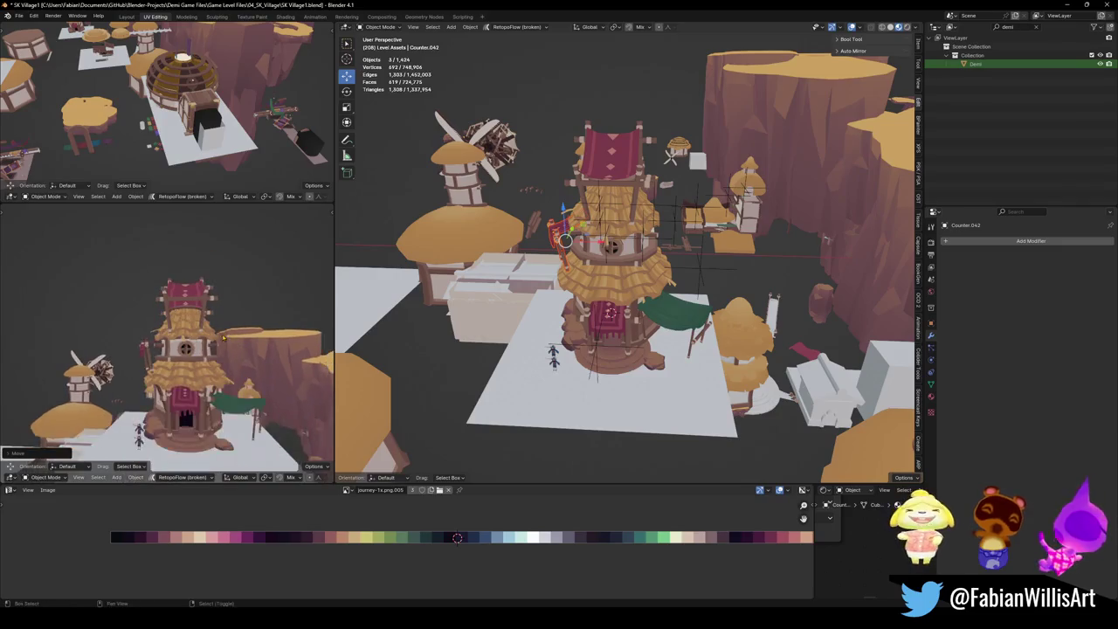
{"action": "middle_click_drag", "start_coordinate": [667, 354], "coordinate": [612, 331]}
{"action": "scroll", "coordinate": [612, 332], "scroll_direction": "up", "scroll_amount": 3}
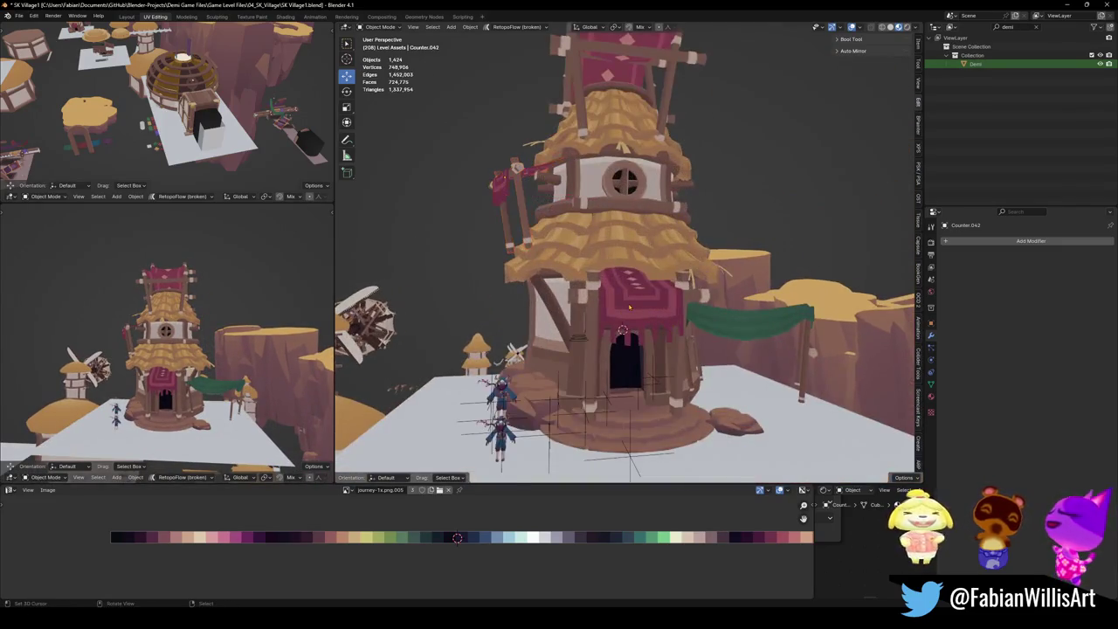
Undo the extra rug covering the door emblem and save the file.
{"action": "left_click", "coordinate": [602, 325]}
{"action": "key", "text": "ctrl+z"}
{"action": "key", "text": "ctrl+s"}
{"action": "middle_click_drag", "start_coordinate": [174, 349], "coordinate": [272, 308]}
{"action": "scroll", "coordinate": [248, 321], "scroll_direction": "up", "scroll_amount": 4}
{"action": "scroll", "coordinate": [262, 315], "scroll_direction": "down", "scroll_amount": 4}
{"action": "scroll", "coordinate": [269, 310], "scroll_direction": "up", "scroll_amount": 4}
{"action": "mouse_move", "coordinate": [559, 291]}
{"action": "middle_mouse_down"}
{"action": "mouse_move", "coordinate": [616, 214]}
{"action": "mouse_move", "coordinate": [603, 219]}
{"action": "mouse_move", "coordinate": [647, 227]}
{"action": "mouse_move", "coordinate": [667, 248]}
{"action": "middle_mouse_up"}
Tilt the tower rug and its two side pieces freely, then lower them along Z.
{"action": "left_click", "coordinate": [616, 214]}
{"action": "left_click", "coordinate": [568, 223], "text": "shift"}
{"action": "left_click", "coordinate": [659, 227], "text": "shift"}
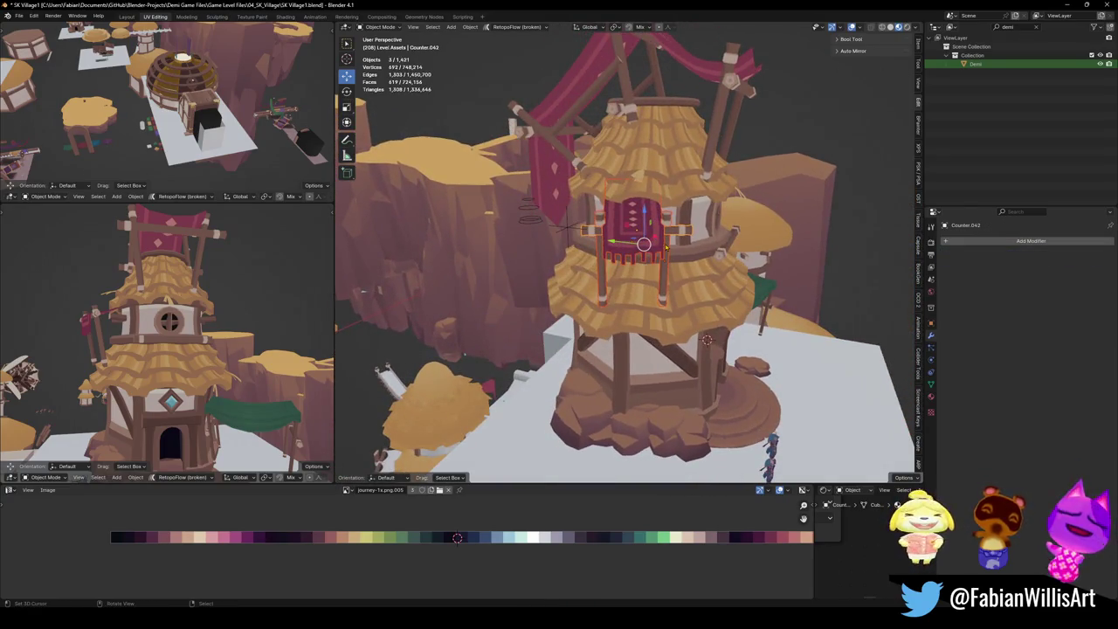
{"action": "key", "text": "r"}
{"action": "key", "text": "r"}
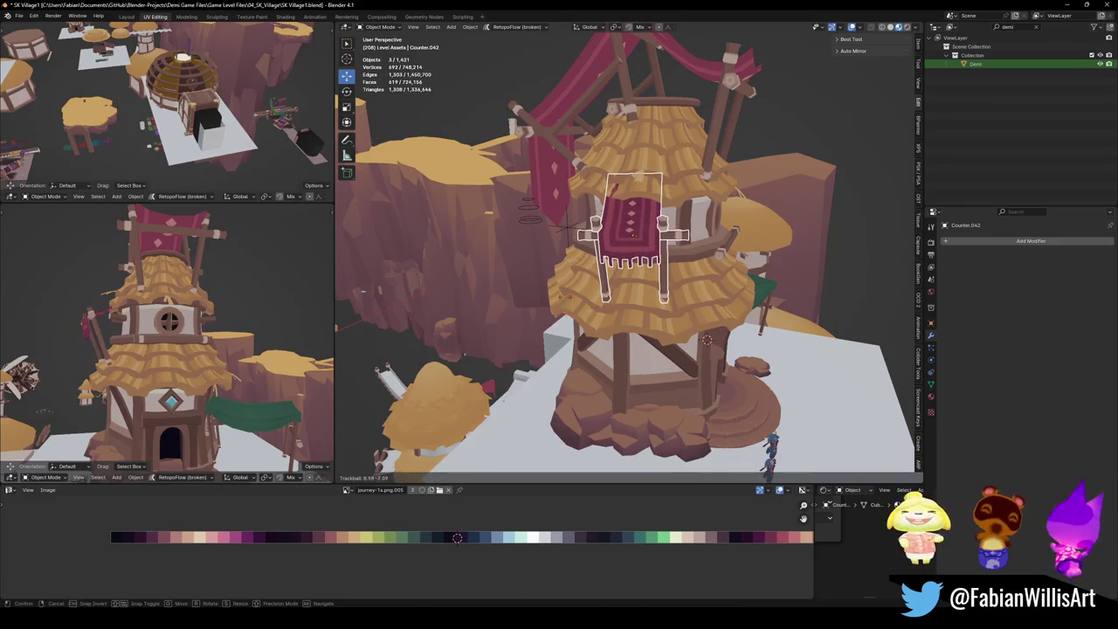
{"action": "key", "text": "Return"}
{"action": "key", "text": "g"}
{"action": "key", "text": "z"}
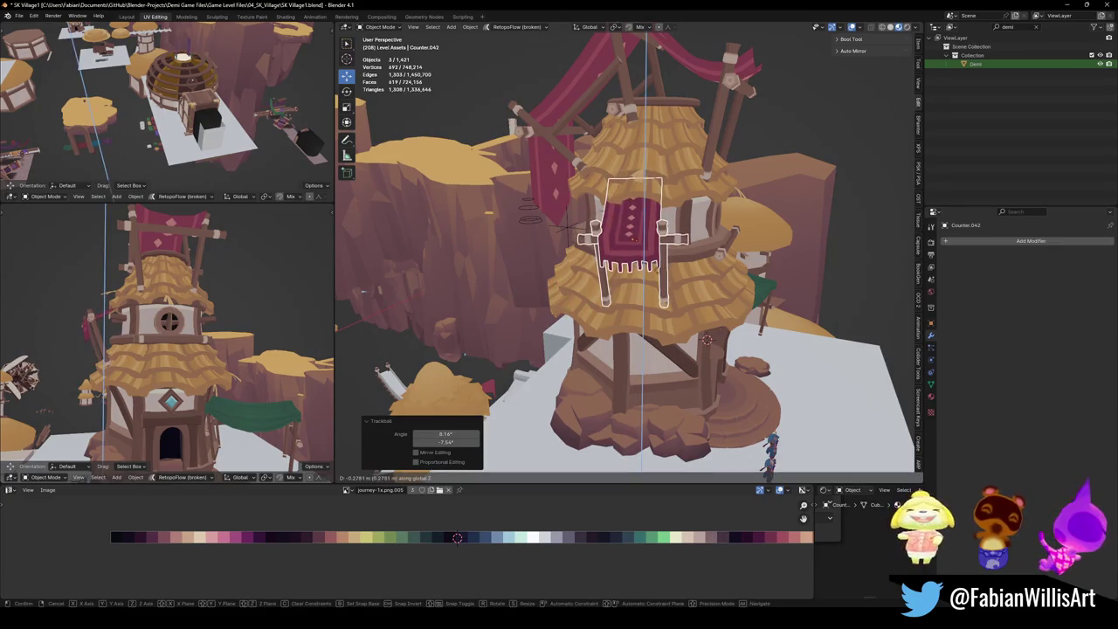
{"action": "key", "text": "Return"}
Slide the tilted rug horizontally into place on the upper thatched tier.
{"action": "middle_click_drag", "start_coordinate": [219, 332], "coordinate": [252, 314]}
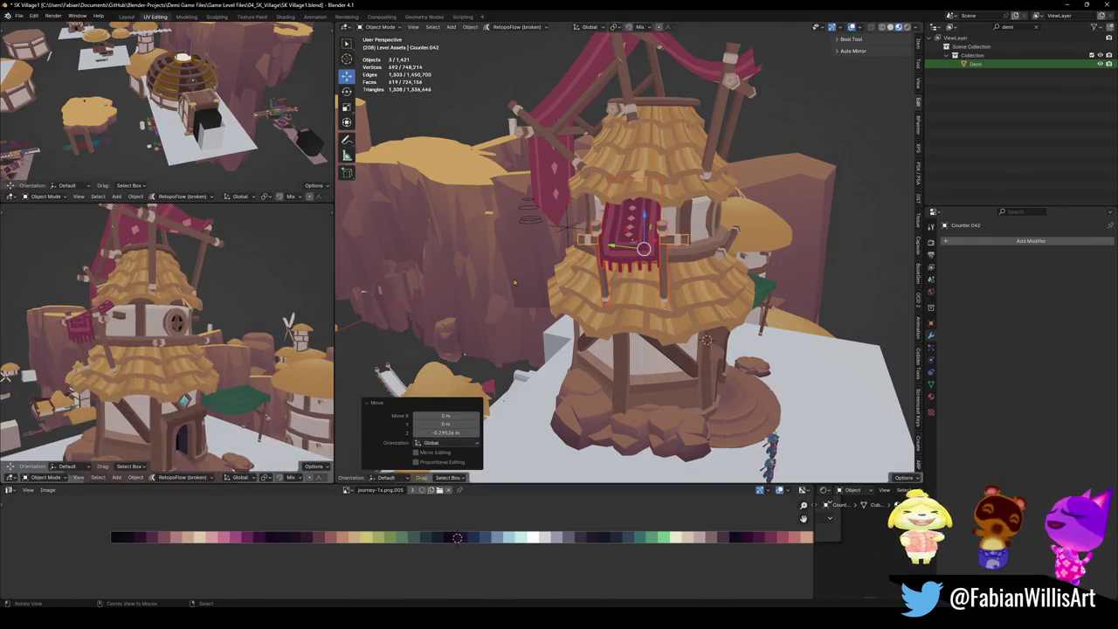
{"action": "middle_click_drag", "start_coordinate": [453, 284], "coordinate": [524, 263]}
{"action": "key", "text": "g"}
{"action": "key", "text": "shift+z"}
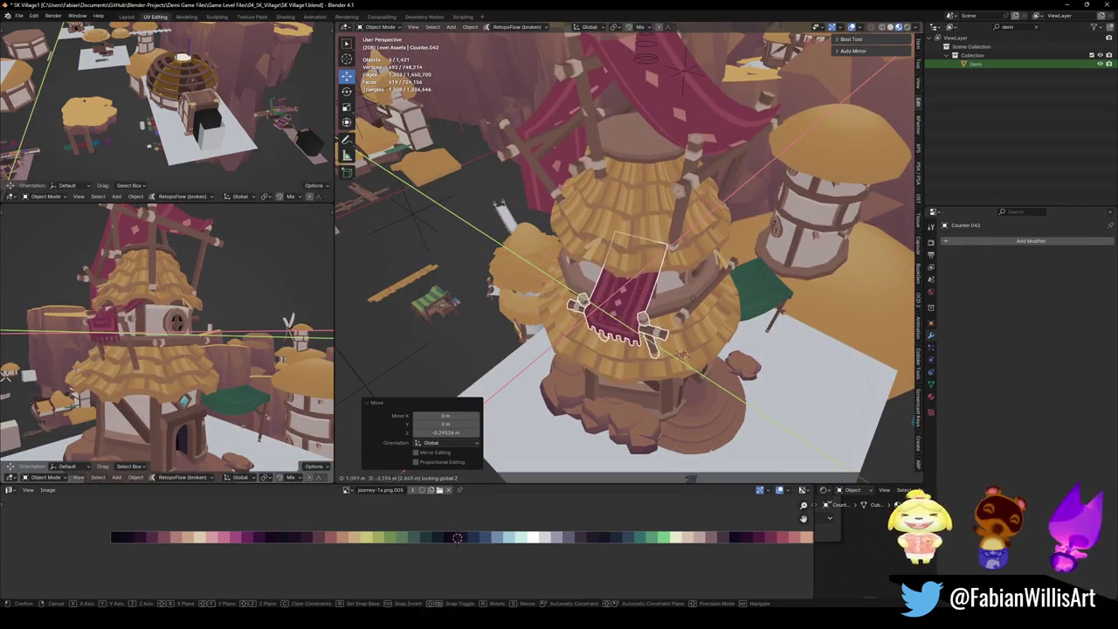
{"action": "key", "text": "Return"}
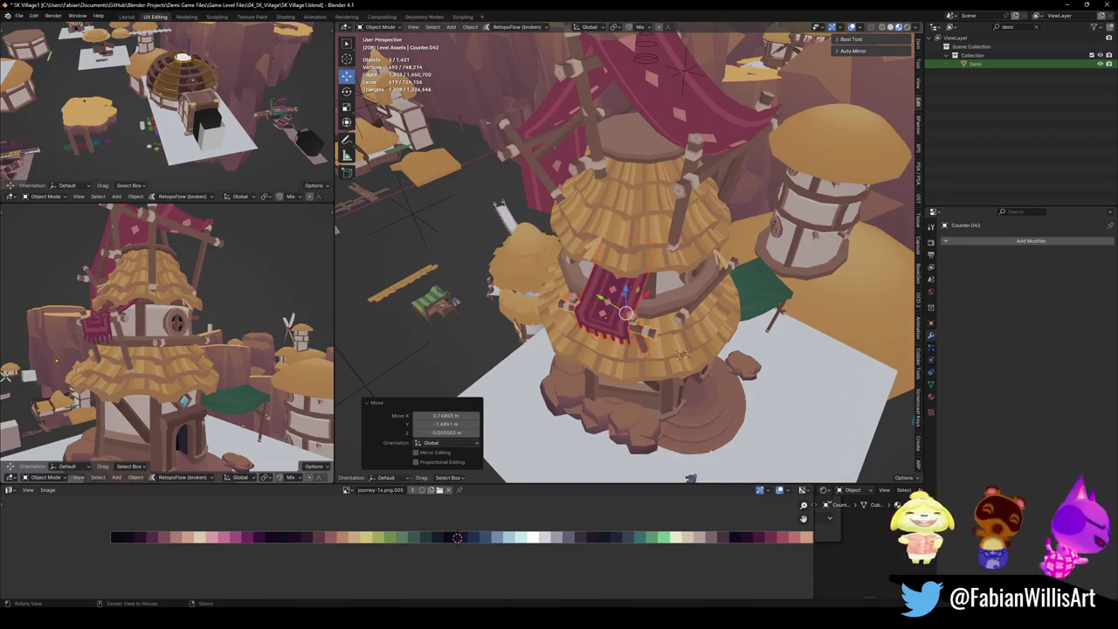
{"action": "middle_click_drag", "start_coordinate": [166, 349], "coordinate": [187, 306]}
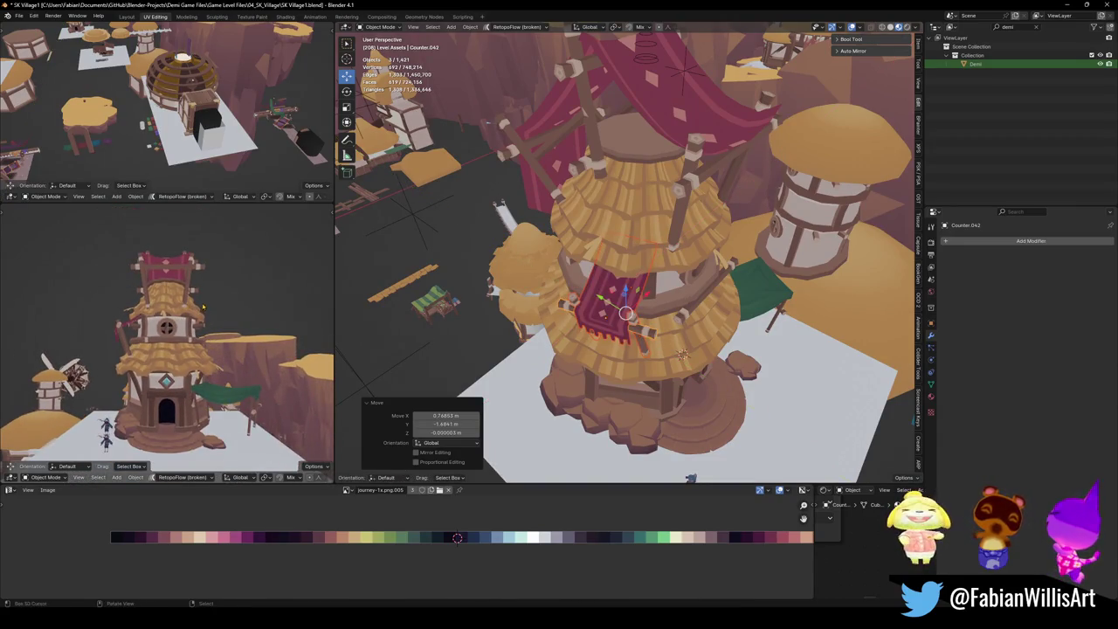
{"action": "scroll", "coordinate": [188, 305], "scroll_direction": "up", "scroll_amount": 2}
{"action": "scroll", "coordinate": [188, 306], "scroll_direction": "up", "scroll_amount": 2}
{"action": "mouse_move", "coordinate": [215, 327]}
{"action": "middle_mouse_down", "text": "shift"}
{"action": "mouse_move", "coordinate": [240, 285]}
{"action": "mouse_move", "coordinate": [227, 288]}
{"action": "middle_mouse_up", "text": "shift"}
{"action": "scroll", "coordinate": [174, 350], "scroll_direction": "down", "scroll_amount": 3}
{"action": "mouse_move", "coordinate": [611, 258]}
{"action": "middle_mouse_down"}
{"action": "mouse_move", "coordinate": [624, 248]}
{"action": "mouse_move", "coordinate": [651, 260]}
{"action": "mouse_move", "coordinate": [638, 297]}
{"action": "middle_mouse_up"}
{"action": "scroll", "coordinate": [651, 260], "scroll_direction": "down", "scroll_amount": 3}
{"action": "scroll", "coordinate": [680, 294], "scroll_direction": "up", "scroll_amount": 6}
In Edit Mode, select the strip of faces along the cloth's right edge and delete them.
{"action": "left_click", "coordinate": [629, 268]}
{"action": "key", "text": "Tab"}
{"action": "left_click", "coordinate": [624, 337]}
{"action": "middle_click_drag", "start_coordinate": [624, 337], "coordinate": [646, 320]}
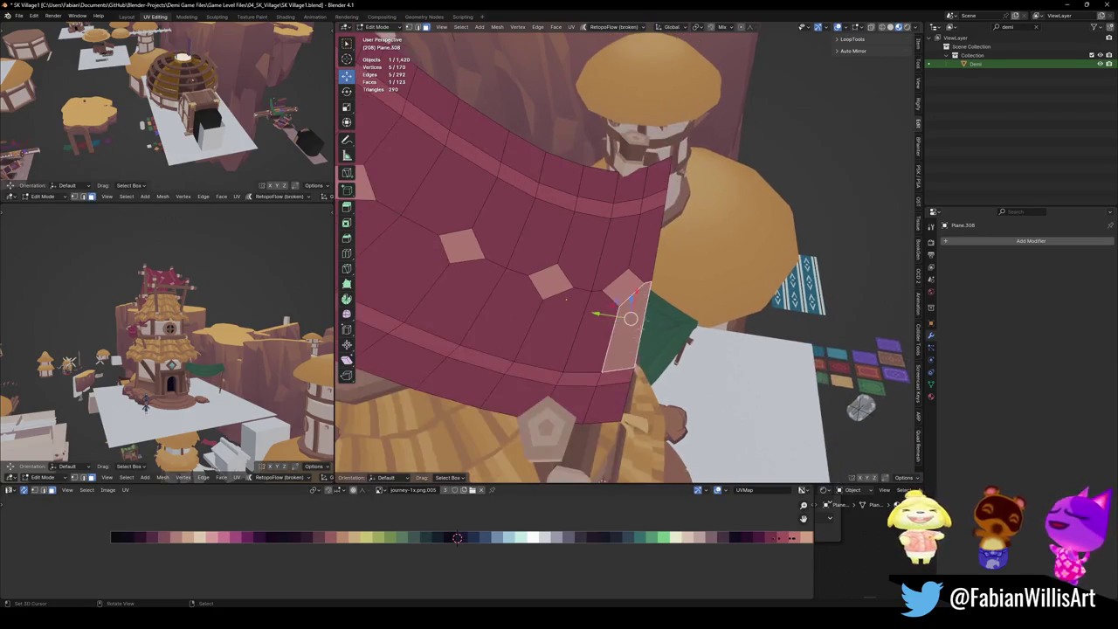
{"action": "left_click", "coordinate": [611, 397], "text": "shift"}
{"action": "left_click", "coordinate": [641, 304], "text": "shift"}
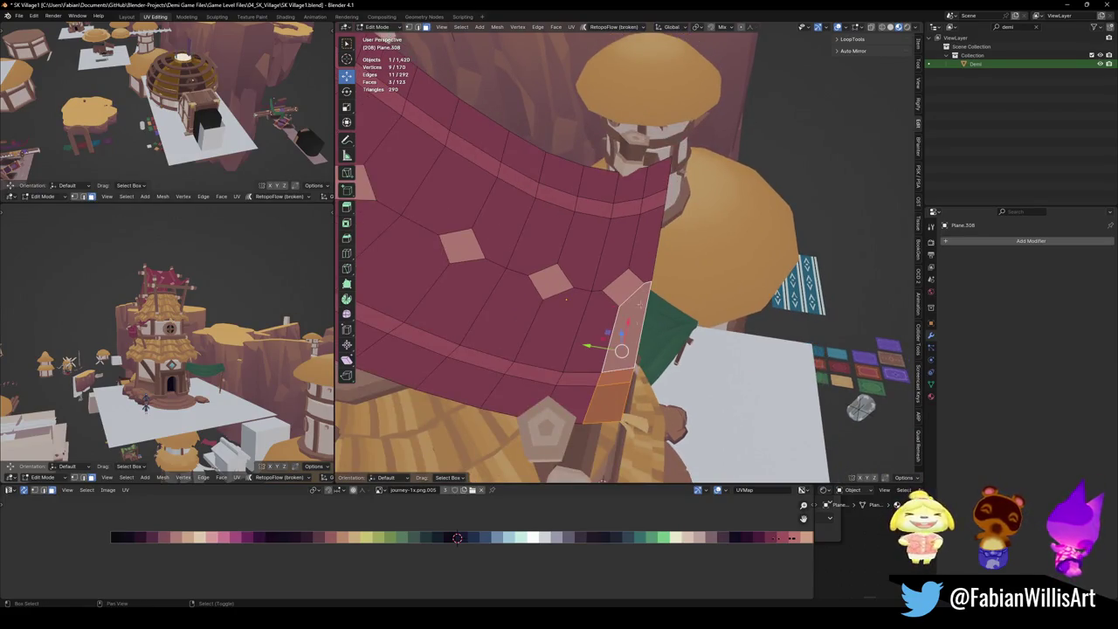
{"action": "left_click", "coordinate": [647, 260], "text": "alt+shift"}
{"action": "left_click", "coordinate": [650, 201], "text": "shift"}
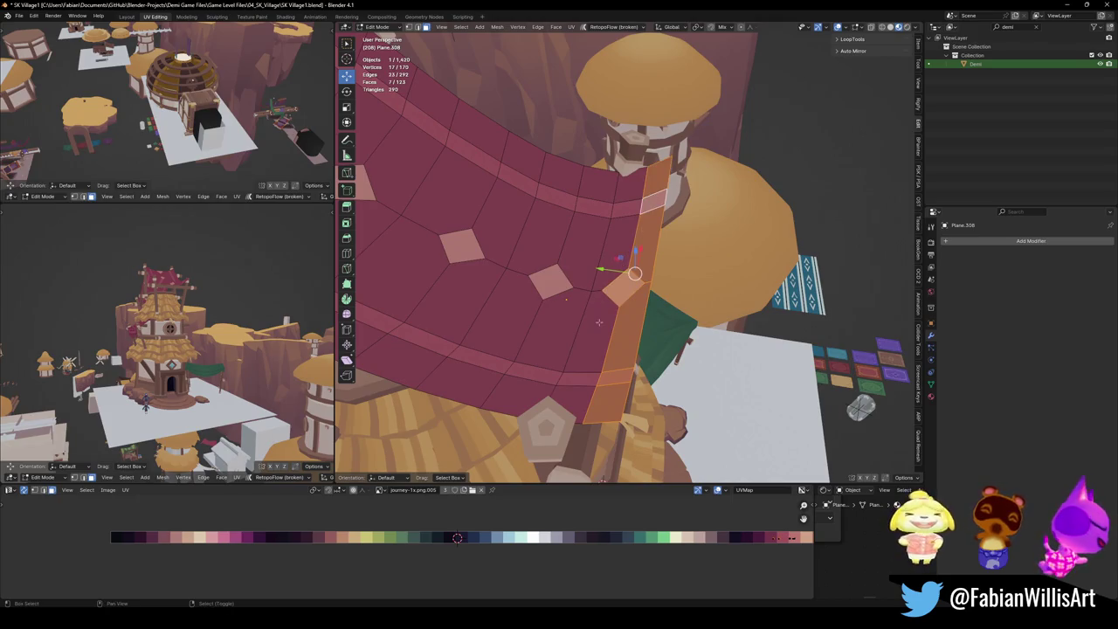
{"action": "left_click", "coordinate": [585, 382], "text": "shift"}
{"action": "left_click", "coordinate": [601, 332], "text": "shift"}
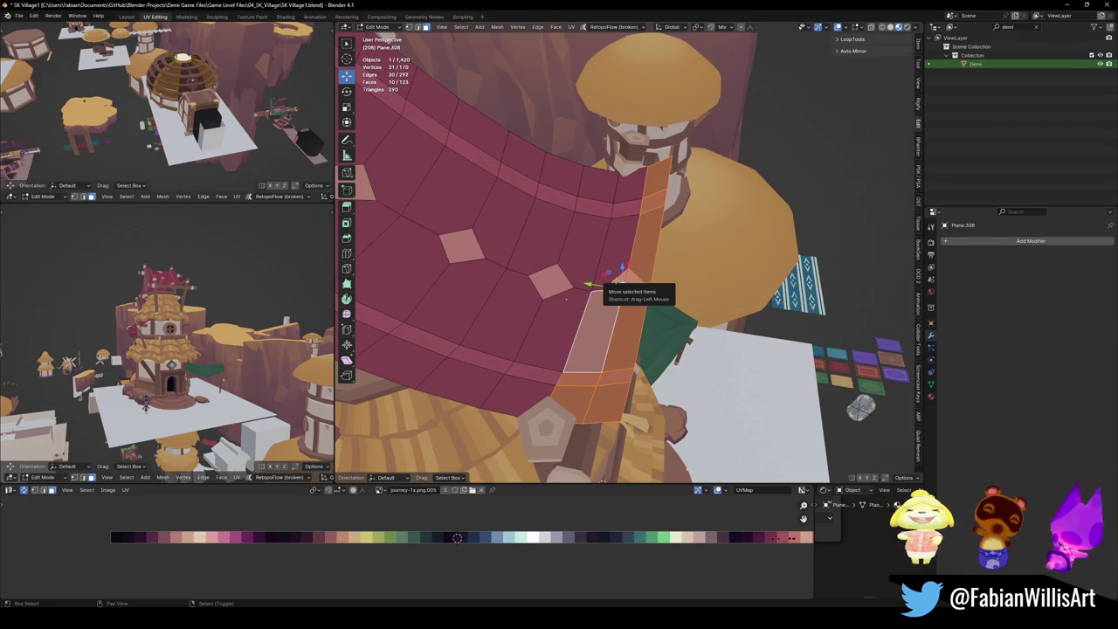
{"action": "left_click", "coordinate": [603, 284], "text": "alt+shift"}
{"action": "key", "text": "x"}
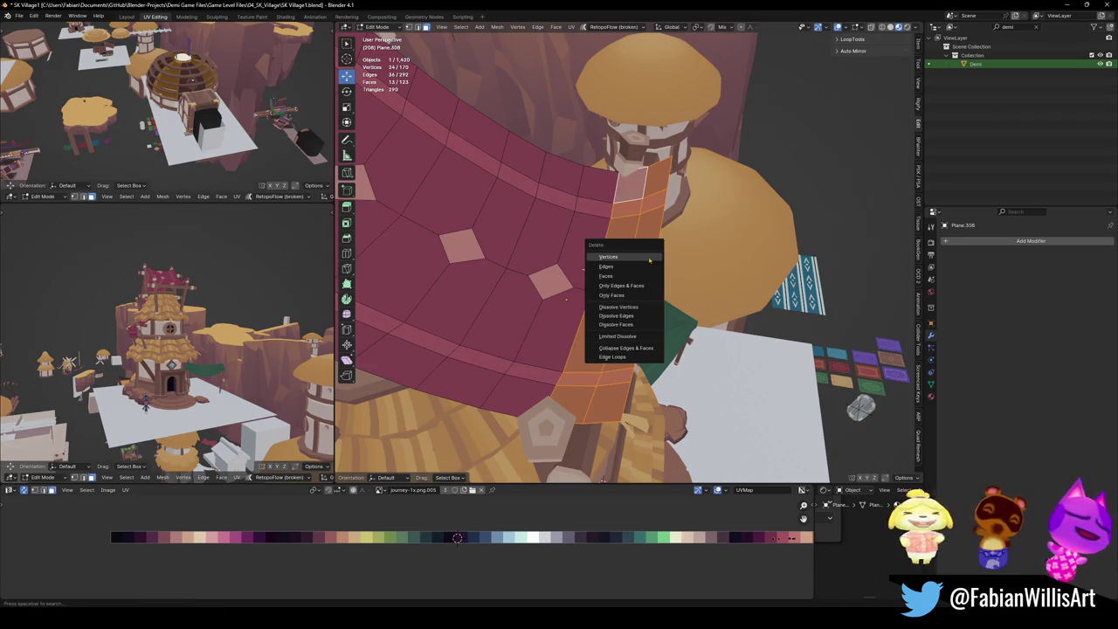
{"action": "left_click", "coordinate": [636, 275]}
Extrude the cloth's new border loop along Y and adjust its height along Z.
{"action": "left_click", "coordinate": [586, 311], "text": "alt"}
{"action": "mouse_move", "coordinate": [586, 312]}
{"action": "middle_mouse_down"}
{"action": "mouse_move", "coordinate": [672, 300]}
{"action": "mouse_move", "coordinate": [612, 250]}
{"action": "middle_mouse_up"}
{"action": "key", "text": "e"}
{"action": "key", "text": "y"}
{"action": "left_click", "coordinate": [646, 307]}
{"action": "key", "text": "g"}
{"action": "key", "text": "z"}
{"action": "left_click", "coordinate": [672, 298]}
Extrude the edge loop straight down along Z into a side wall and save.
{"action": "key", "text": "e"}
{"action": "key", "text": "z"}
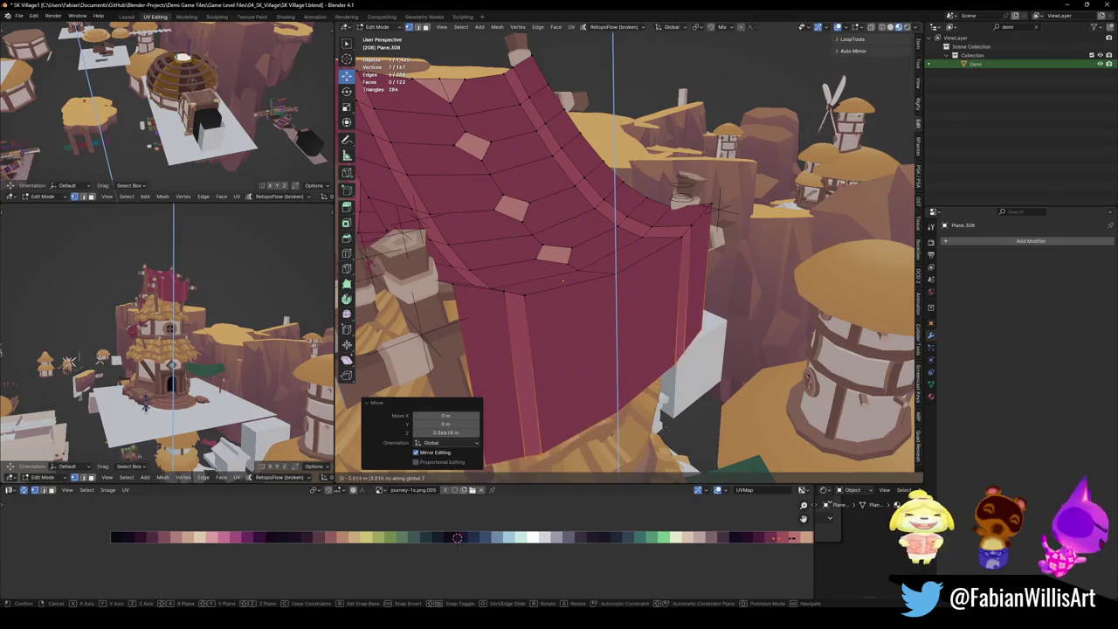
{"action": "left_click", "coordinate": [668, 433]}
{"action": "middle_click_drag", "start_coordinate": [201, 350], "coordinate": [242, 297]}
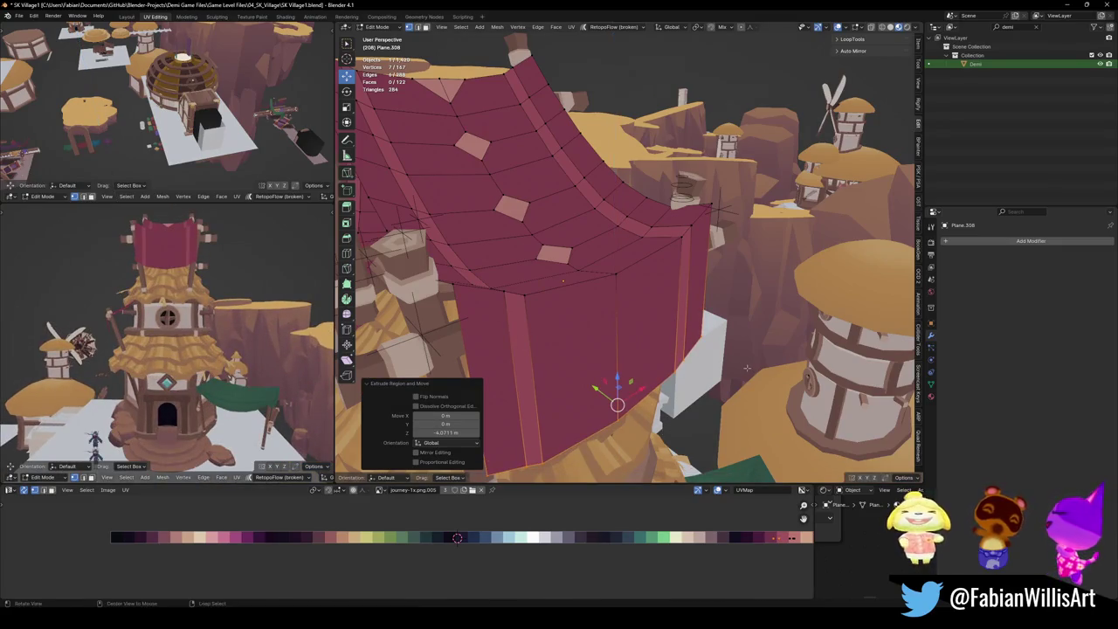
{"action": "left_click", "coordinate": [748, 369]}
{"action": "middle_click_drag", "start_coordinate": [748, 369], "coordinate": [667, 357]}
{"action": "middle_click_drag", "start_coordinate": [634, 390], "coordinate": [550, 301]}
{"action": "scroll", "coordinate": [602, 367], "scroll_direction": "down", "scroll_amount": 3}
{"action": "middle_click_drag", "start_coordinate": [218, 314], "coordinate": [257, 286]}
{"action": "scroll", "coordinate": [247, 293], "scroll_direction": "down", "scroll_amount": 2}
{"action": "scroll", "coordinate": [247, 294], "scroll_direction": "up", "scroll_amount": 2}
{"action": "key", "text": "ctrl+s"}
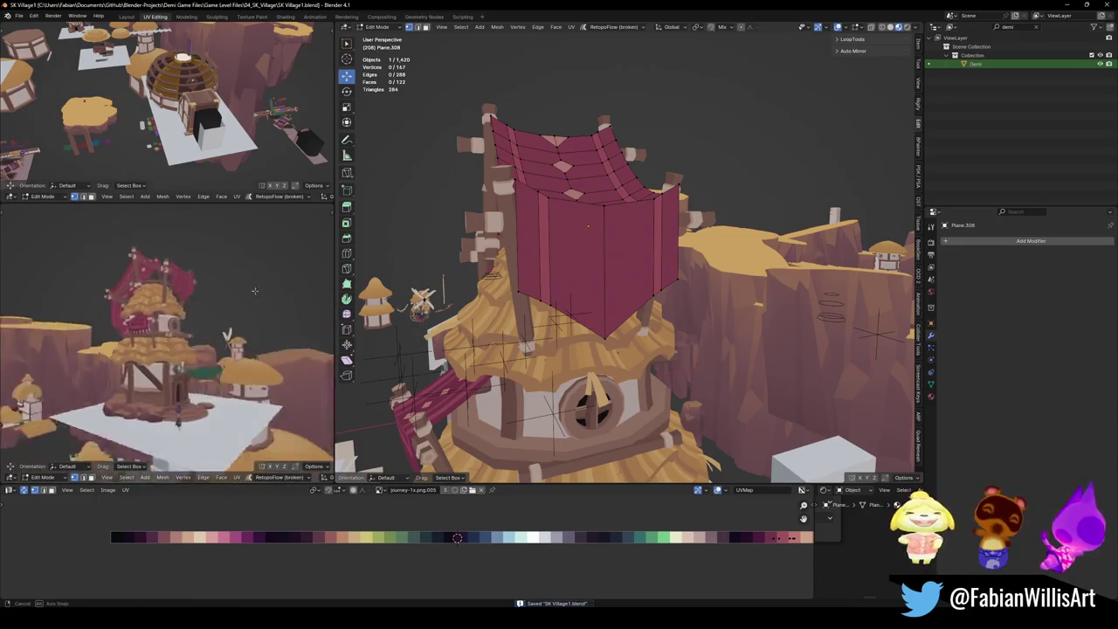
Lower an edge of the red roof along Z.
{"action": "middle_click_drag", "start_coordinate": [257, 286], "coordinate": [262, 289]}
{"action": "right_click", "coordinate": [544, 301]}
{"action": "key", "text": "g"}
{"action": "key", "text": "z"}
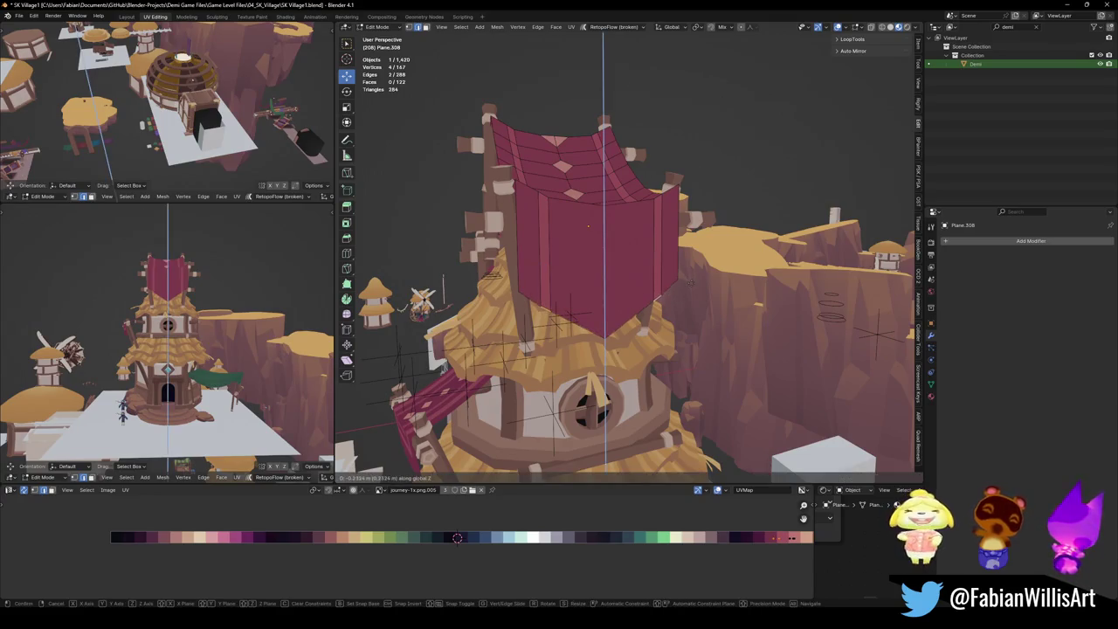
{"action": "left_click", "coordinate": [226, 269]}
{"action": "middle_click_drag", "start_coordinate": [226, 280], "coordinate": [226, 269], "text": "ctrl"}
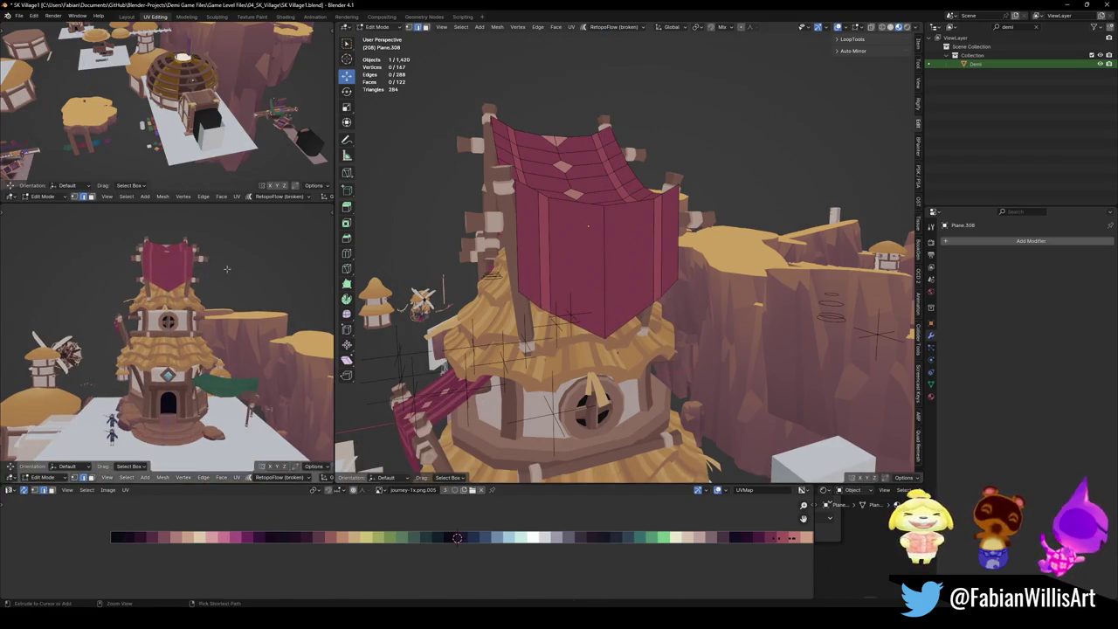
{"action": "middle_click_drag", "start_coordinate": [605, 313], "coordinate": [497, 337]}
{"action": "scroll", "coordinate": [496, 323], "scroll_direction": "up", "scroll_amount": 1}
Add two loop cuts across the red wall and select the face band between them.
{"action": "key", "text": "ctrl+r"}
{"action": "left_click", "coordinate": [550, 306]}
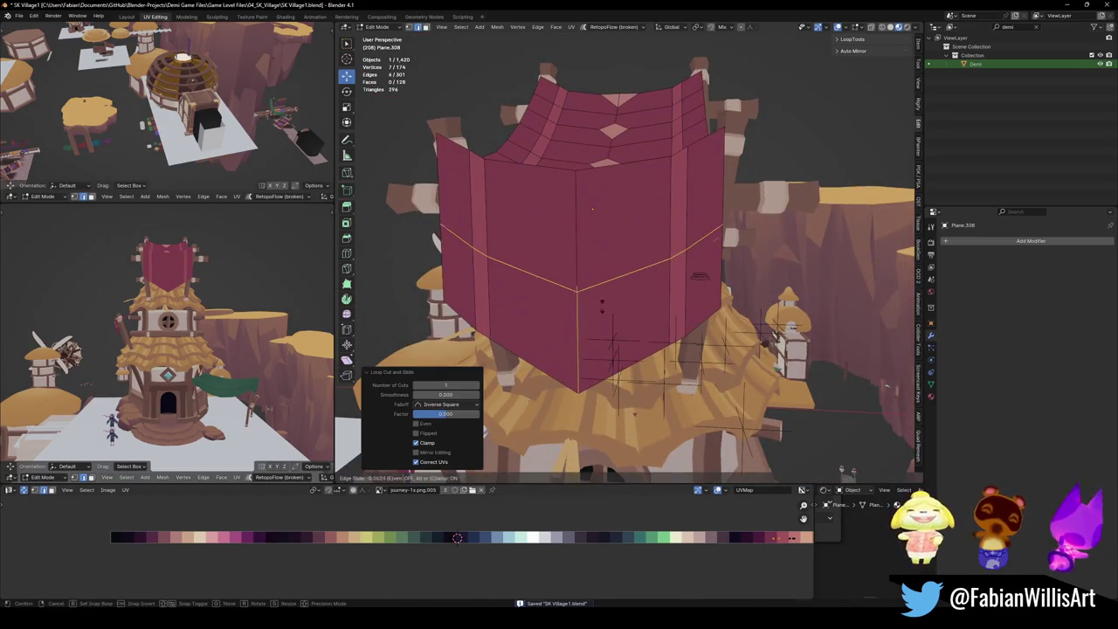
{"action": "left_click", "coordinate": [590, 369]}
{"action": "key", "text": "ctrl+r"}
{"action": "left_click", "coordinate": [582, 322]}
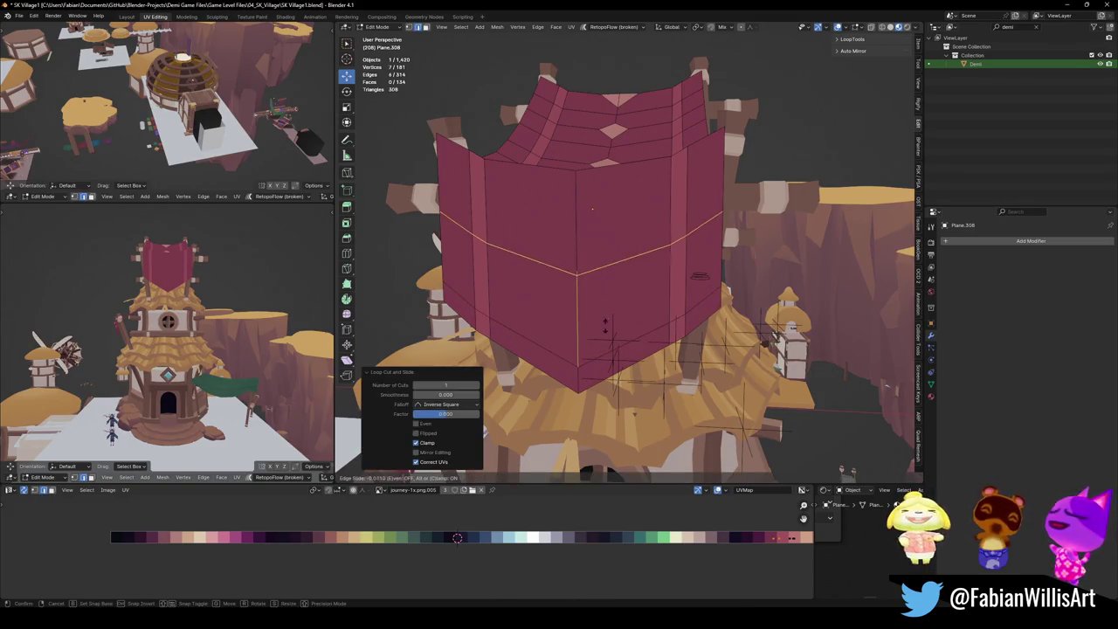
{"action": "left_click", "coordinate": [588, 399]}
{"action": "left_click", "coordinate": [533, 332]}
{"action": "left_click", "coordinate": [648, 324], "text": "ctrl"}
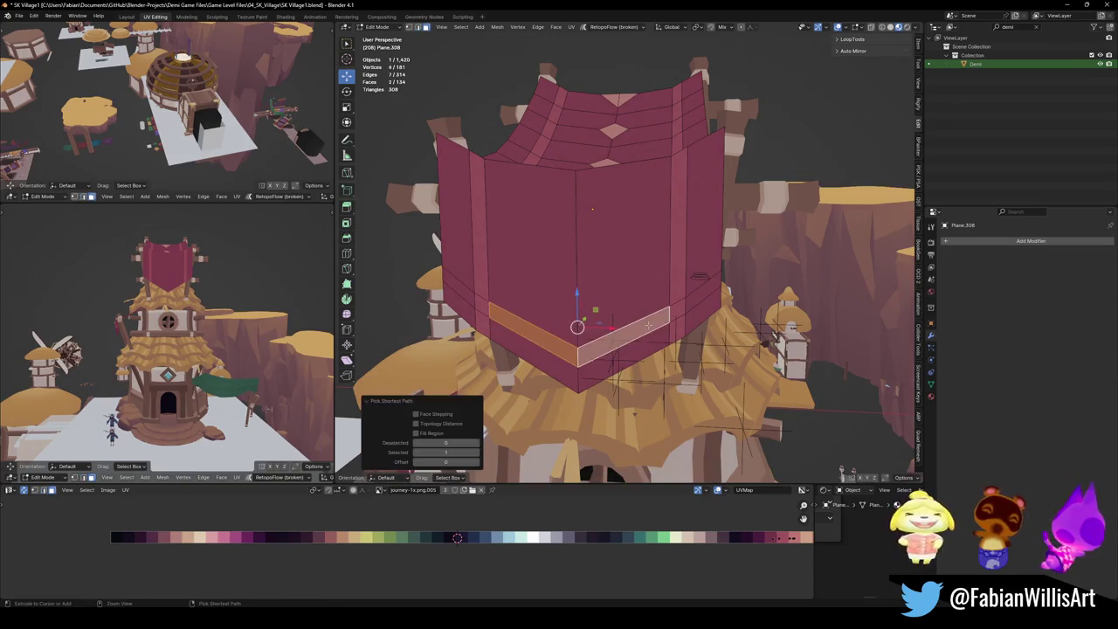